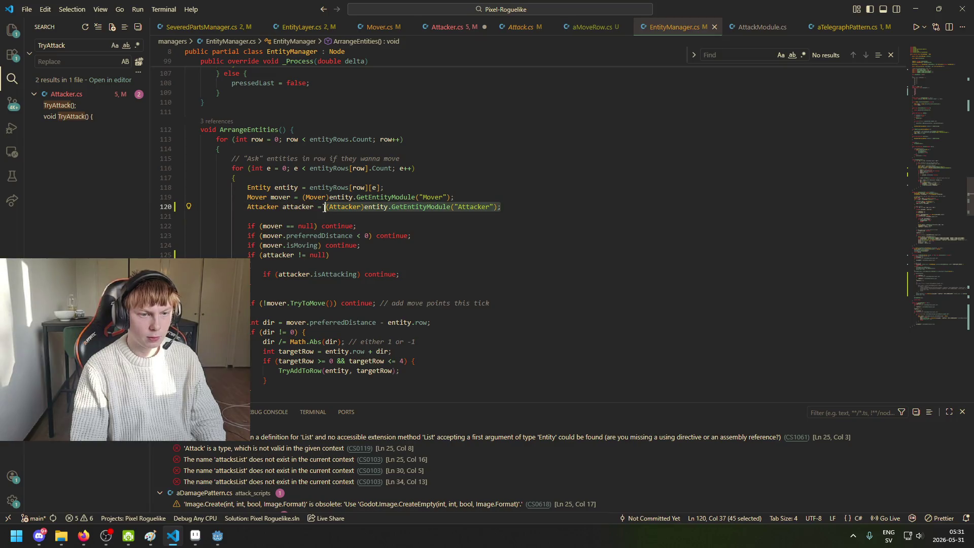
# Step: In Attacker.cs _Ready, change line 23 to mover = (Mover)entity.GetEntityModule("Mover")
pyautogui.click(371, 30)
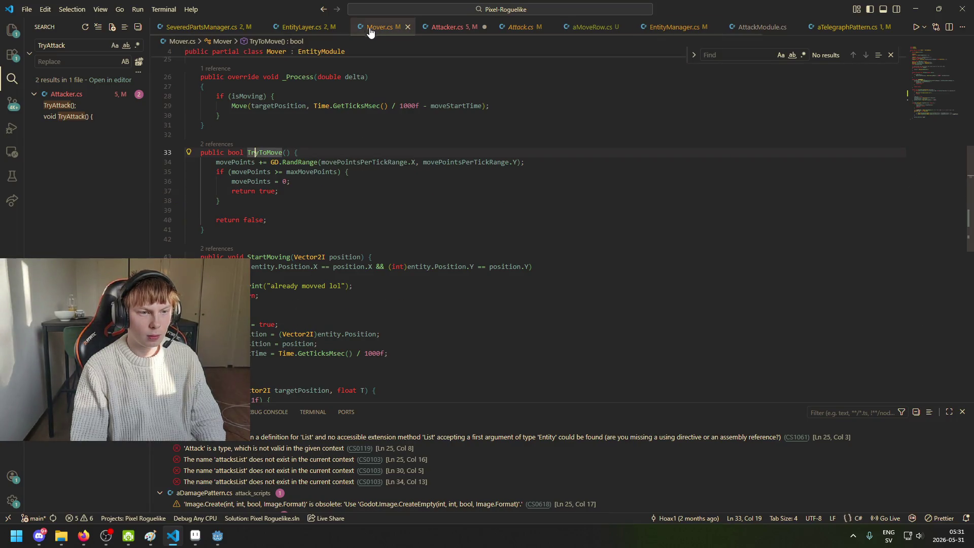
pyautogui.click(304, 27)
pyautogui.click(447, 26)
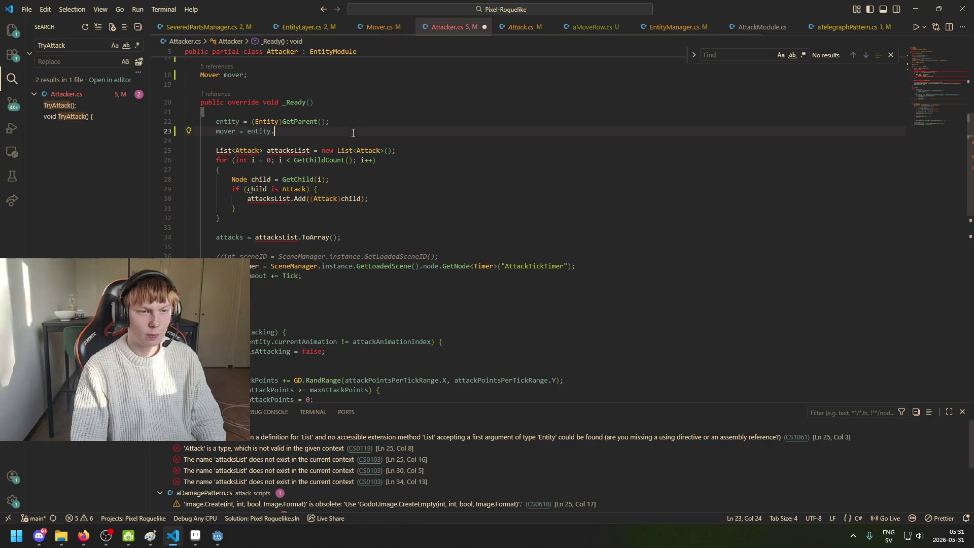
pyautogui.write('(Attacker)entity.GetEntityModule("Attacker");')
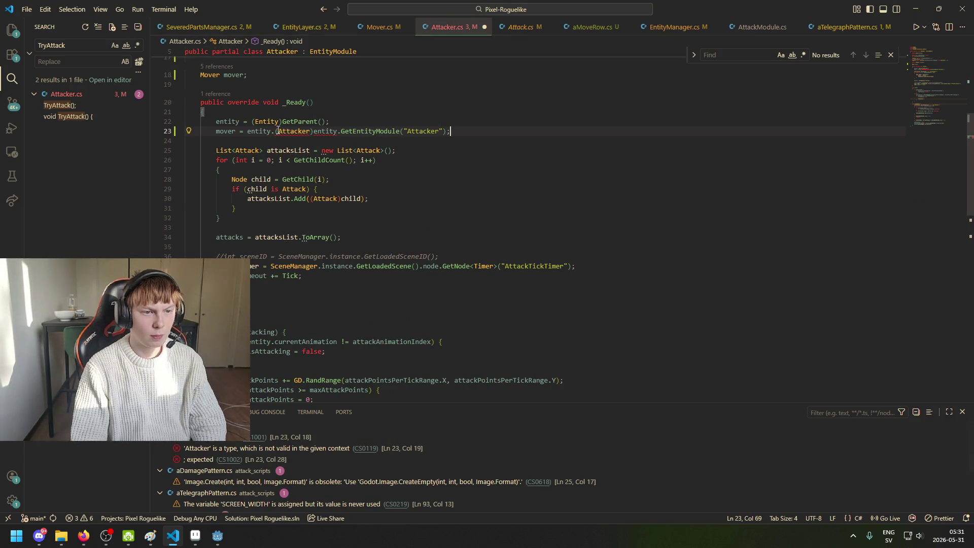
pyautogui.press('BackSpace')
pyautogui.click(279, 130)
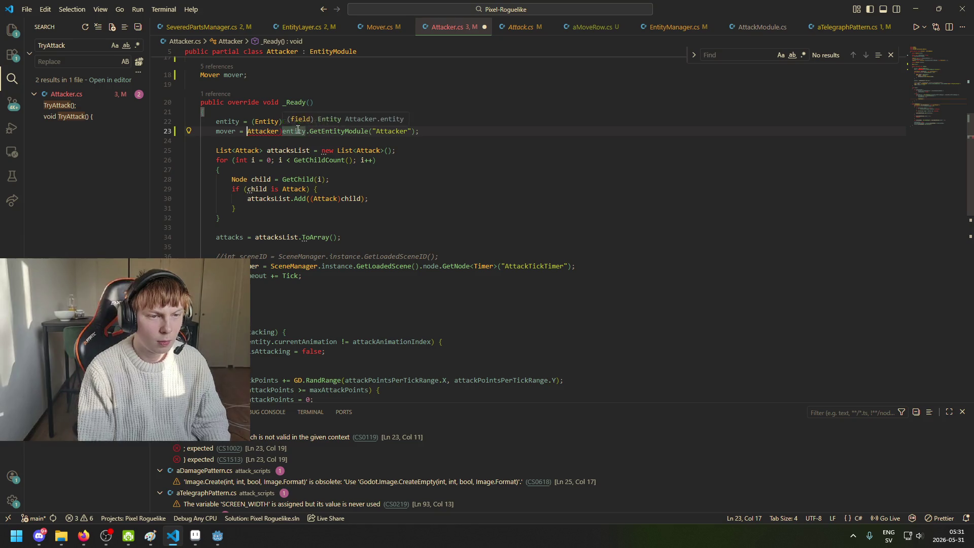
pyautogui.press('BackSpace')
pyautogui.press('BackSpace')
pyautogui.press('BackSpace')
pyautogui.write('(Mover')
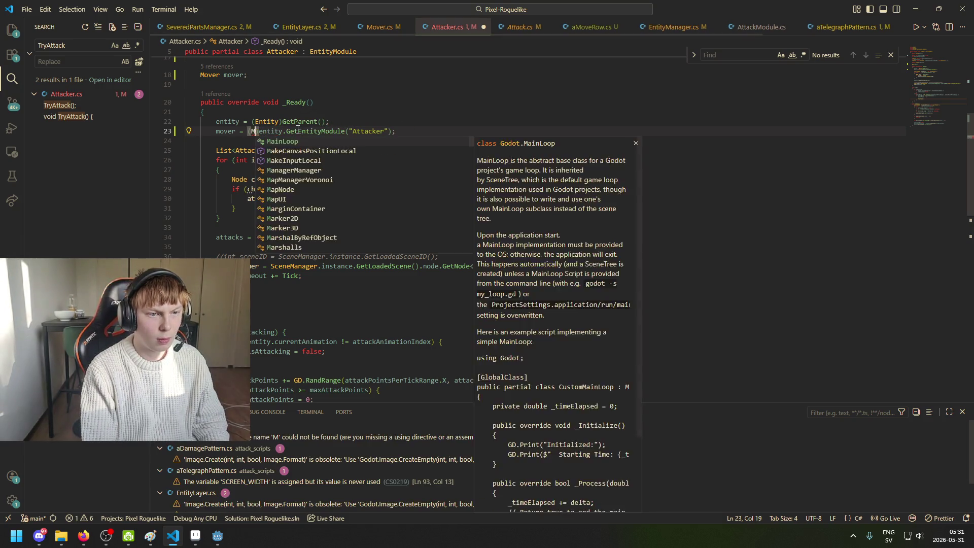
pyautogui.hotkey('ctrl', 'Right')
pyautogui.hotkey('ctrl', 'Right')
pyautogui.hotkey('ctrl', 'Right')
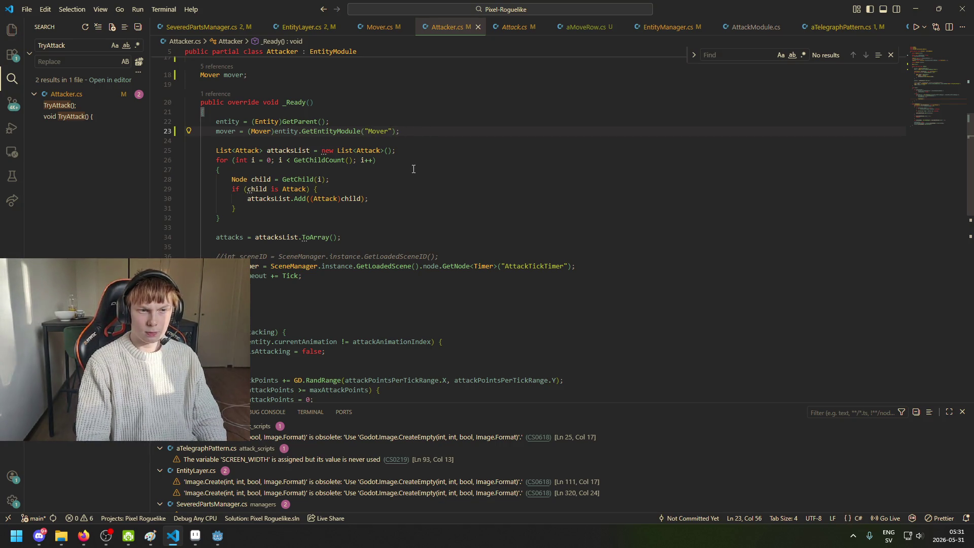
pyautogui.scroll(-5, 414, 169)
# Step: Cut the attack-point gathering block out of the else in Tick
pyautogui.scroll(-2, 257, 230)
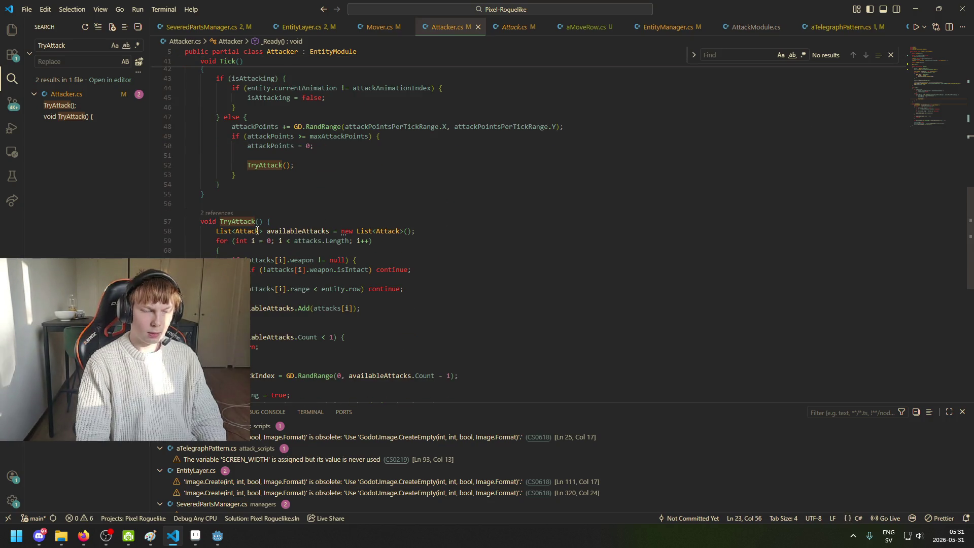
pyautogui.scroll(-3, 273, 230)
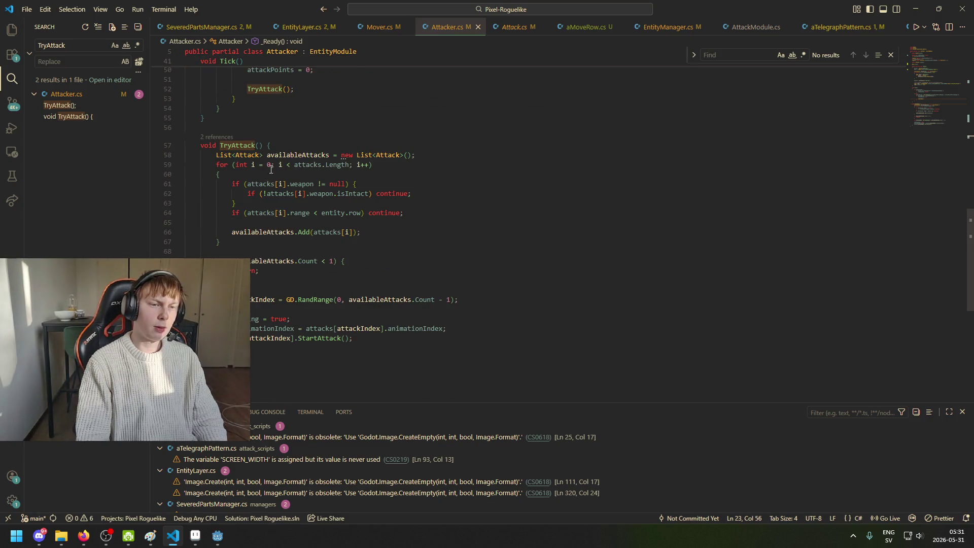
pyautogui.scroll(4, 269, 170)
pyautogui.scroll(2, 320, 179)
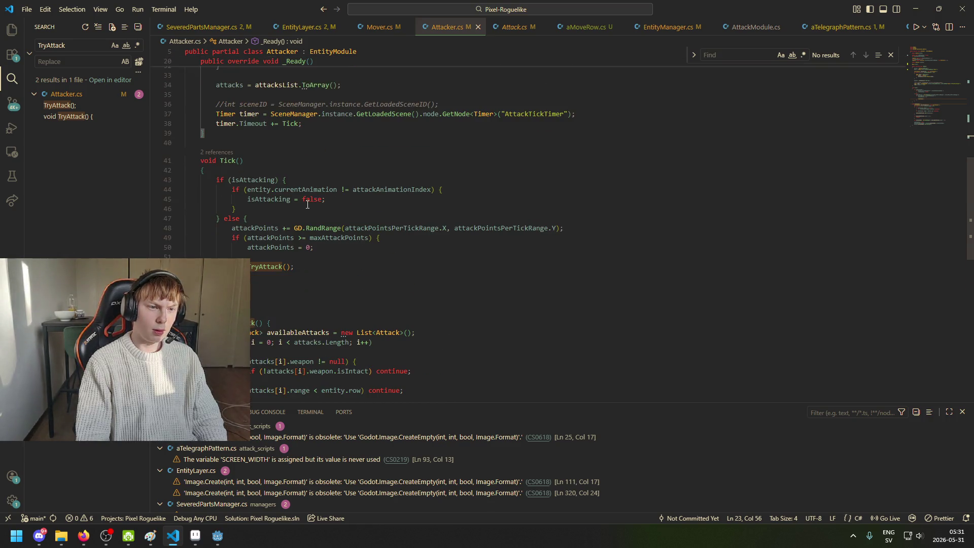
pyautogui.doubleClick(253, 179)
pyautogui.click(277, 179)
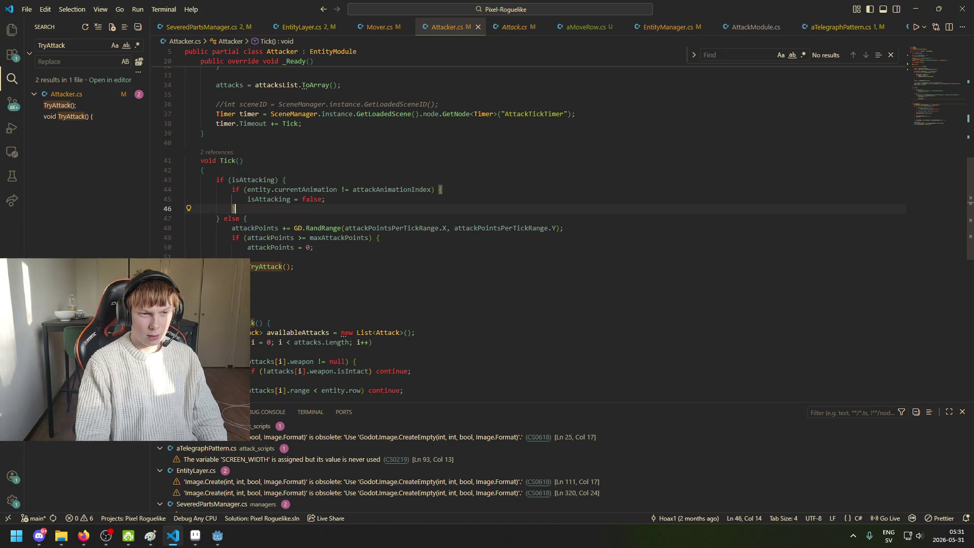
pyautogui.moveTo(228, 218); pyautogui.dragTo(268, 226)
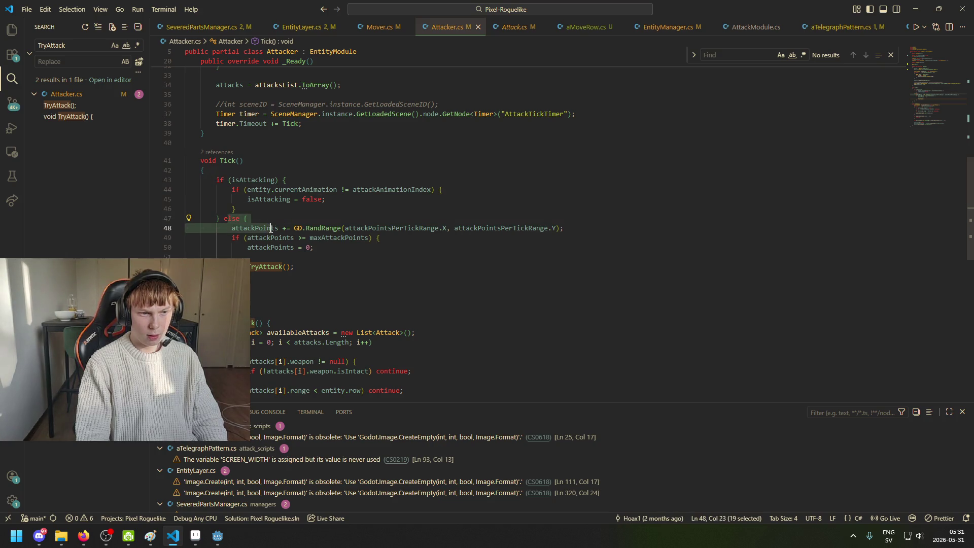
pyautogui.click(274, 219)
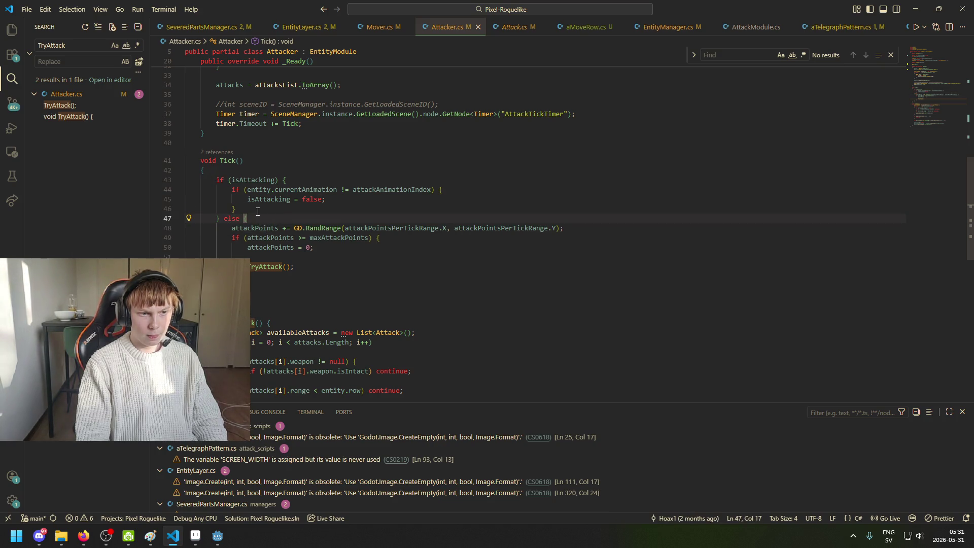
pyautogui.moveTo(186, 266); pyautogui.dragTo(227, 231)
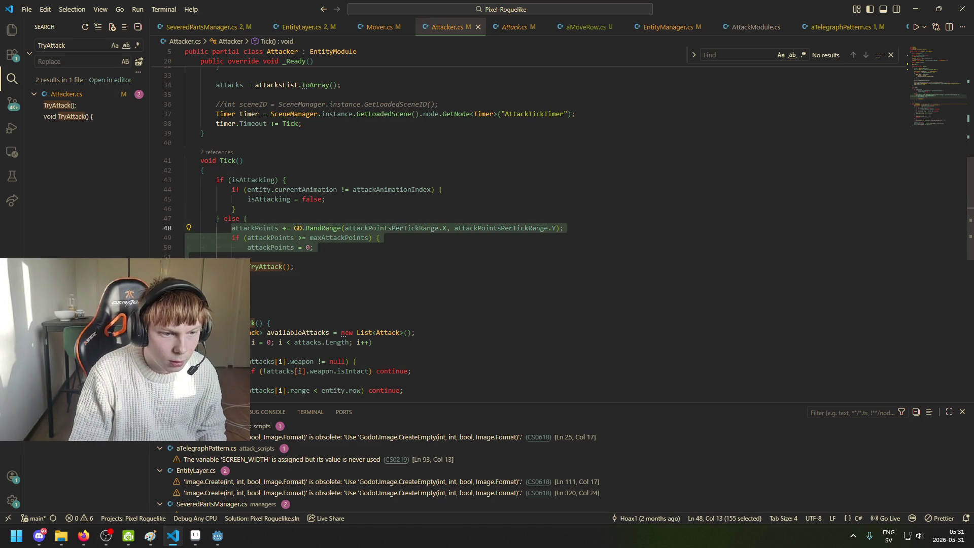
pyautogui.moveTo(213, 266); pyautogui.dragTo(109, 227)
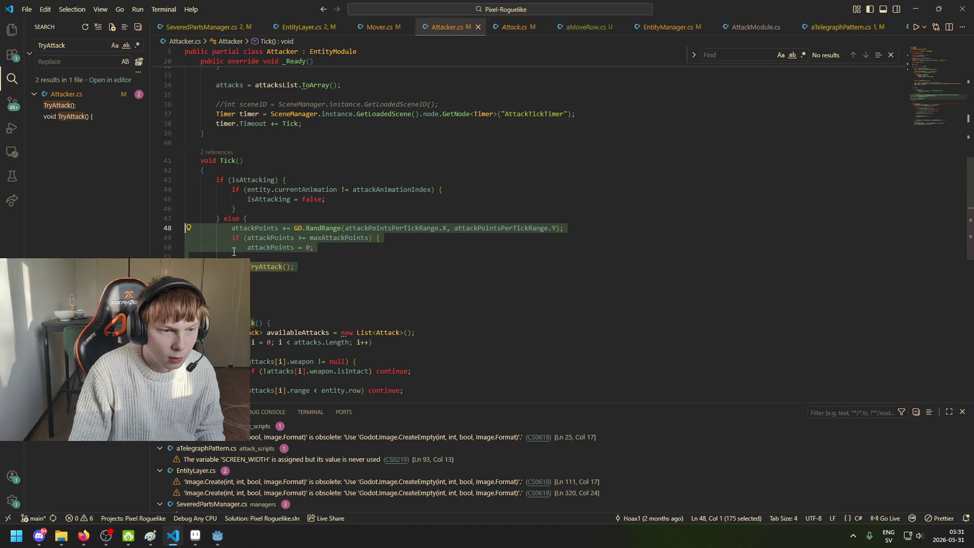
pyautogui.press('BackSpace')
# Step: Delete the empty else, paste and outdent the attack-point block below, and add return; to the isAttacking branch
pyautogui.moveTo(231, 234); pyautogui.dragTo(226, 219)
pyautogui.press('BackSpace')
pyautogui.press('Return')
pyautogui.press('Return')
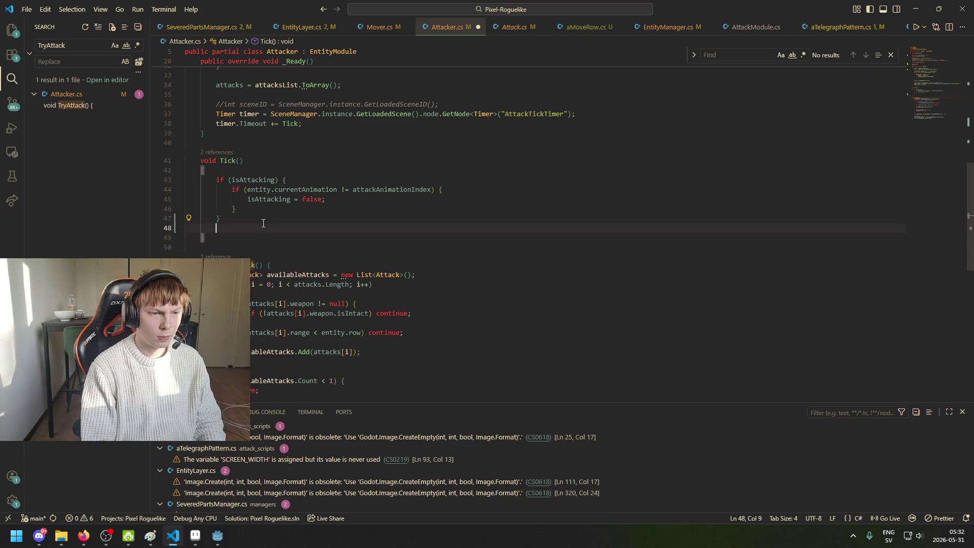
pyautogui.hotkey('ctrl', 'v')
pyautogui.moveTo(294, 286); pyautogui.dragTo(127, 249)
pyautogui.hotkey('shift', 'Tab')
pyautogui.hotkey('shift', 'Tab')
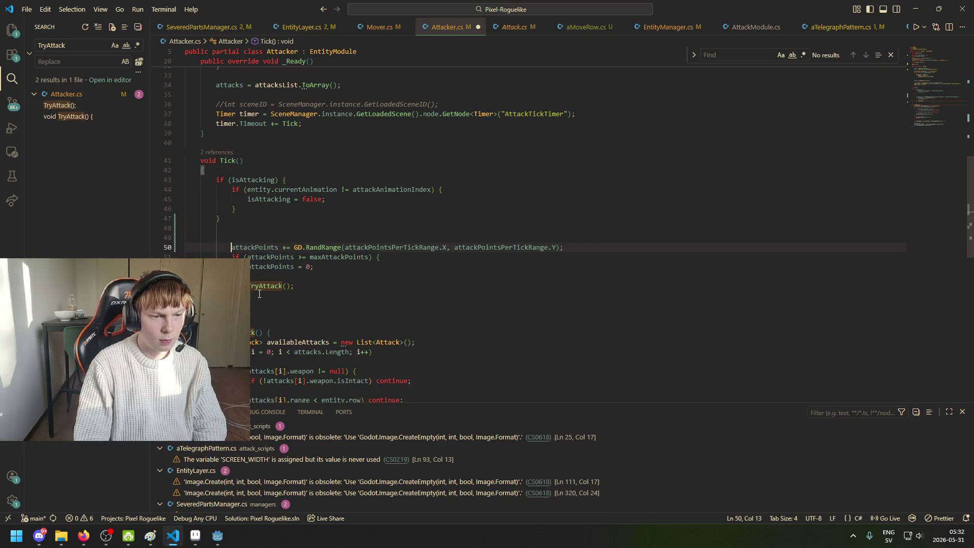
pyautogui.hotkey('shift', 'Tab')
pyautogui.press('Up')
pyautogui.press('Up')
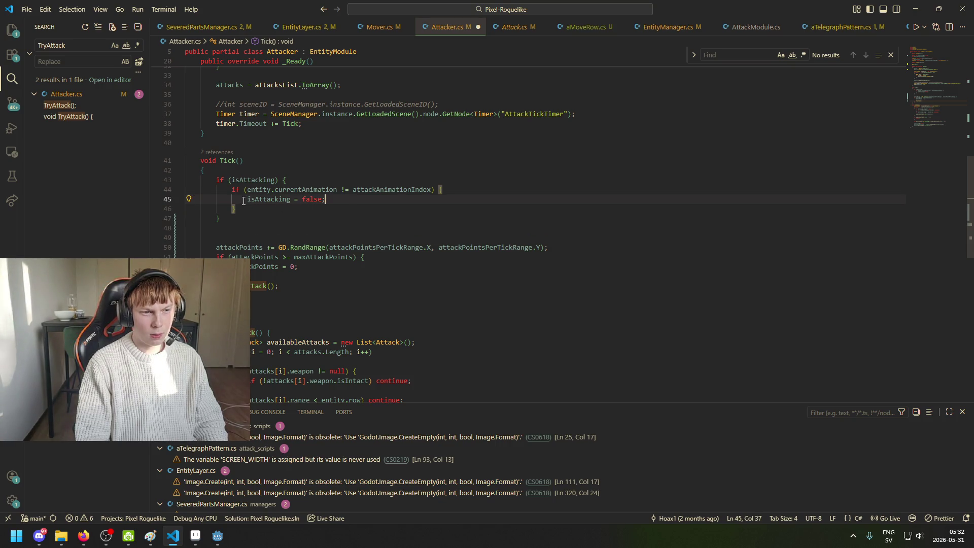
pyautogui.press('Return')
pyautogui.press('Return')
pyautogui.write('return;')
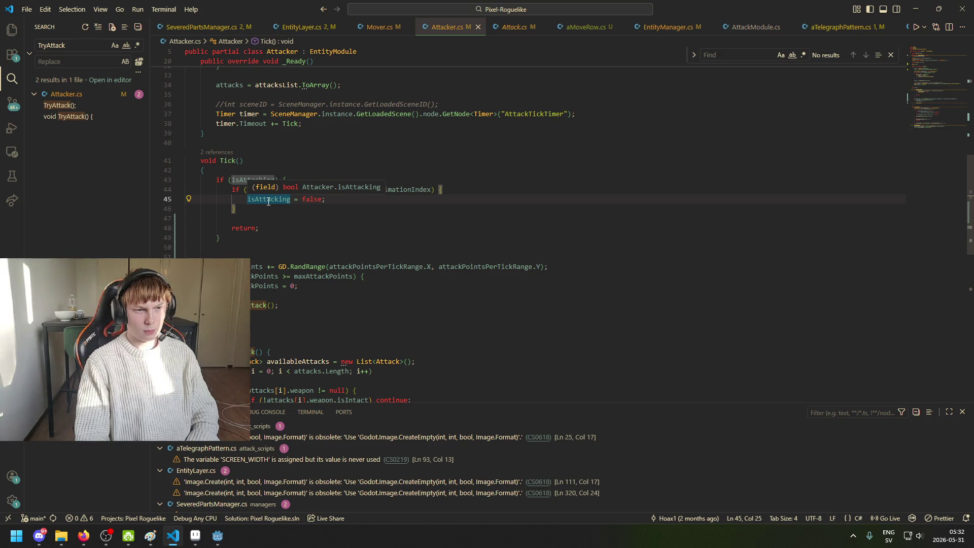
# Step: Add an if (mover != null) check after the attacking branch in Tick
pyautogui.click(314, 253)
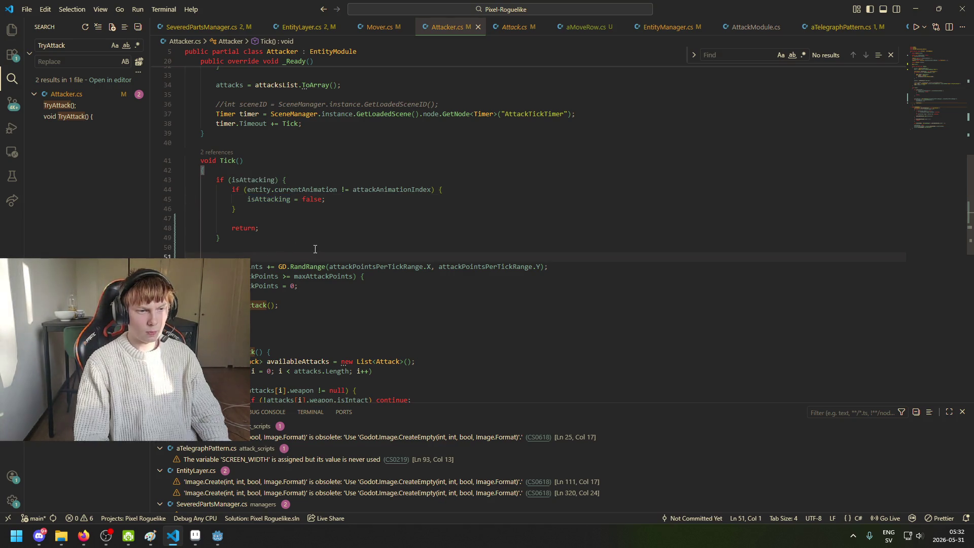
pyautogui.press('Return')
pyautogui.press('Tab')
pyautogui.write('if')
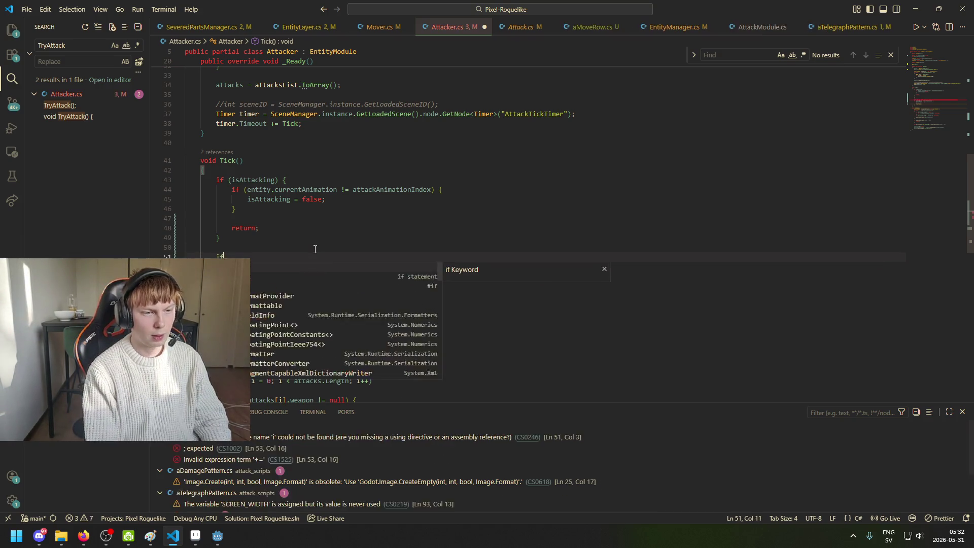
pyautogui.write(' (entity')
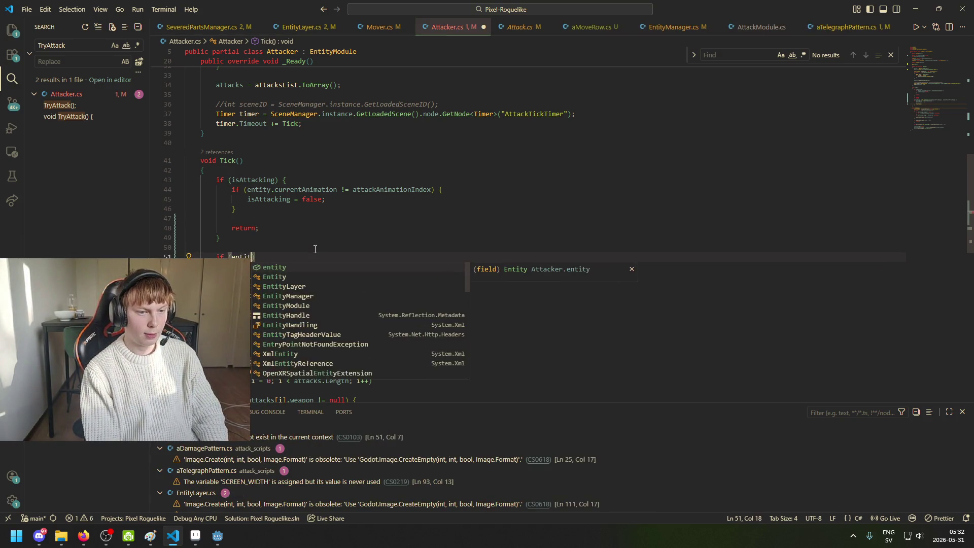
pyautogui.press('BackSpace')
pyautogui.press('BackSpace')
pyautogui.press('BackSpace')
pyautogui.write('mover !')
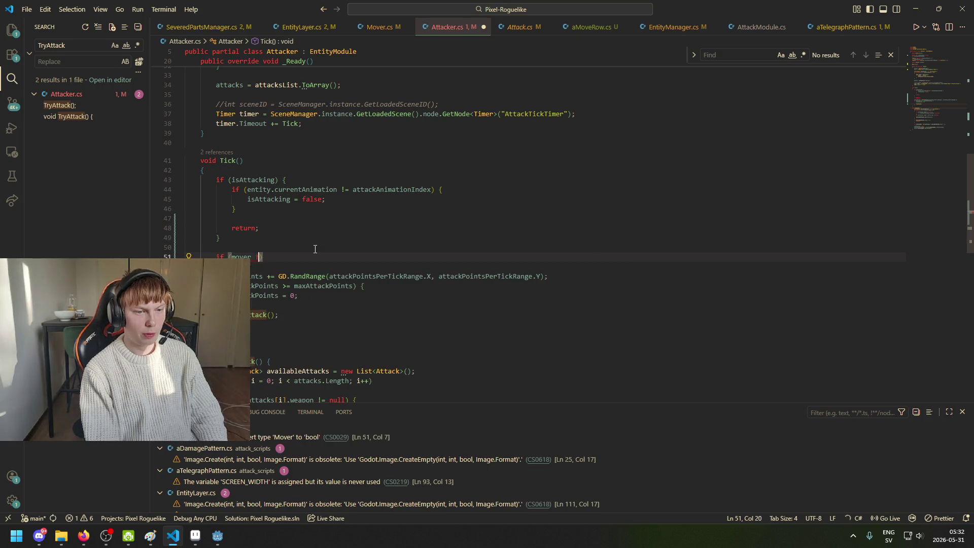
pyautogui.write('= null')
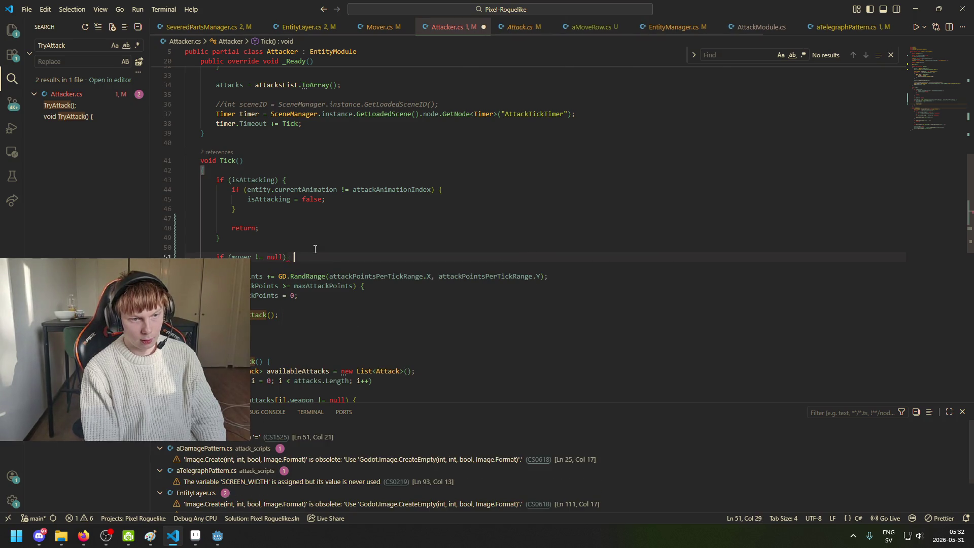
pyautogui.press('BackSpace')
pyautogui.press('BackSpace')
pyautogui.press('Return')
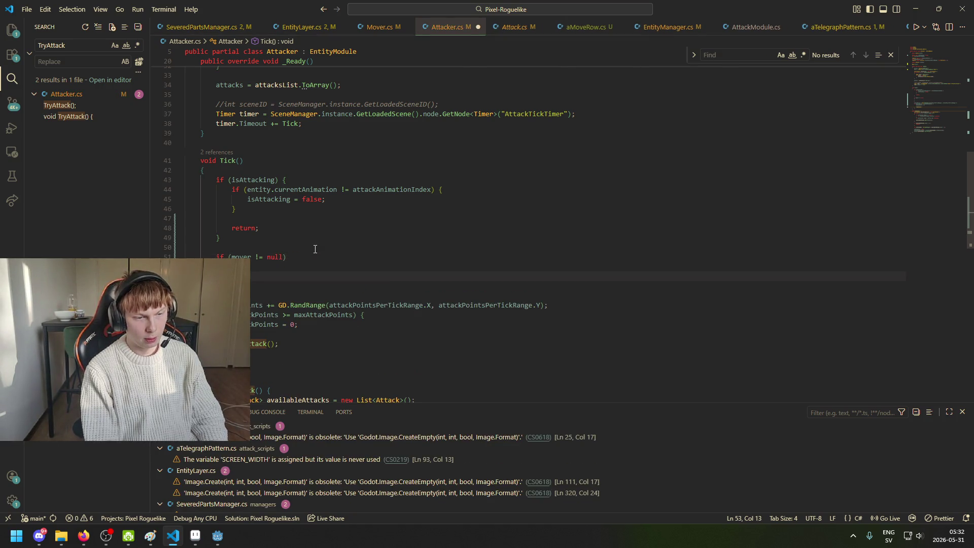
pyautogui.write('move')
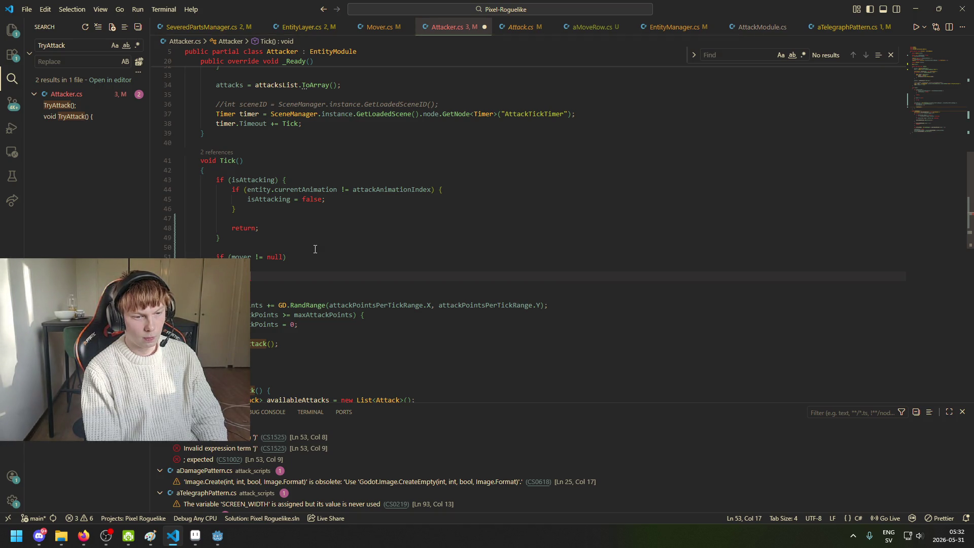
# Step: Inside it, add if (mover.isMoving) { return; } and save Attacker.cs
pyautogui.scroll(-3, 397, 272)
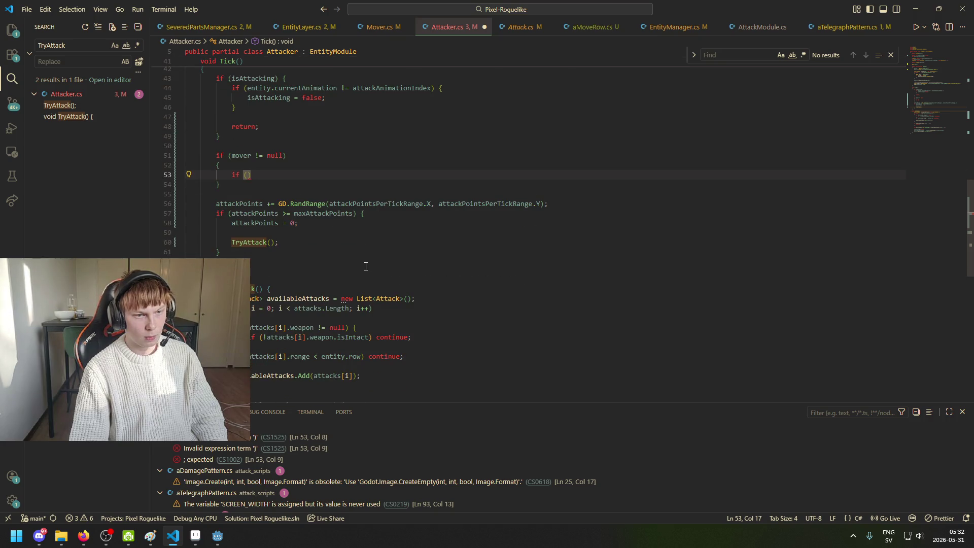
pyautogui.scroll(3, 365, 266)
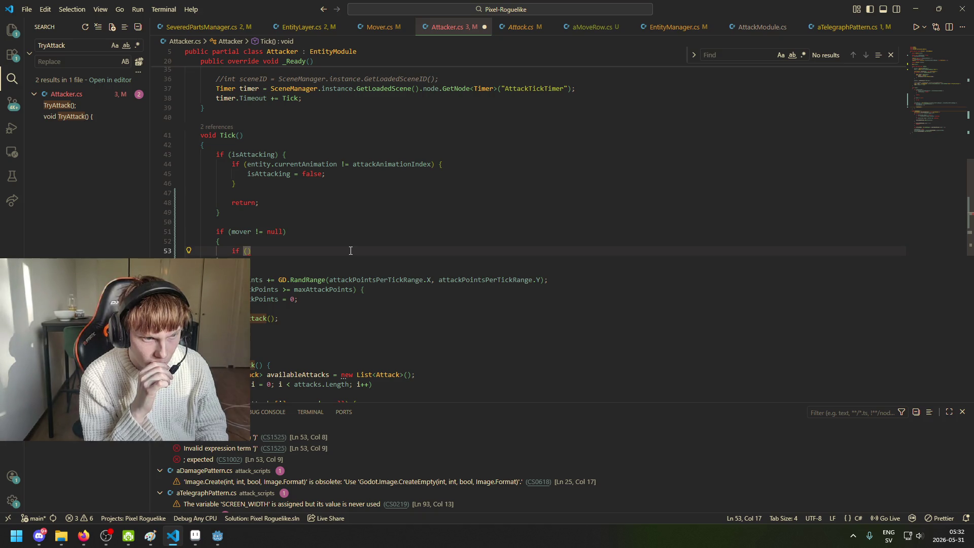
pyautogui.write('mover.is')
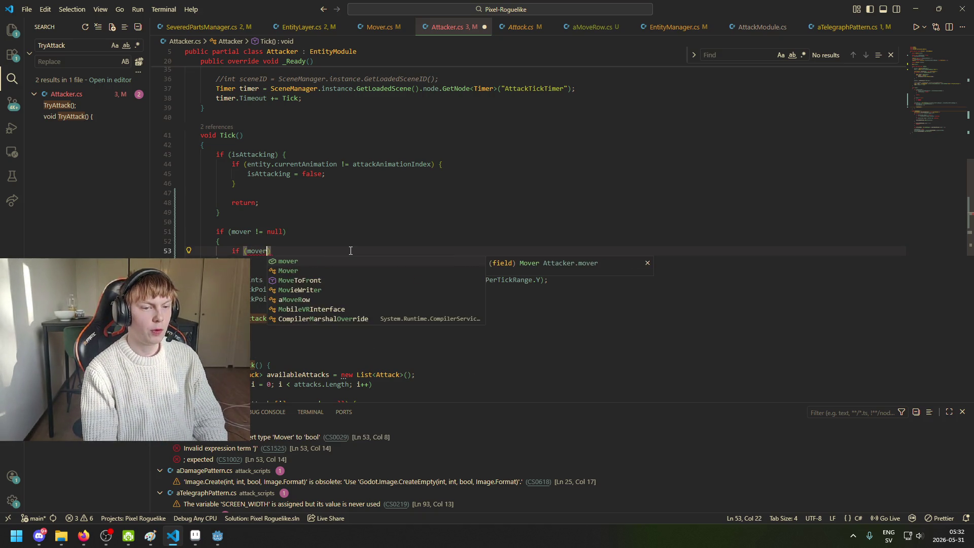
pyautogui.press('Tab')
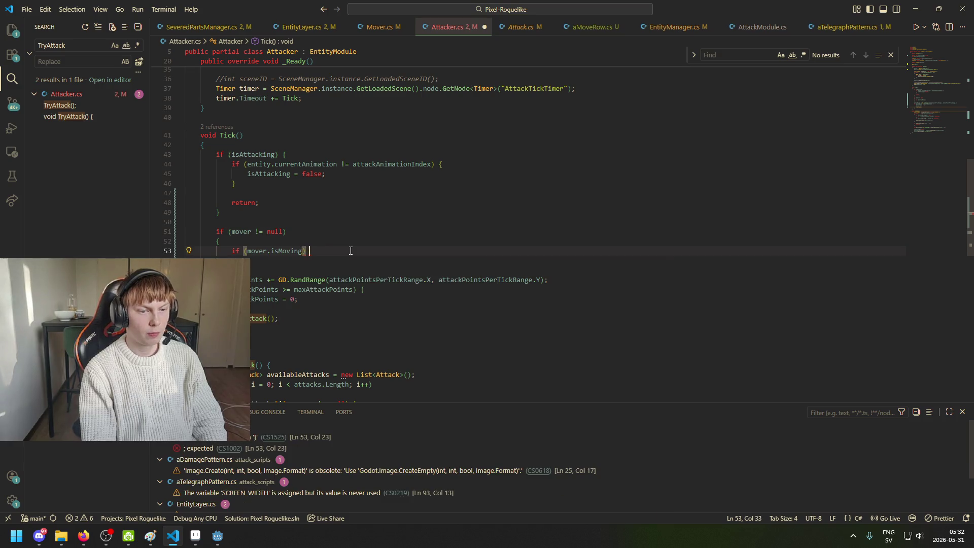
pyautogui.press('Return')
pyautogui.write('{')
pyautogui.press('Return')
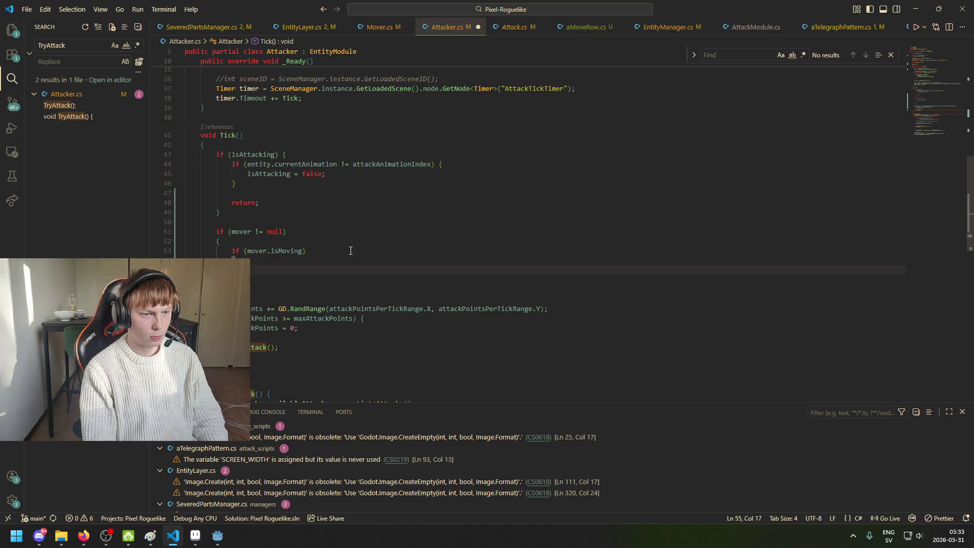
pyautogui.write('return;')
pyautogui.hotkey('ctrl', 's')
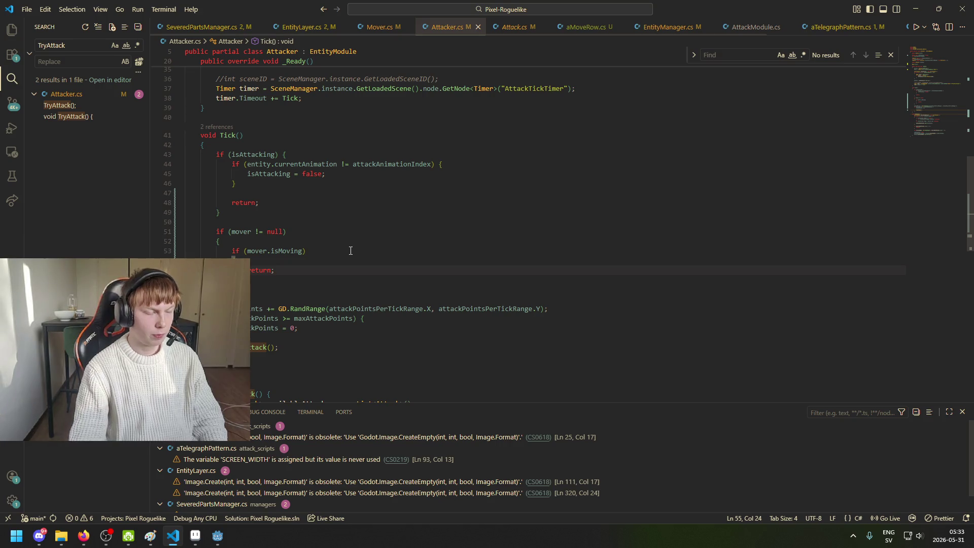
# Step: Check Tick's other return statements and peek the references to Tick
pyautogui.click(258, 270)
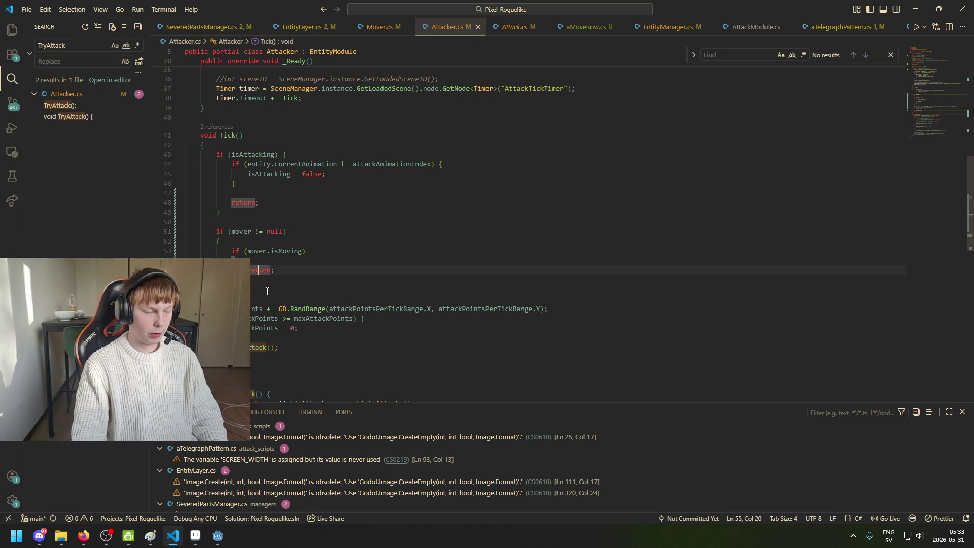
pyautogui.scroll(-1, 210, 235)
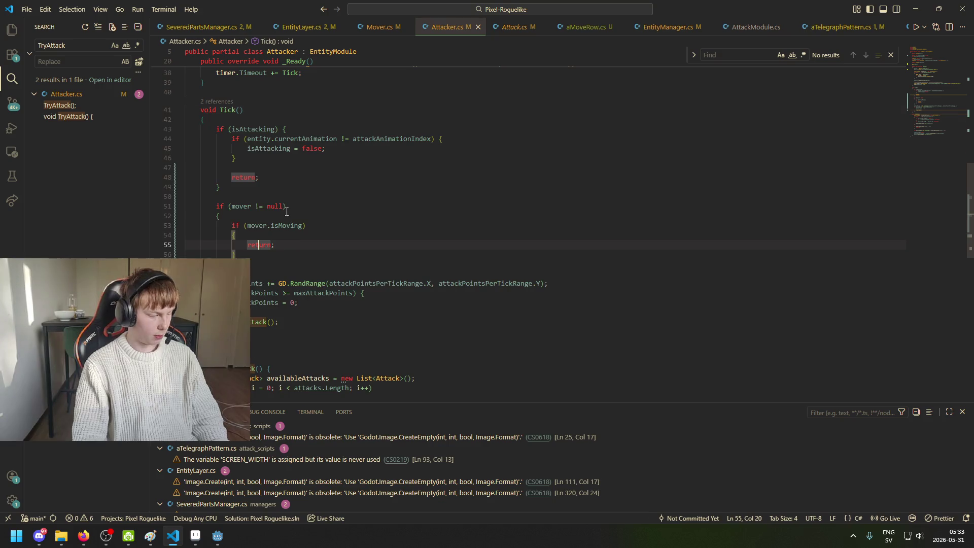
pyautogui.click(216, 102)
pyautogui.click(263, 261)
pyautogui.press('Escape')
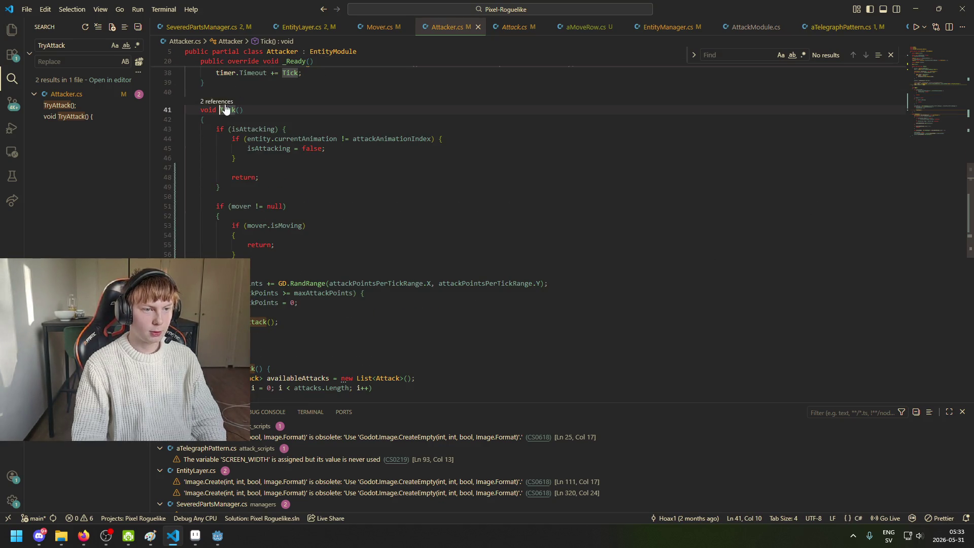
# Step: Review the isMoving check and the attack-point accumulation lines
pyautogui.click(280, 239)
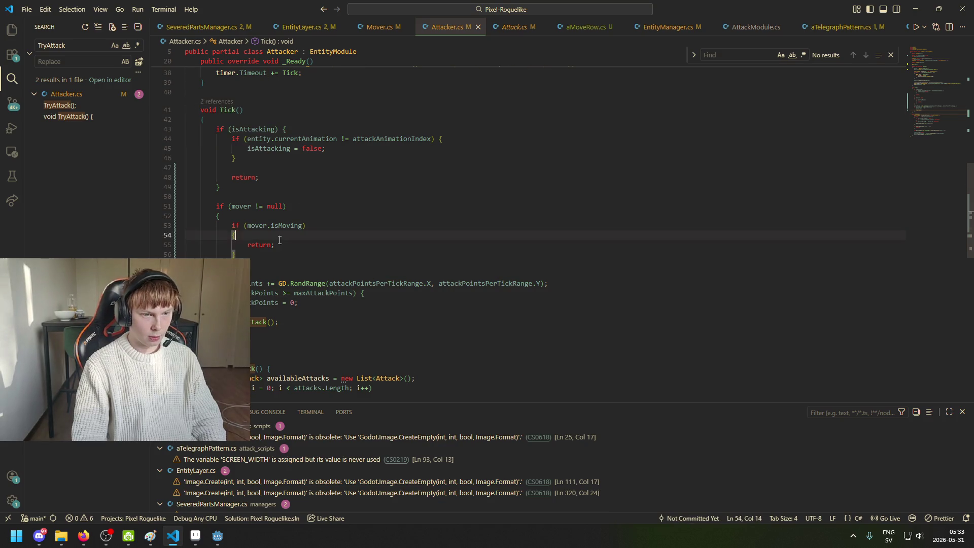
pyautogui.click(327, 333)
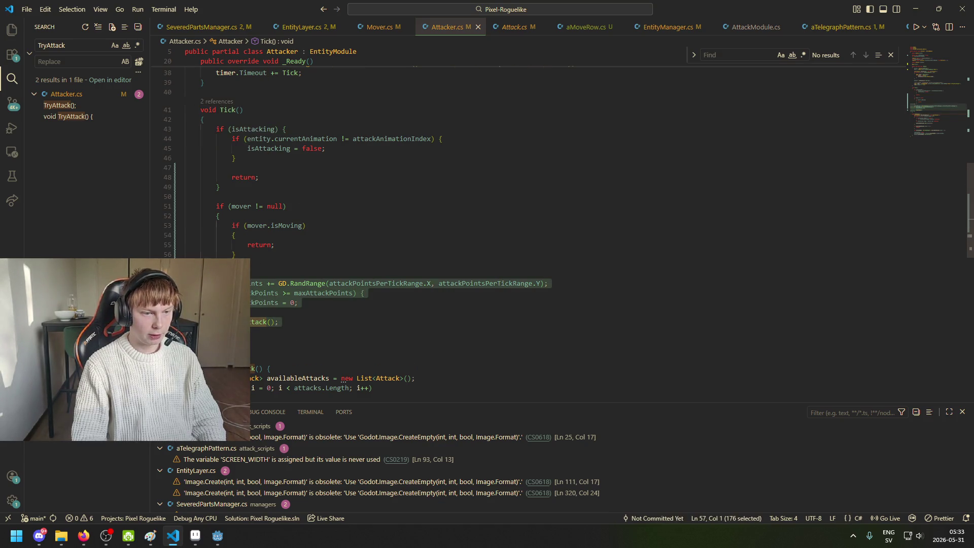
pyautogui.moveTo(251, 283); pyautogui.dragTo(299, 302)
pyautogui.click(264, 312)
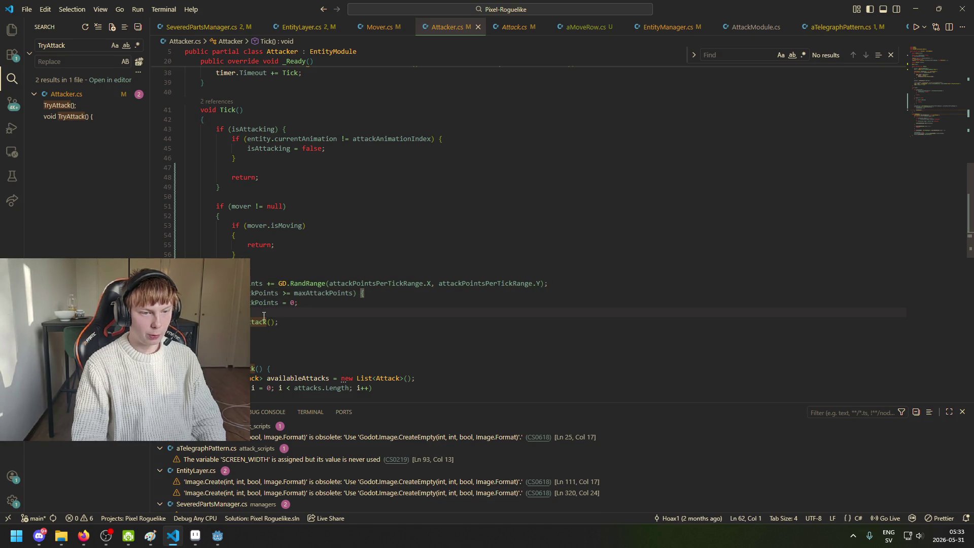
pyautogui.moveTo(251, 283); pyautogui.dragTo(299, 302)
pyautogui.click(258, 337)
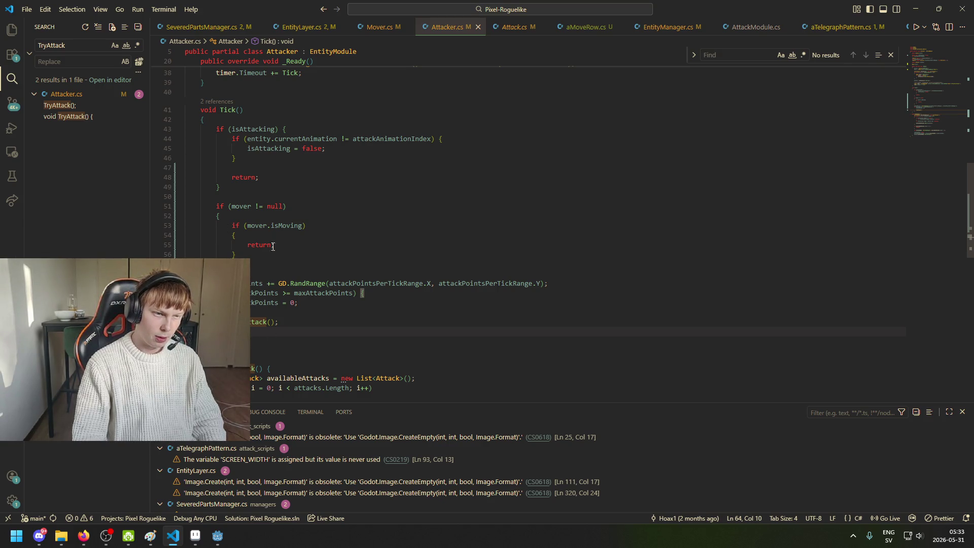
# Step: Bring the pirate_lady Godot editor forward, run the project, and start a new game
pyautogui.moveTo(217, 538)
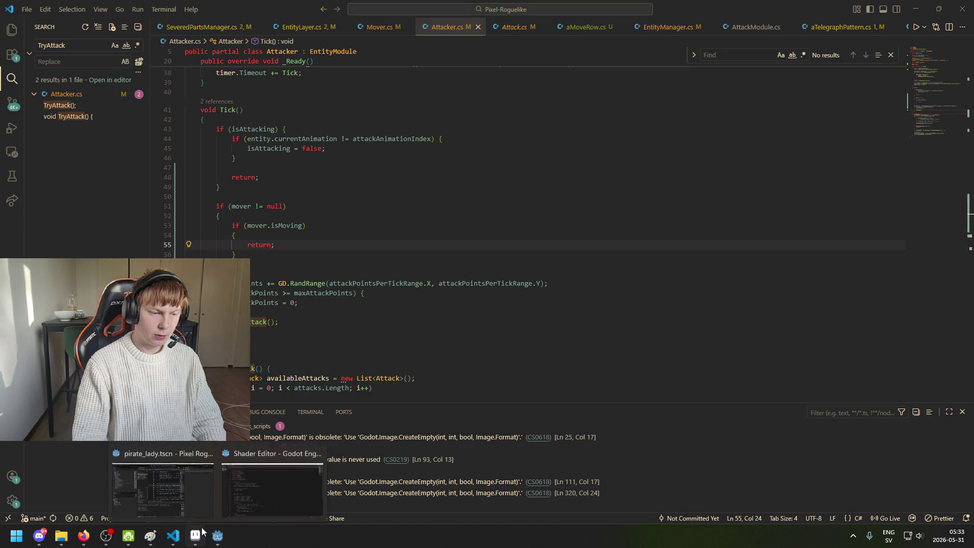
pyautogui.click(163, 482)
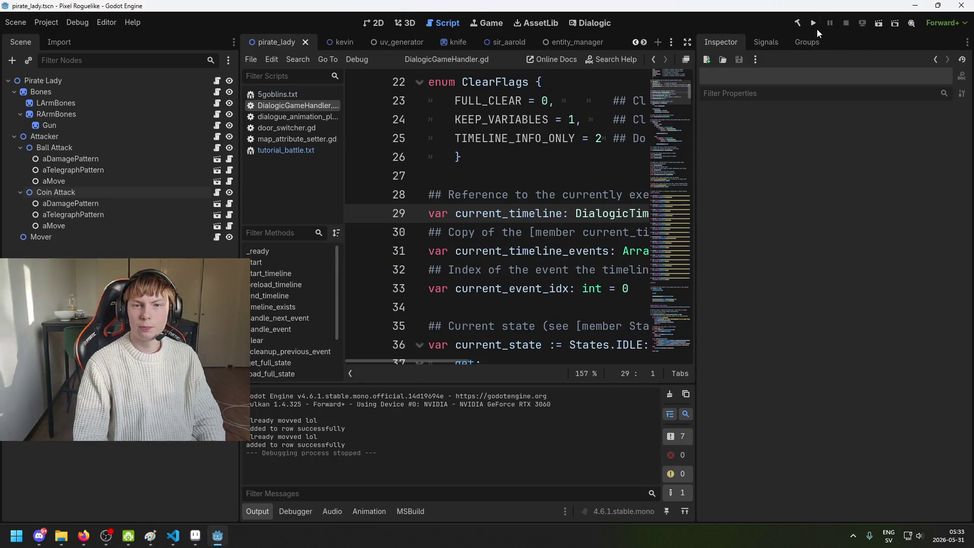
pyautogui.click(813, 23)
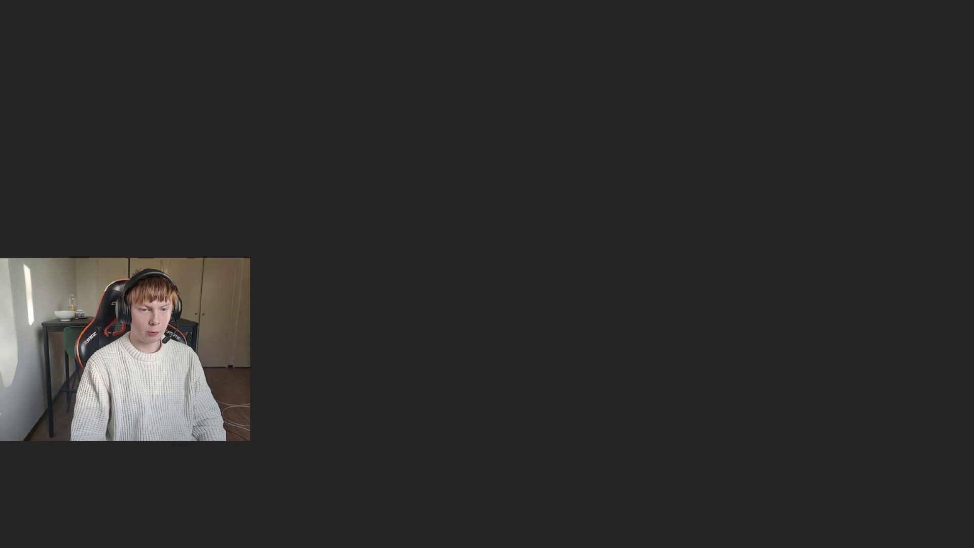
pyautogui.press('Return')
# Step: Walk the character to the desk, quit the game with F8, and save the scene
pyautogui.press('w')
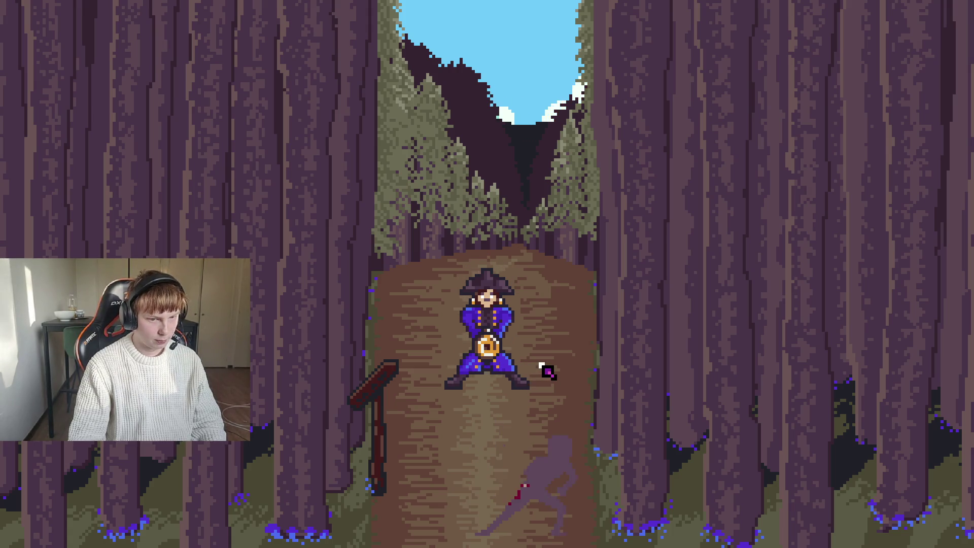
pyautogui.press('F8')
pyautogui.hotkey('ctrl', 's')
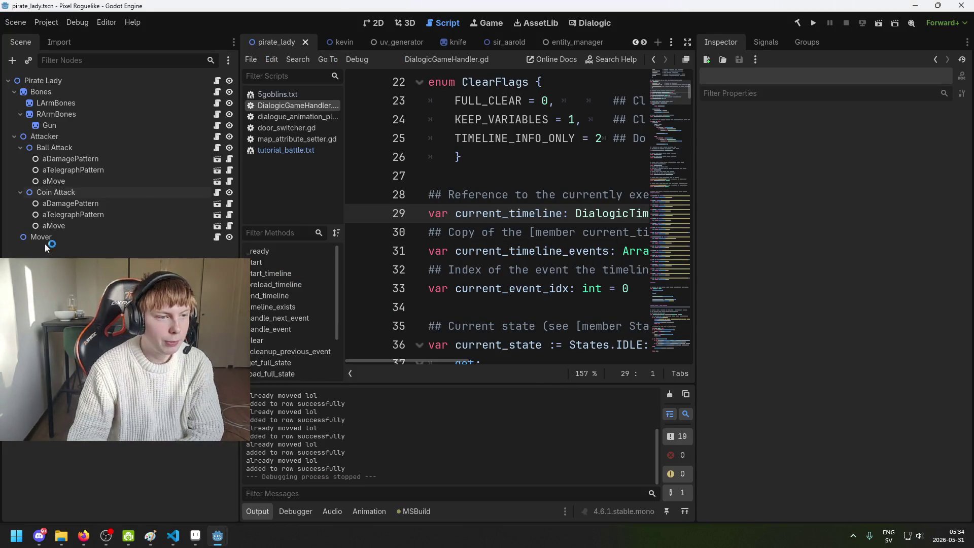
# Step: Inspect the Ball Attack, Attacker, Gun, LArmBones, RArmBones and Bones nodes
pyautogui.click(81, 147)
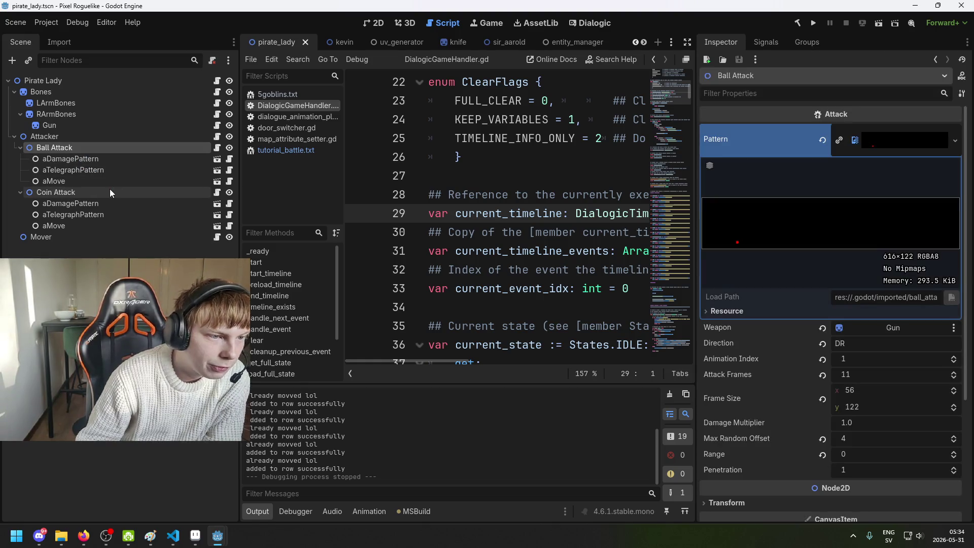
pyautogui.click(99, 136)
pyautogui.click(93, 102)
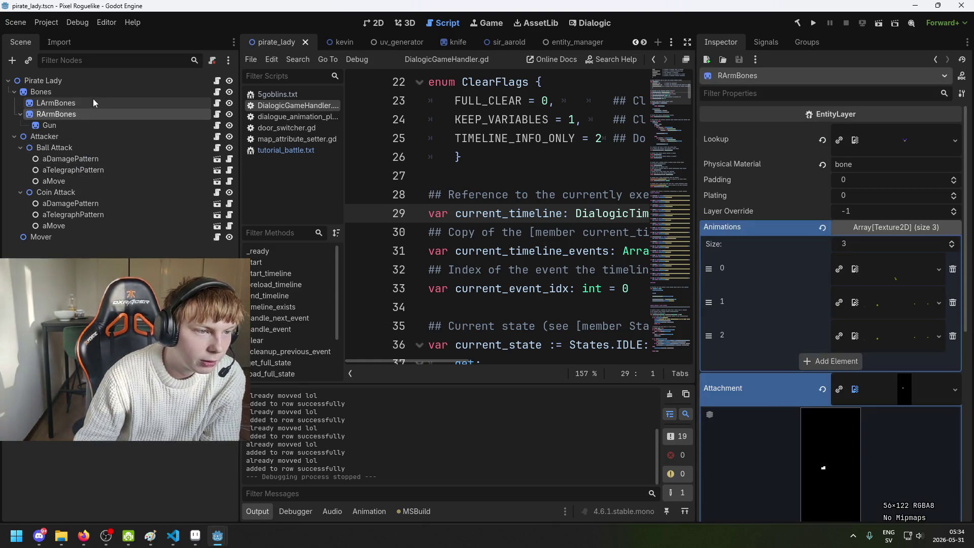
pyautogui.click(89, 125)
pyautogui.click(87, 146)
pyautogui.click(90, 136)
pyautogui.click(91, 124)
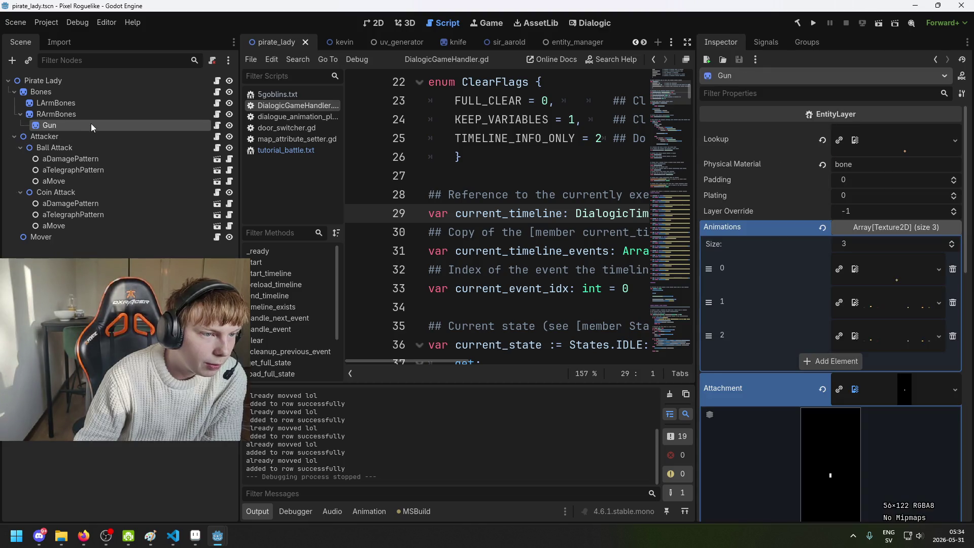
pyautogui.click(91, 101)
pyautogui.click(93, 113)
pyautogui.click(88, 101)
pyautogui.click(85, 93)
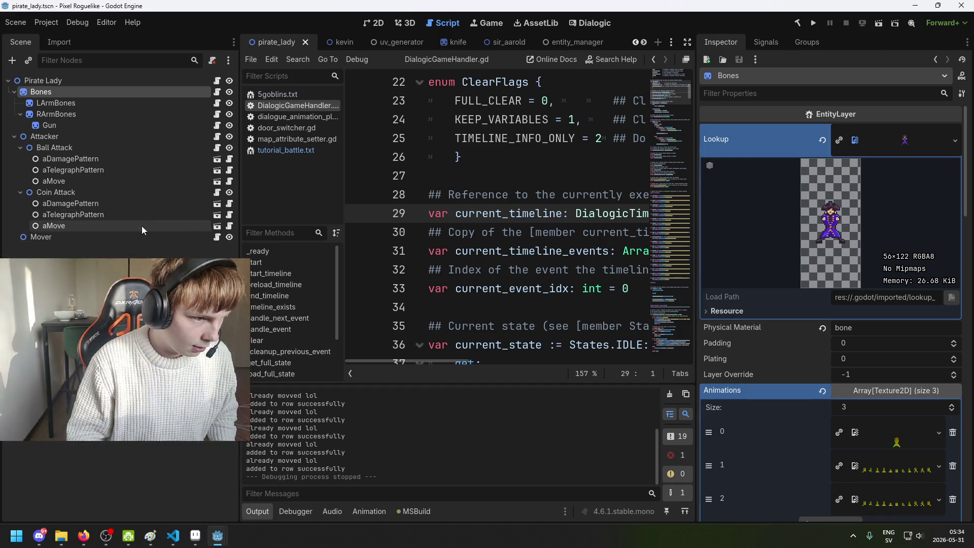
# Step: Save the scene, then select Attacker to show Max Attack Points 20 and range 1–5
pyautogui.click(99, 245)
pyautogui.hotkey('ctrl', 's')
pyautogui.click(96, 148)
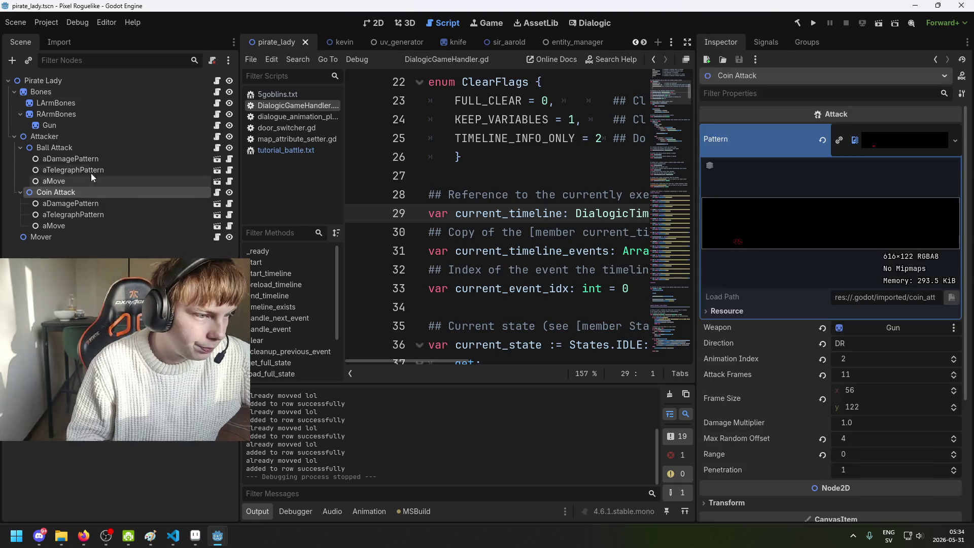
pyautogui.click(91, 138)
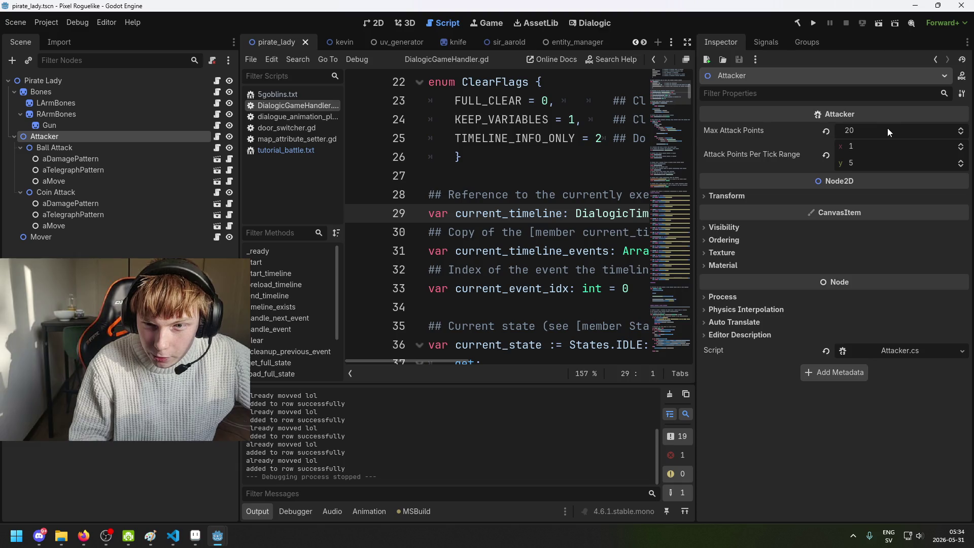
# Step: Try editing Max Attack Points and a tick-range maximum of 2, saving the scene
pyautogui.click(872, 132)
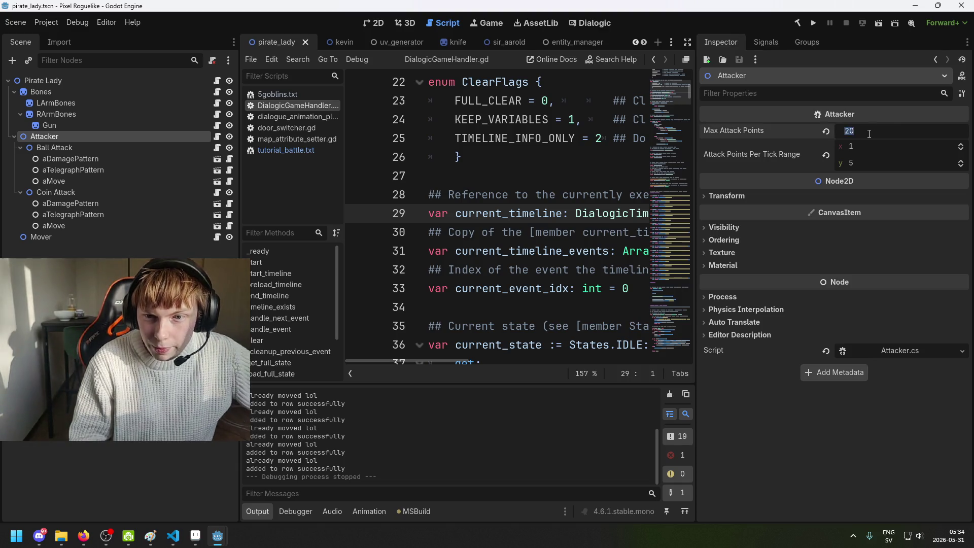
pyautogui.click(878, 162)
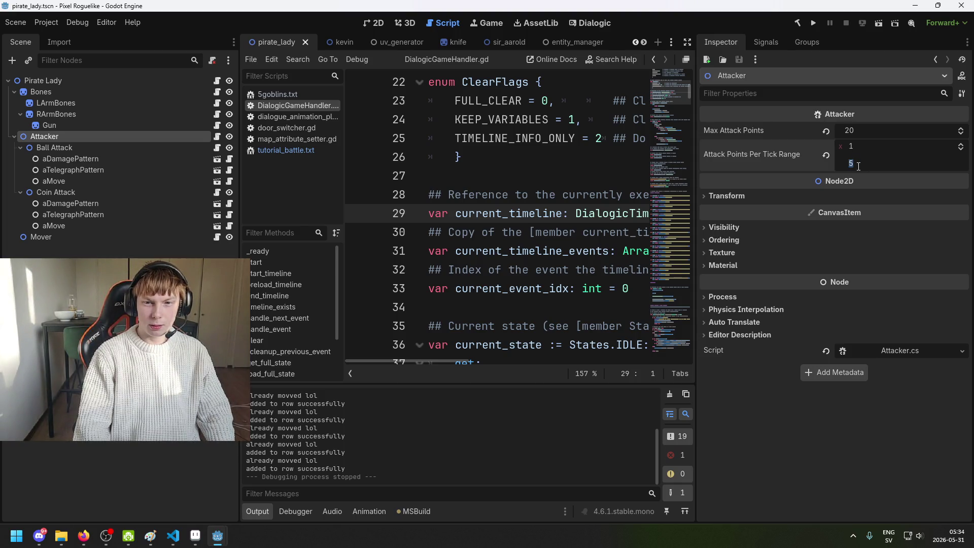
pyautogui.write('2')
pyautogui.press('Return')
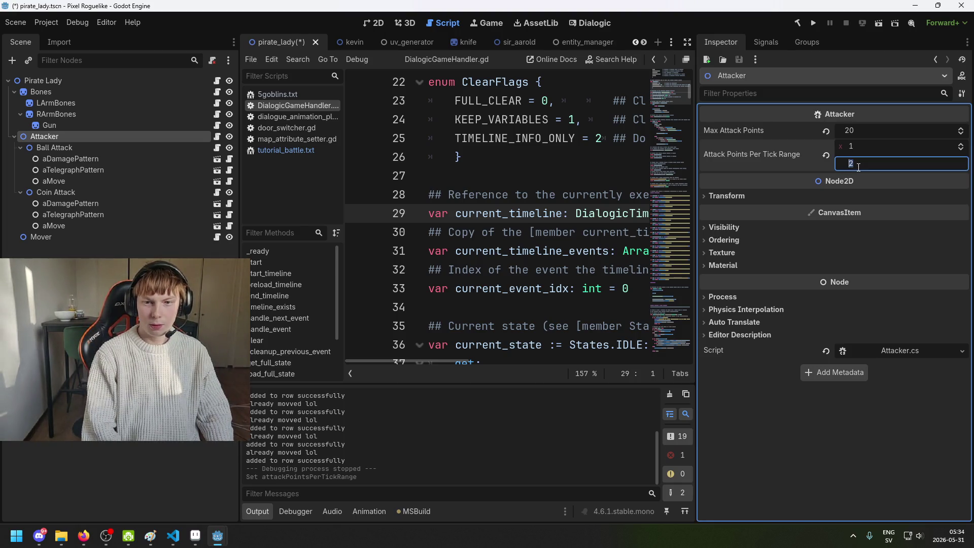
pyautogui.hotkey('ctrl', 's')
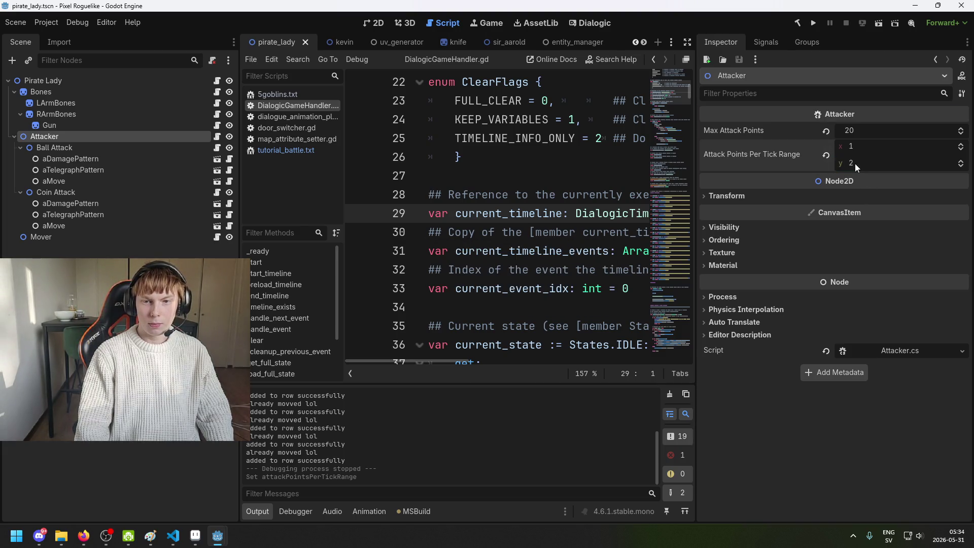
pyautogui.hotkey('ctrl', 's')
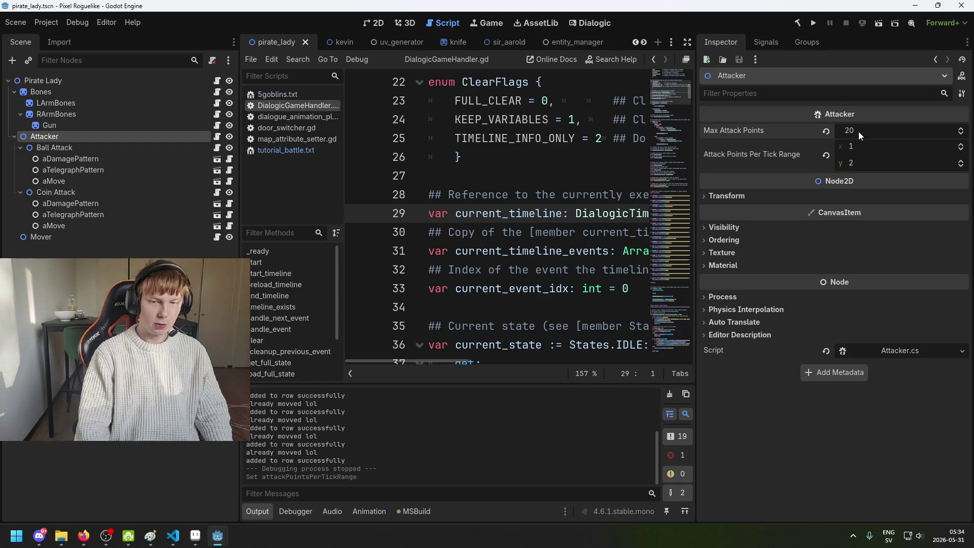
pyautogui.click(858, 132)
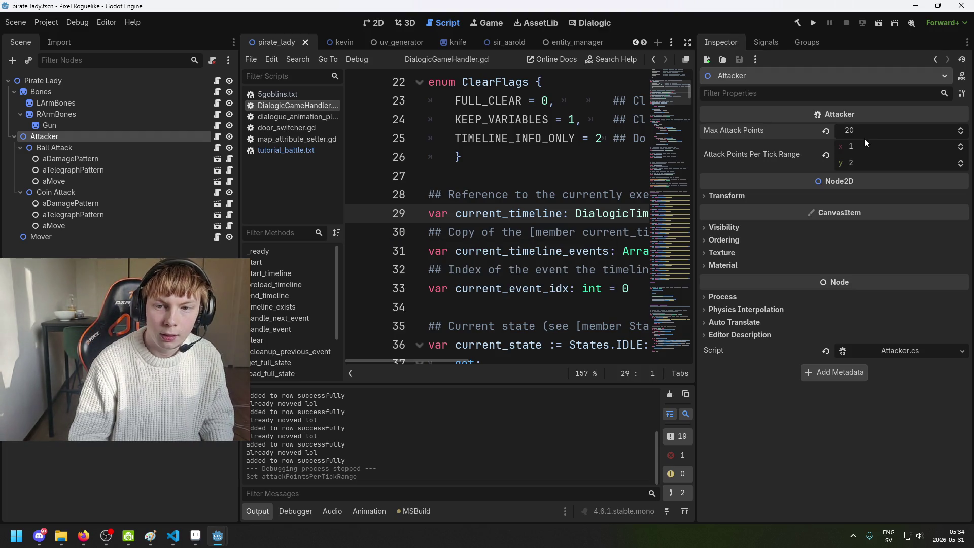
pyautogui.hotkey('ctrl', 's')
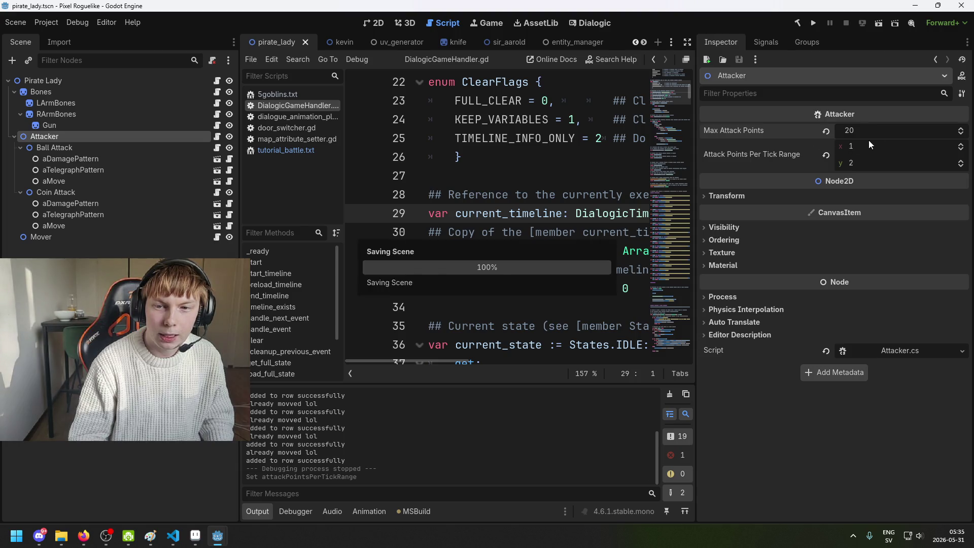
pyautogui.hotkey('ctrl', 's')
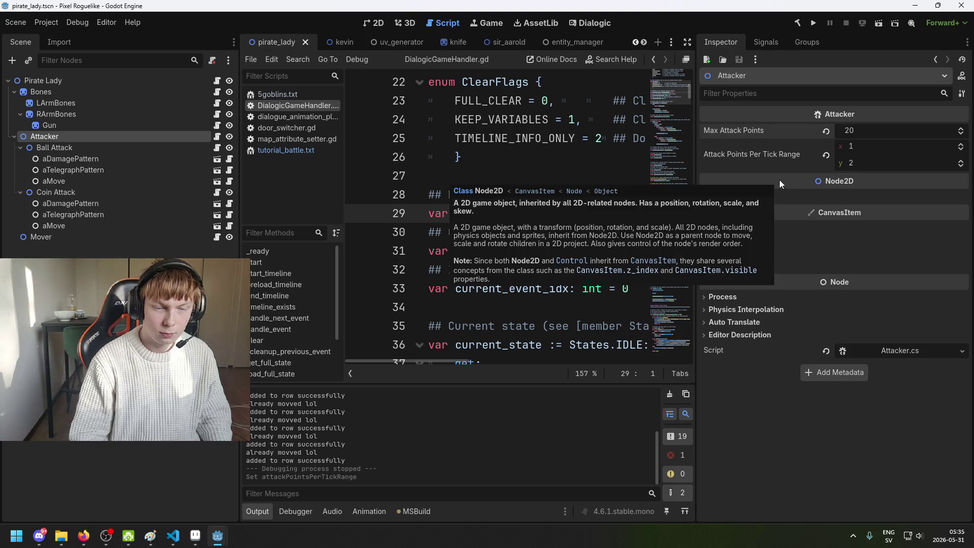
# Step: Look over Ball Attack and Coin Attack, then set the Attacker's tick range to 4–5
pyautogui.click(77, 150)
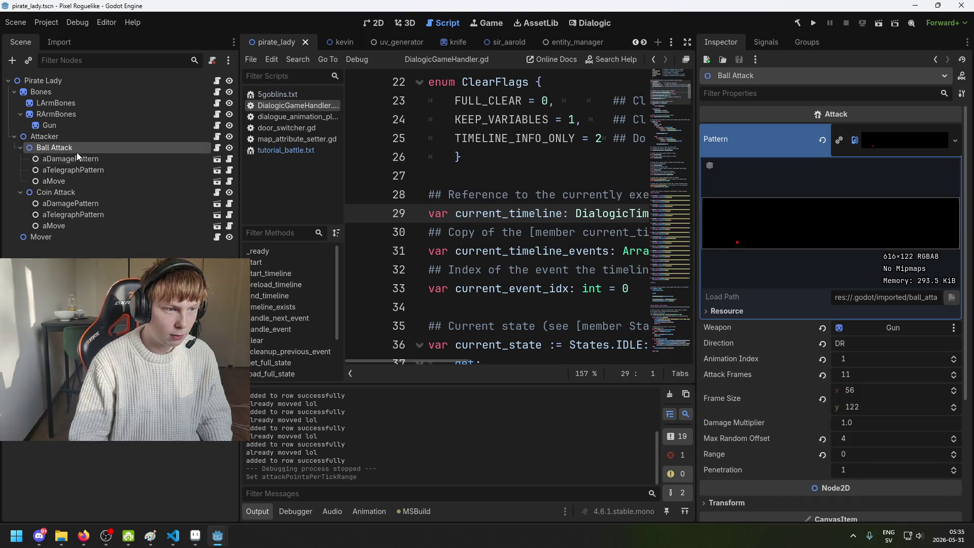
pyautogui.click(77, 191)
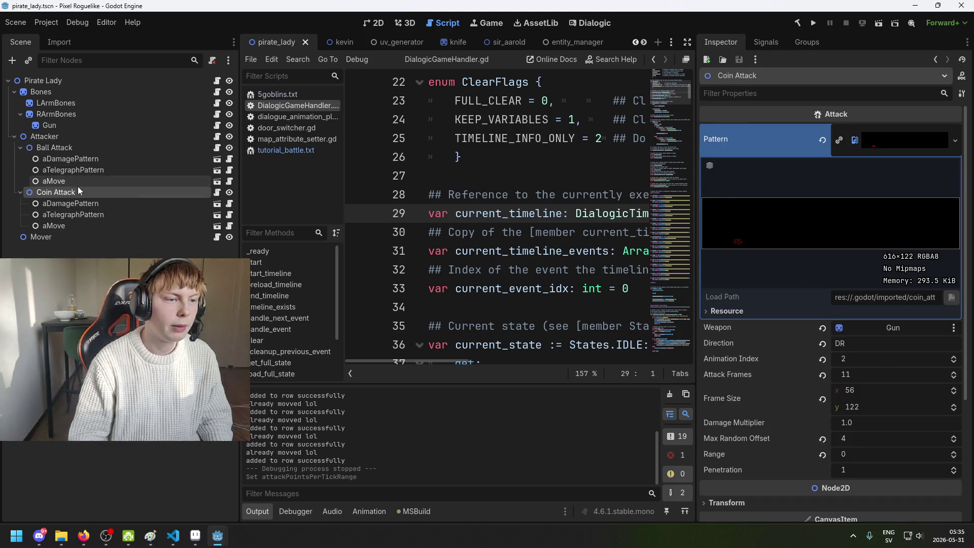
pyautogui.click(72, 146)
pyautogui.click(80, 141)
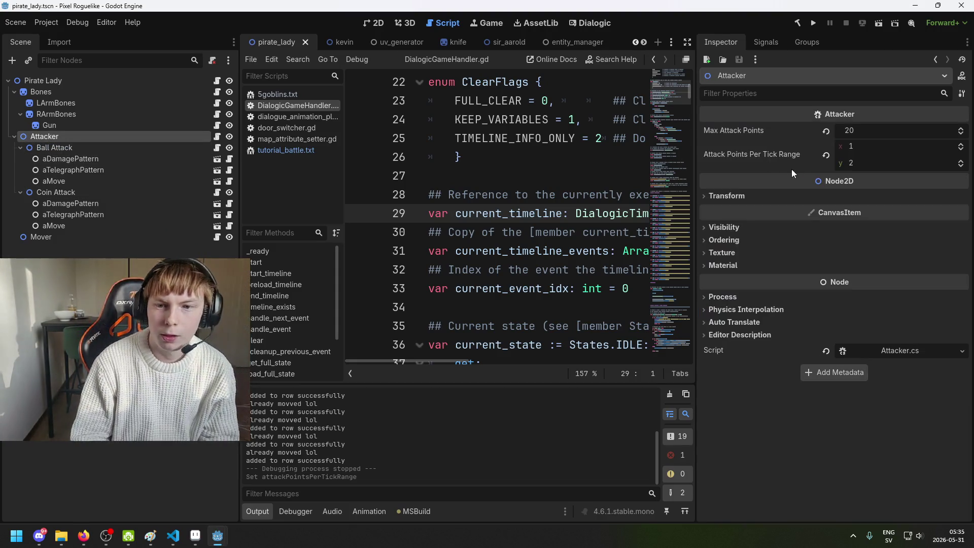
pyautogui.click(866, 147)
pyautogui.write('4')
pyautogui.click(869, 161)
pyautogui.write('5')
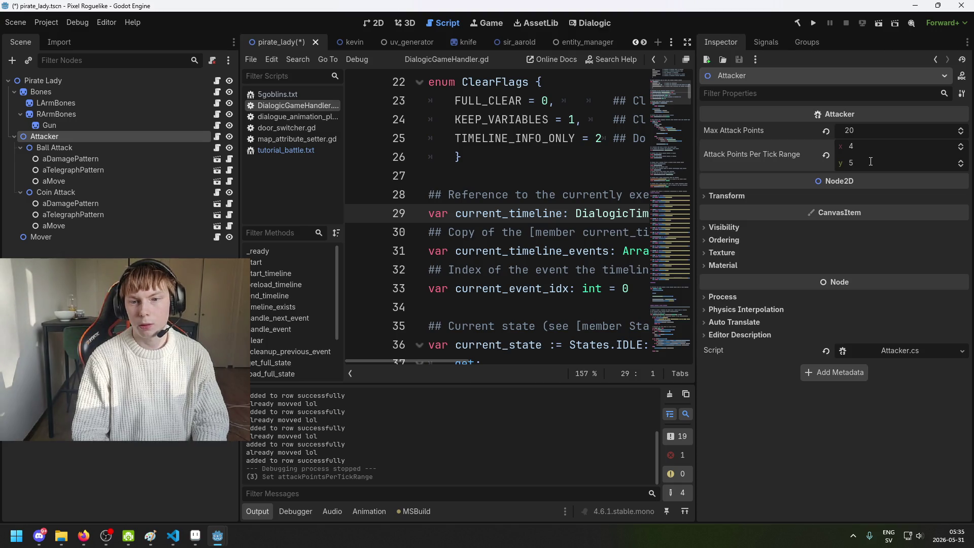
pyautogui.click(862, 144)
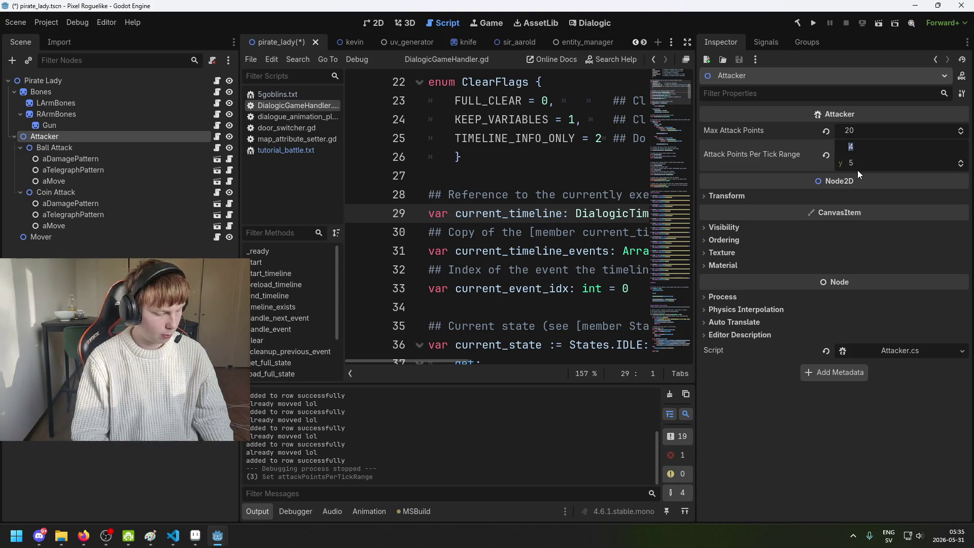
# Step: Set Max Attack Points to 100 and save the scene
pyautogui.click(875, 127)
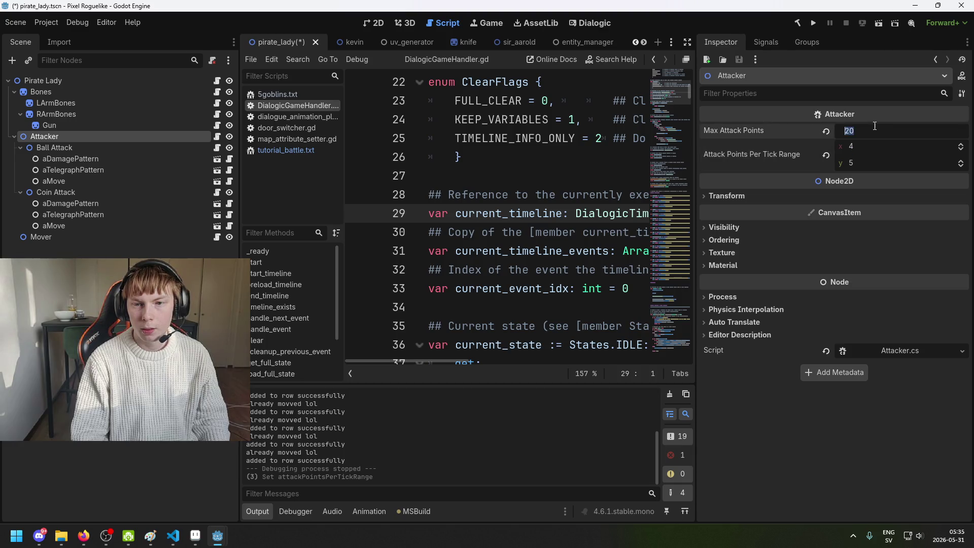
pyautogui.write('100')
pyautogui.press('Return')
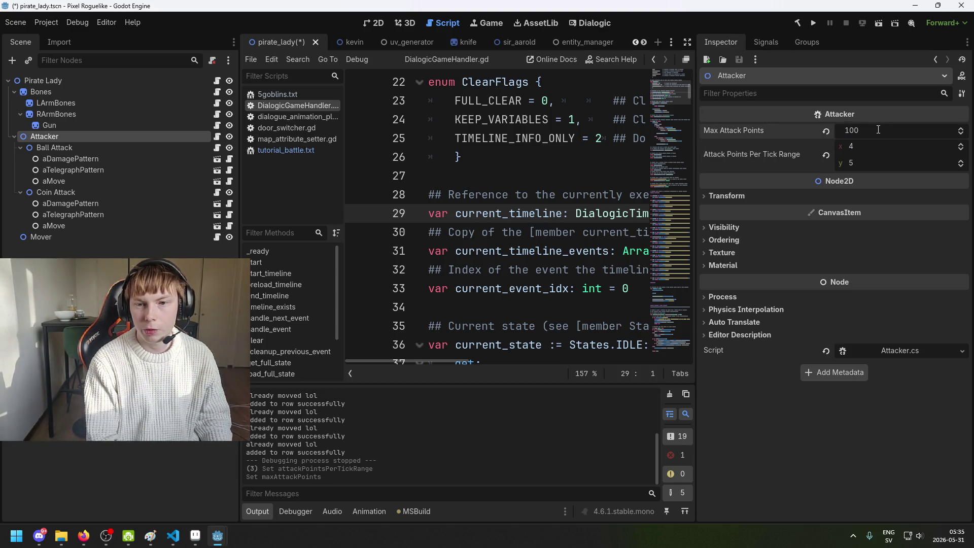
pyautogui.hotkey('ctrl', 's')
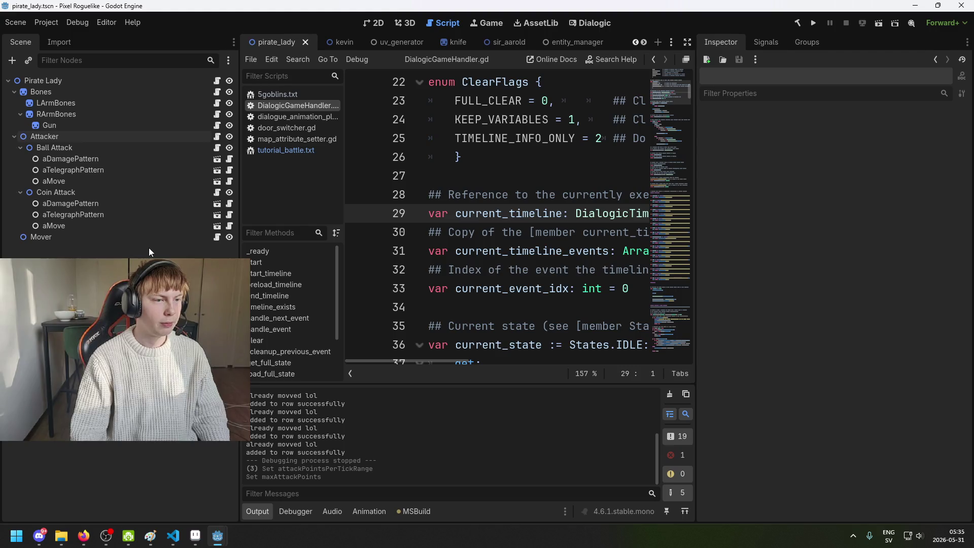
# Step: Select Ball Attack and Coin Attack together and set their shared Range to 4
pyautogui.click(94, 148)
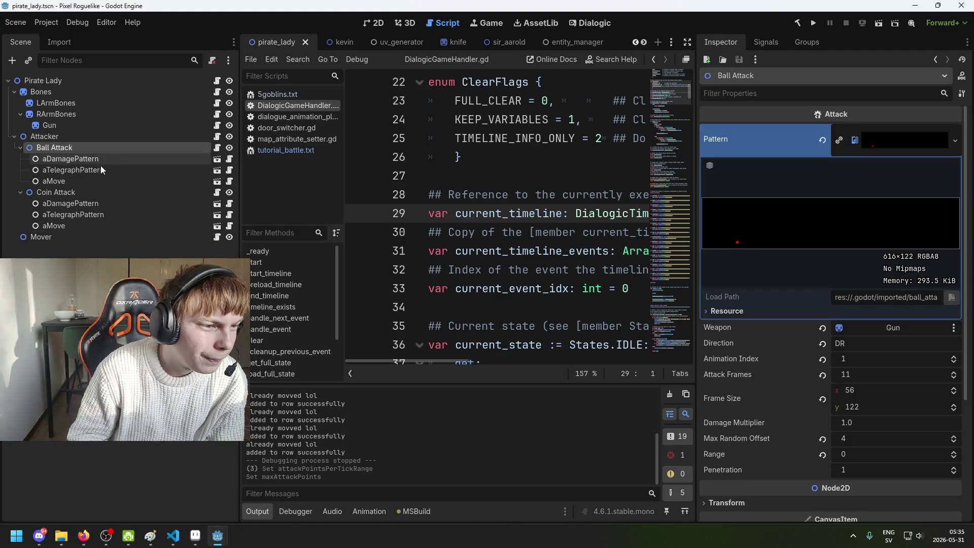
pyautogui.click(96, 237)
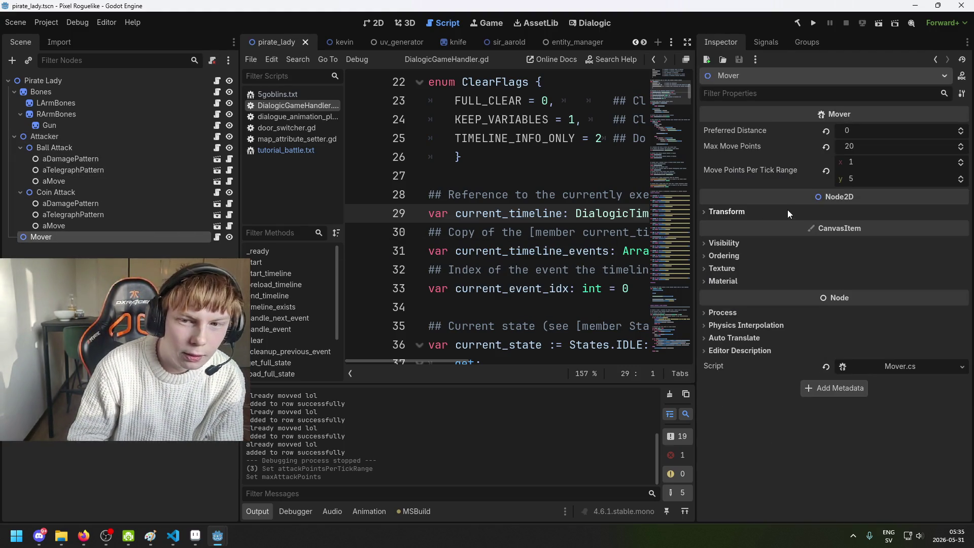
pyautogui.click(95, 147)
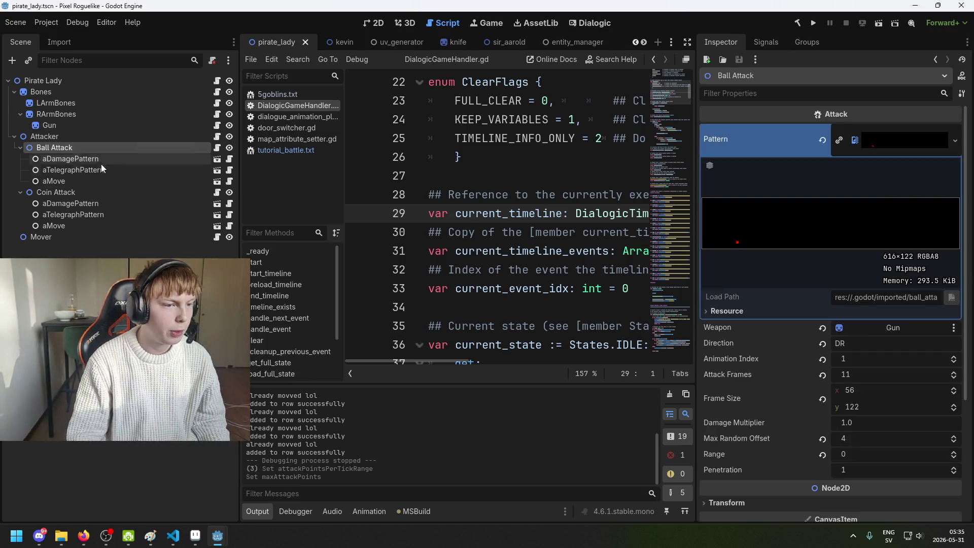
pyautogui.keyDown('ctrl'); pyautogui.click(79, 193); pyautogui.keyUp('ctrl')
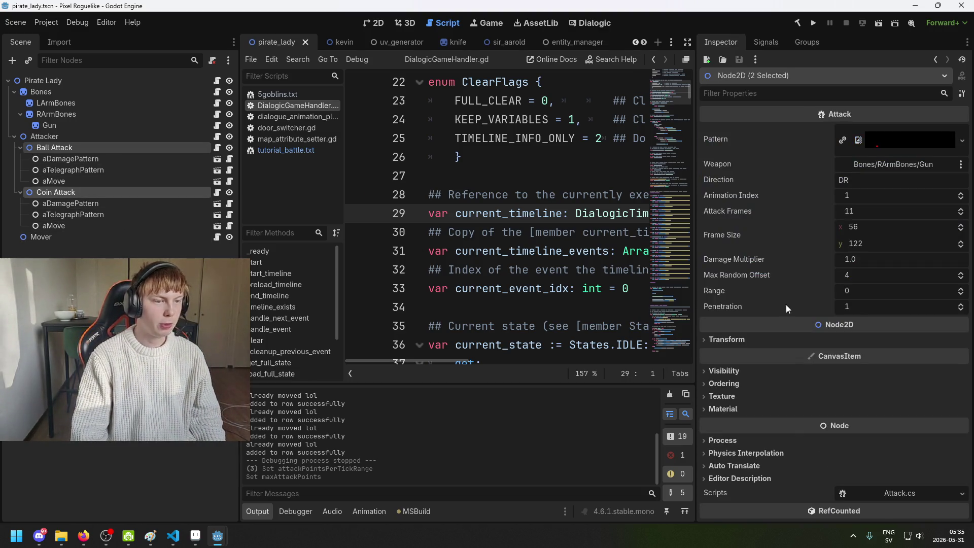
pyautogui.click(850, 289)
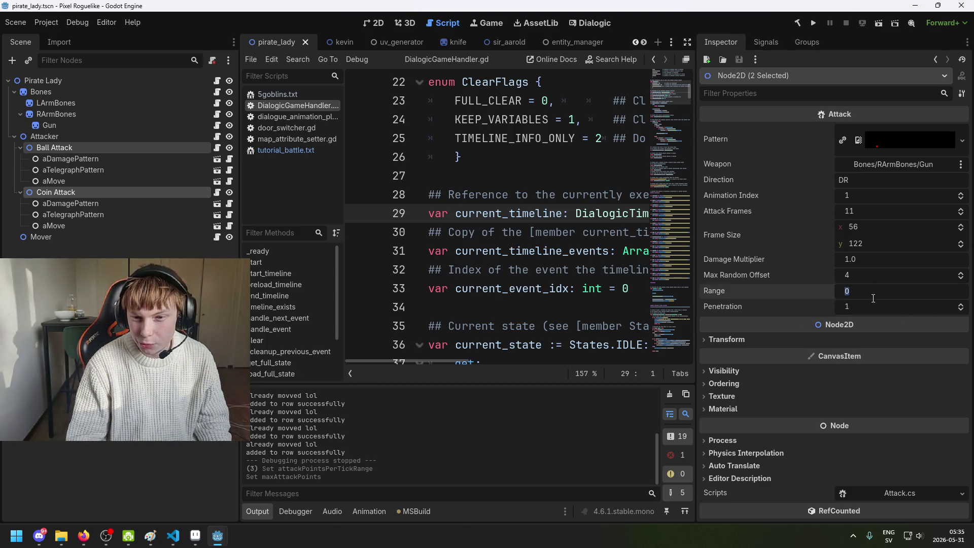
pyautogui.write('4')
pyautogui.press('Return')
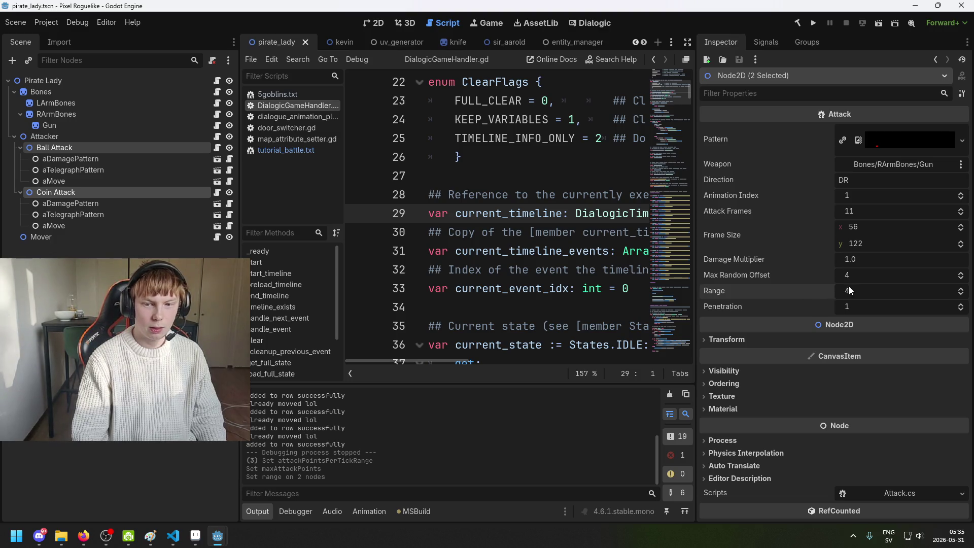
# Step: Lower the shared Range to 3, then 2, and save the scene
pyautogui.click(877, 294)
pyautogui.write('3')
pyautogui.press('Return')
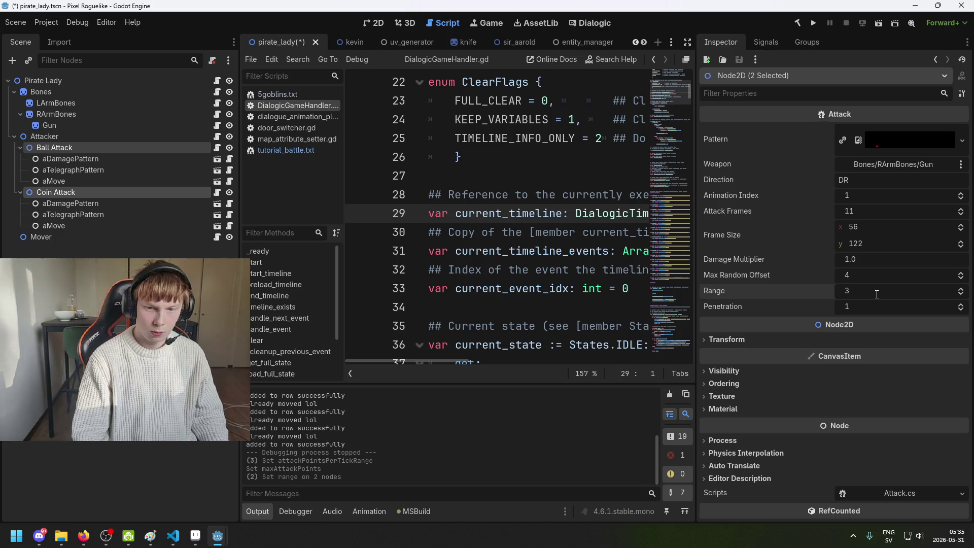
pyautogui.click(861, 295)
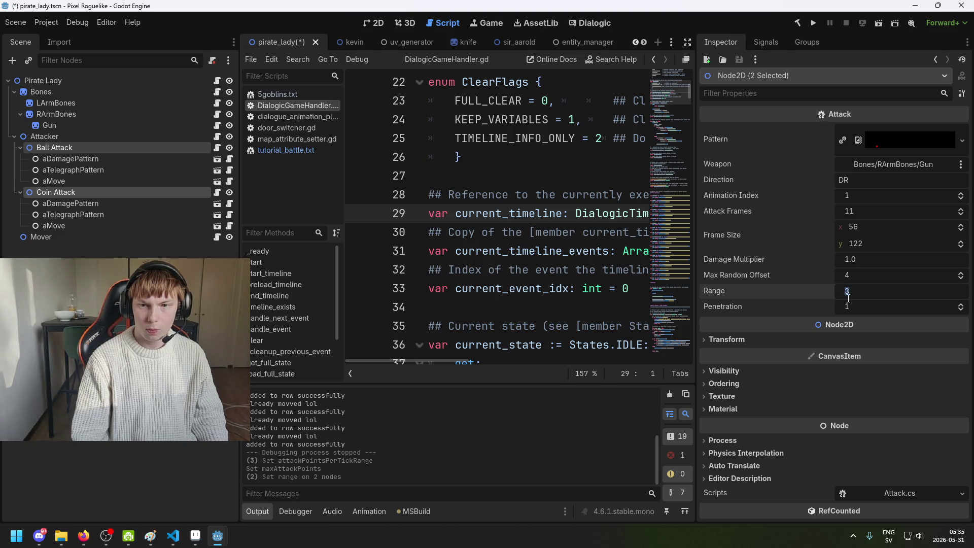
pyautogui.write('2')
pyautogui.hotkey('ctrl', 's')
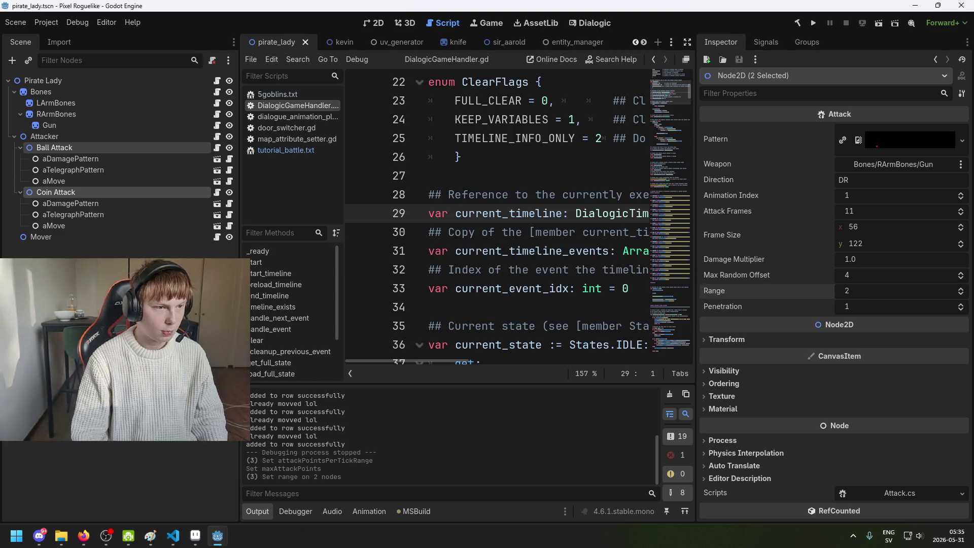
pyautogui.click(145, 244)
pyautogui.hotkey('ctrl', 's')
pyautogui.click(47, 226)
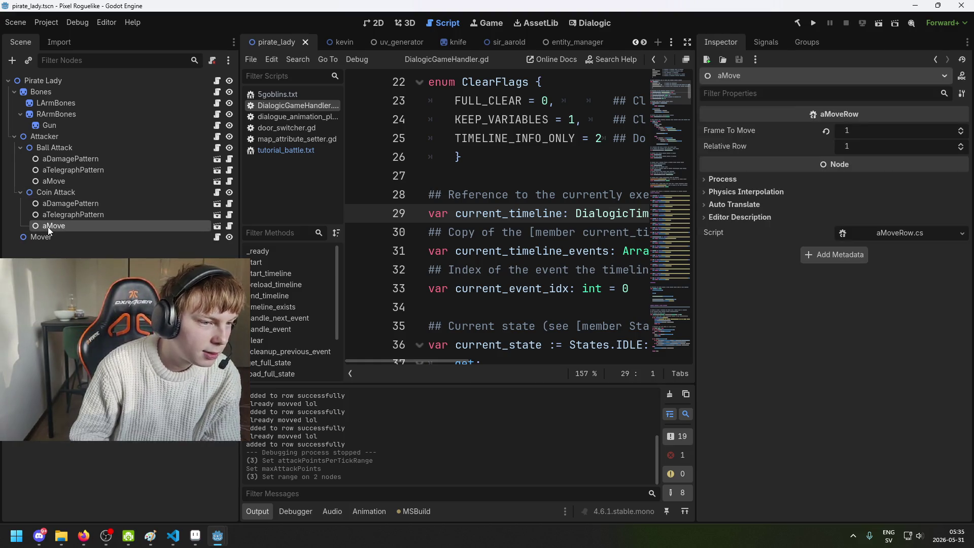
# Step: Raise the Mover's Preferred Distance from 0 to 2 and save the scene
pyautogui.click(53, 238)
pyautogui.click(852, 130)
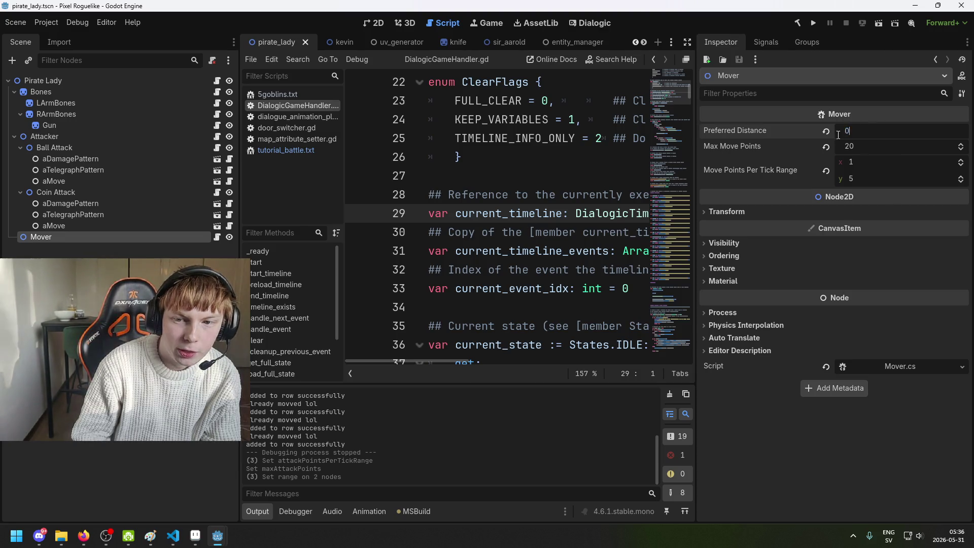
pyautogui.click(801, 135)
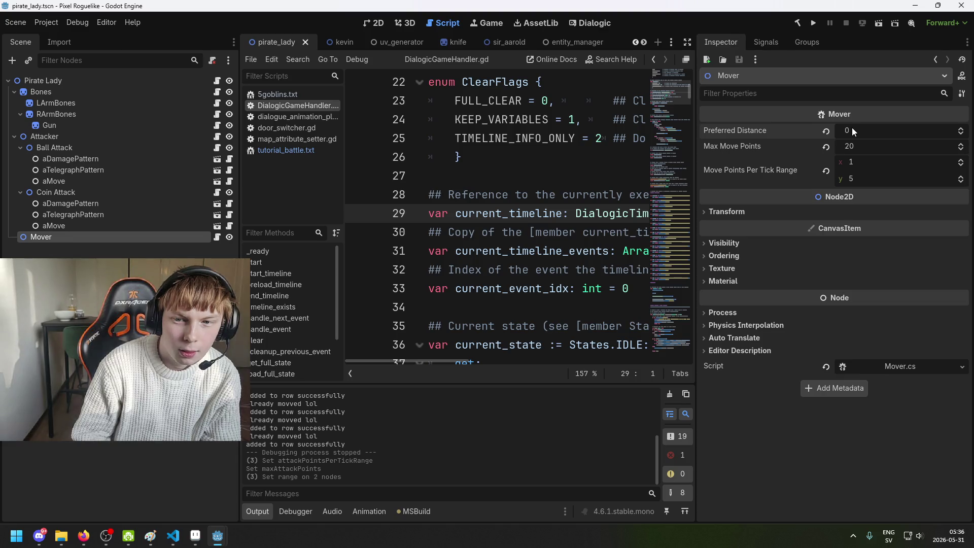
pyautogui.moveTo(851, 127); pyautogui.dragTo(868, 147)
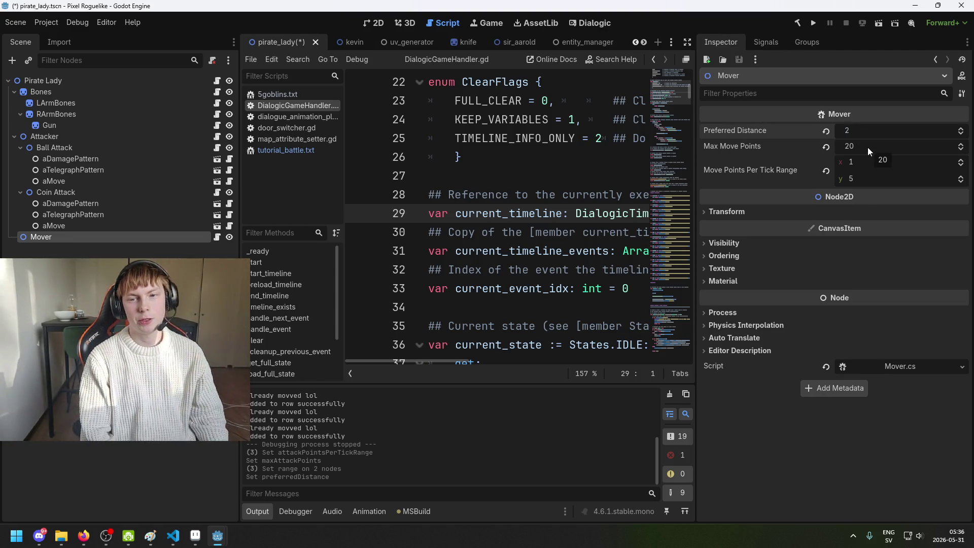
pyautogui.hotkey('ctrl', 's')
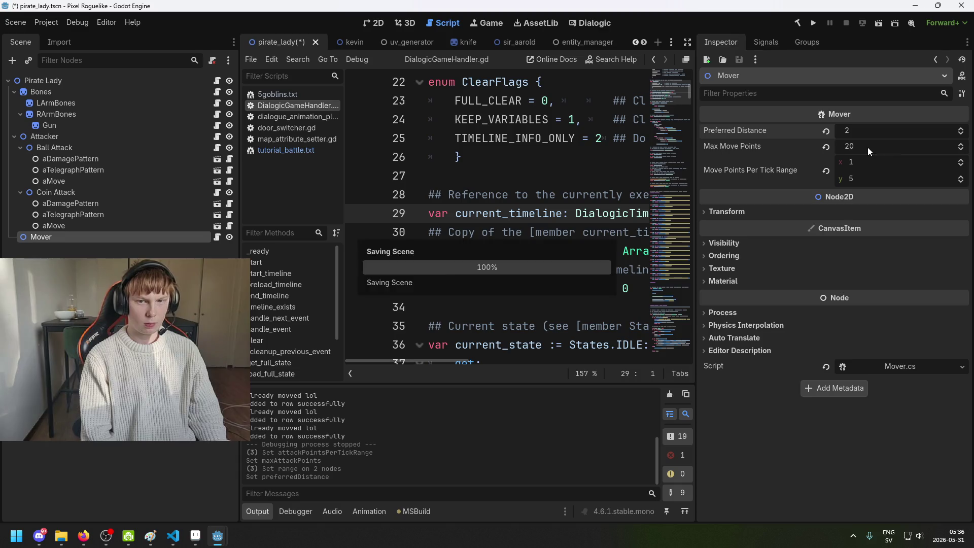
pyautogui.click(111, 248)
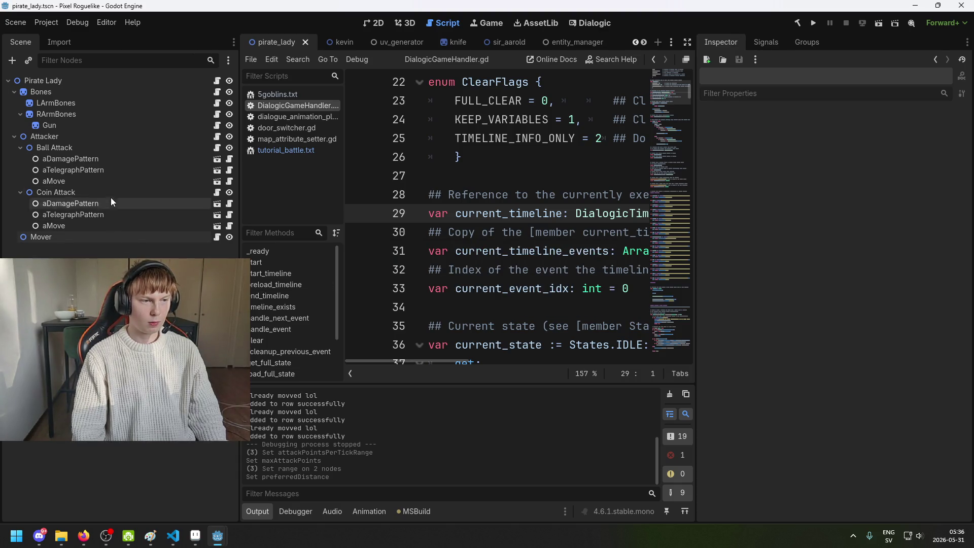
pyautogui.hotkey('ctrl', 's')
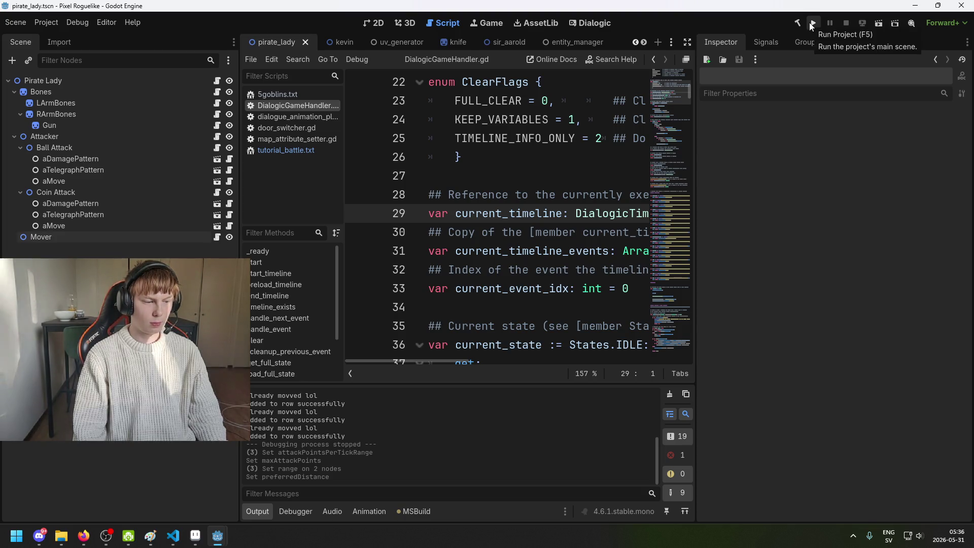
# Step: Run the project, bring the Godot editor back to the front, and run it again
pyautogui.click(812, 24)
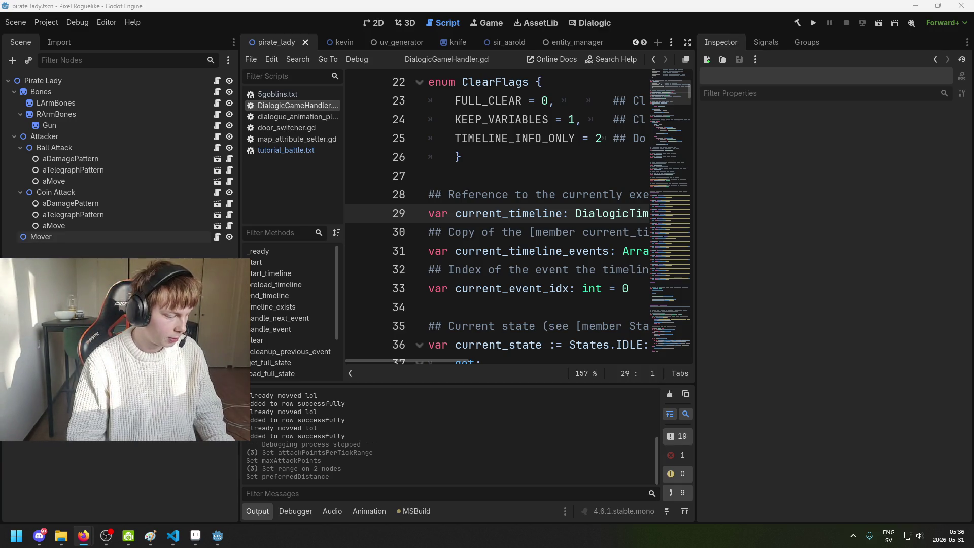
pyautogui.moveTo(83, 535)
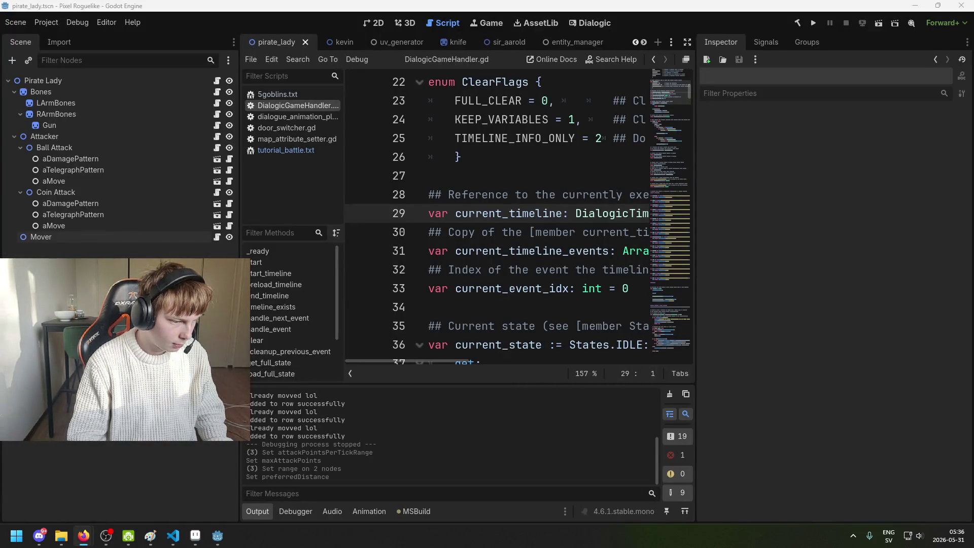
pyautogui.click(217, 536)
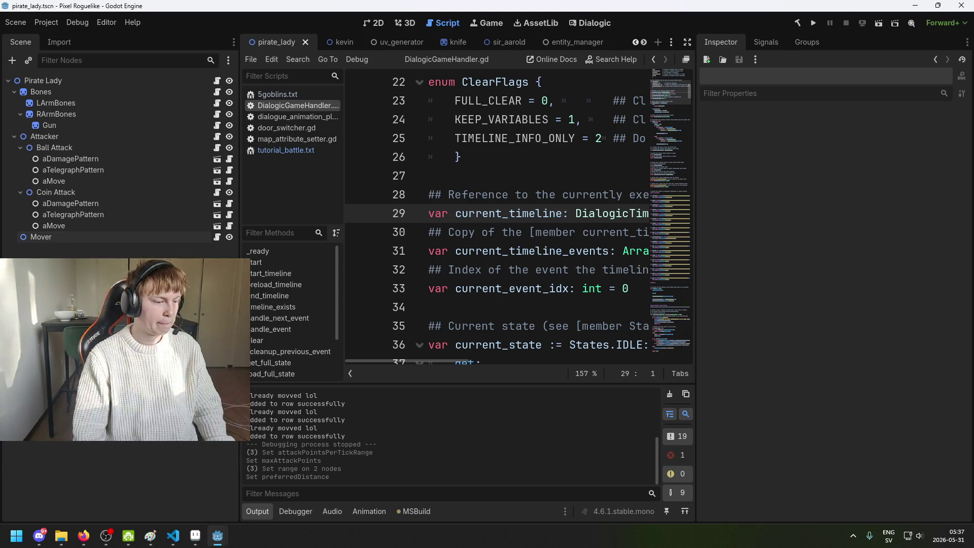
pyautogui.click(814, 23)
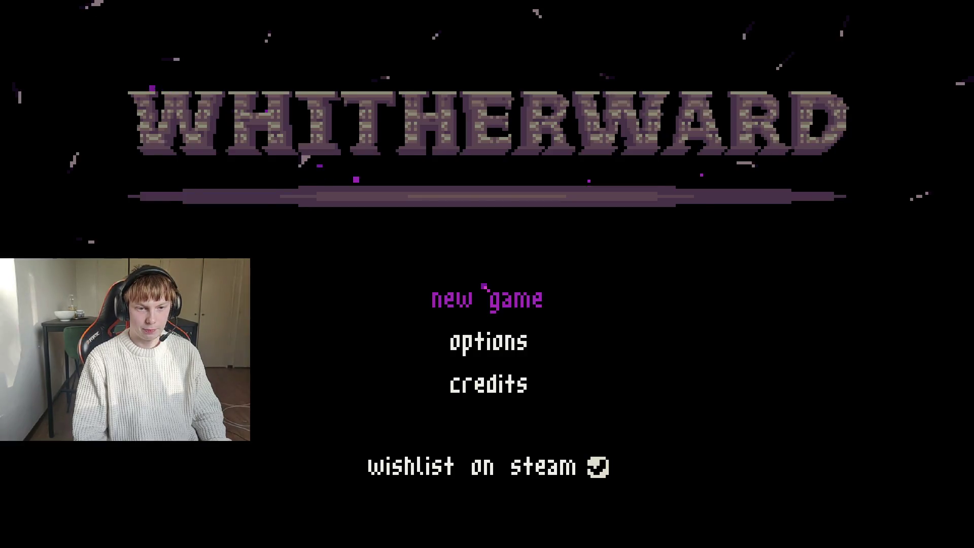
# Step: Start a new game, walk to the desk to trigger the battle, then stop the run with F8
pyautogui.click(495, 296)
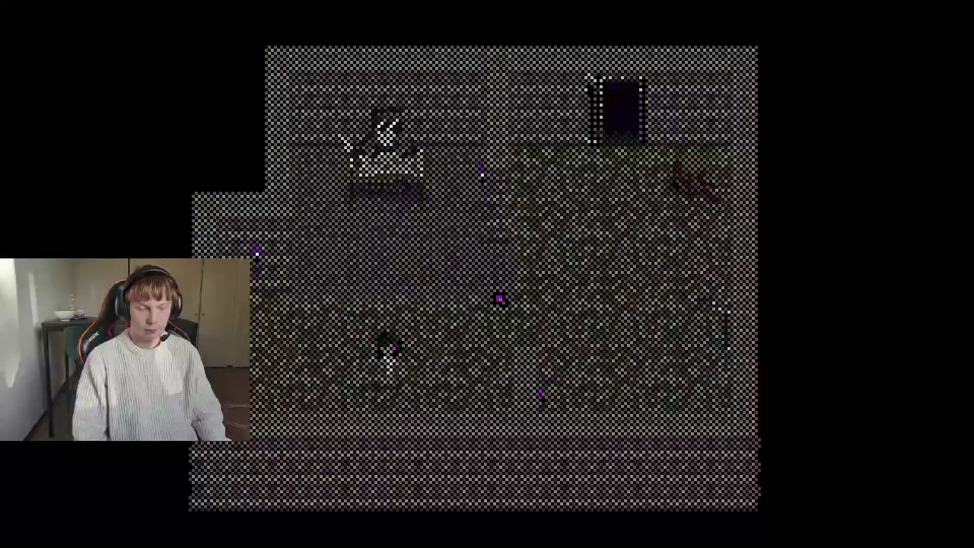
pyautogui.press('Up')
pyautogui.press('Left')
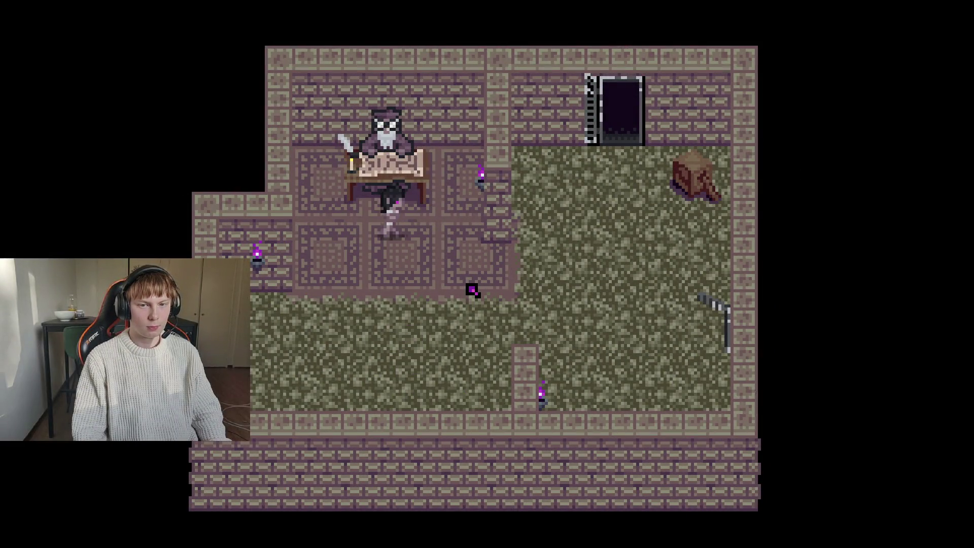
pyautogui.press('Up')
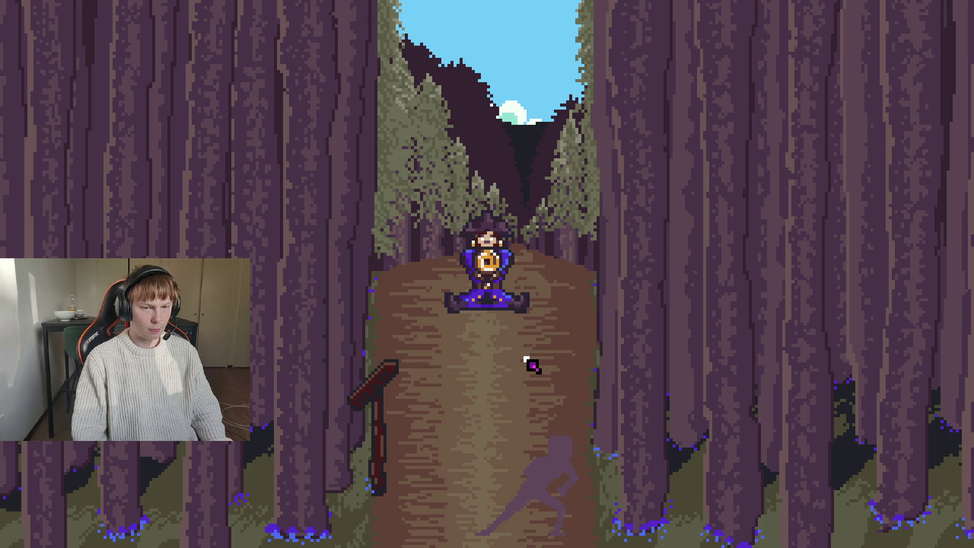
pyautogui.press('F8')
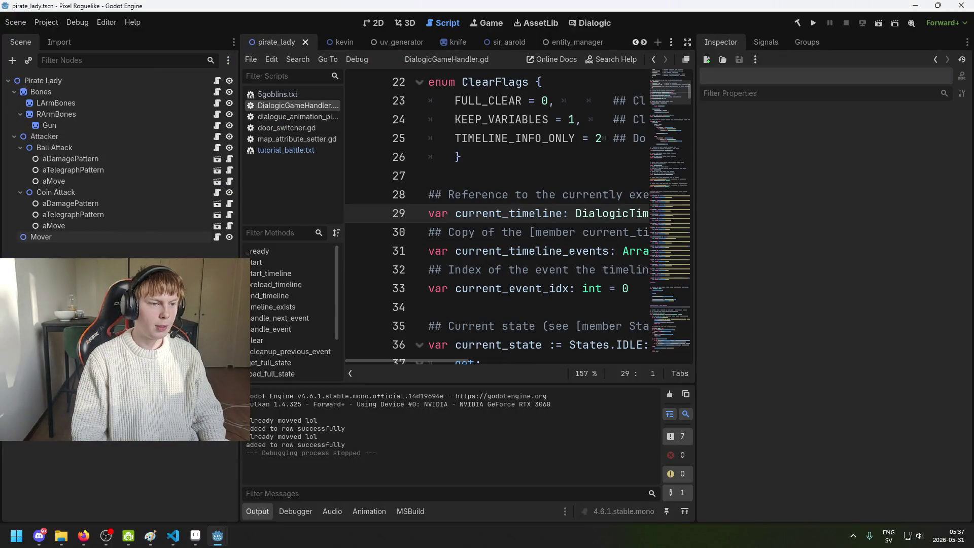
# Step: Set the Mover node's Preferred Distance to 0
pyautogui.click(94, 236)
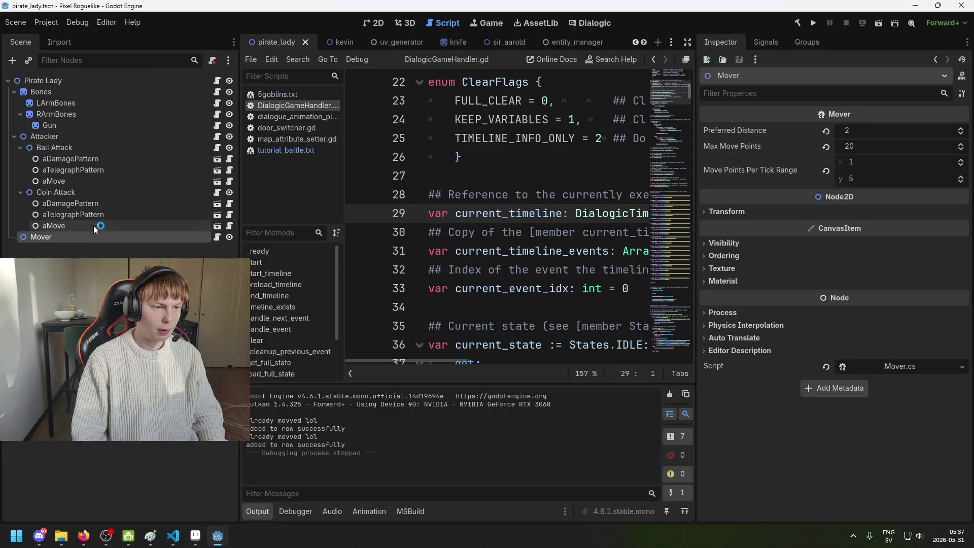
pyautogui.click(854, 130)
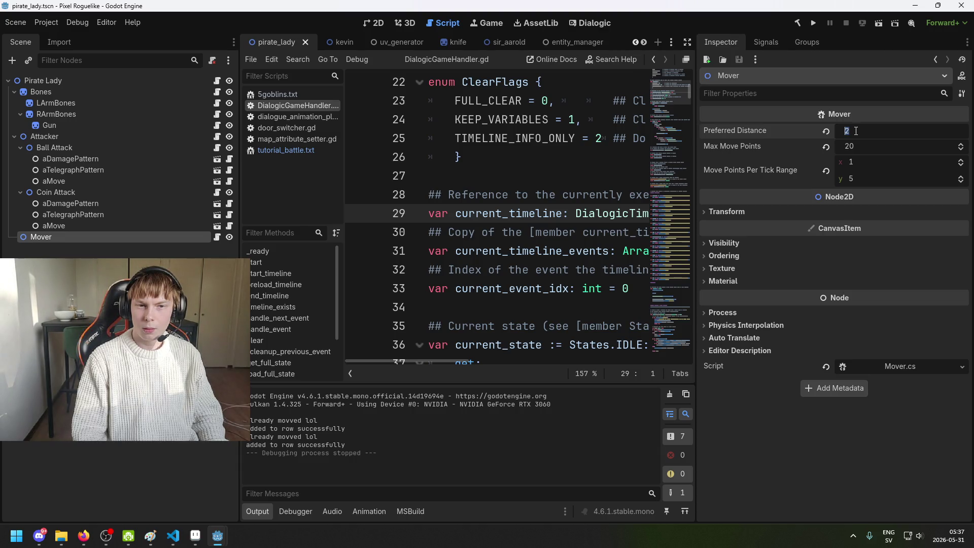
pyautogui.write('0')
pyautogui.press('Return')
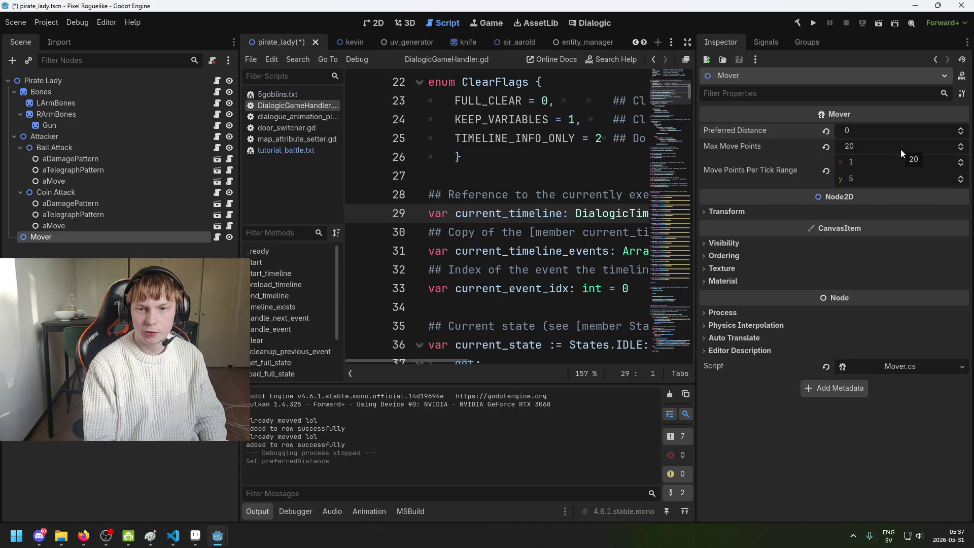
# Step: Playtest the pirate battle from a new game, moving the character along the path, then close the game
pyautogui.press('F5')
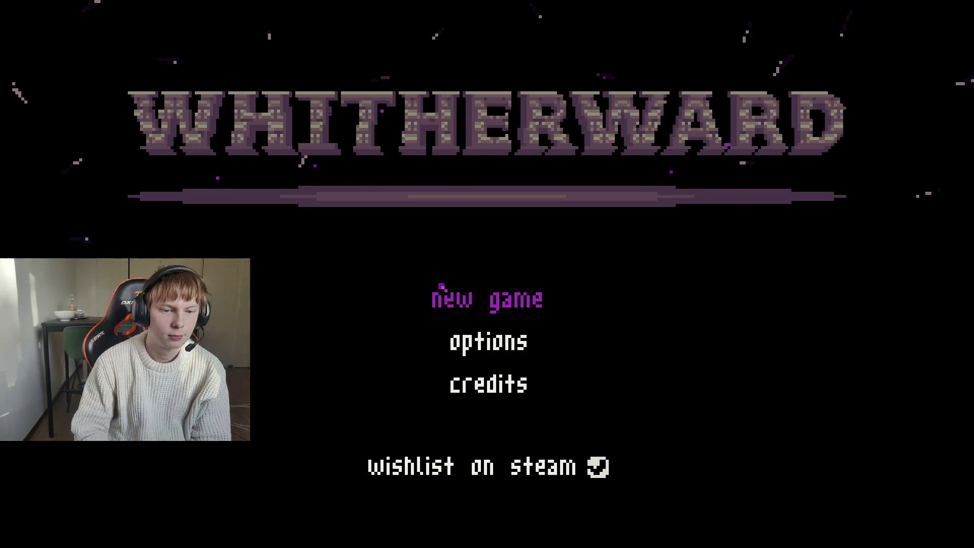
pyautogui.click(487, 300)
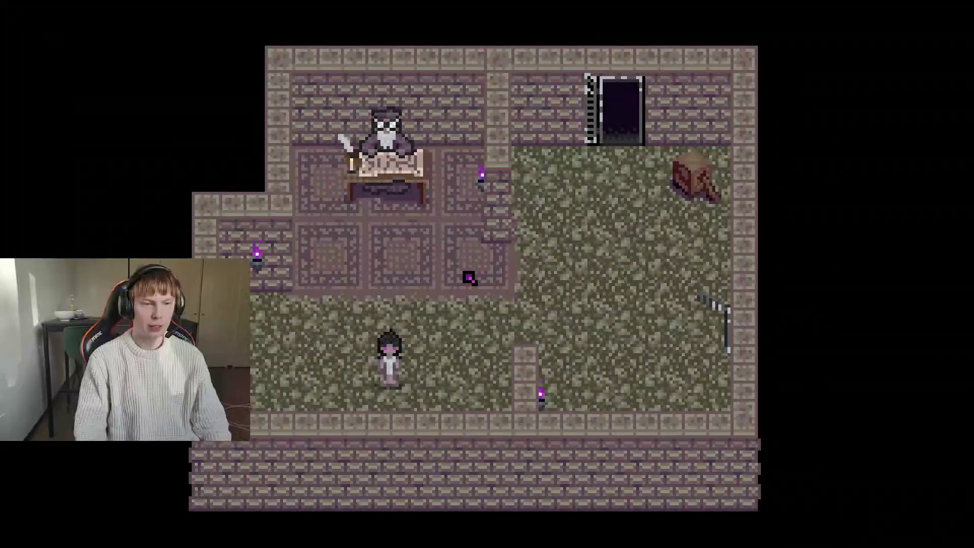
pyautogui.press('Up')
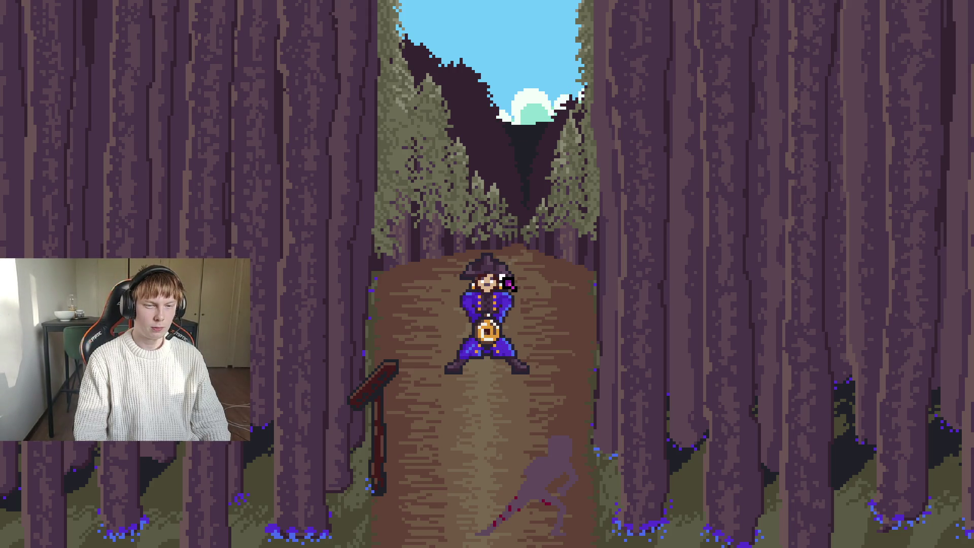
pyautogui.click(486, 412)
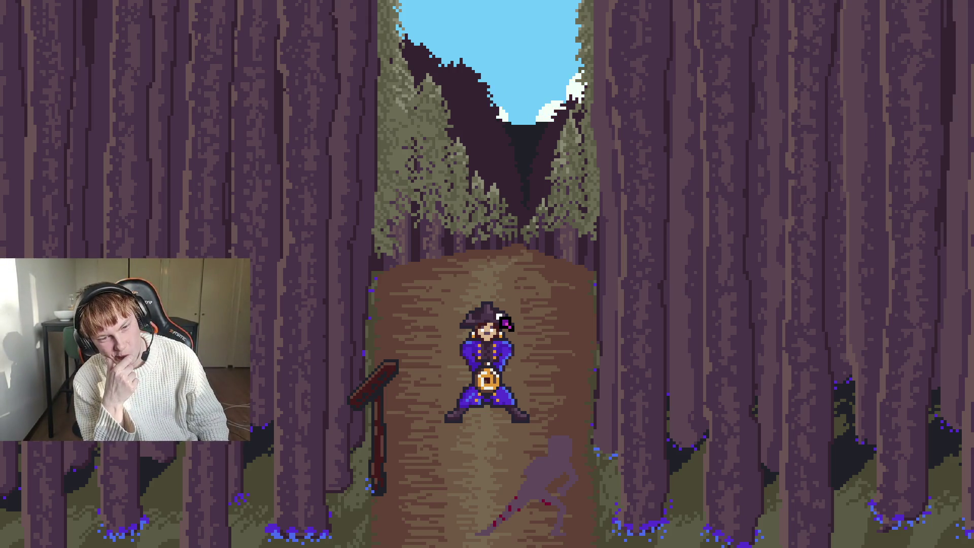
pyautogui.click(505, 323)
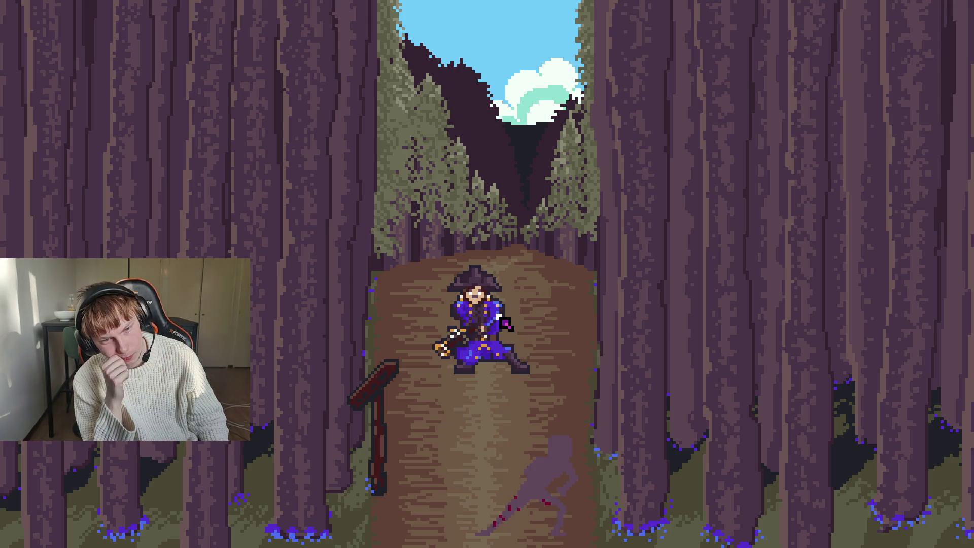
pyautogui.press('Down')
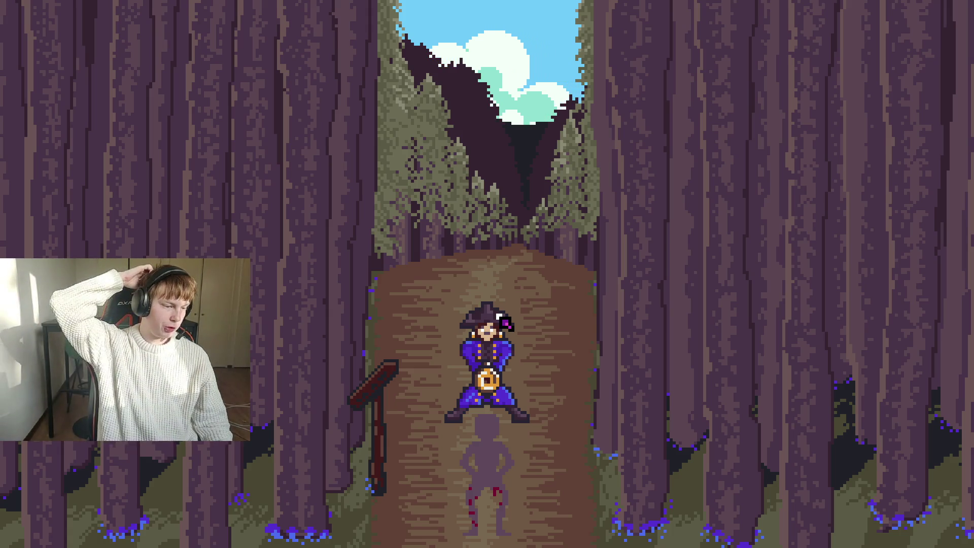
pyautogui.click(505, 323)
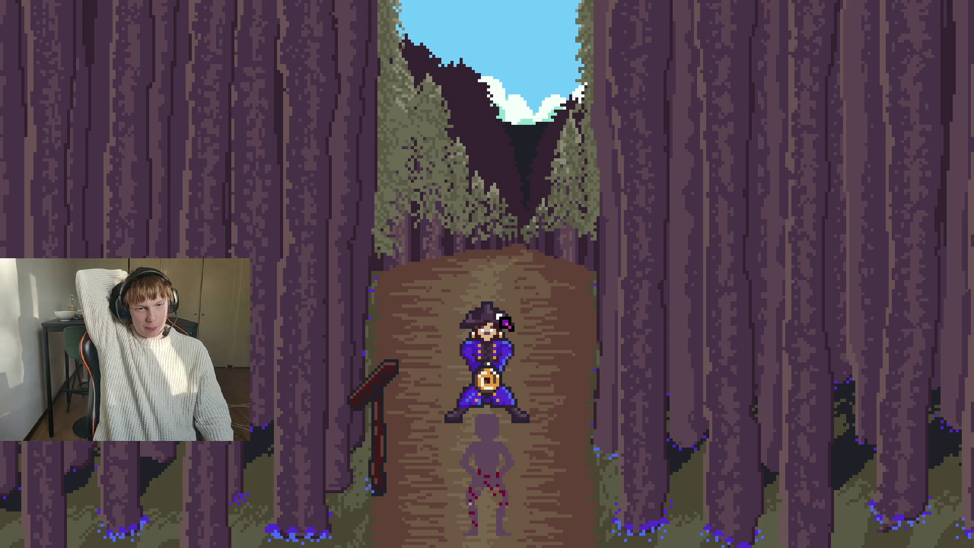
pyautogui.press('Up')
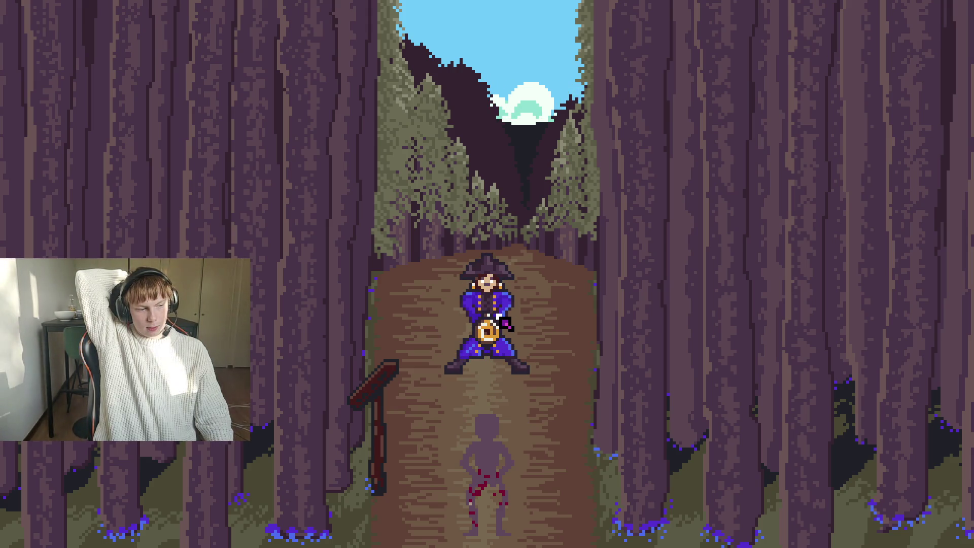
pyautogui.press('Down')
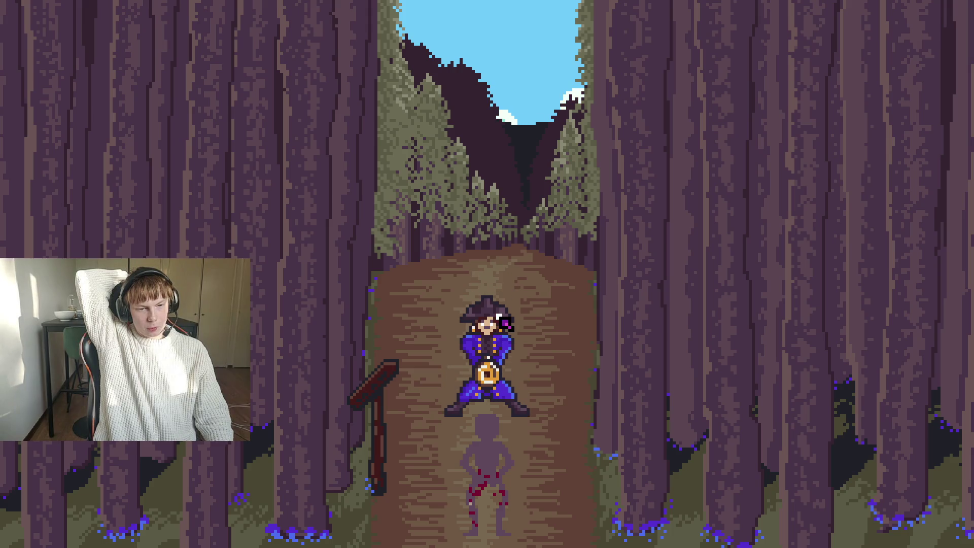
pyautogui.hotkey('alt', 'F4')
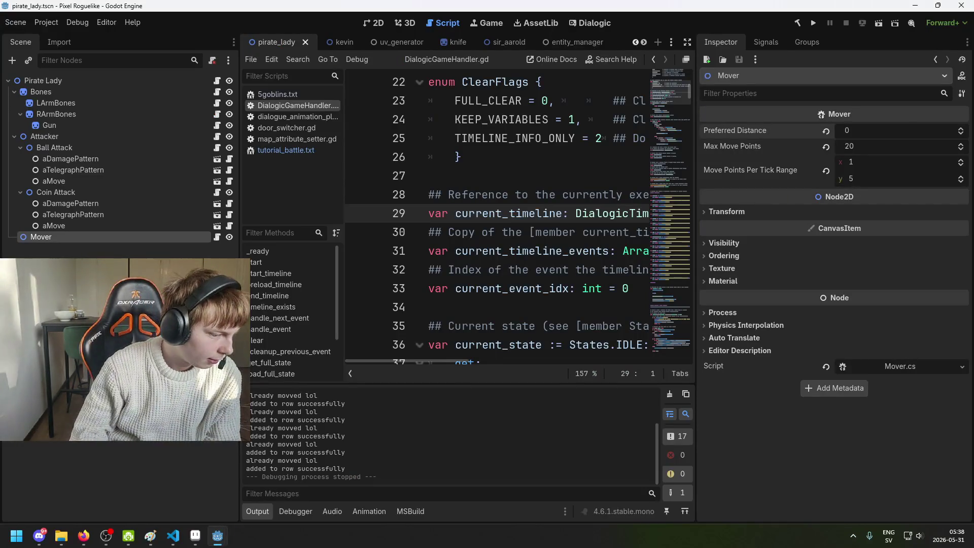
# Step: Inspect the aMove and Mover nodes, then bring OBS Studio to the front
pyautogui.moveTo(84, 536)
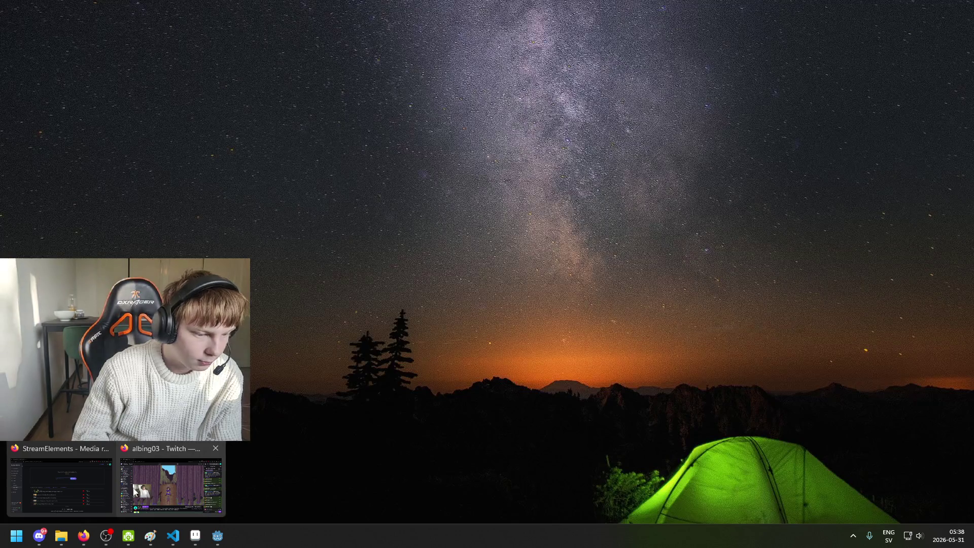
pyautogui.click(105, 481)
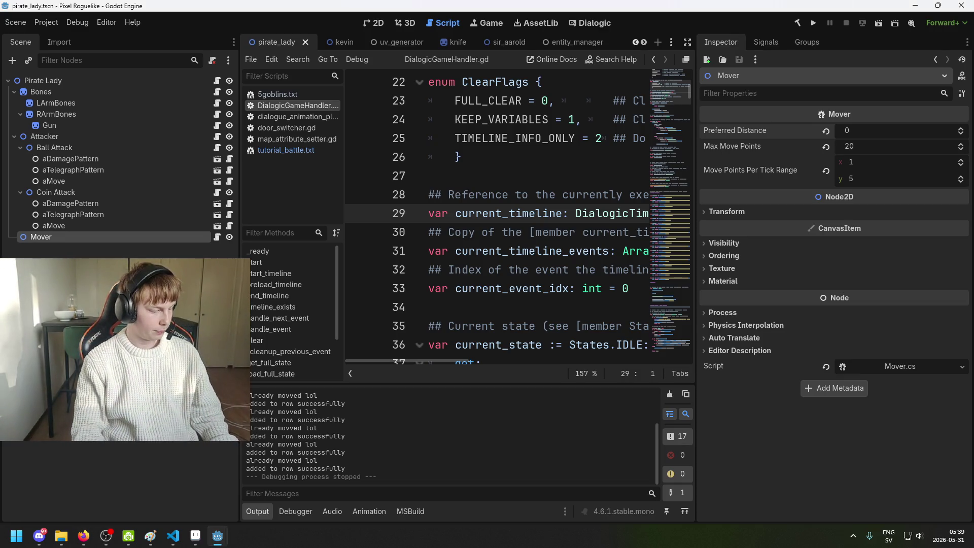
pyautogui.click(57, 227)
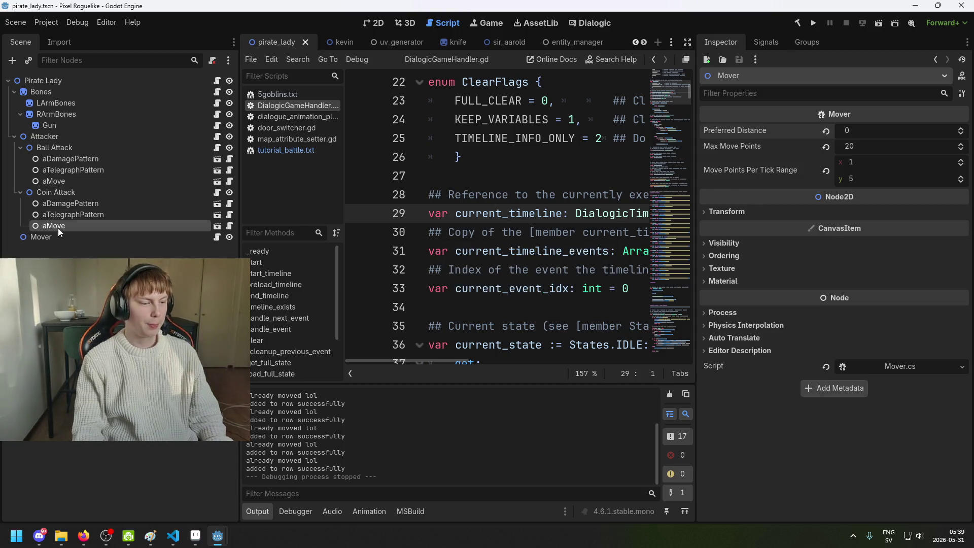
pyautogui.click(67, 238)
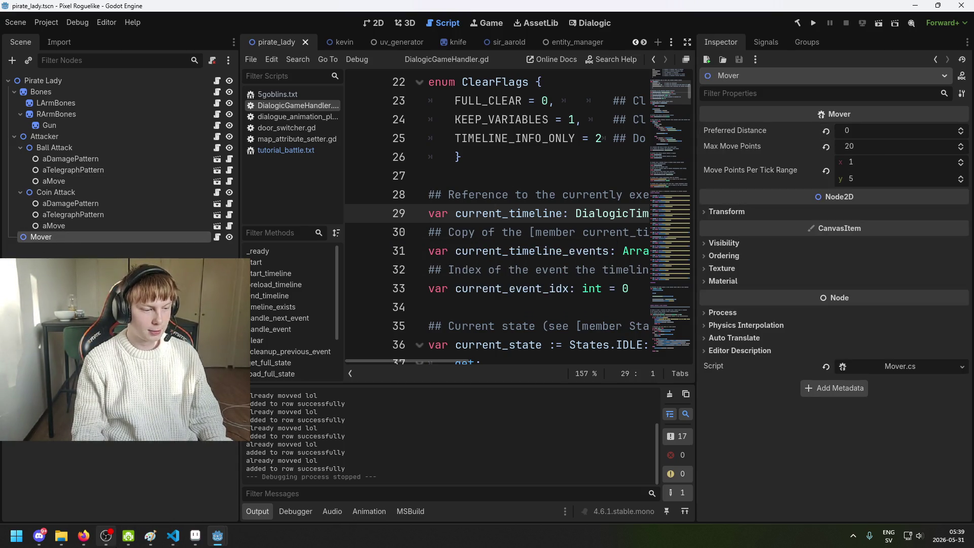
pyautogui.click(105, 535)
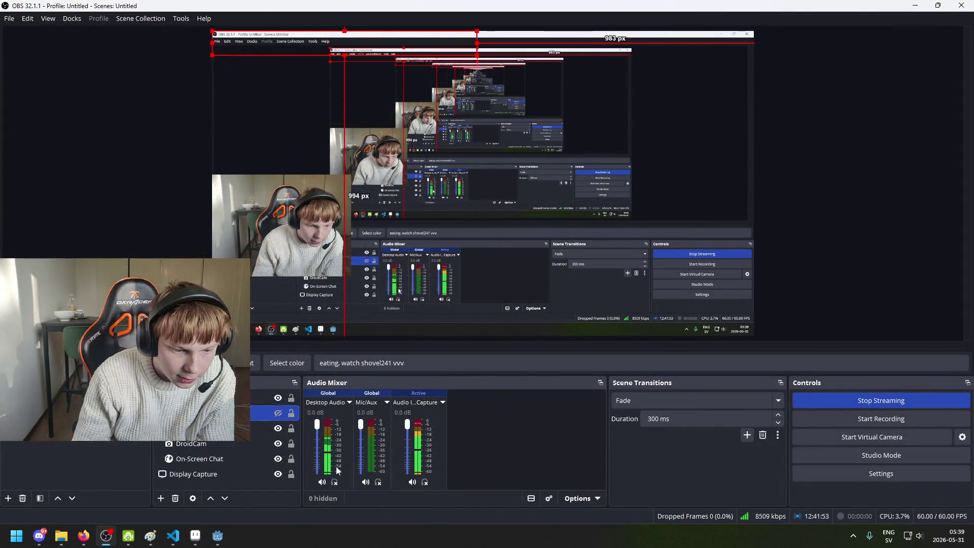
# Step: View and close the Desktop Audio filters in OBS, then return to Godot
pyautogui.rightClick(329, 415)
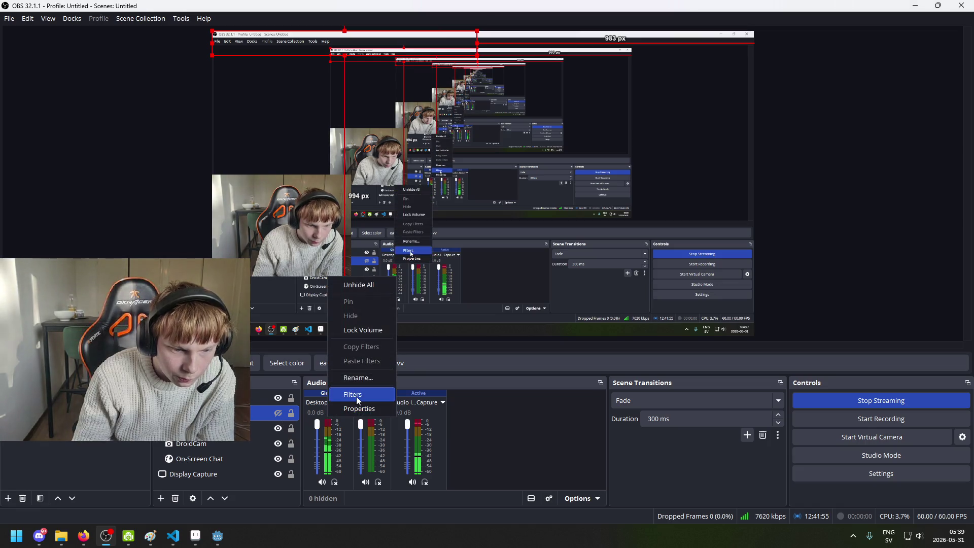
pyautogui.click(357, 395)
pyautogui.click(672, 430)
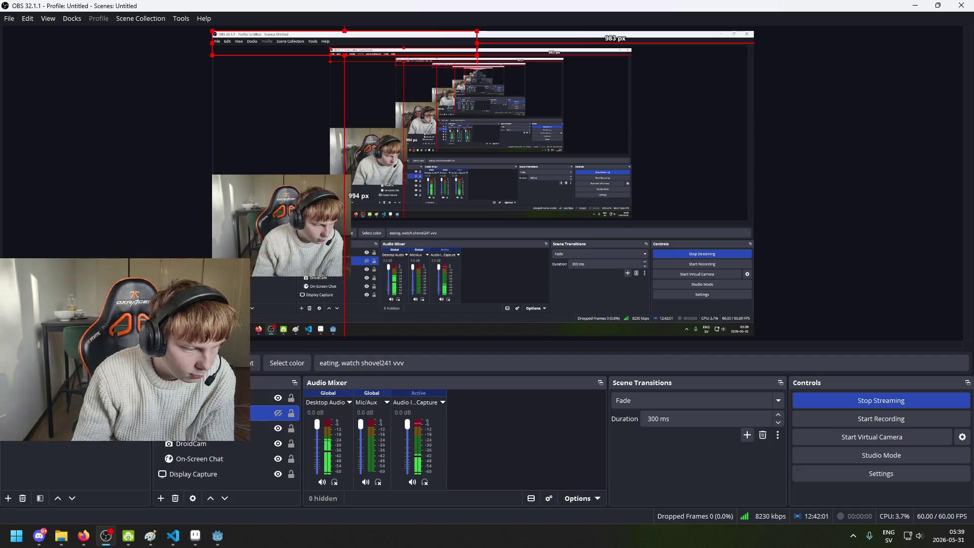
pyautogui.click(218, 535)
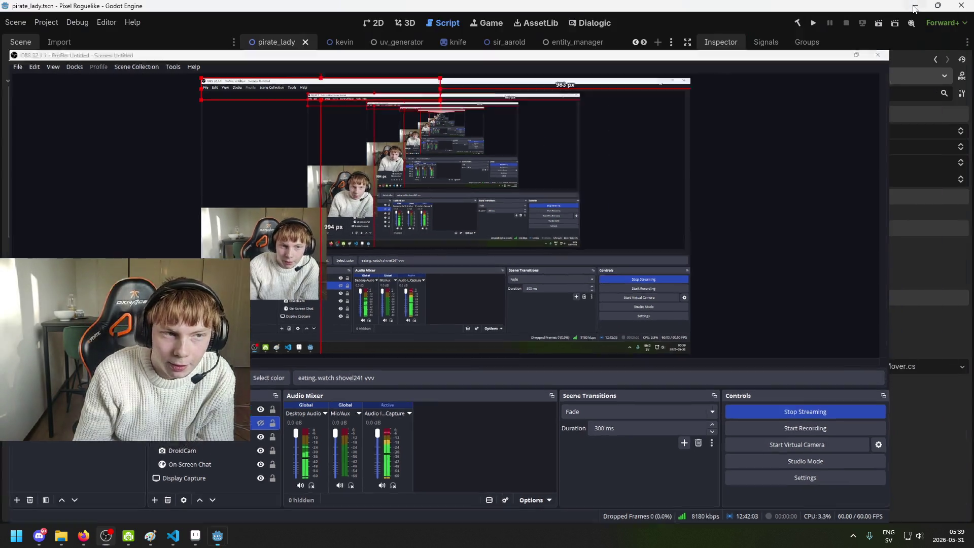
pyautogui.hotkey('alt', 'Tab')
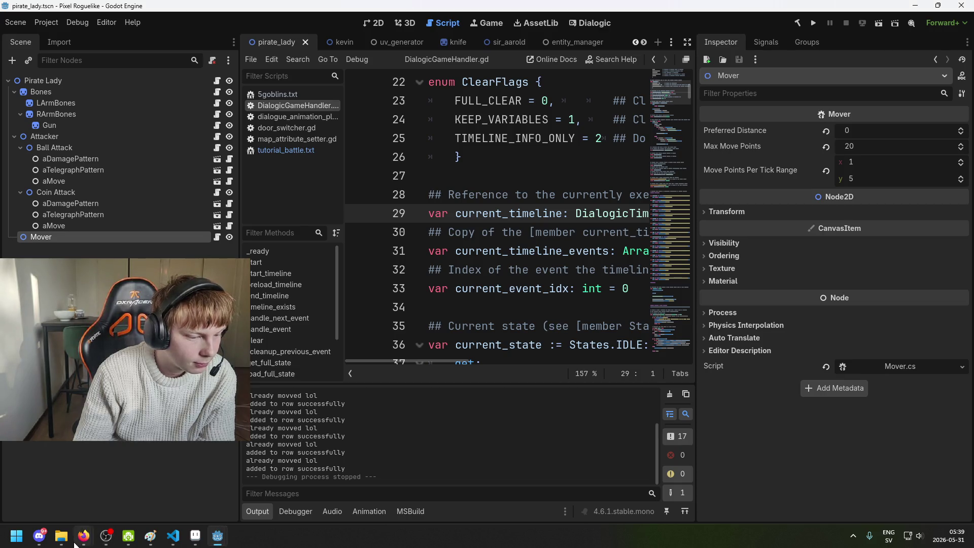
# Step: Return to the Godot editor and save the pirate_lady scene
pyautogui.moveTo(76, 542)
pyautogui.click(81, 472)
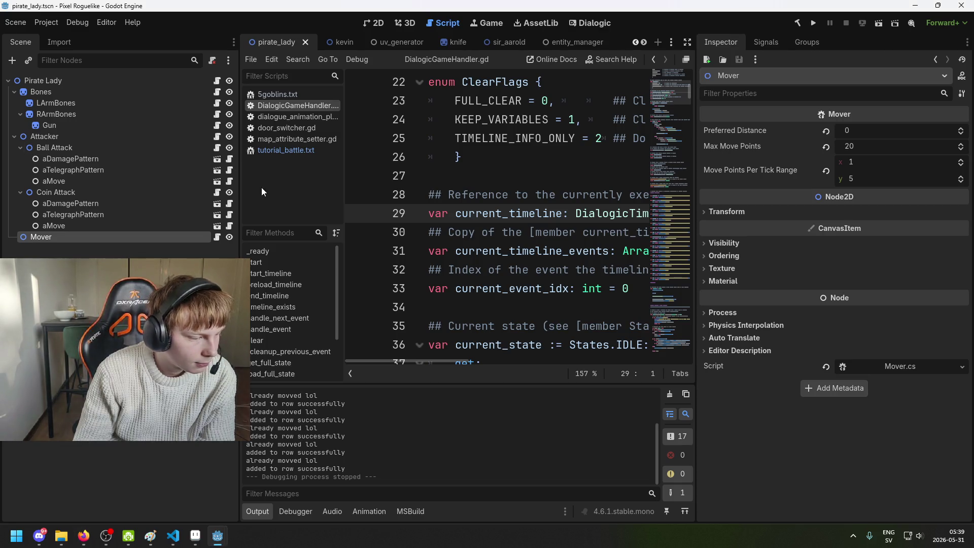
pyautogui.hotkey('ctrl', 's')
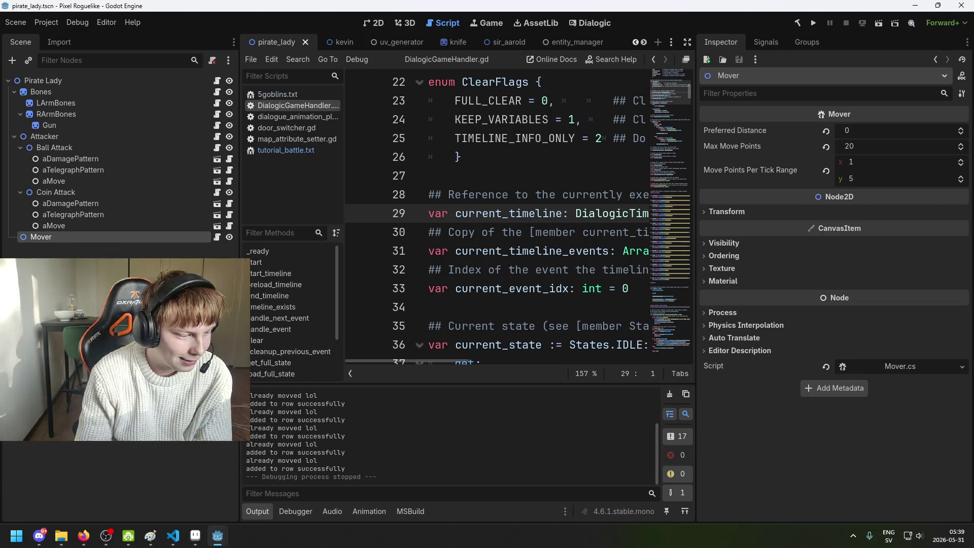
# Step: Review the Attacker and Coin Attack node properties, then open Attacker.cs from the Inspector
pyautogui.click(71, 133)
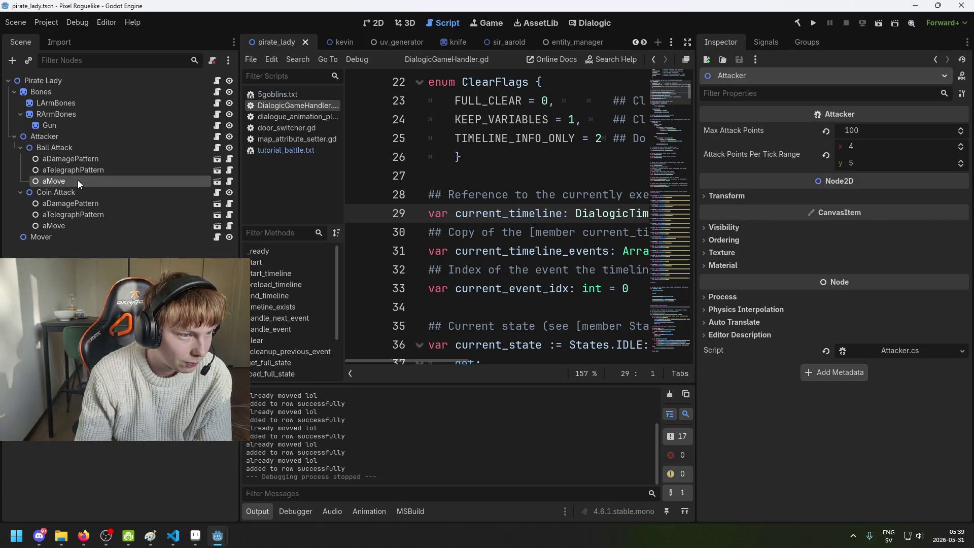
pyautogui.click(80, 193)
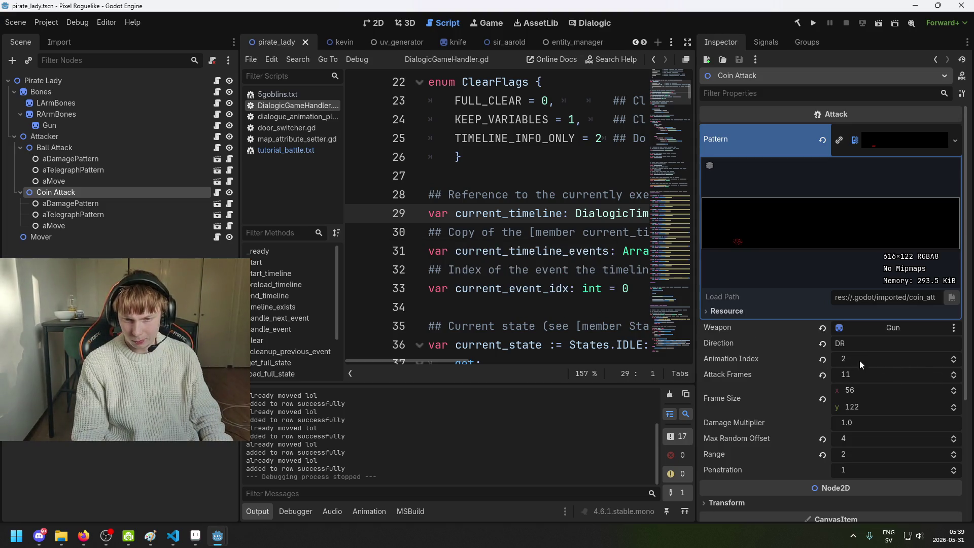
pyautogui.scroll(-2, 859, 357)
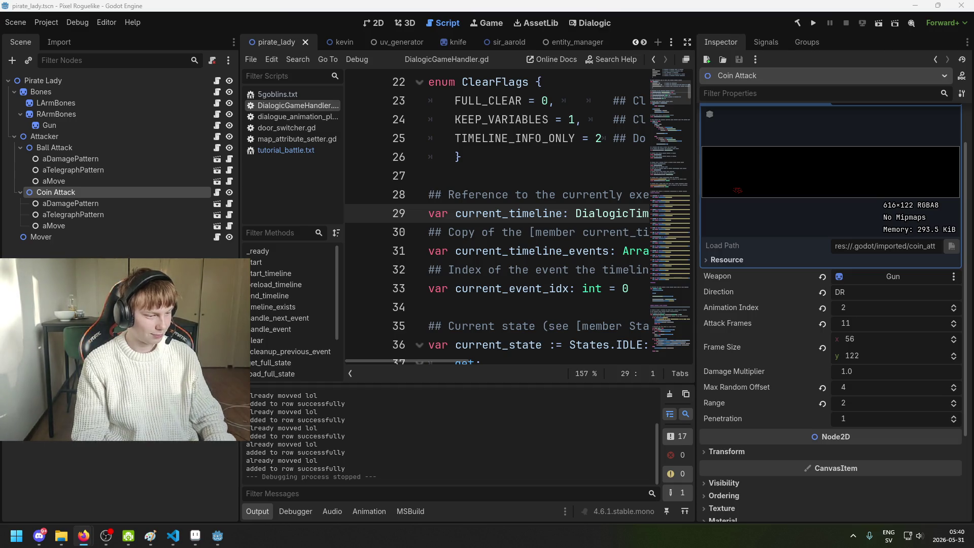
pyautogui.click(130, 256)
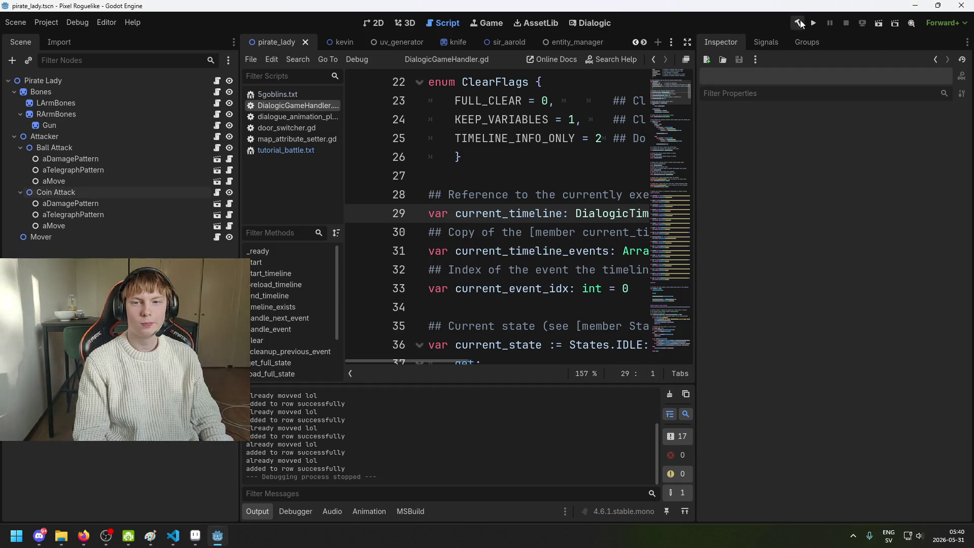
pyautogui.click(82, 193)
pyautogui.click(88, 137)
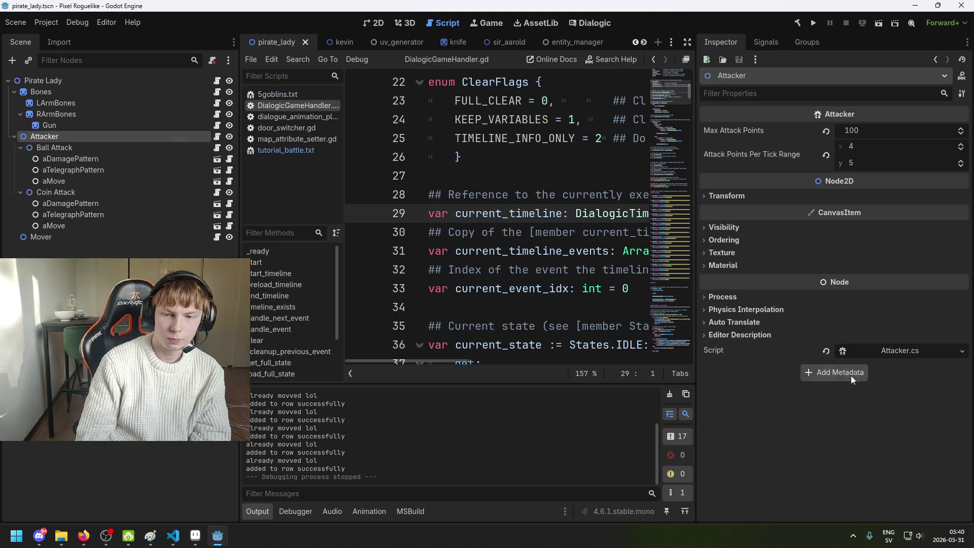
pyautogui.click(889, 352)
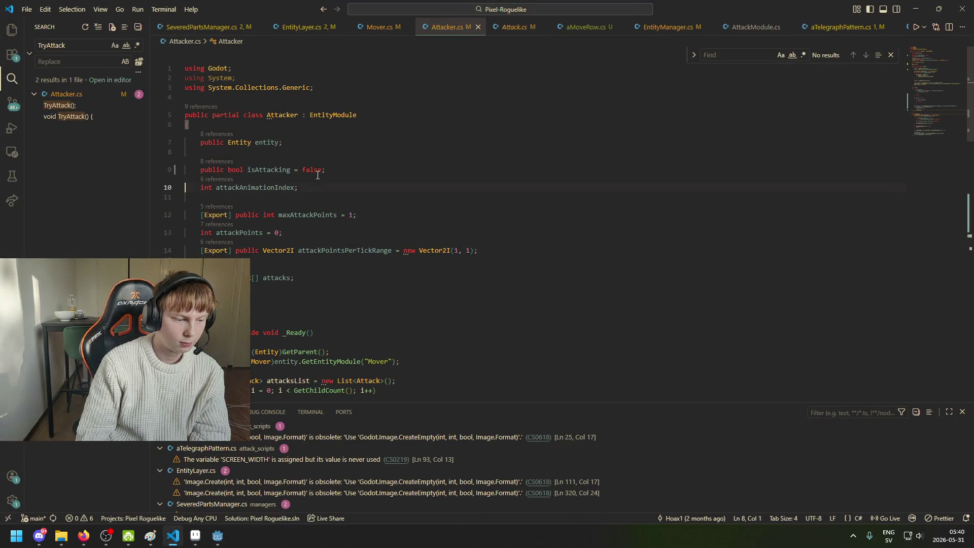
# Step: Read through Attacker.cs's isAttacking and attackPointsPerTickRange fields, then bring Godot to the front
pyautogui.scroll(-1, 365, 247)
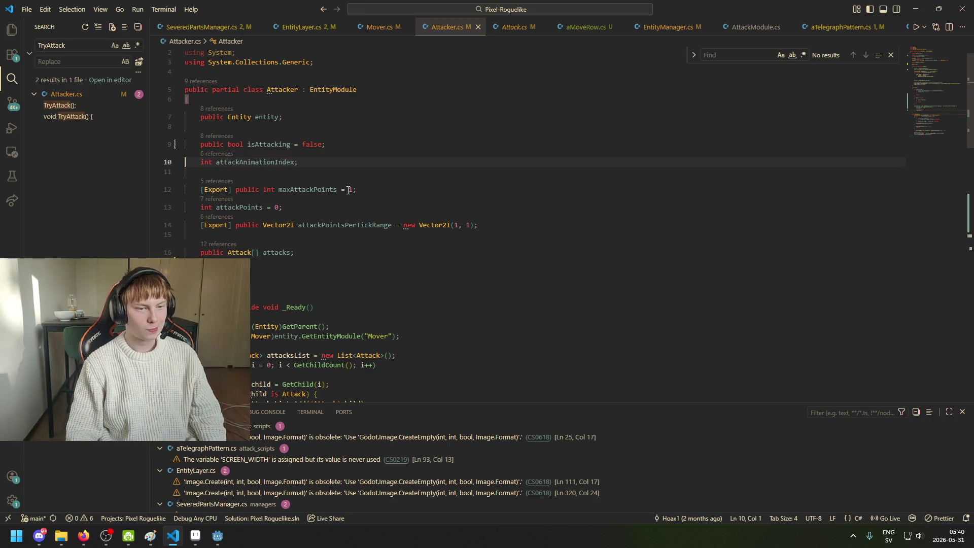
pyautogui.press('Down')
pyautogui.click(327, 145)
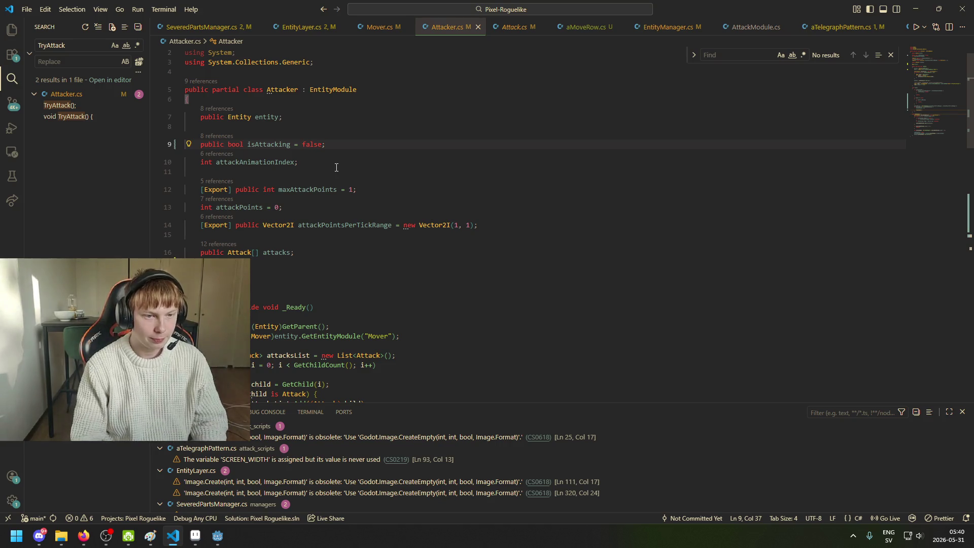
pyautogui.scroll(-1, 316, 177)
pyautogui.scroll(-1, 282, 194)
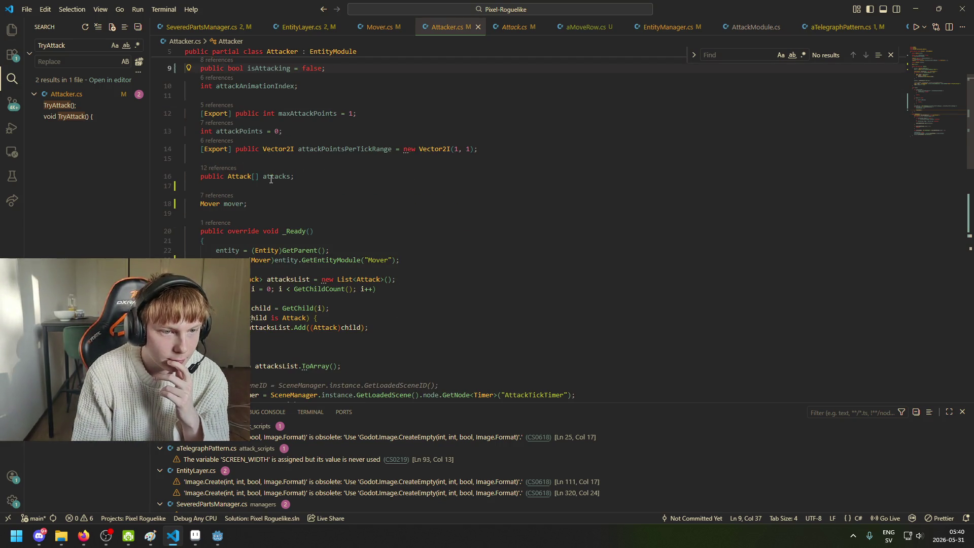
pyautogui.click(357, 149)
pyautogui.scroll(2, 325, 211)
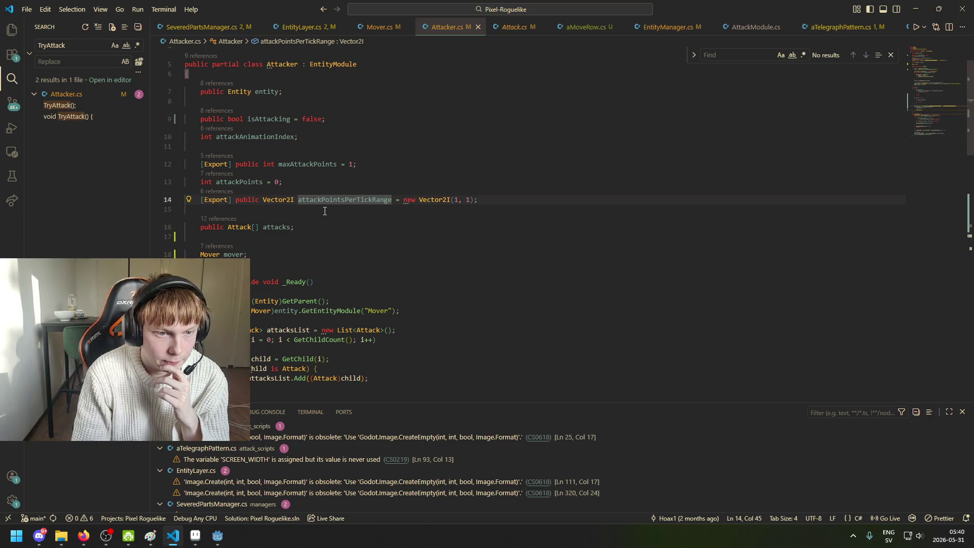
pyautogui.scroll(-4, 300, 216)
pyautogui.scroll(-5, 355, 192)
pyautogui.scroll(5, 419, 166)
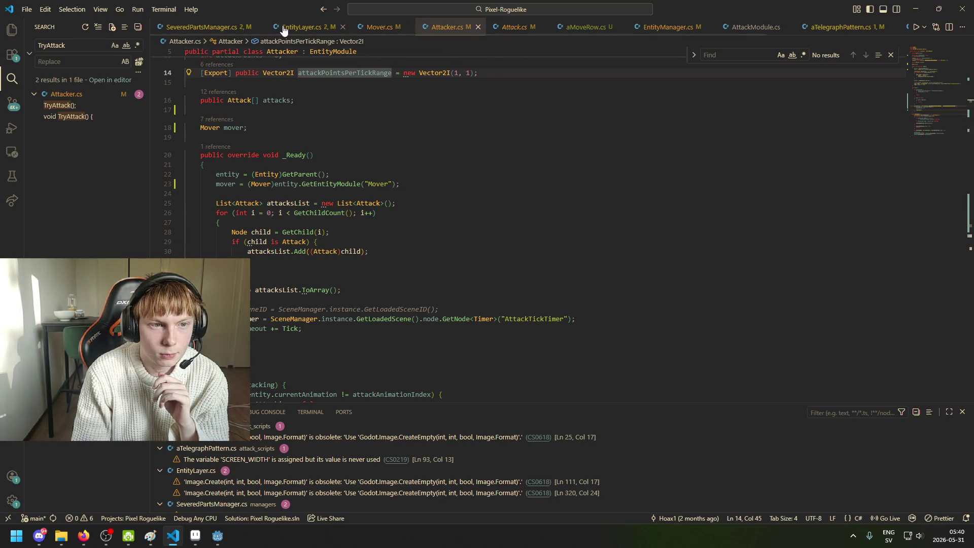
pyautogui.moveTo(217, 536)
pyautogui.click(175, 502)
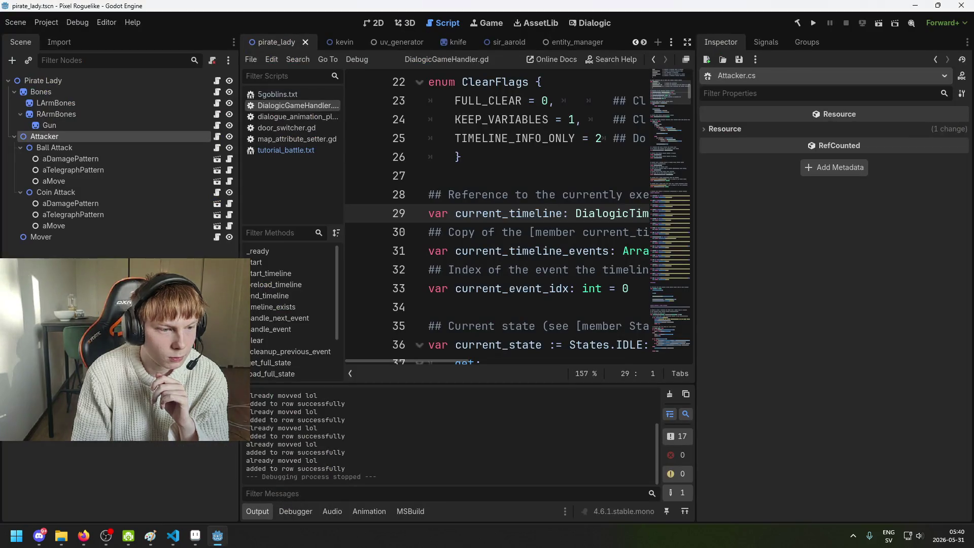
# Step: Check and collapse the Attacker node in Godot, then return to Attacker.cs in VS Code
pyautogui.click(18, 138)
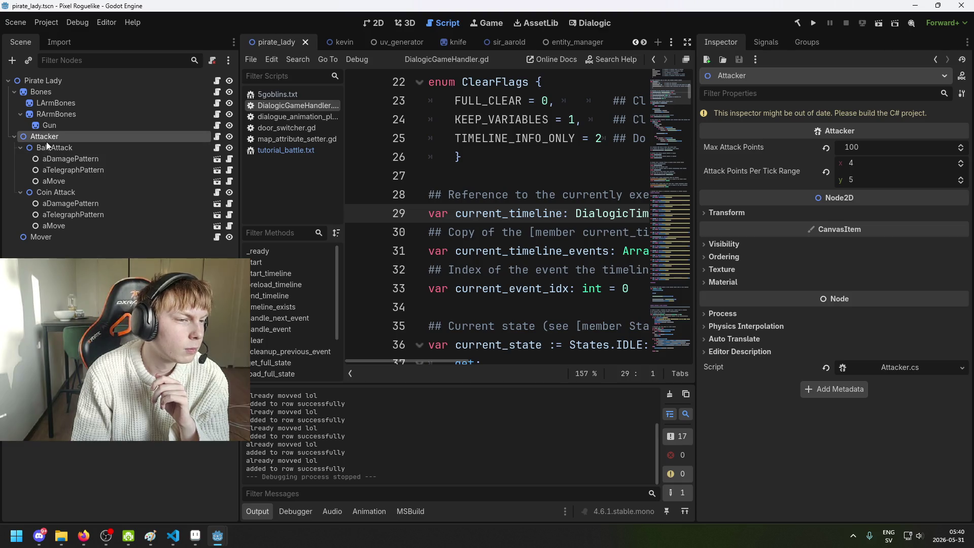
pyautogui.click(14, 136)
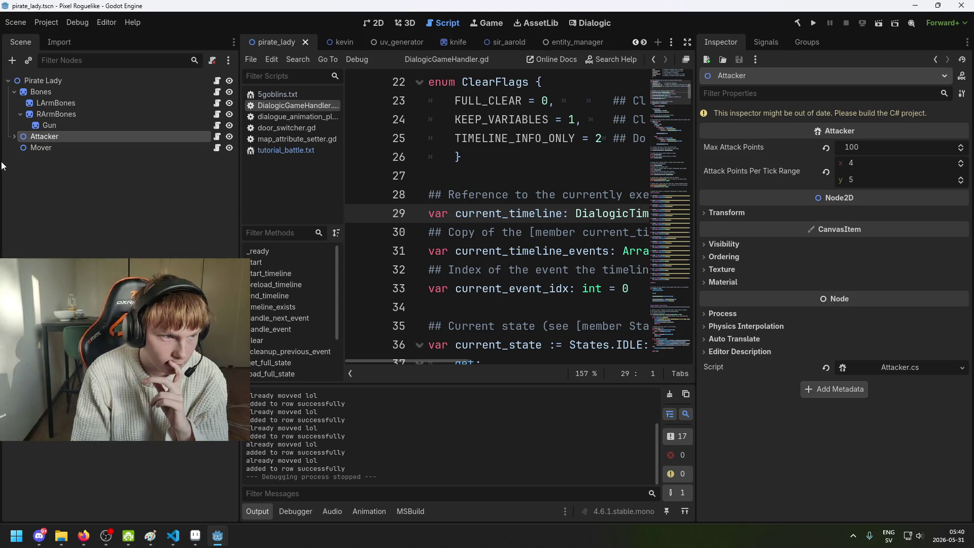
pyautogui.click(174, 536)
pyautogui.scroll(3, 401, 56)
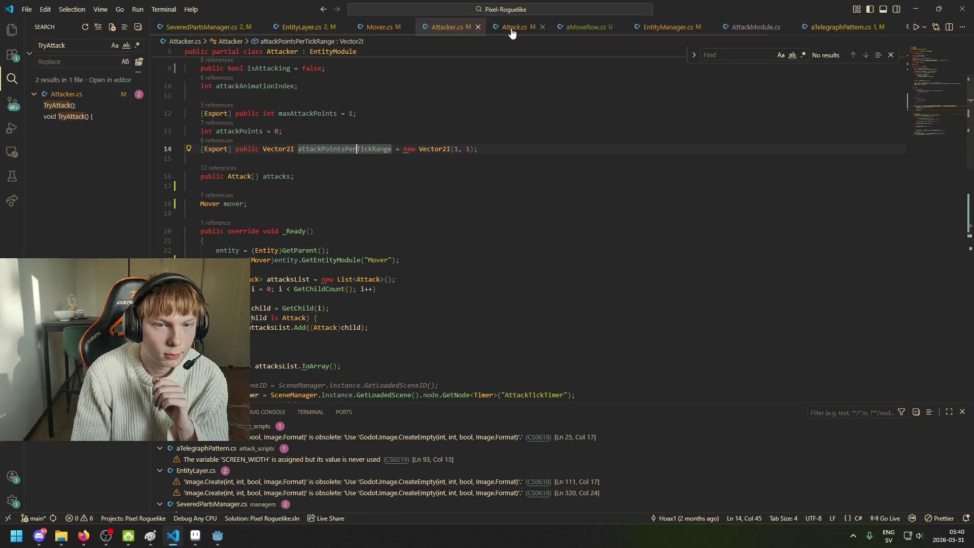
# Step: Review TryToMove in Mover.cs, then drag the Mover node above Attacker in pirate_lady
pyautogui.click(381, 31)
pyautogui.scroll(5, 303, 265)
pyautogui.scroll(-3, 302, 265)
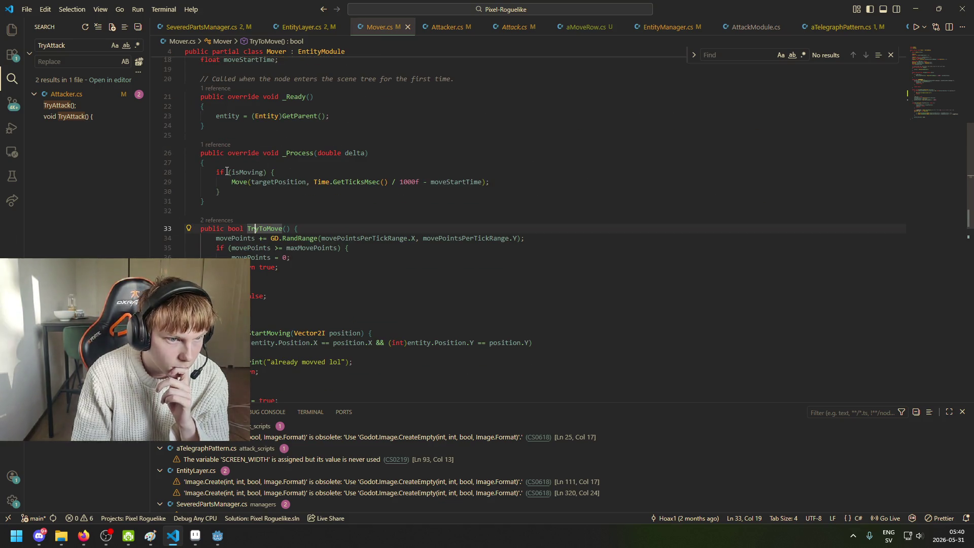
pyautogui.scroll(-4, 264, 185)
pyautogui.scroll(-4, 273, 213)
pyautogui.click(218, 535)
pyautogui.moveTo(50, 149); pyautogui.dragTo(50, 133)
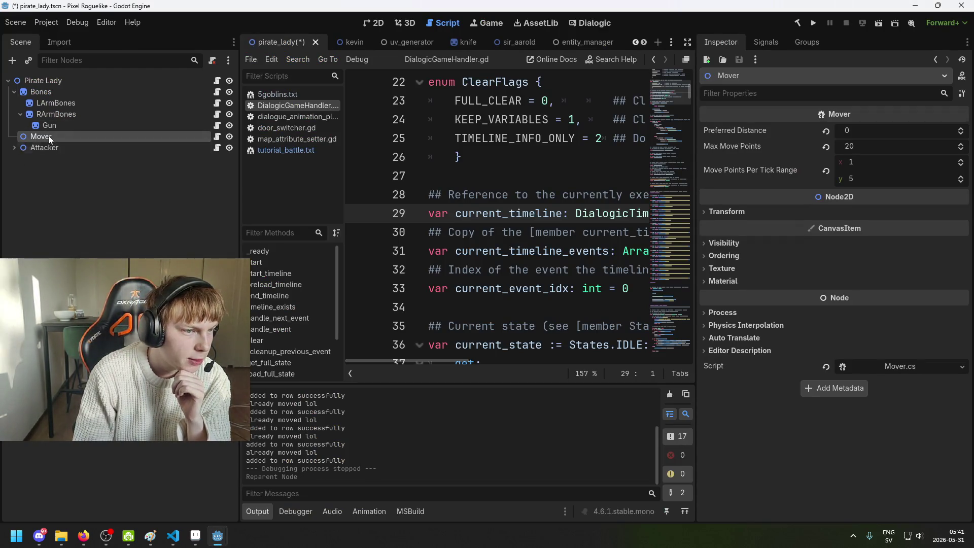
# Step: Save the reordered pirate_lady scene, playtest it from a new game, then close the game
pyautogui.click(51, 156)
pyautogui.hotkey('ctrl', 's')
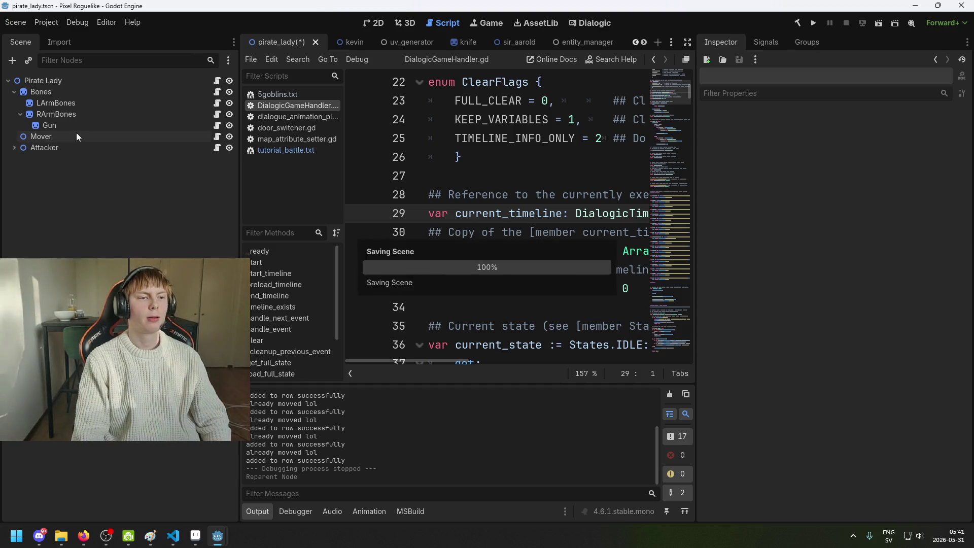
pyautogui.click(813, 23)
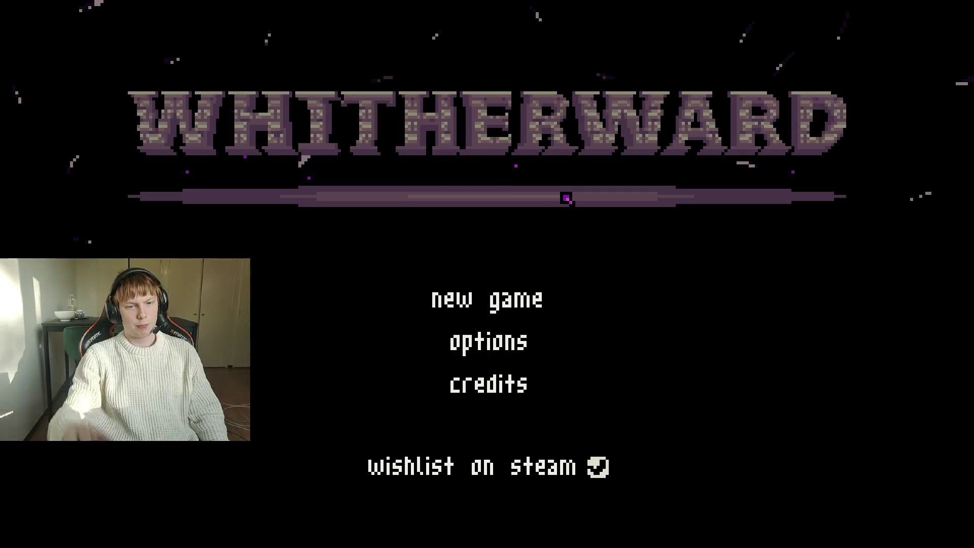
pyautogui.click(551, 287)
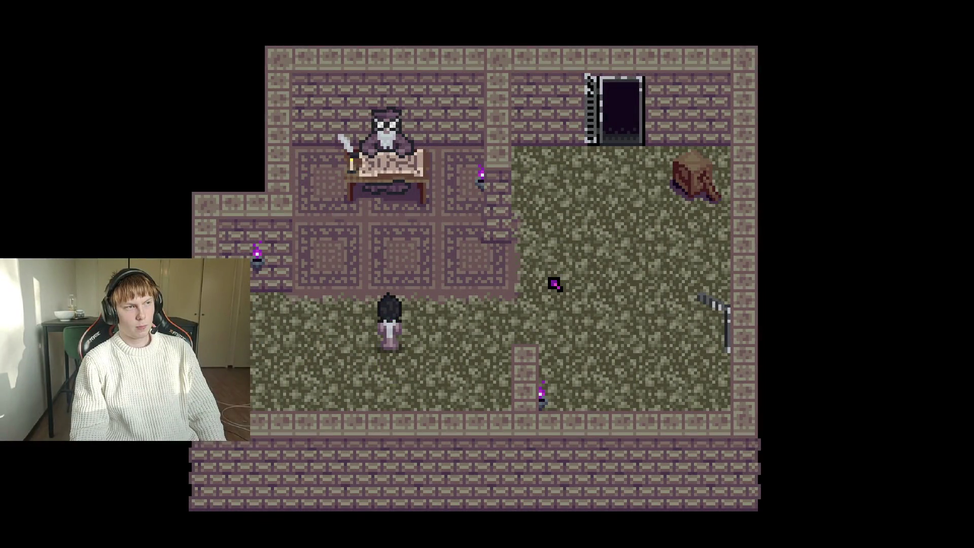
pyautogui.press('Up')
pyautogui.press('Up')
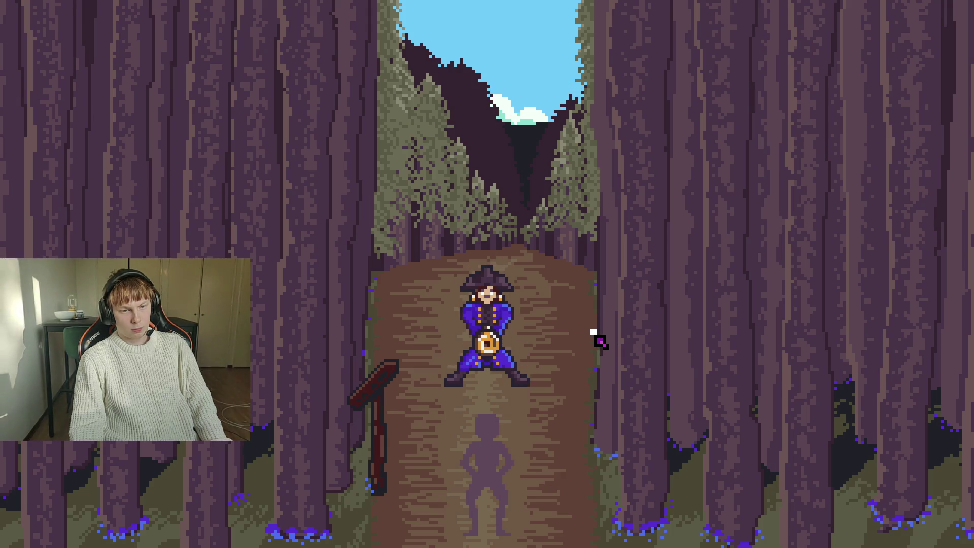
pyautogui.hotkey('alt', 'F4')
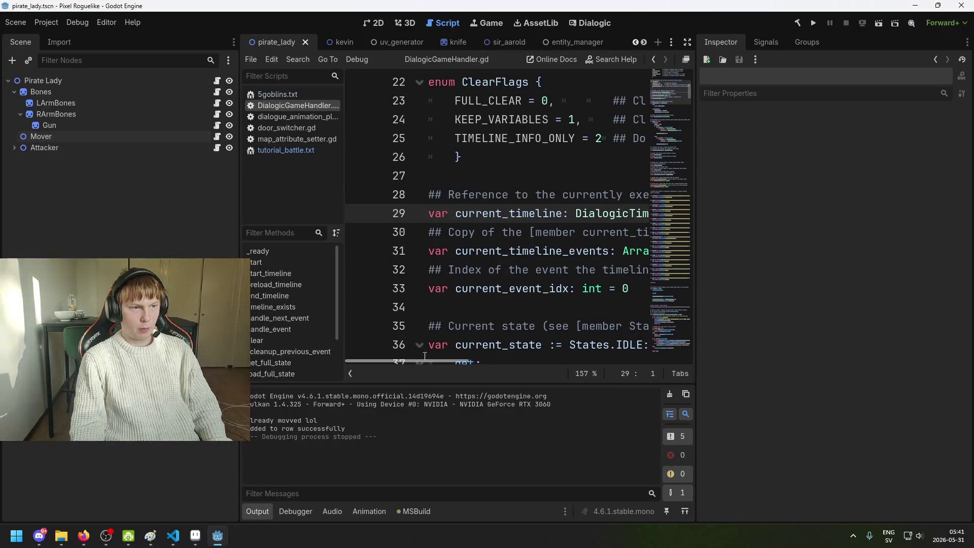
# Step: Undo the Mover reorder, save pirate_lady, and open Mover.cs from the Inspector
pyautogui.hotkey('ctrl', 'z')
pyautogui.click(86, 148)
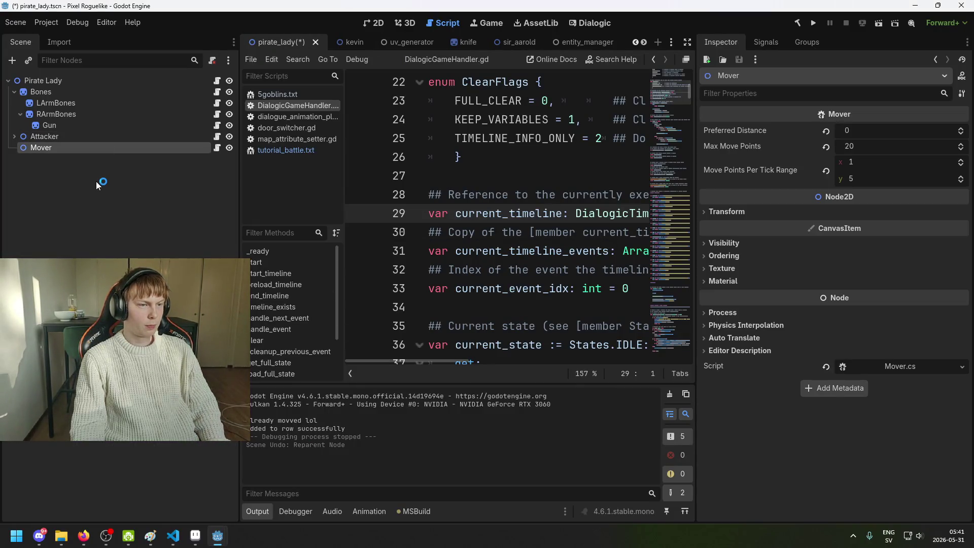
pyautogui.click(89, 145)
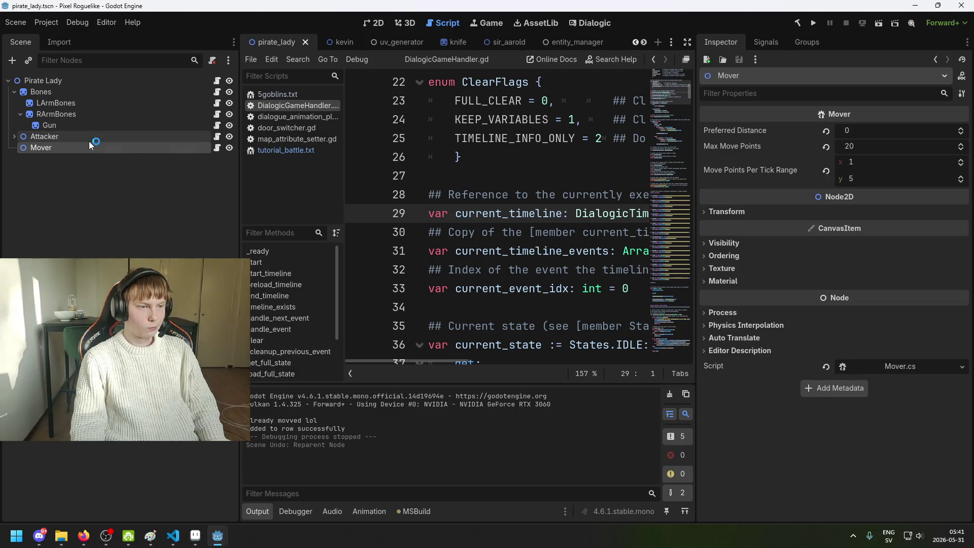
pyautogui.hotkey('ctrl', 's')
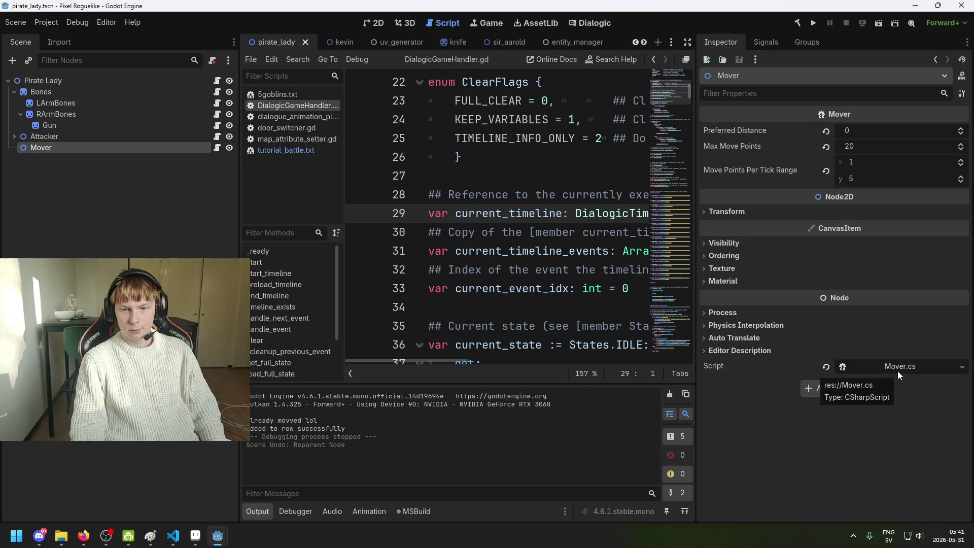
pyautogui.click(888, 370)
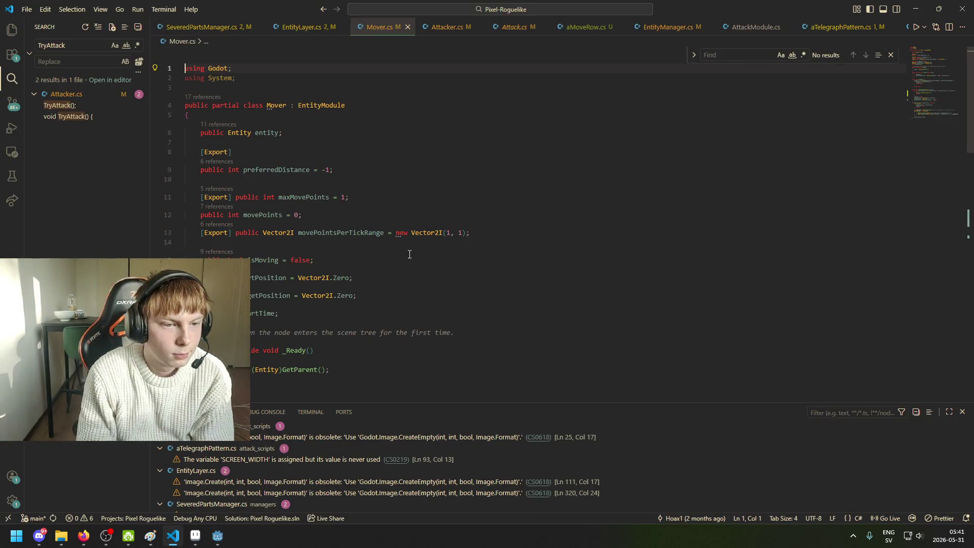
# Step: Scroll through Mover.cs to review _Process and TryToMove, resting on the line after TryToMove's if block
pyautogui.scroll(-1, 304, 177)
pyautogui.scroll(-2, 304, 177)
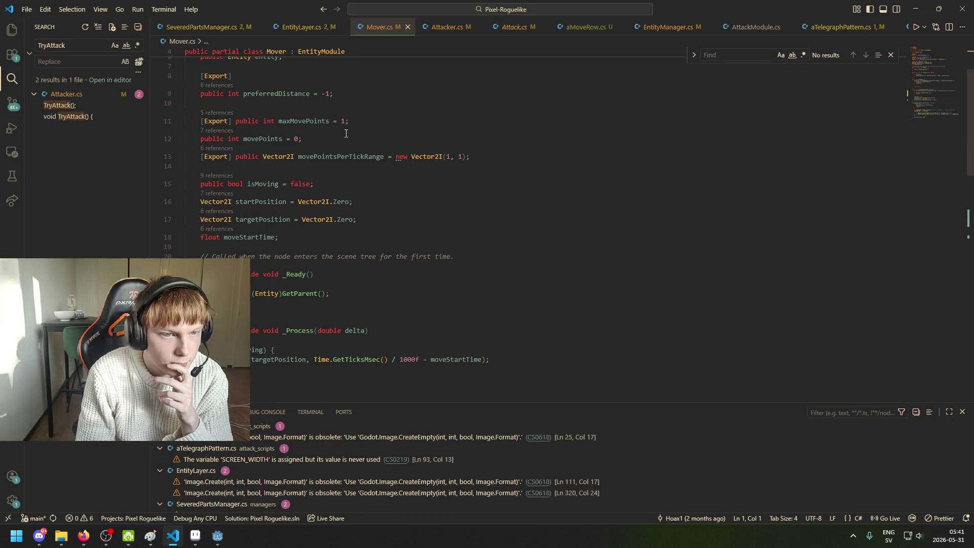
pyautogui.scroll(-3, 282, 157)
pyautogui.scroll(-2, 289, 178)
pyautogui.scroll(-2, 299, 203)
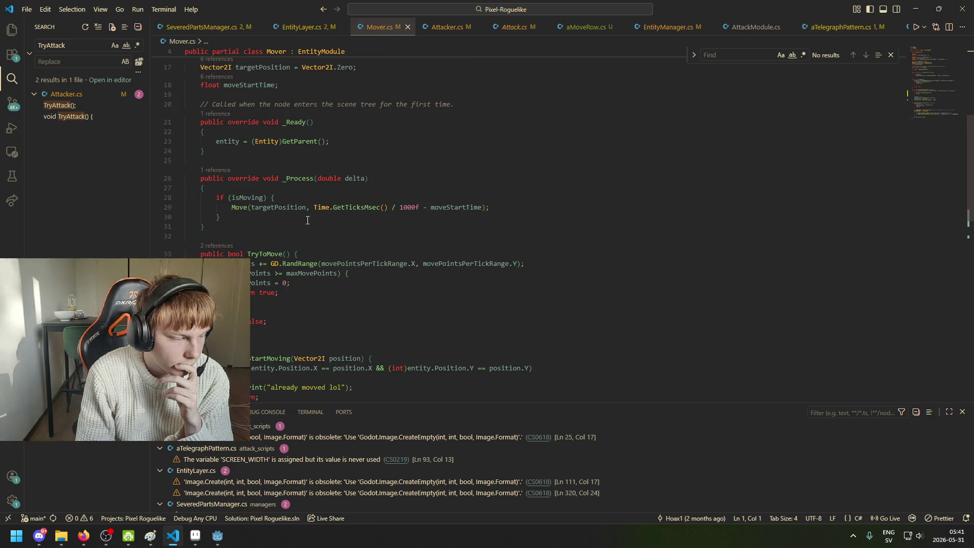
pyautogui.scroll(-1, 307, 223)
pyautogui.scroll(-1, 307, 237)
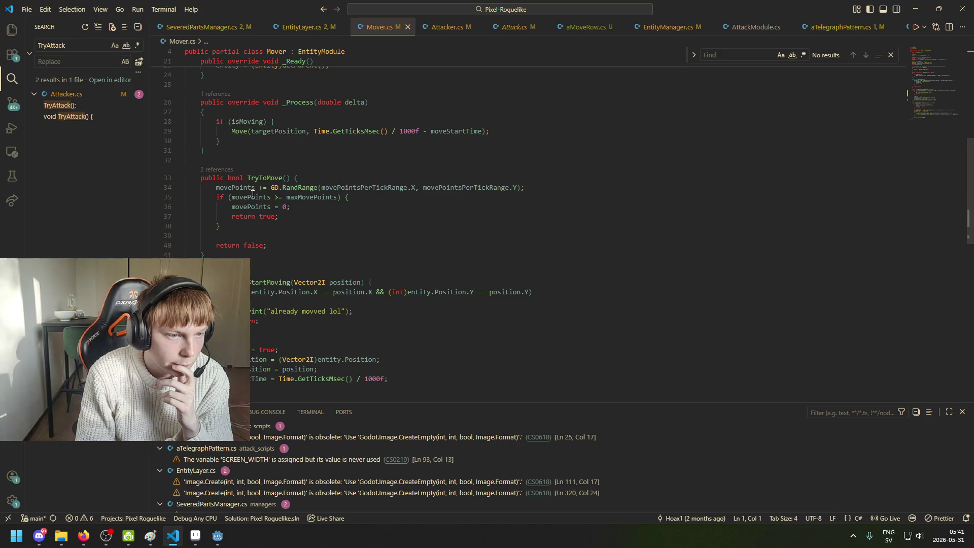
pyautogui.scroll(-2, 266, 214)
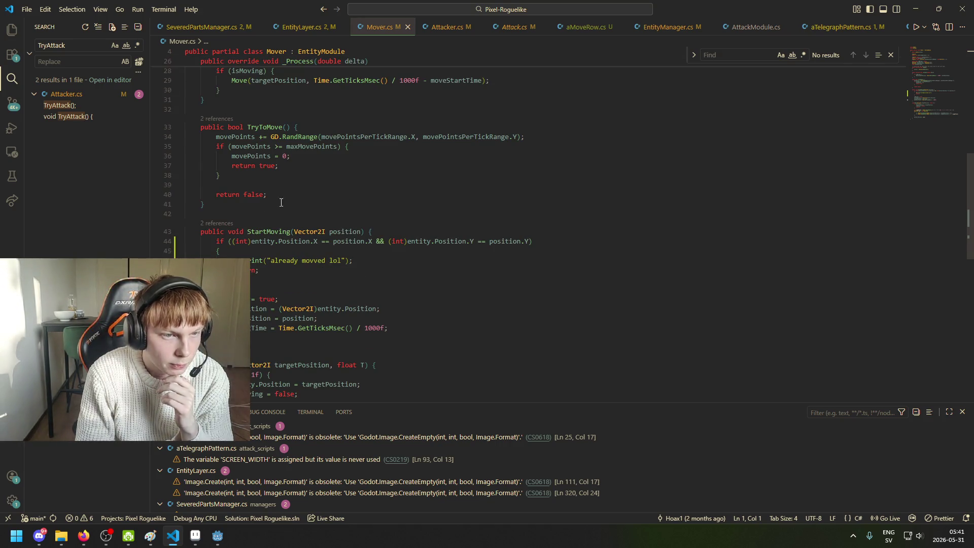
pyautogui.scroll(1, 263, 185)
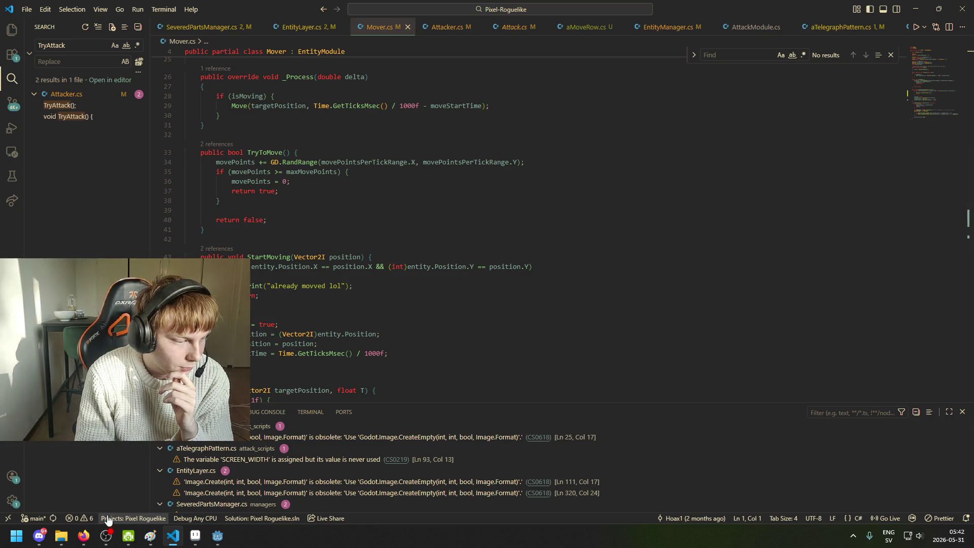
pyautogui.moveTo(83, 536)
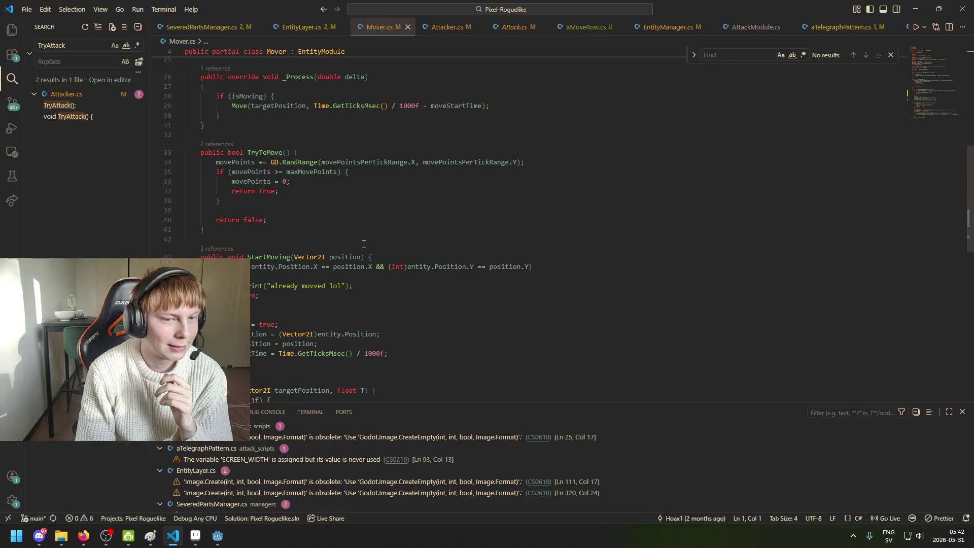
pyautogui.click(376, 199)
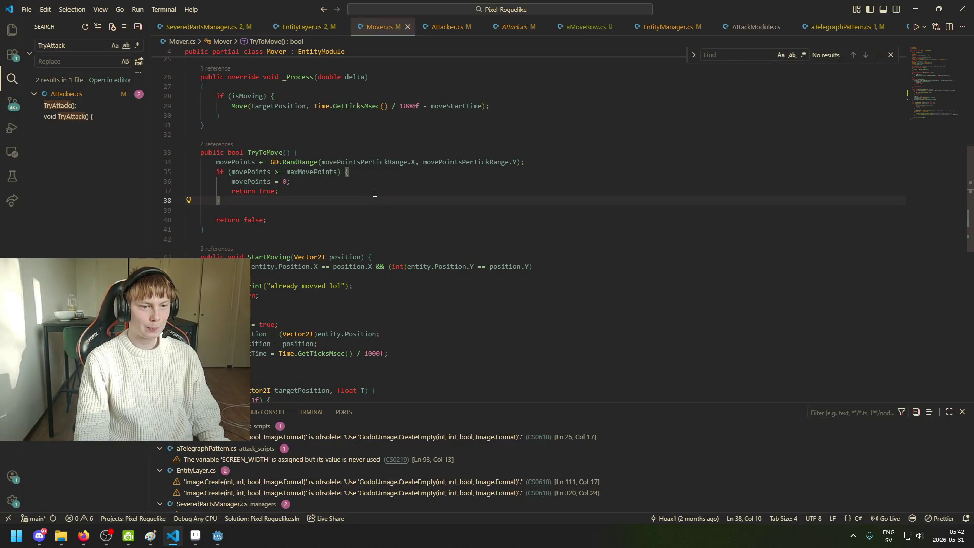
pyautogui.press('Down')
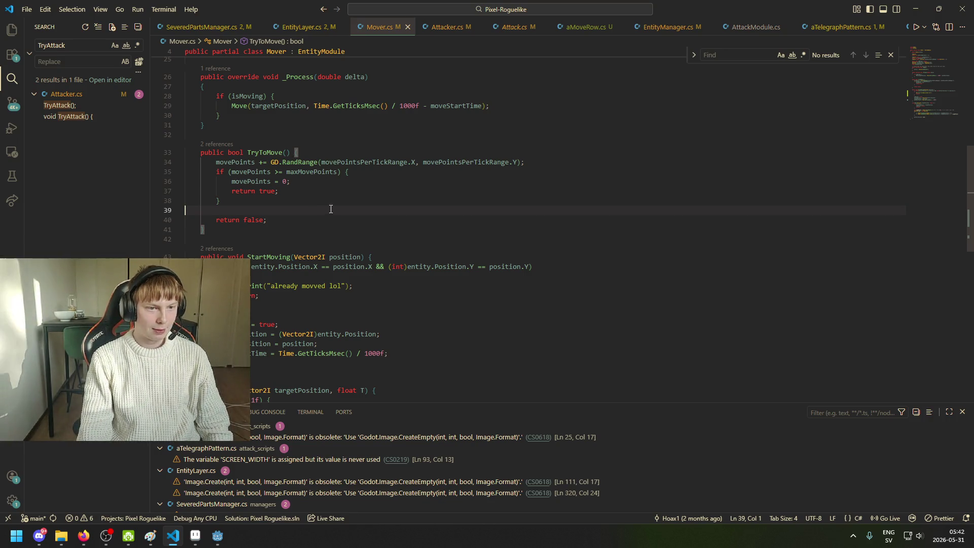
# Step: Highlight the uses of Position and targetPosition in Mover's Move code
pyautogui.scroll(-4, 348, 231)
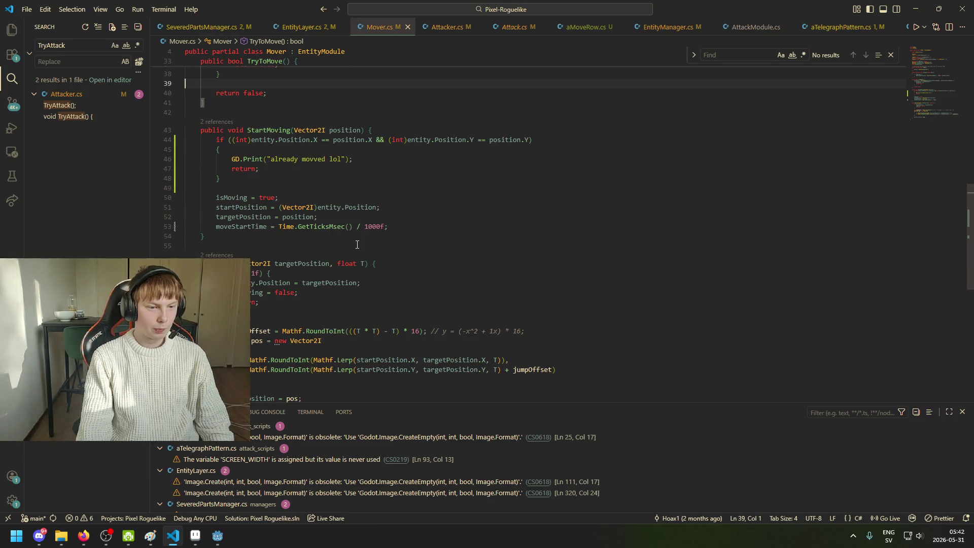
pyautogui.scroll(-1, 310, 287)
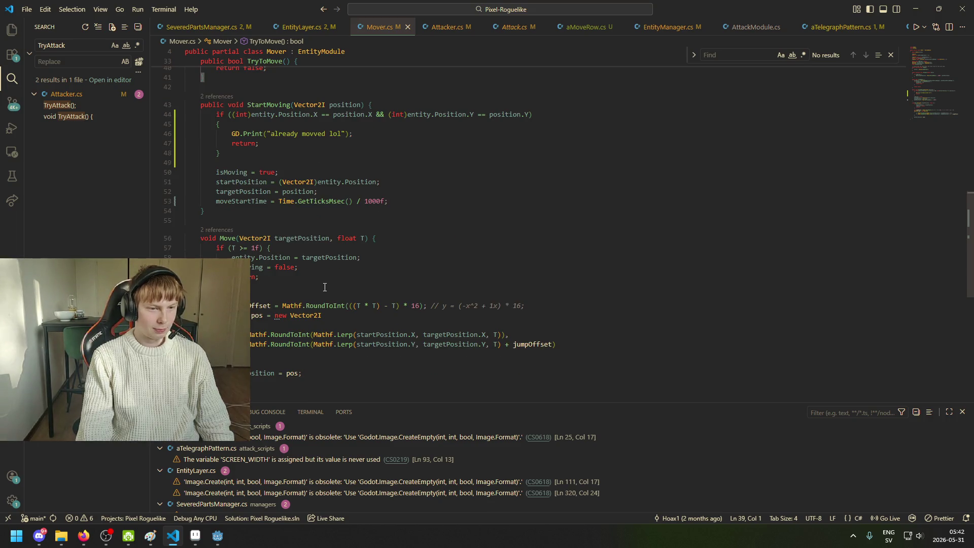
pyautogui.scroll(-2, 310, 259)
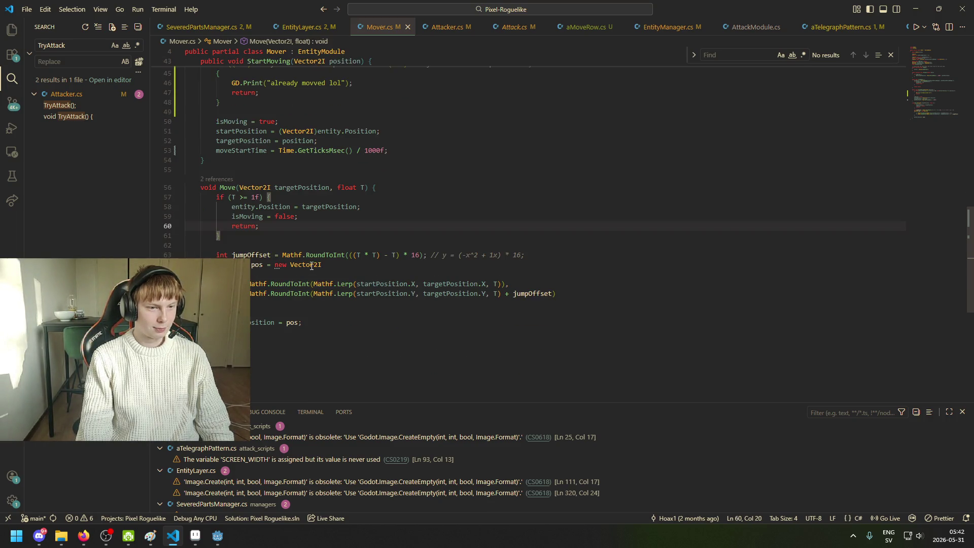
pyautogui.click(290, 207)
pyautogui.click(329, 187)
pyautogui.scroll(2, 325, 228)
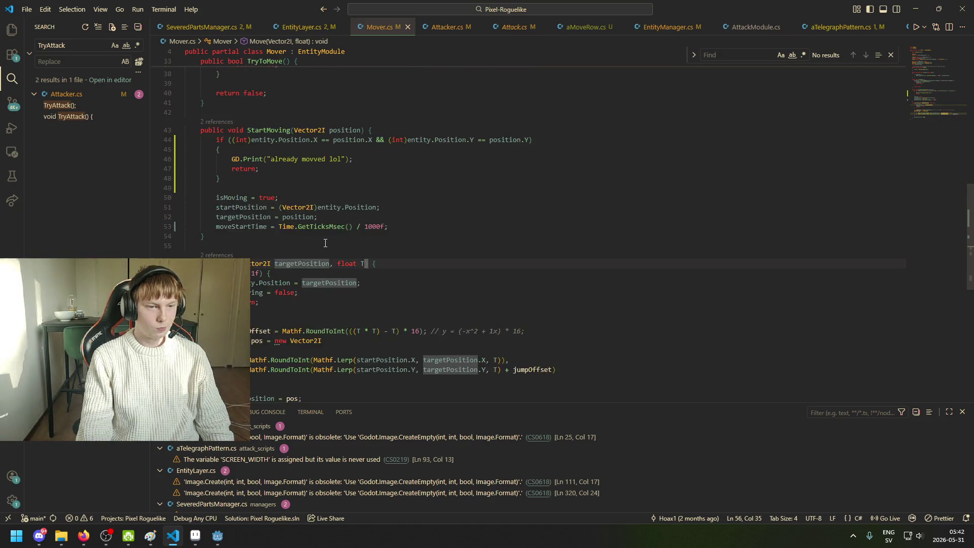
pyautogui.scroll(3, 335, 249)
pyautogui.scroll(-1, 304, 239)
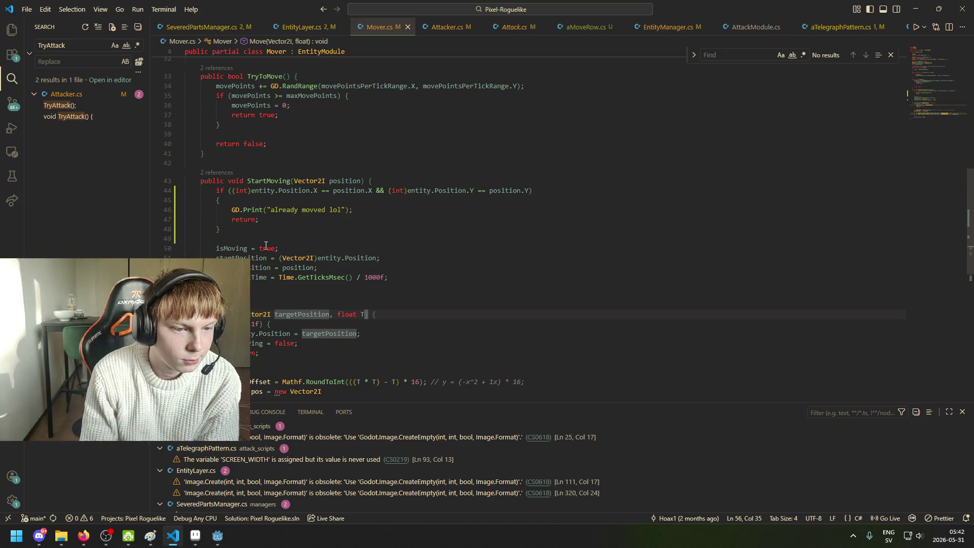
pyautogui.scroll(-1, 256, 216)
pyautogui.scroll(1, 238, 251)
pyautogui.scroll(2, 256, 251)
pyautogui.scroll(2, 260, 241)
pyautogui.scroll(2, 264, 228)
pyautogui.scroll(2, 269, 228)
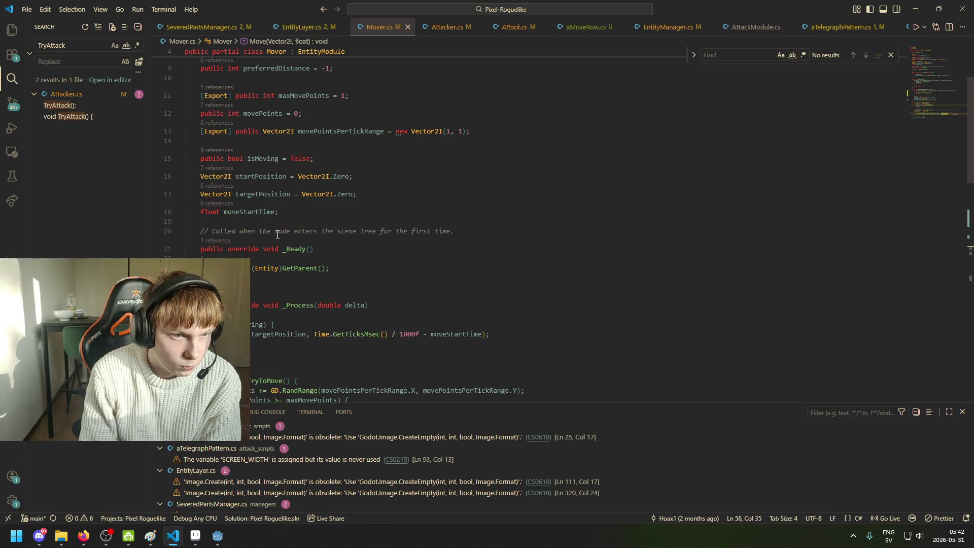
pyautogui.scroll(3, 284, 229)
pyautogui.scroll(-4, 305, 229)
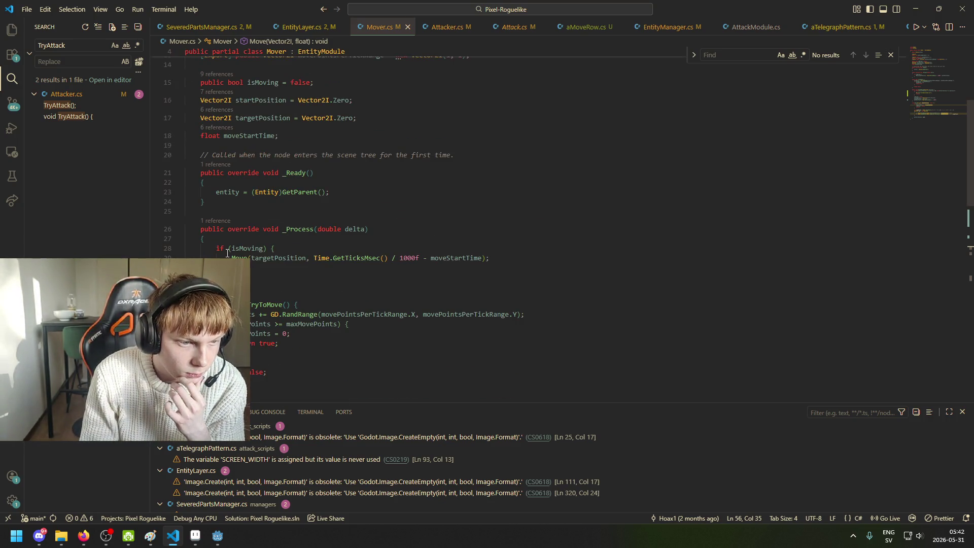
# Step: Inspect the Move call in Mover.cs, then switch to Attacker.cs
pyautogui.click(248, 257)
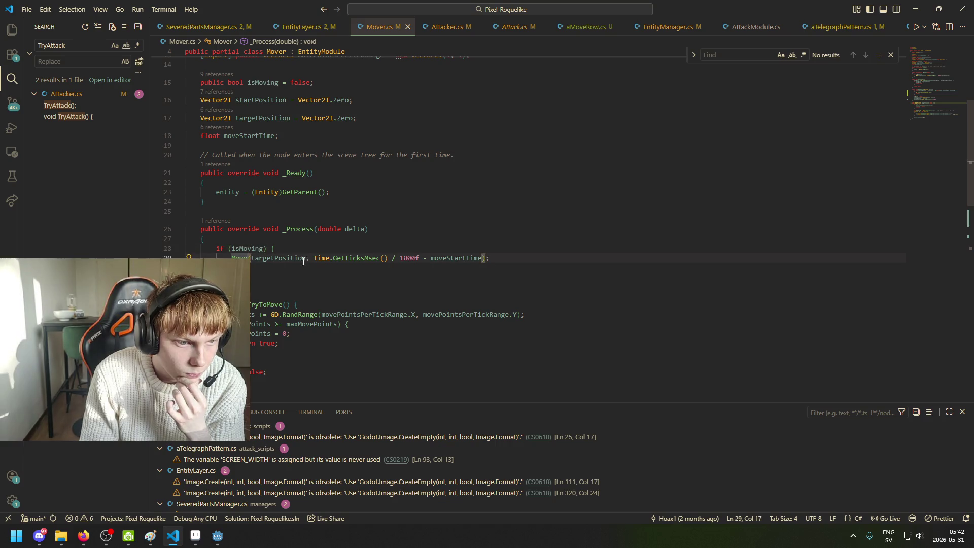
pyautogui.scroll(-2, 304, 261)
pyautogui.scroll(-3, 261, 258)
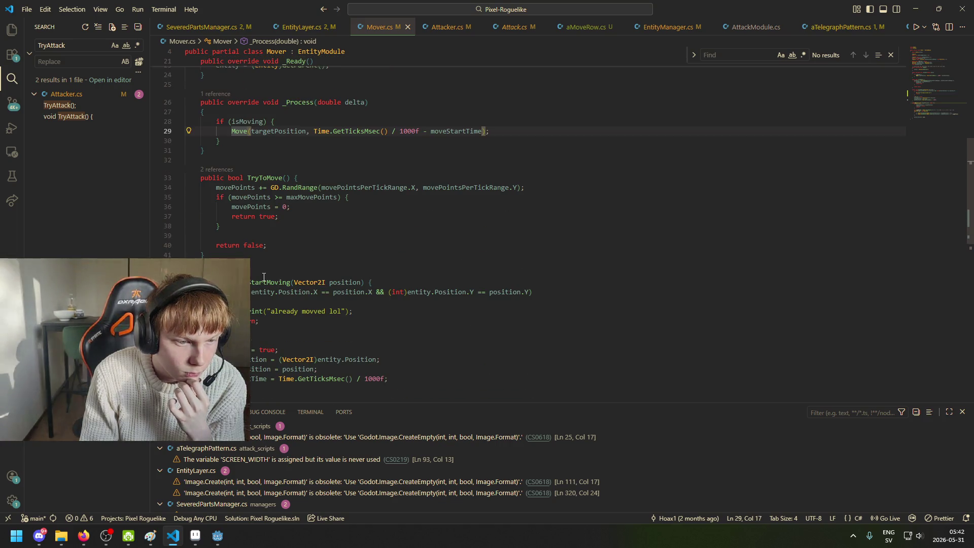
pyautogui.scroll(3, 263, 276)
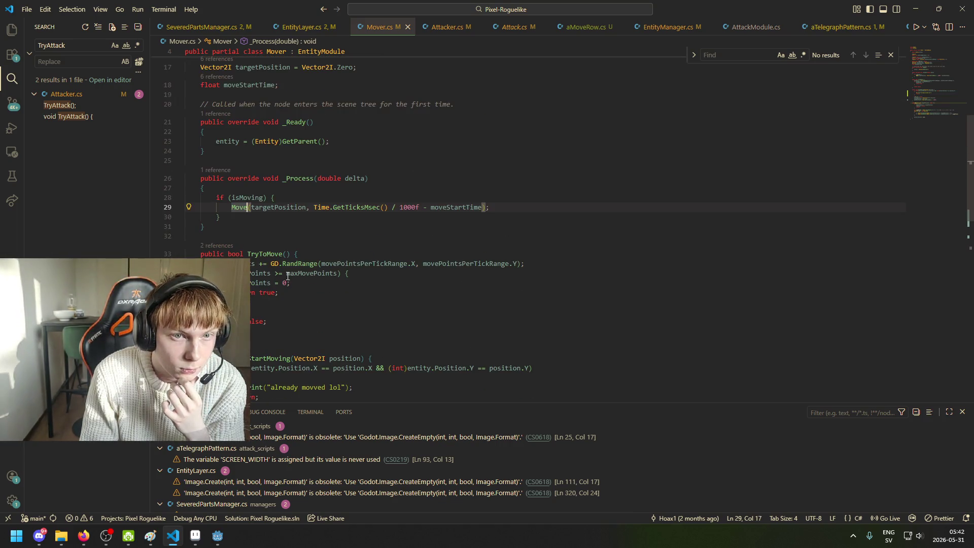
pyautogui.click(428, 26)
# Step: Review Attacker.cs's _Ready and Tick methods
pyautogui.click(280, 242)
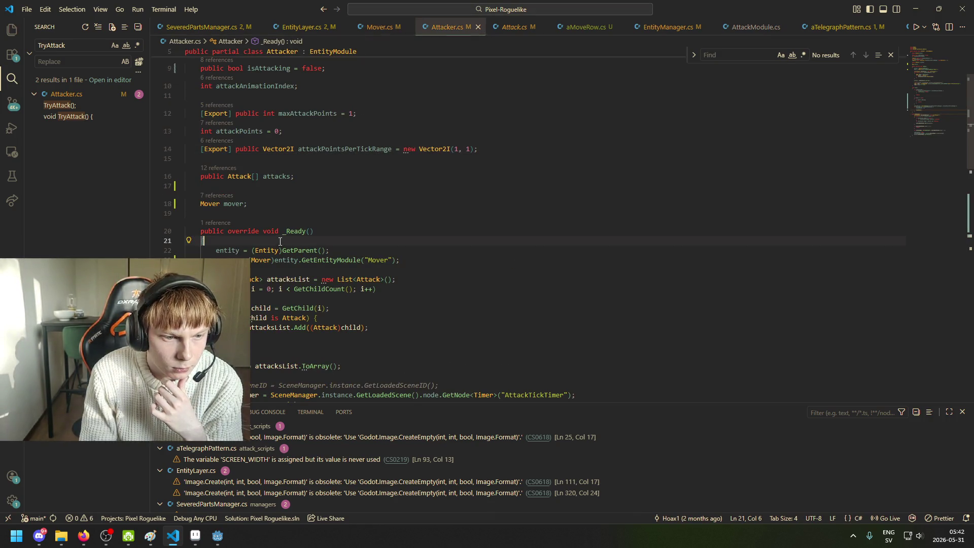
pyautogui.scroll(-2, 280, 242)
pyautogui.scroll(-2, 280, 241)
pyautogui.click(203, 273)
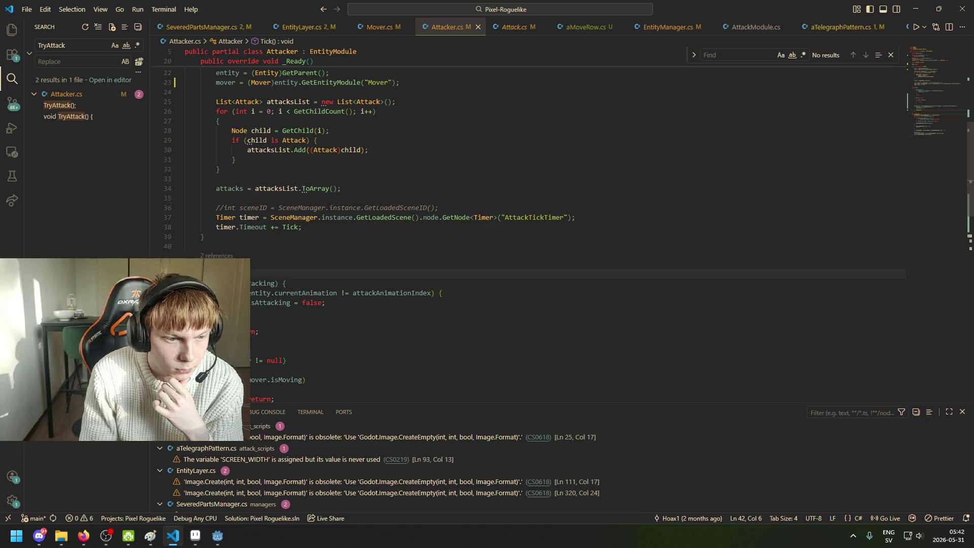
pyautogui.click(227, 265)
pyautogui.scroll(4, 225, 213)
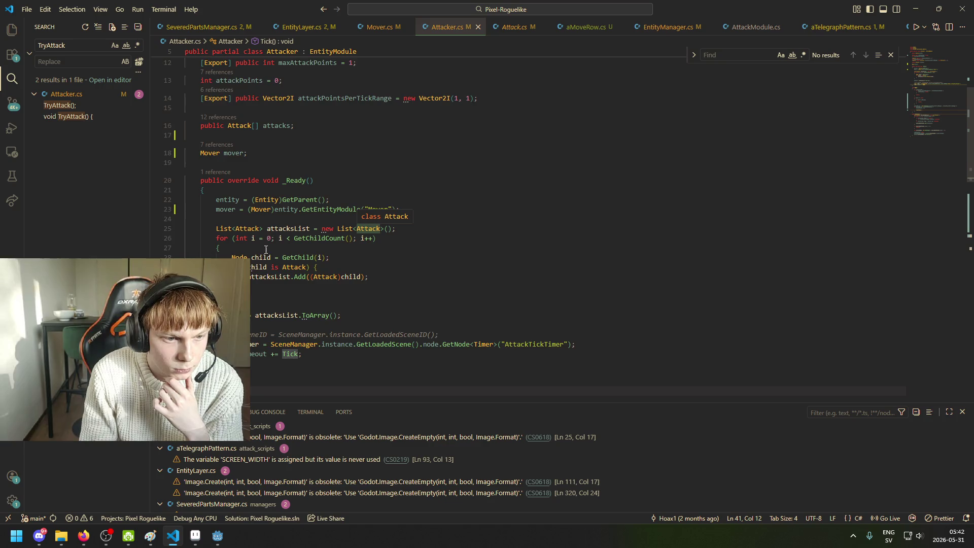
pyautogui.scroll(-1, 334, 223)
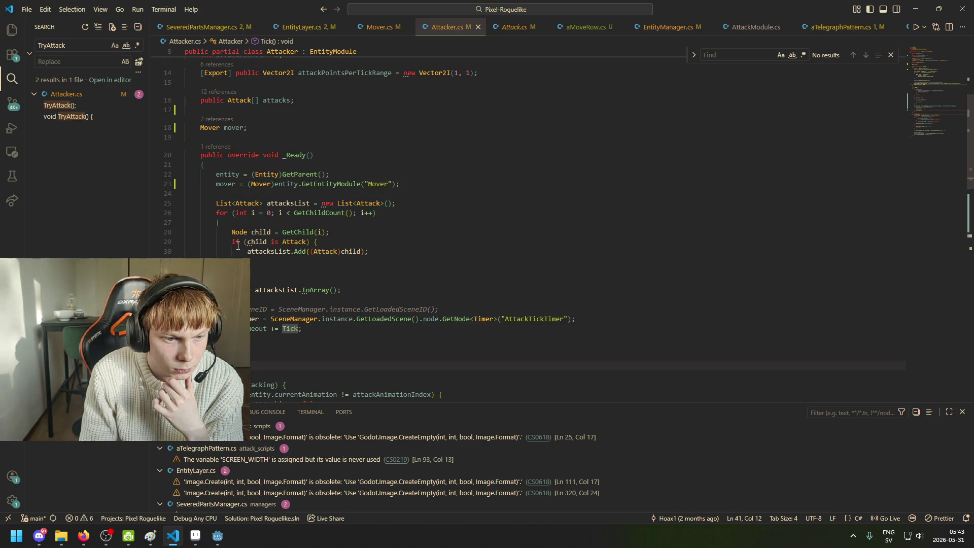
pyautogui.scroll(-4, 224, 216)
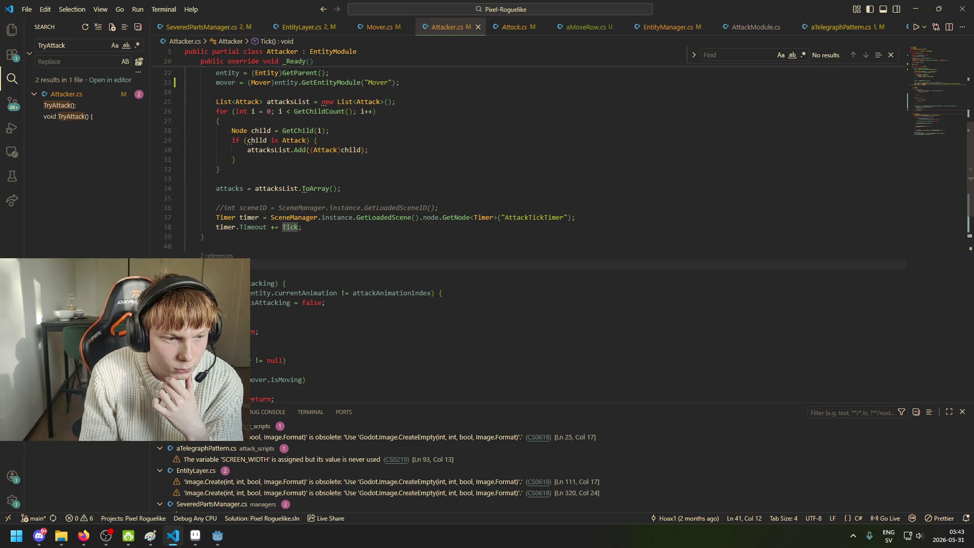
# Step: Inspect the Tick handler name, then bring up ArrangeEntities in EntityManager.cs
pyautogui.moveTo(235, 265); pyautogui.dragTo(223, 265)
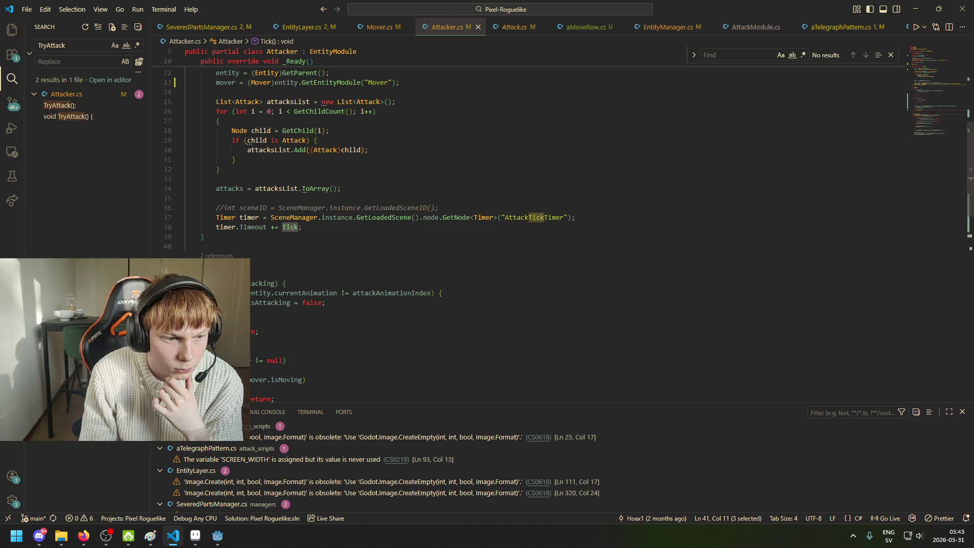
pyautogui.click(236, 265)
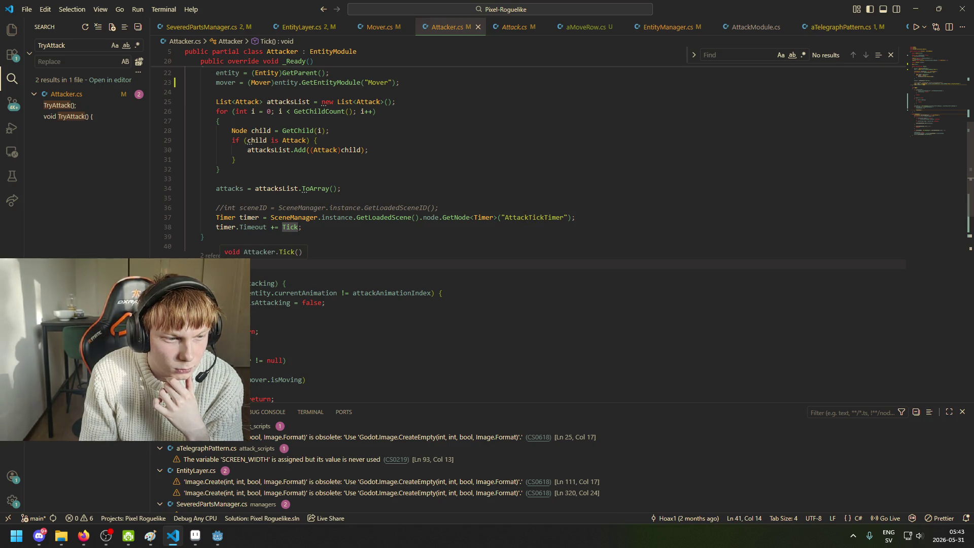
pyautogui.click(232, 264)
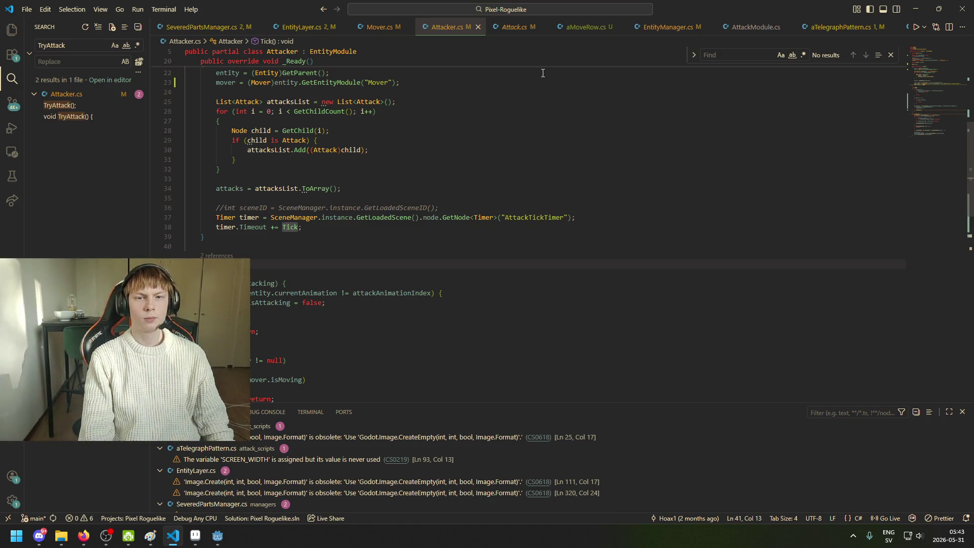
pyautogui.click(655, 30)
pyautogui.click(446, 230)
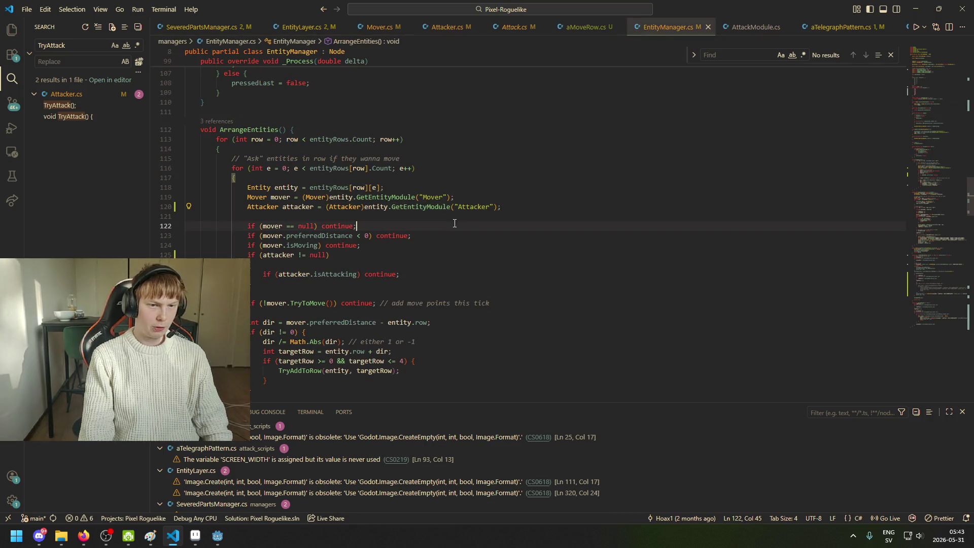
# Step: Compare ArrangeEntities' Attacker cast and continue lines against the reference in Firefox
pyautogui.moveTo(83, 535)
pyautogui.click(163, 506)
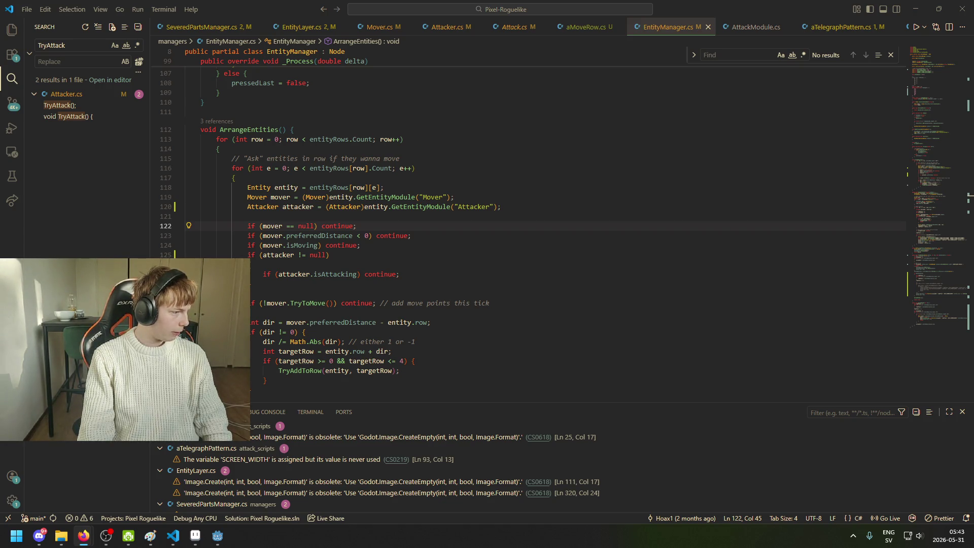
pyautogui.hotkey('alt', 'Tab')
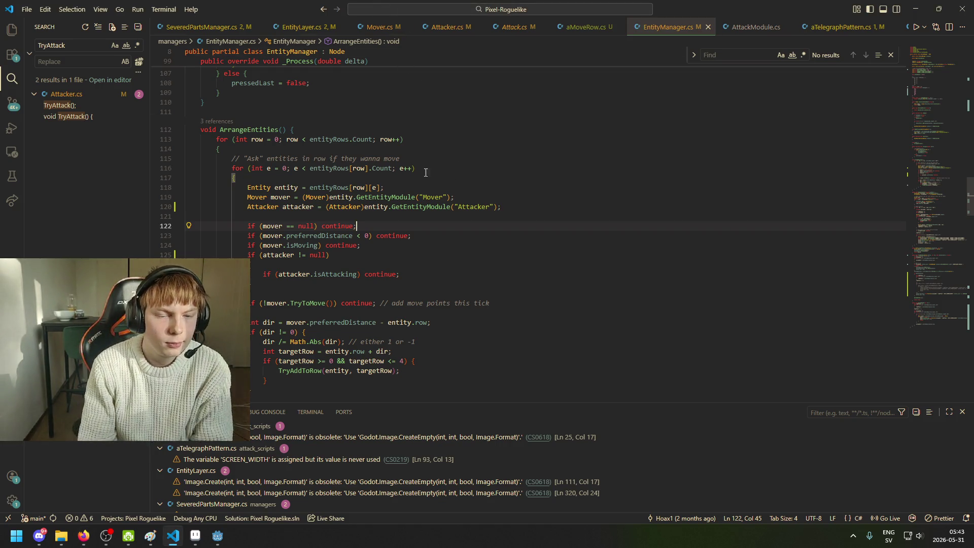
pyautogui.click(322, 226)
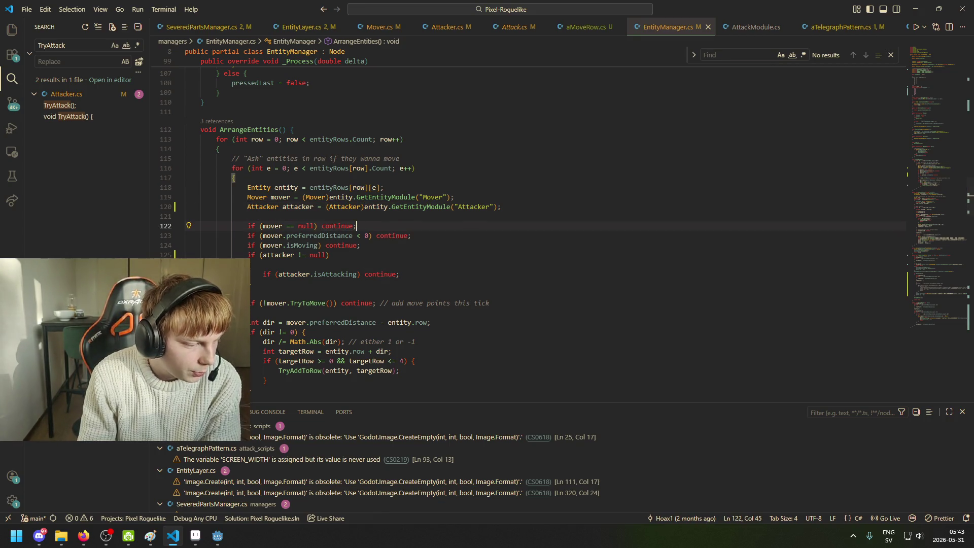
pyautogui.hotkey('alt', 'Tab')
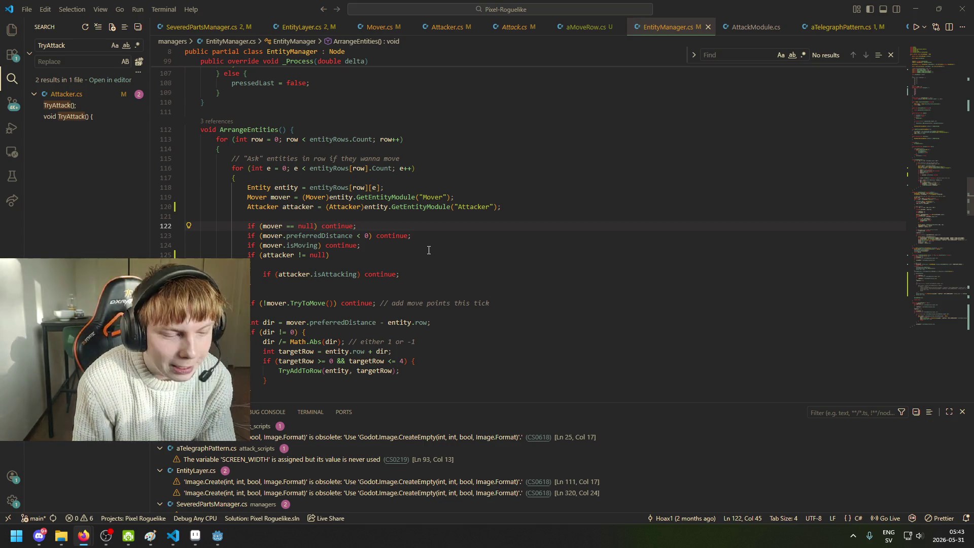
pyautogui.click(403, 227)
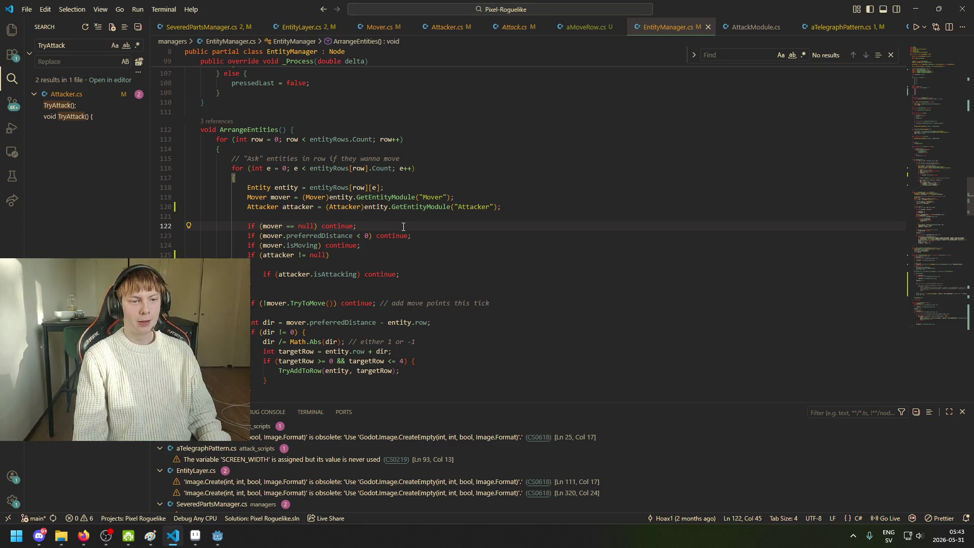
pyautogui.click(353, 207)
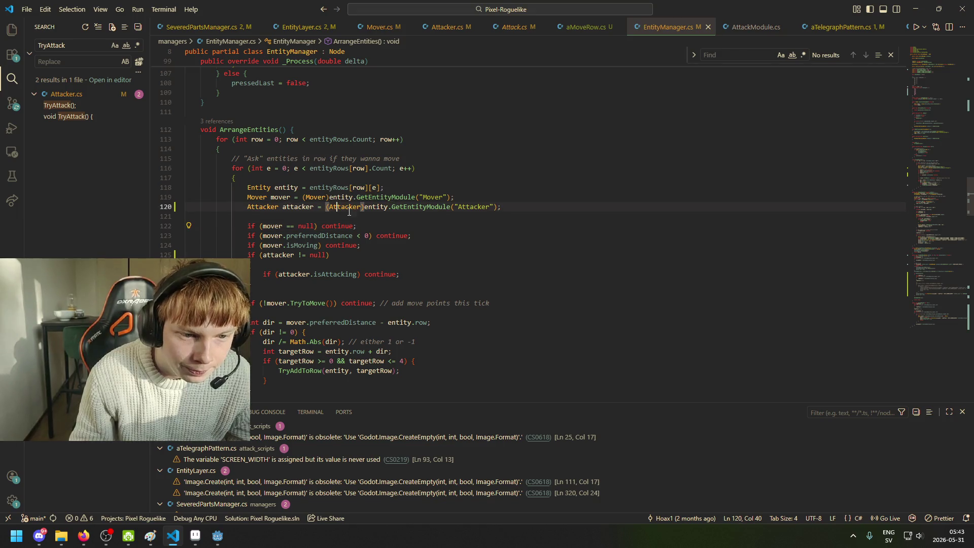
pyautogui.moveTo(329, 245); pyautogui.dragTo(334, 245)
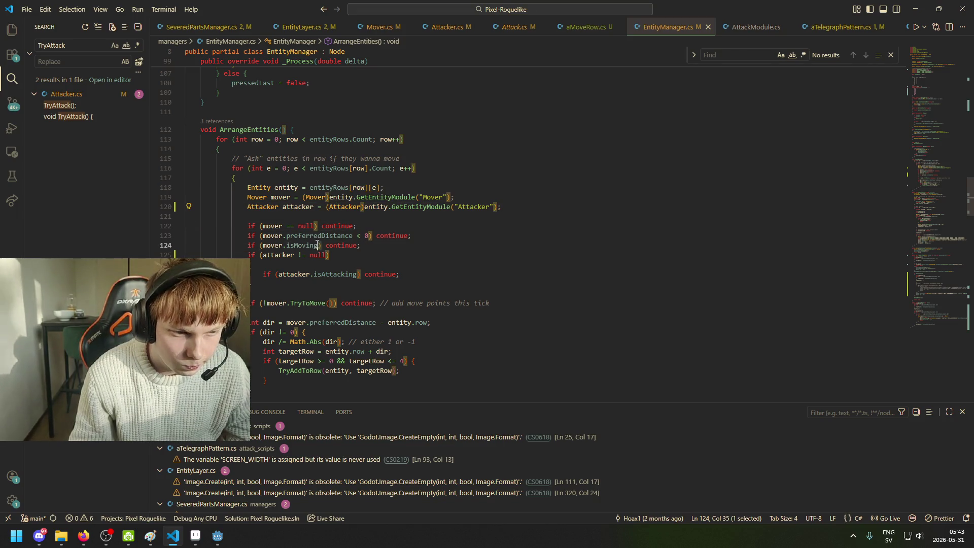
pyautogui.click(341, 226)
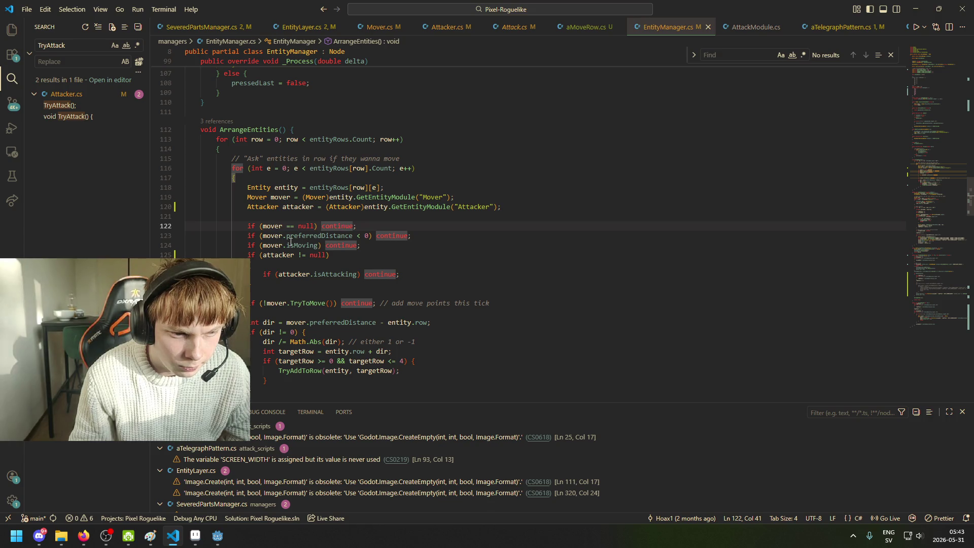
# Step: Wrap the isAttacking check in { } braces and add an indented blank line inside
pyautogui.click(349, 261)
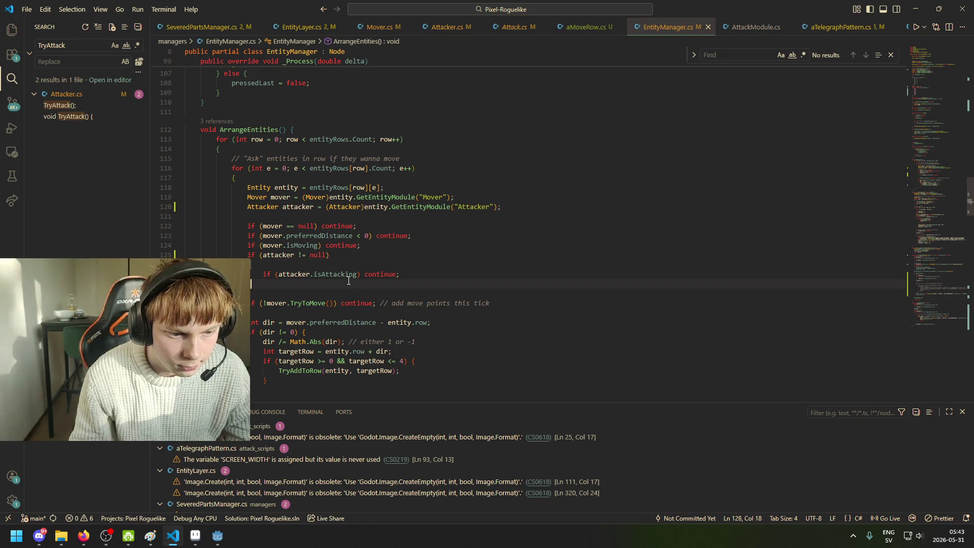
pyautogui.scroll(-1, 355, 254)
pyautogui.write('{')
pyautogui.press('Down')
pyautogui.press('Down')
pyautogui.write('}')
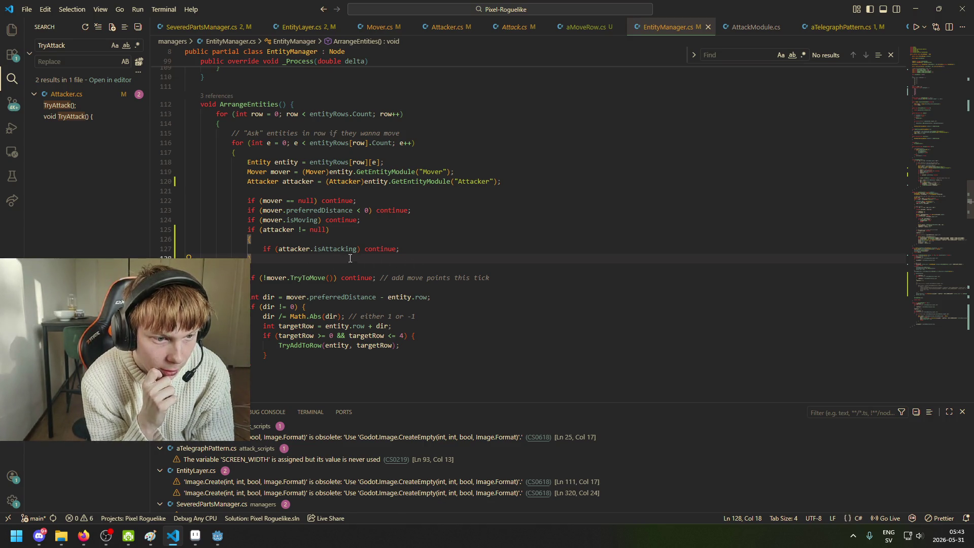
pyautogui.press('Down')
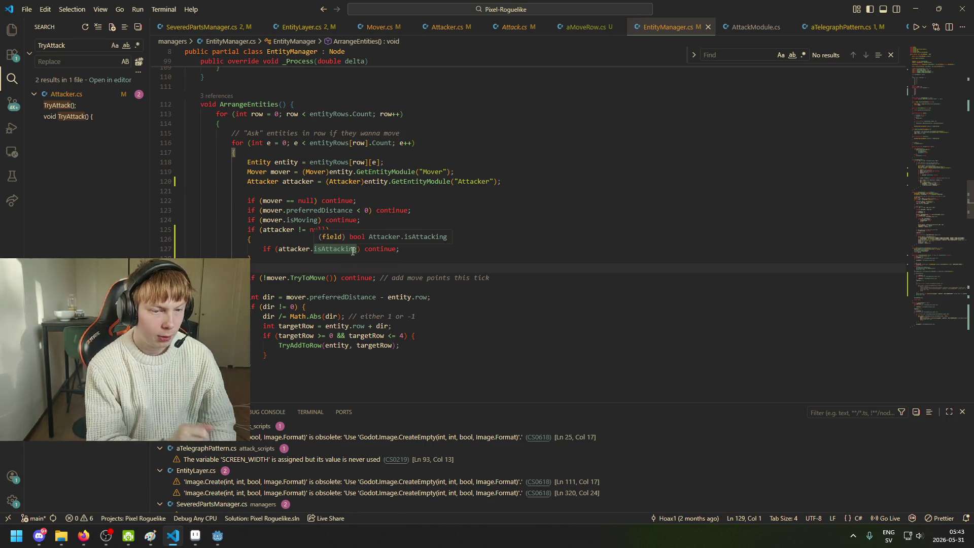
pyautogui.press('Tab')
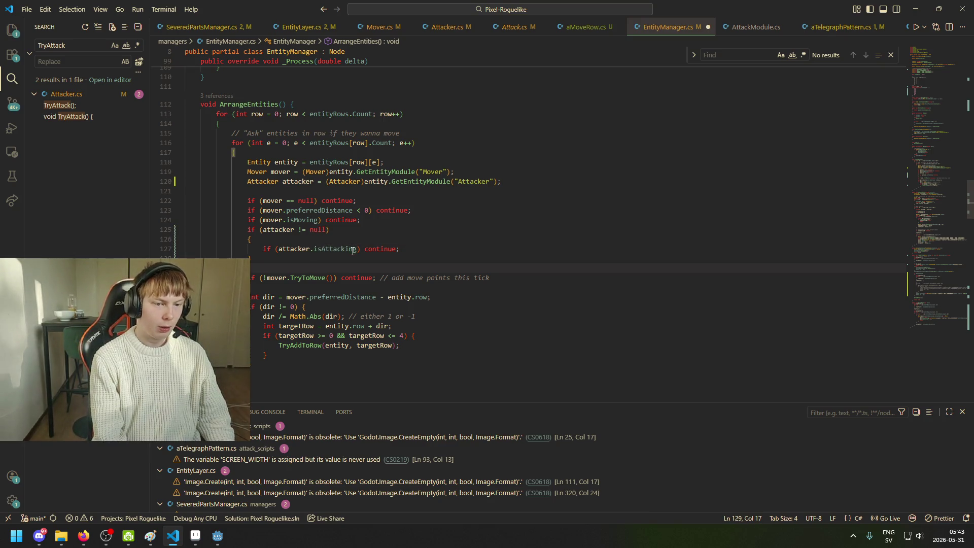
pyautogui.press('Return')
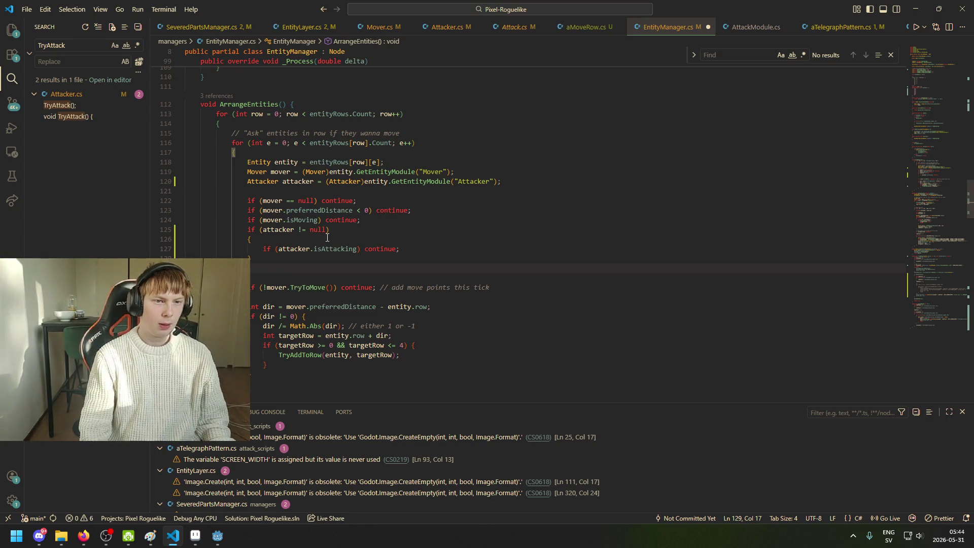
# Step: In Attacker.cs, rearrange blank lines and add one after the attackPointsPerTickRange field
pyautogui.click(447, 27)
pyautogui.scroll(4, 456, 223)
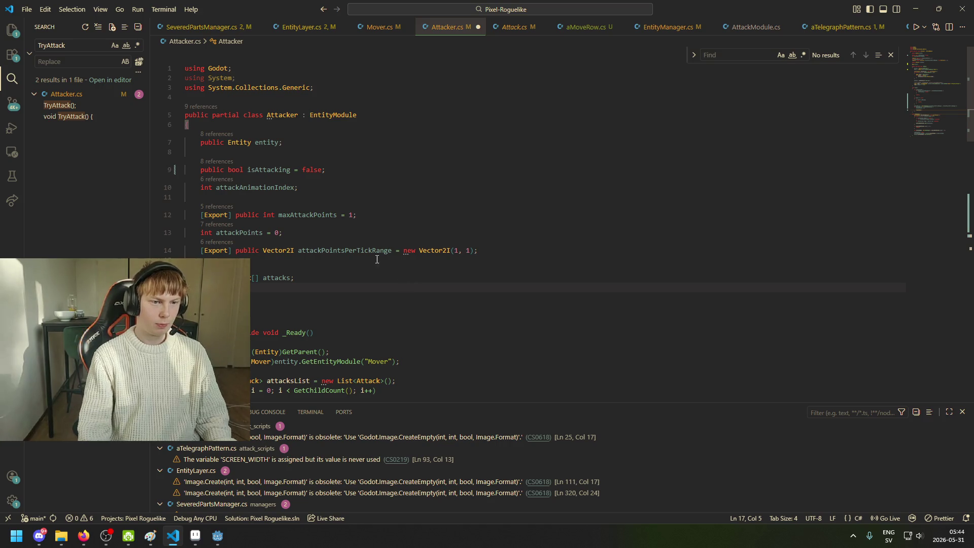
pyautogui.click(413, 215)
pyautogui.click(426, 198)
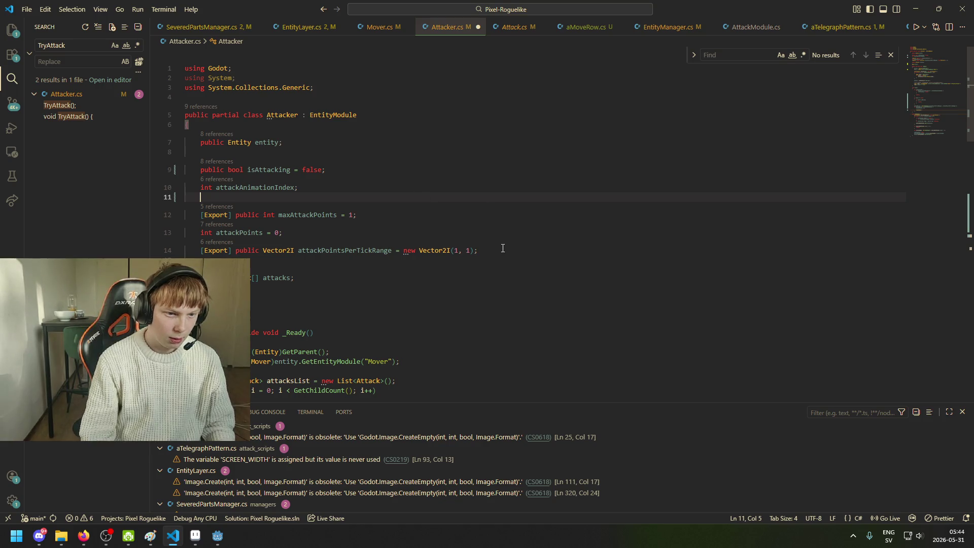
pyautogui.press('BackSpace')
pyautogui.press('BackSpace')
pyautogui.press('Return')
pyautogui.click(486, 258)
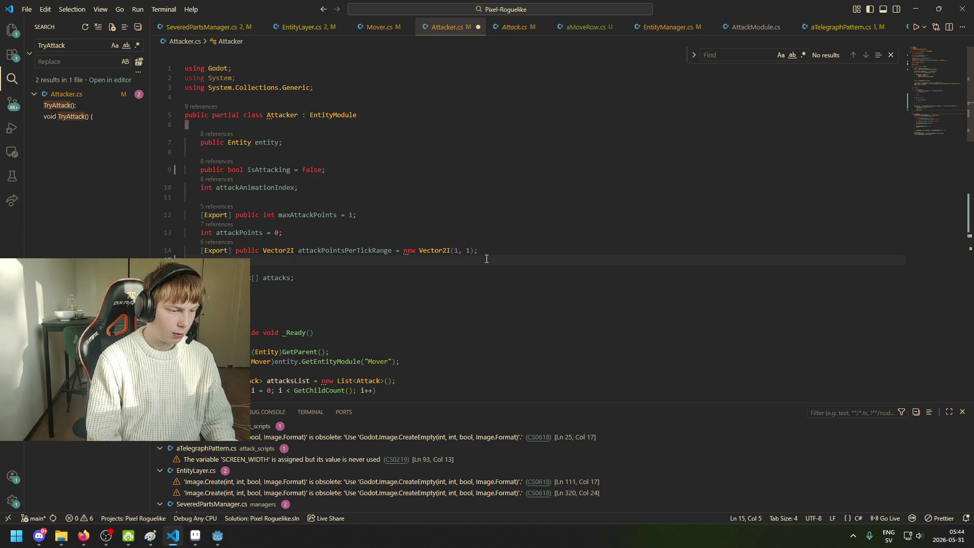
pyautogui.press('Return')
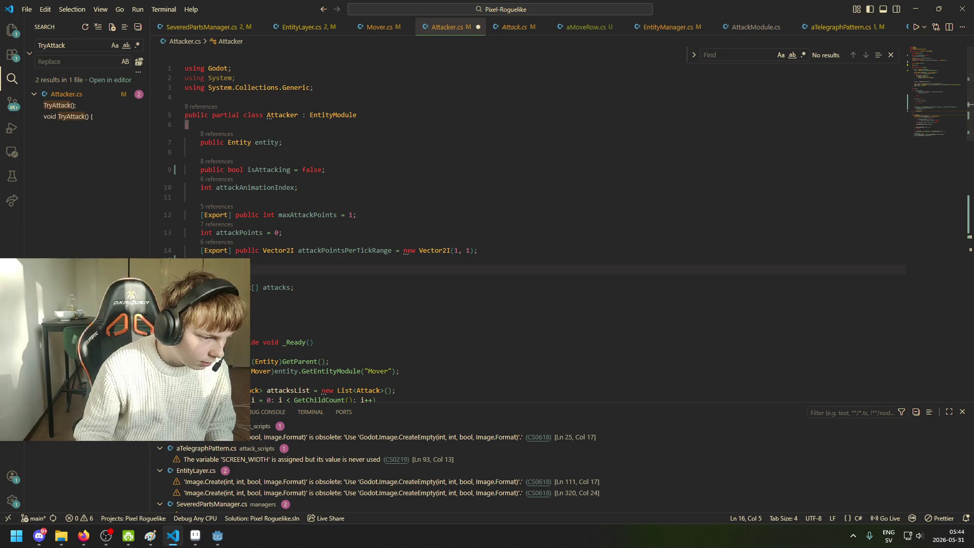
# Step: Check the browser reference and review Attacker fields such as maxAttackPoints
pyautogui.hotkey('alt', 'Tab')
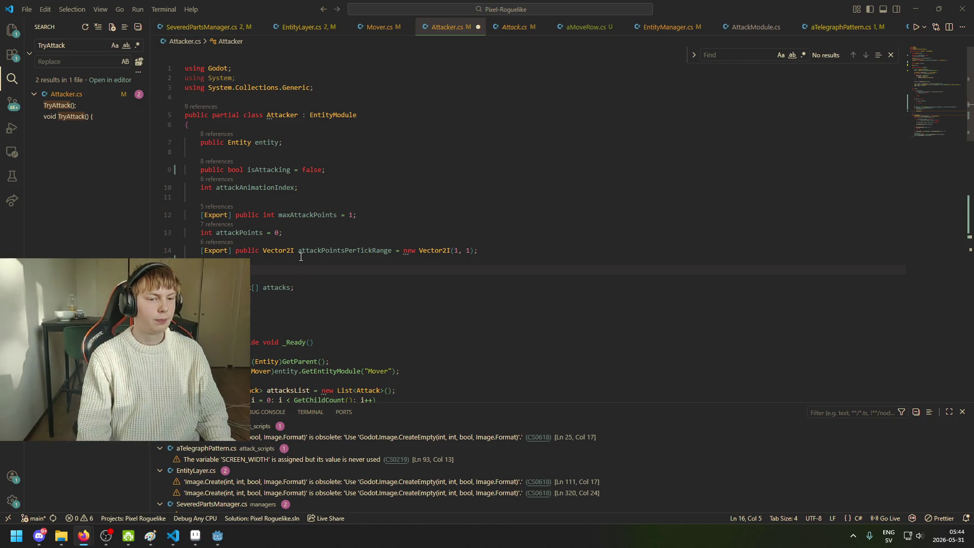
pyautogui.click(322, 215)
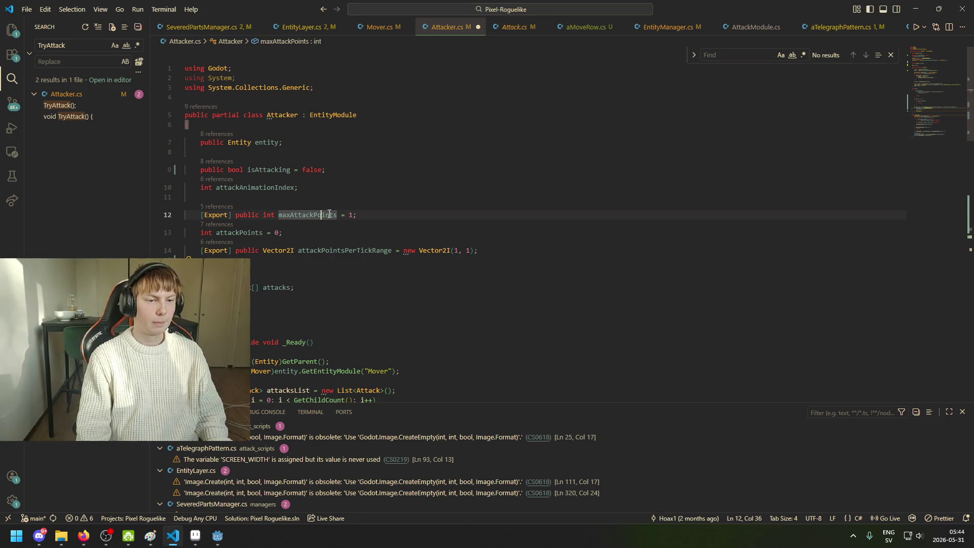
pyautogui.click(415, 259)
pyautogui.scroll(-3, 434, 255)
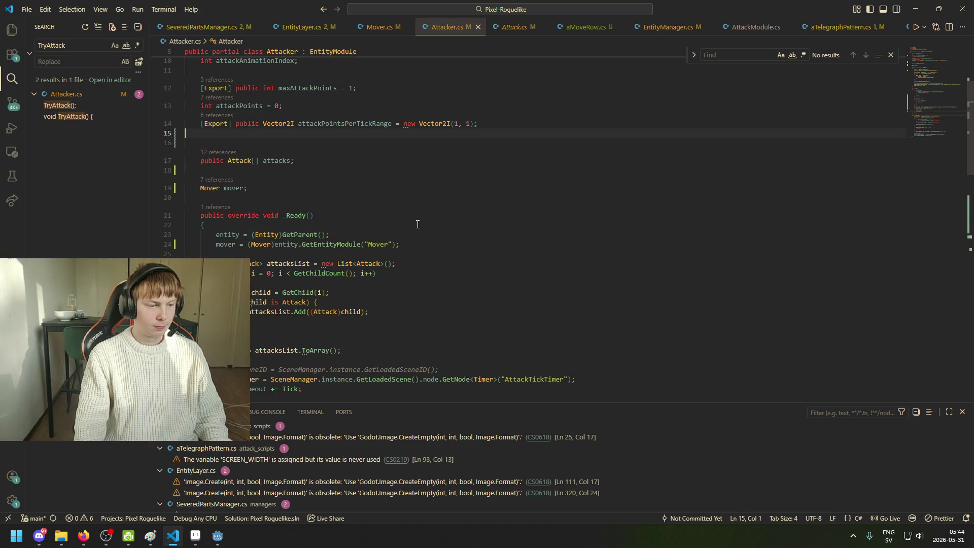
pyautogui.scroll(1, 417, 224)
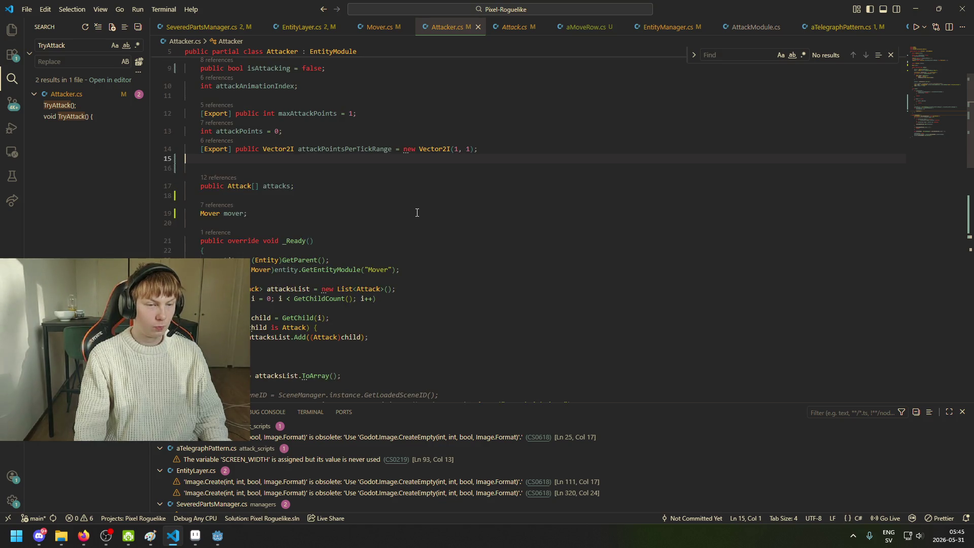
pyautogui.scroll(1, 431, 223)
pyautogui.scroll(2, 450, 231)
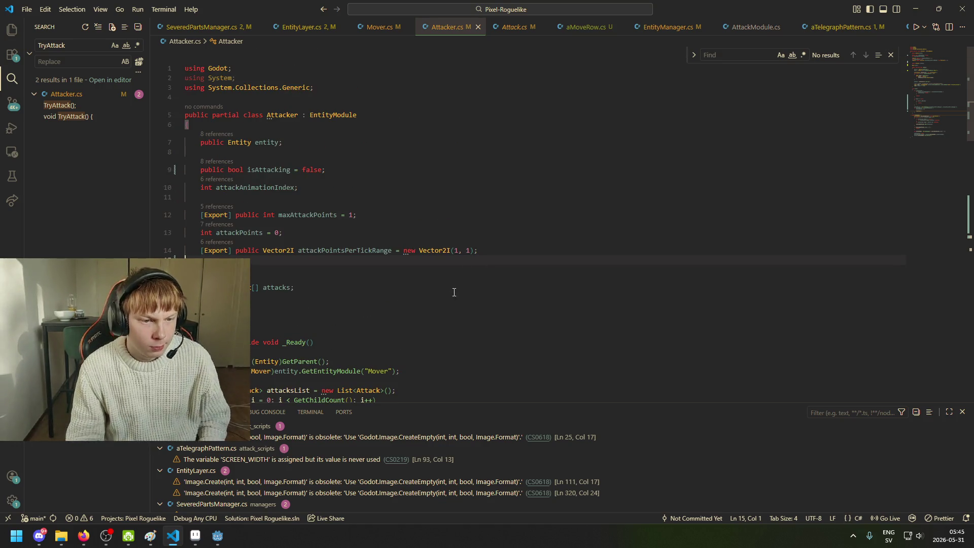
pyautogui.scroll(-3, 454, 292)
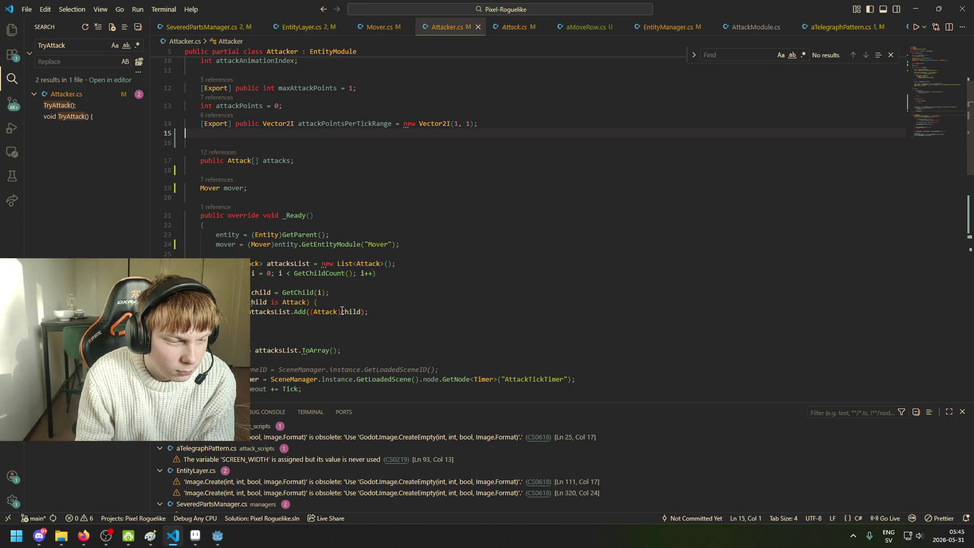
# Step: Consult the browser again, review Attacker's _Ready code, then open SeveredPartsManager.cs
pyautogui.moveTo(84, 535)
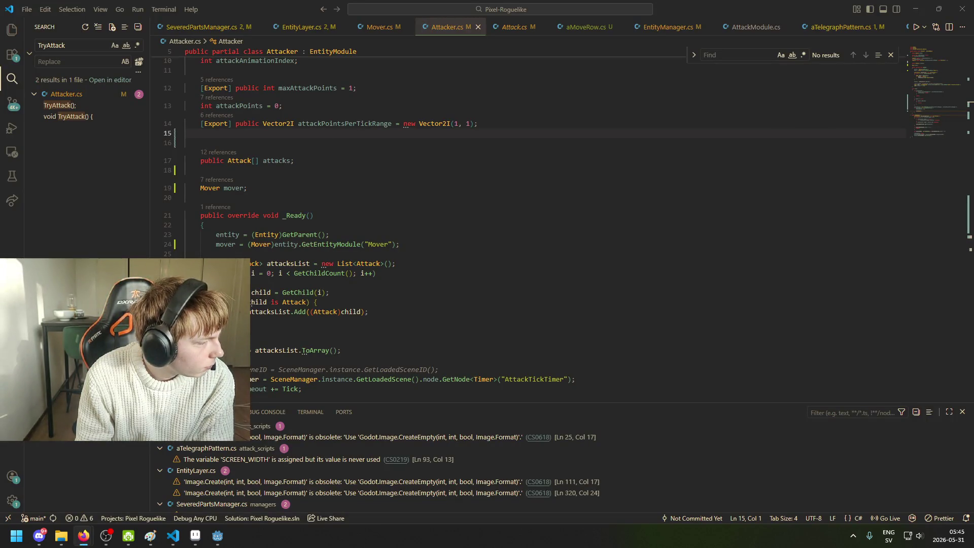
pyautogui.hotkey('alt', 'Tab')
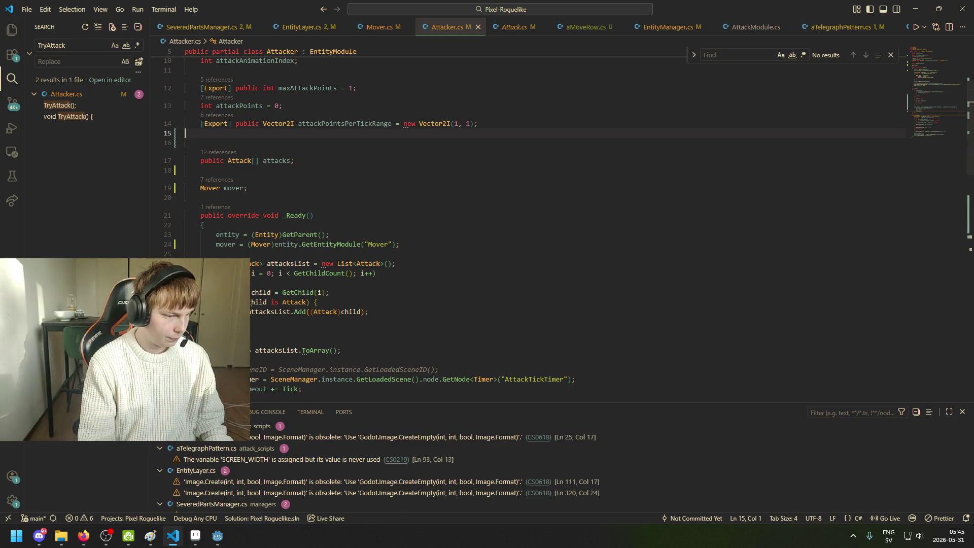
pyautogui.hotkey('alt', 'Tab')
pyautogui.click(355, 285)
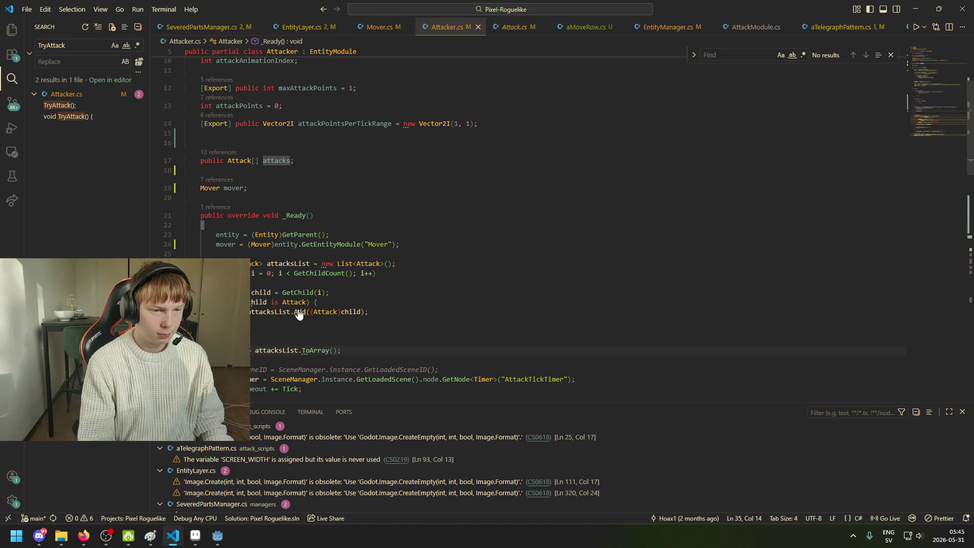
pyautogui.scroll(-3, 355, 285)
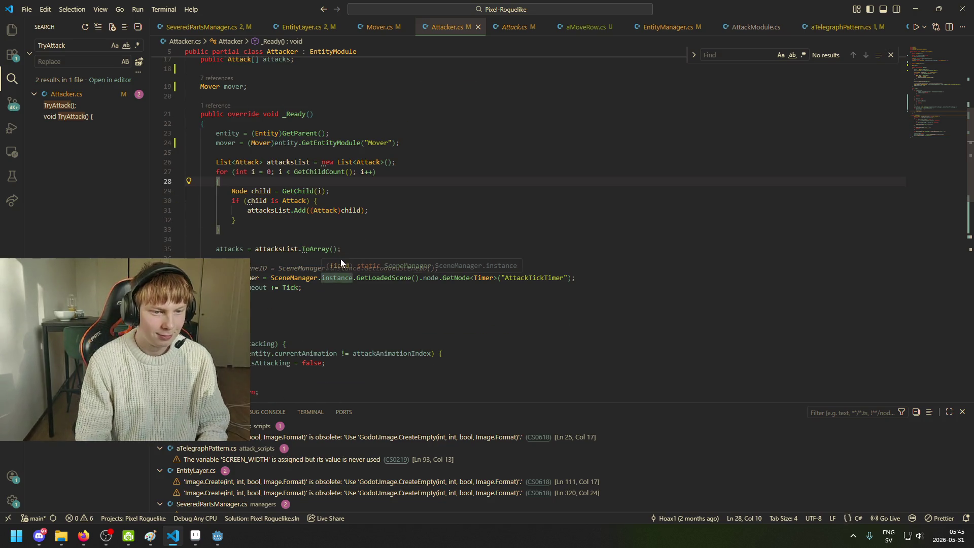
pyautogui.click(218, 27)
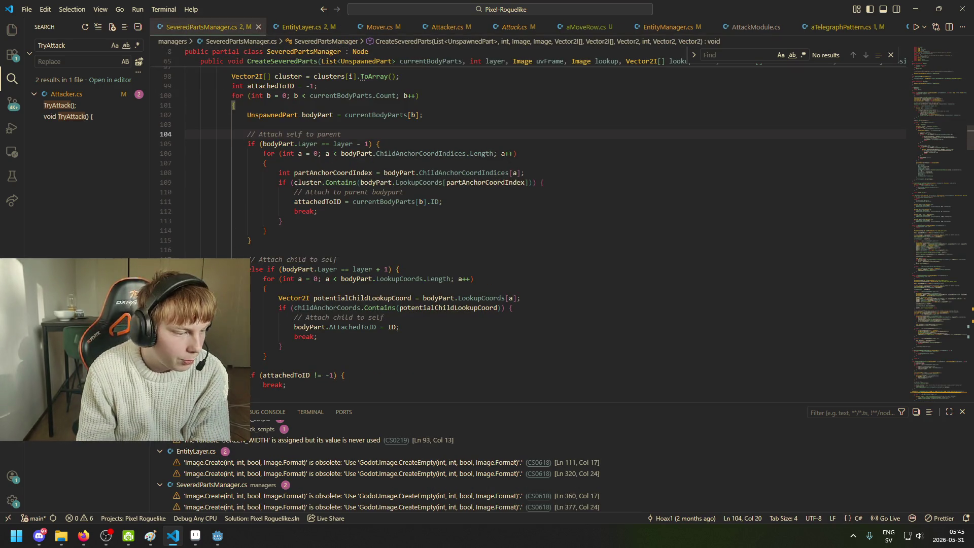
# Step: Browse SeveredPartsManager.cs up to the GetNewID and _ExitTree methods
pyautogui.scroll(3, 342, 222)
pyautogui.scroll(2, 307, 233)
pyautogui.scroll(5, 304, 243)
pyautogui.scroll(3, 284, 274)
pyautogui.scroll(6, 253, 318)
pyautogui.scroll(-2, 254, 318)
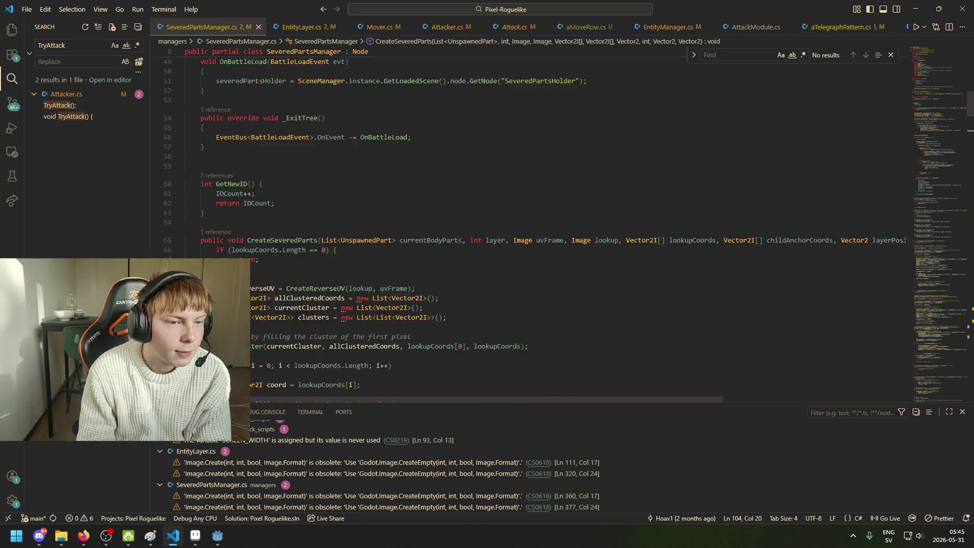
pyautogui.scroll(-3, 294, 253)
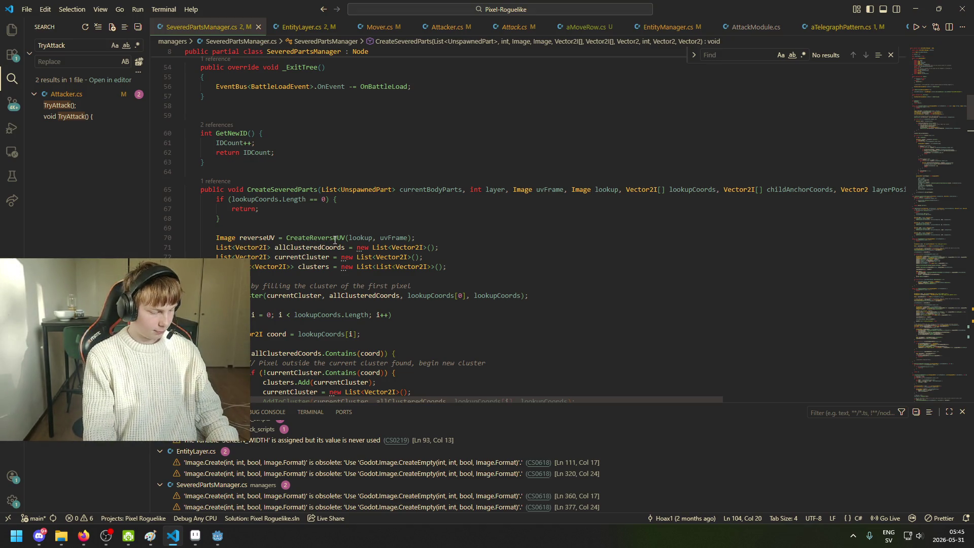
pyautogui.click(327, 160)
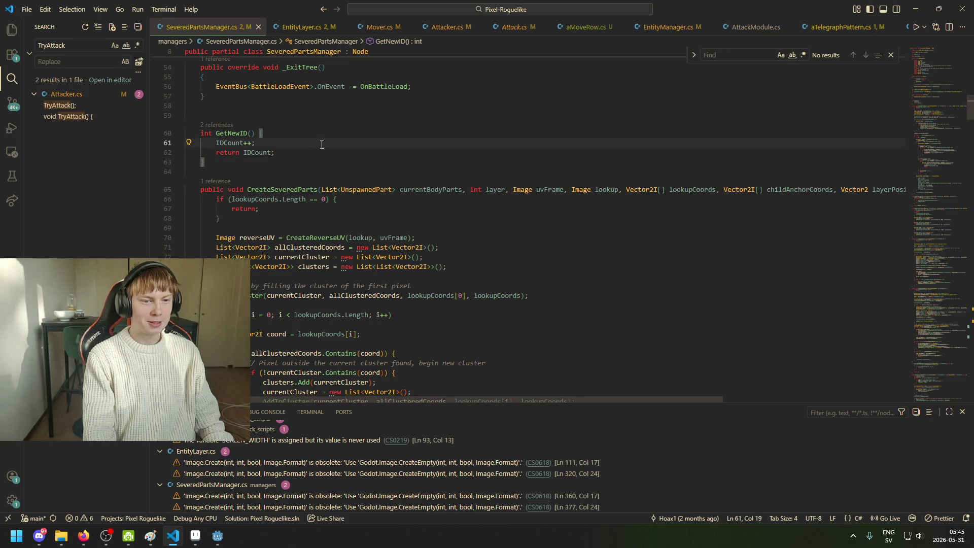
pyautogui.scroll(6, 308, 139)
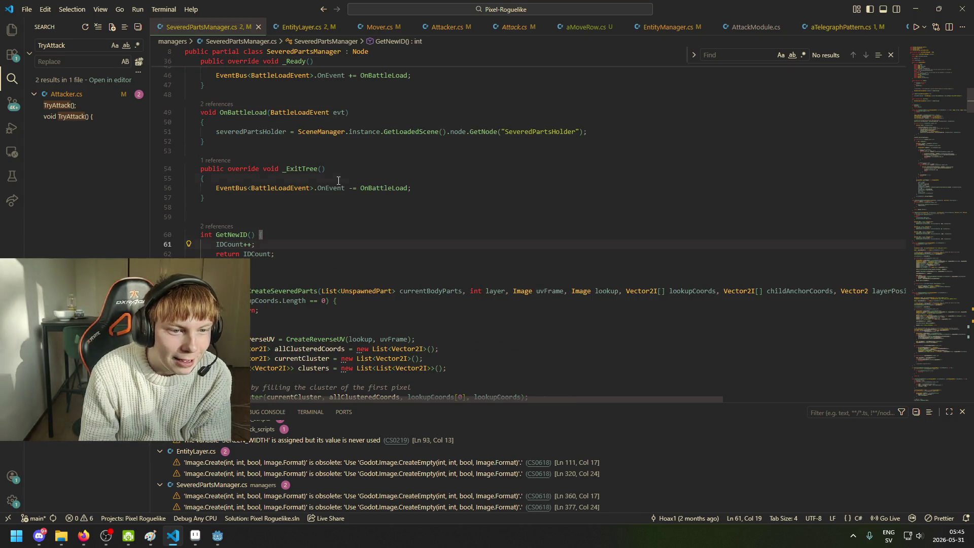
pyautogui.press('Up')
pyautogui.press('Up')
pyautogui.press('Up')
# Step: Highlight every use of currentCluster in SeveredPartsManager.cs
pyautogui.scroll(2, 322, 219)
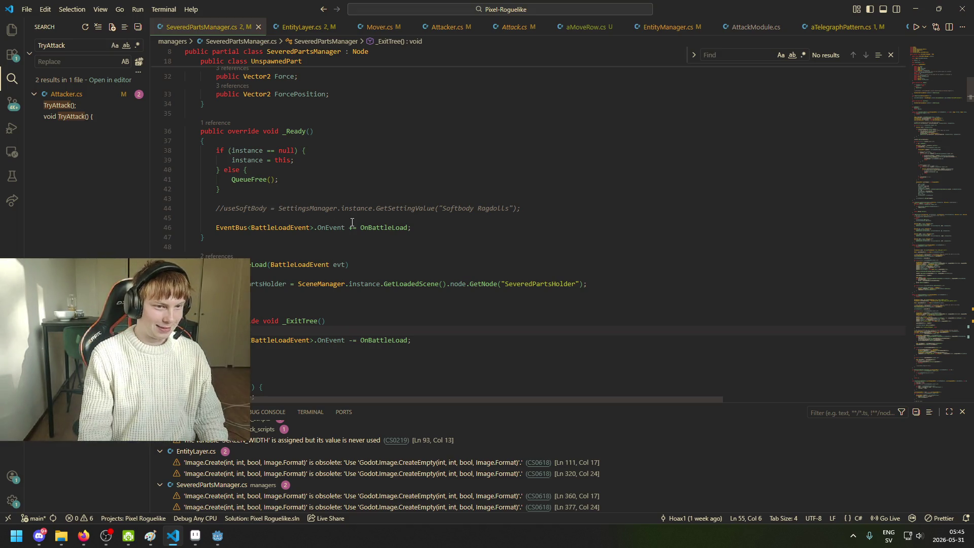
pyautogui.scroll(-3, 362, 264)
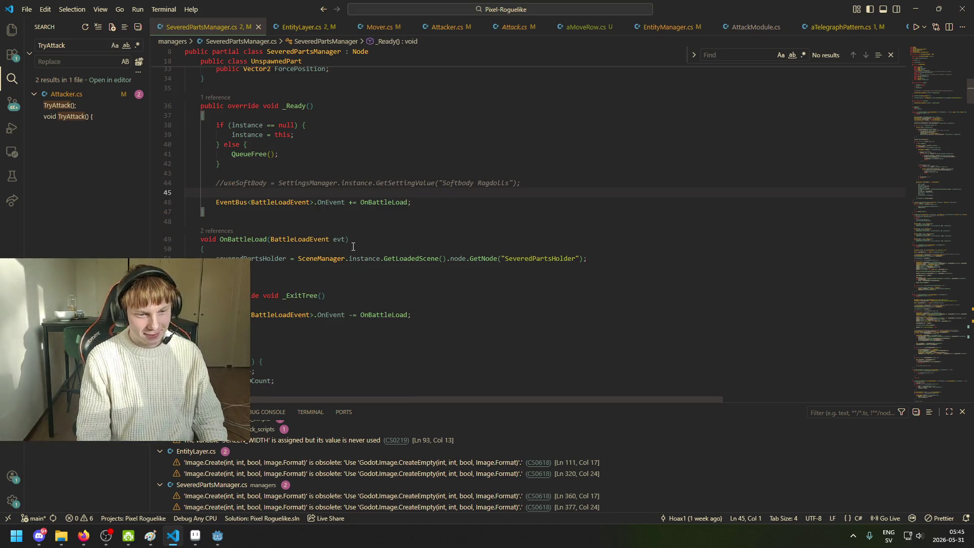
pyautogui.scroll(-5, 367, 279)
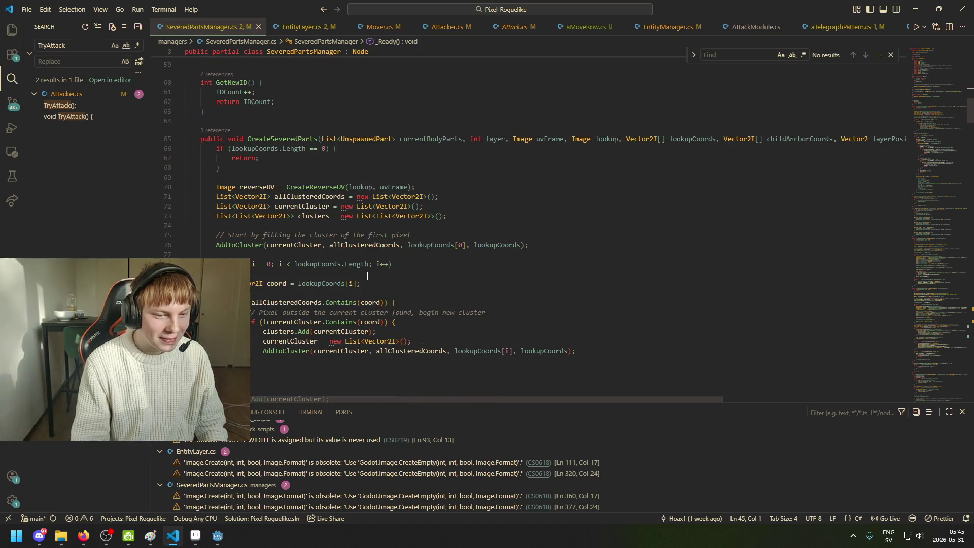
pyautogui.scroll(2, 372, 267)
pyautogui.click(367, 382)
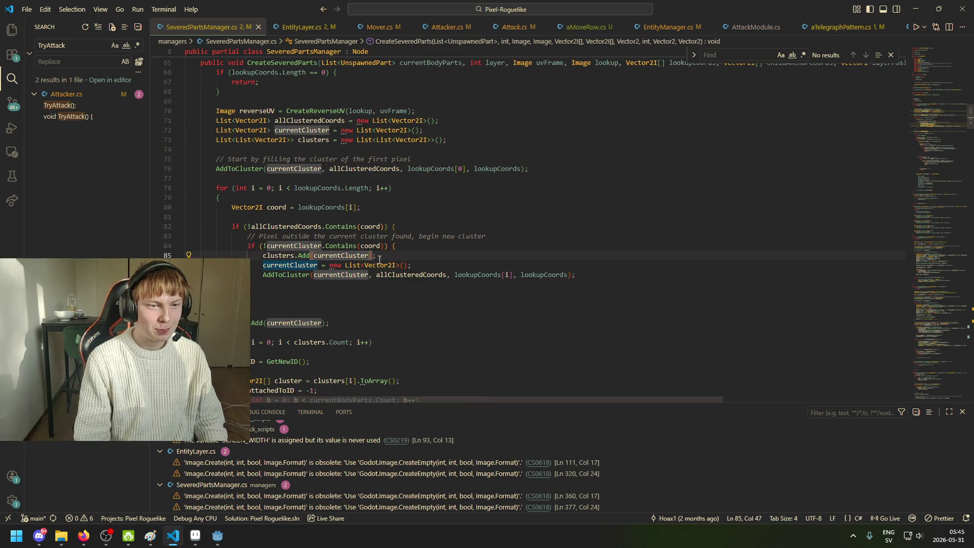
pyautogui.scroll(3, 381, 228)
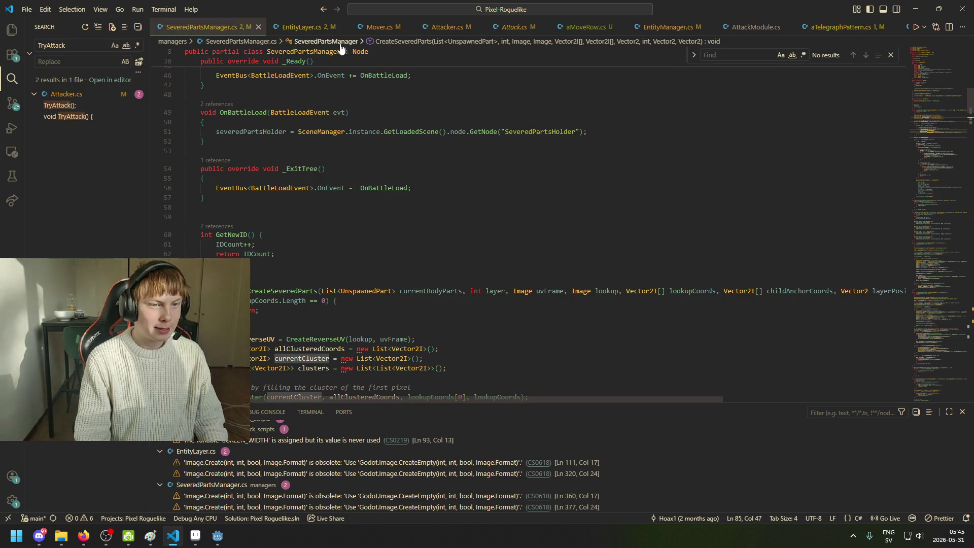
# Step: Glance at EntityLayer.cs, then return through SeveredPartsManager.cs to EntityManager.cs's ArrangeEntities
pyautogui.click(315, 30)
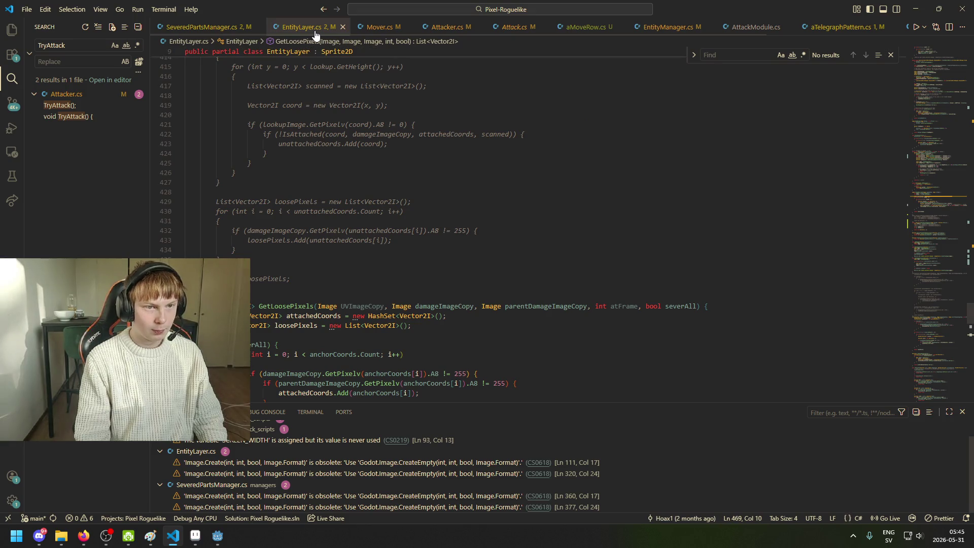
pyautogui.scroll(-2, 303, 320)
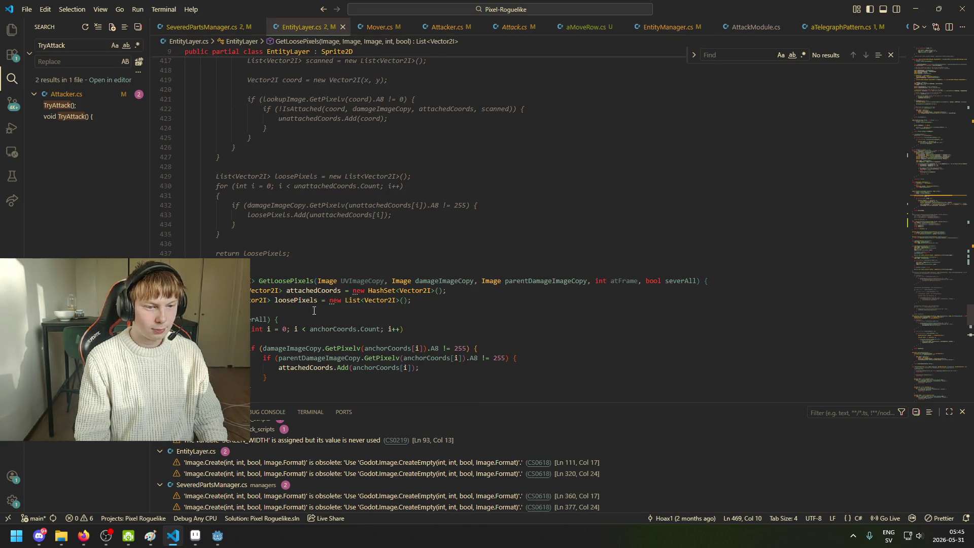
pyautogui.click(201, 27)
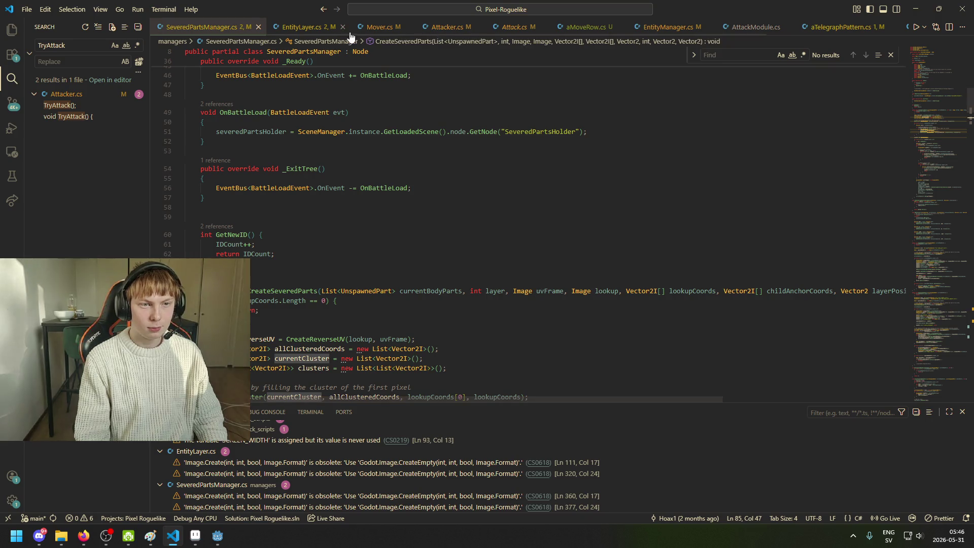
pyautogui.click(670, 30)
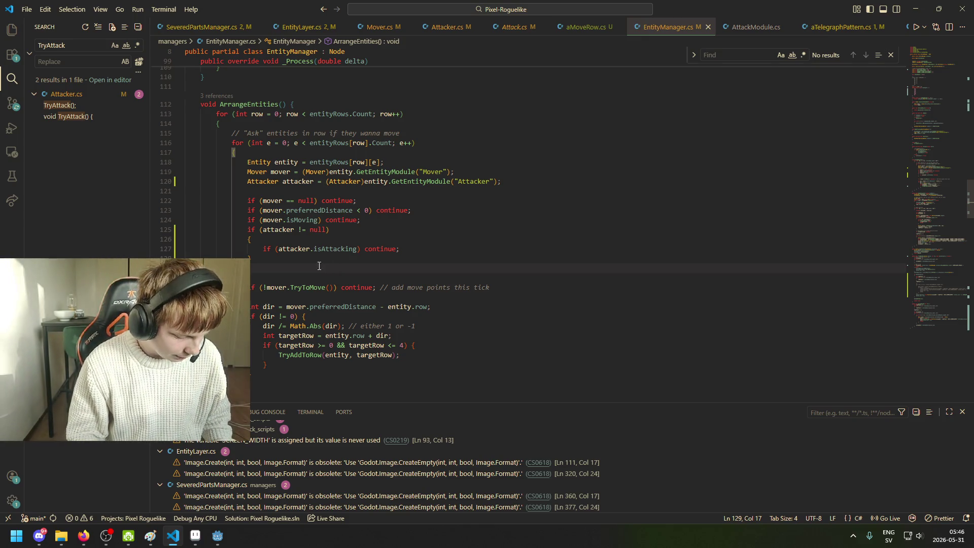
# Step: Type 'if (' on line 129 above the TryToMove check, then go back to Attacker.cs
pyautogui.moveTo(83, 537)
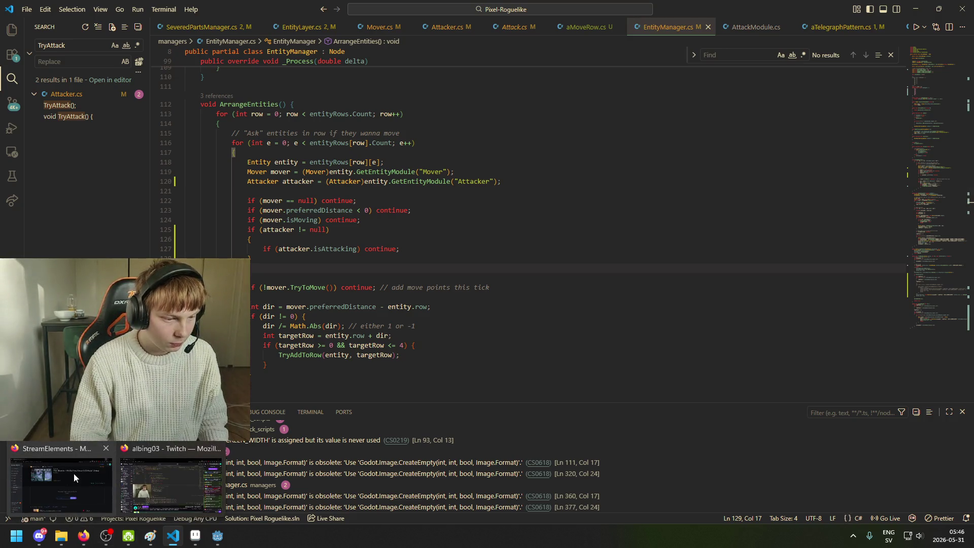
pyautogui.moveTo(74, 473)
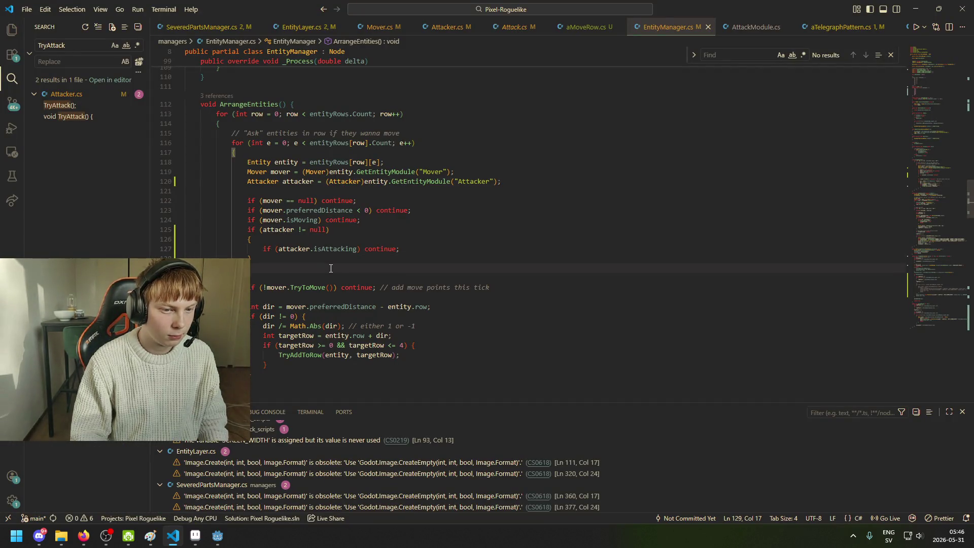
pyautogui.write('if (')
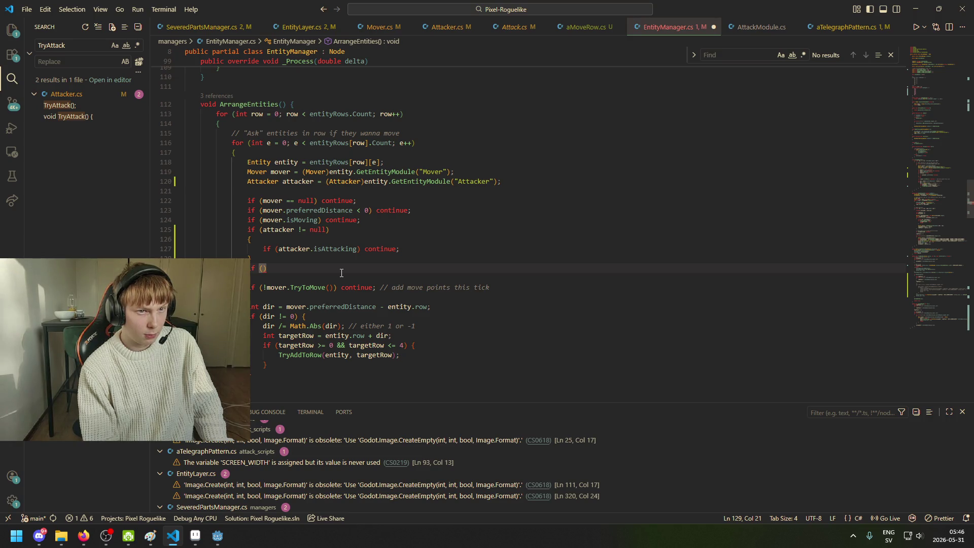
pyautogui.click(447, 27)
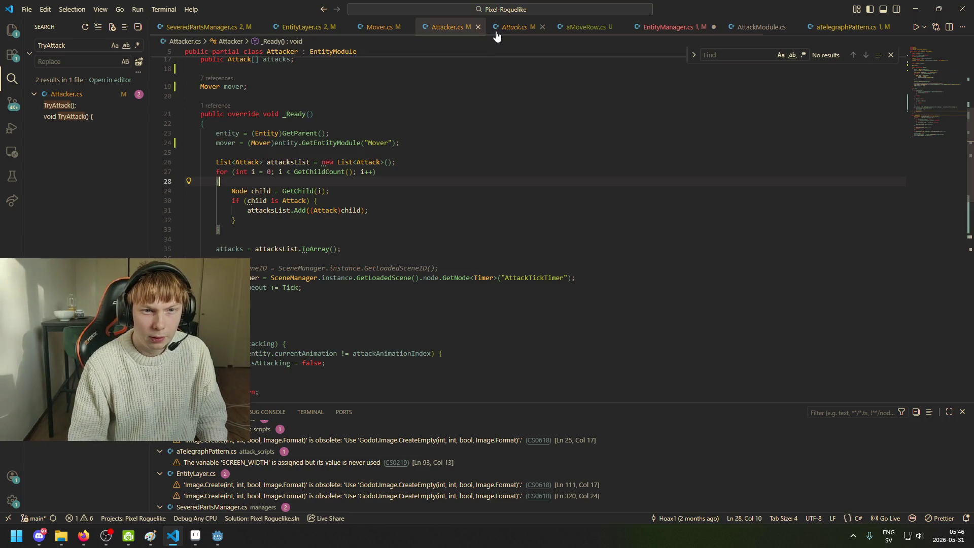
# Step: Check StartAttack in Attack.cs, then position on the blank line after Attacker's fields
pyautogui.scroll(6, 404, 224)
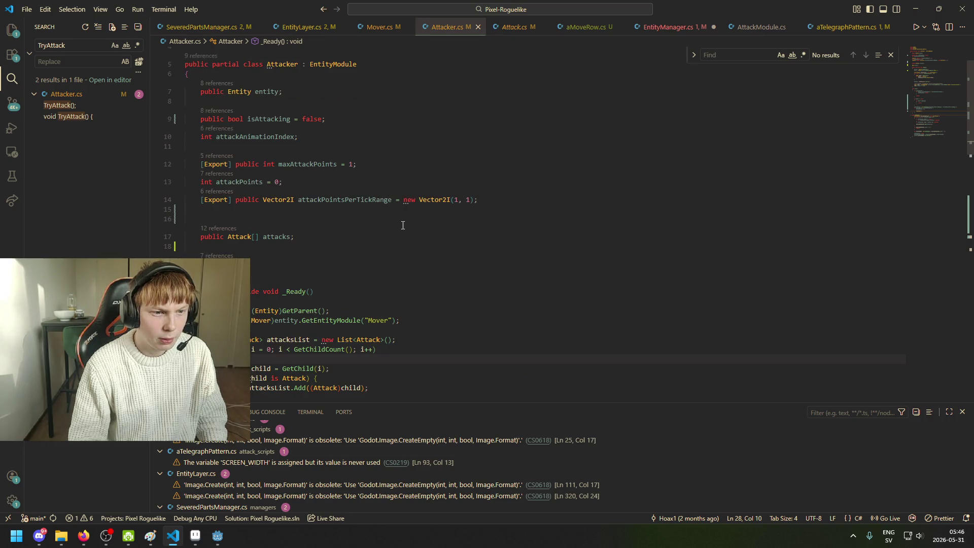
pyautogui.scroll(2, 404, 225)
pyautogui.click(506, 35)
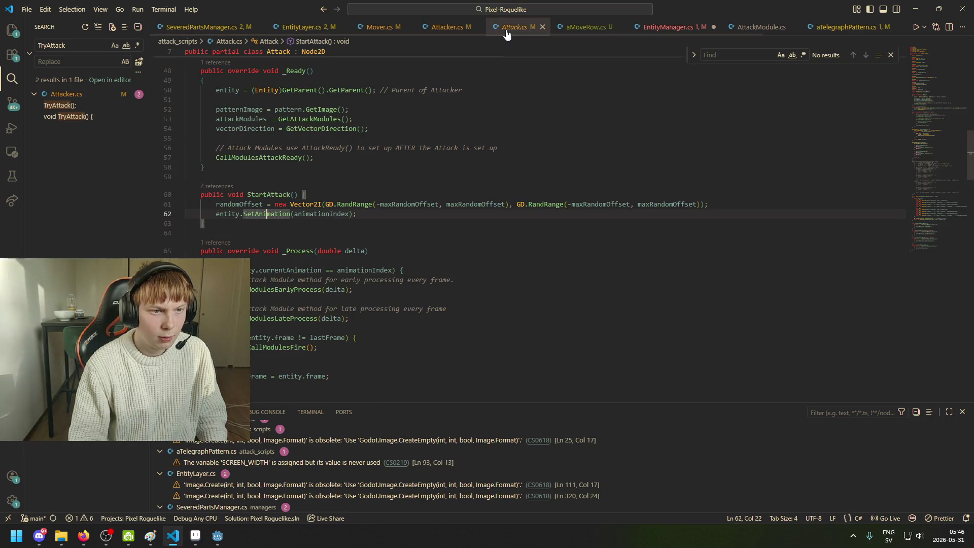
pyautogui.click(439, 35)
pyautogui.click(347, 266)
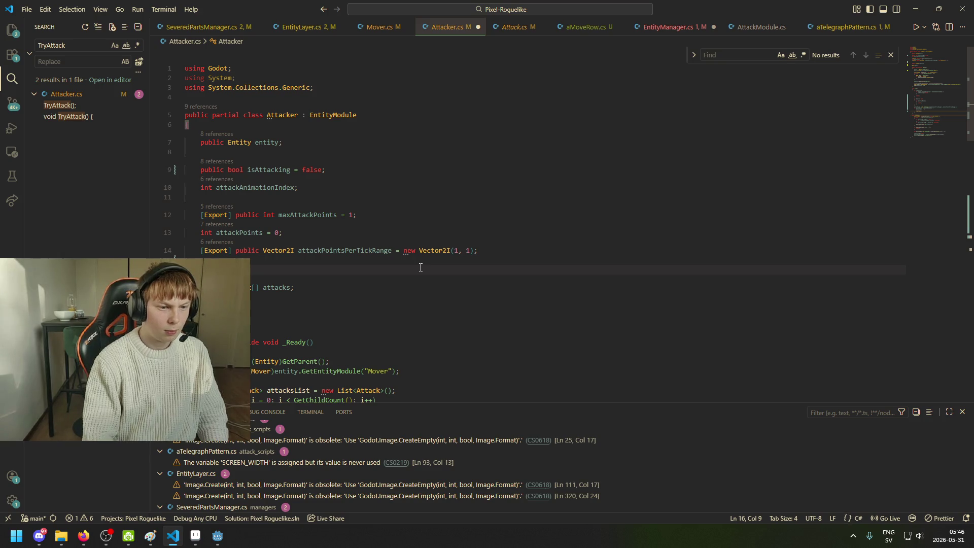
pyautogui.press('Return')
pyautogui.press('BackSpace')
pyautogui.press('BackSpace')
pyautogui.press('BackSpace')
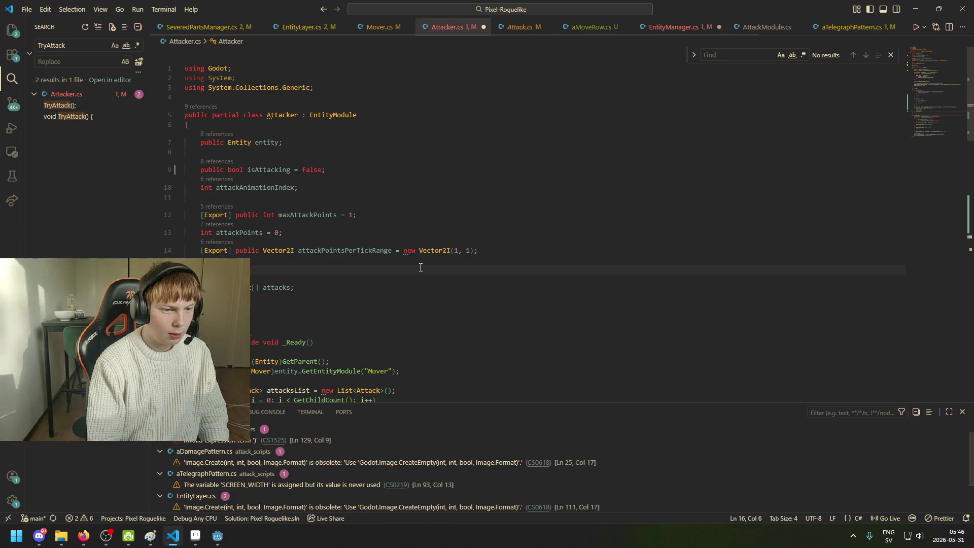
# Step: Add '[Export] public bool prioritizeOverMover = false;' to Attacker.cs
pyautogui.write('Exp')
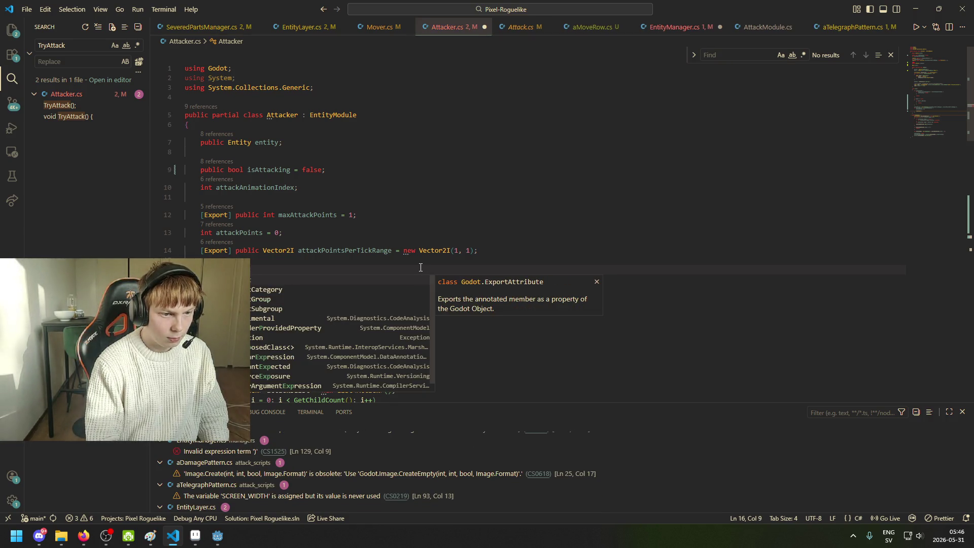
pyautogui.press('Tab')
pyautogui.write(']')
pyautogui.press('Return')
pyautogui.write('p')
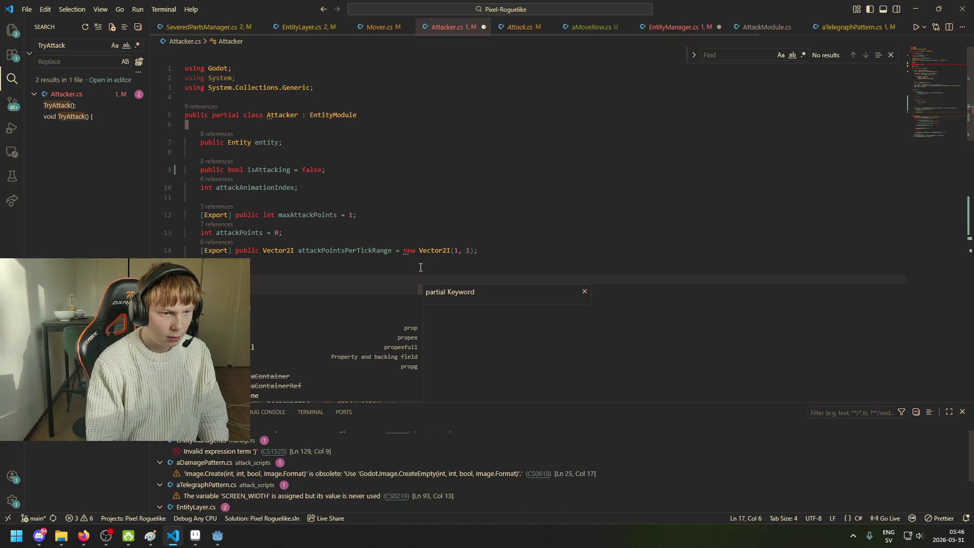
pyautogui.write('ublic bool')
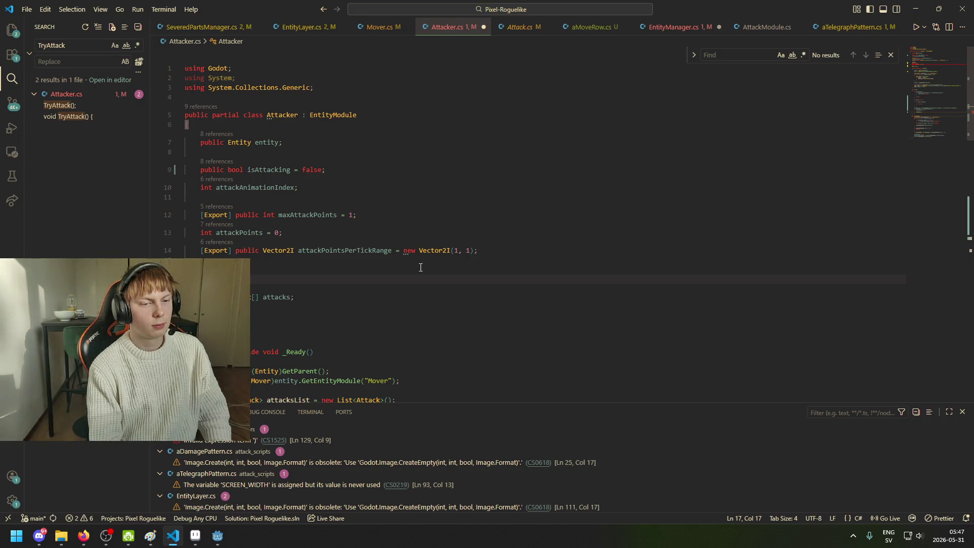
pyautogui.write('prio')
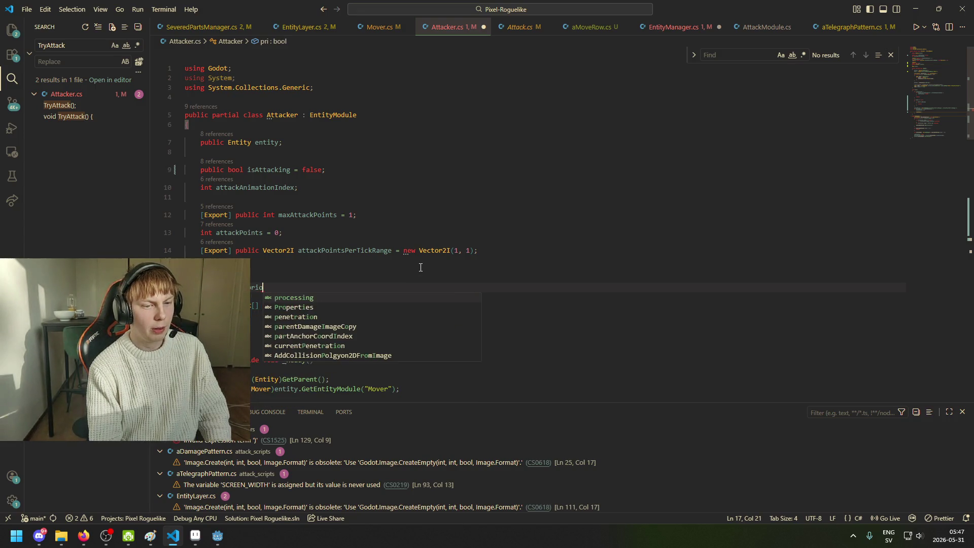
pyautogui.write('ritizeOverMover')
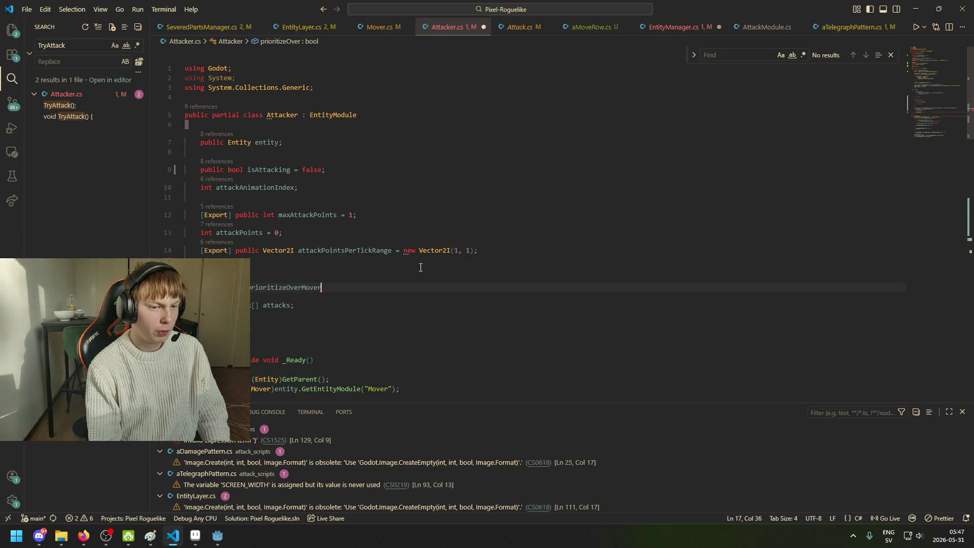
pyautogui.write(' = false;')
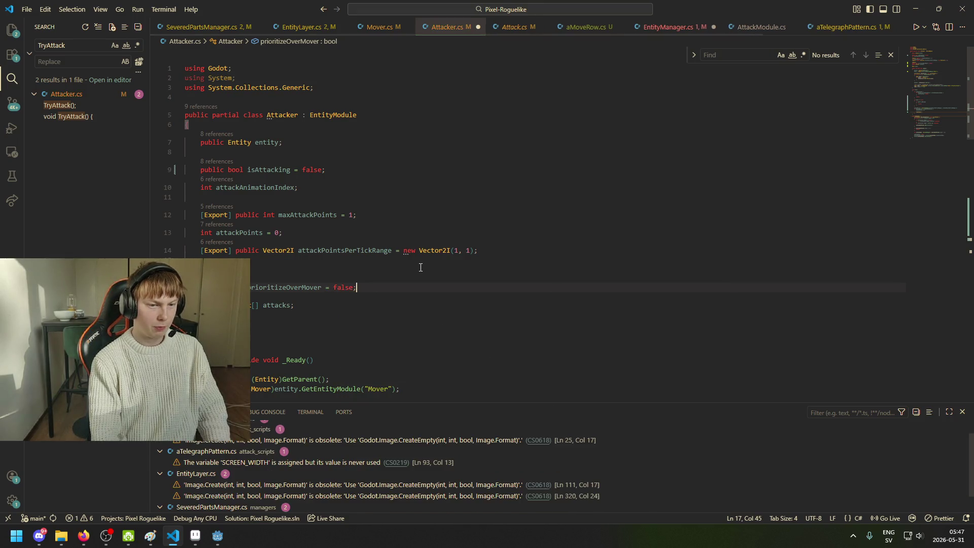
pyautogui.scroll(-1, 386, 317)
pyautogui.press('Return')
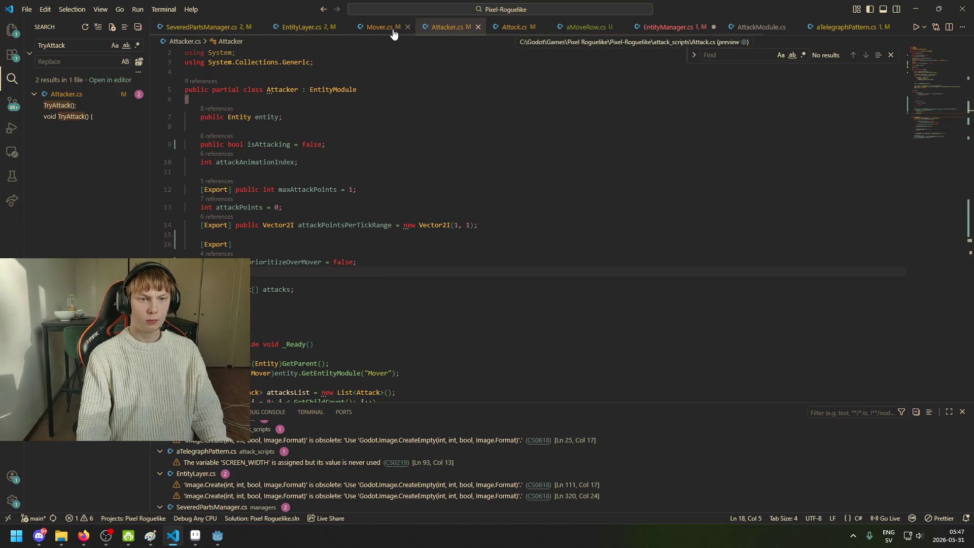
# Step: Delete the empty 'if ()' line in EntityManager.cs's ArrangeEntities
pyautogui.click(674, 30)
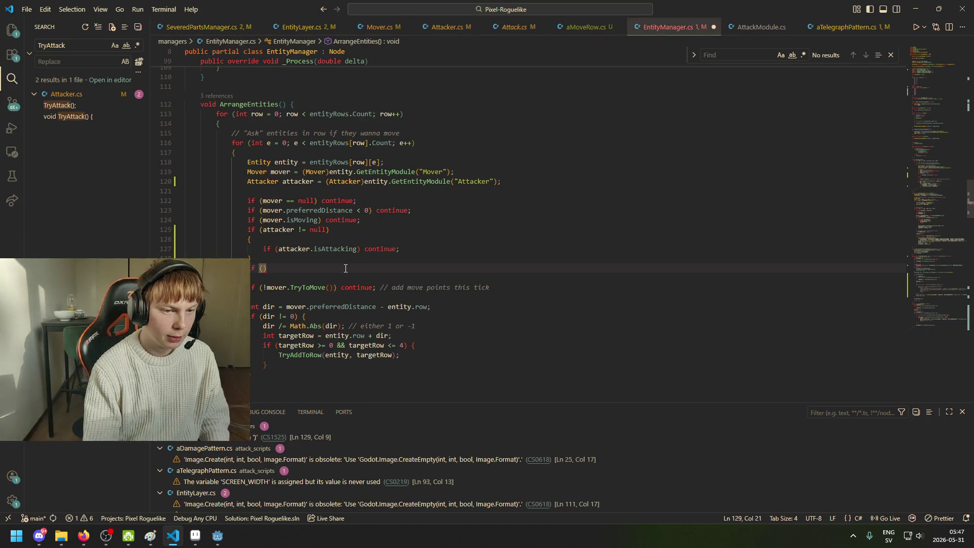
pyautogui.press('Right')
pyautogui.hotkey('ctrl', 'shift', 'k')
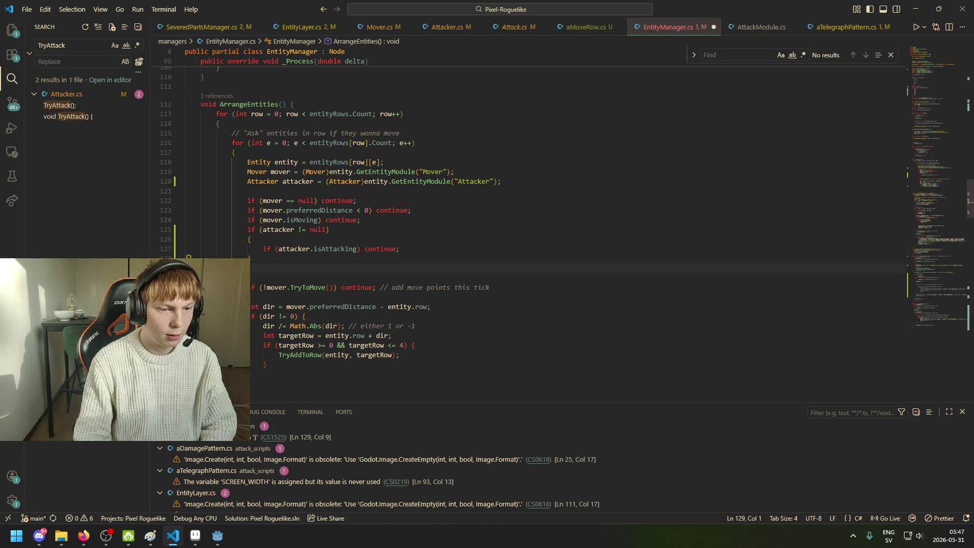
# Step: Start 'if (attacker.isIn' under the isAttacking check, then return to Attacker.cs
pyautogui.click(477, 249)
pyautogui.press('Return')
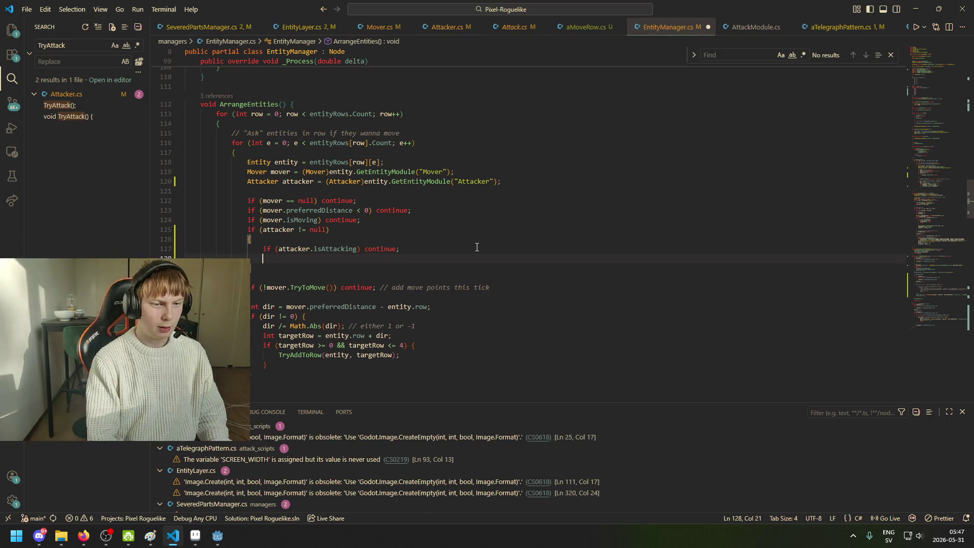
pyautogui.write('if (attacke')
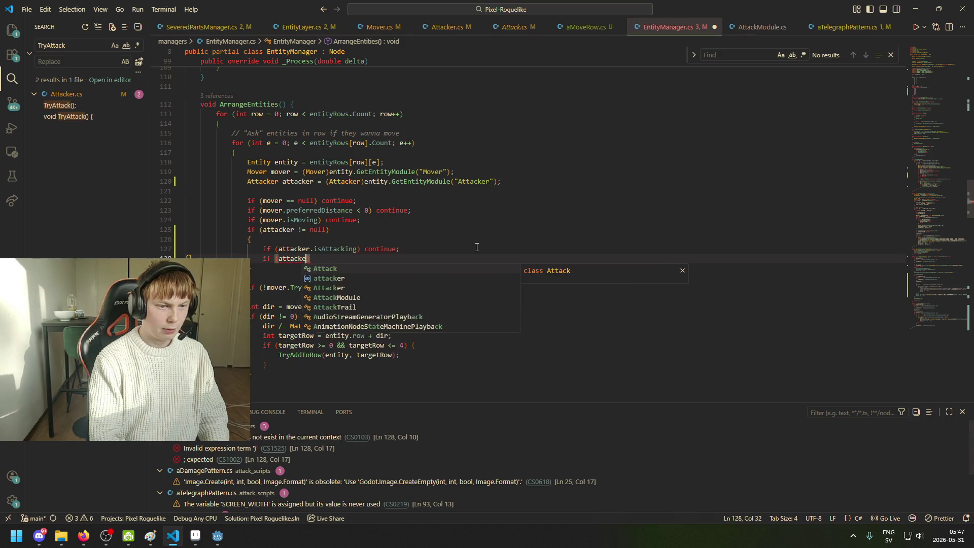
pyautogui.write('r.')
pyautogui.write('range')
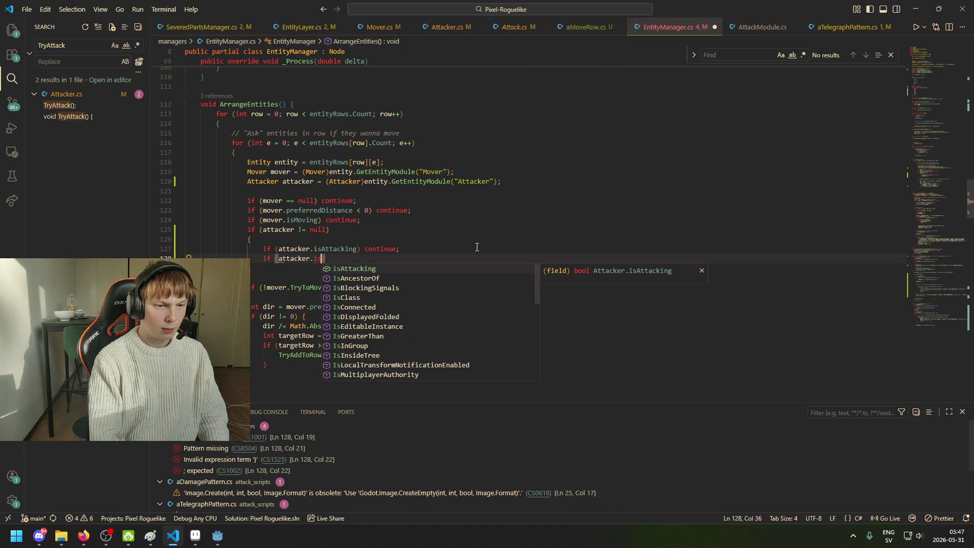
pyautogui.press('BackSpace')
pyautogui.press('BackSpace')
pyautogui.press('BackSpace')
pyautogui.write('isIn')
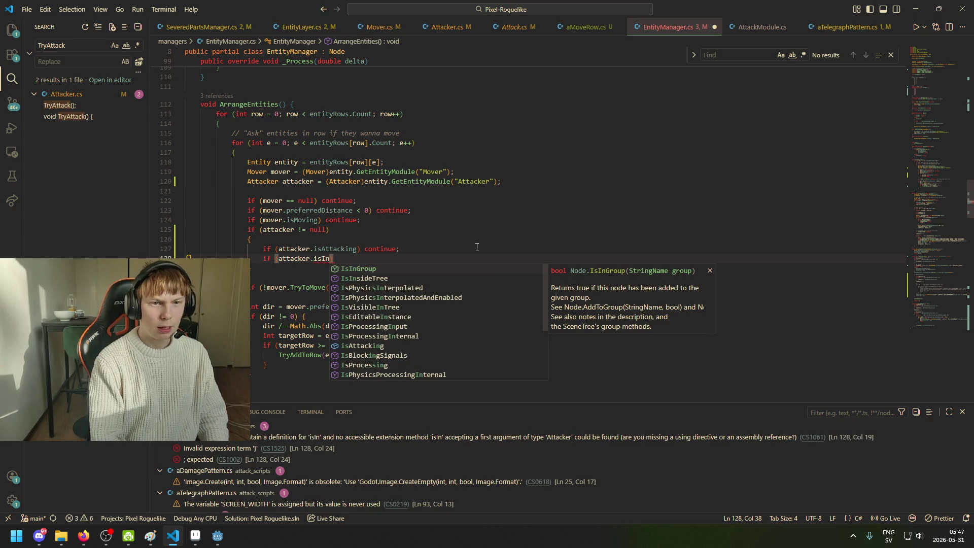
pyautogui.click(514, 27)
pyautogui.click(447, 26)
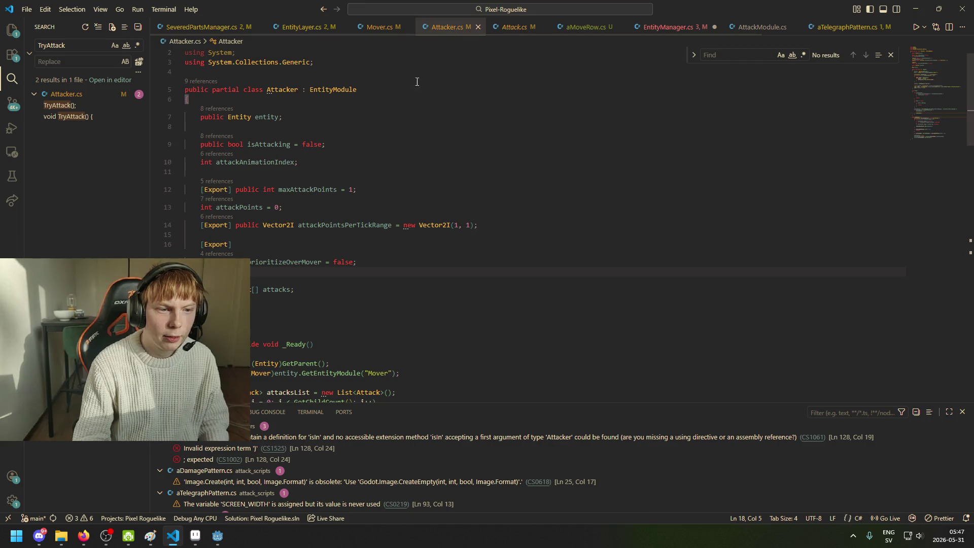
# Step: Scroll past Tick() to TryAttack() and select the availableAttacks loop on lines 71–83
pyautogui.scroll(-5, 316, 263)
pyautogui.scroll(-5, 336, 251)
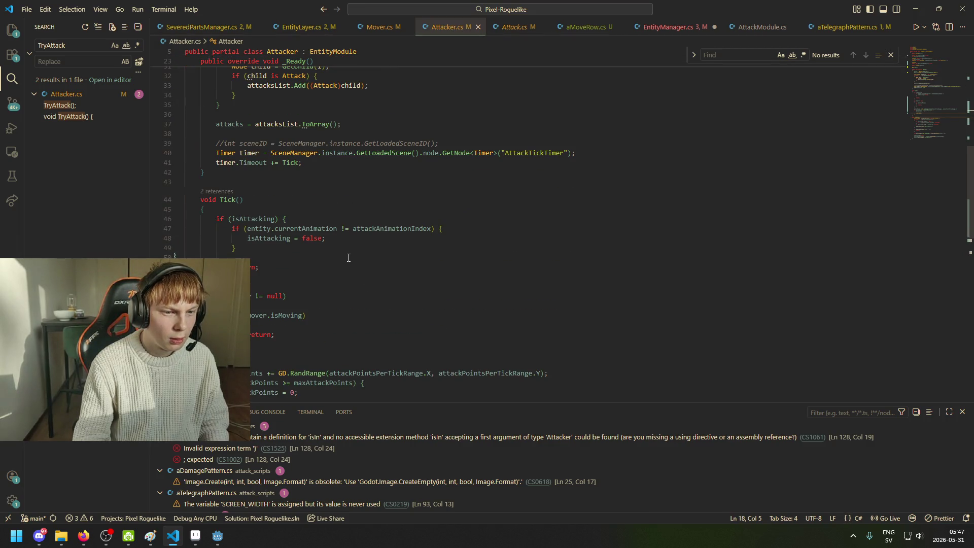
pyautogui.scroll(-3, 278, 224)
pyautogui.click(223, 143)
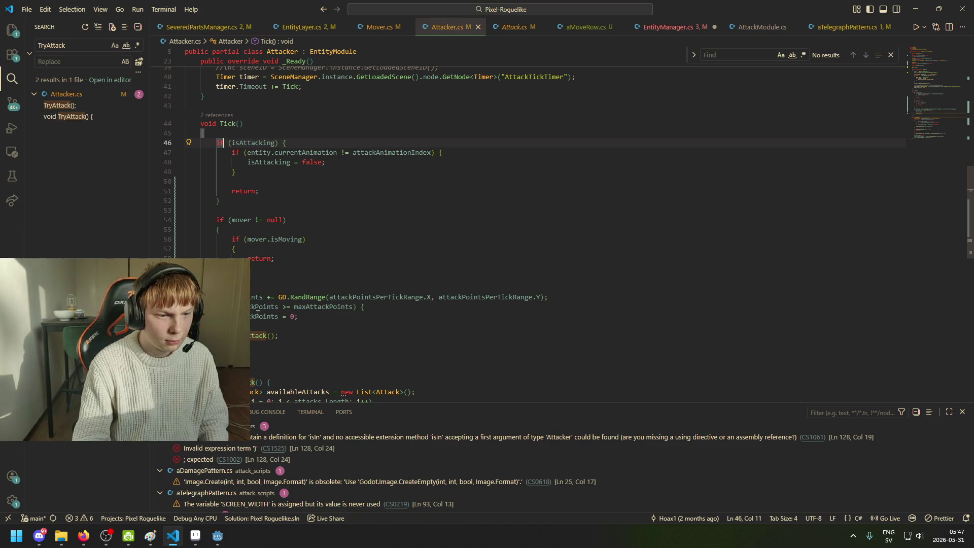
pyautogui.scroll(-5, 276, 330)
pyautogui.scroll(-2, 272, 262)
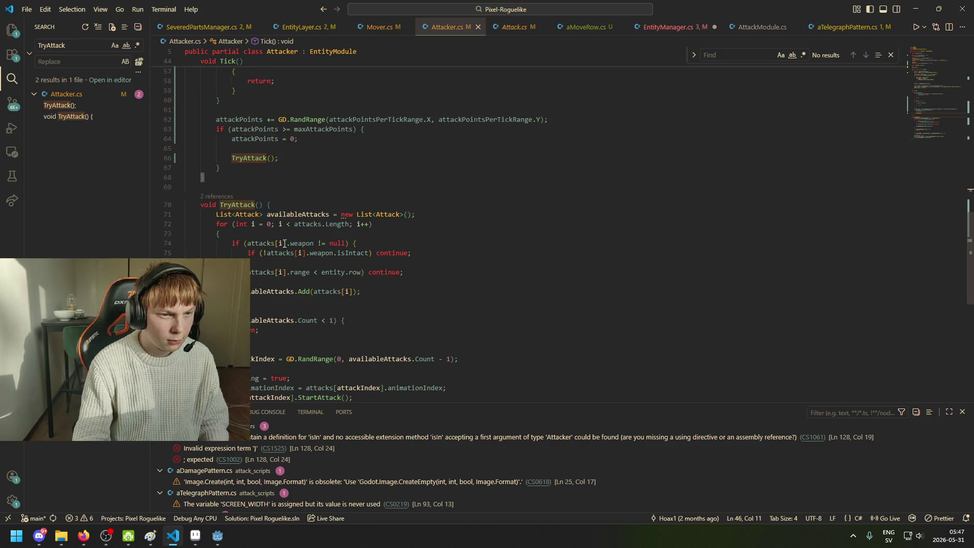
pyautogui.click(225, 206)
pyautogui.scroll(-2, 319, 228)
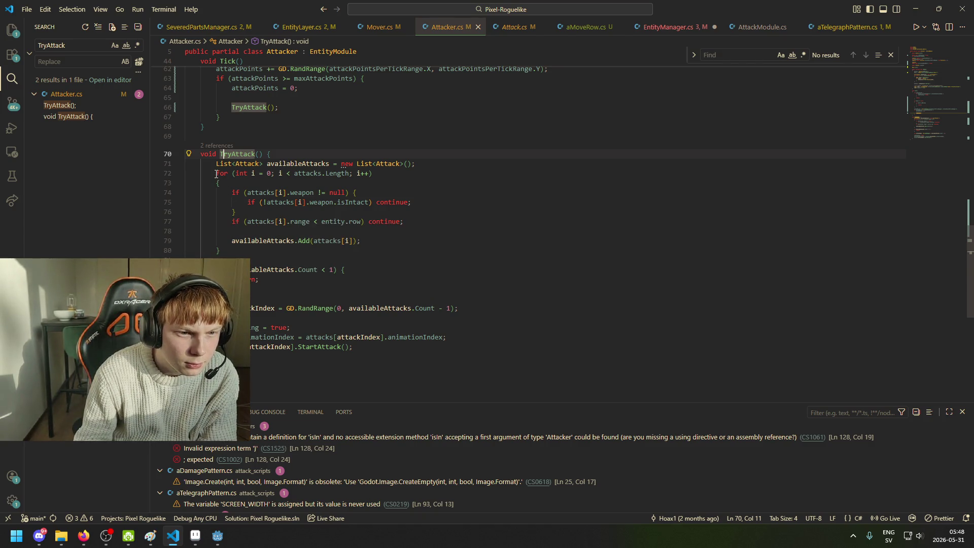
pyautogui.moveTo(216, 164)
pyautogui.mouseDown()
pyautogui.moveTo(322, 257)
pyautogui.moveTo(360, 164)
pyautogui.moveTo(377, 190)
pyautogui.moveTo(394, 283)
pyautogui.mouseUp()
pyautogui.hotkey('ctrl', 'c')
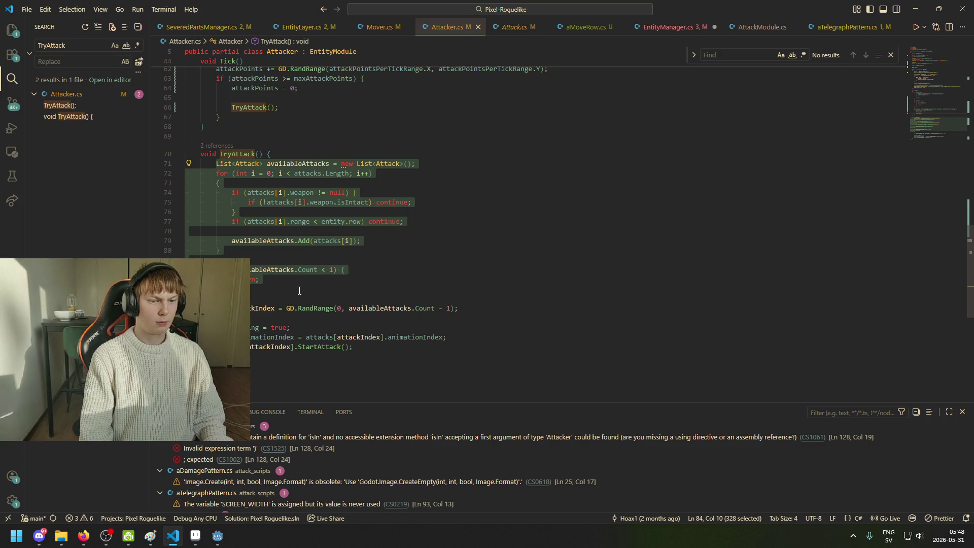
# Step: Insert a blank line above TryAttack and start drafting a bool method declaration there
pyautogui.click(266, 137)
pyautogui.press('Tab')
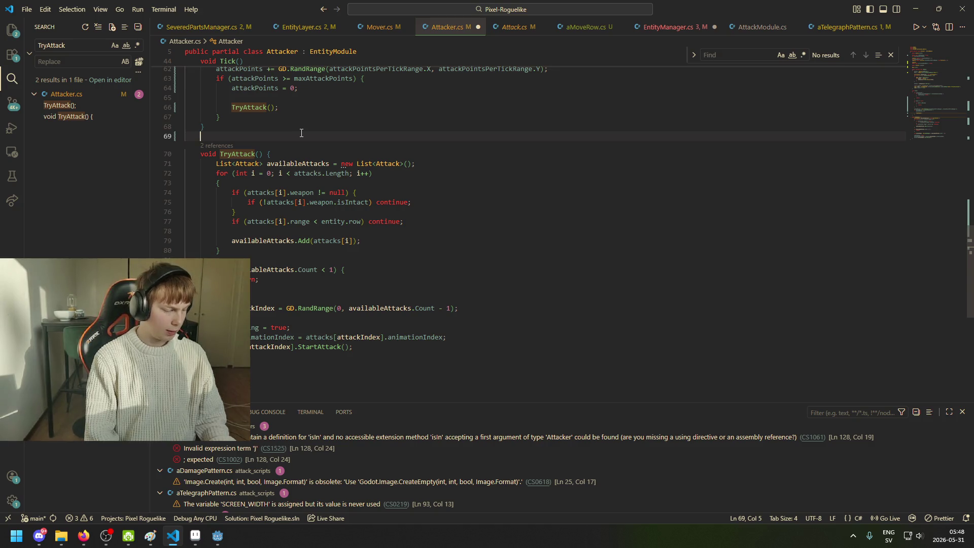
pyautogui.press('Return')
pyautogui.press('Return')
pyautogui.press('Up')
pyautogui.write('p')
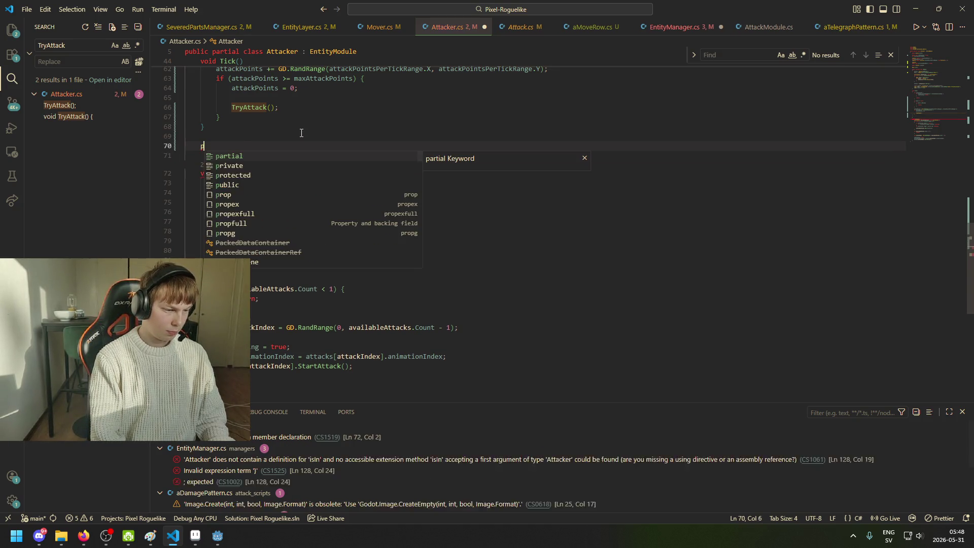
pyautogui.write('ubl')
pyautogui.press('BackSpace')
pyautogui.press('BackSpace')
pyautogui.press('BackSpace')
pyautogui.press('BackSpace')
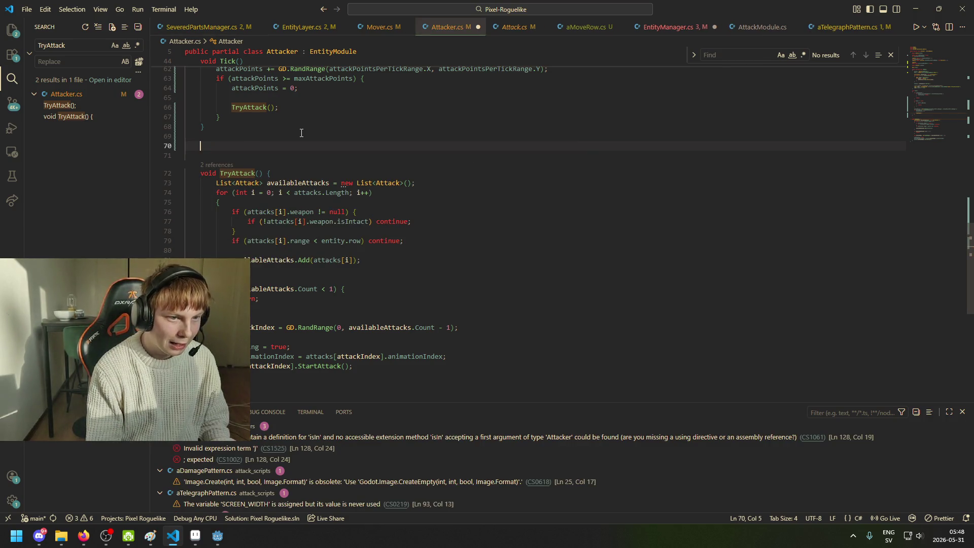
pyautogui.write('p')
pyautogui.press('BackSpace')
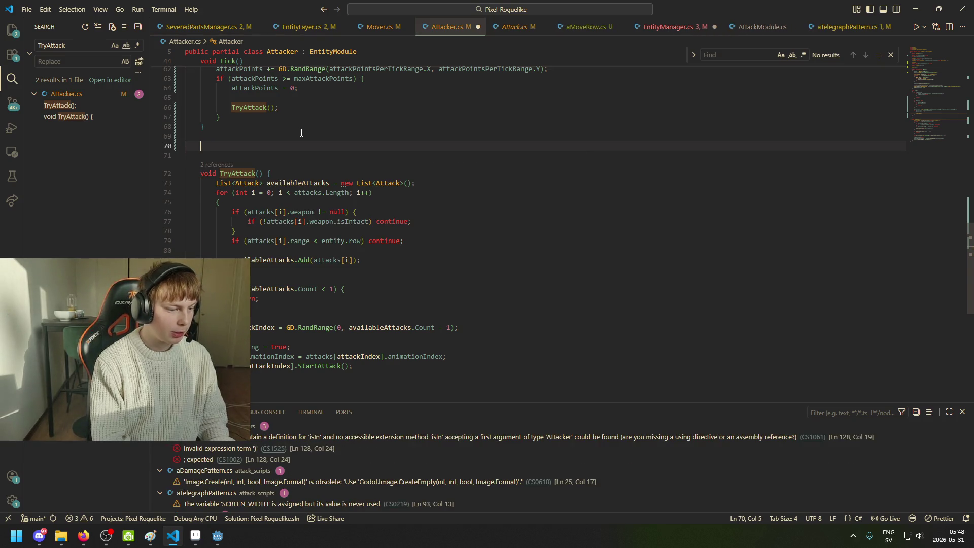
pyautogui.write('p')
pyautogui.press('BackSpace')
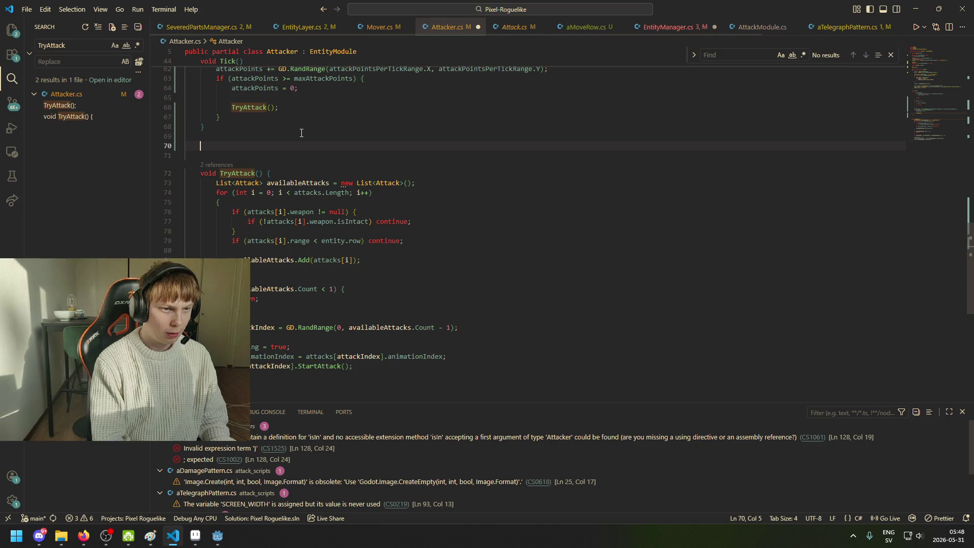
pyautogui.write('bool')
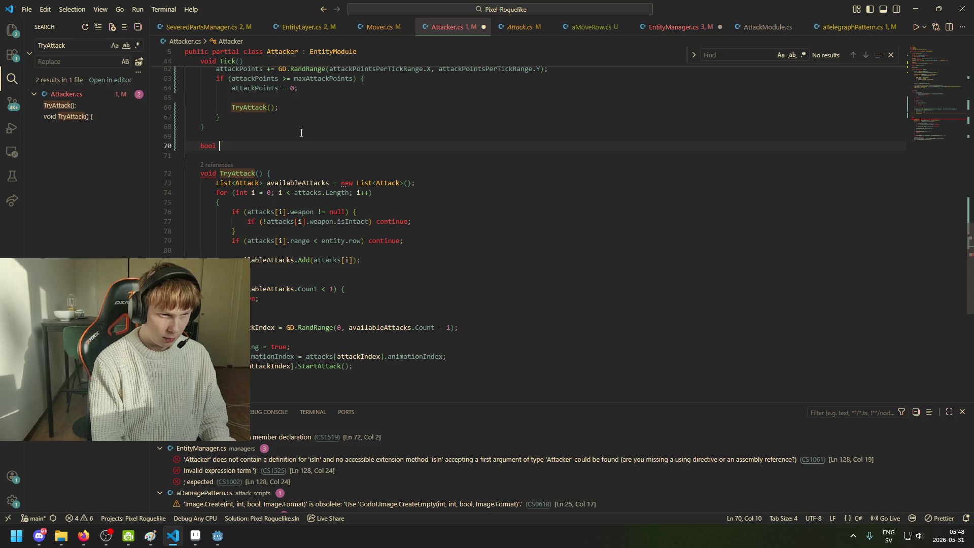
pyautogui.hotkey('ctrl', 'space')
pyautogui.press('Escape')
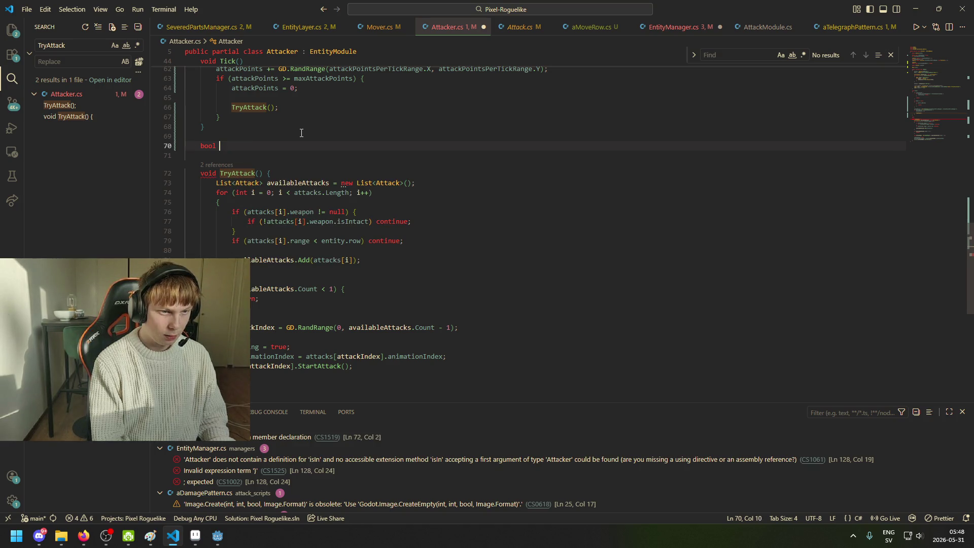
# Step: Change the declaration to List<Attack> GetAvailableAttacks and start a new line for its body
pyautogui.write('GetAvai')
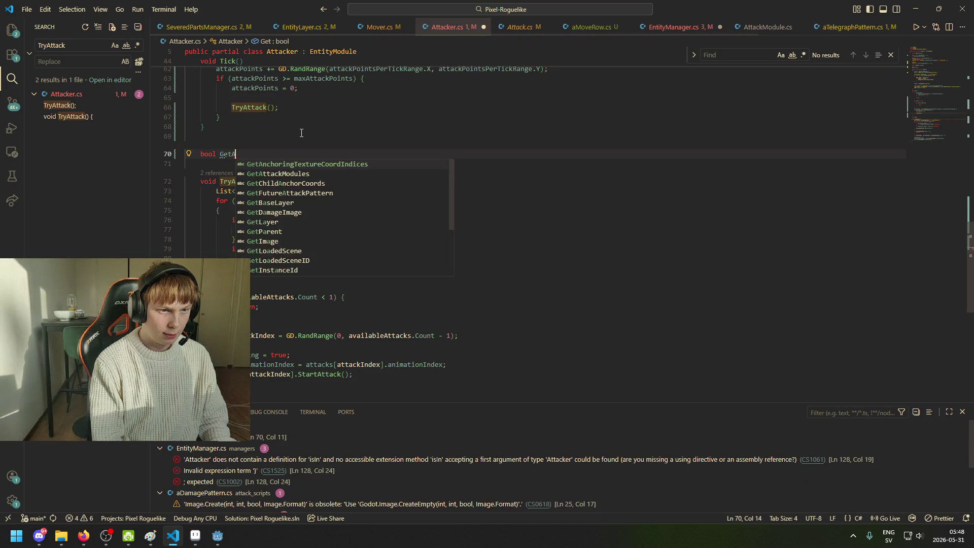
pyautogui.press('BackSpace')
pyautogui.press('BackSpace')
pyautogui.press('BackSpace')
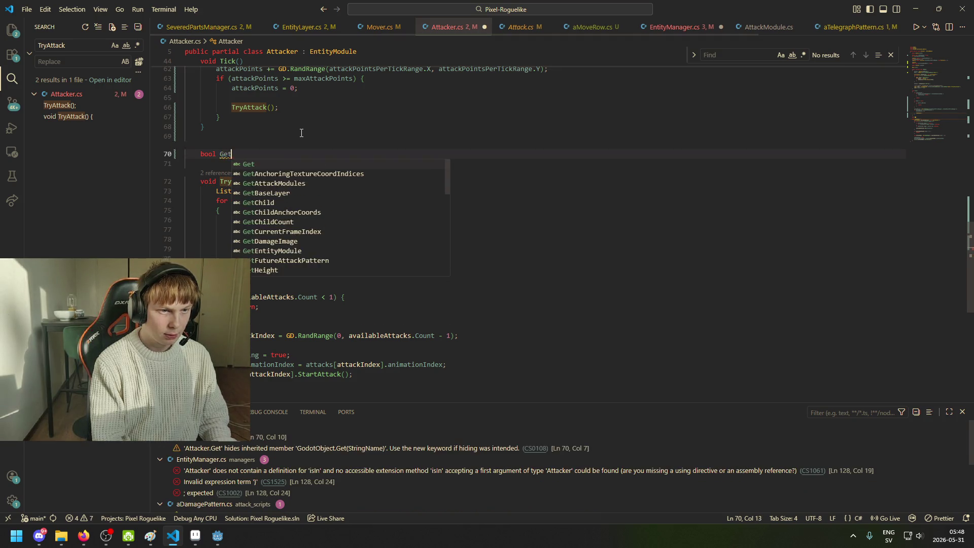
pyautogui.press('BackSpace')
pyautogui.press('BackSpace')
pyautogui.press('BackSpace')
pyautogui.write('List')
pyautogui.press('BackSpace')
pyautogui.write('<')
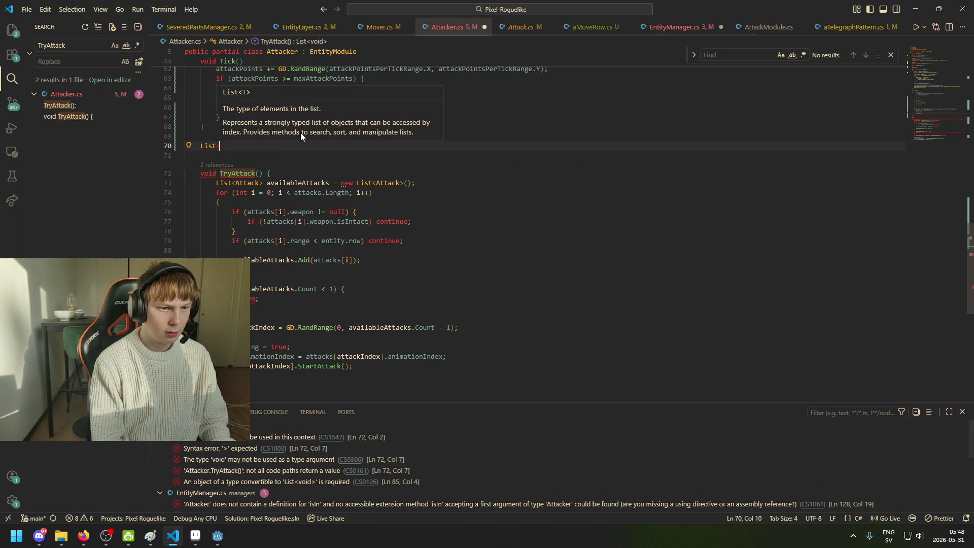
pyautogui.write('Attack')
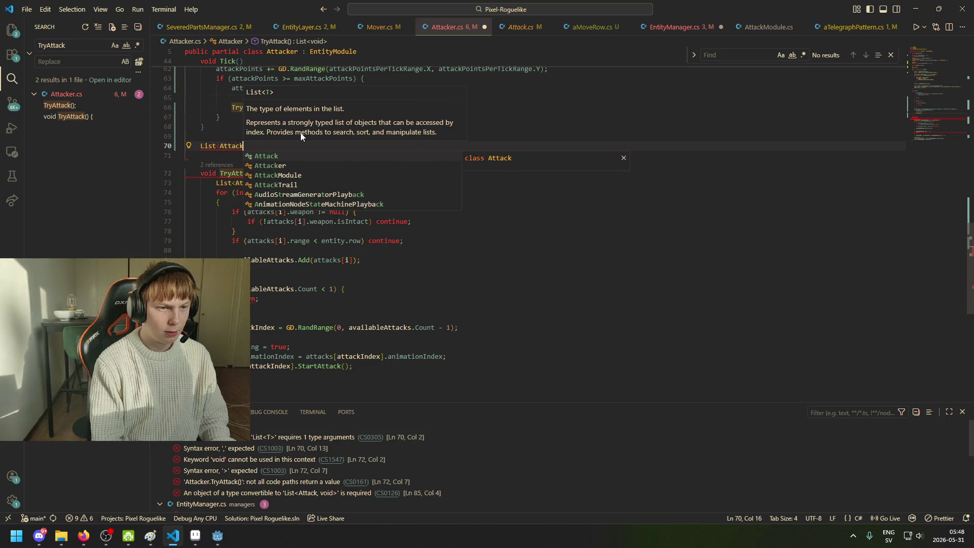
pyautogui.press('Tab')
pyautogui.write('> ')
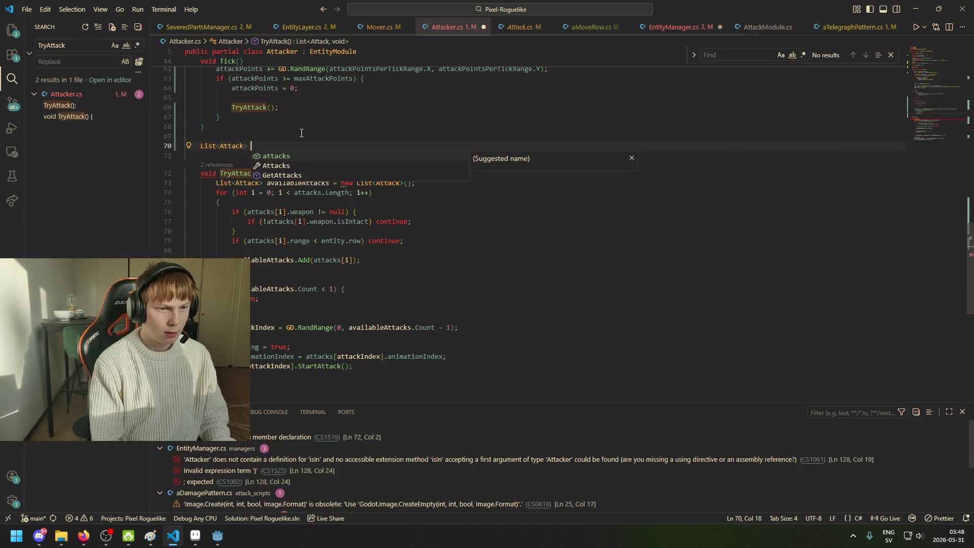
pyautogui.write('GetA')
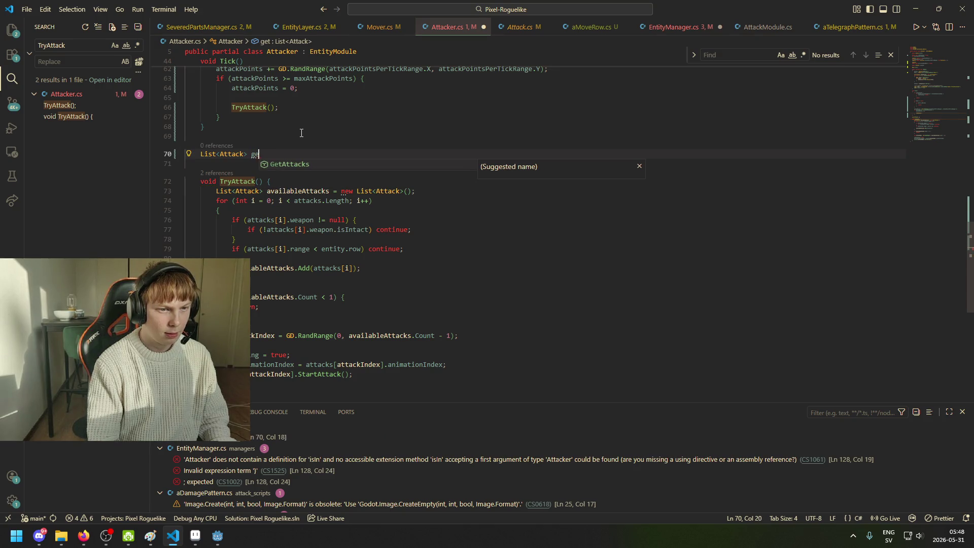
pyautogui.write('vail')
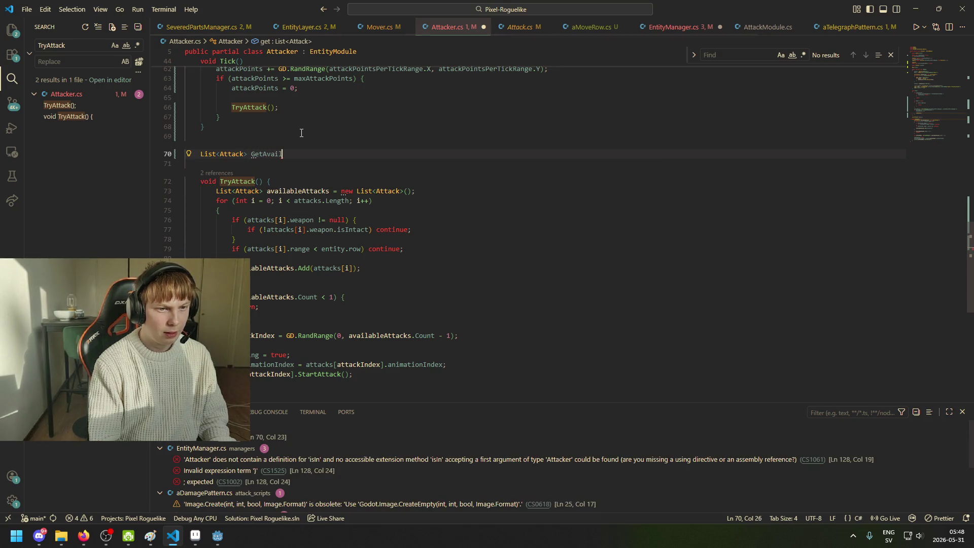
pyautogui.write('al')
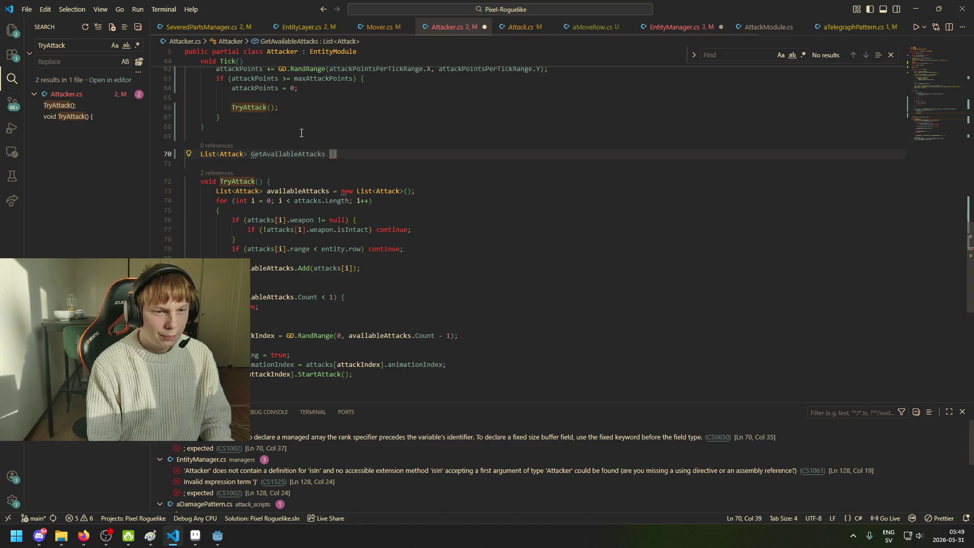
pyautogui.press('Return')
# Step: Paste the attack loop into GetAvailableAttacks(), end it with 'return availableAttacks', and save Attacker.cs
pyautogui.write('{')
pyautogui.press('Return')
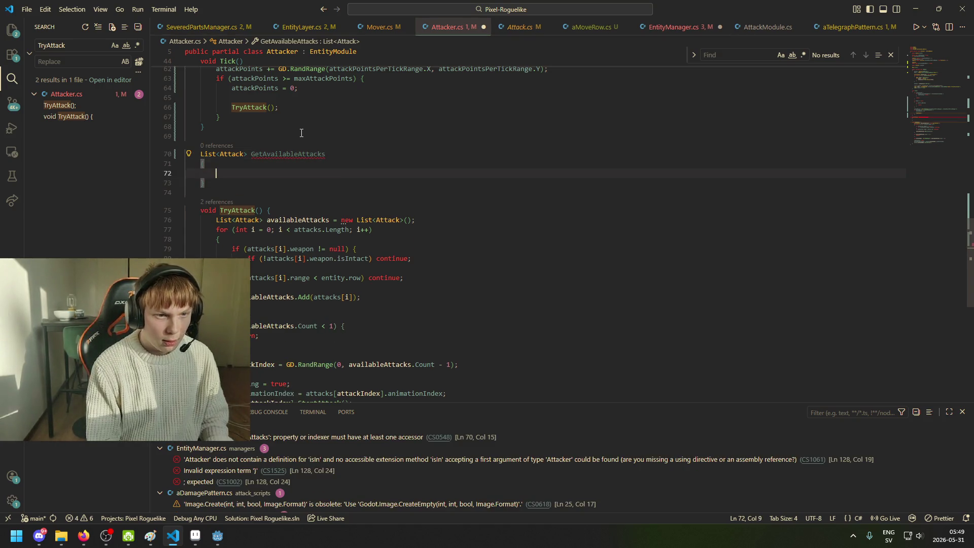
pyautogui.hotkey('ctrl', 'v')
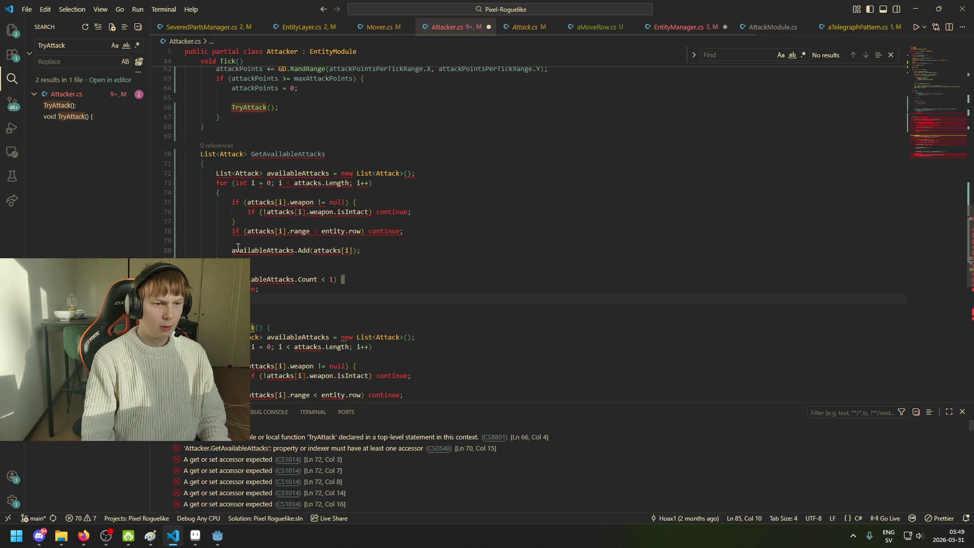
pyautogui.scroll(-2, 272, 263)
pyautogui.click(357, 105)
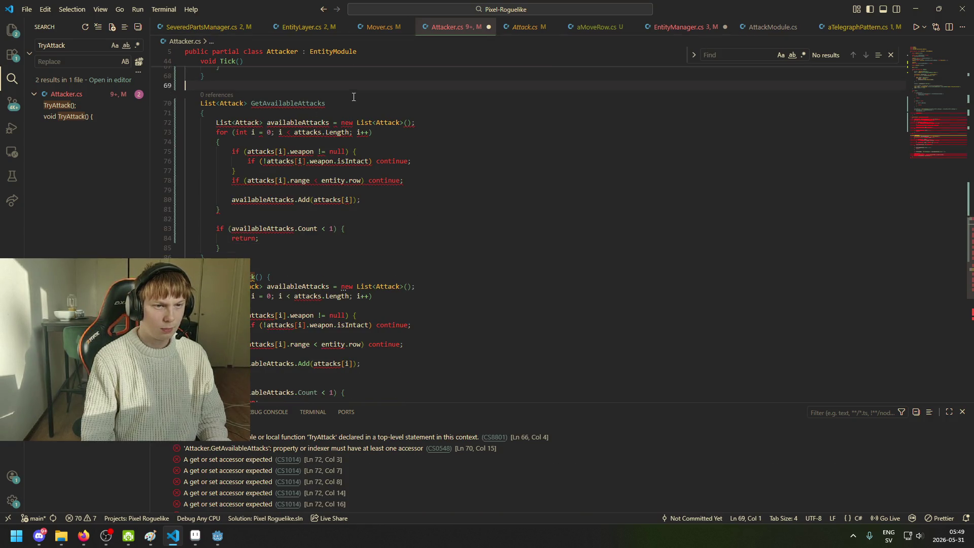
pyautogui.write('(')
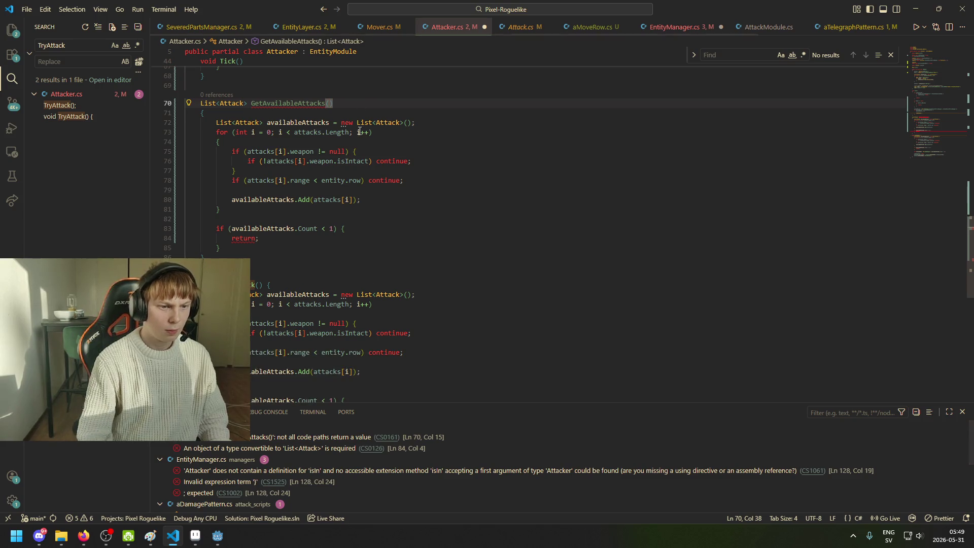
pyautogui.click(263, 240)
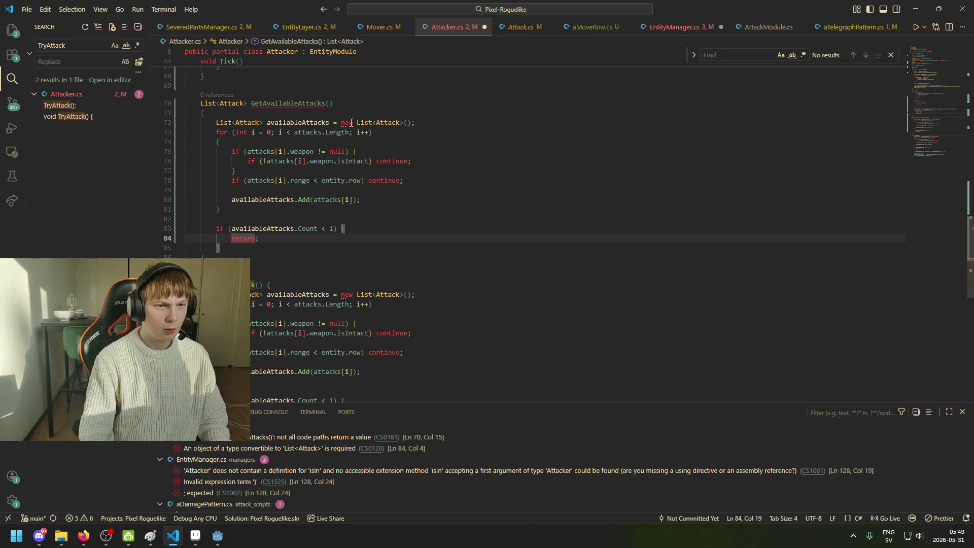
pyautogui.moveTo(271, 246); pyautogui.dragTo(218, 224)
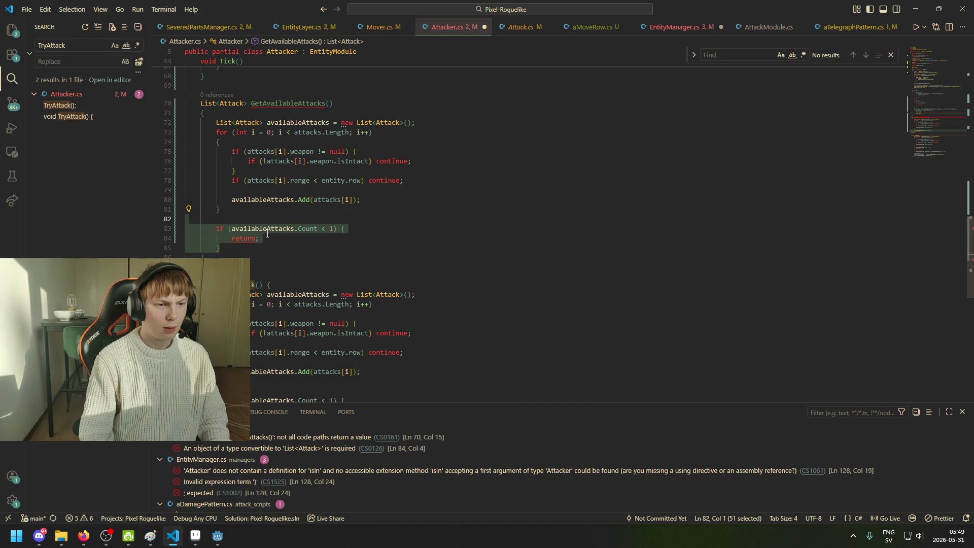
pyautogui.press('BackSpace')
pyautogui.press('Return')
pyautogui.write('return ')
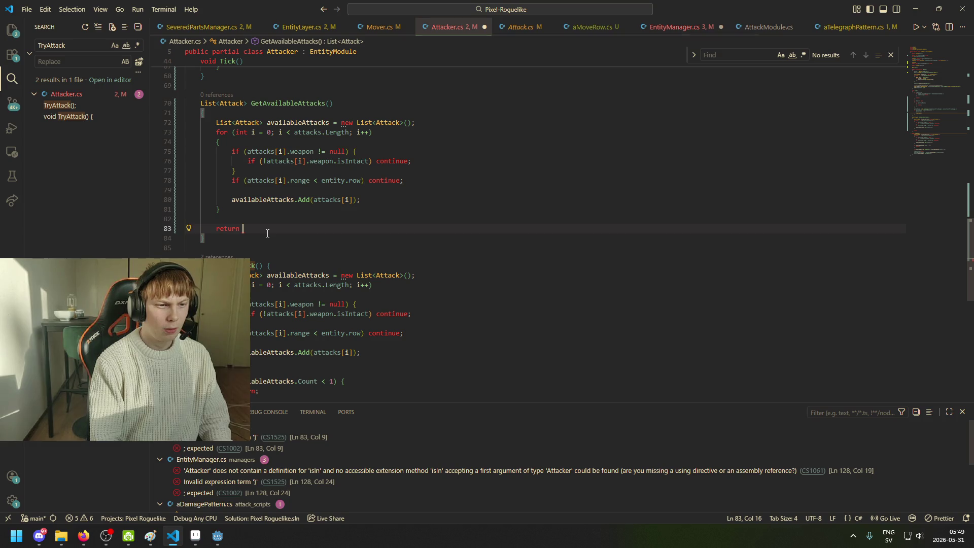
pyautogui.write('availableAttacks;')
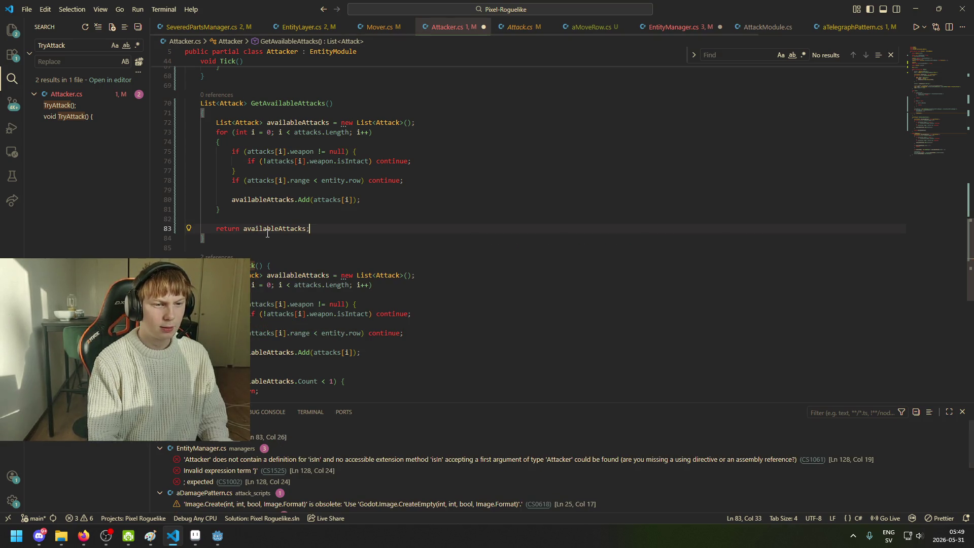
pyautogui.hotkey('ctrl', 's')
# Step: Replace TryAttack's list-building loop with a GetAvailableAttacks call, then switch to EntityManager.cs
pyautogui.scroll(-3, 281, 289)
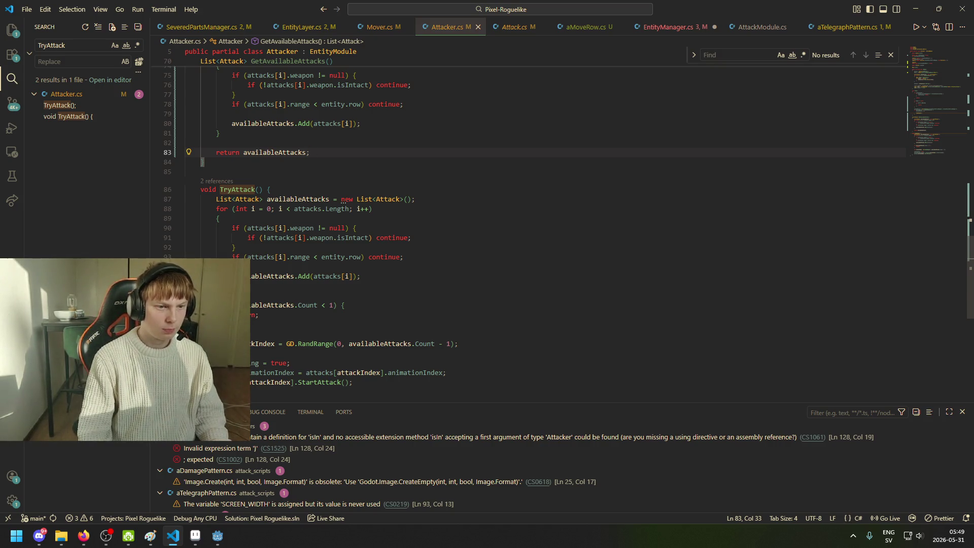
pyautogui.write('}')
pyautogui.moveTo(361, 276); pyautogui.dragTo(217, 199)
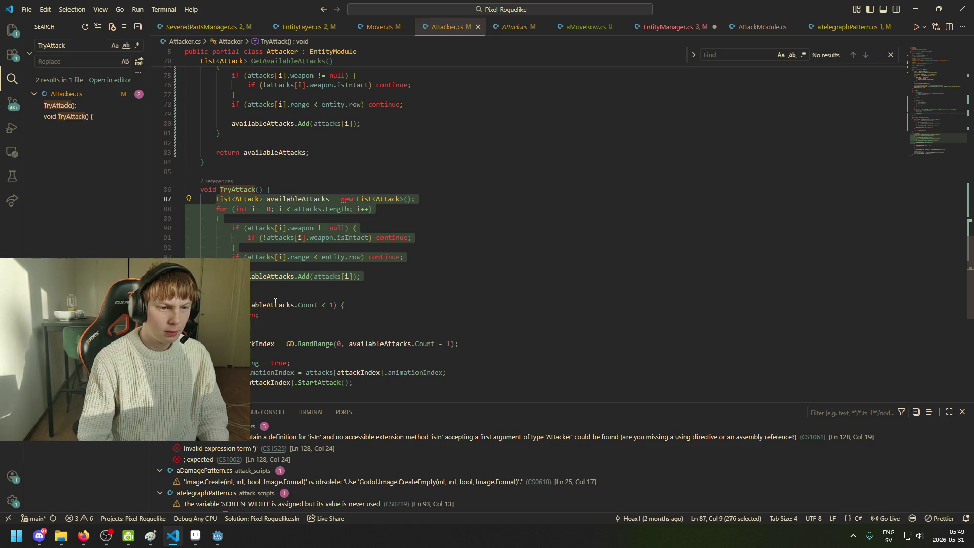
pyautogui.moveTo(361, 276); pyautogui.dragTo(345, 199)
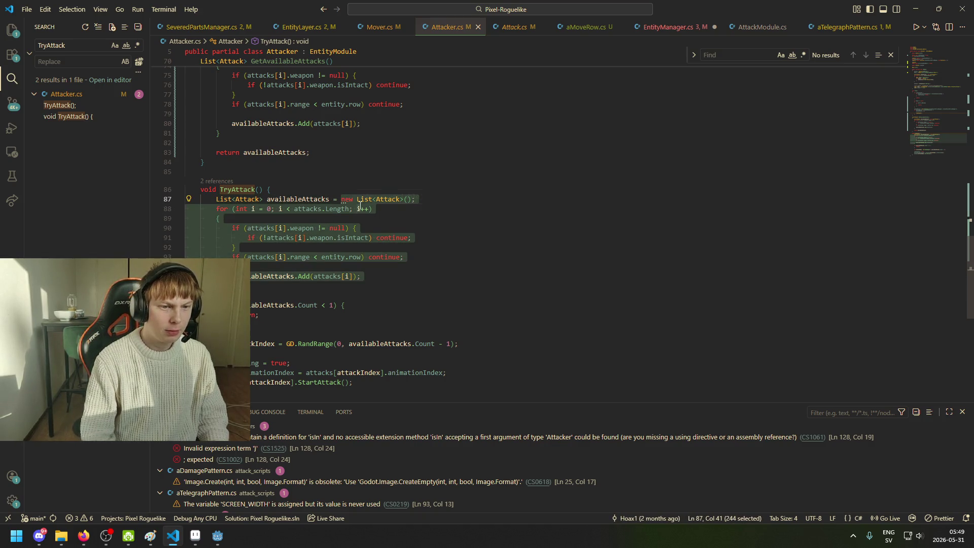
pyautogui.write('GetAvailableAttacks();')
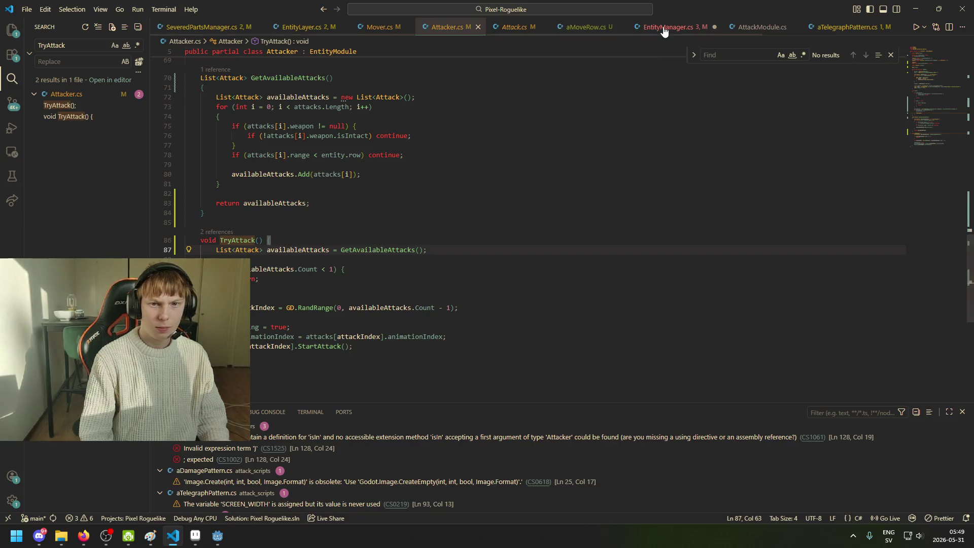
pyautogui.click(664, 27)
pyautogui.click(331, 259)
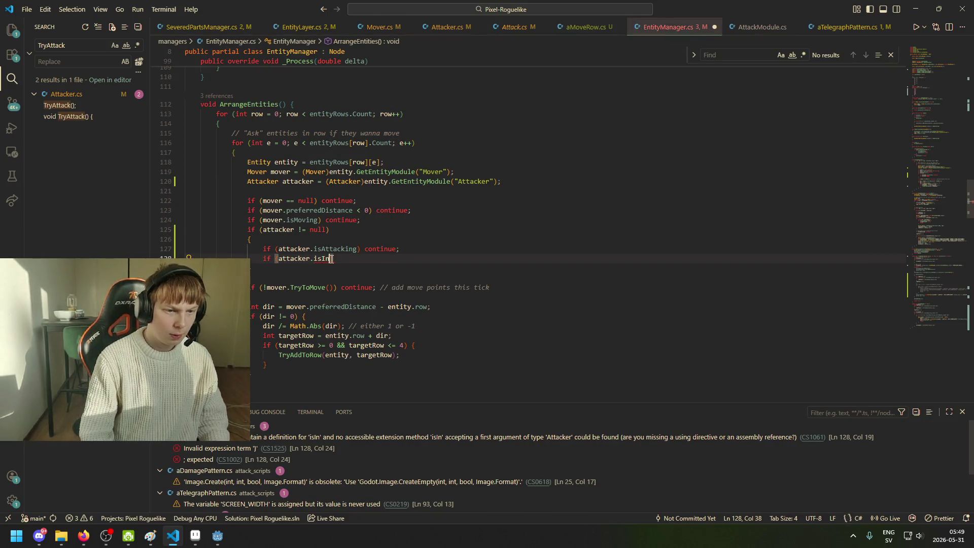
# Step: Remove the unfinished isIn member and add 'public' to GetAvailableAttacks in Attacker.cs
pyautogui.moveTo(328, 260); pyautogui.dragTo(312, 260)
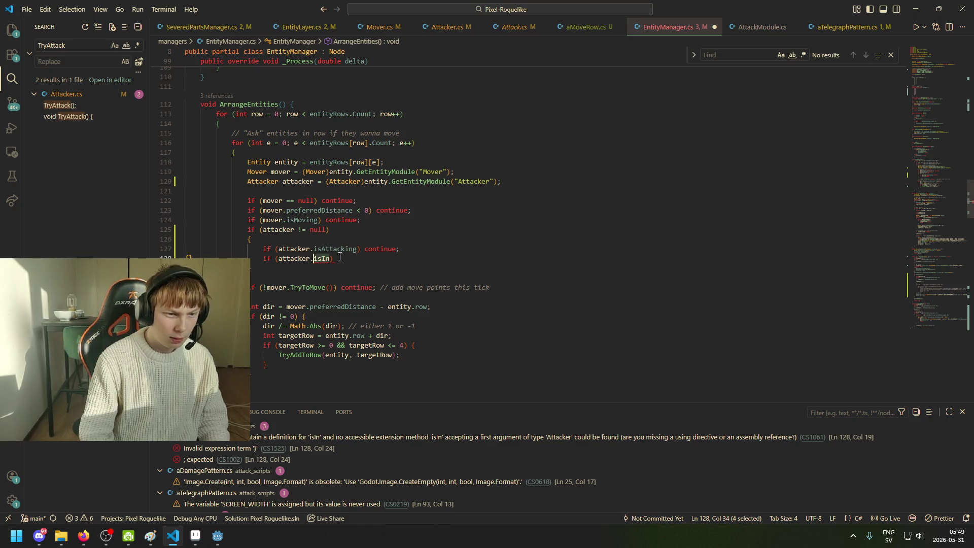
pyautogui.write('GetAva')
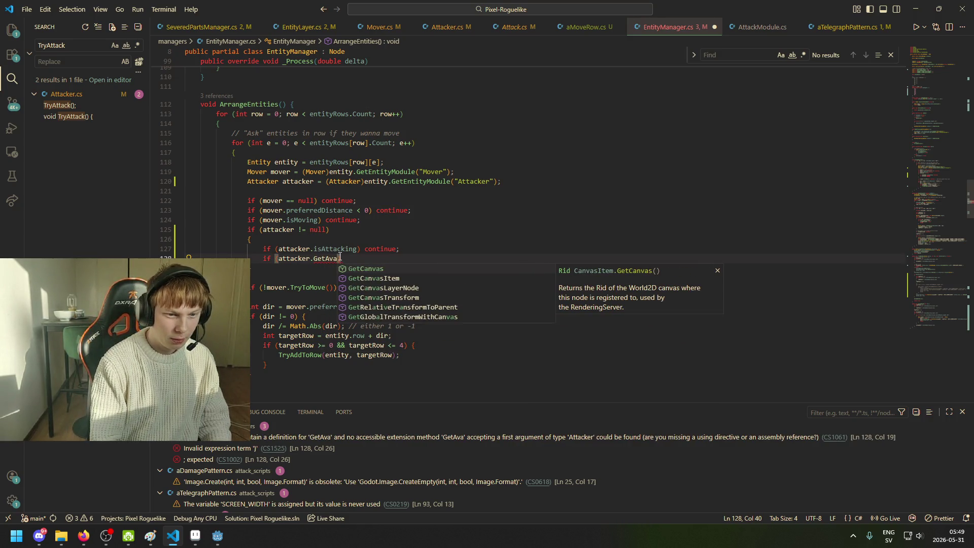
pyautogui.hotkey('ctrl', 'BackSpace')
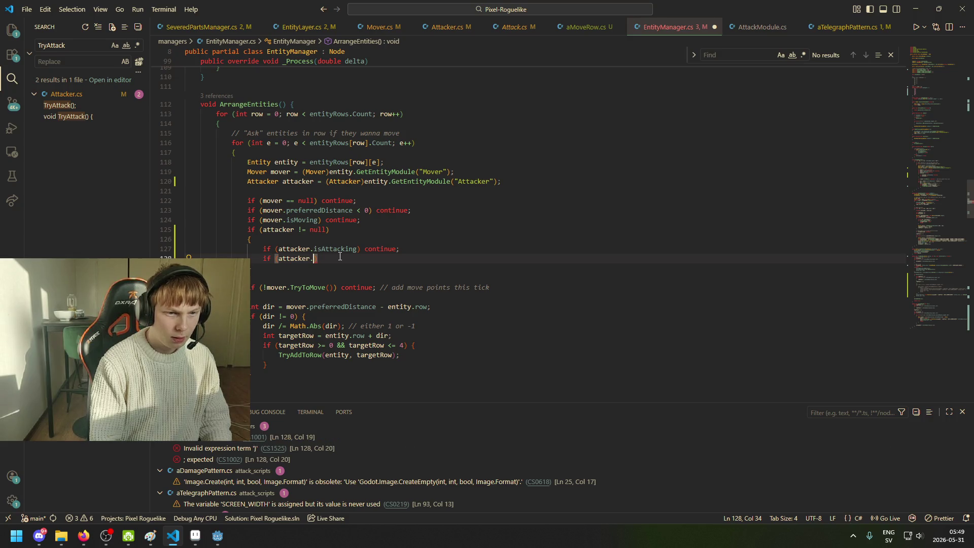
pyautogui.click(445, 27)
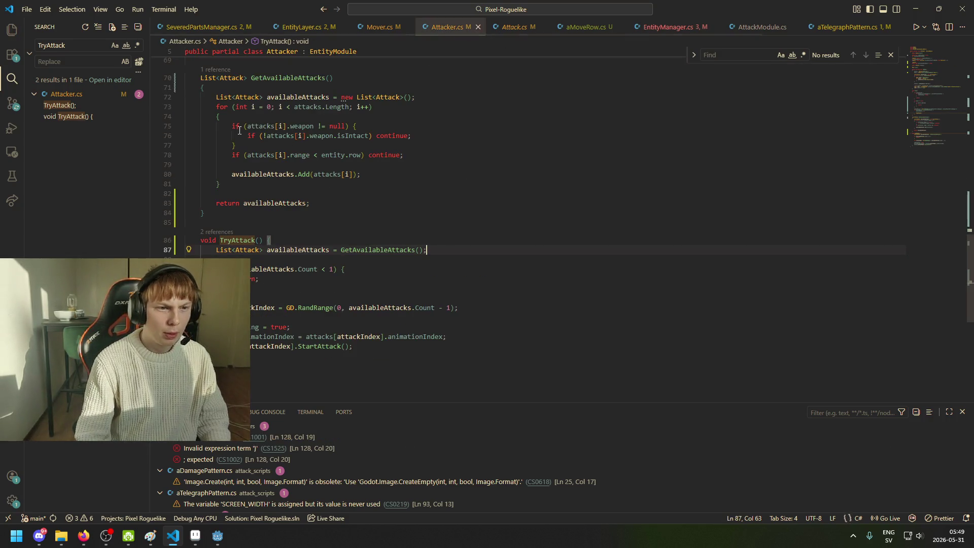
pyautogui.scroll(2, 241, 130)
pyautogui.click(198, 130)
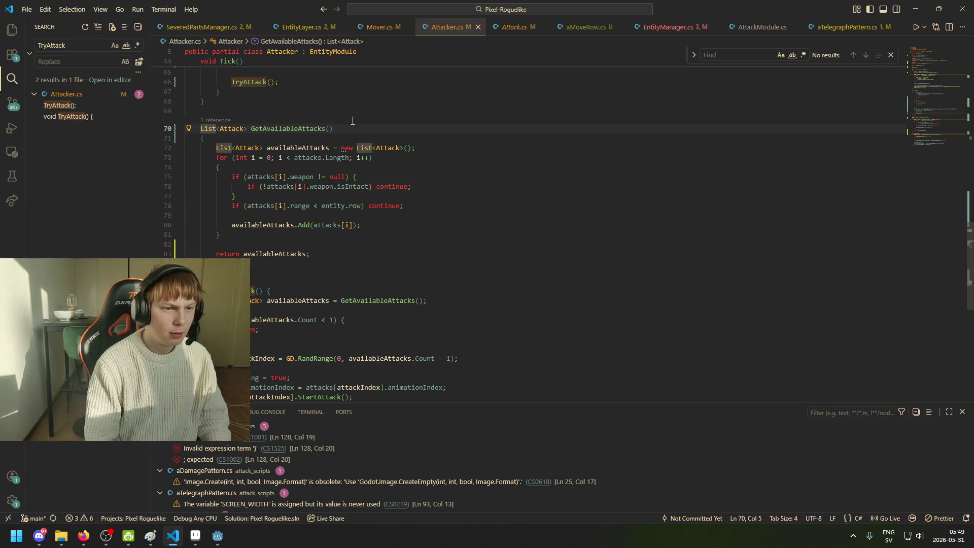
pyautogui.write('public')
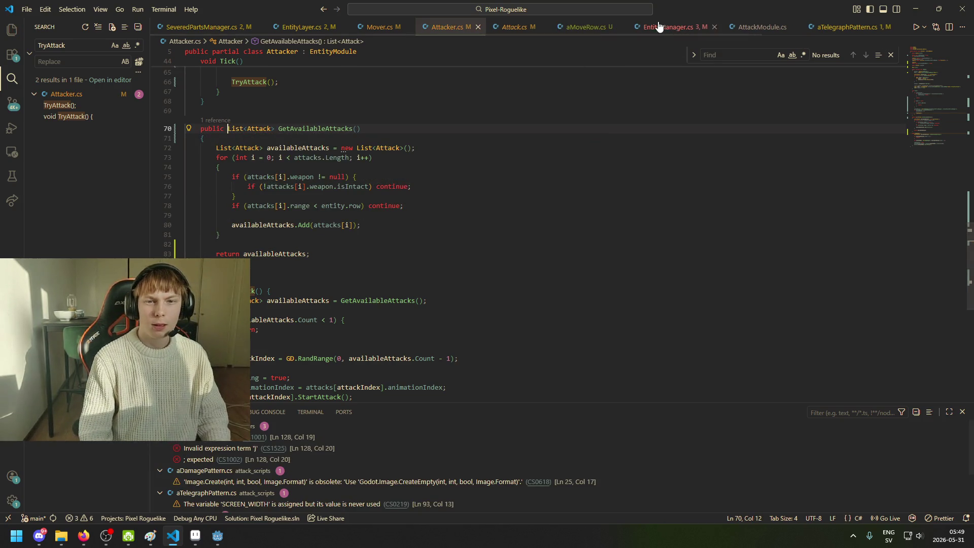
# Step: Make line 128 check attacker.GetAvailableAttacks().Count < 1 and open a block beneath it
pyautogui.click(666, 27)
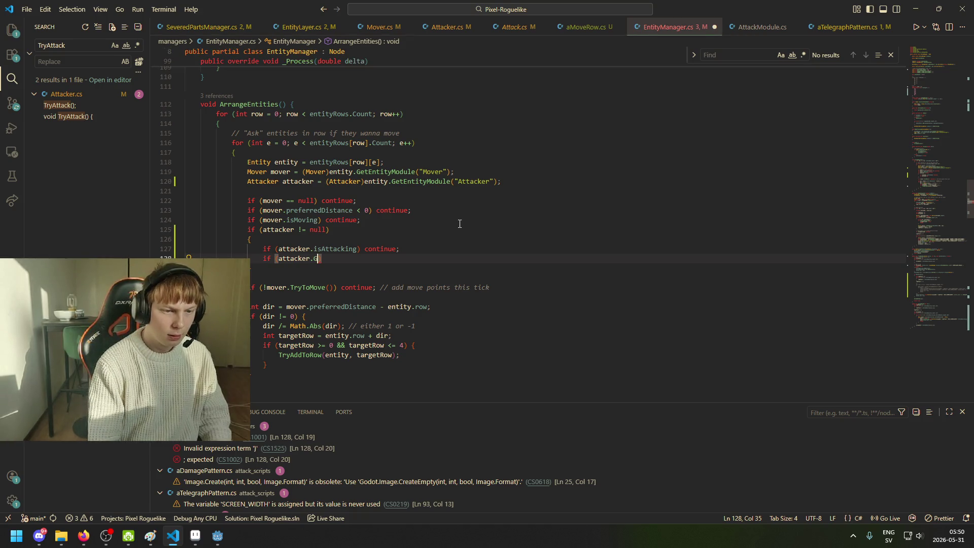
pyautogui.write('Getava')
pyautogui.press('Tab')
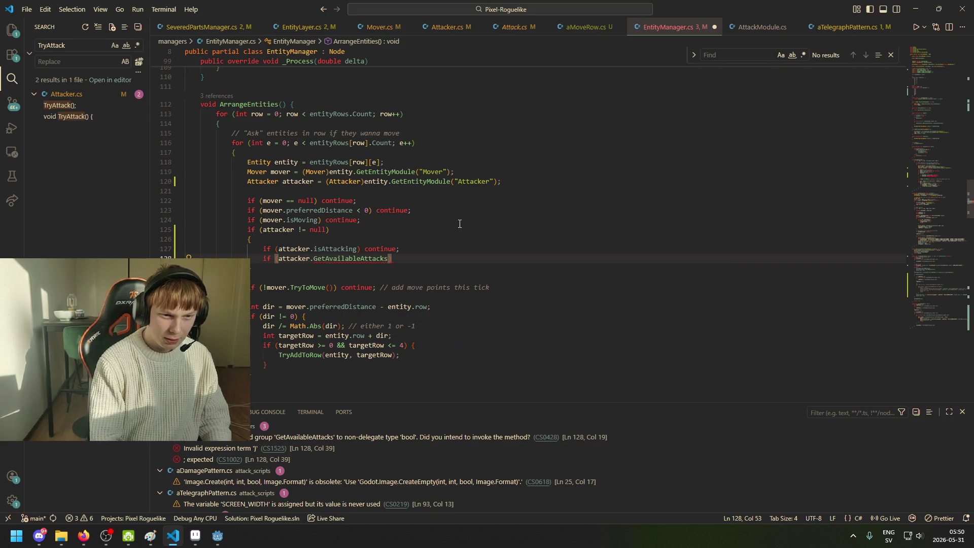
pyautogui.write('.')
pyautogui.press('BackSpace')
pyautogui.write('()')
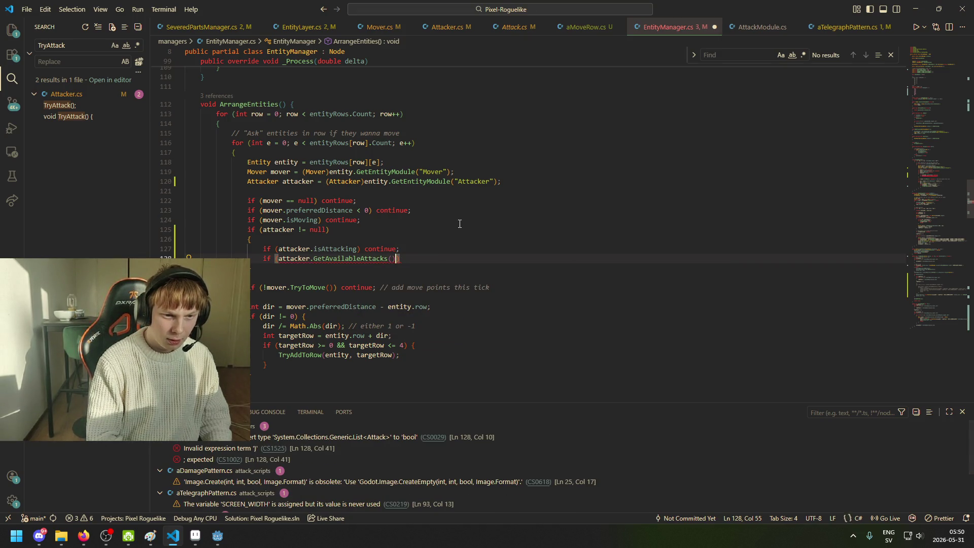
pyautogui.write('.count >')
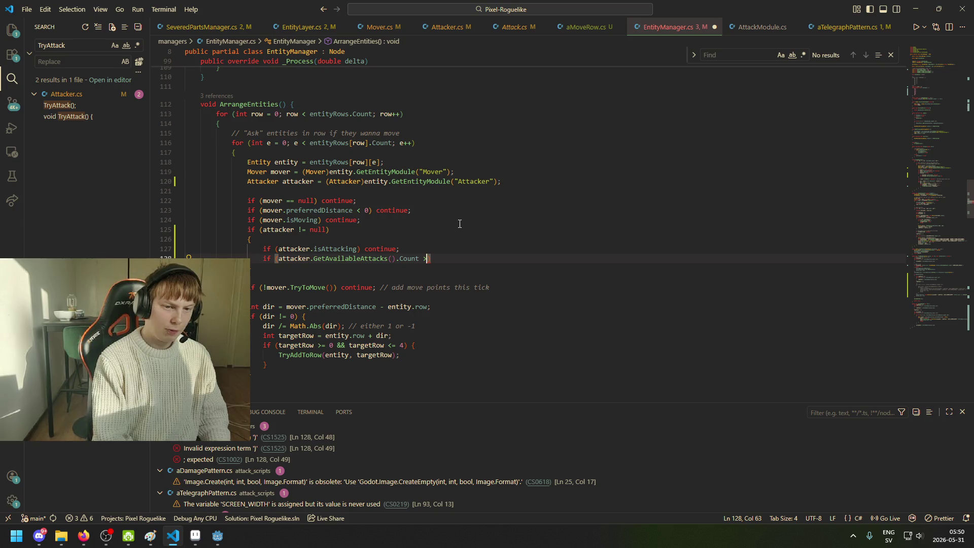
pyautogui.press('BackSpace')
pyautogui.write('<')
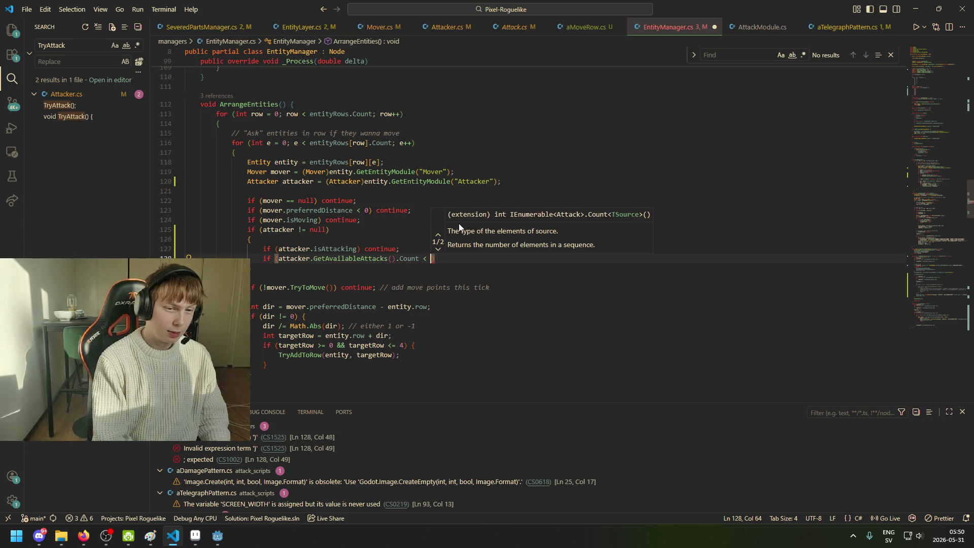
pyautogui.press('BackSpace')
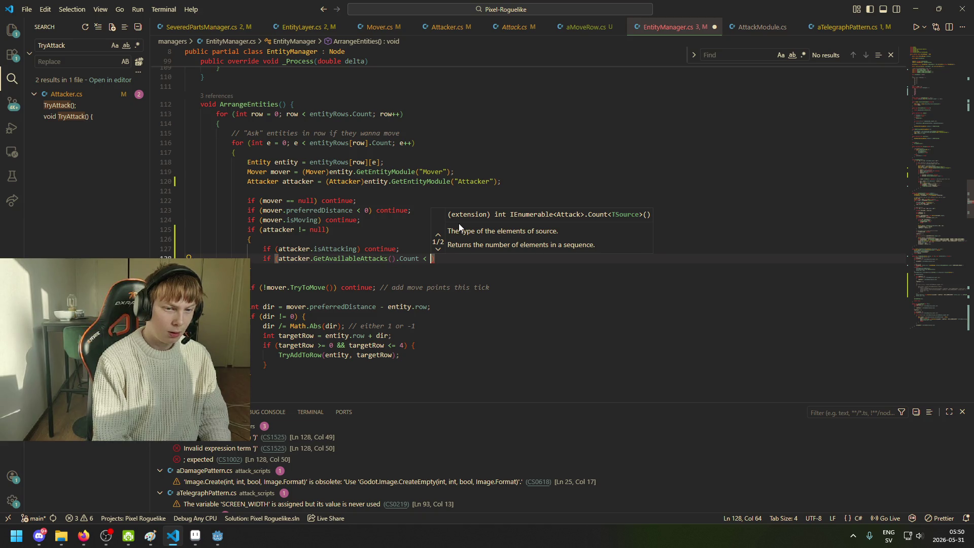
pyautogui.write('1) {')
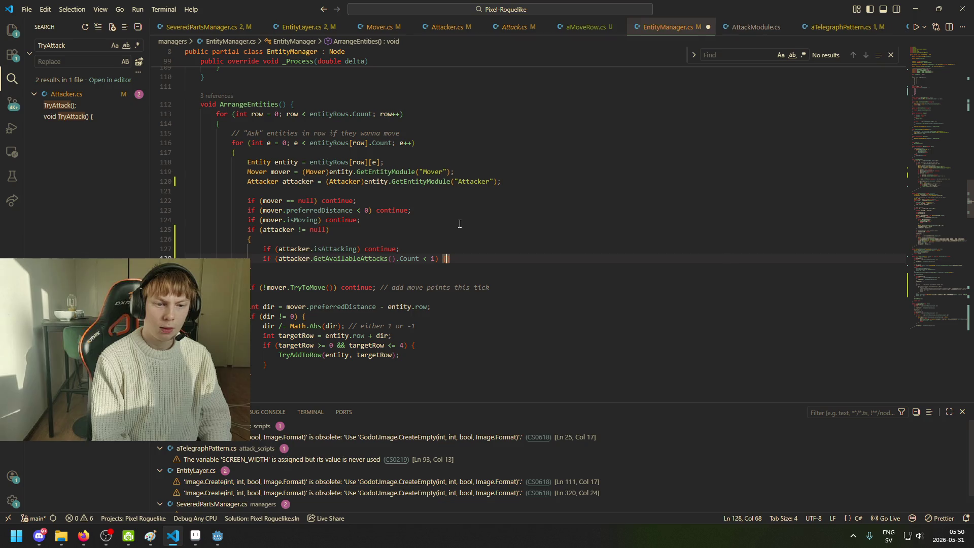
pyautogui.press('Return')
pyautogui.write('{')
pyautogui.press('Return')
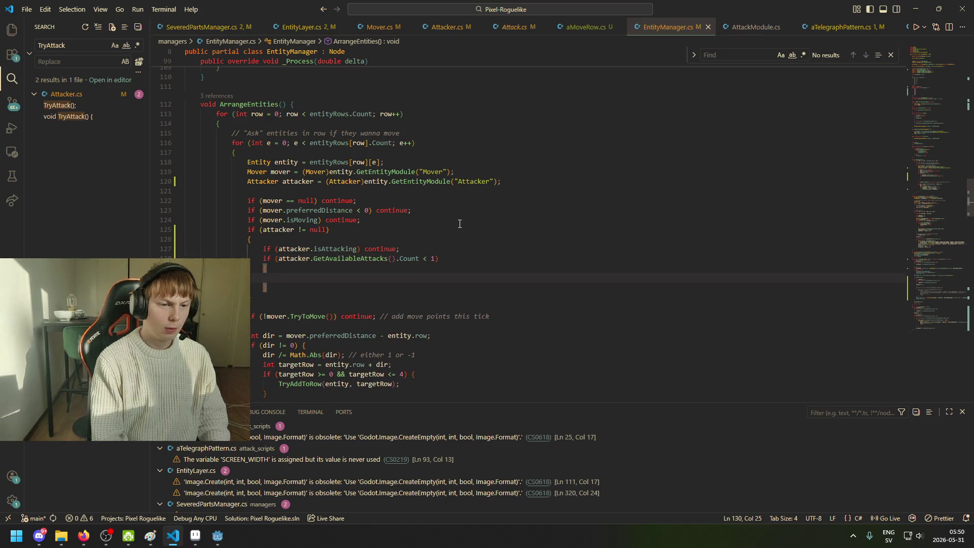
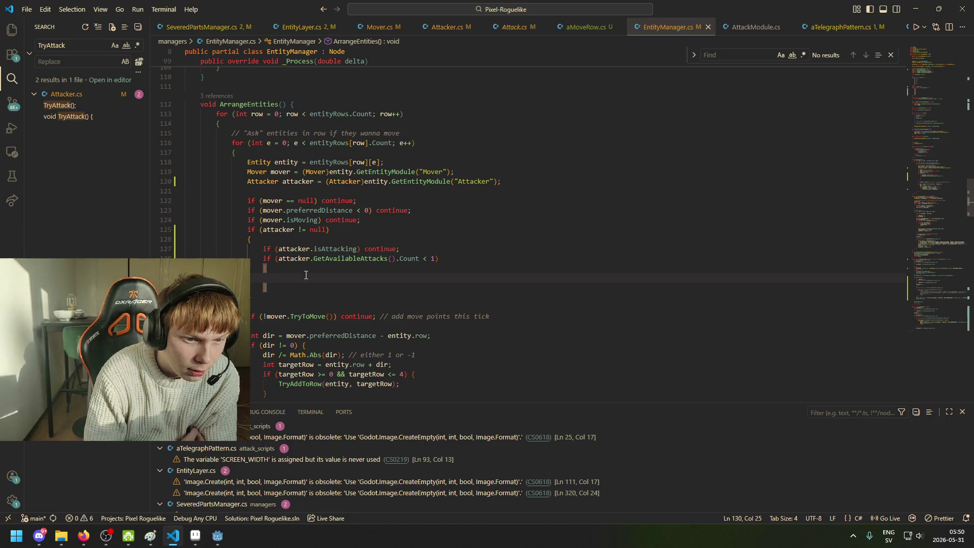
# Step: Change the line 128 attacks check from Count < 1 to Count > 0 and save
pyautogui.click(428, 256)
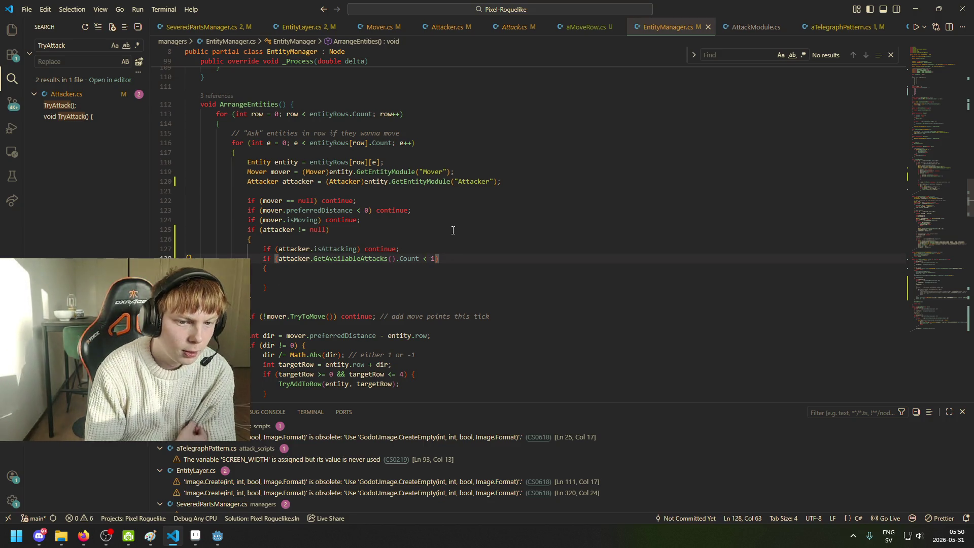
pyautogui.press('BackSpace')
pyautogui.write('>')
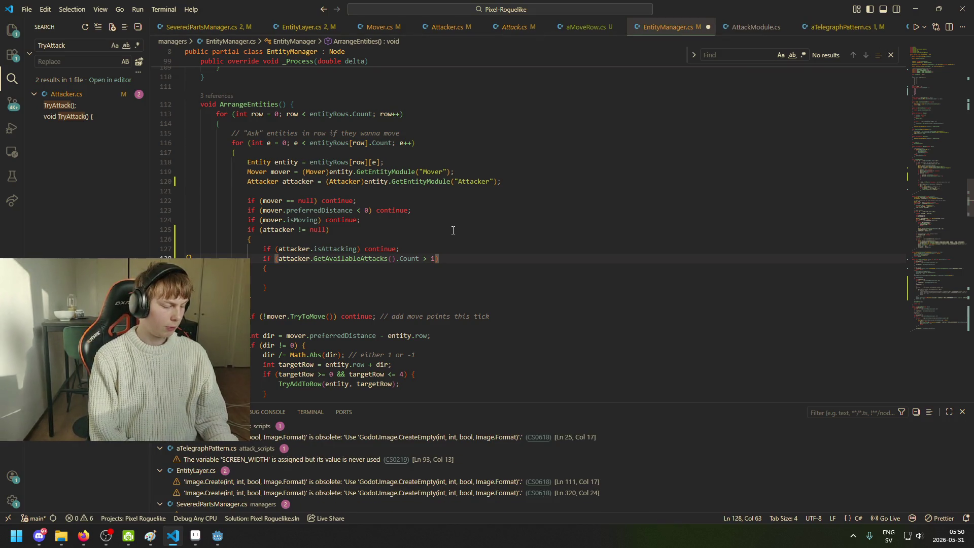
pyautogui.hotkey('ctrl', 's')
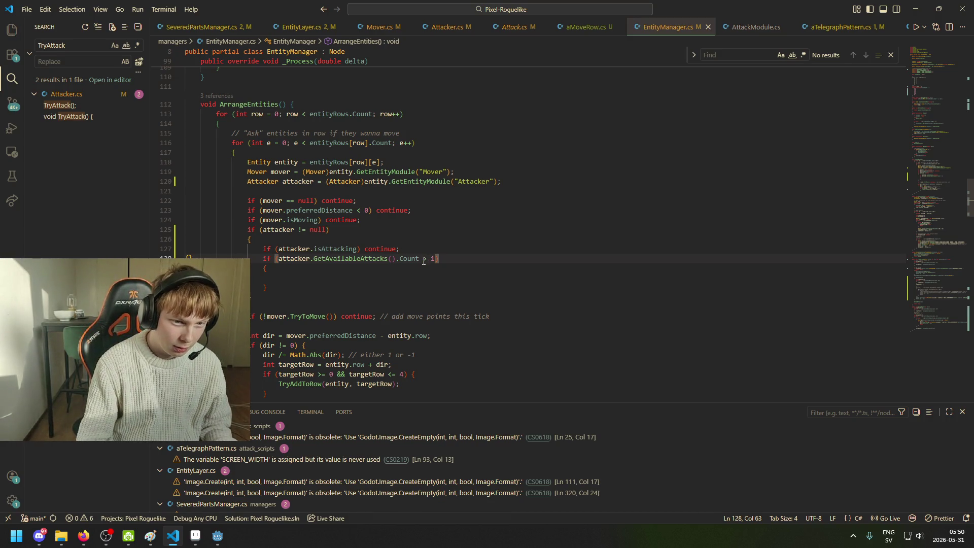
pyautogui.write('=')
pyautogui.hotkey('ctrl', 'z')
pyautogui.hotkey('ctrl', 'z')
# Step: Put 'continue;' in the check's body and start a new line for another condition
pyautogui.click(392, 268)
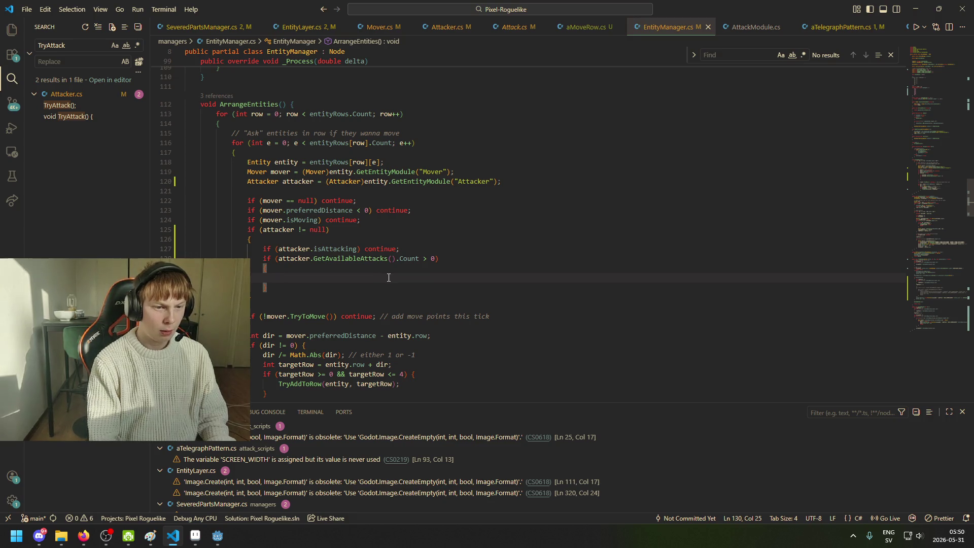
pyautogui.write('continue;')
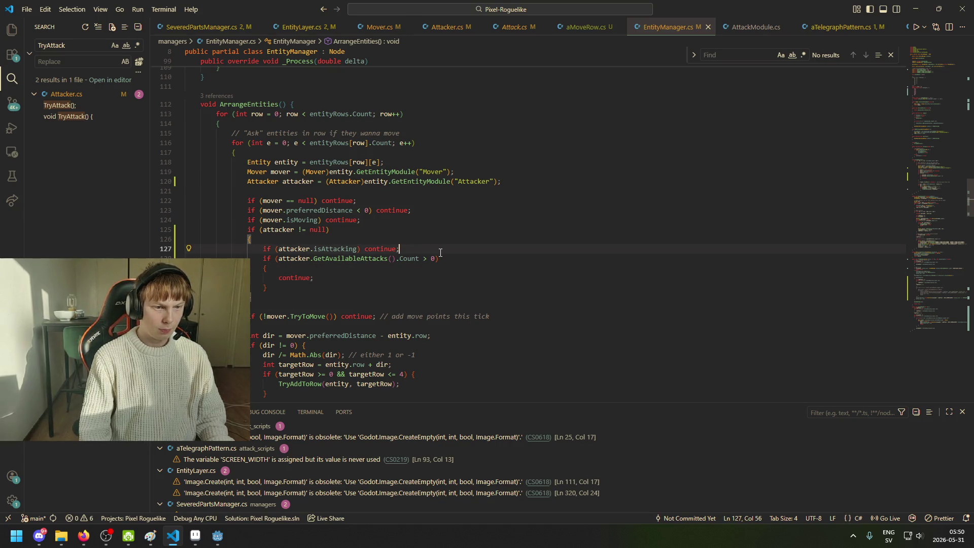
pyautogui.press('Return')
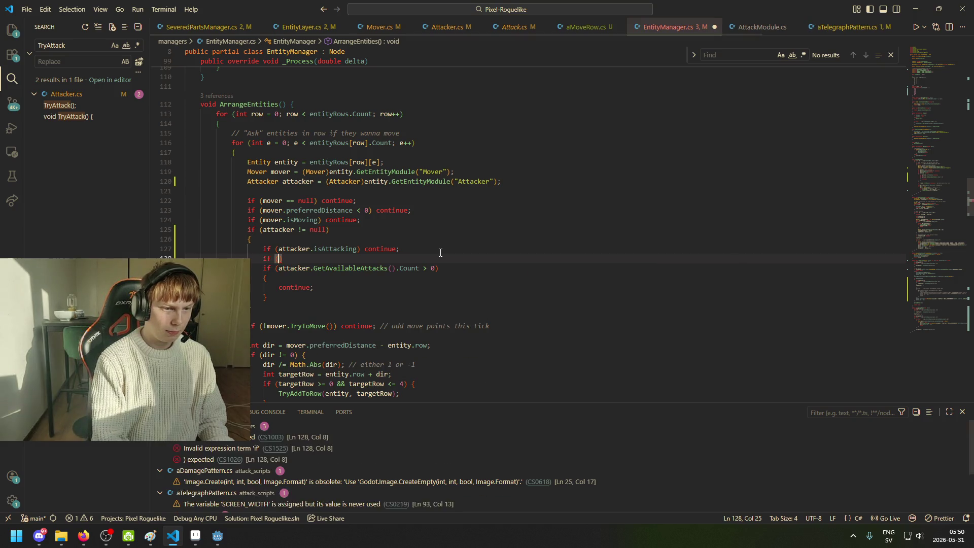
# Step: Write a new 'if (attacker.prioritizeOverMover)' condition with an open block body
pyautogui.write('if (attacker.')
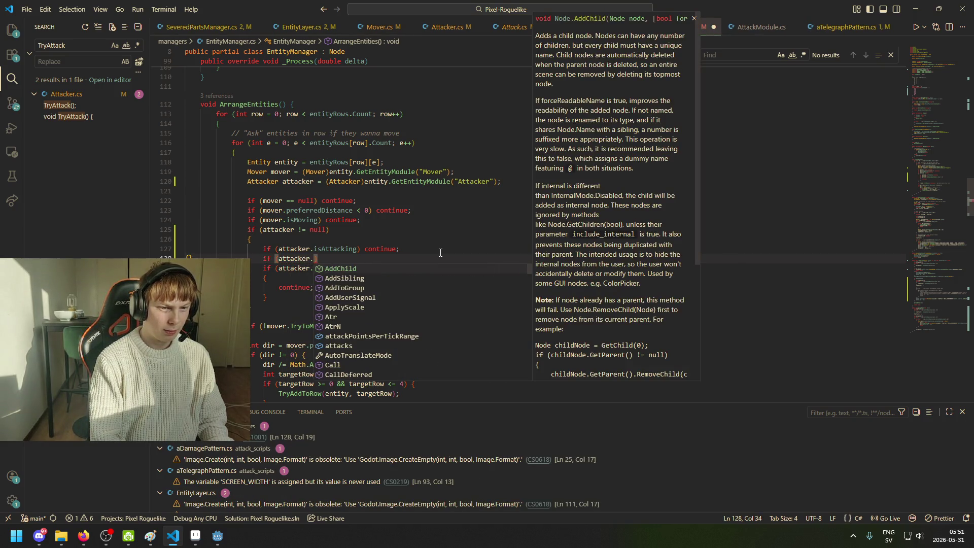
pyautogui.write('prio')
pyautogui.press('Tab')
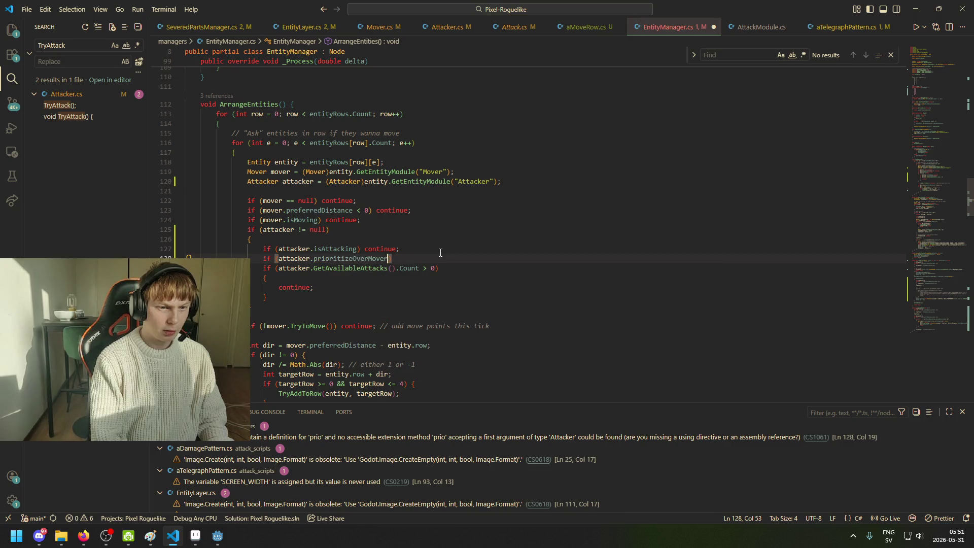
pyautogui.write(')')
pyautogui.press('Return')
pyautogui.write('{')
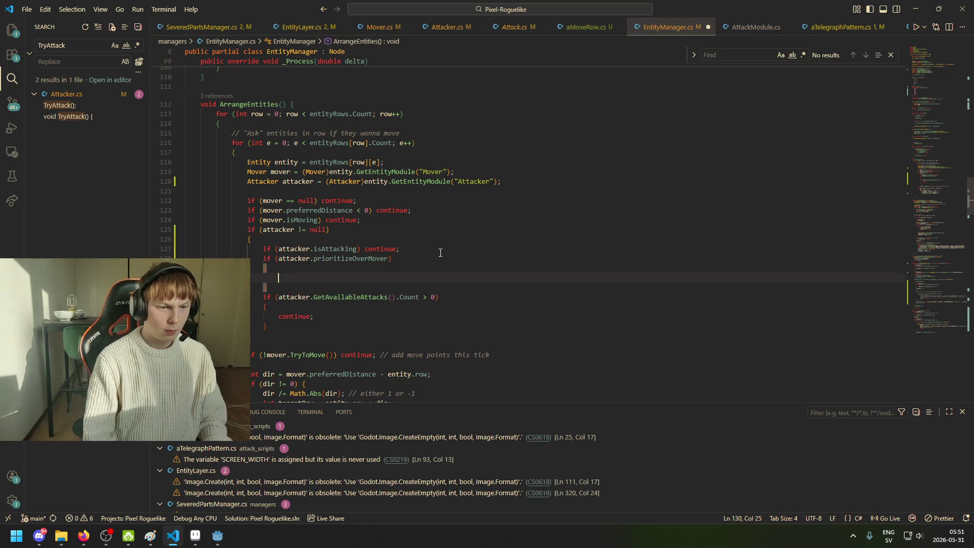
# Step: Move the GetAvailableAttacks().Count > 0 block inside the new prioritizeOverMover block
pyautogui.moveTo(290, 332); pyautogui.dragTo(267, 288)
pyautogui.hotkey('ctrl', 'c')
pyautogui.press('BackSpace')
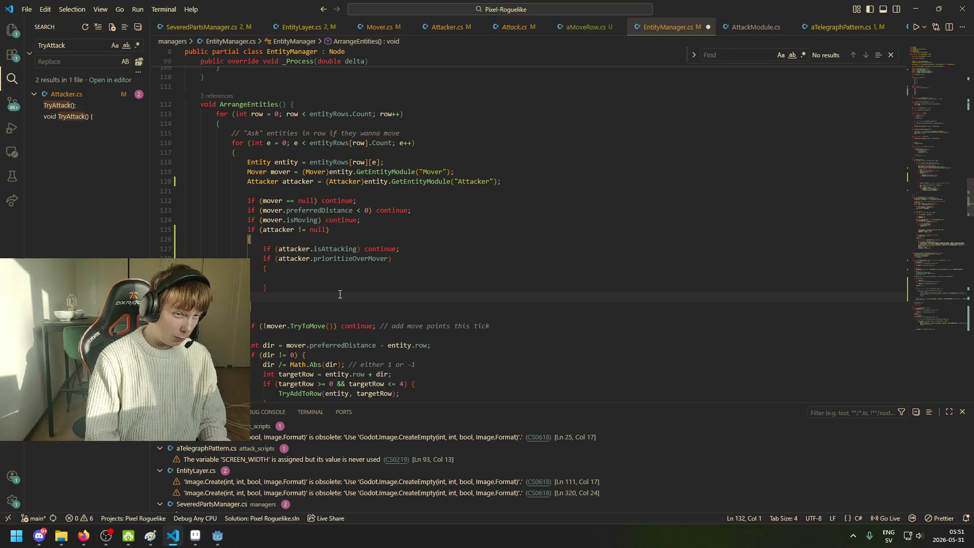
pyautogui.hotkey('ctrl', 'v')
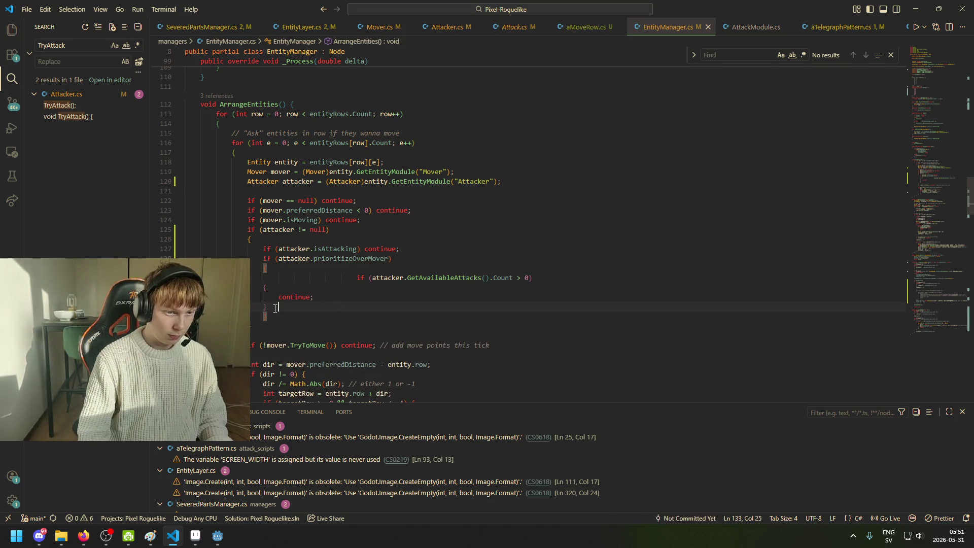
pyautogui.hotkey('shift', 'Up')
pyautogui.hotkey('shift', 'Up')
pyautogui.click(255, 312)
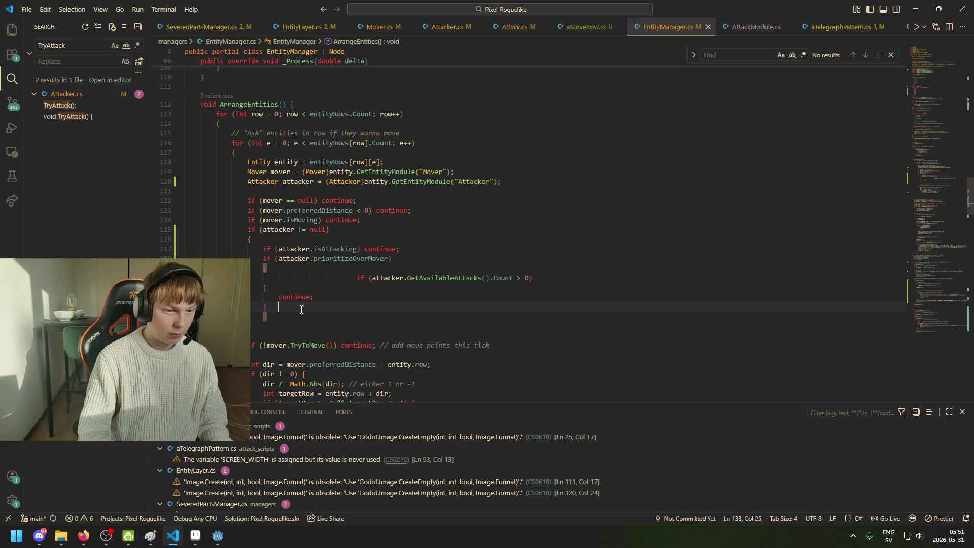
pyautogui.hotkey('ctrl', 'z')
pyautogui.hotkey('ctrl', 'z')
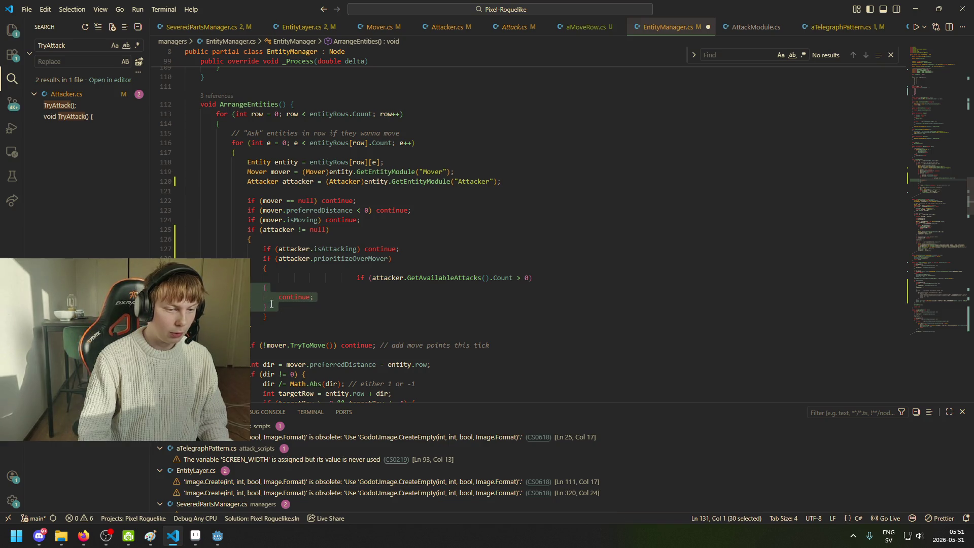
pyautogui.hotkey('ctrl', 'y')
pyautogui.hotkey('ctrl', 'y')
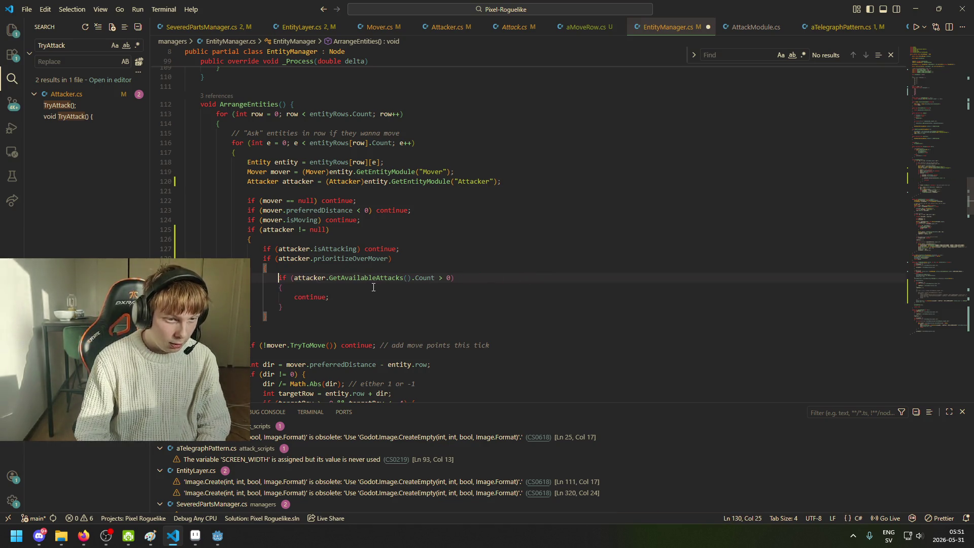
# Step: Save EntityManager.cs and return to the Godot editor
pyautogui.press('End')
pyautogui.hotkey('ctrl', 's')
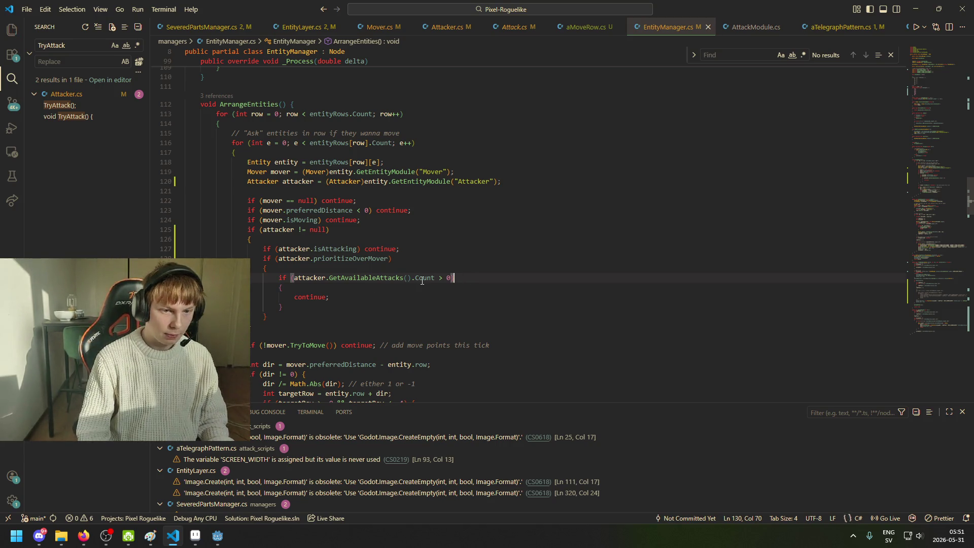
pyautogui.click(446, 278)
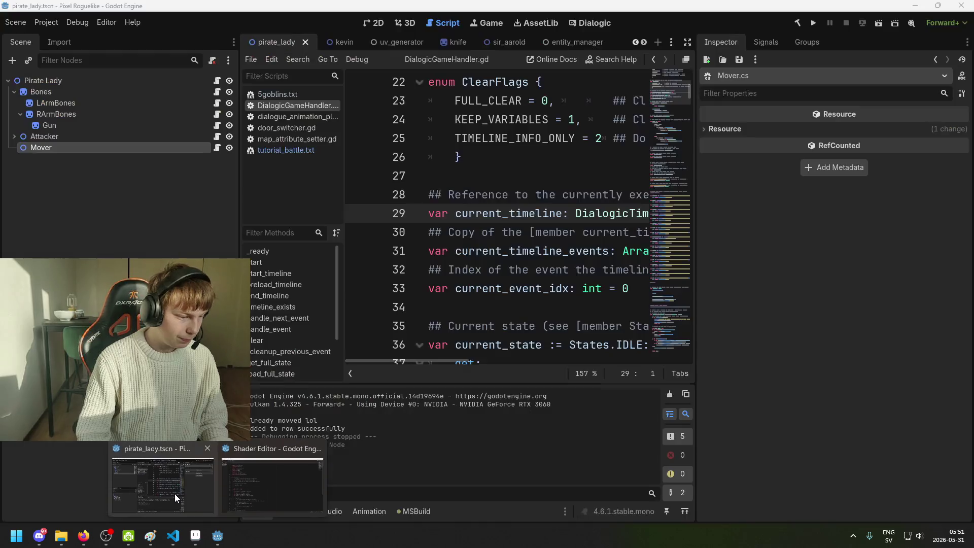
pyautogui.click(174, 494)
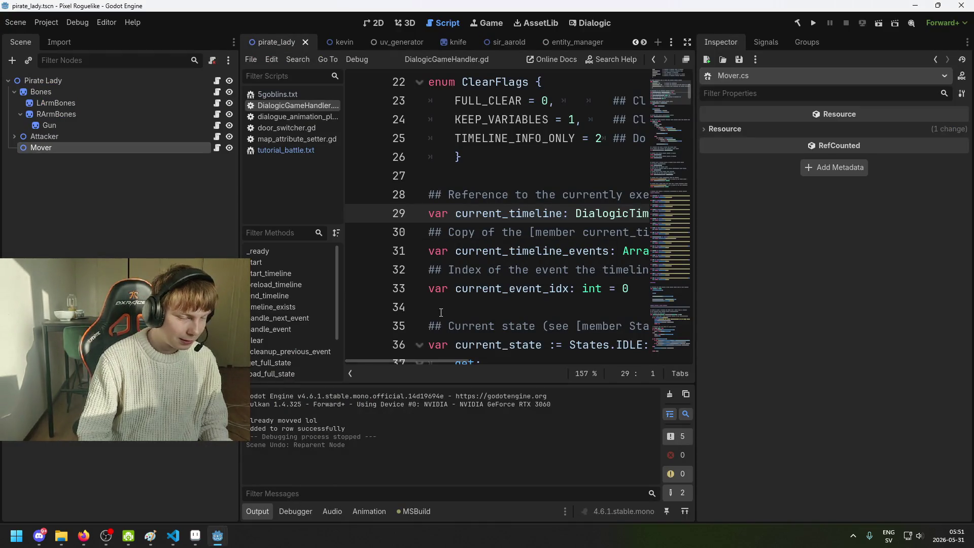
# Step: Select the pirate lady's Attacker node and rebuild the C# project
pyautogui.hotkey('ctrl', 's')
pyautogui.click(174, 538)
pyautogui.click(174, 537)
pyautogui.doubleClick(29, 135)
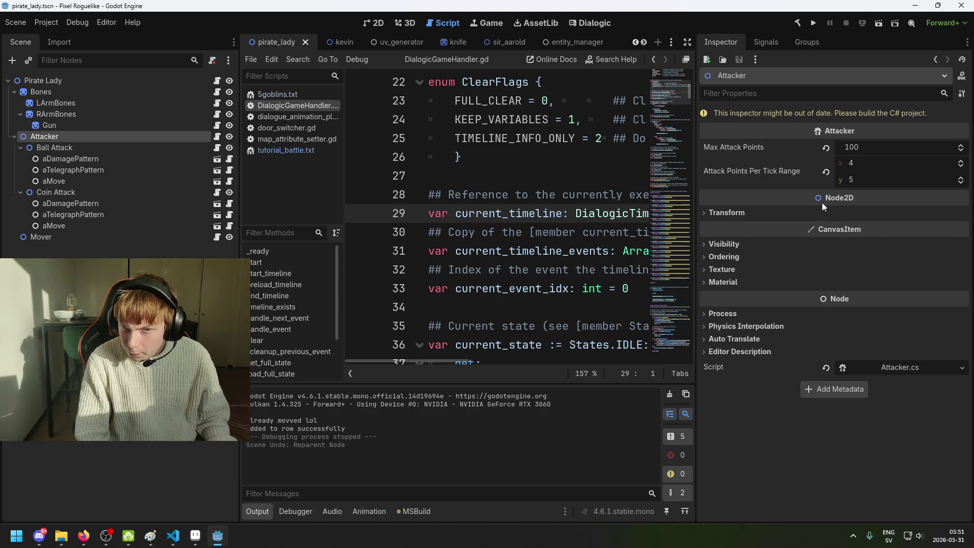
pyautogui.click(797, 24)
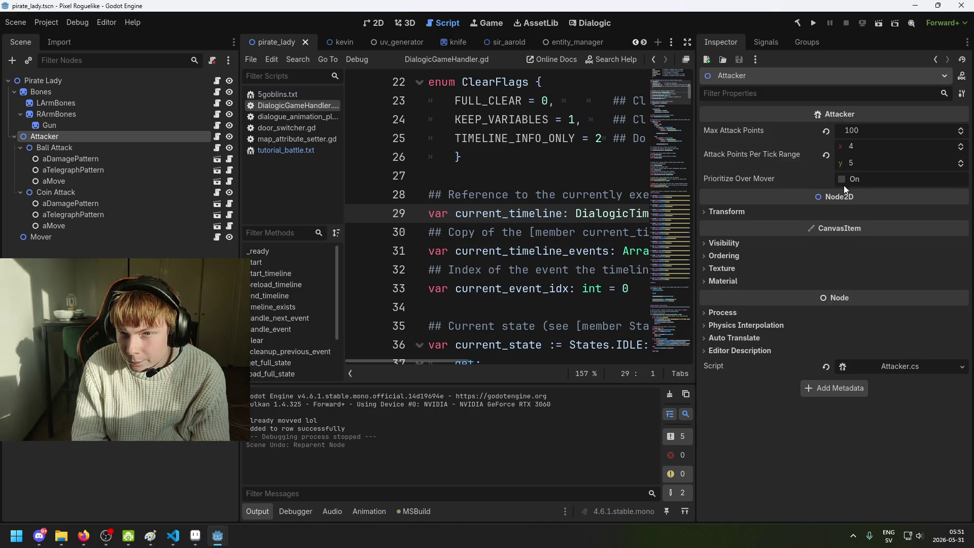
# Step: Enable Prioritize Over Mover on the Attacker and save pirate_lady.tscn
pyautogui.click(844, 180)
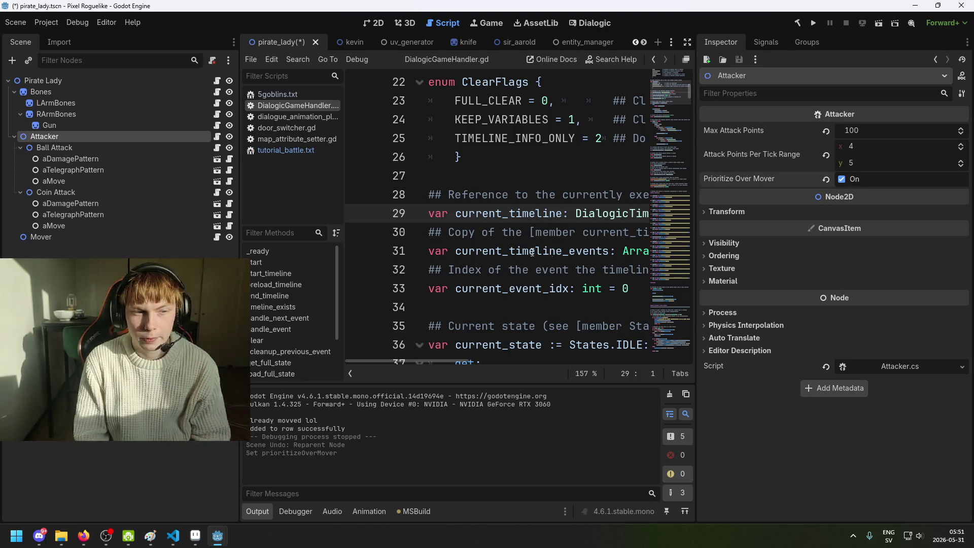
pyautogui.hotkey('ctrl', 's')
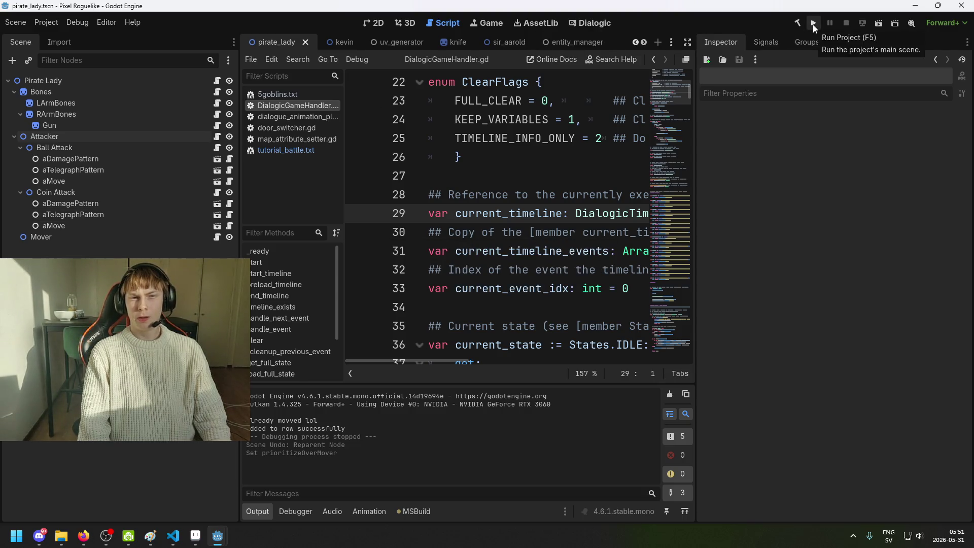
pyautogui.click(55, 237)
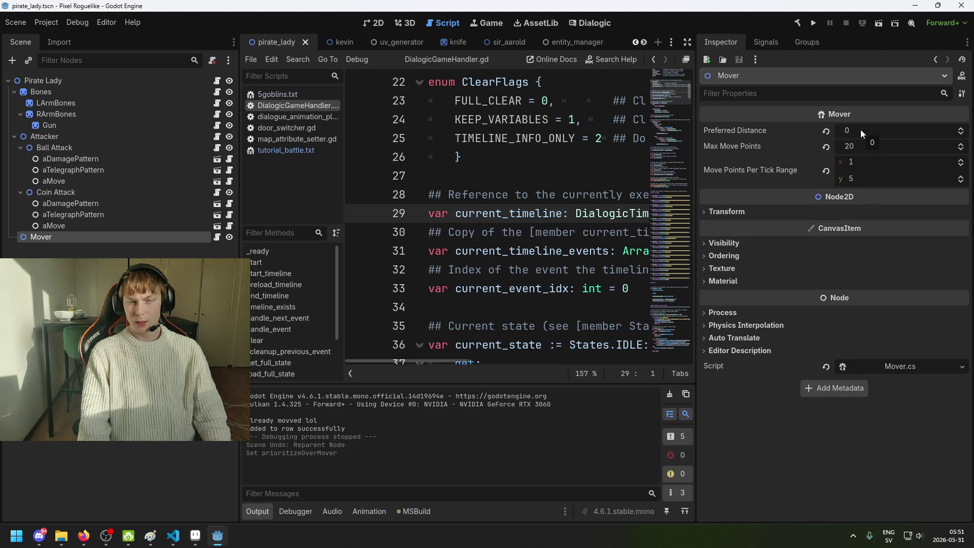
# Step: Raise the Mover node's Preferred Distance from 0 to 2 and save the scene
pyautogui.click(127, 195)
pyautogui.click(91, 137)
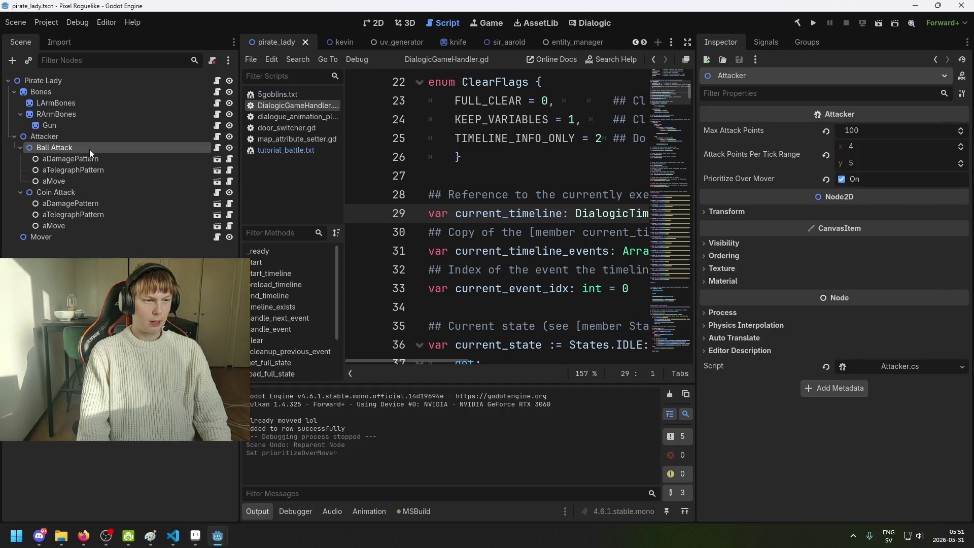
pyautogui.click(89, 148)
pyautogui.click(87, 235)
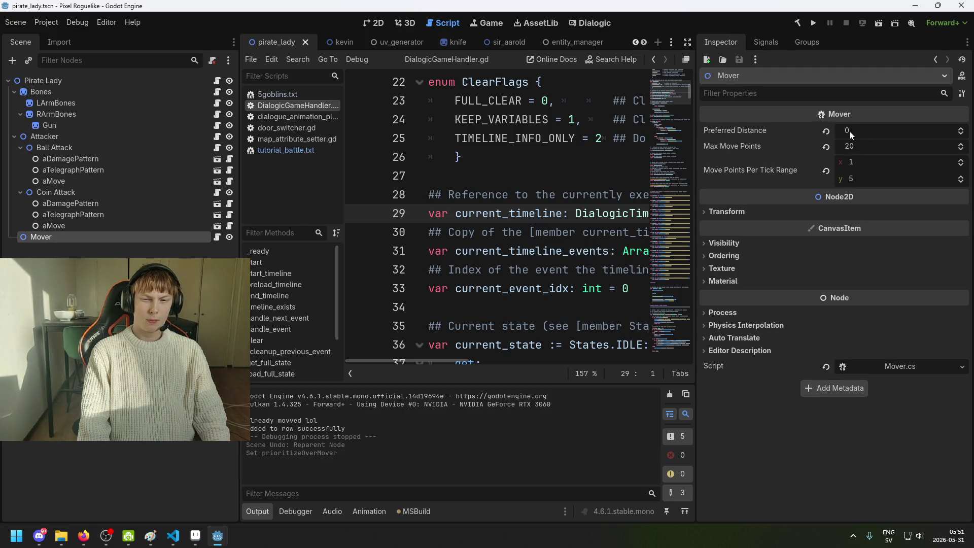
pyautogui.moveTo(849, 131); pyautogui.dragTo(873, 142)
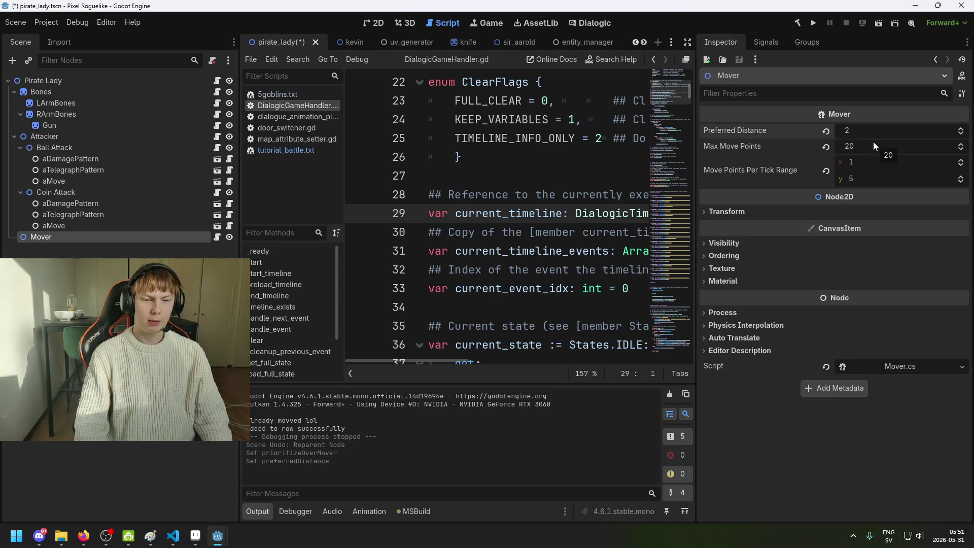
pyautogui.hotkey('ctrl', 's')
# Step: Review the Ball Attack and Coin Attack settings, save again, and run the project
pyautogui.click(75, 196)
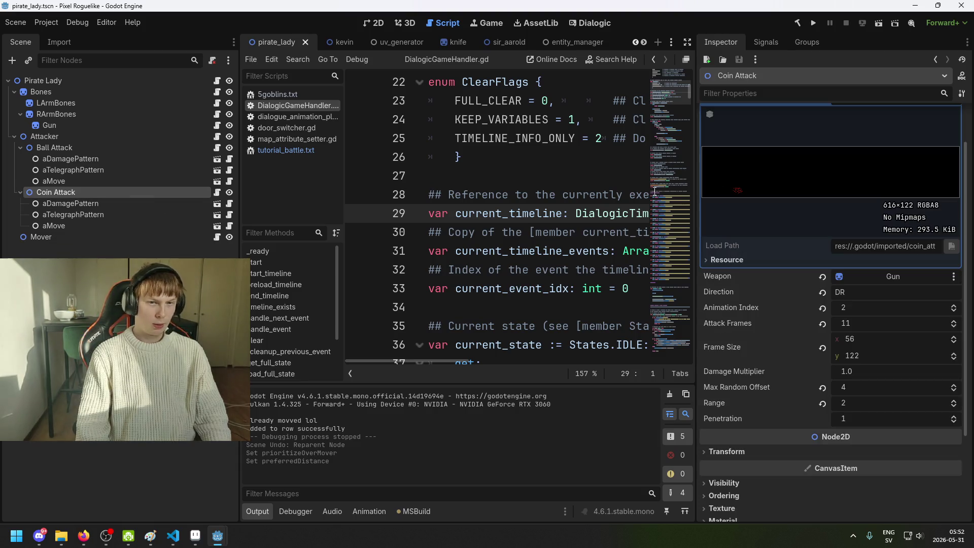
pyautogui.click(99, 148)
pyautogui.keyDown('ctrl'); pyautogui.click(81, 193); pyautogui.keyUp('ctrl')
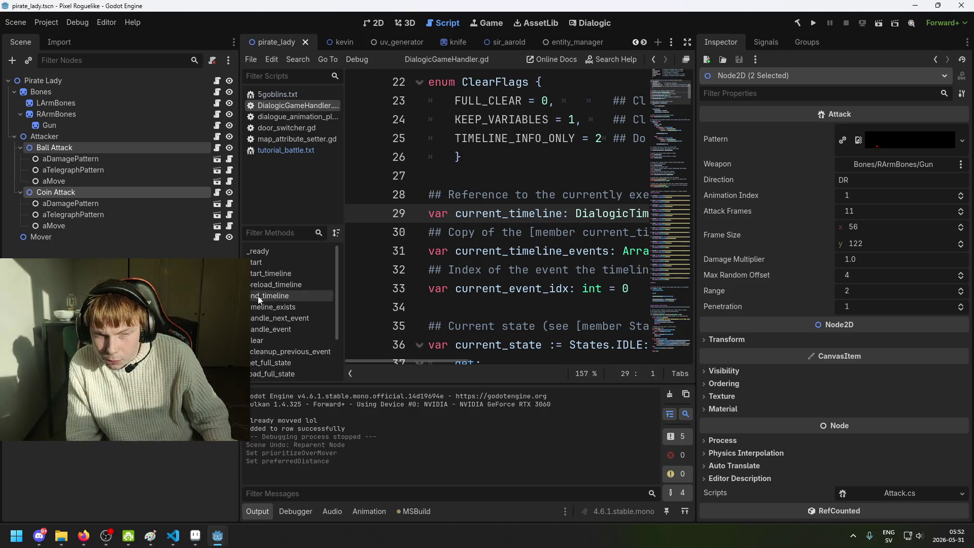
pyautogui.click(127, 248)
pyautogui.hotkey('ctrl', 's')
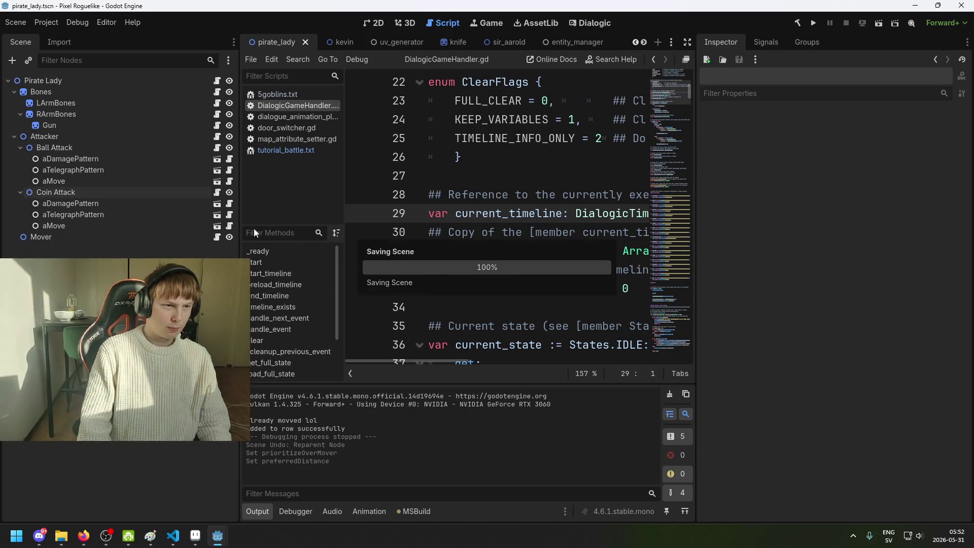
pyautogui.click(102, 194)
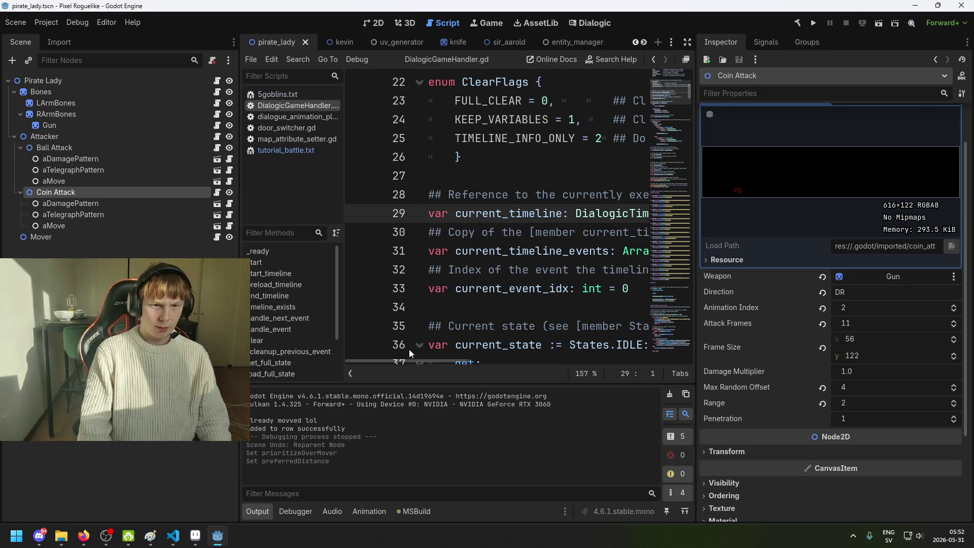
pyautogui.click(816, 24)
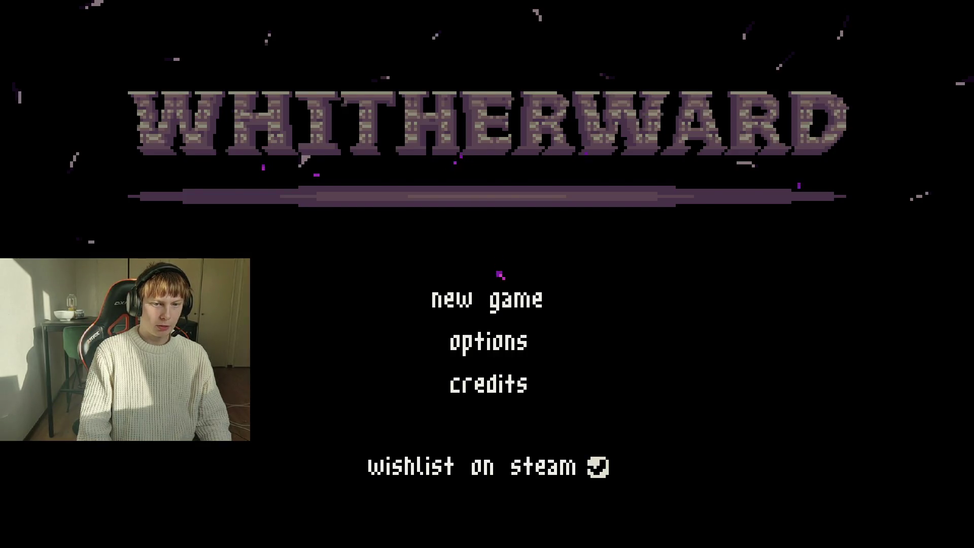
# Step: Start a new game and dodge the pirate lady's attacks left and right
pyautogui.click(488, 287)
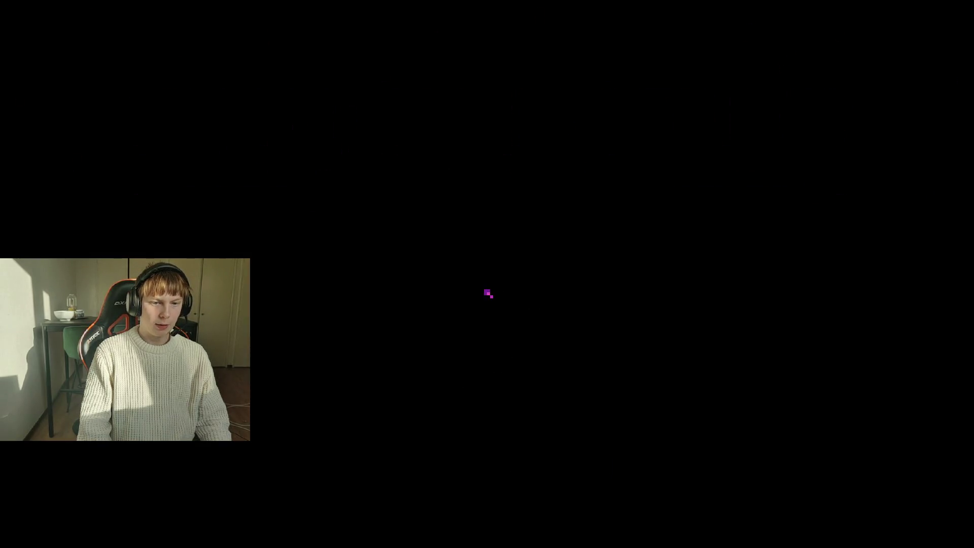
pyautogui.press('Up')
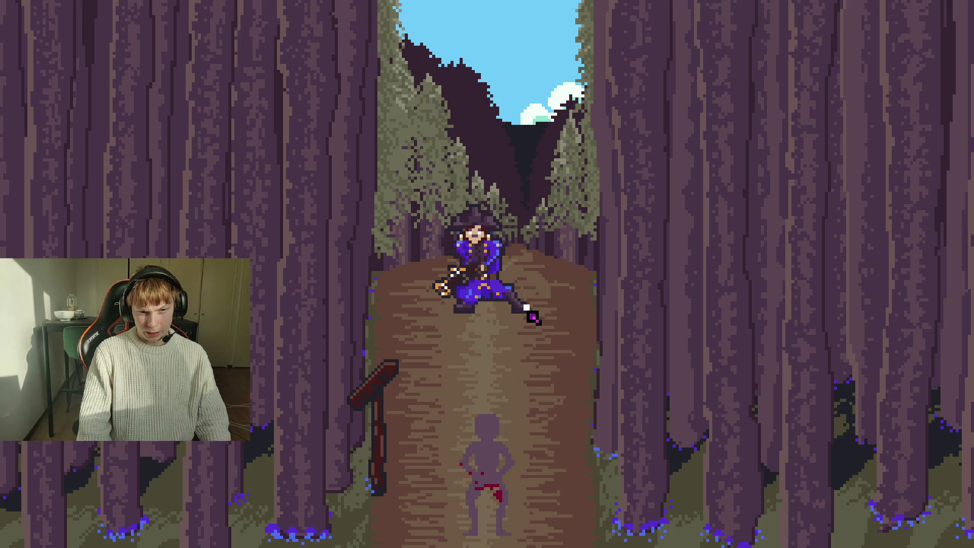
pyautogui.press('d')
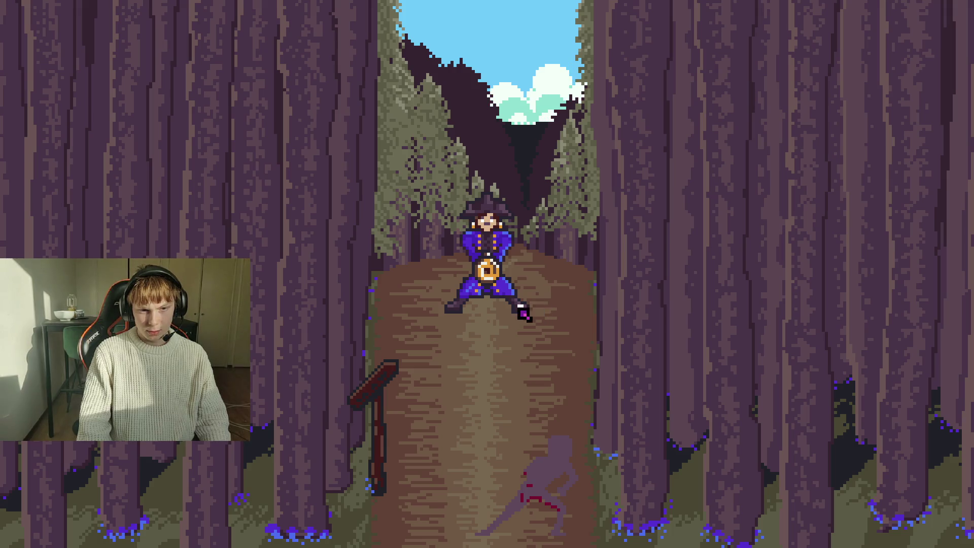
pyautogui.press('d')
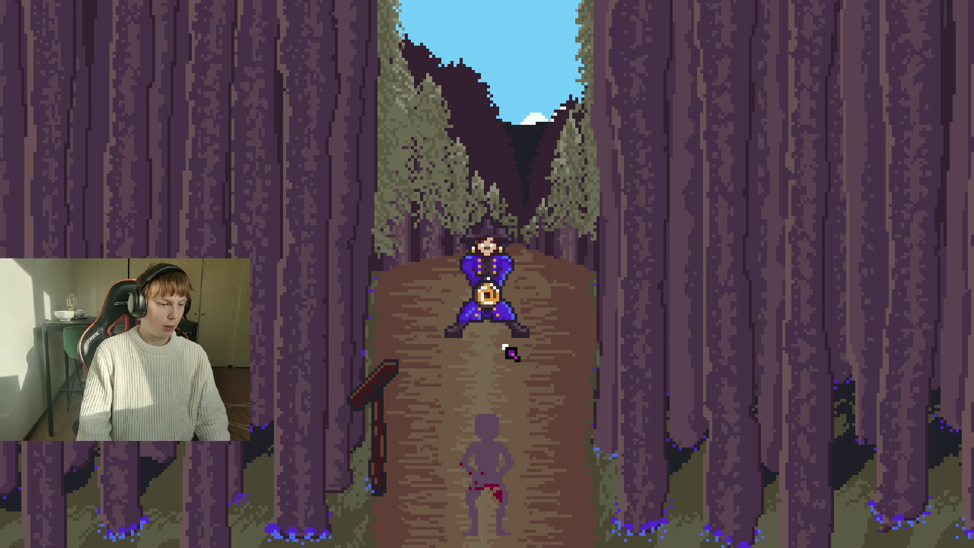
pyautogui.press('a')
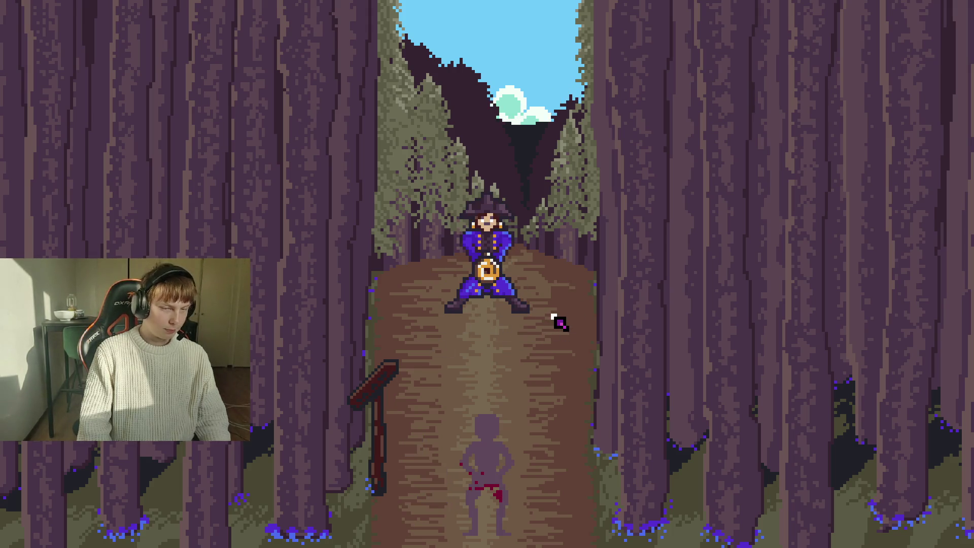
pyautogui.press('a')
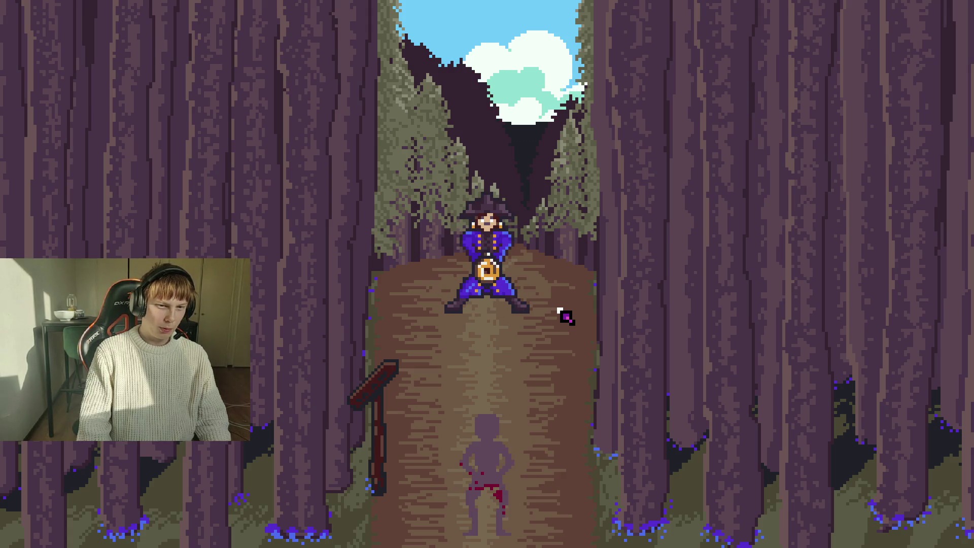
pyautogui.press('a')
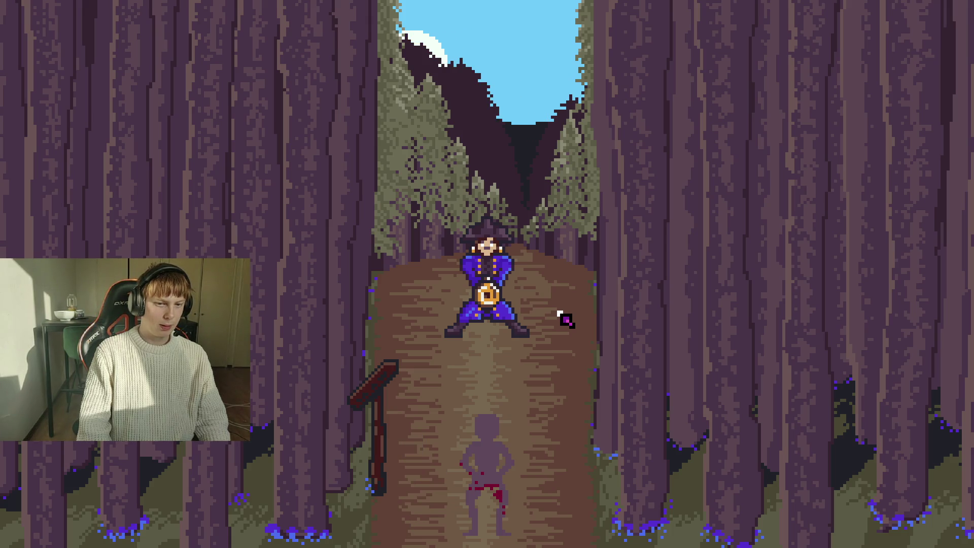
pyautogui.press('d')
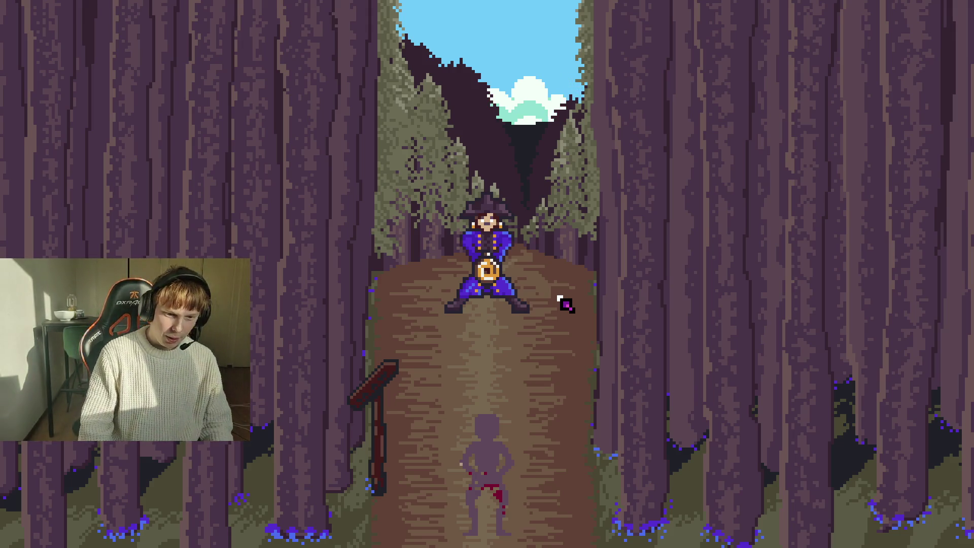
# Step: Attack the pirate lady, keep dodging her attacks, then quit the game with F8
pyautogui.click(562, 302)
pyautogui.press('d')
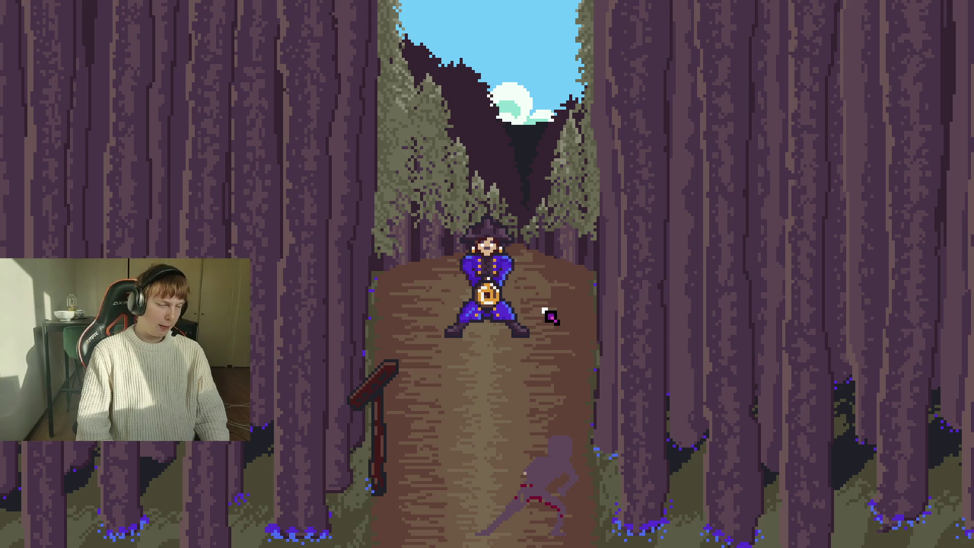
pyautogui.press('a')
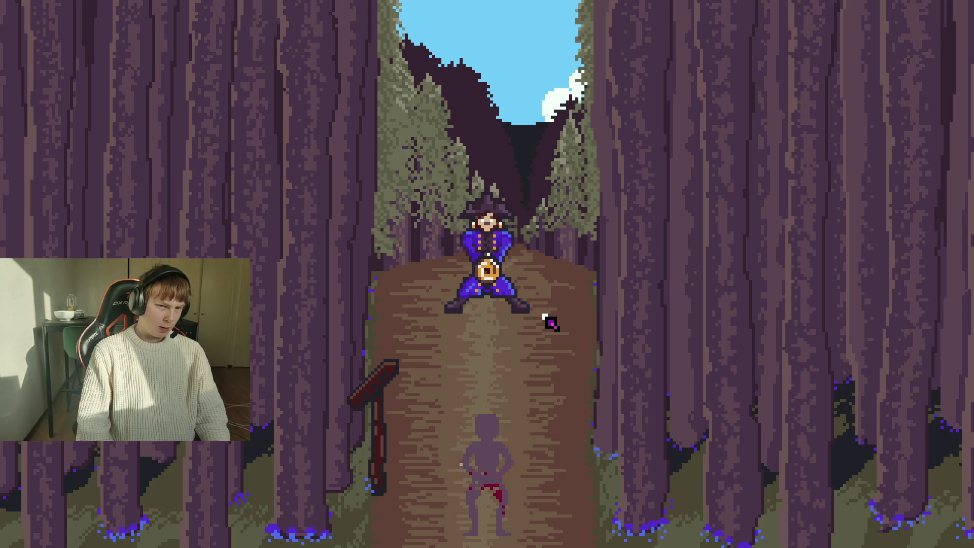
pyautogui.press('a')
pyautogui.press('d')
pyautogui.press('a')
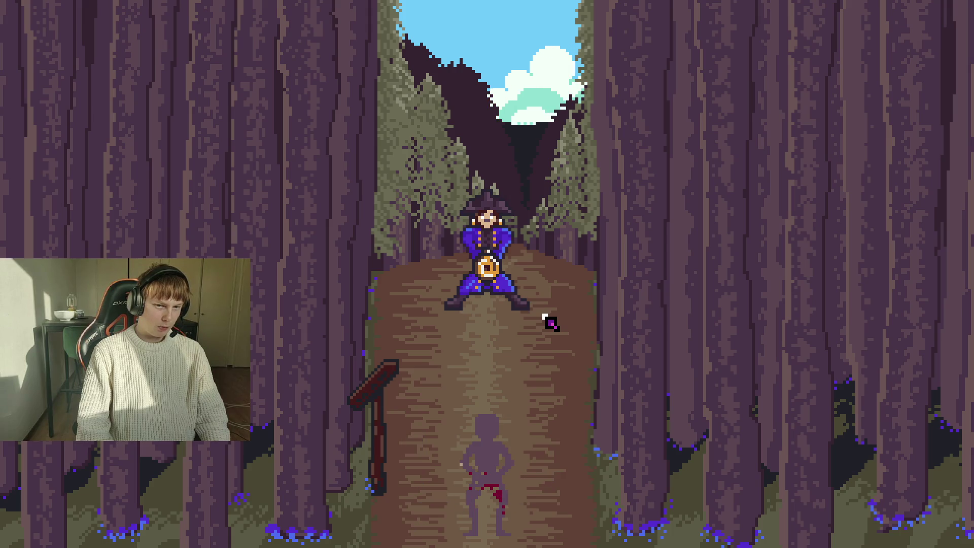
pyautogui.press('d')
pyautogui.press('d')
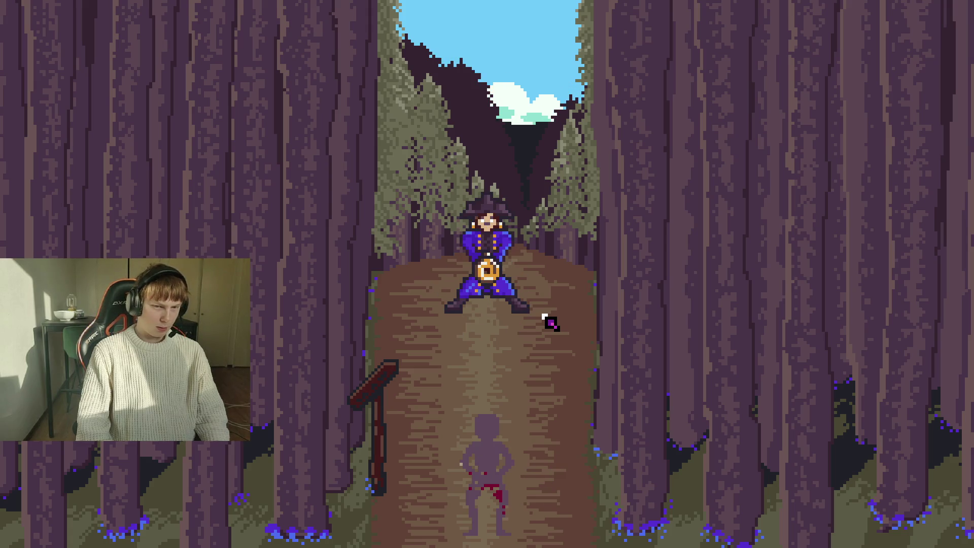
pyautogui.press('F8')
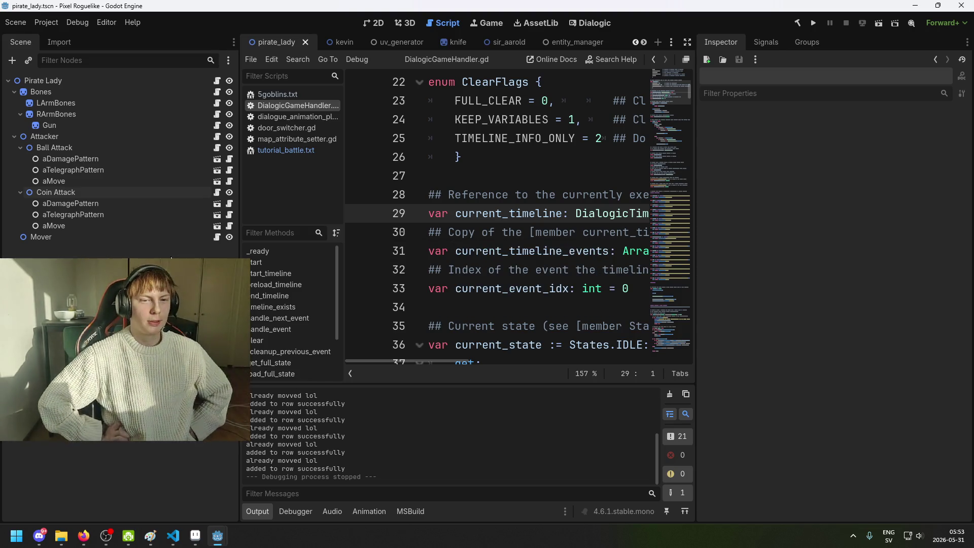
pyautogui.hotkey('ctrl', 's')
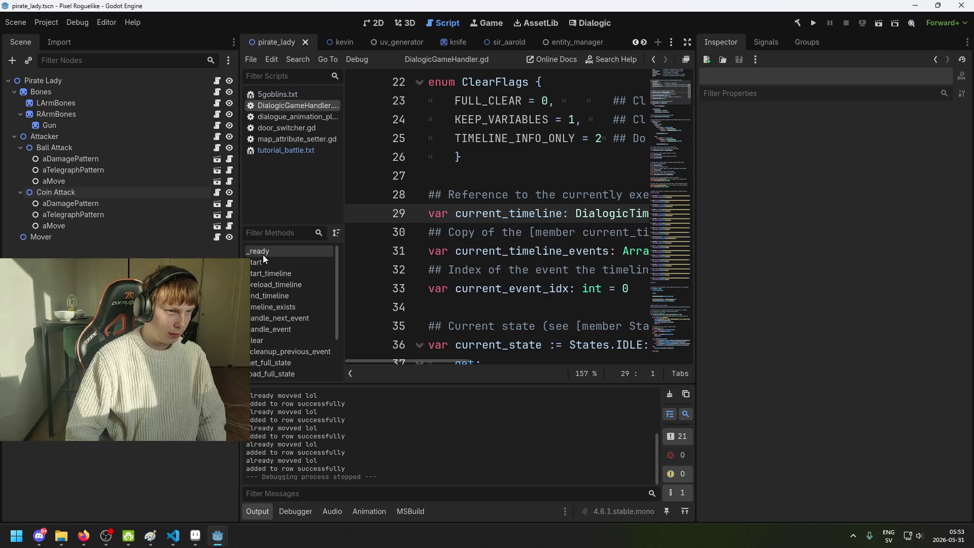
pyautogui.hotkey('ctrl', 's')
pyautogui.click(106, 205)
pyautogui.click(111, 192)
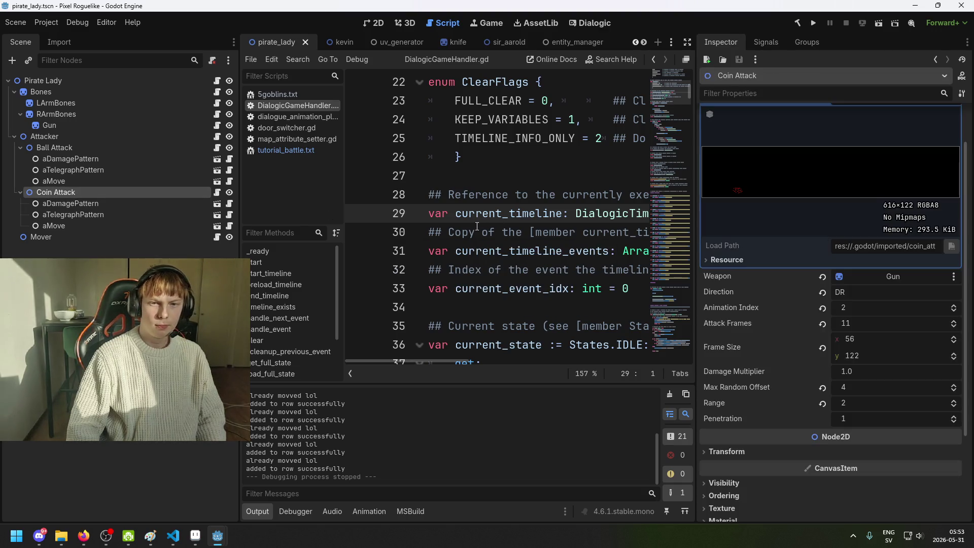
pyautogui.hotkey('ctrl', 's')
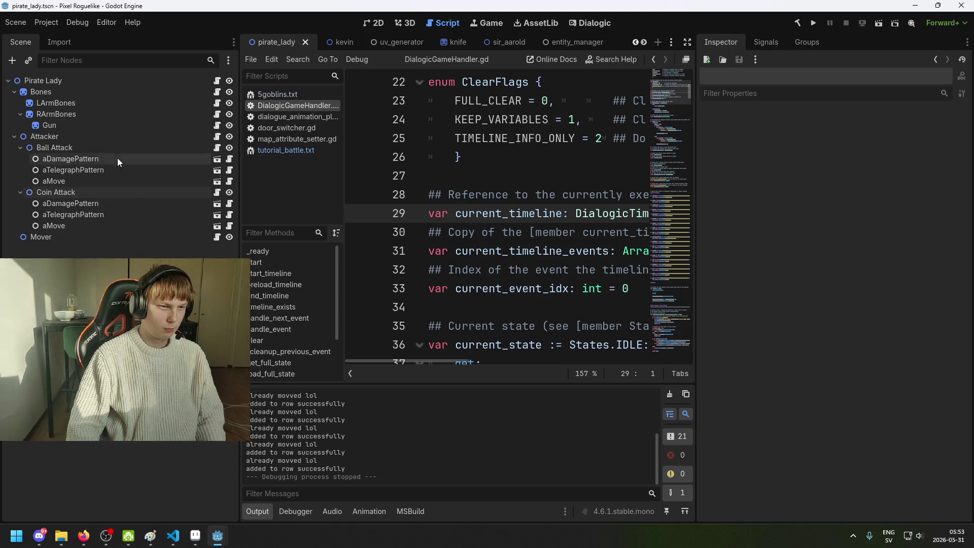
pyautogui.click(113, 147)
pyautogui.click(109, 136)
pyautogui.click(108, 102)
pyautogui.click(109, 92)
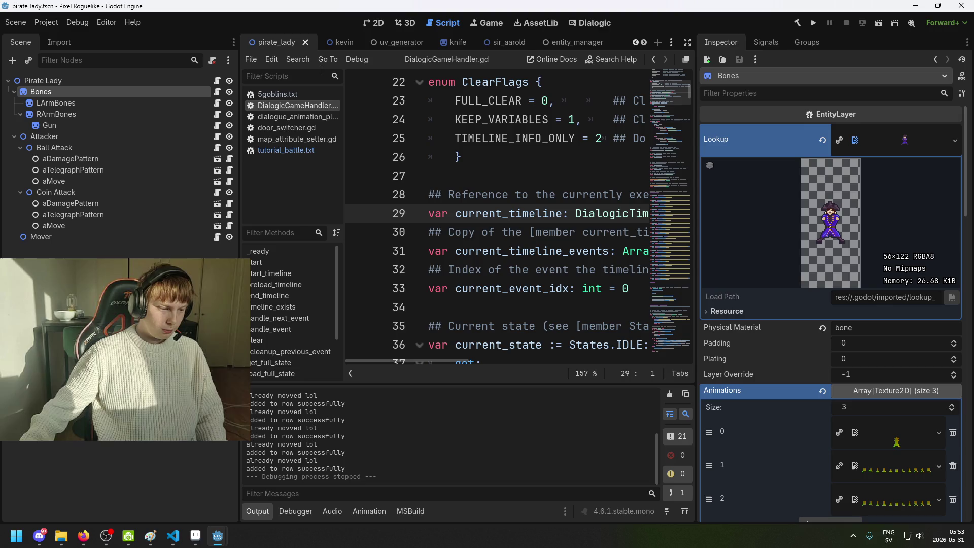
pyautogui.click(142, 248)
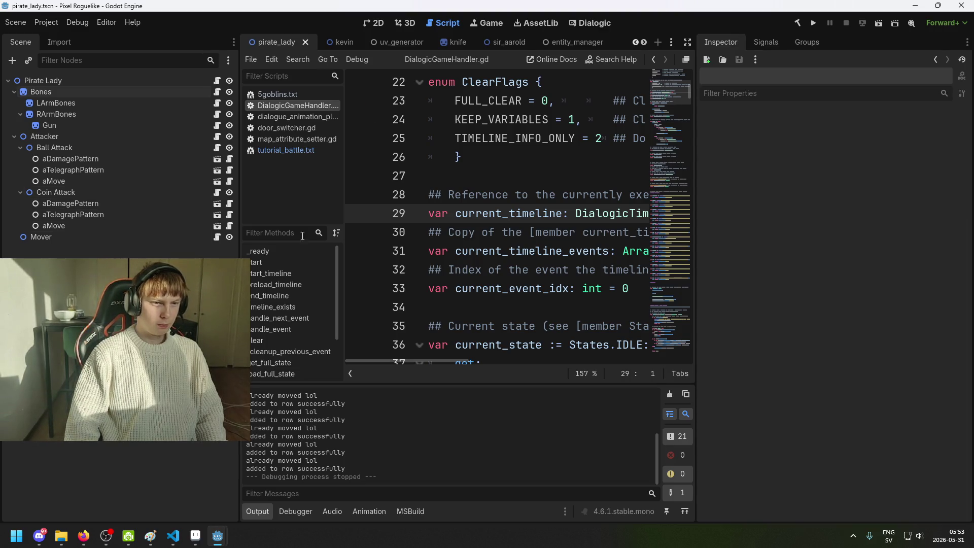
pyautogui.click(196, 539)
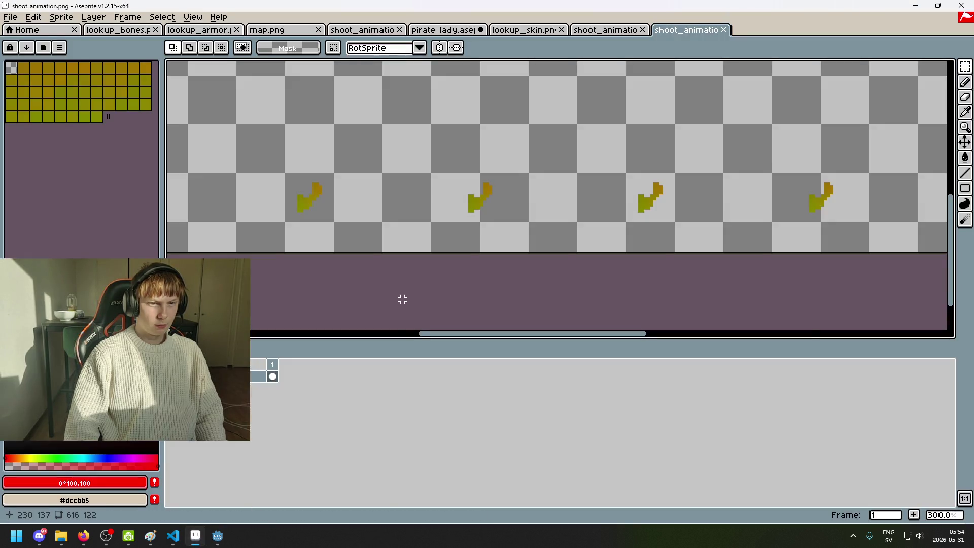
pyautogui.scroll(-2, 403, 305)
pyautogui.moveTo(403, 279); pyautogui.dragTo(516, 255)
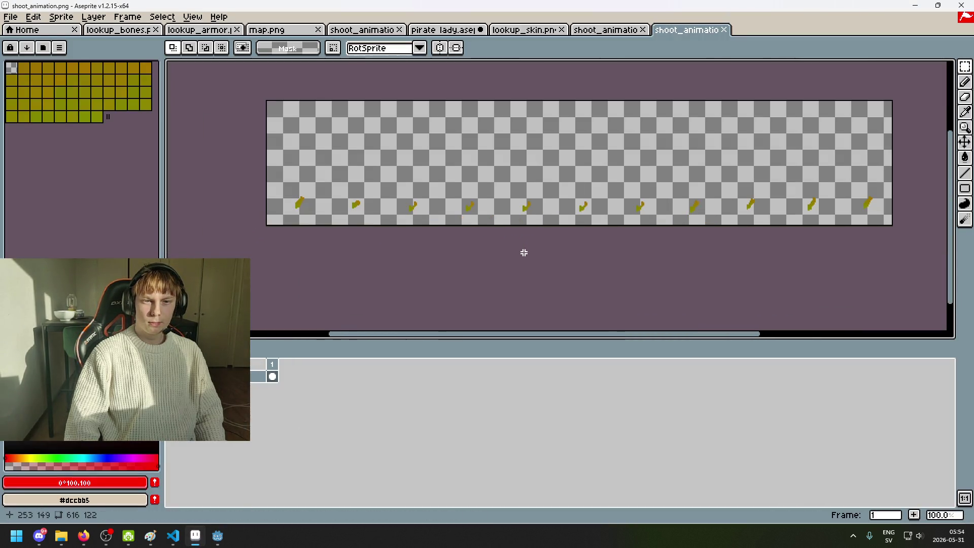
pyautogui.click(217, 535)
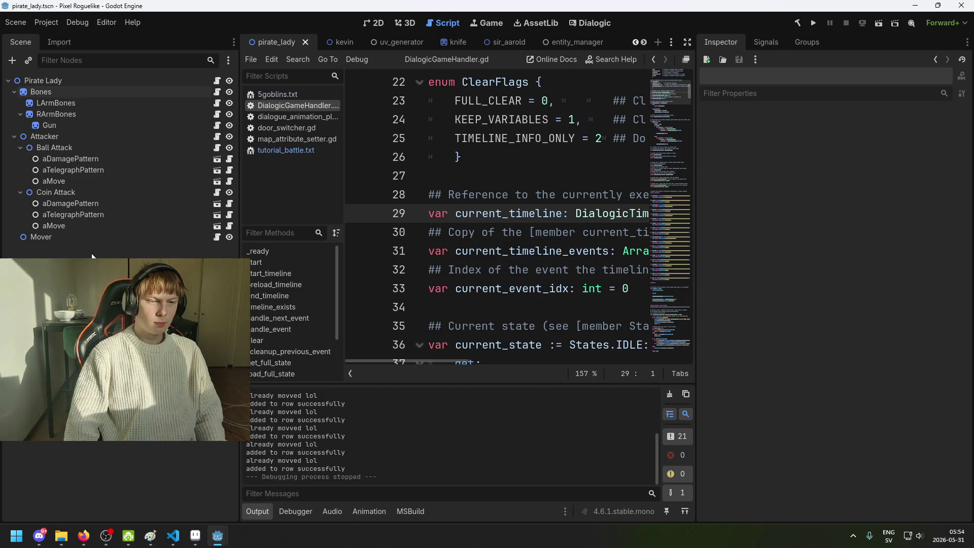
# Step: Inspect the aDamagePattern and Attacker nodes' settings in the Inspector
pyautogui.click(86, 237)
pyautogui.click(76, 192)
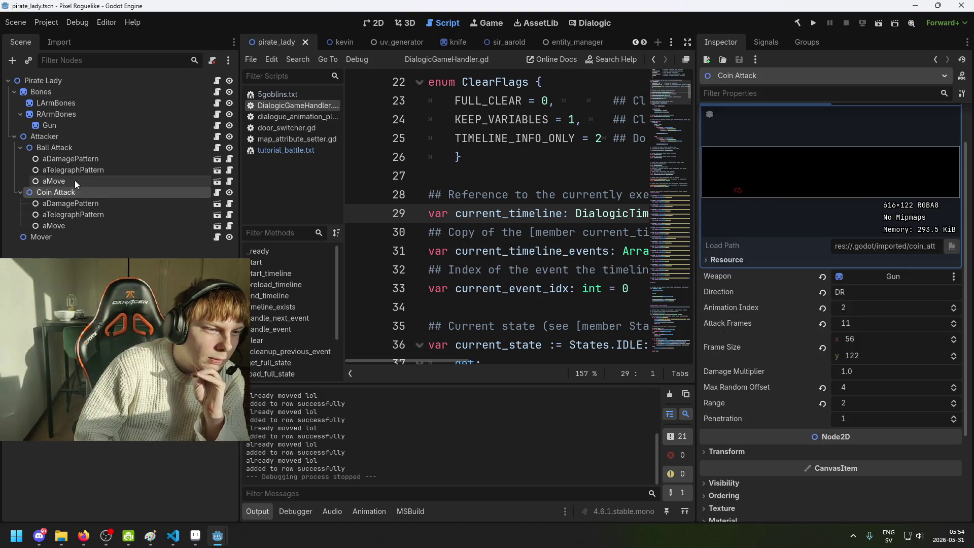
pyautogui.click(77, 159)
pyautogui.click(81, 135)
pyautogui.click(81, 236)
pyautogui.click(78, 159)
pyautogui.click(71, 133)
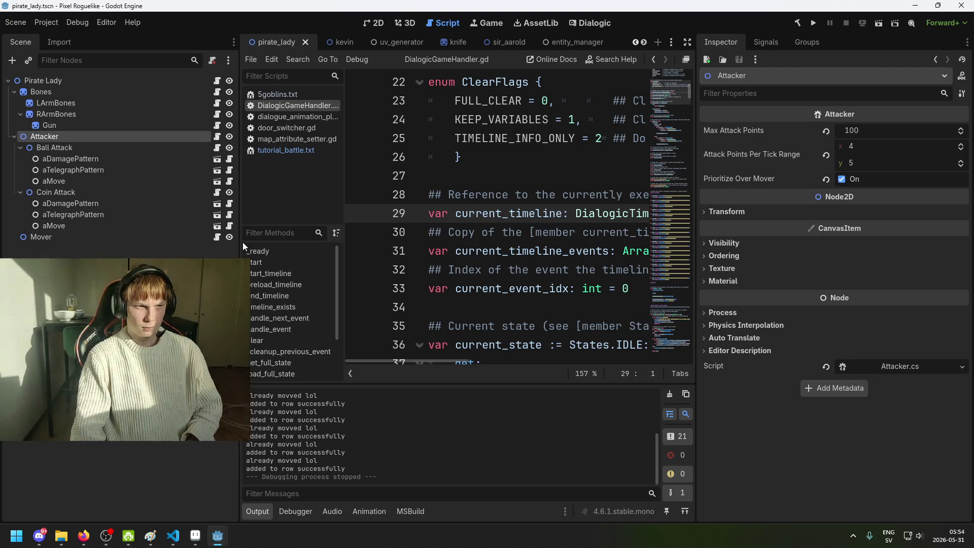
# Step: Inspect the Coin Attack node's attack properties and save the scene
pyautogui.click(72, 147)
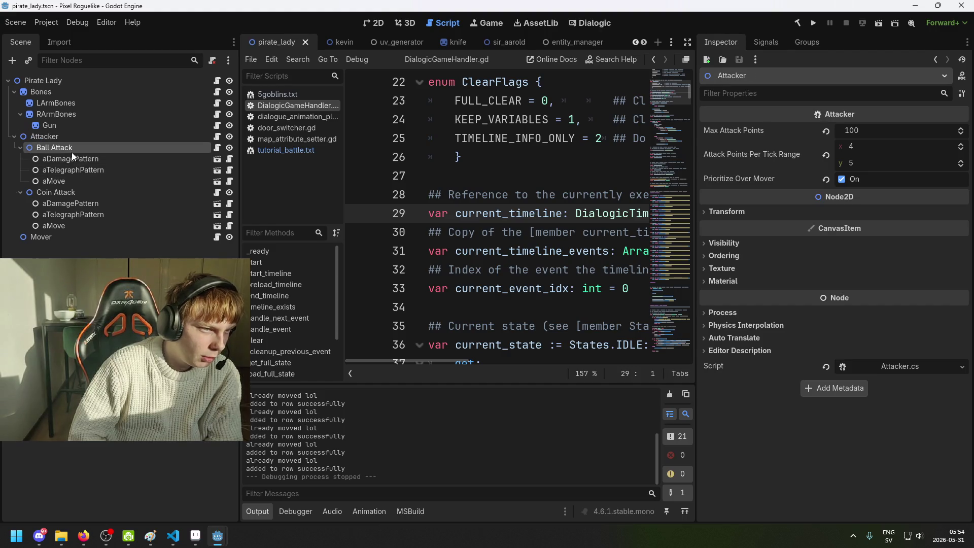
pyautogui.click(72, 136)
pyautogui.click(102, 191)
pyautogui.scroll(-3, 882, 228)
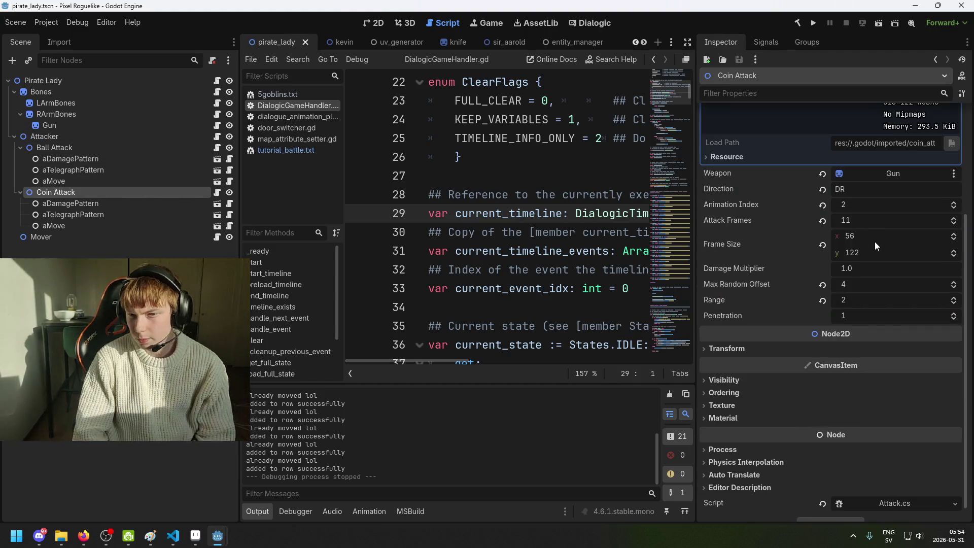
pyautogui.scroll(3, 884, 261)
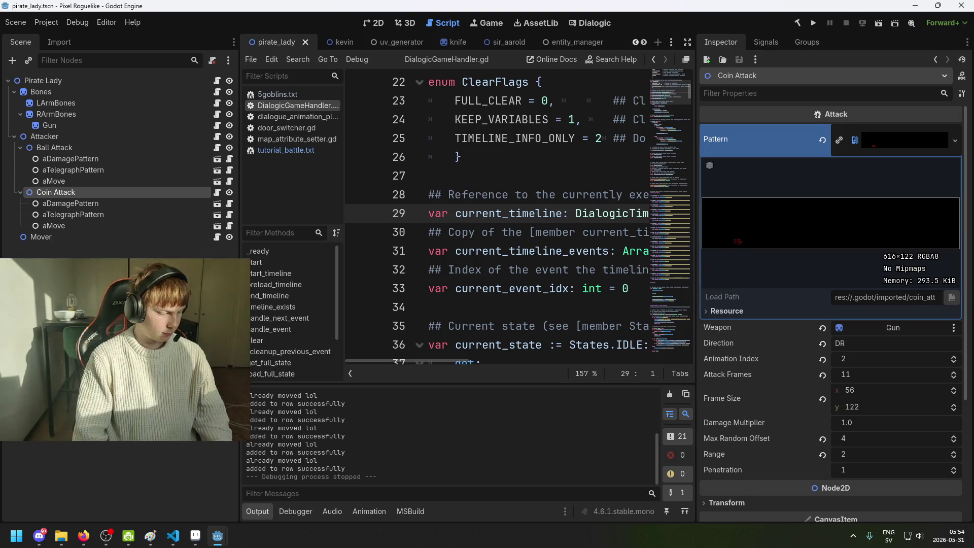
pyautogui.hotkey('ctrl', 's')
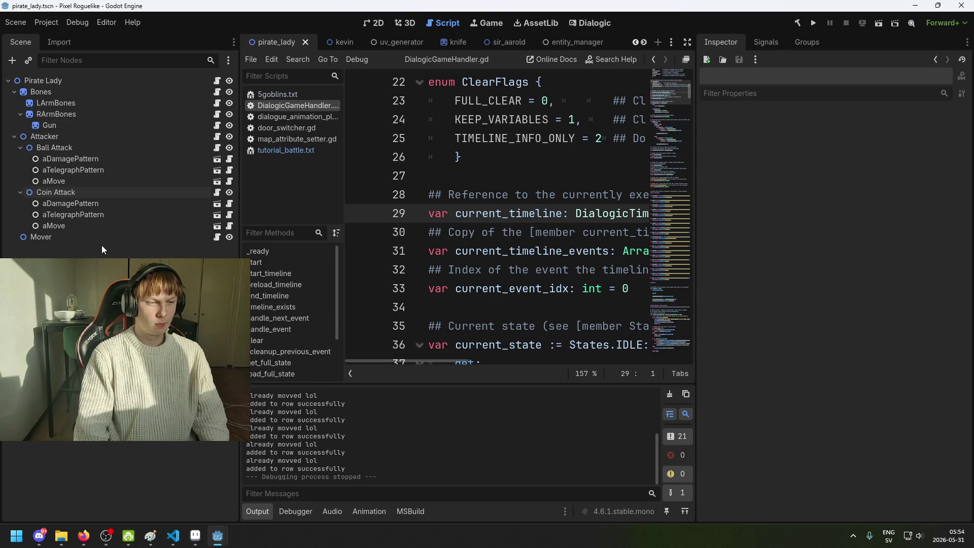
pyautogui.hotkey('ctrl', 's')
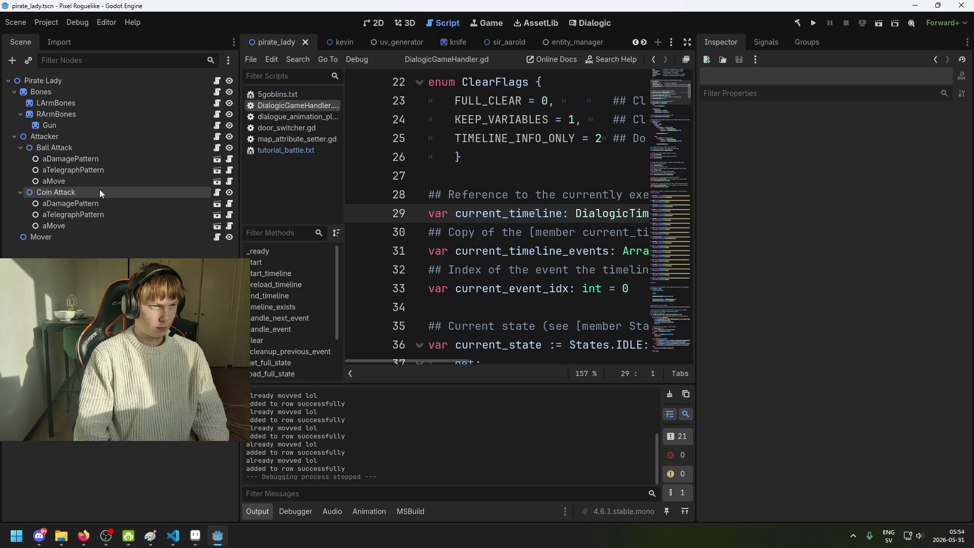
# Step: View the RArmBones and LArmBones nodes' lookup and animation textures
pyautogui.click(91, 106)
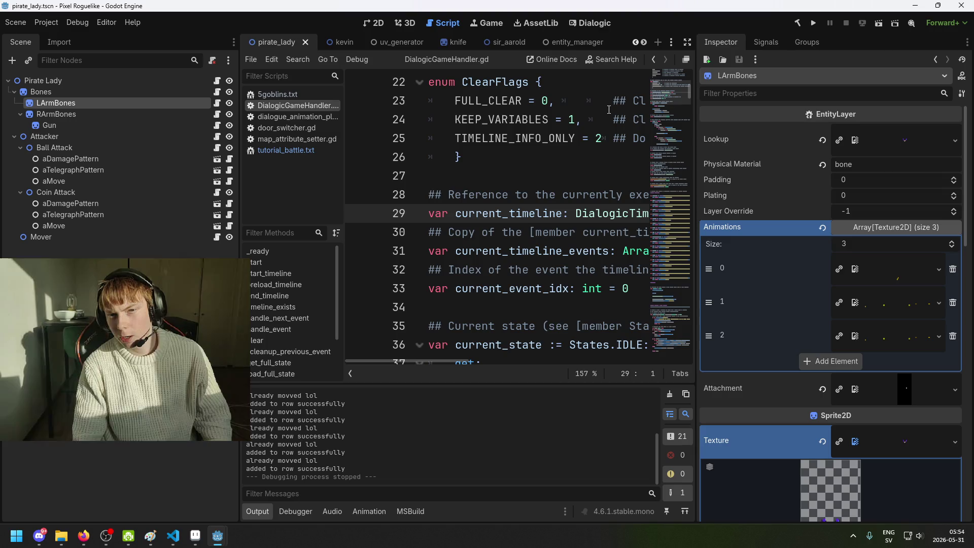
pyautogui.click(76, 92)
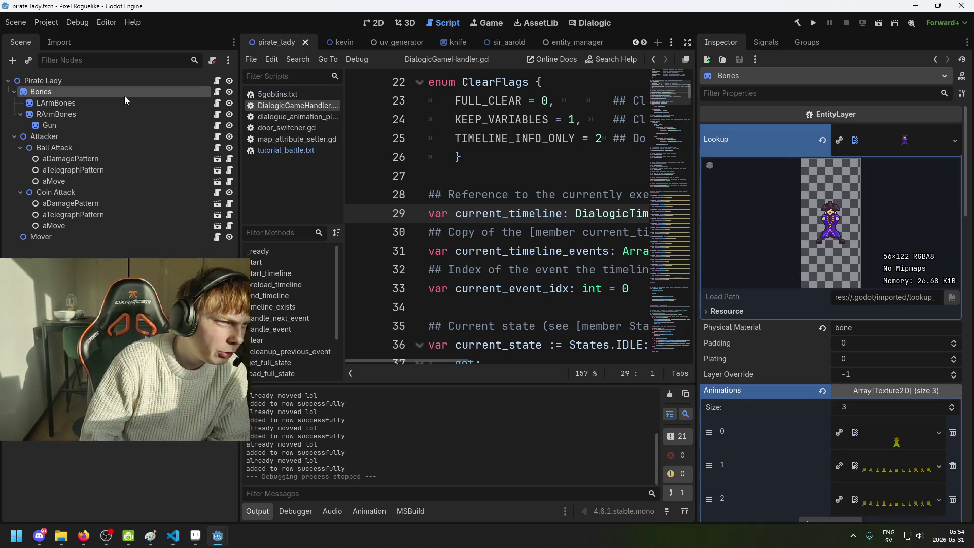
pyautogui.click(108, 103)
pyautogui.click(104, 115)
pyautogui.click(98, 92)
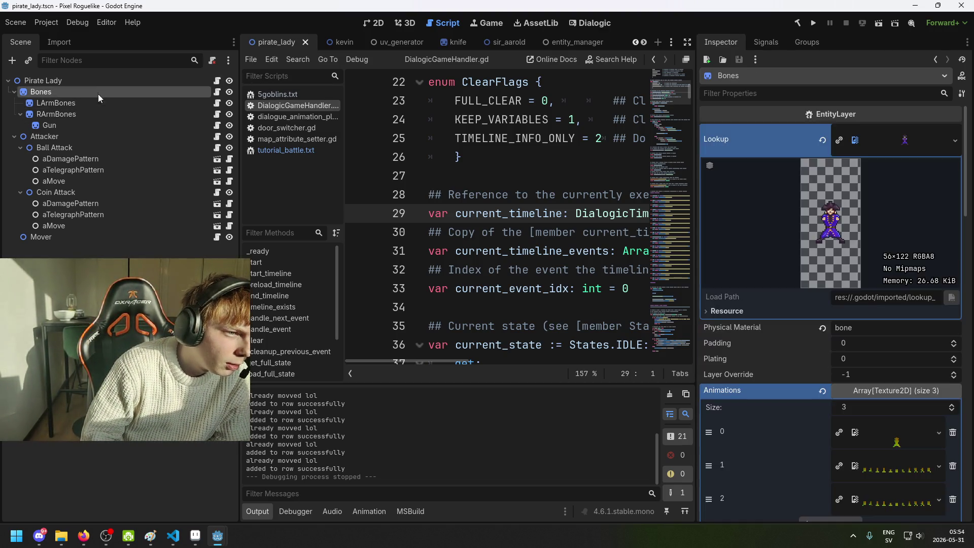
pyautogui.click(98, 99)
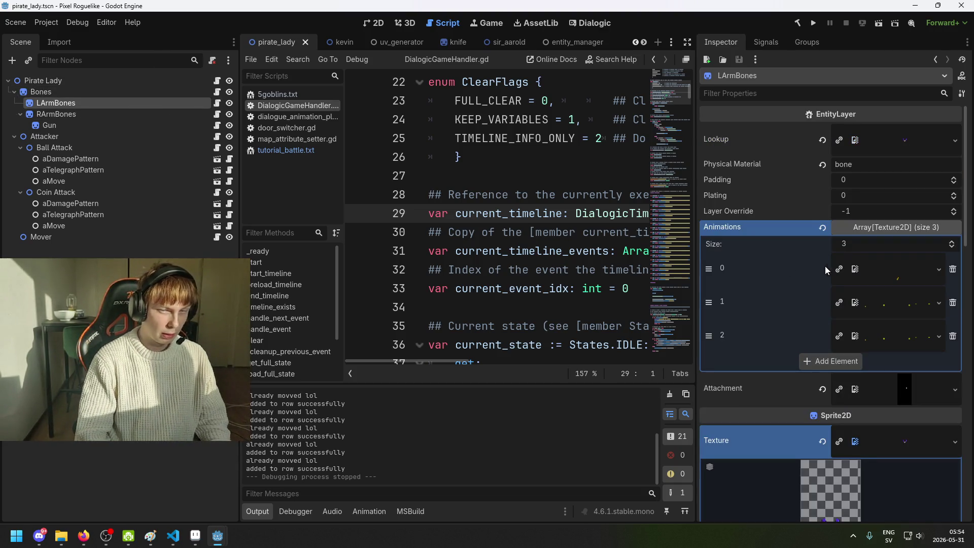
# Step: Bring the Aseprite window to the front
pyautogui.click(196, 543)
pyautogui.click(196, 542)
pyautogui.click(197, 543)
# Step: Maximize Aseprite and browse the File Open dialog to the entities folder
pyautogui.doubleClick(61, 45)
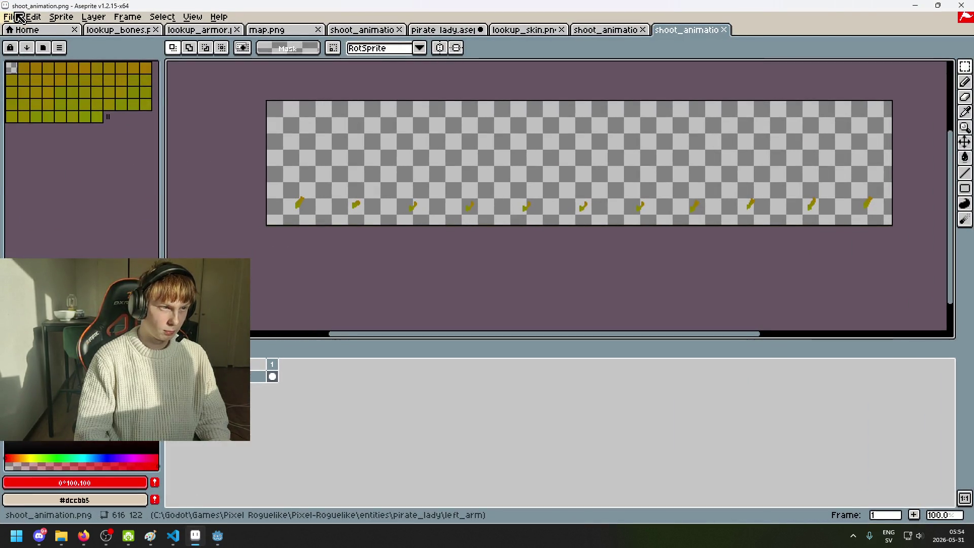
pyautogui.click(19, 17)
pyautogui.click(23, 42)
pyautogui.click(273, 65)
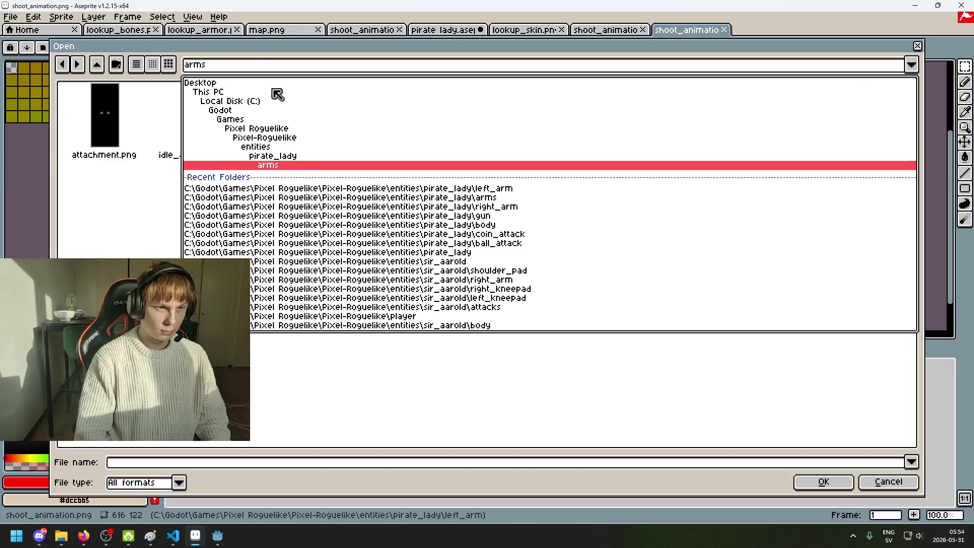
pyautogui.click(302, 148)
pyautogui.click(280, 64)
pyautogui.click(294, 148)
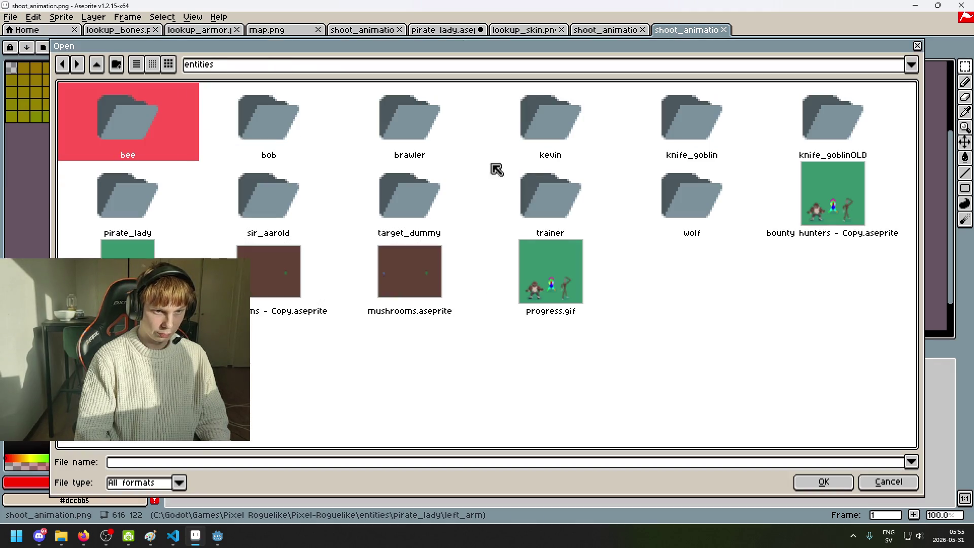
# Step: Open lookup_skin.png from the pirate_lady/body folder
pyautogui.doubleClick(135, 190)
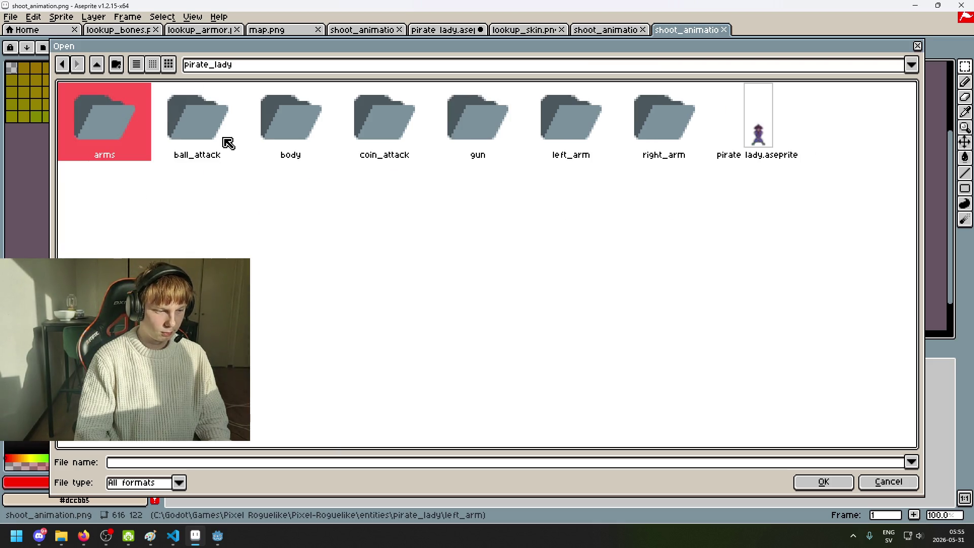
pyautogui.click(293, 134)
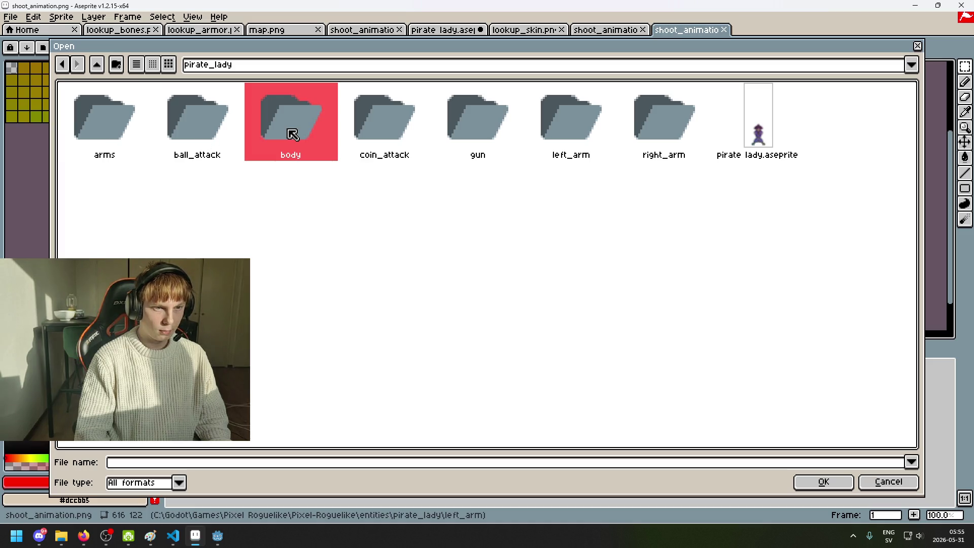
pyautogui.doubleClick(293, 134)
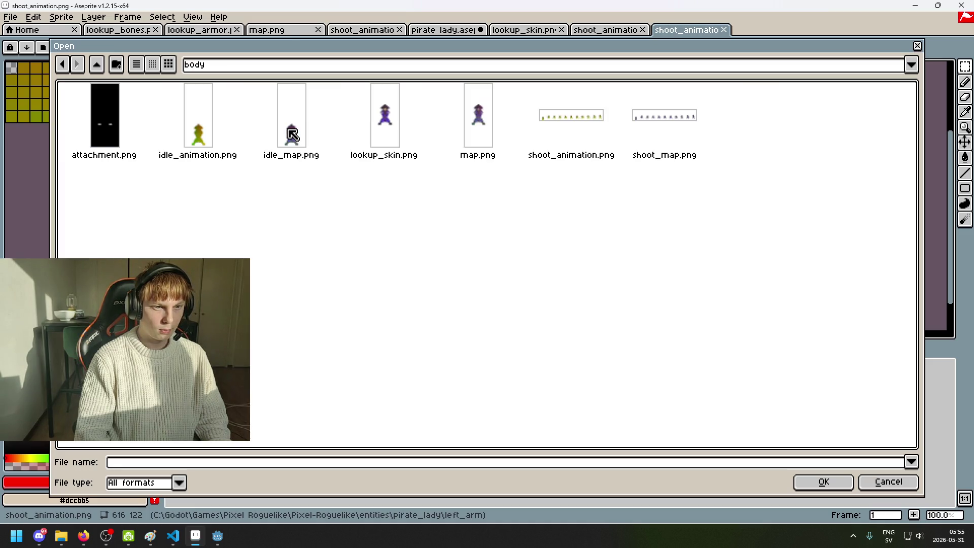
pyautogui.click(400, 136)
pyautogui.doubleClick(400, 136)
# Step: Zoom in and pan to centre the pirate sprite
pyautogui.scroll(1, 413, 187)
pyautogui.scroll(1, 440, 194)
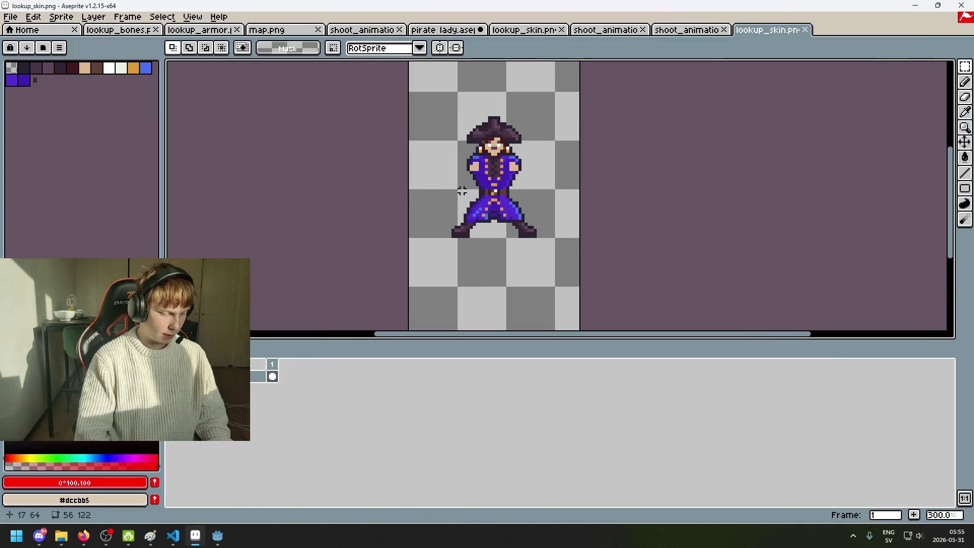
pyautogui.scroll(2, 369, 191)
pyautogui.scroll(-2, 320, 218)
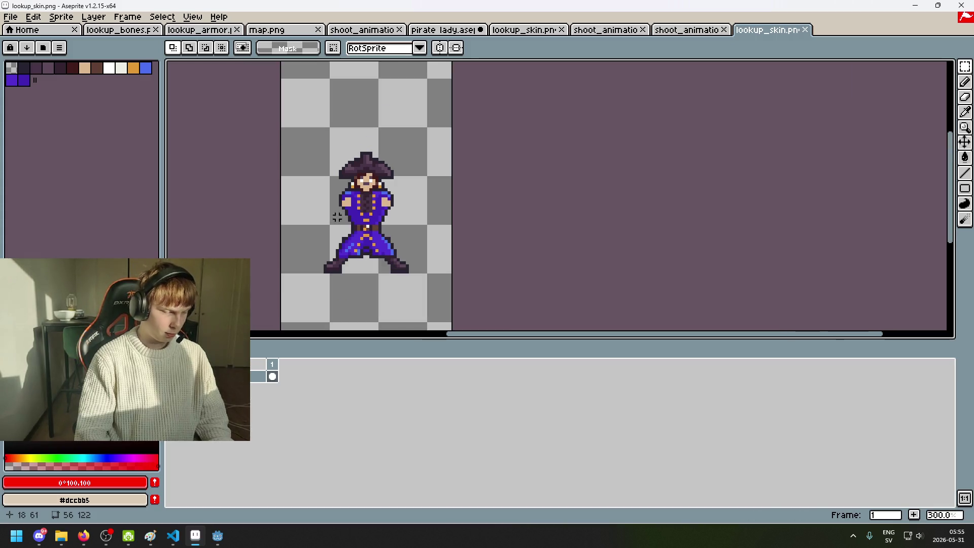
pyautogui.scroll(2, 354, 195)
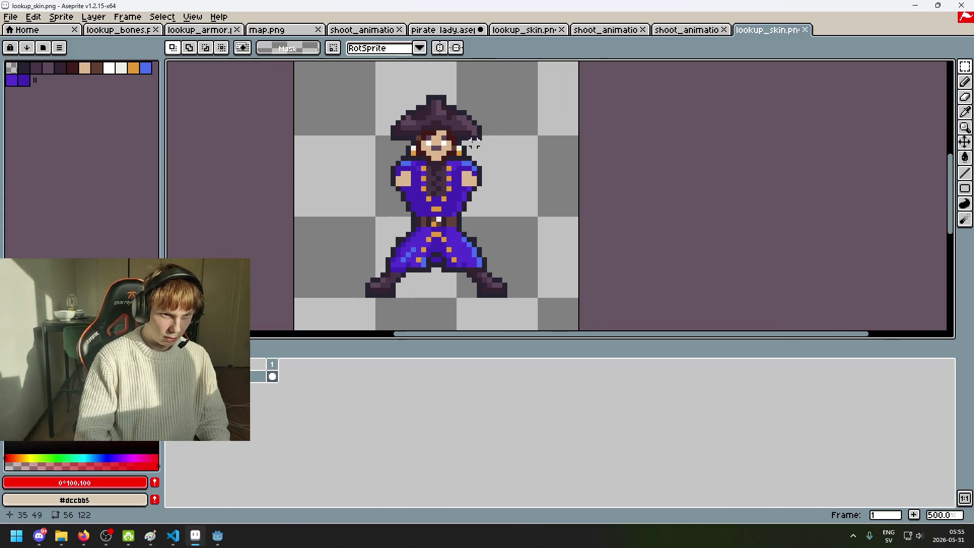
pyautogui.scroll(1, 458, 136)
pyautogui.scroll(-1, 440, 147)
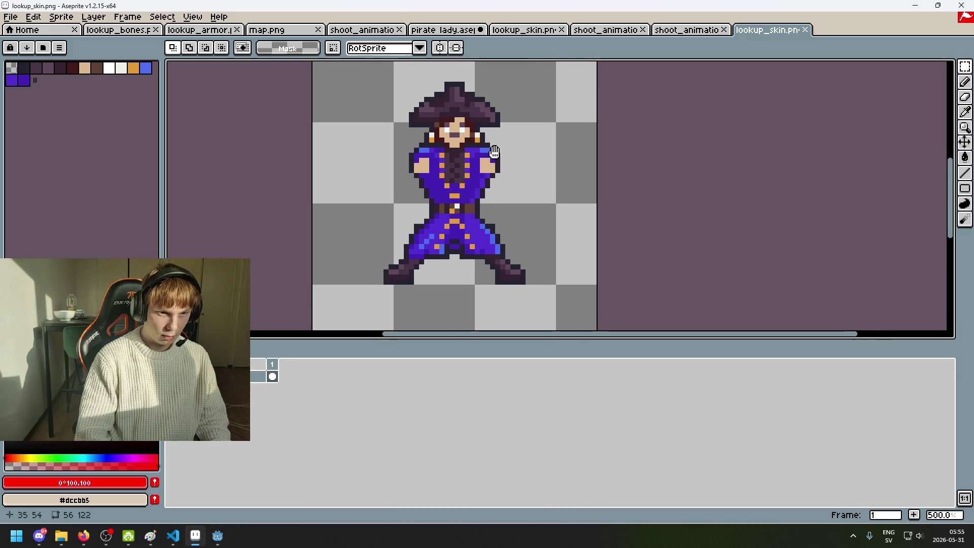
pyautogui.moveTo(544, 162)
pyautogui.mouseDown()
pyautogui.moveTo(516, 185)
pyautogui.moveTo(582, 154)
pyautogui.mouseUp()
# Step: Cycle through the open sprite tabs back to lookup_skin, then bring up File Open again
pyautogui.click(689, 30)
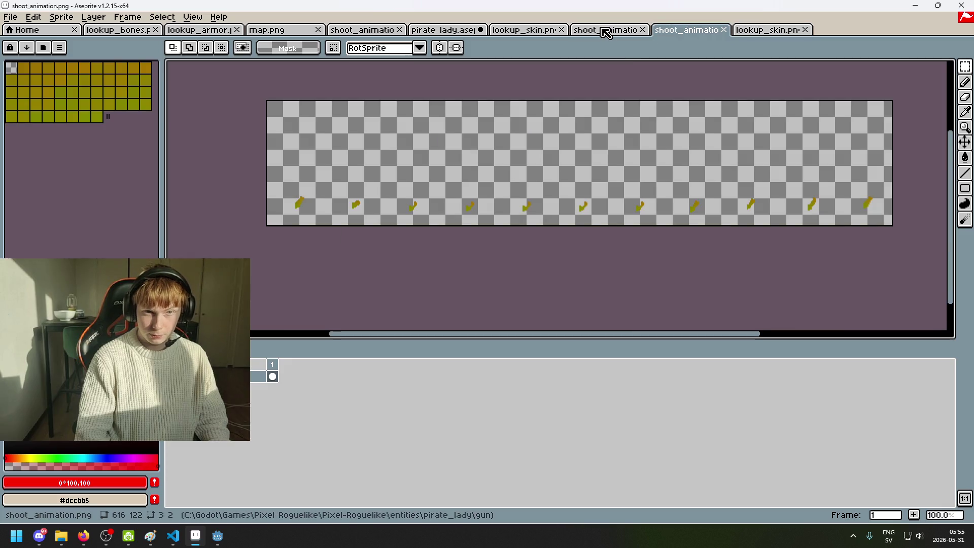
pyautogui.click(602, 30)
pyautogui.click(540, 31)
pyautogui.hotkey('ctrl', 'shift', 'Tab')
pyautogui.hotkey('ctrl', 'shift', 'Tab')
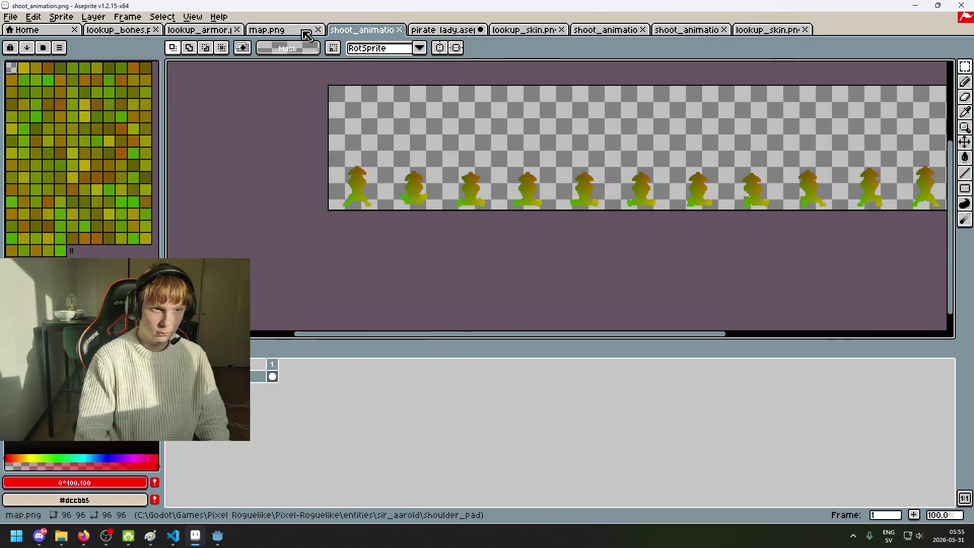
pyautogui.hotkey('ctrl', 'shift', 'Tab')
pyautogui.click(761, 31)
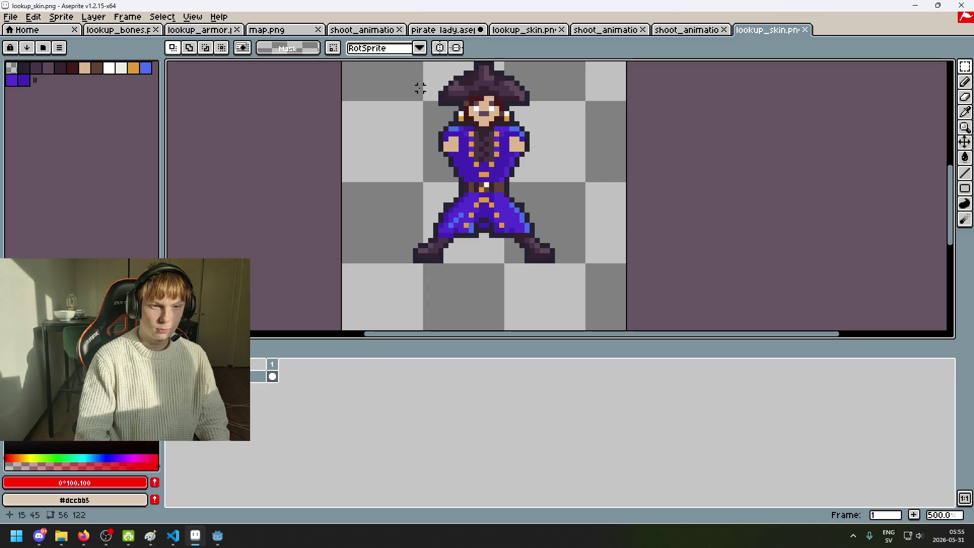
pyautogui.click(10, 19)
pyautogui.click(25, 43)
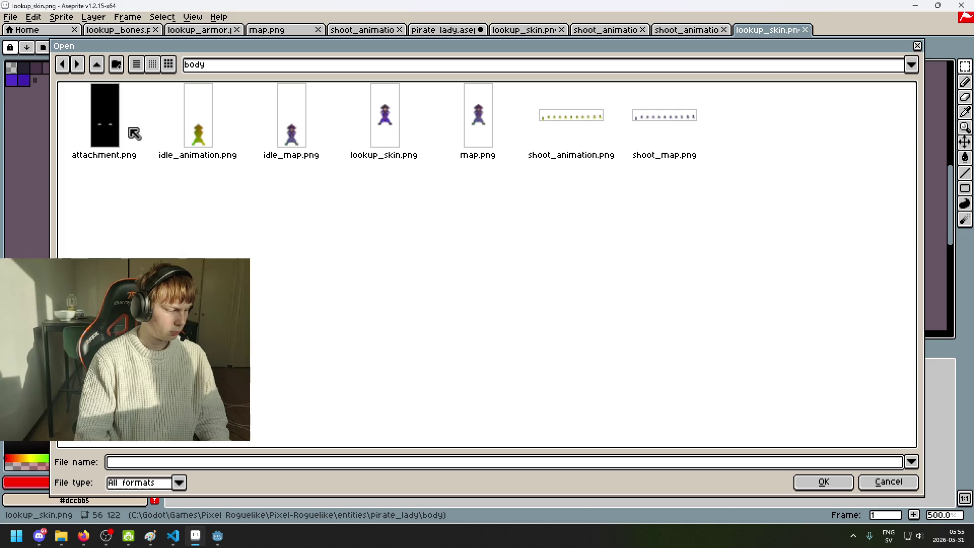
# Step: Use the path dropdown to go up to the entities folder
pyautogui.click(237, 70)
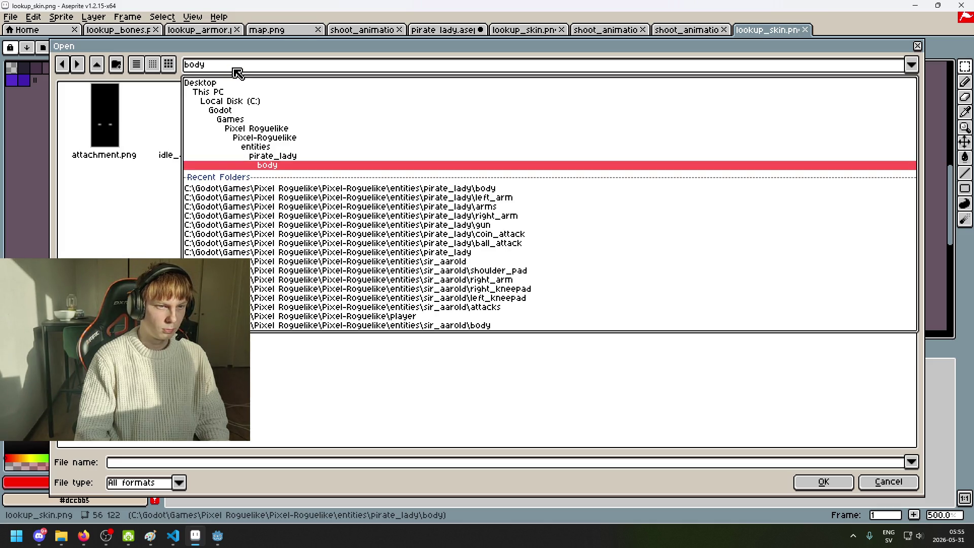
pyautogui.click(267, 166)
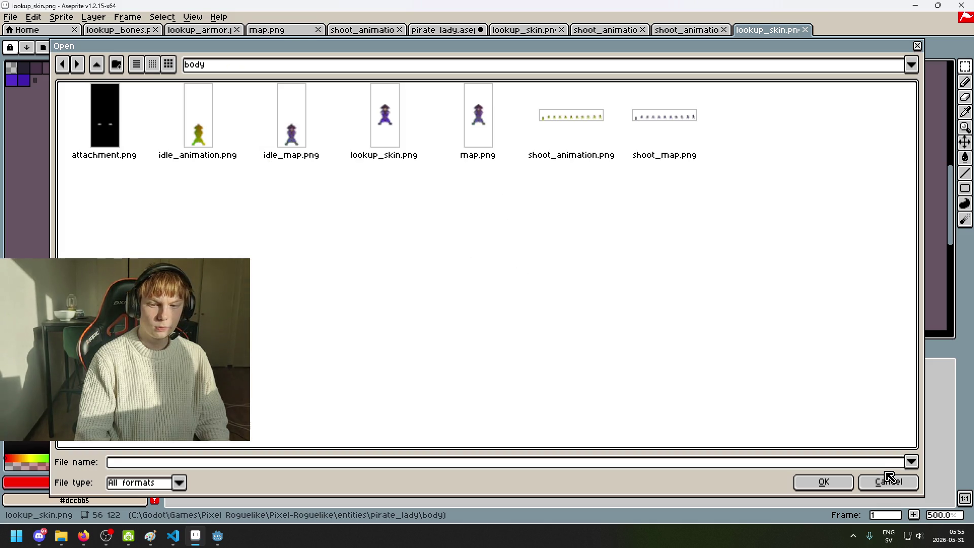
pyautogui.click(217, 71)
pyautogui.click(224, 72)
pyautogui.click(230, 64)
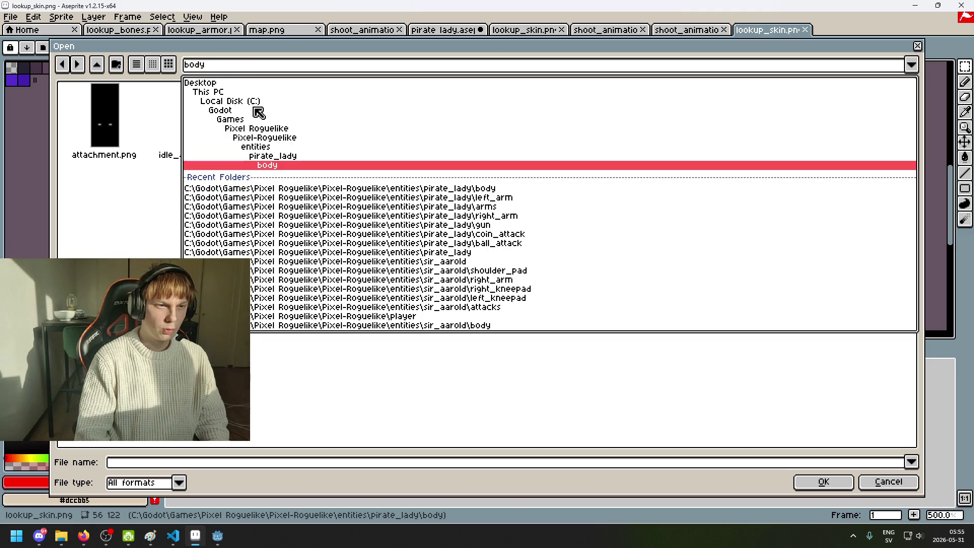
pyautogui.click(288, 147)
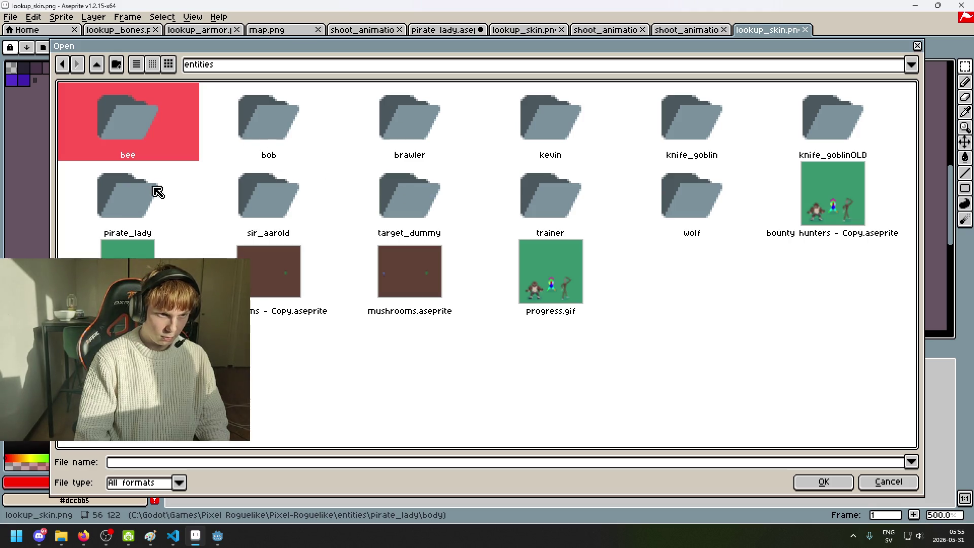
# Step: Open lookup_bones.png and lookup_flesh.png together from sir_aarold/body
pyautogui.doubleClick(286, 205)
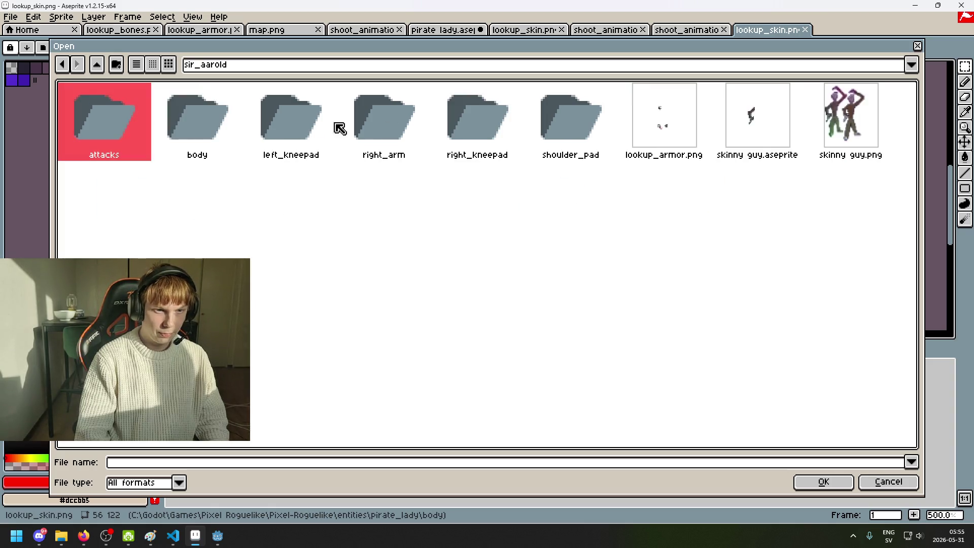
pyautogui.doubleClick(206, 135)
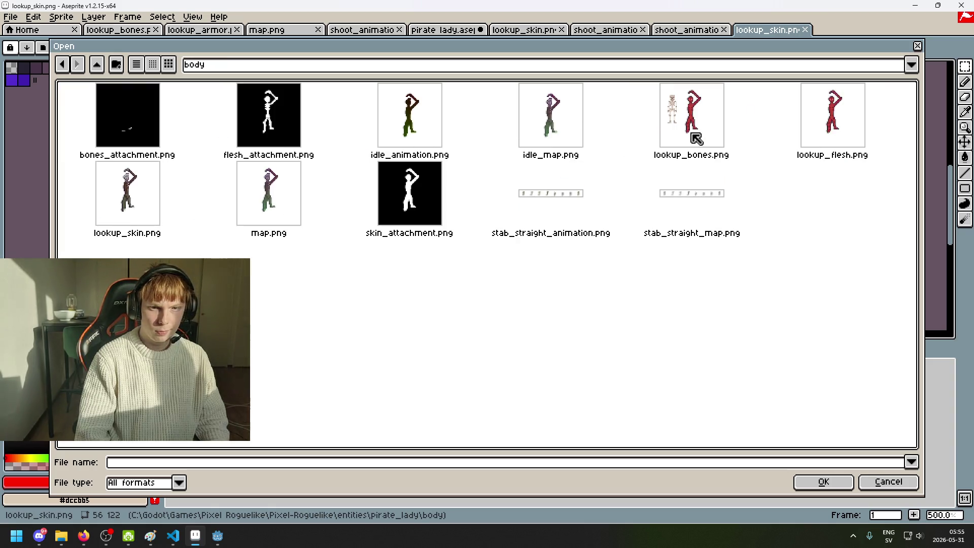
pyautogui.click(727, 139)
pyautogui.keyDown('ctrl'); pyautogui.click(822, 147); pyautogui.keyUp('ctrl')
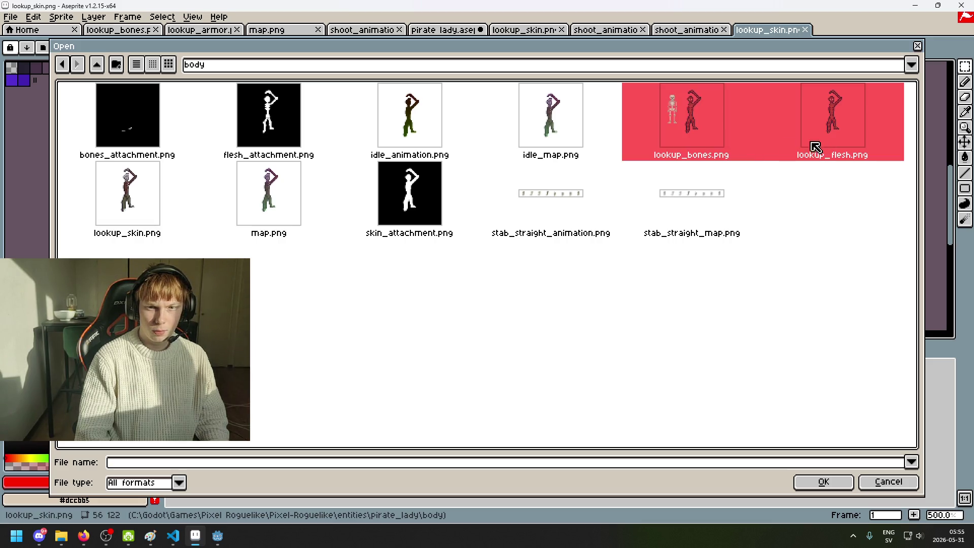
pyautogui.click(820, 479)
pyautogui.click(824, 30)
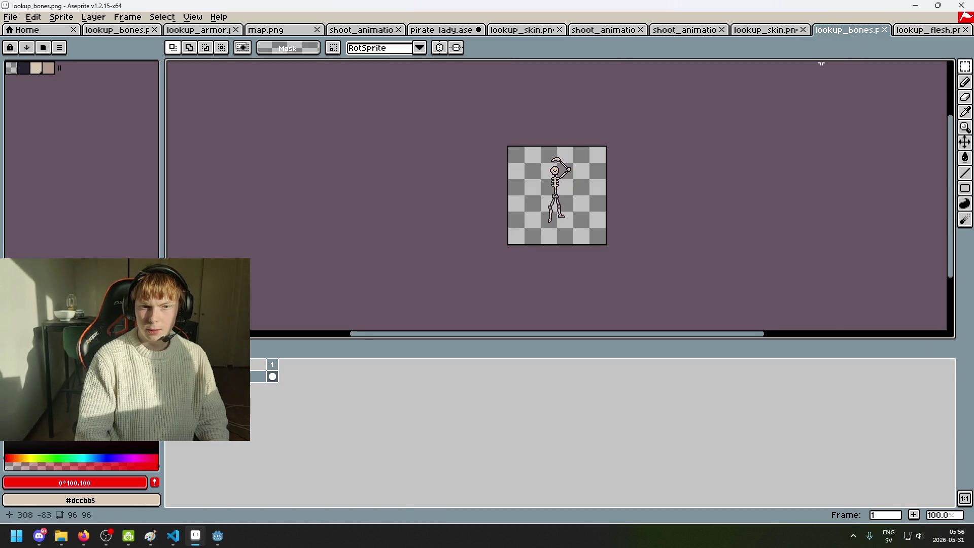
# Step: Close the lookup_bones document and compare the red lookup_flesh figure with the pirate's lookup_skin sprite
pyautogui.scroll(-2, 619, 198)
pyautogui.scroll(1, 639, 196)
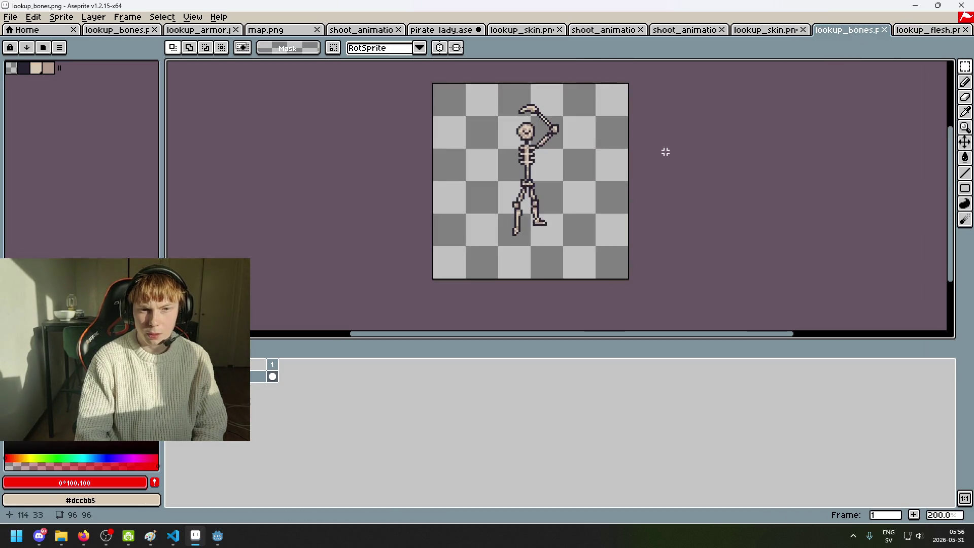
pyautogui.click(899, 31)
pyautogui.click(765, 31)
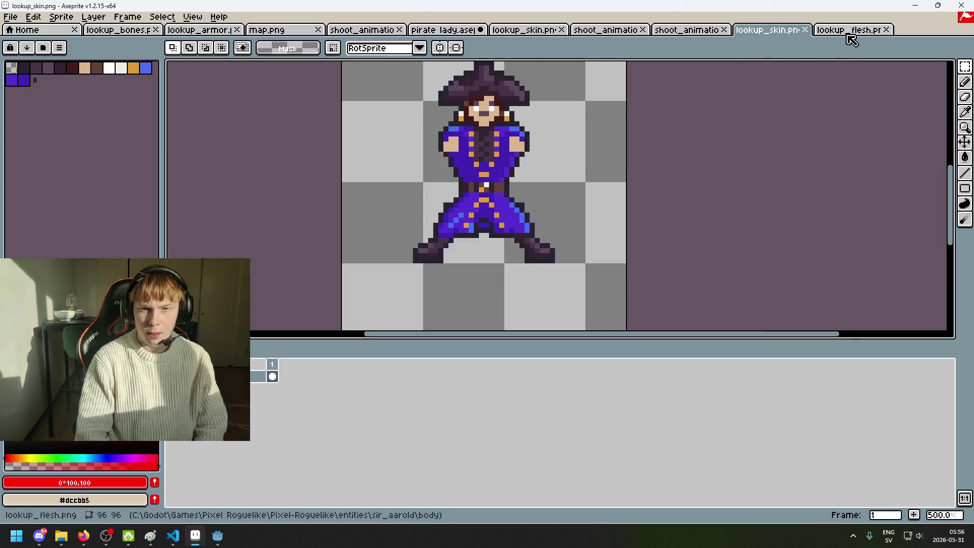
pyautogui.click(859, 32)
pyautogui.scroll(1, 619, 223)
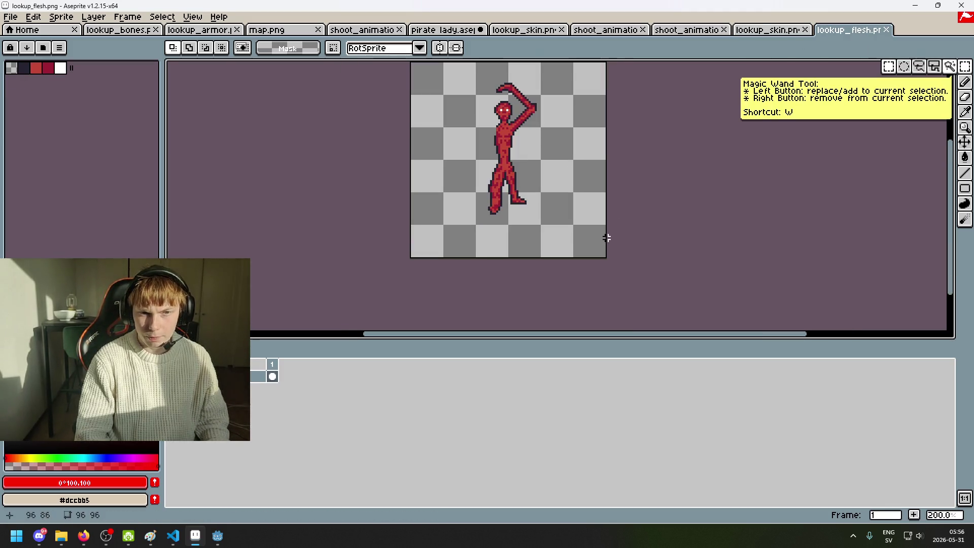
pyautogui.click(607, 238)
pyautogui.hotkey('ctrl', 'shift', 'Tab')
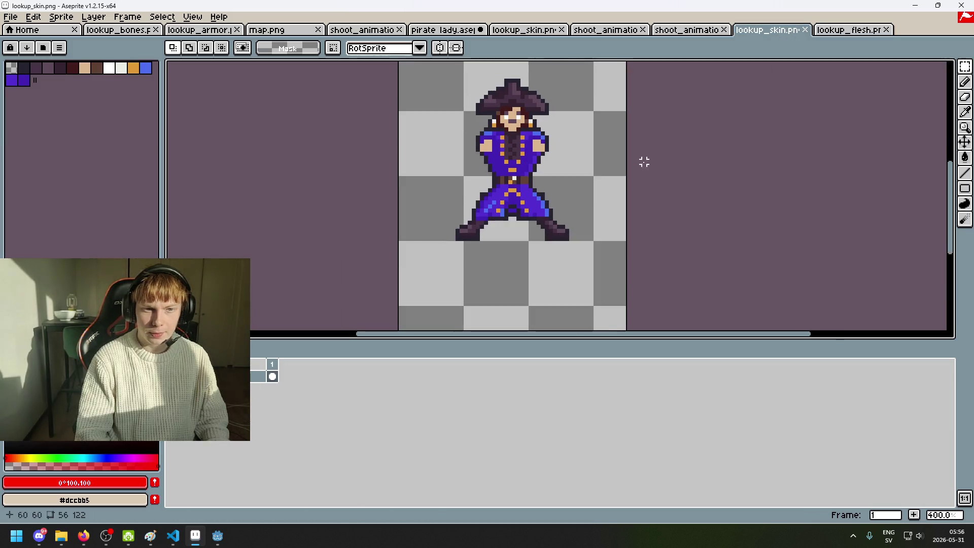
pyautogui.click(848, 30)
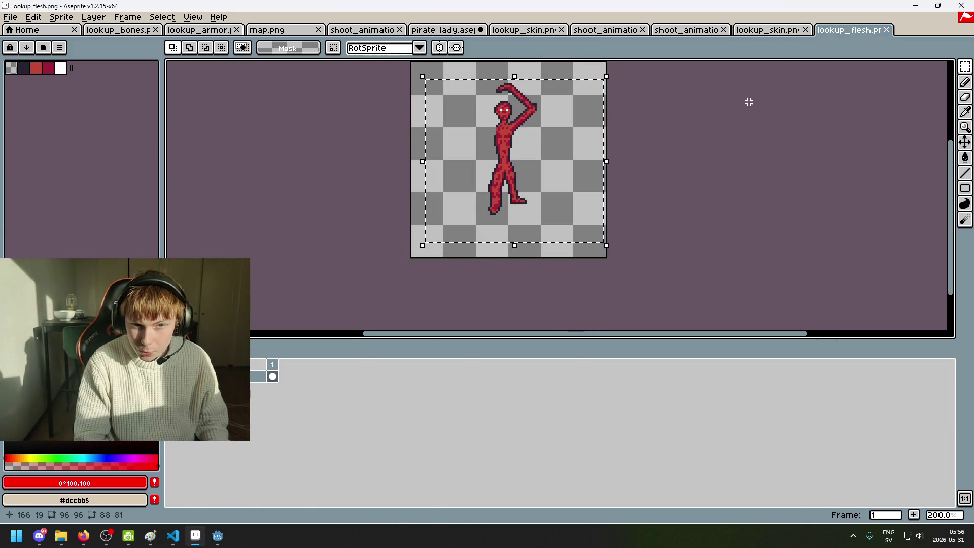
# Step: Sample the white of the flesh figure's eye and switch to rectangular selection
pyautogui.scroll(2, 648, 154)
pyautogui.scroll(1, 477, 224)
pyautogui.scroll(1, 380, 213)
pyautogui.press('i')
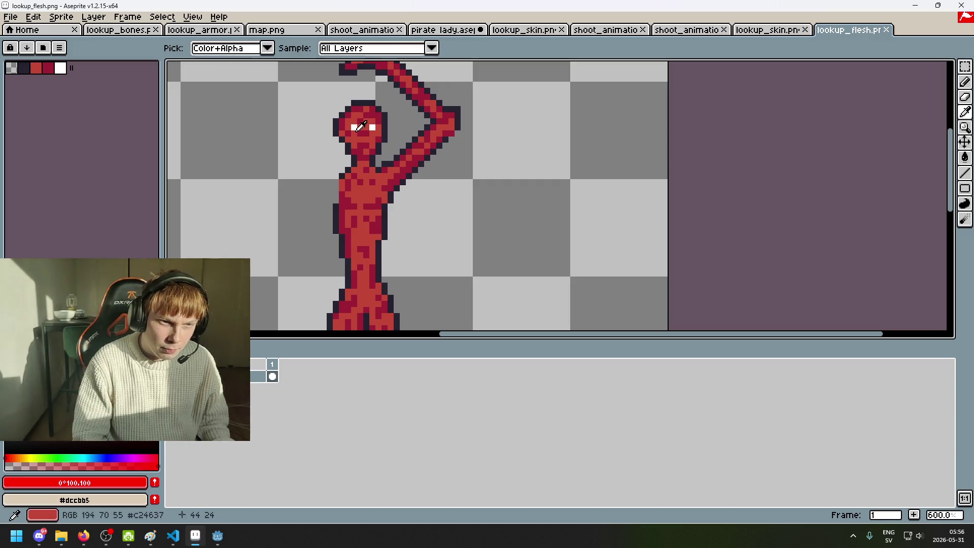
pyautogui.click(356, 129)
pyautogui.press('m')
# Step: Save the pirate's costumed lookup_skin sprite as lookup_flesh.png in the body folder
pyautogui.click(759, 32)
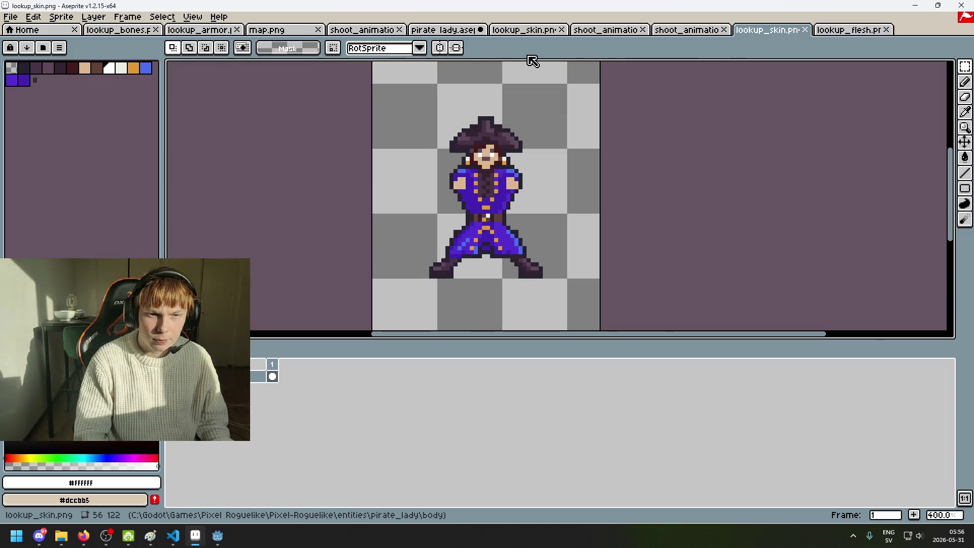
pyautogui.click(10, 17)
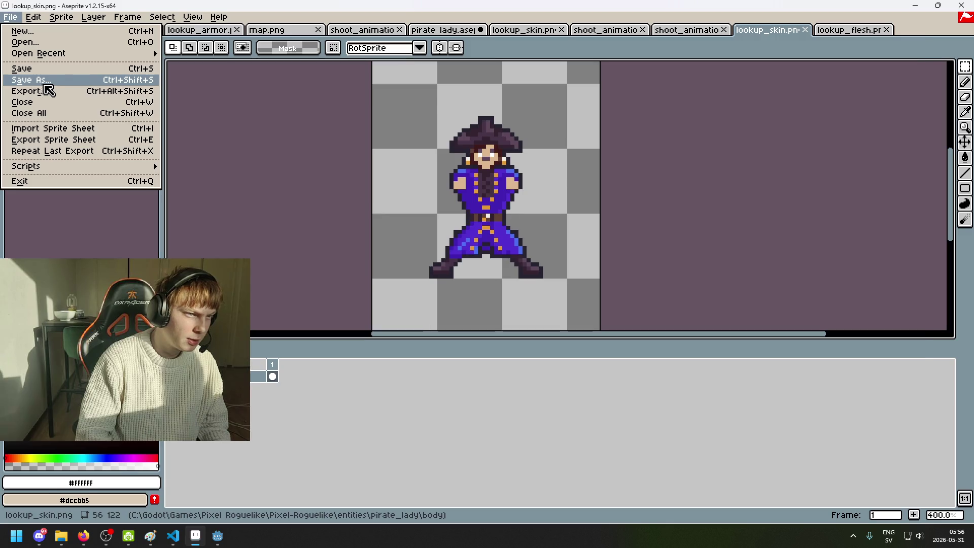
pyautogui.click(44, 82)
pyautogui.click(389, 136)
pyautogui.click(138, 462)
pyautogui.press('BackSpace')
pyautogui.press('BackSpace')
pyautogui.press('BackSpace')
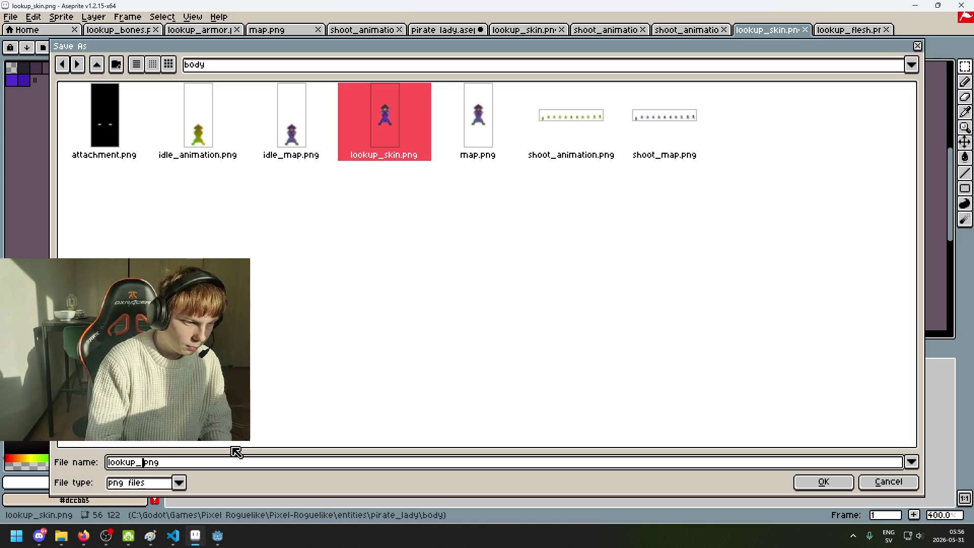
pyautogui.write('flesh')
pyautogui.press('Return')
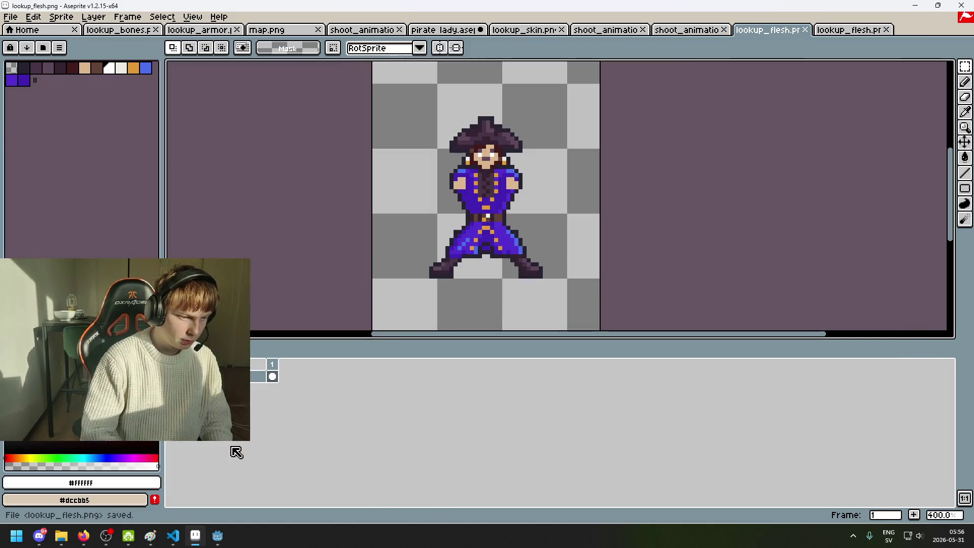
pyautogui.scroll(3, 483, 157)
# Step: Sample the red flesh colour from the other lookup_flesh figure for the Pencil
pyautogui.press('b')
pyautogui.scroll(2, 483, 157)
pyautogui.scroll(-2, 483, 157)
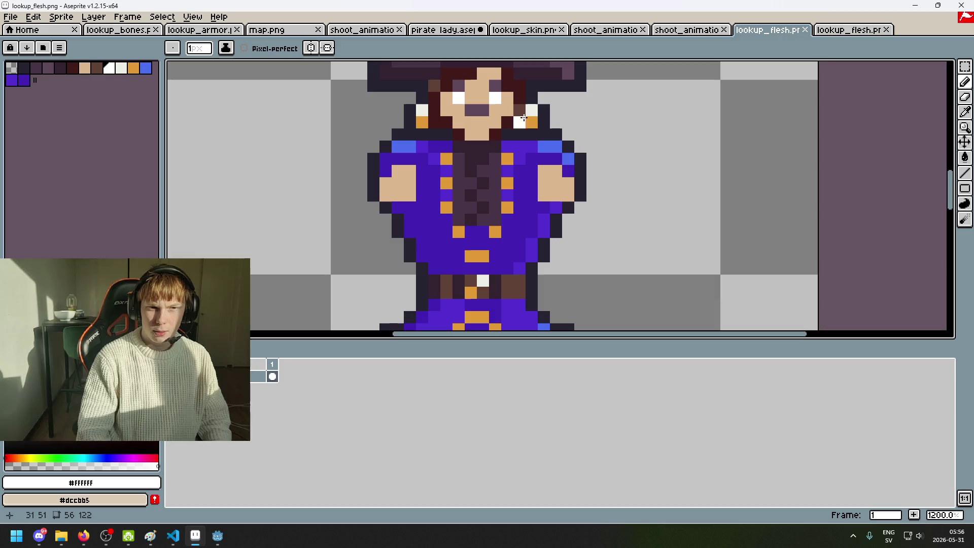
pyautogui.click(850, 29)
pyautogui.keyDown('alt'); pyautogui.click(363, 132); pyautogui.keyUp('alt')
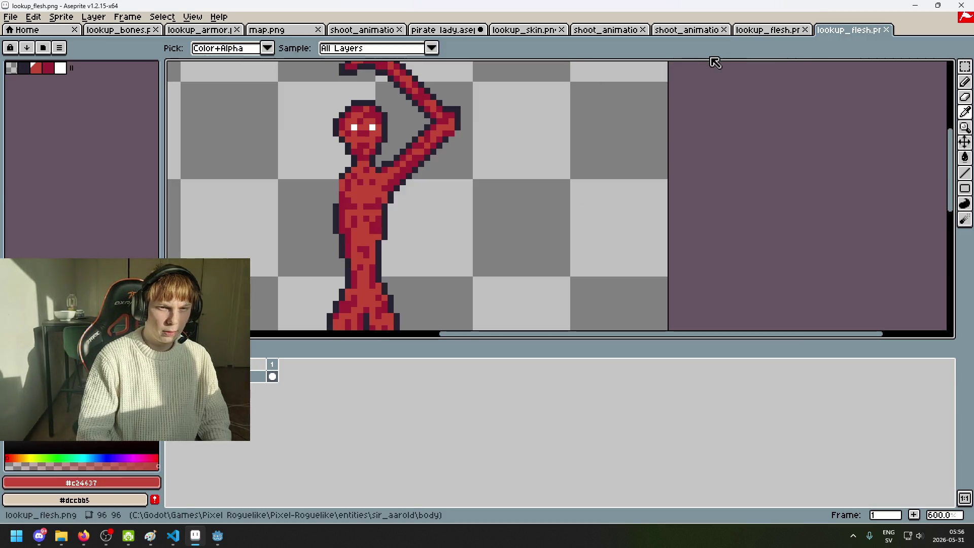
pyautogui.click(766, 30)
pyautogui.scroll(-1, 388, 168)
pyautogui.scroll(1, 396, 162)
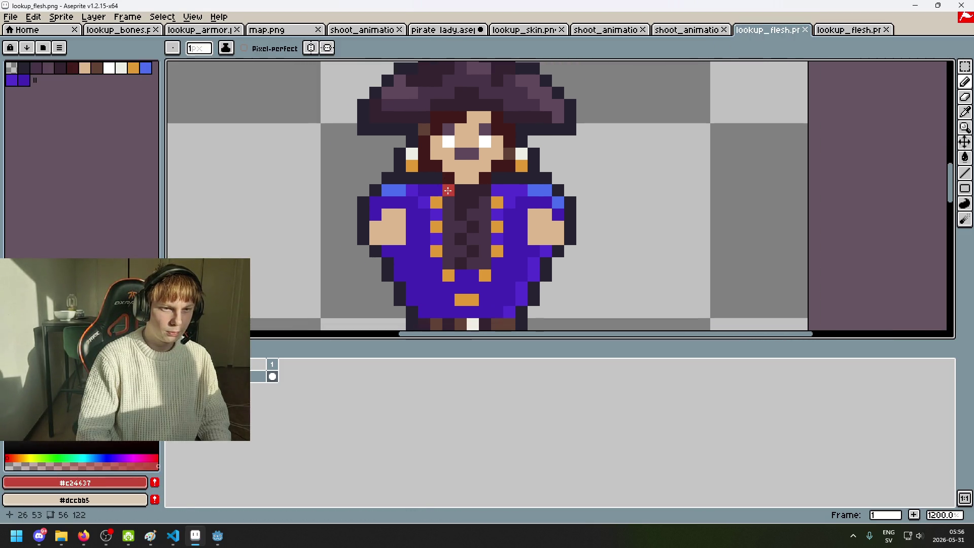
pyautogui.scroll(3, 418, 141)
# Step: Undo a stray face stroke and add a new layer for the flesh paint
pyautogui.moveTo(420, 147); pyautogui.dragTo(469, 172)
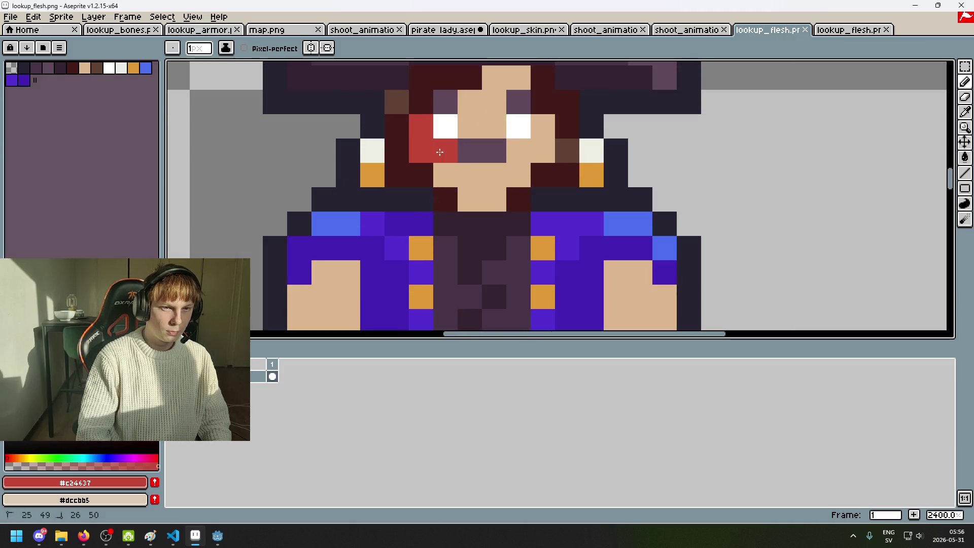
pyautogui.hotkey('ctrl', 'z')
pyautogui.rightClick(239, 376)
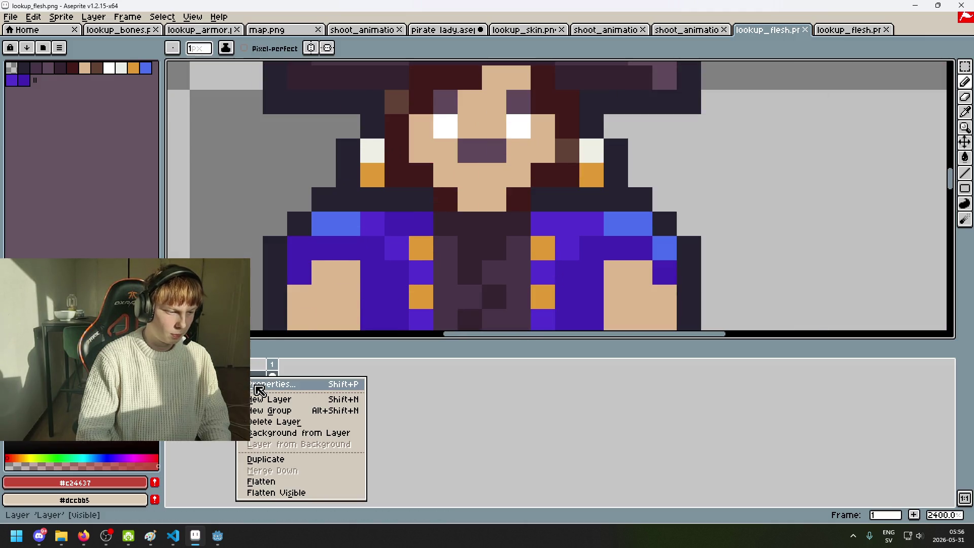
pyautogui.click(321, 410)
# Step: Paint the pirate's face red on the new layer, leaving her white eyes showing
pyautogui.moveTo(421, 175)
pyautogui.mouseDown()
pyautogui.moveTo(445, 167)
pyautogui.moveTo(492, 199)
pyautogui.mouseUp()
pyautogui.moveTo(517, 150)
pyautogui.mouseDown()
pyautogui.moveTo(520, 127)
pyautogui.moveTo(458, 150)
pyautogui.mouseUp()
pyautogui.hotkey('ctrl', 'z')
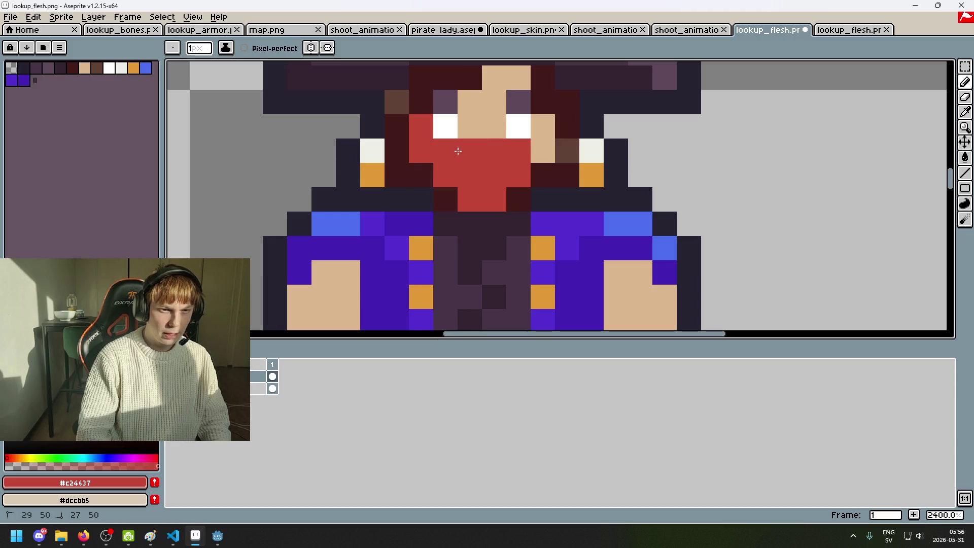
pyautogui.moveTo(542, 127)
pyautogui.mouseDown()
pyautogui.moveTo(473, 126)
pyautogui.moveTo(441, 262)
pyautogui.moveTo(450, 238)
pyautogui.mouseUp()
pyautogui.click(484, 238)
pyautogui.click(411, 237)
pyautogui.moveTo(411, 213); pyautogui.dragTo(484, 213)
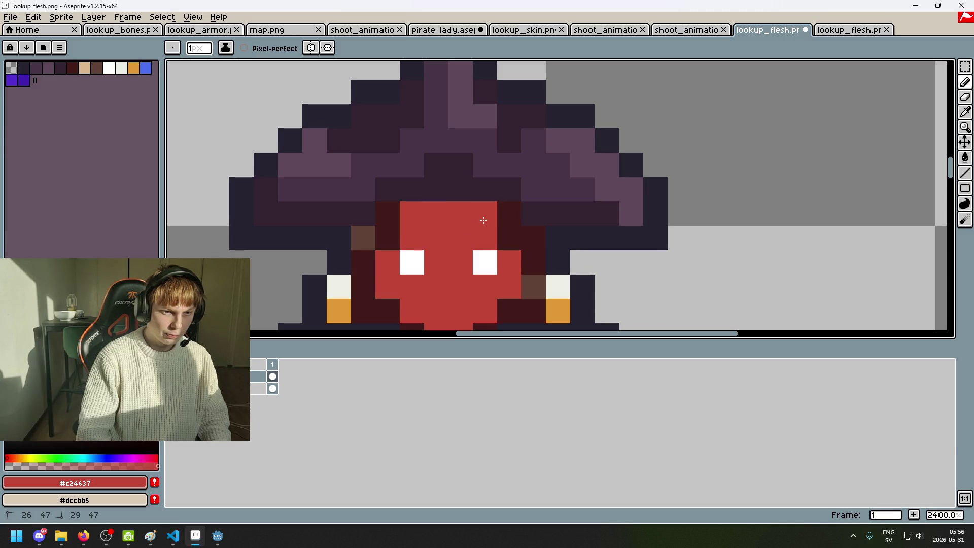
pyautogui.click(391, 241)
pyautogui.click(508, 238)
pyautogui.scroll(-7, 509, 238)
pyautogui.scroll(1, 568, 175)
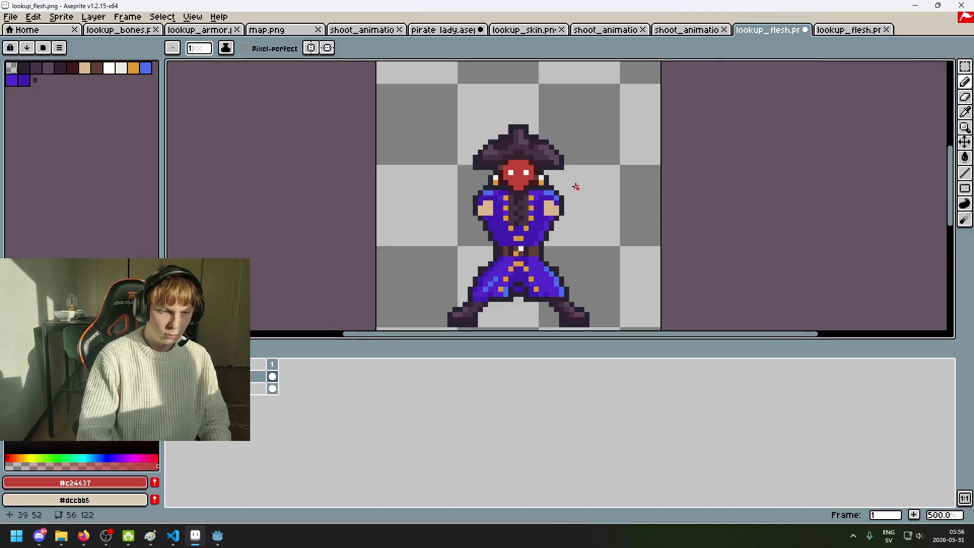
pyautogui.scroll(2, 560, 203)
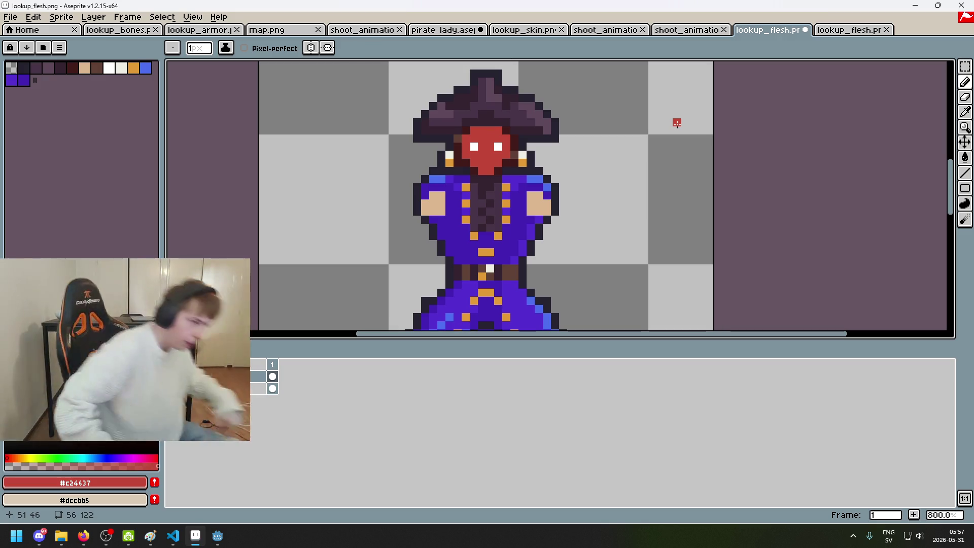
# Step: Sample the dark outline colour from the sprite
pyautogui.press('Tab')
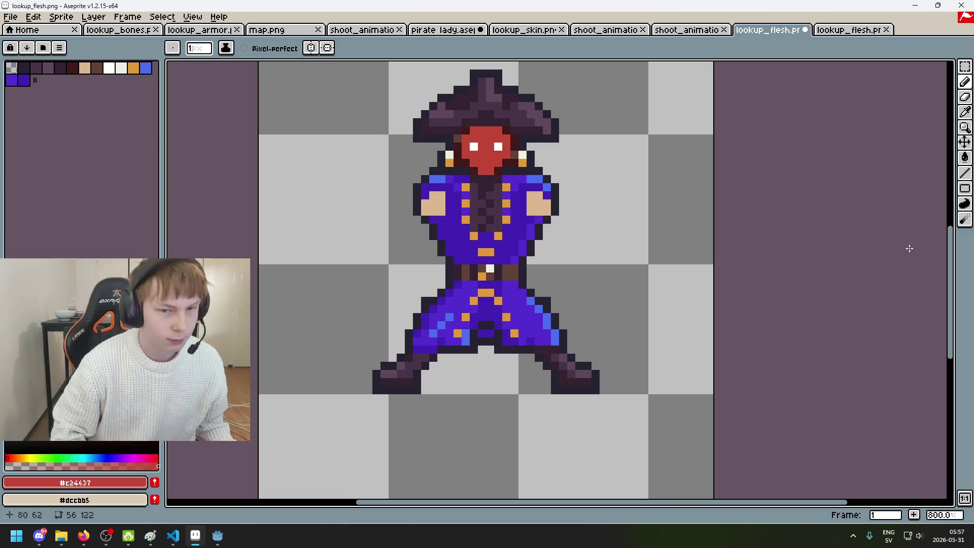
pyautogui.press('Tab')
pyautogui.scroll(-3, 602, 169)
pyautogui.scroll(-1, 588, 87)
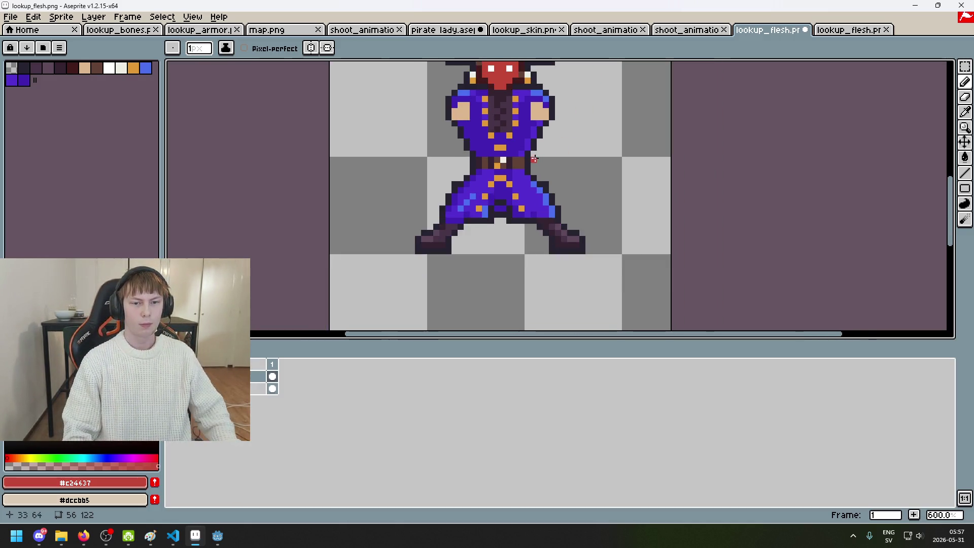
pyautogui.scroll(3, 516, 109)
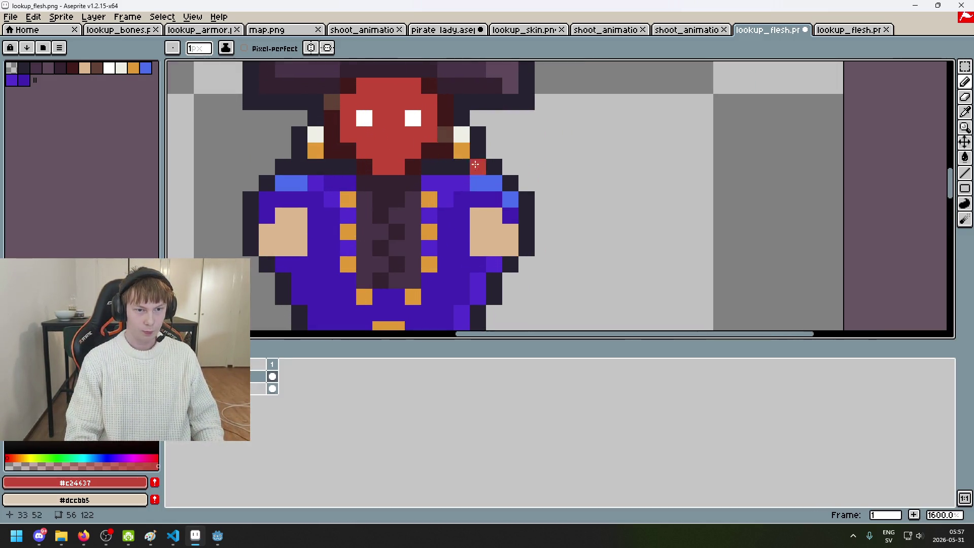
pyautogui.scroll(1, 575, 183)
pyautogui.keyDown('alt'); pyautogui.click(595, 143); pyautogui.keyUp('alt')
# Step: Outline the face's left, right and lower edges in dark navy
pyautogui.moveTo(507, 164); pyautogui.dragTo(538, 202)
pyautogui.scroll(1, 431, 218)
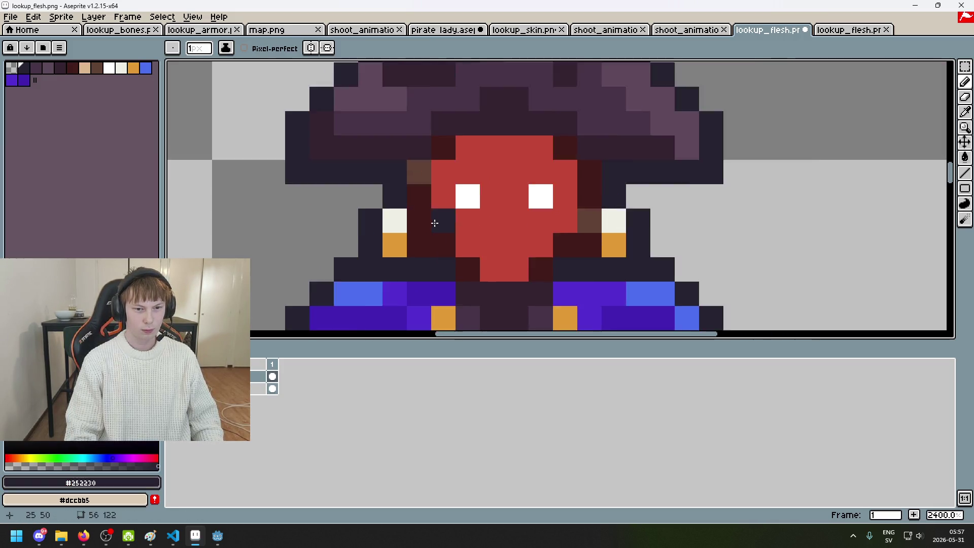
pyautogui.scroll(1, 428, 223)
pyautogui.hotkey('ctrl', 'z')
pyautogui.click(449, 243)
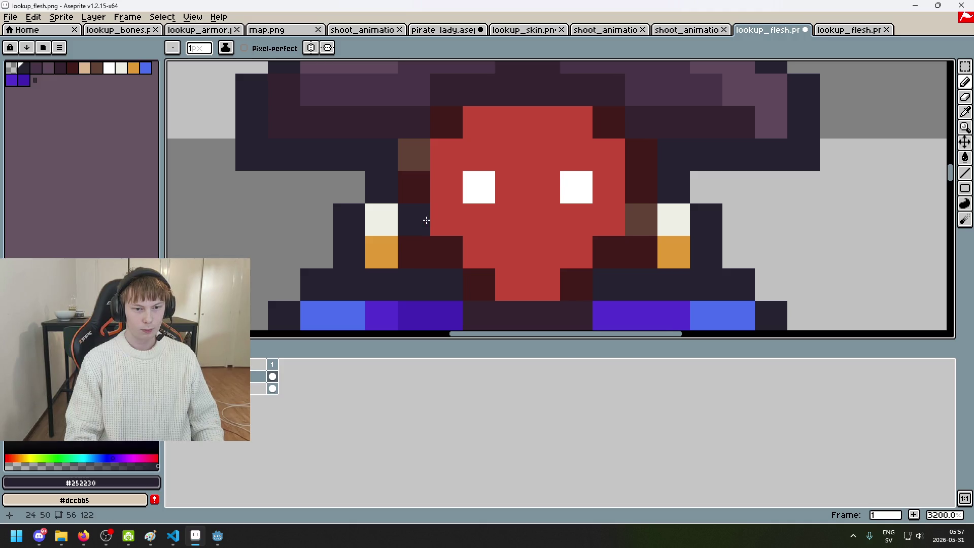
pyautogui.moveTo(416, 204); pyautogui.dragTo(431, 128)
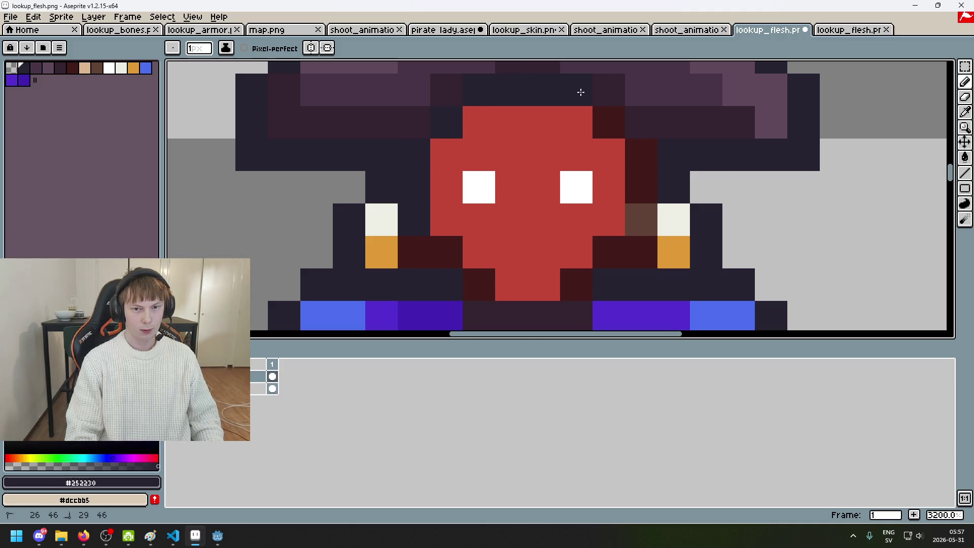
pyautogui.moveTo(651, 164); pyautogui.dragTo(649, 214)
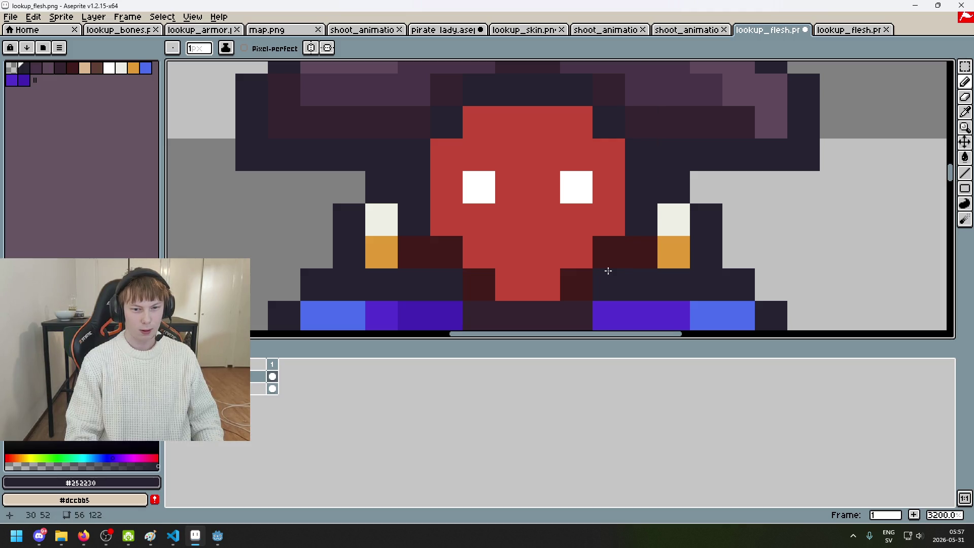
pyautogui.hotkey('ctrl', 'y')
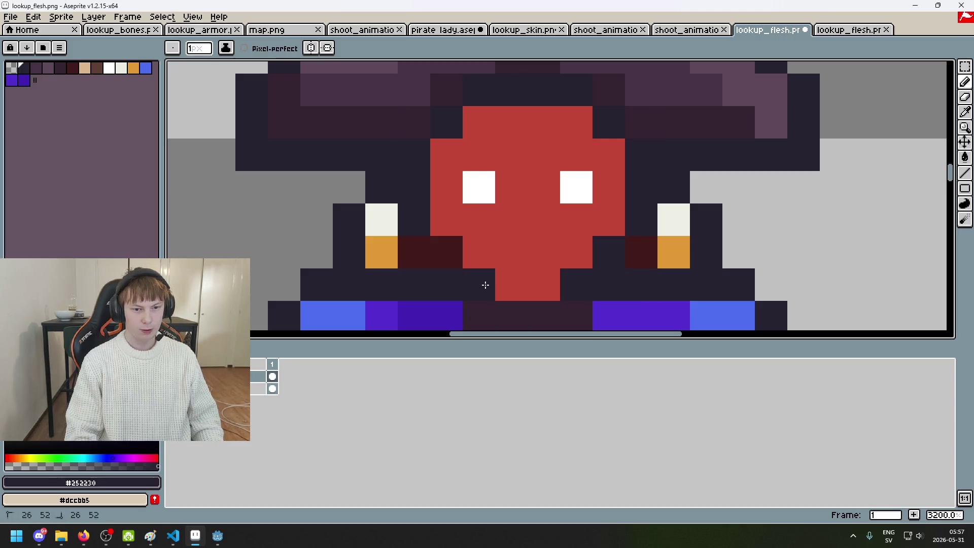
# Step: Paint the neck and shoulder row red, then bring up the red flesh figure for reference
pyautogui.scroll(-6, 564, 144)
pyautogui.scroll(1, 558, 159)
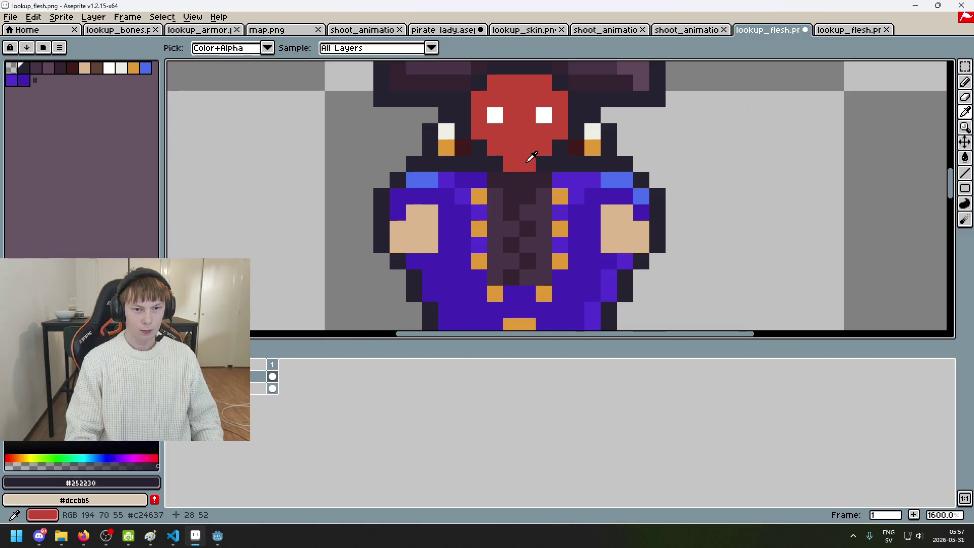
pyautogui.keyDown('alt'); pyautogui.click(528, 158); pyautogui.keyUp('alt')
pyautogui.moveTo(479, 181)
pyautogui.mouseDown()
pyautogui.moveTo(439, 181)
pyautogui.moveTo(398, 213)
pyautogui.mouseUp()
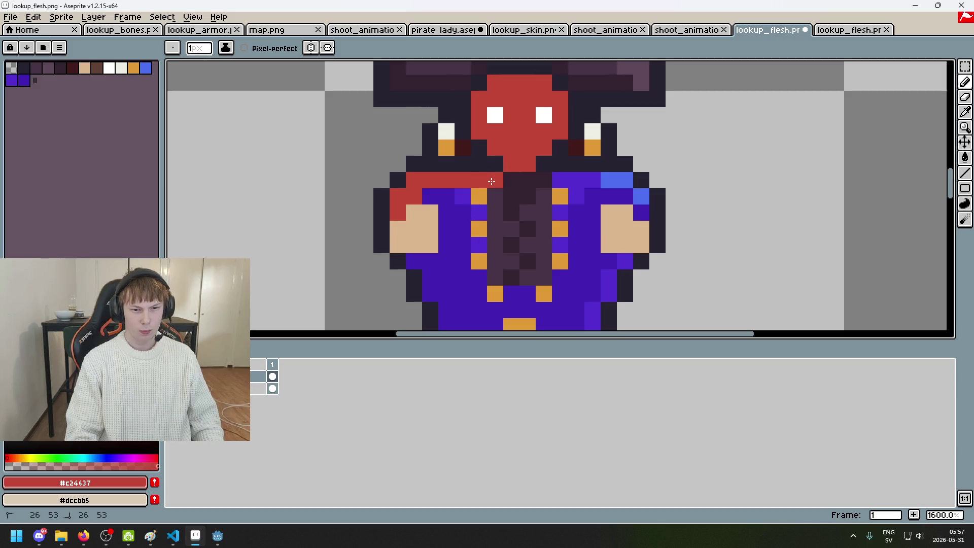
pyautogui.moveTo(491, 181)
pyautogui.mouseDown()
pyautogui.moveTo(640, 207)
pyautogui.moveTo(439, 198)
pyautogui.mouseUp()
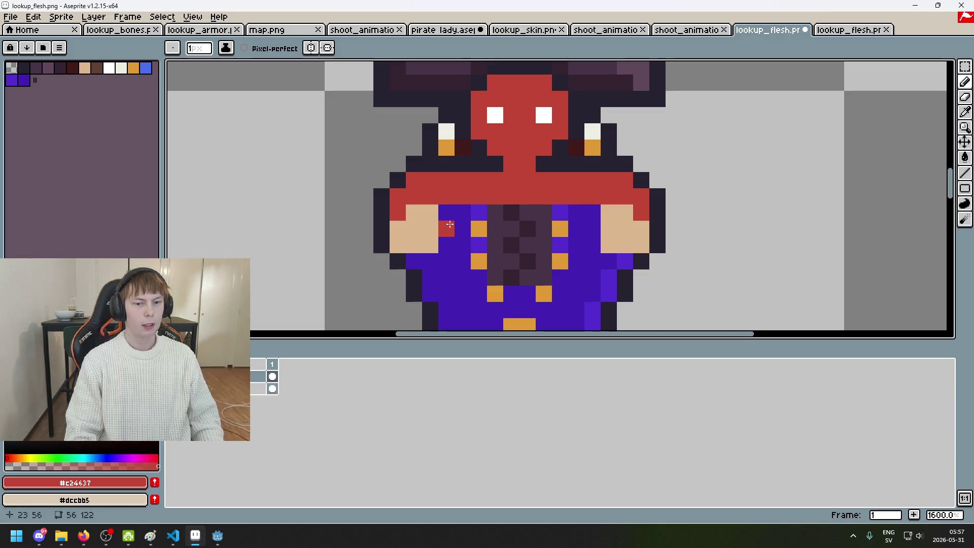
pyautogui.click(824, 31)
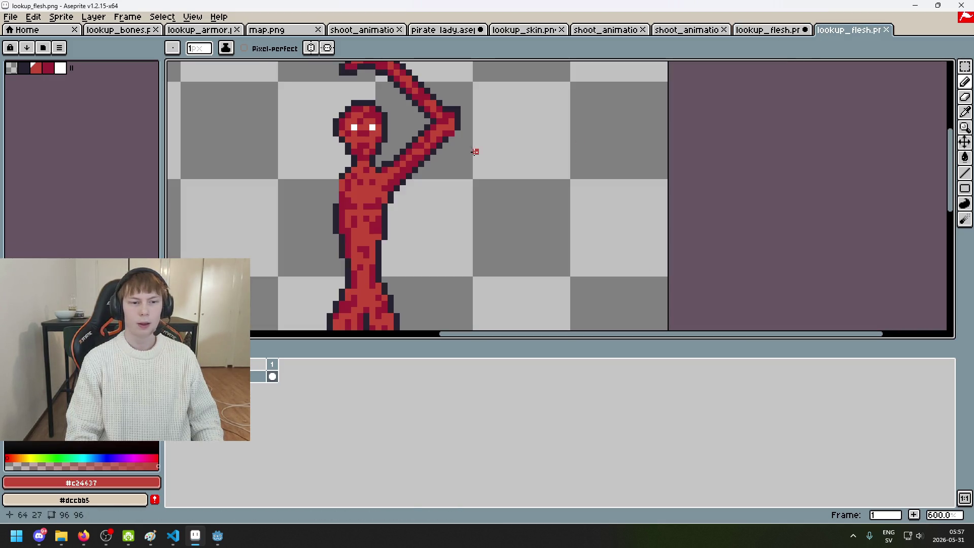
# Step: Shade the left arm and the right arm's tan pixel with the figure's darker red
pyautogui.press('i')
pyautogui.click(380, 115)
pyautogui.click(768, 30)
pyautogui.press('b')
pyautogui.moveTo(430, 212)
pyautogui.mouseDown()
pyautogui.moveTo(430, 229)
pyautogui.moveTo(397, 235)
pyautogui.mouseUp()
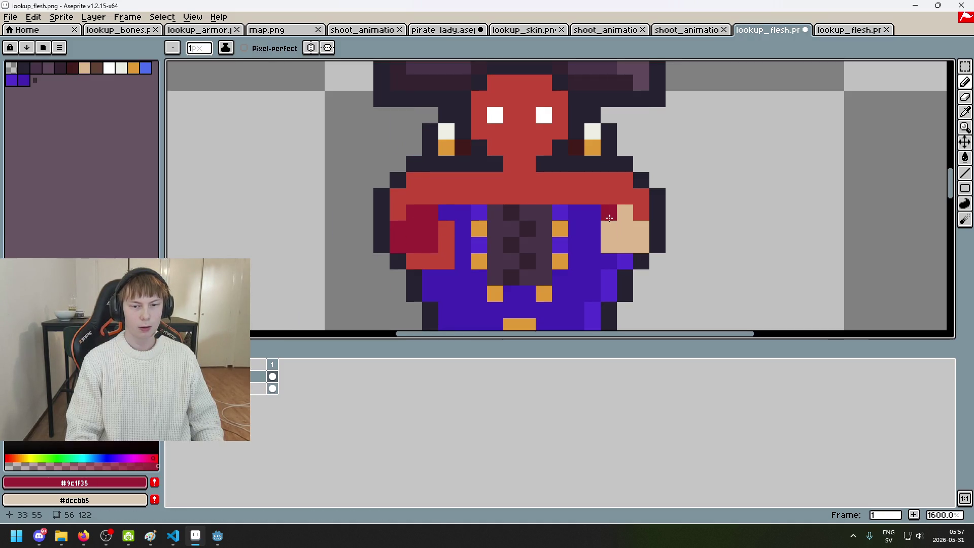
pyautogui.click(606, 248)
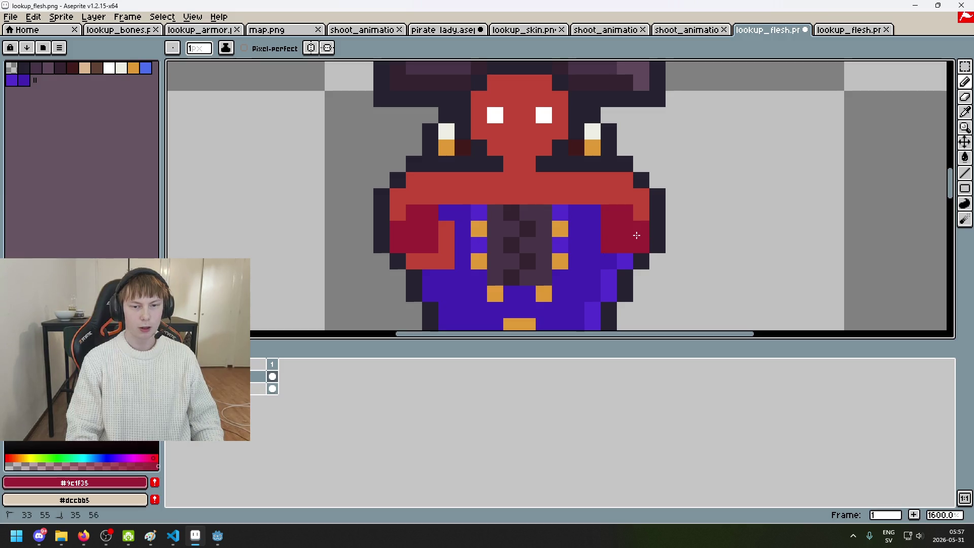
# Step: Paint the upper chest, chest row, neckline and some pants pixels flesh red #c24637
pyautogui.keyDown('alt'); pyautogui.click(454, 185); pyautogui.keyUp('alt')
pyautogui.moveTo(463, 212); pyautogui.dragTo(592, 219)
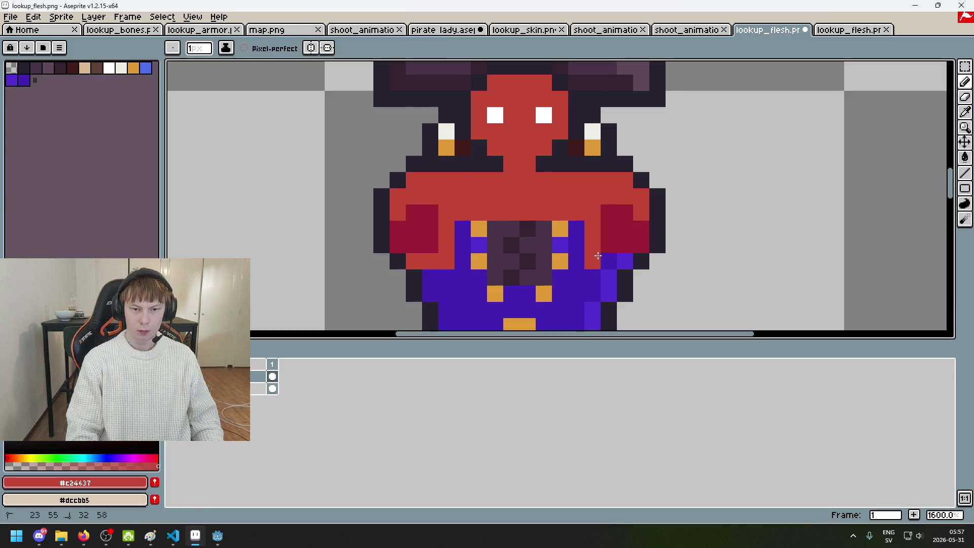
pyautogui.moveTo(576, 262); pyautogui.dragTo(560, 245)
pyautogui.moveTo(462, 246)
pyautogui.mouseDown()
pyautogui.moveTo(473, 227)
pyautogui.moveTo(573, 231)
pyautogui.mouseUp()
pyautogui.moveTo(434, 286); pyautogui.dragTo(464, 278)
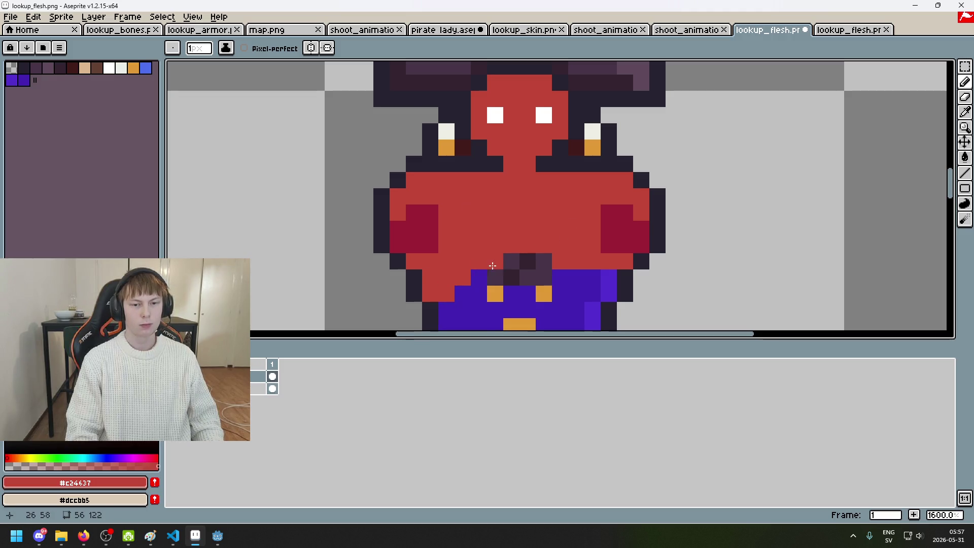
pyautogui.scroll(-1, 515, 232)
pyautogui.scroll(1, 514, 247)
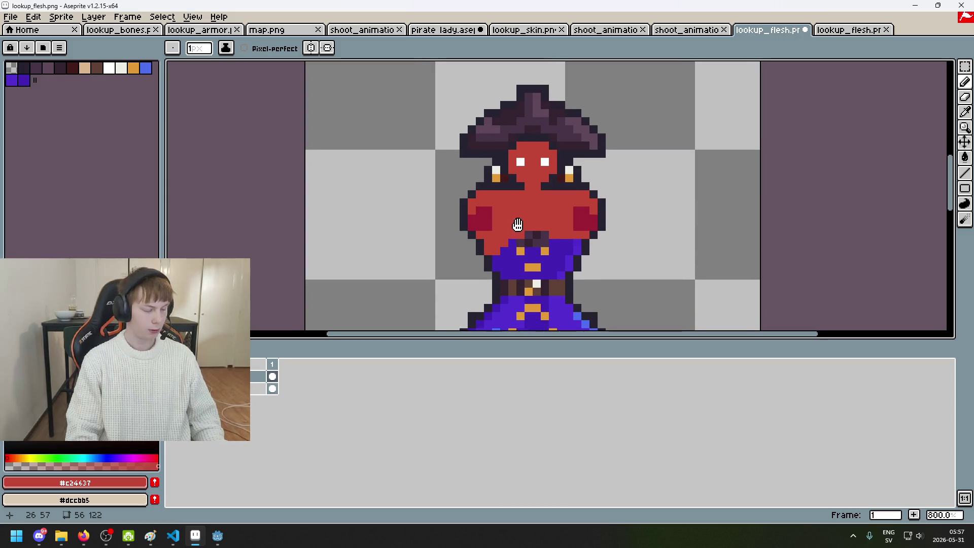
pyautogui.scroll(1, 477, 179)
pyautogui.moveTo(552, 199)
pyautogui.mouseDown()
pyautogui.moveTo(613, 193)
pyautogui.moveTo(539, 191)
pyautogui.moveTo(551, 208)
pyautogui.mouseUp()
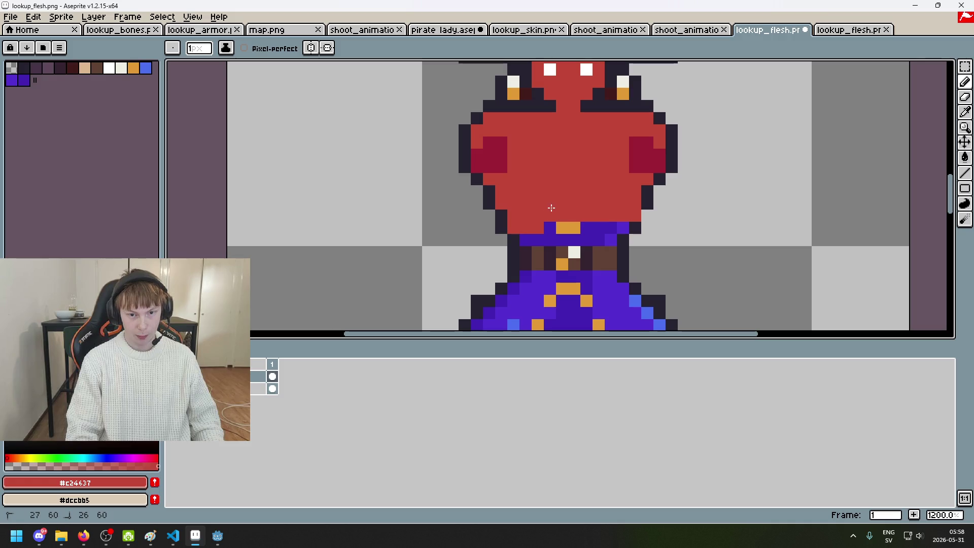
pyautogui.moveTo(616, 228)
pyautogui.mouseDown()
pyautogui.moveTo(548, 229)
pyautogui.moveTo(585, 244)
pyautogui.mouseUp()
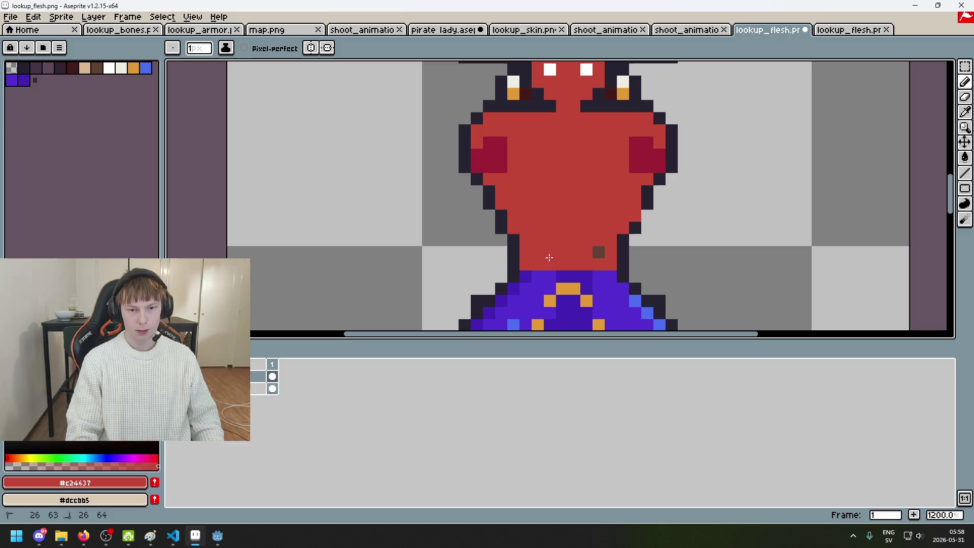
# Step: Try dark red and flesh red pixels at the waist and left pants leg, undoing both
pyautogui.scroll(-3, 596, 232)
pyautogui.scroll(-1, 591, 176)
pyautogui.scroll(2, 591, 175)
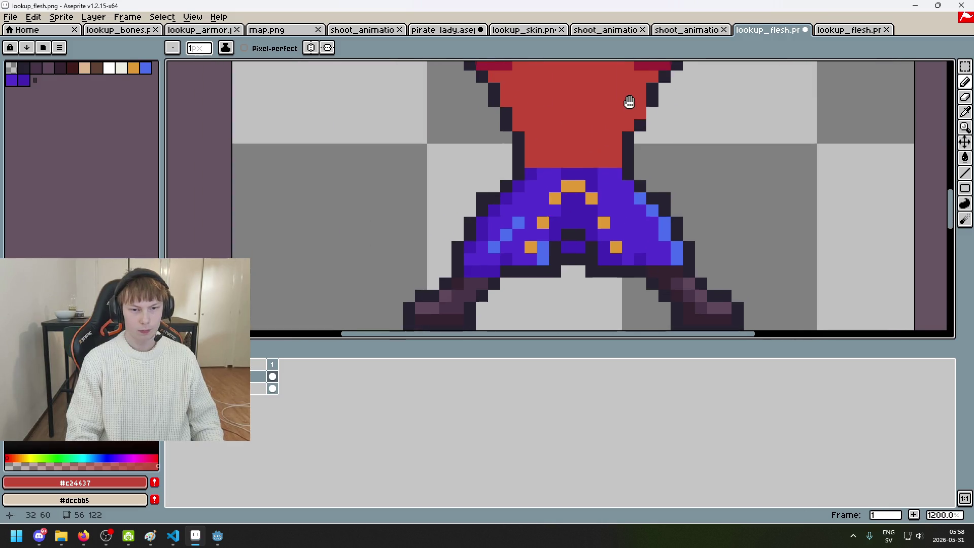
pyautogui.scroll(2, 631, 102)
pyautogui.keyDown('alt'); pyautogui.click(468, 126); pyautogui.keyUp('alt')
pyautogui.click(496, 167)
pyautogui.hotkey('ctrl', 'z')
pyautogui.scroll(-2, 497, 167)
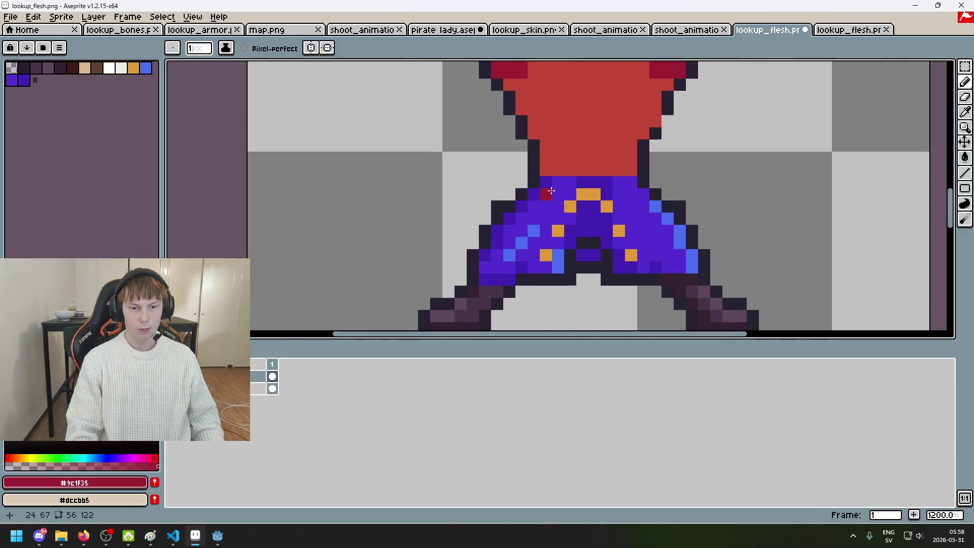
pyautogui.keyDown('alt'); pyautogui.click(570, 158); pyautogui.keyUp('alt')
pyautogui.click(554, 209)
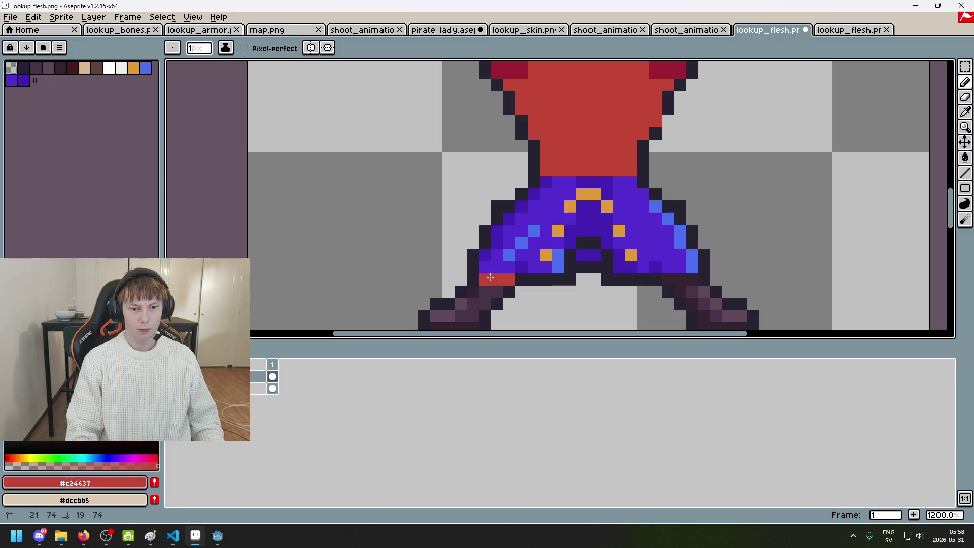
pyautogui.moveTo(501, 245); pyautogui.dragTo(505, 229)
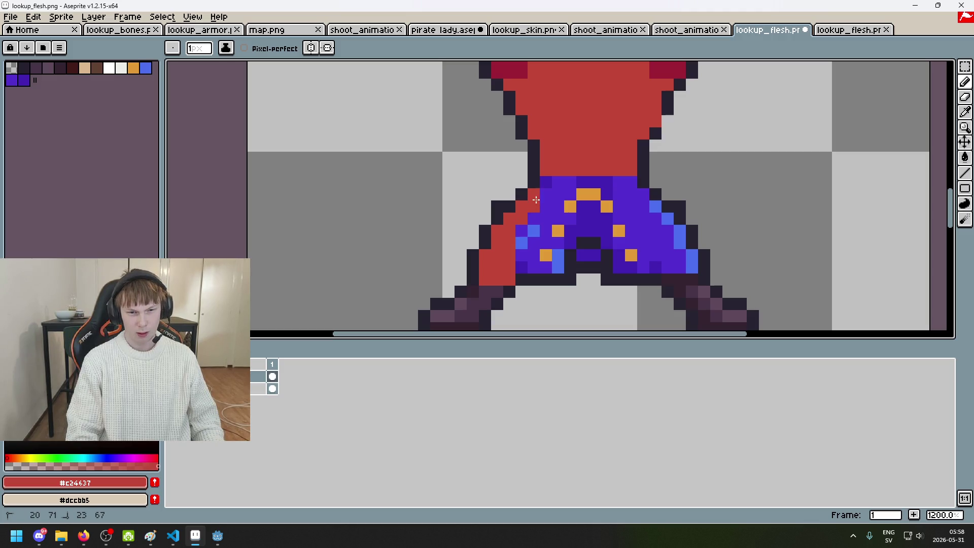
pyautogui.hotkey('ctrl', 'z')
# Step: Paint a dark red #9c1f35 waistband row across the top of the pants
pyautogui.keyDown('alt'); pyautogui.click(521, 65); pyautogui.keyUp('alt')
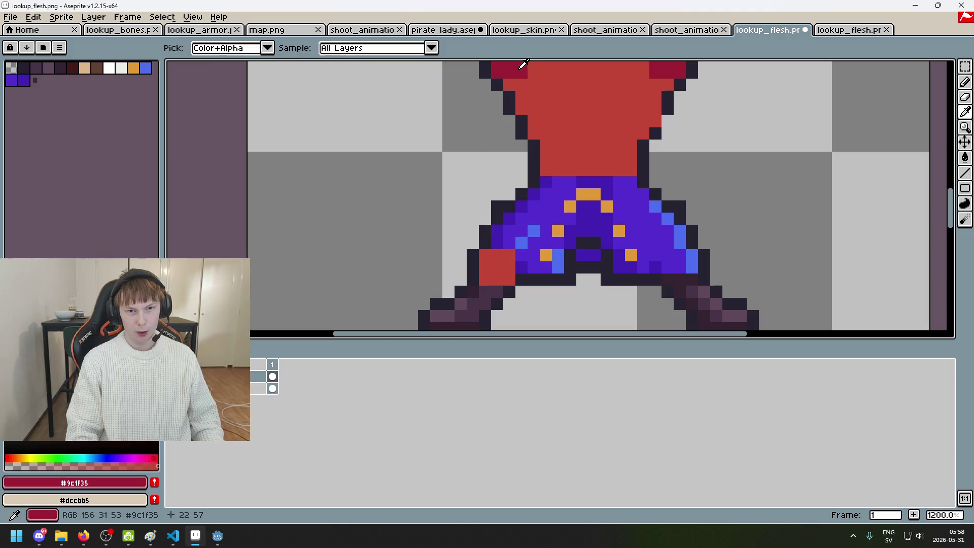
pyautogui.click(546, 182)
pyautogui.moveTo(549, 187); pyautogui.dragTo(634, 183)
pyautogui.click(534, 196)
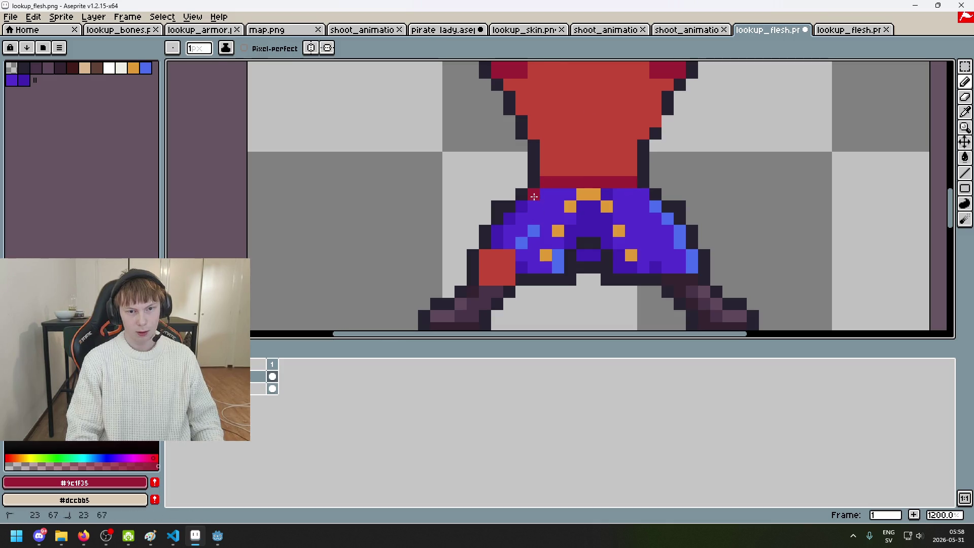
# Step: Paint the remaining purple and light-blue pants pixels flesh red #c24637
pyautogui.keyDown('alt'); pyautogui.click(501, 260); pyautogui.keyUp('alt')
pyautogui.moveTo(500, 244); pyautogui.dragTo(506, 231)
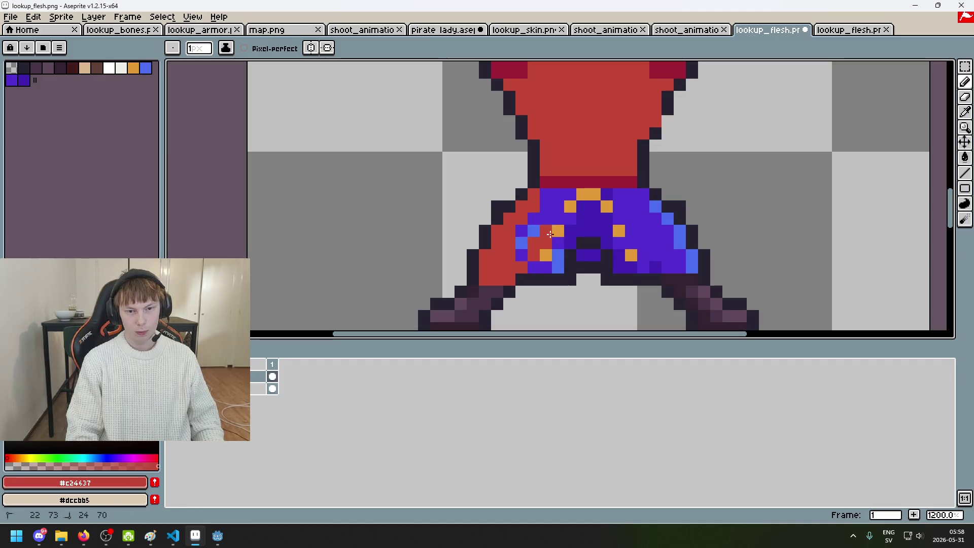
pyautogui.click(573, 197)
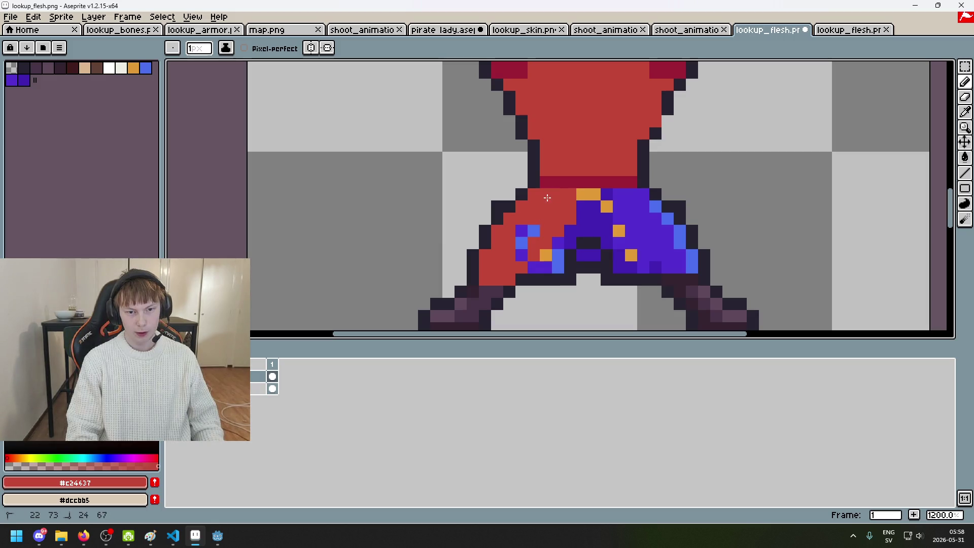
pyautogui.moveTo(535, 233); pyautogui.dragTo(442, 209)
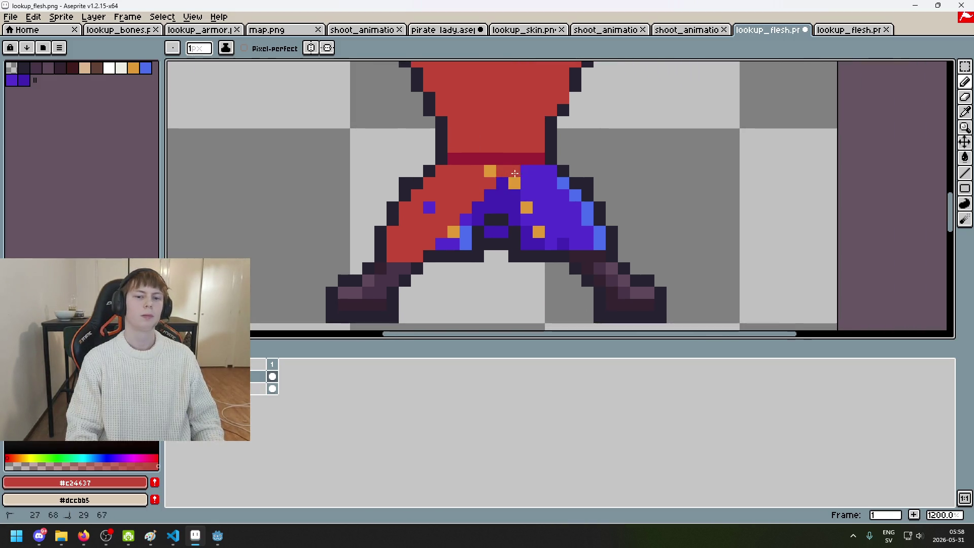
pyautogui.moveTo(538, 171); pyautogui.dragTo(537, 181)
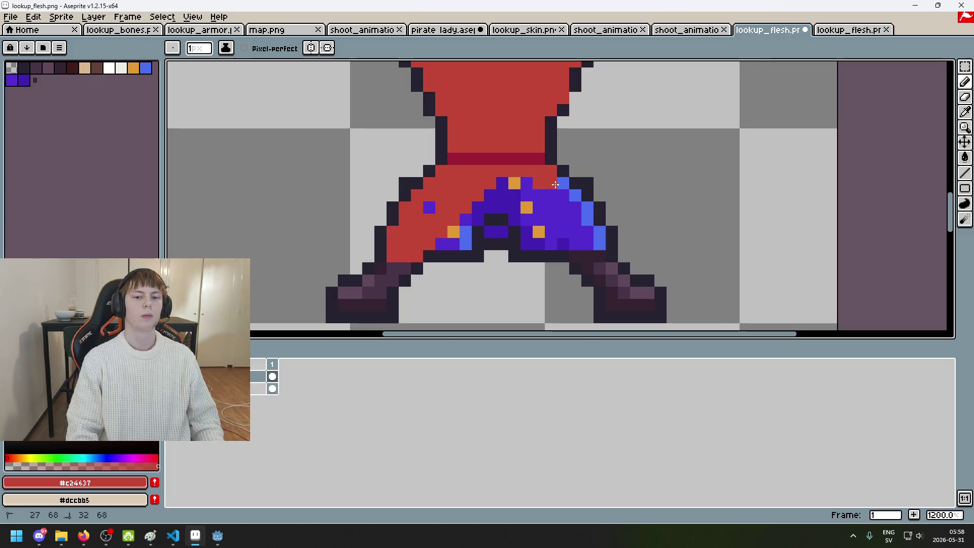
pyautogui.click(429, 207)
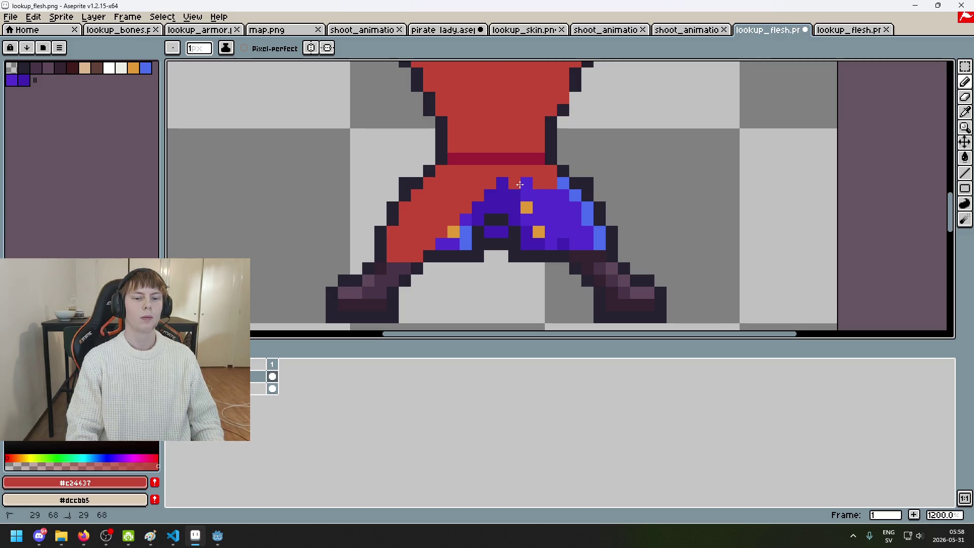
pyautogui.click(565, 188)
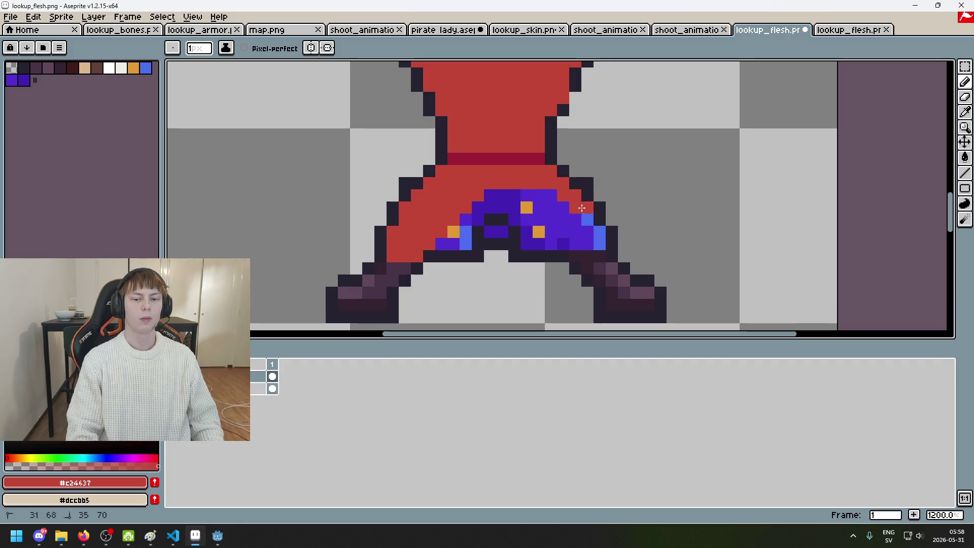
pyautogui.moveTo(561, 228); pyautogui.dragTo(531, 193)
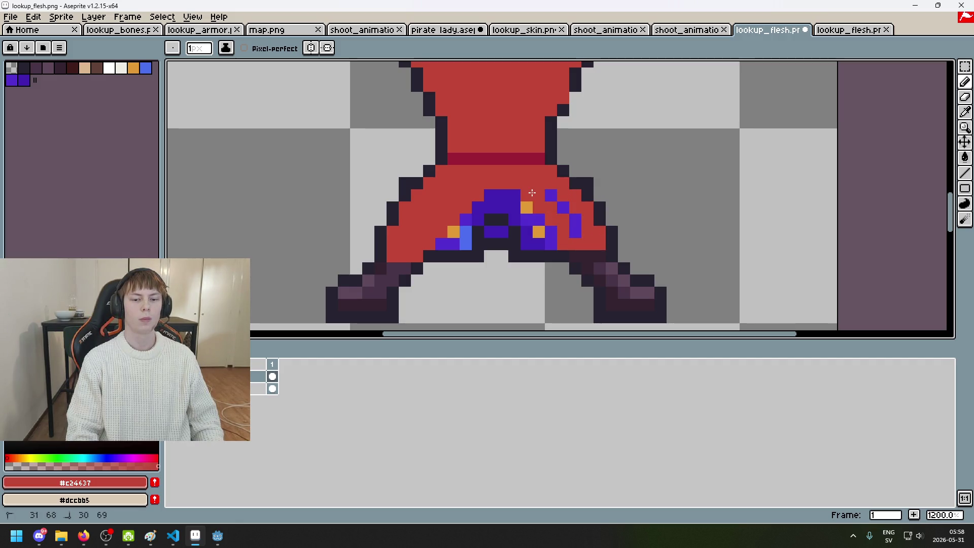
pyautogui.scroll(2, 566, 226)
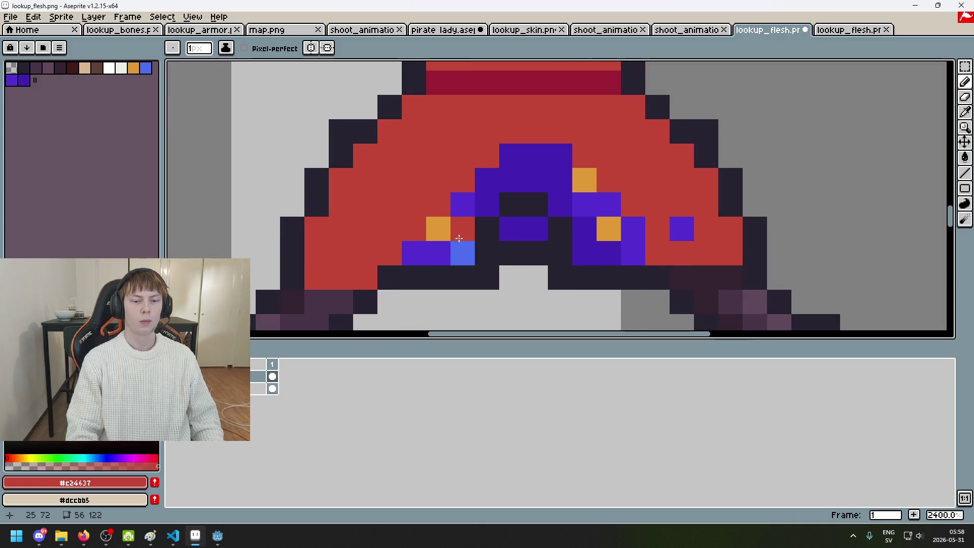
pyautogui.click(443, 251)
pyautogui.hotkey('ctrl', 'z')
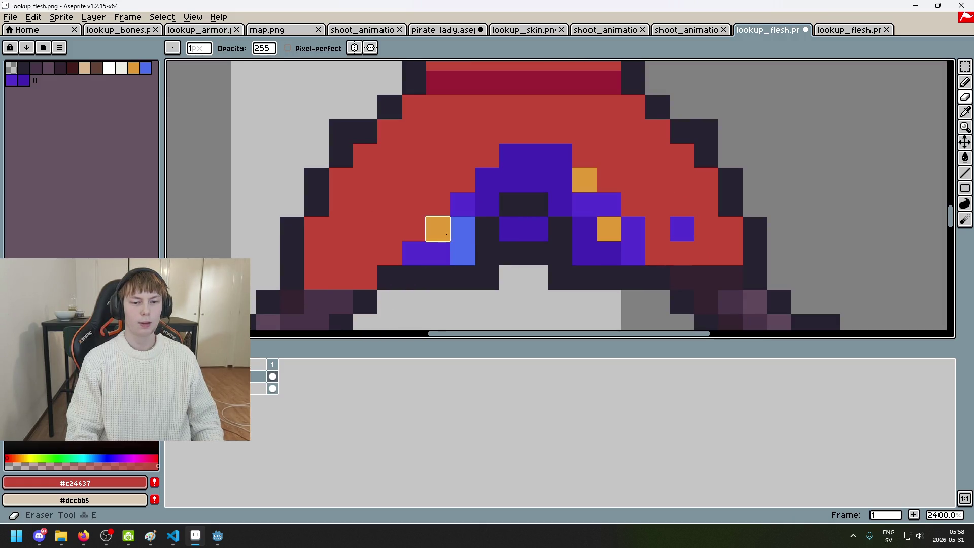
# Step: Outline the remaining purple crotch patch with the dark #252230 colour
pyautogui.press('i')
pyautogui.click(328, 195)
pyautogui.press('b')
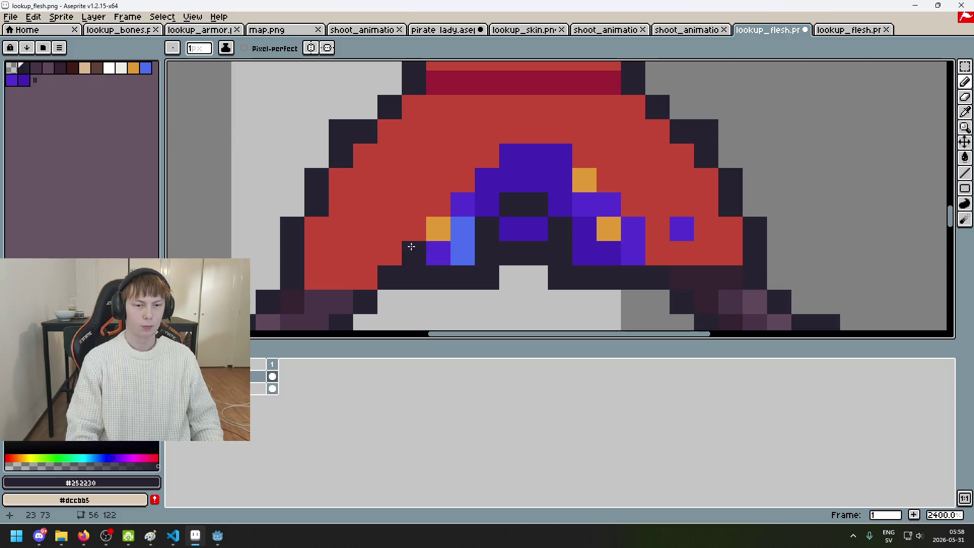
pyautogui.moveTo(414, 260)
pyautogui.mouseDown()
pyautogui.moveTo(552, 159)
pyautogui.moveTo(642, 266)
pyautogui.mouseUp()
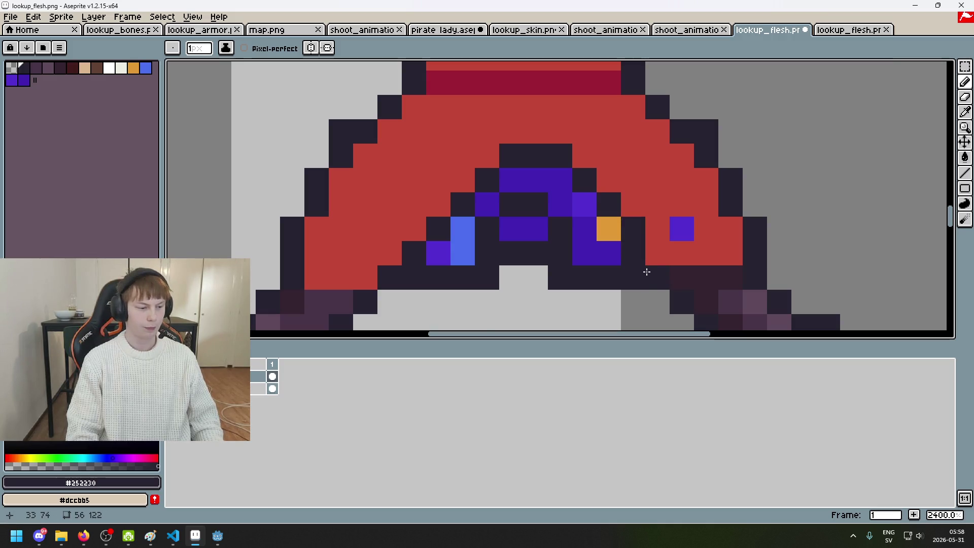
pyautogui.scroll(-6, 646, 271)
pyautogui.scroll(6, 675, 259)
pyautogui.keyDown('alt'); pyautogui.click(680, 254); pyautogui.keyUp('alt')
pyautogui.scroll(-6, 673, 251)
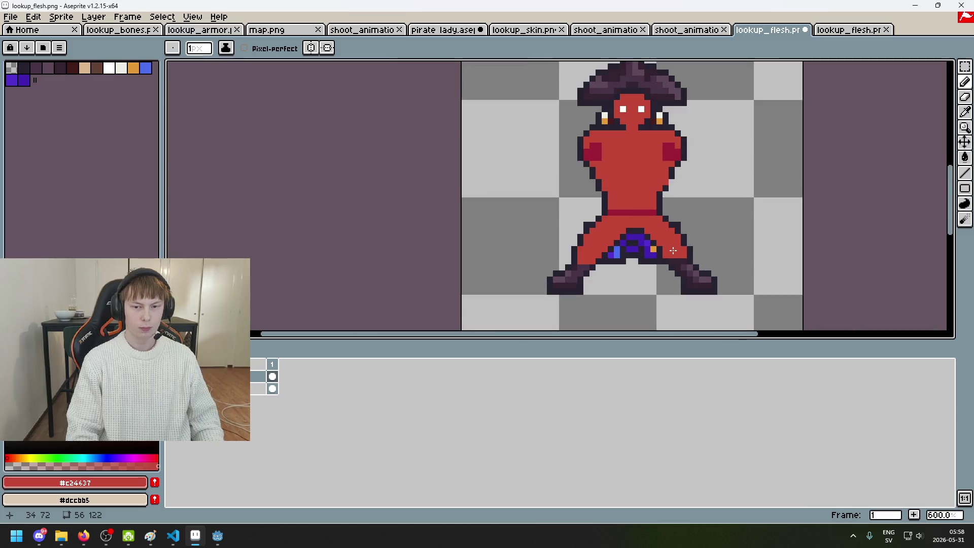
# Step: Darken the stray red pixel between the legs with the dark outline colour
pyautogui.moveTo(673, 250); pyautogui.dragTo(662, 212)
pyautogui.scroll(4, 638, 237)
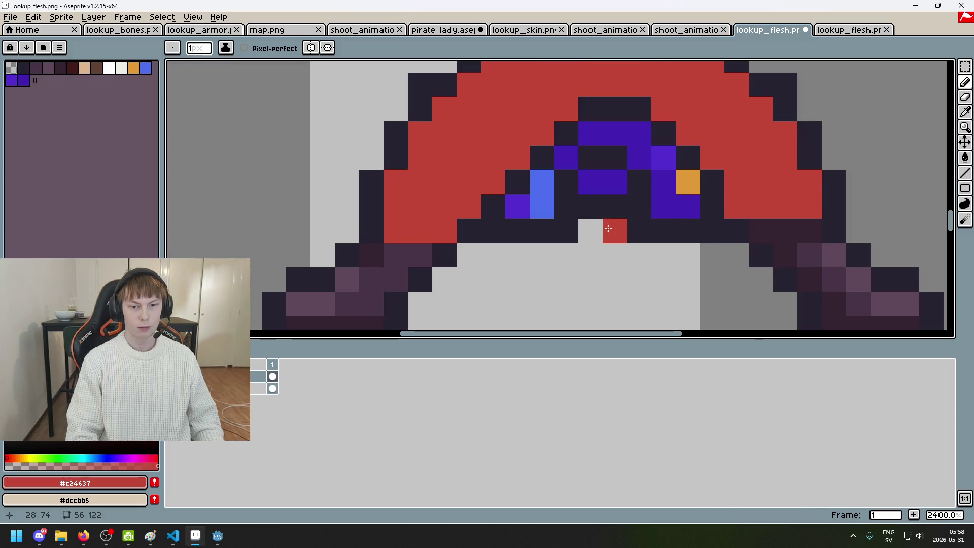
pyautogui.scroll(-4, 539, 233)
pyautogui.scroll(4, 554, 233)
pyautogui.keyDown('alt'); pyautogui.click(522, 199); pyautogui.keyUp('alt')
pyautogui.click(519, 188)
pyautogui.press('e')
pyautogui.click(535, 203)
pyautogui.hotkey('ctrl', 'z')
pyautogui.press('b')
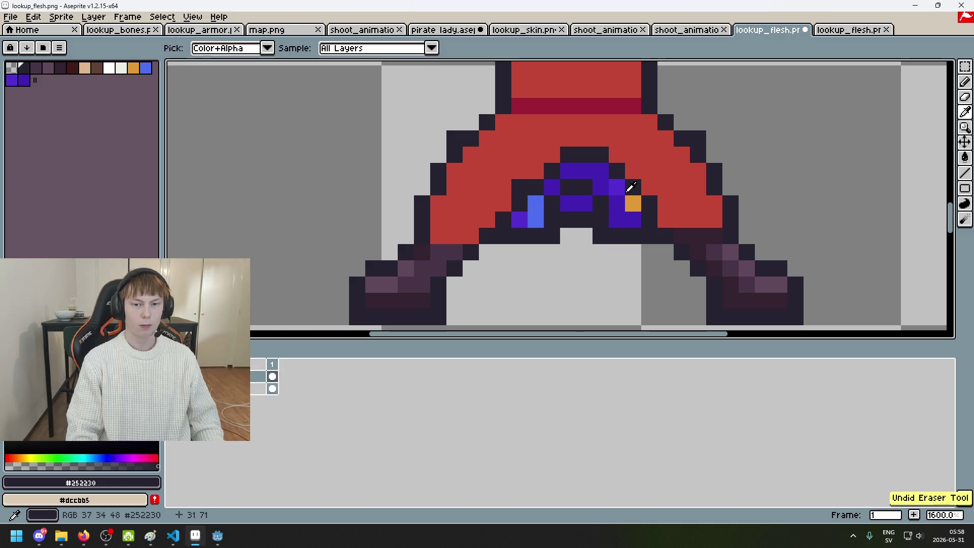
pyautogui.press('e')
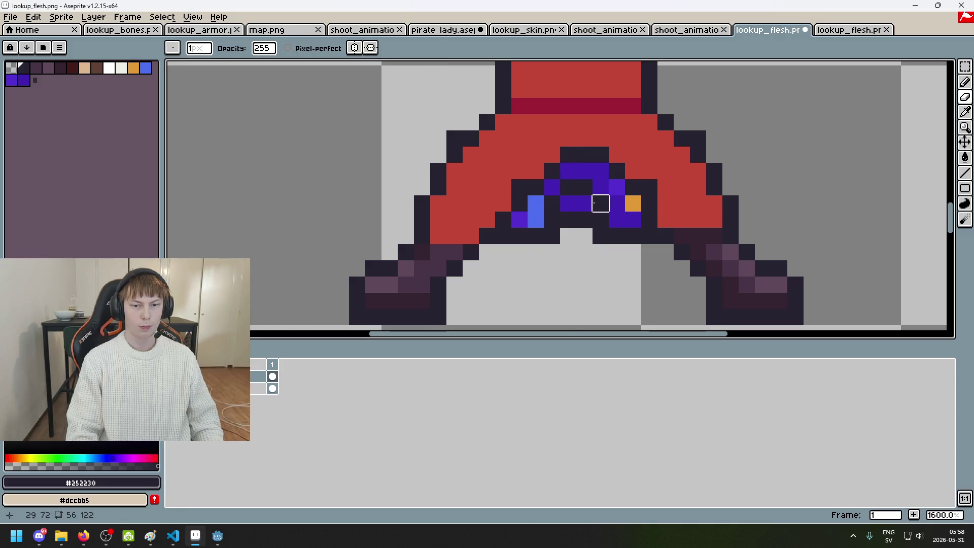
# Step: Briefly hide and reshow the outline and costume layer to compare, then return to the pencil
pyautogui.click(171, 388)
pyautogui.click(171, 388)
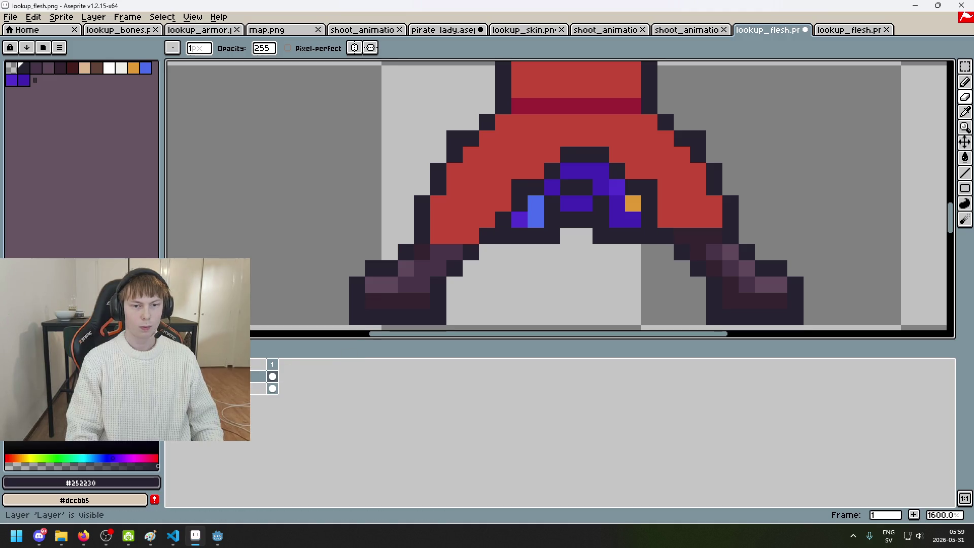
pyautogui.scroll(-1, 499, 220)
pyautogui.scroll(1, 507, 211)
pyautogui.press('b')
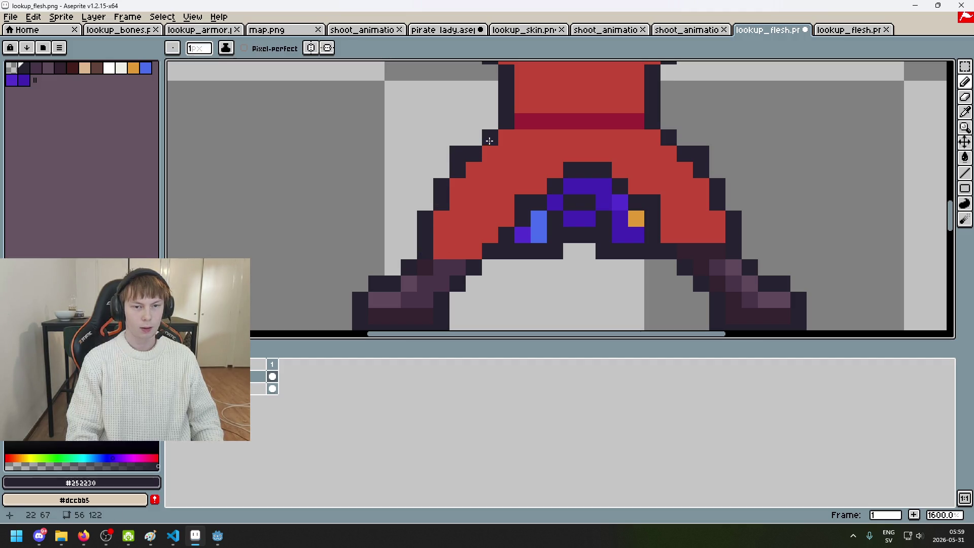
# Step: Add a mirrored dark outline pixel on the torso edge using vertical symmetry, then turn symmetry off
pyautogui.click(311, 48)
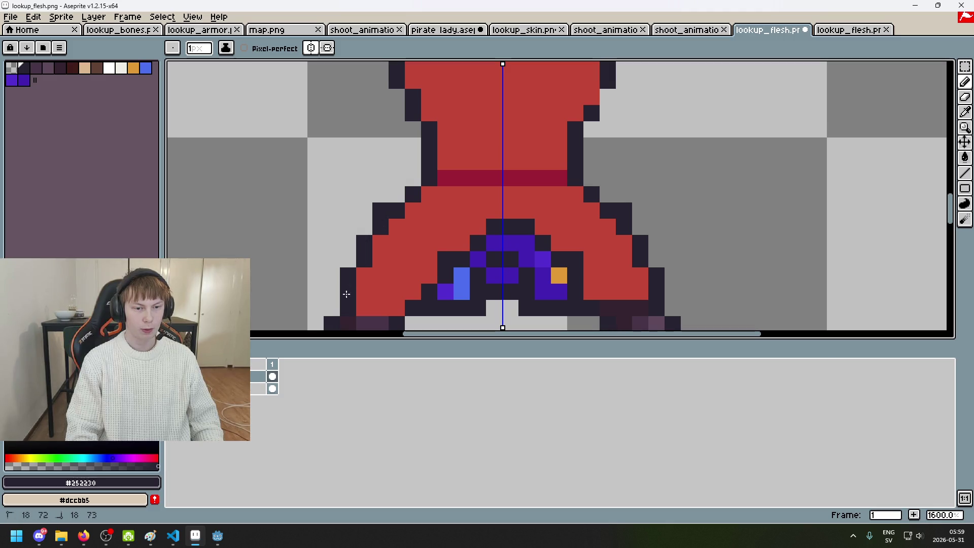
pyautogui.click(412, 104)
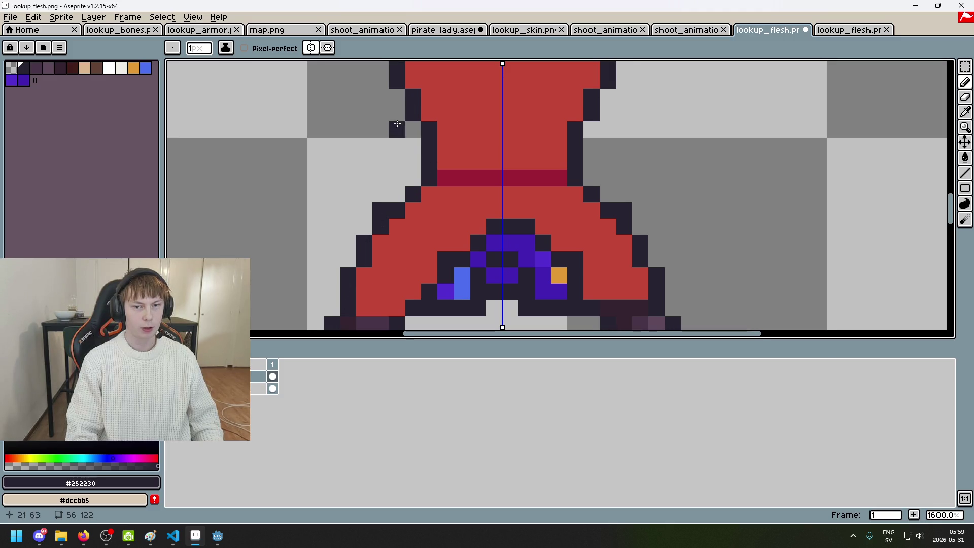
pyautogui.scroll(2, 408, 121)
pyautogui.scroll(2, 405, 133)
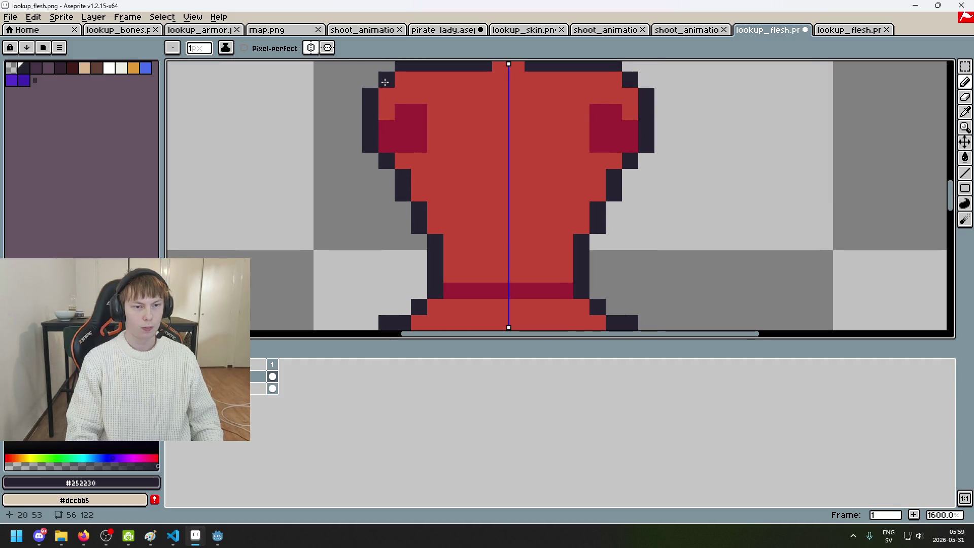
pyautogui.scroll(1, 387, 168)
pyautogui.scroll(3, 404, 163)
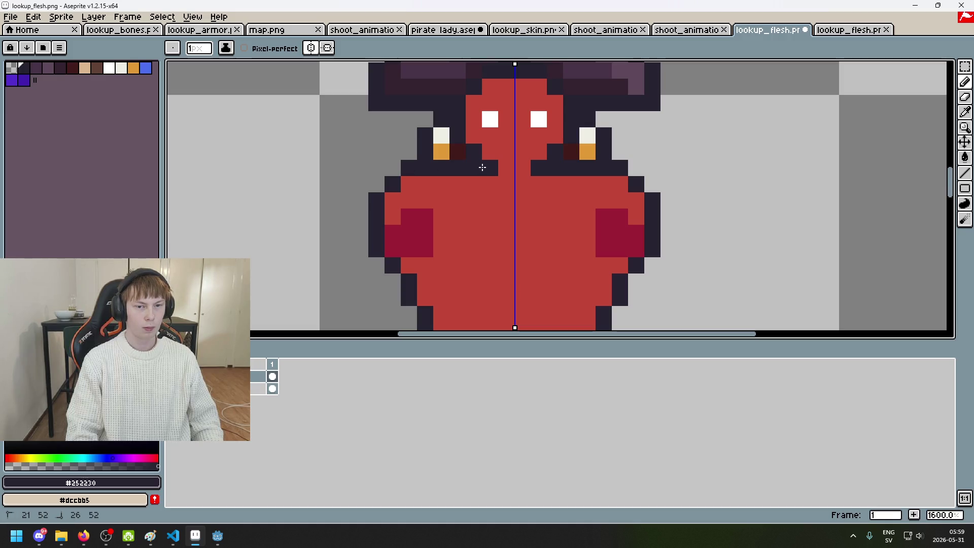
pyautogui.click(311, 48)
pyautogui.scroll(-2, 375, 253)
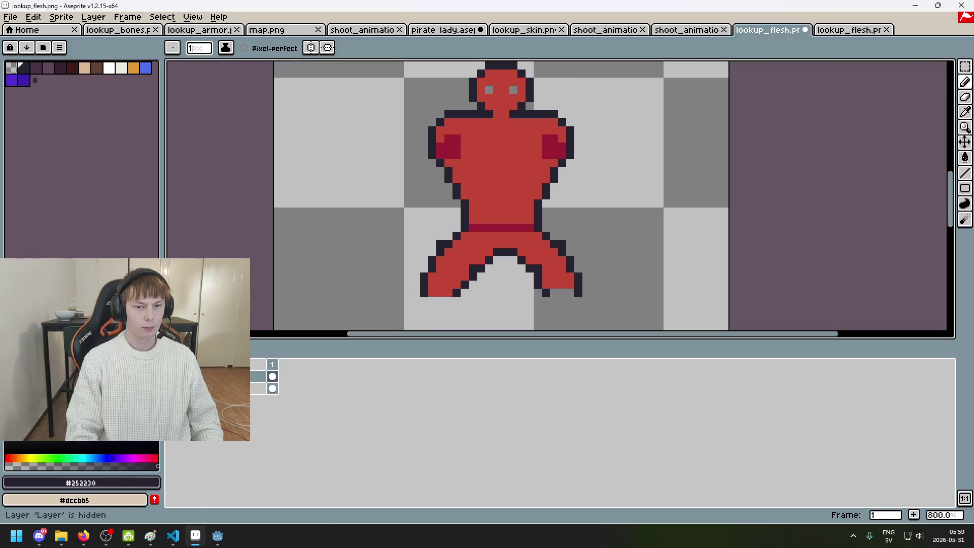
pyautogui.moveTo(486, 276)
pyautogui.mouseDown()
pyautogui.moveTo(499, 252)
pyautogui.moveTo(499, 176)
pyautogui.mouseUp()
# Step: Paint the left leg in flesh red over the boot down to the foot
pyautogui.scroll(3, 459, 157)
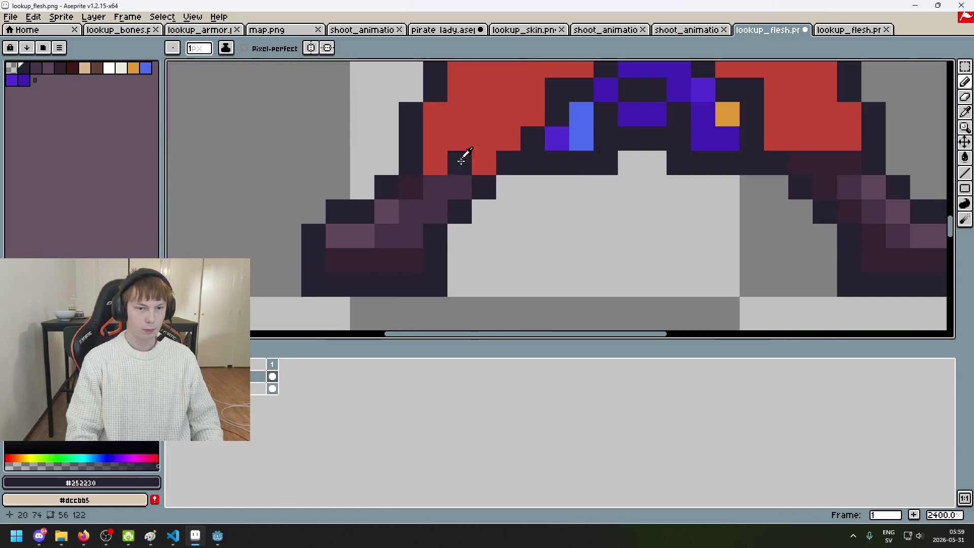
pyautogui.keyDown('alt'); pyautogui.click(458, 157); pyautogui.keyUp('alt')
pyautogui.moveTo(435, 181); pyautogui.dragTo(409, 236)
pyautogui.hotkey('ctrl', 'z')
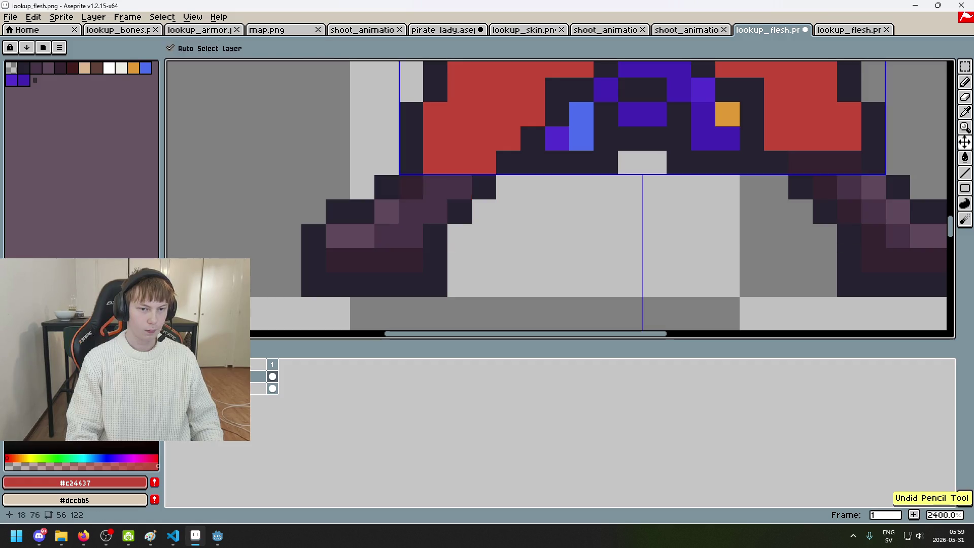
pyautogui.moveTo(411, 187)
pyautogui.mouseDown()
pyautogui.moveTo(400, 247)
pyautogui.moveTo(417, 198)
pyautogui.mouseUp()
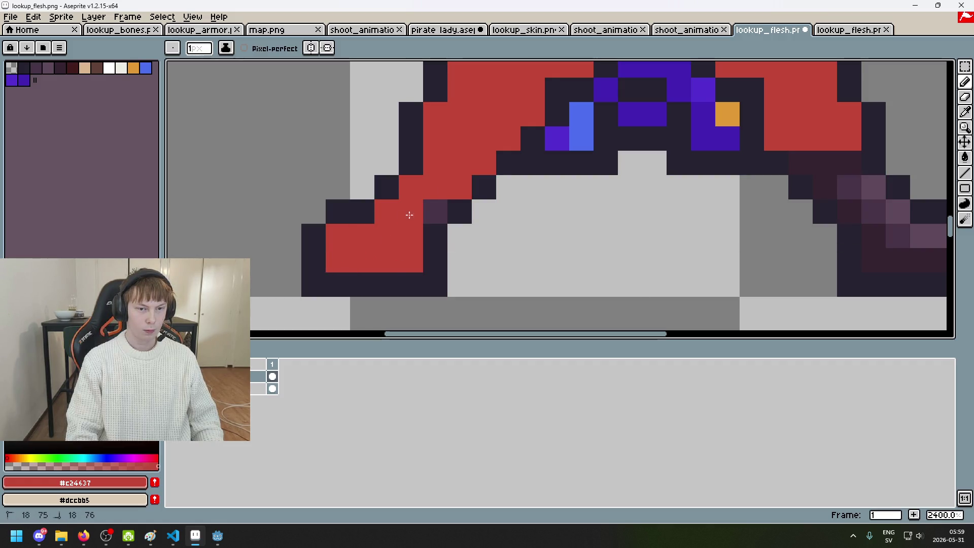
pyautogui.press('alt')
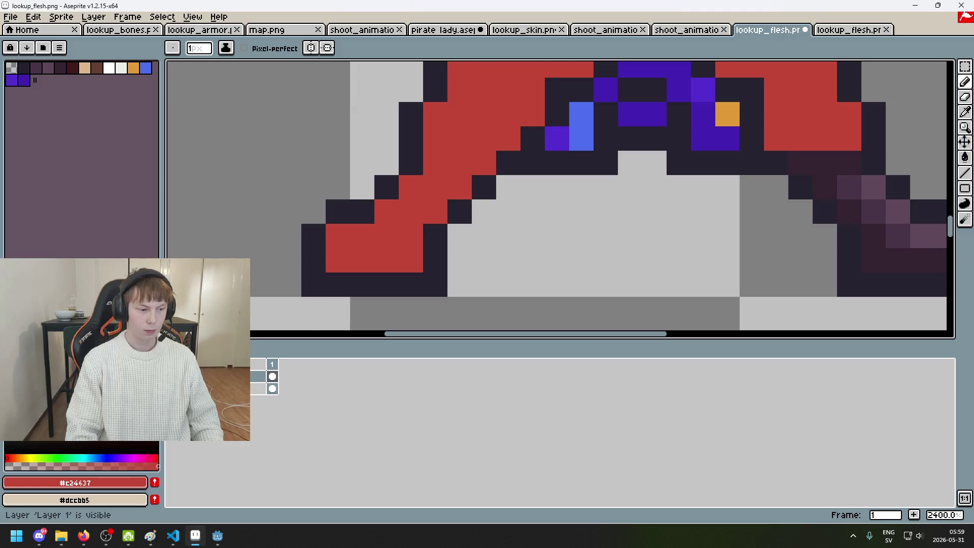
pyautogui.hotkey('ctrl', 'z')
pyautogui.hotkey('ctrl', 'z')
pyautogui.hotkey('ctrl', 'z')
pyautogui.hotkey('ctrl', 'y')
pyautogui.hotkey('ctrl', 'y')
pyautogui.hotkey('ctrl', 'y')
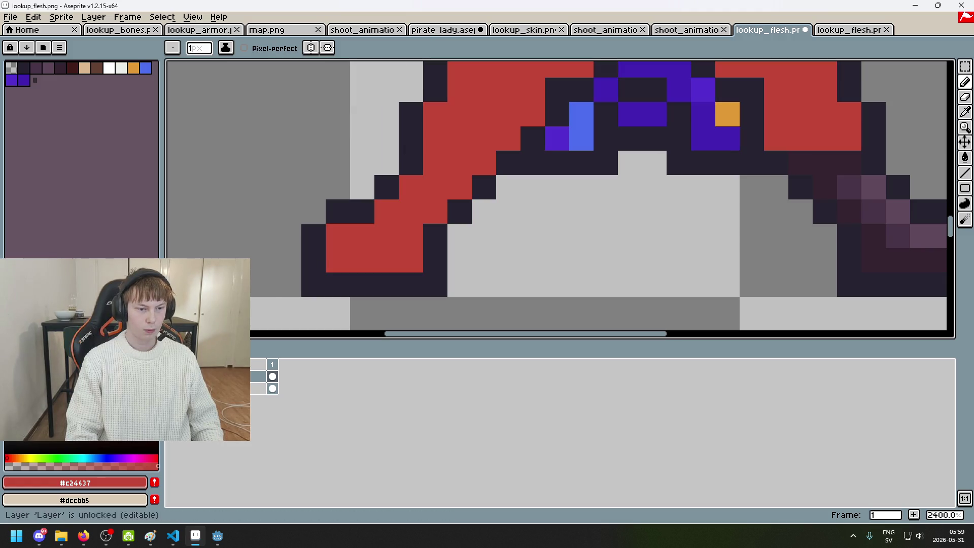
# Step: Turn on vertical mirrored drawing and pick the flesh red and dark outline colours from the sprite
pyautogui.keyDown('alt'); pyautogui.click(409, 141); pyautogui.keyUp('alt')
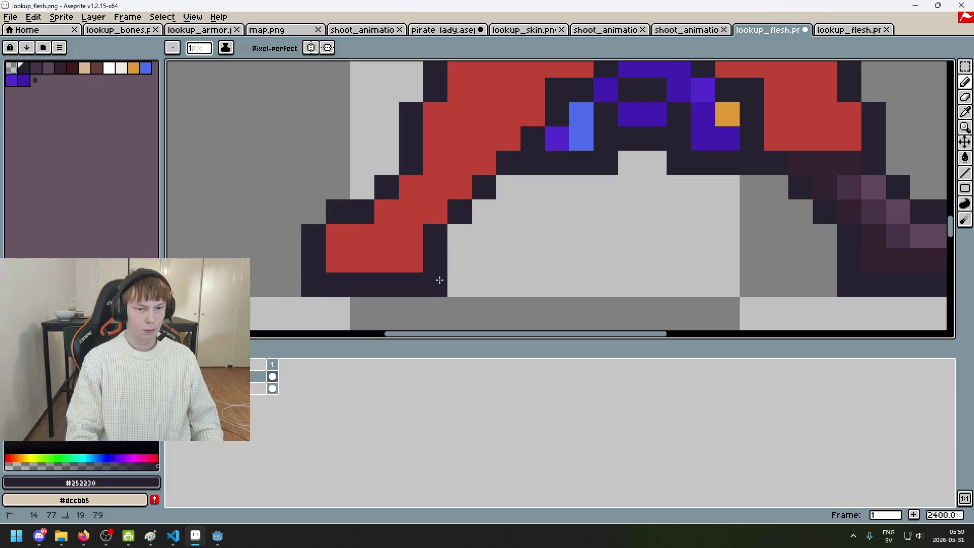
pyautogui.scroll(-5, 440, 279)
pyautogui.click(311, 48)
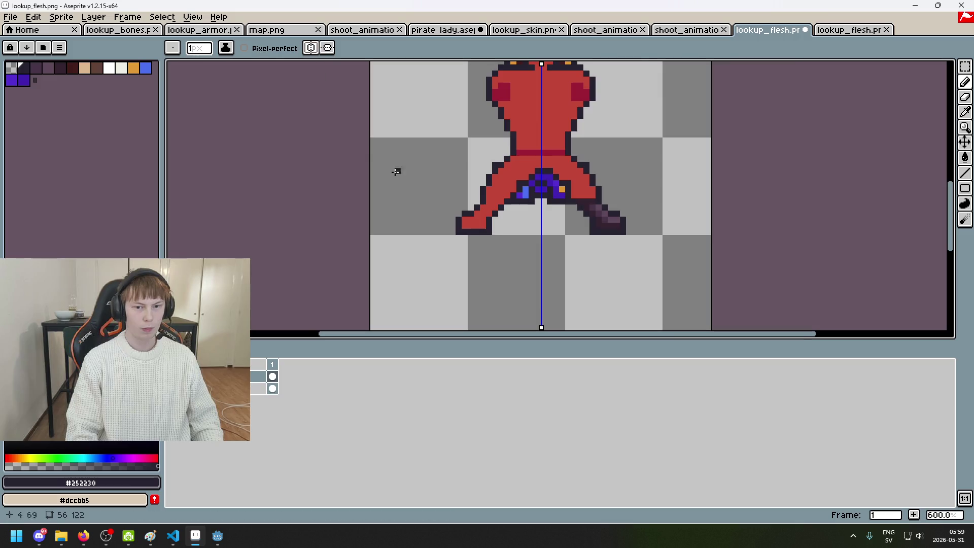
pyautogui.scroll(6, 465, 215)
pyautogui.keyDown('alt'); pyautogui.click(573, 179); pyautogui.keyUp('alt')
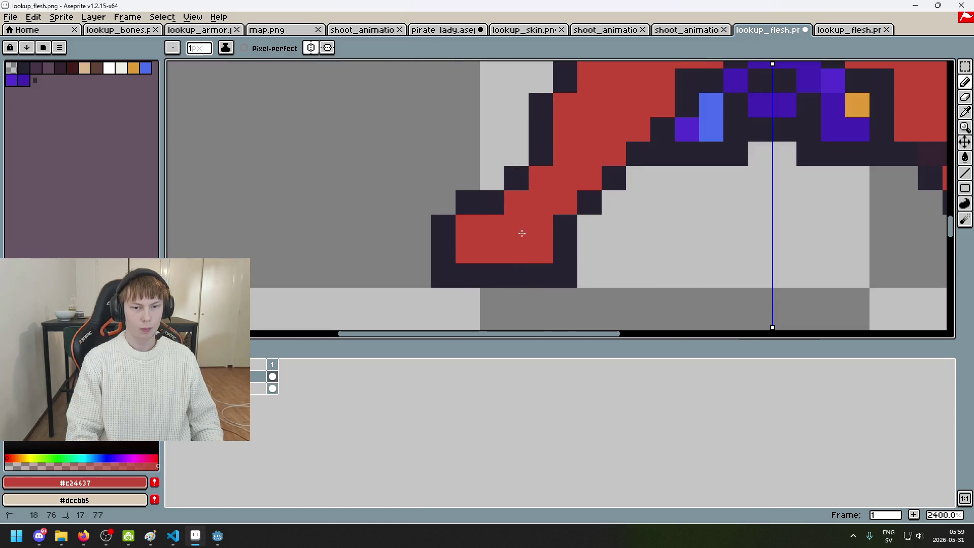
pyautogui.keyDown('alt'); pyautogui.click(480, 201); pyautogui.keyUp('alt')
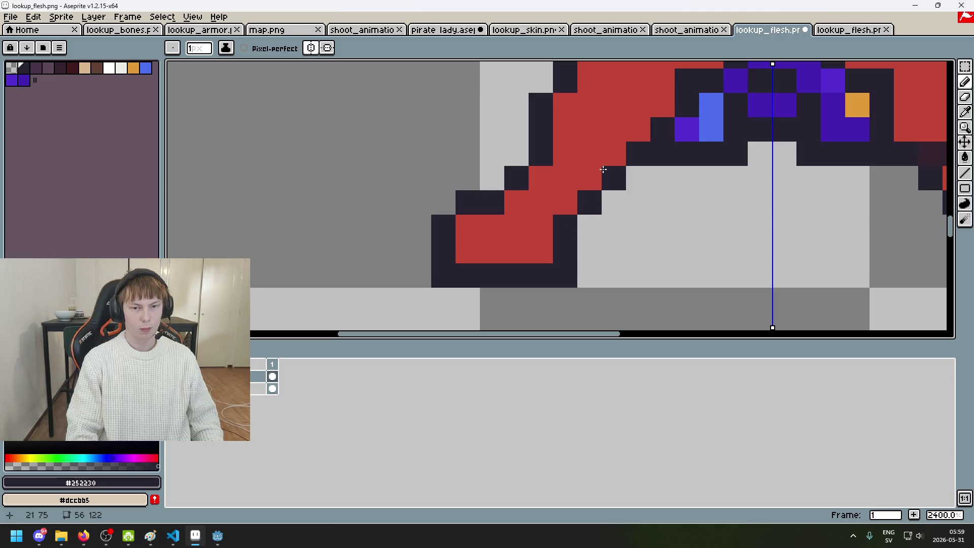
pyautogui.scroll(-4, 671, 184)
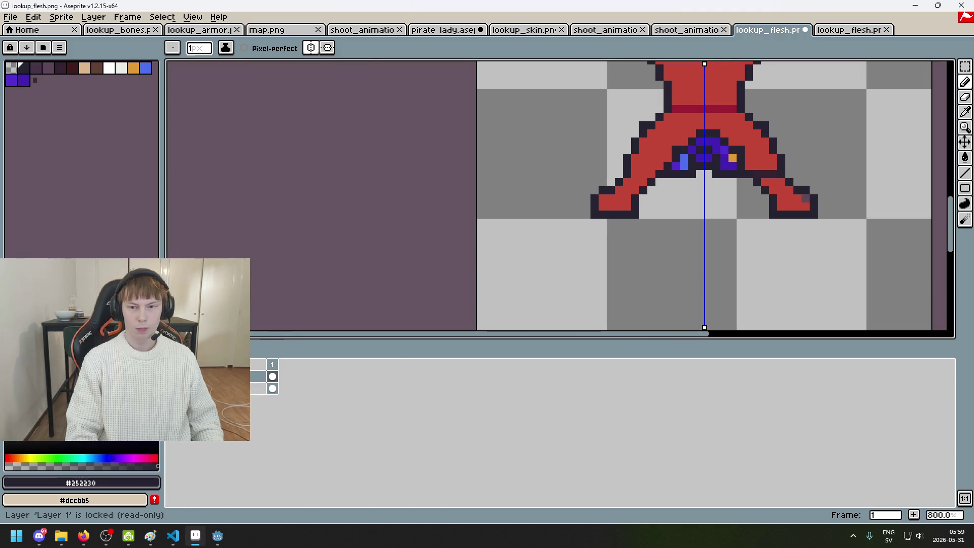
pyautogui.keyDown('alt'); pyautogui.click(604, 201); pyautogui.keyUp('alt')
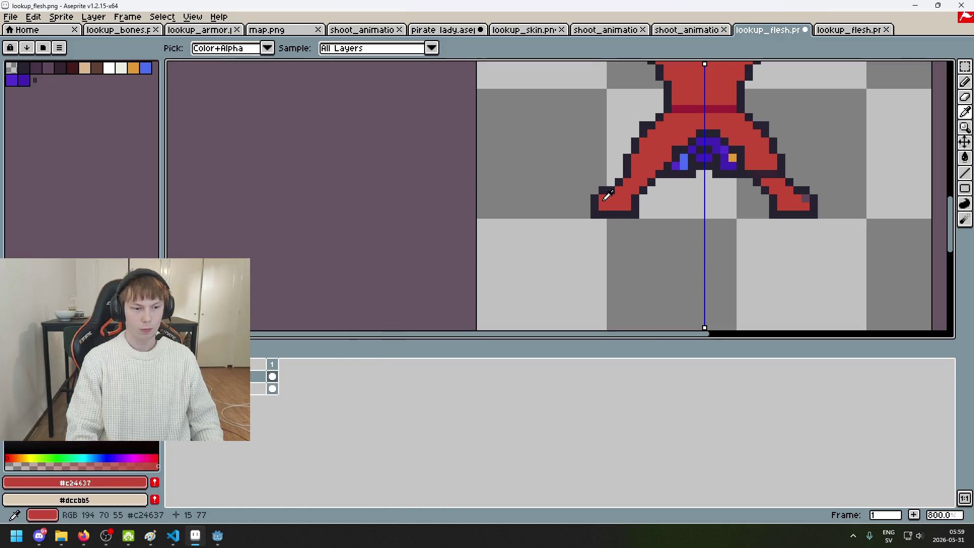
pyautogui.scroll(3, 607, 197)
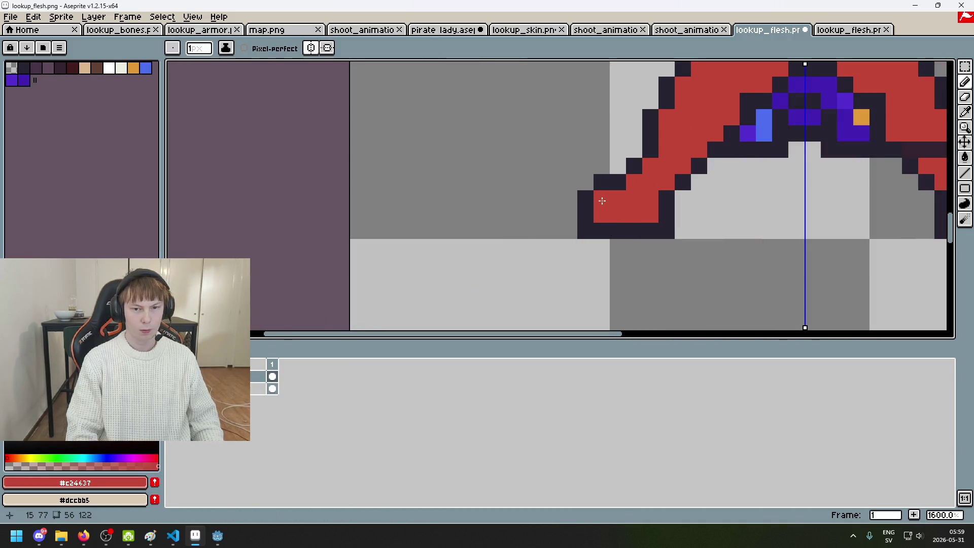
# Step: Hide the costume details and fill the grey gap in the right leg with red
pyautogui.click(172, 376)
pyautogui.scroll(-3, 632, 224)
pyautogui.scroll(3, 539, 235)
pyautogui.moveTo(584, 224); pyautogui.dragTo(562, 232)
pyautogui.scroll(-2, 558, 229)
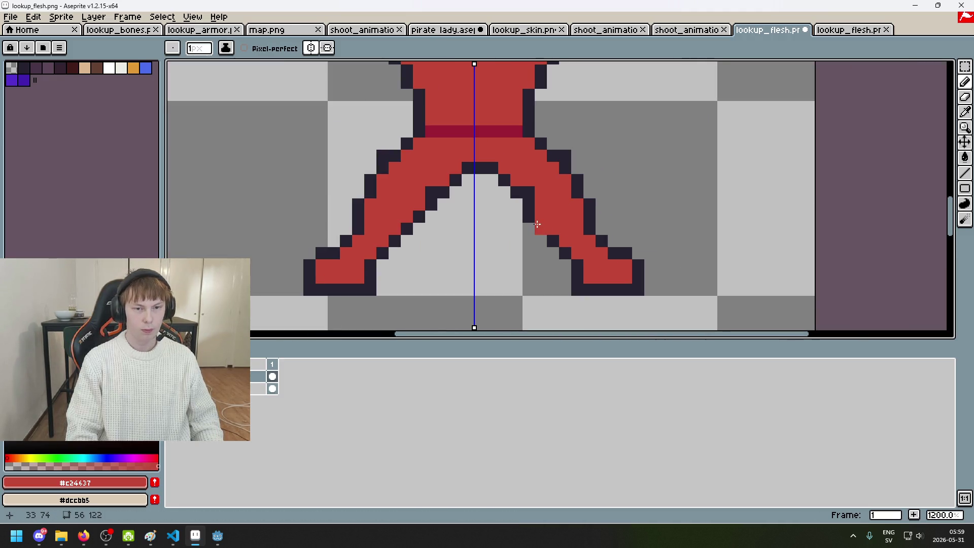
pyautogui.scroll(-1, 568, 223)
pyautogui.scroll(-1, 588, 216)
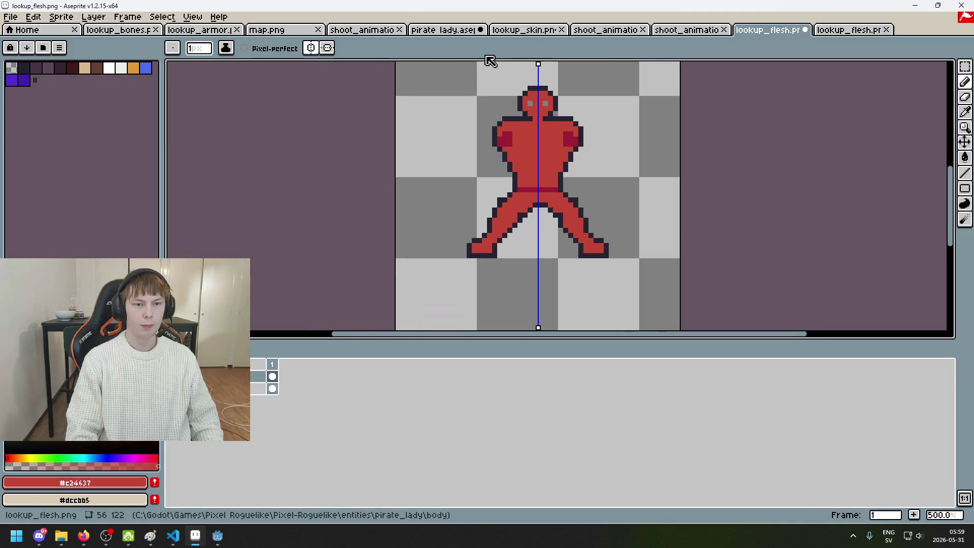
# Step: Turn off mirrored drawing and make the costumed pirate layer visible again over the red flesh
pyautogui.click(311, 48)
pyautogui.click(171, 376)
pyautogui.click(171, 376)
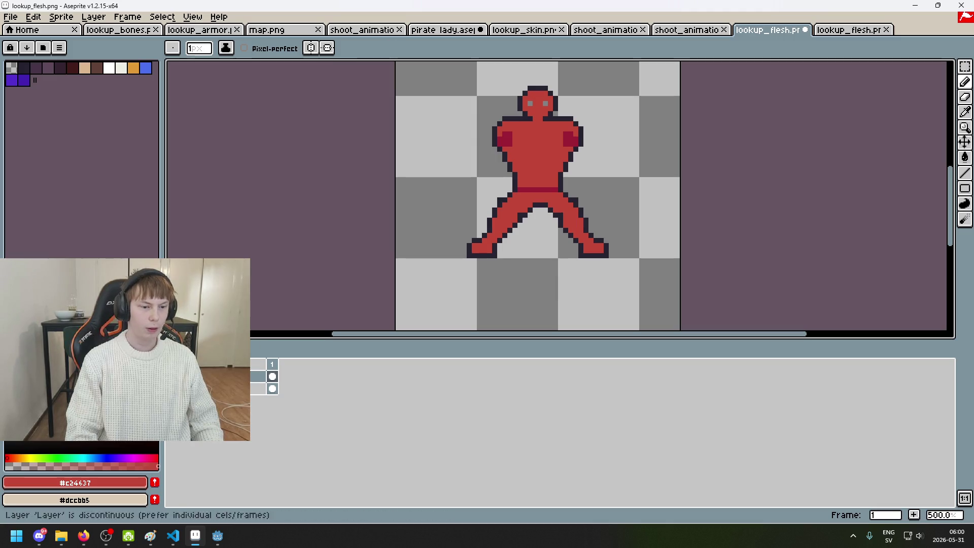
pyautogui.click(171, 388)
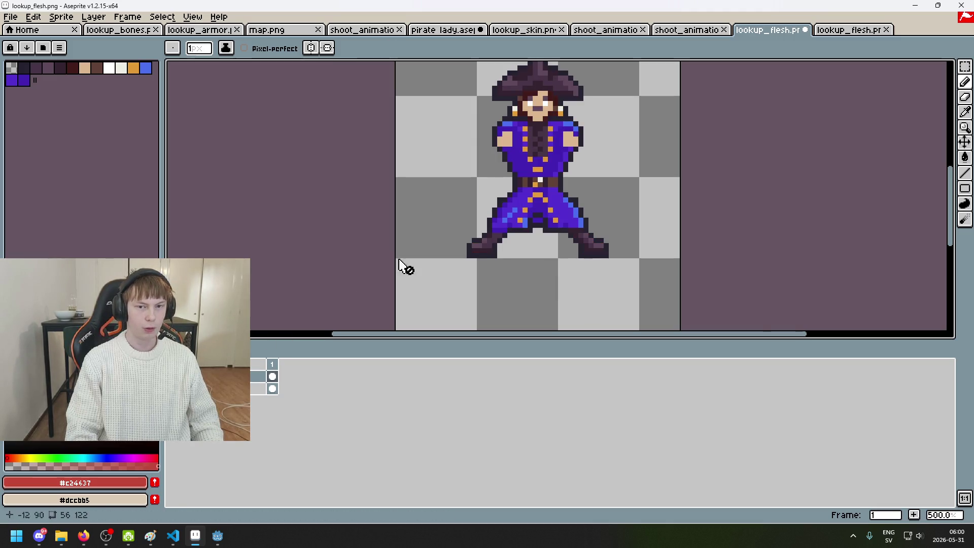
pyautogui.scroll(2, 552, 99)
pyautogui.scroll(-2, 571, 134)
pyautogui.scroll(1, 573, 137)
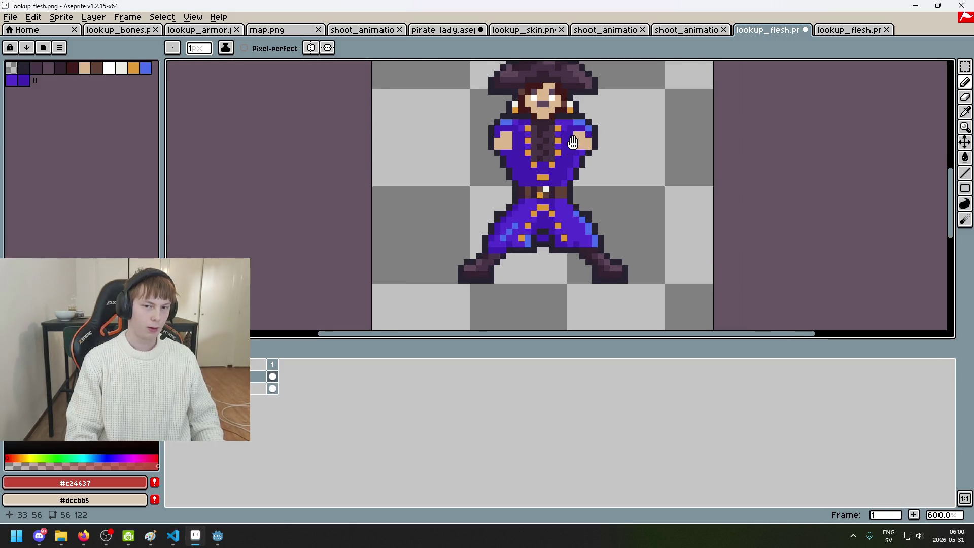
pyautogui.scroll(2, 526, 159)
pyautogui.scroll(1, 503, 162)
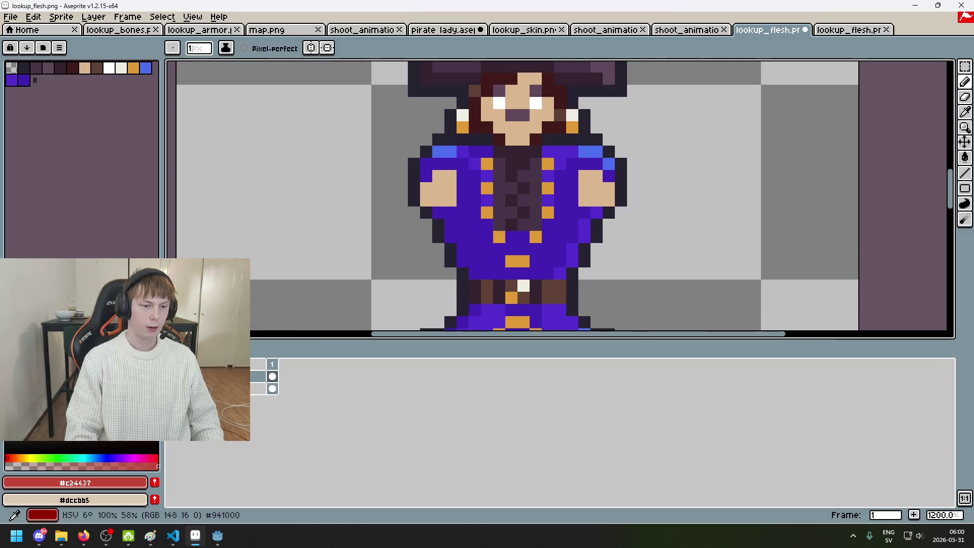
# Step: Frame the whole figure and toggle the red flesh layer off and on to compare with the pirate
pyautogui.click(171, 376)
pyautogui.scroll(-3, 466, 159)
pyautogui.moveTo(523, 103)
pyautogui.mouseDown()
pyautogui.moveTo(531, 68)
pyautogui.moveTo(532, 87)
pyautogui.mouseUp()
pyautogui.click(170, 376)
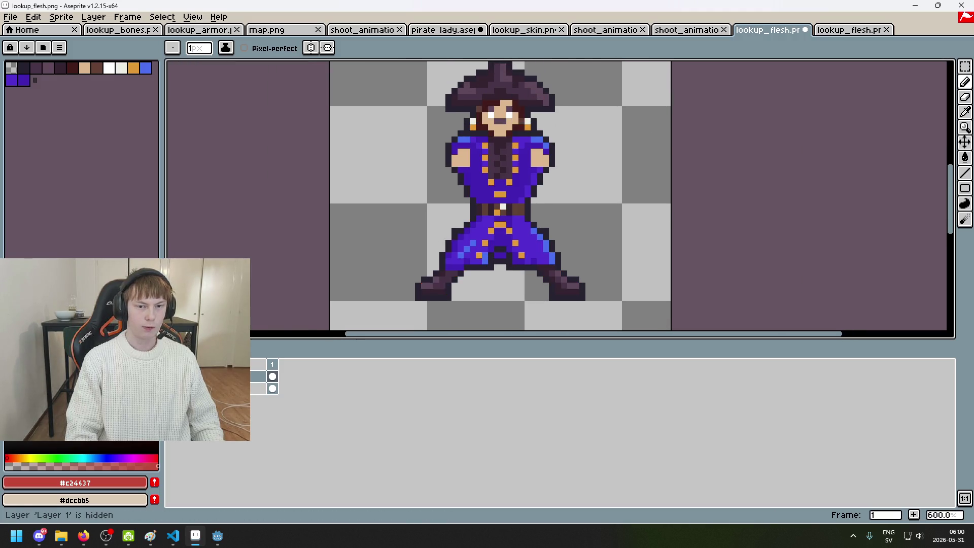
pyautogui.scroll(1, 486, 217)
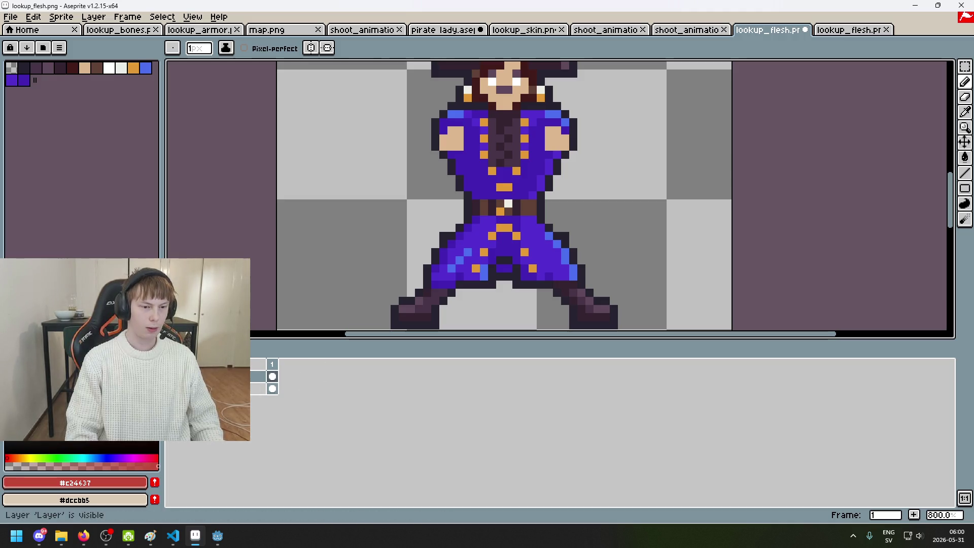
pyautogui.click(171, 376)
pyautogui.scroll(3, 441, 213)
# Step: Thicken the dark outline at the waist, hide the costumed pirate layer and select the flesh layer
pyautogui.keyDown('alt'); pyautogui.click(441, 215); pyautogui.keyUp('alt')
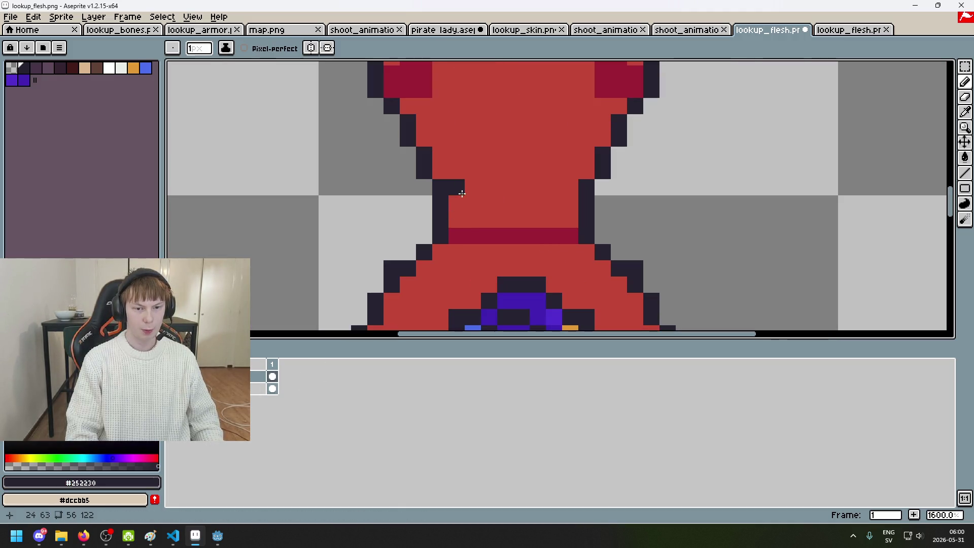
pyautogui.moveTo(570, 186); pyautogui.dragTo(570, 236)
pyautogui.press('e')
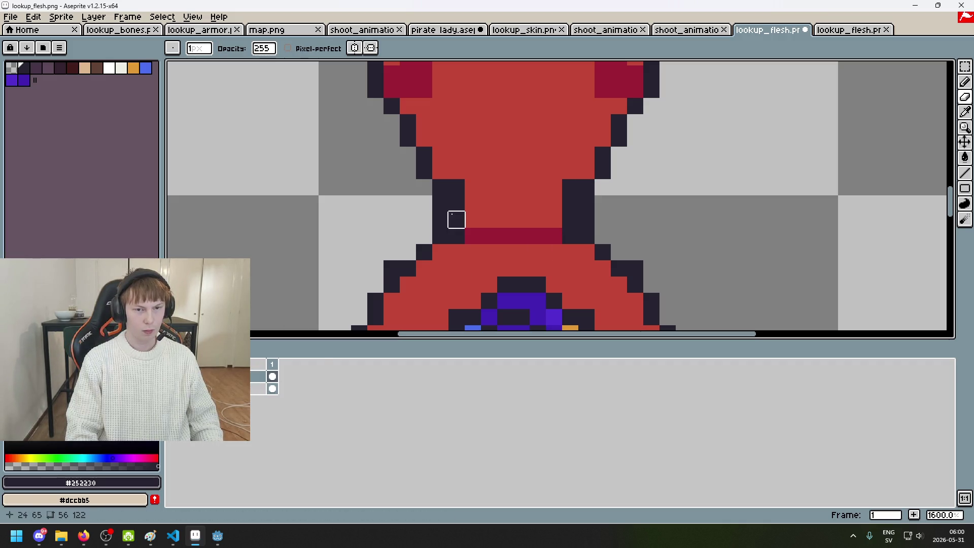
pyautogui.click(172, 376)
pyautogui.click(172, 376)
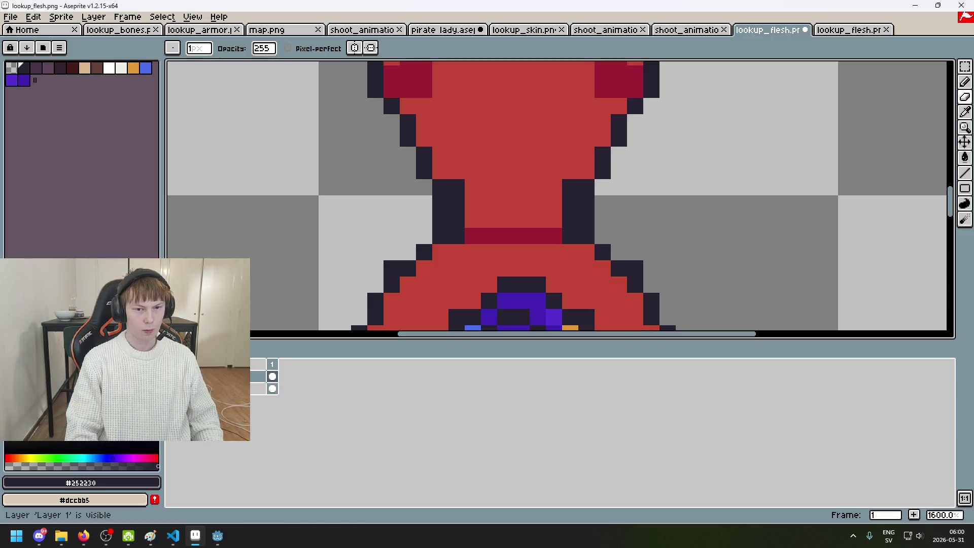
pyautogui.click(213, 389)
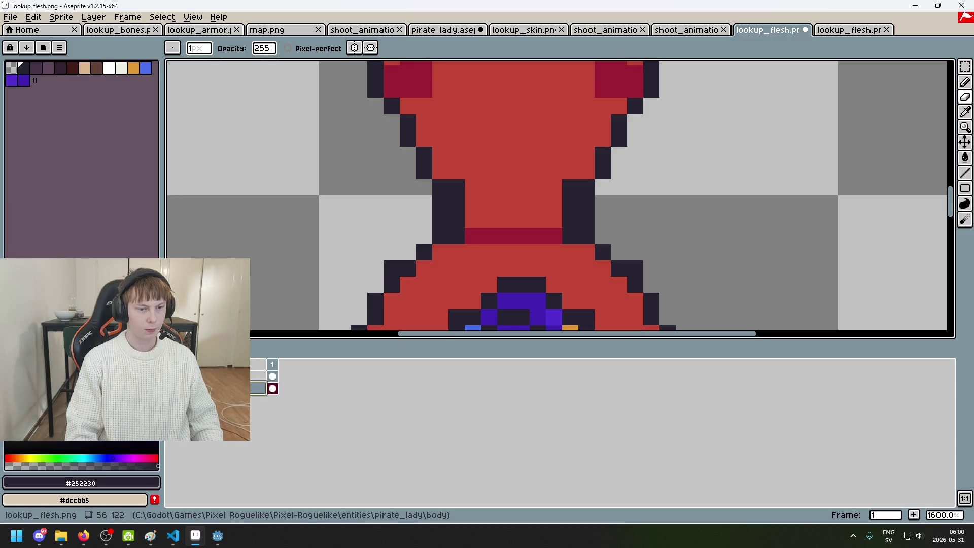
pyautogui.click(213, 376)
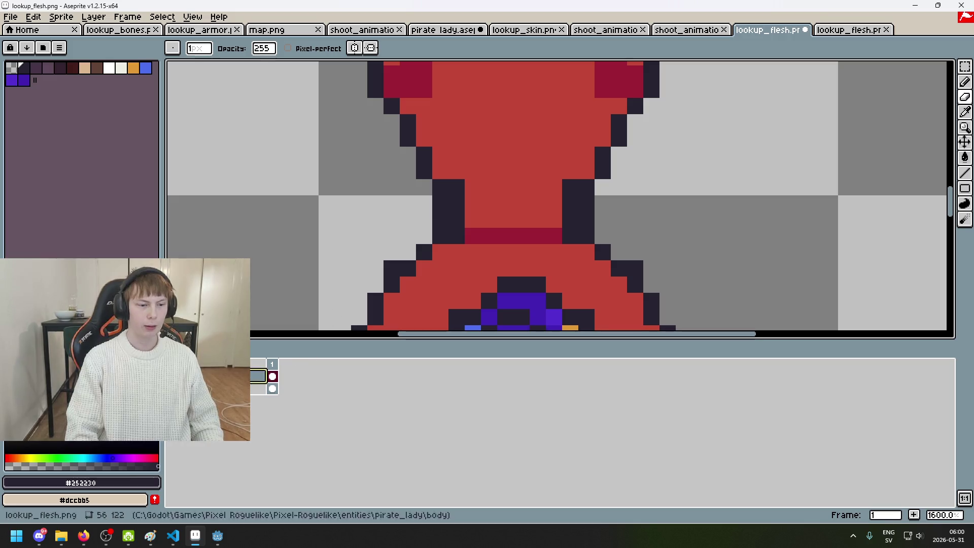
pyautogui.click(172, 388)
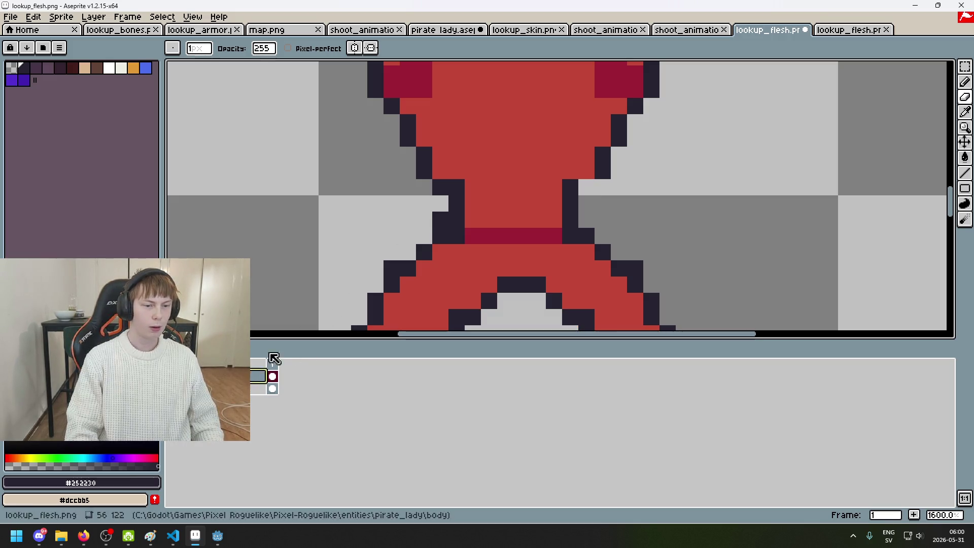
# Step: Add dark outline pixels at the left and right waist and redo the eraser stroke
pyautogui.press('b')
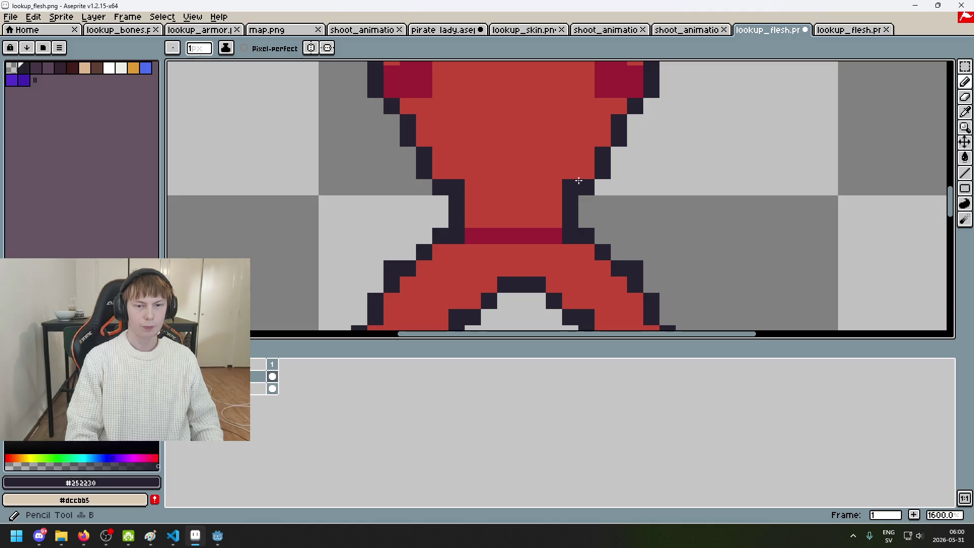
pyautogui.scroll(-5, 578, 181)
pyautogui.hotkey('ctrl', 'z')
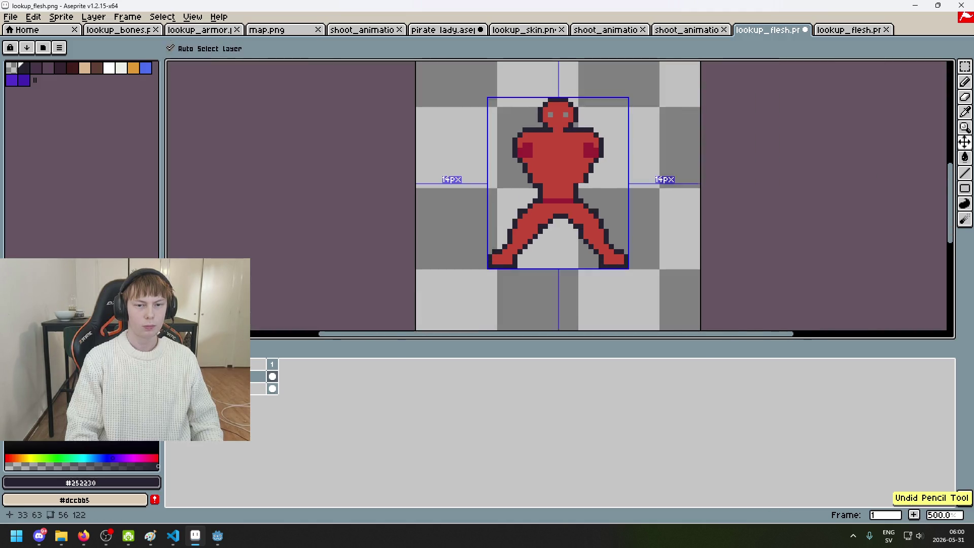
pyautogui.scroll(5, 583, 188)
pyautogui.click(436, 173)
pyautogui.click(583, 171)
pyautogui.press('e')
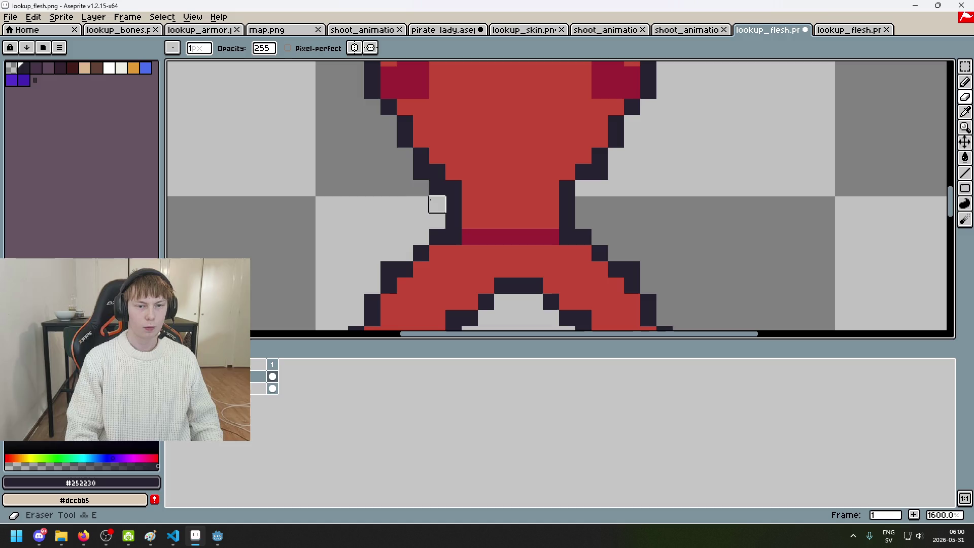
pyautogui.scroll(-3, 469, 236)
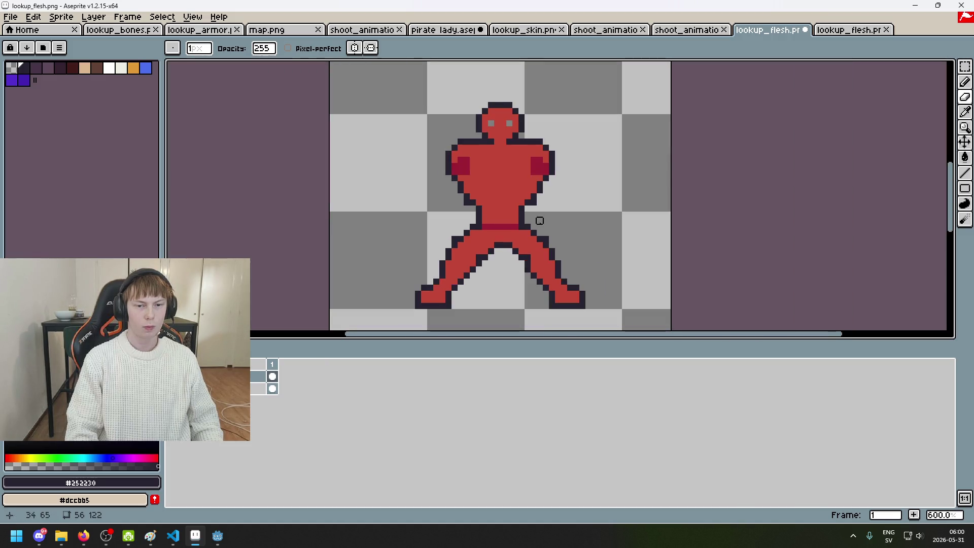
pyautogui.hotkey('ctrl', 'z')
pyautogui.hotkey('ctrl', 'y')
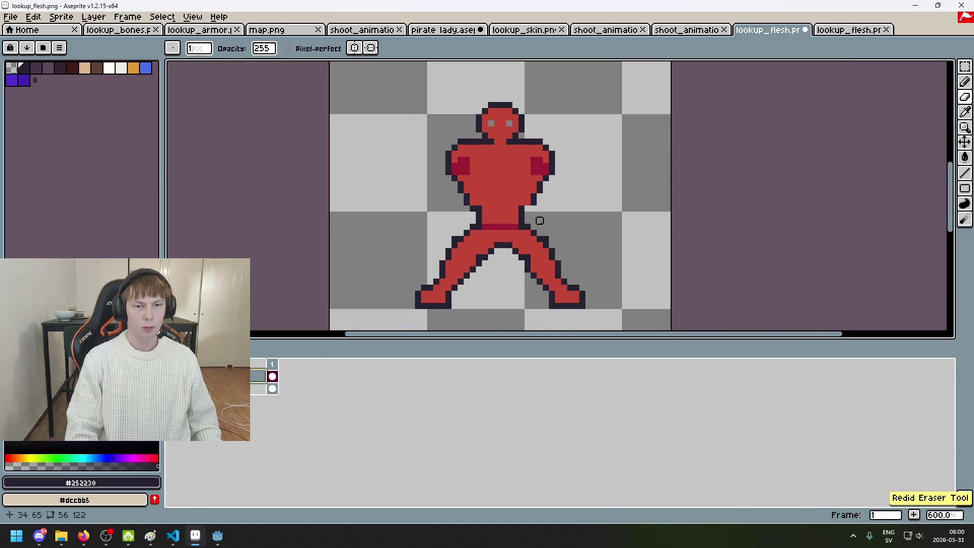
# Step: Show the hat, earrings and pants layer and repeatedly toggle the red flesh layer, leaving it visible
pyautogui.click(175, 389)
pyautogui.click(175, 388)
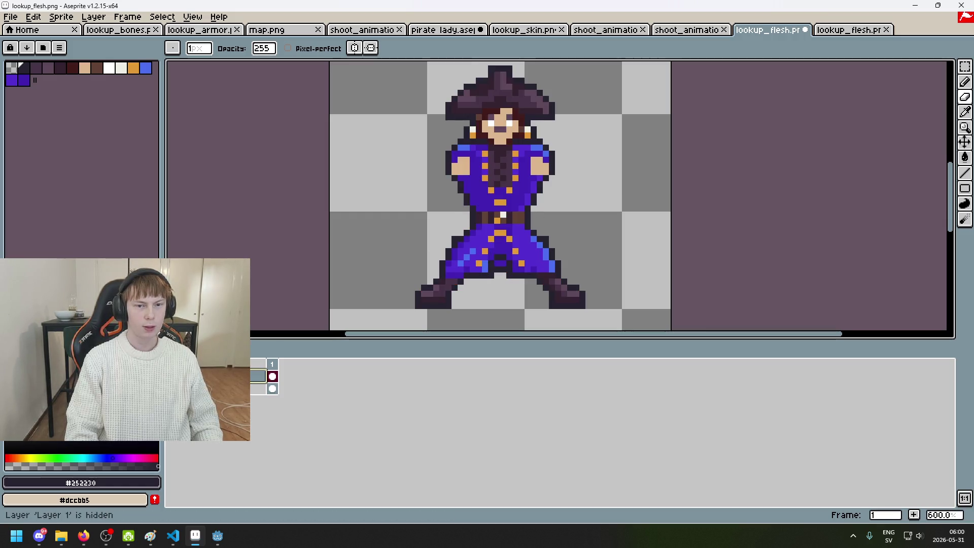
pyautogui.scroll(3, 505, 135)
pyautogui.click(175, 389)
pyautogui.click(175, 389)
pyautogui.click(175, 388)
pyautogui.scroll(-5, 514, 177)
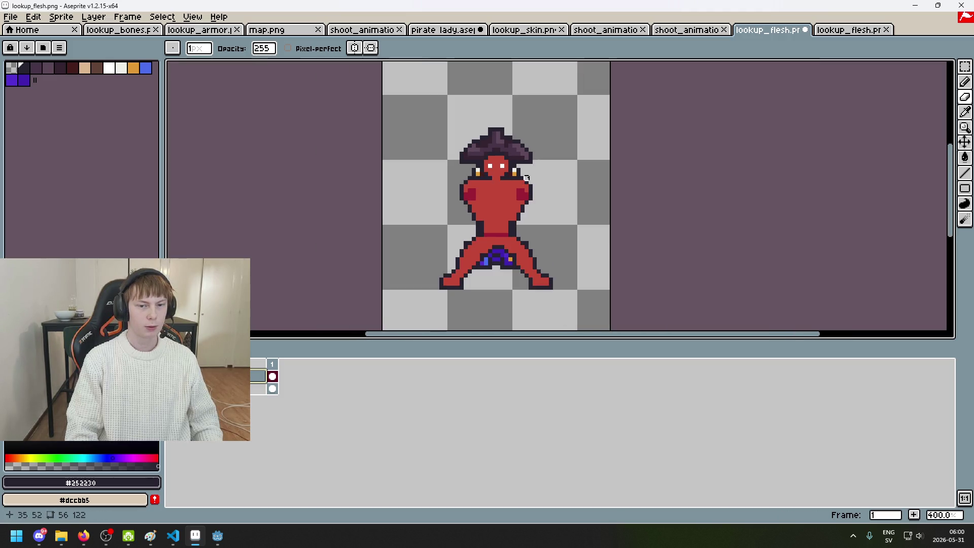
pyautogui.scroll(2, 526, 178)
pyautogui.scroll(4, 507, 155)
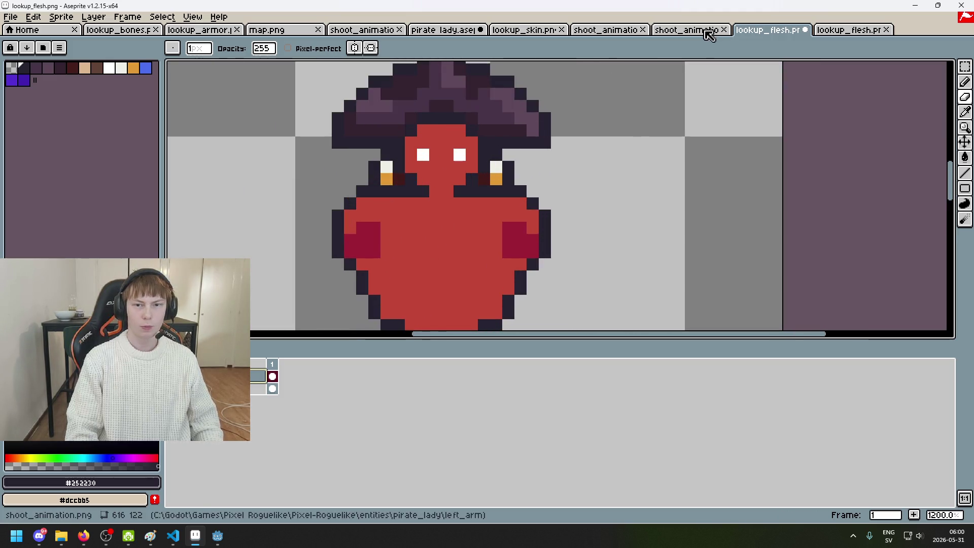
pyautogui.scroll(1, 851, 28)
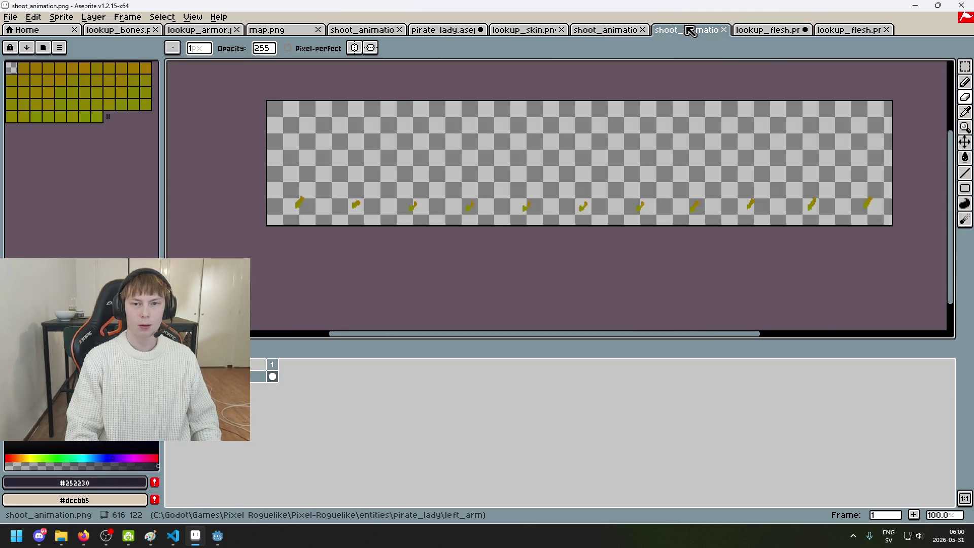
pyautogui.click(851, 29)
pyautogui.press('m')
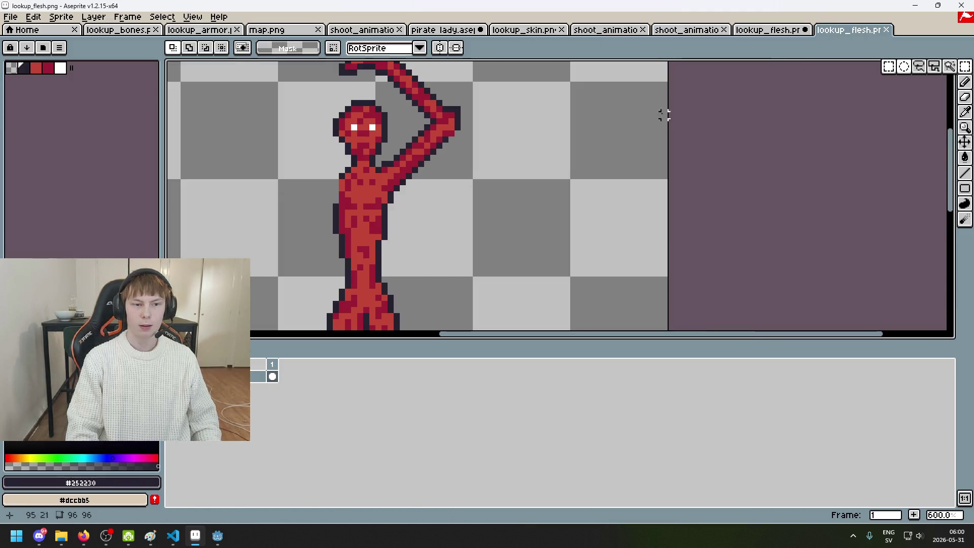
pyautogui.moveTo(318, 103); pyautogui.dragTo(390, 161)
pyautogui.hotkey('ctrl', 'c')
pyautogui.click(741, 29)
pyautogui.hotkey('ctrl', 'v')
pyautogui.moveTo(670, 193); pyautogui.dragTo(468, 124)
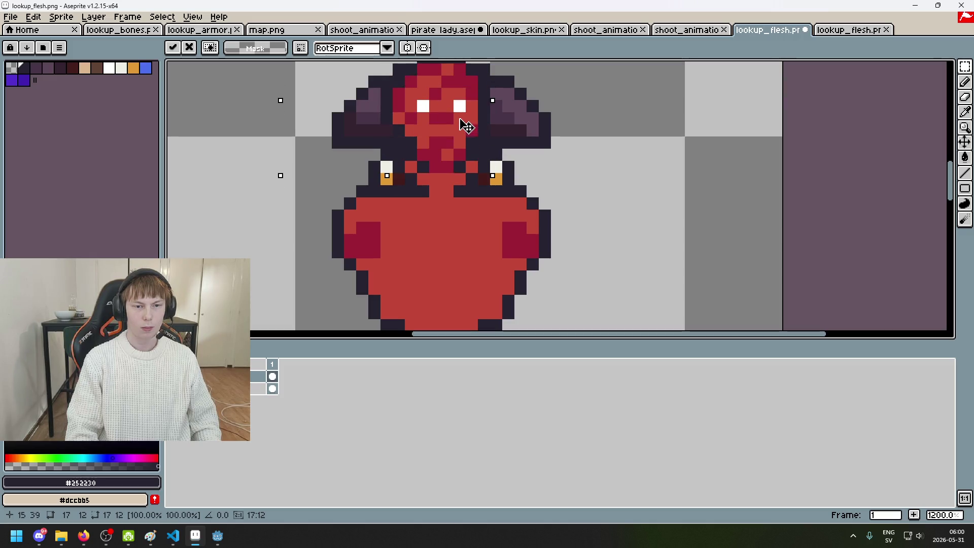
pyautogui.moveTo(467, 121); pyautogui.dragTo(689, 161)
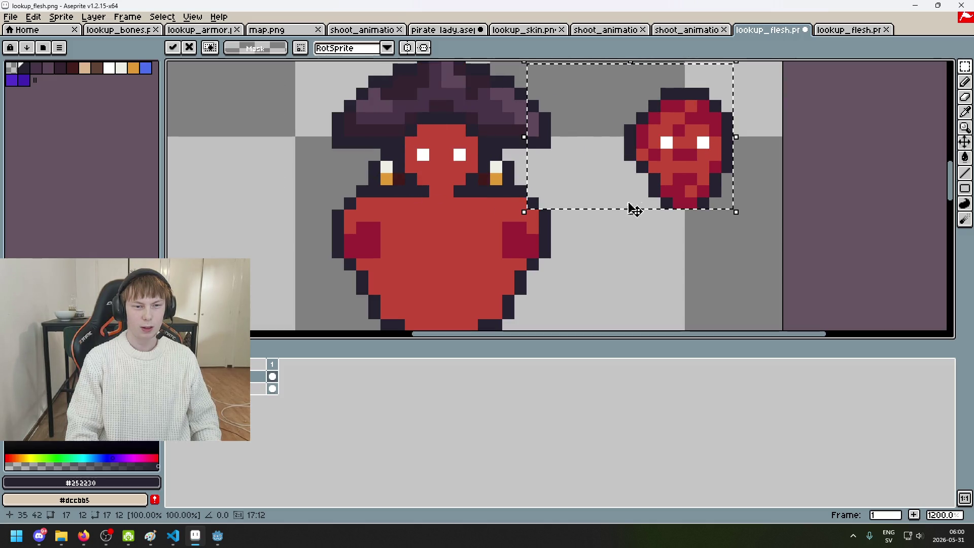
pyautogui.press('Escape')
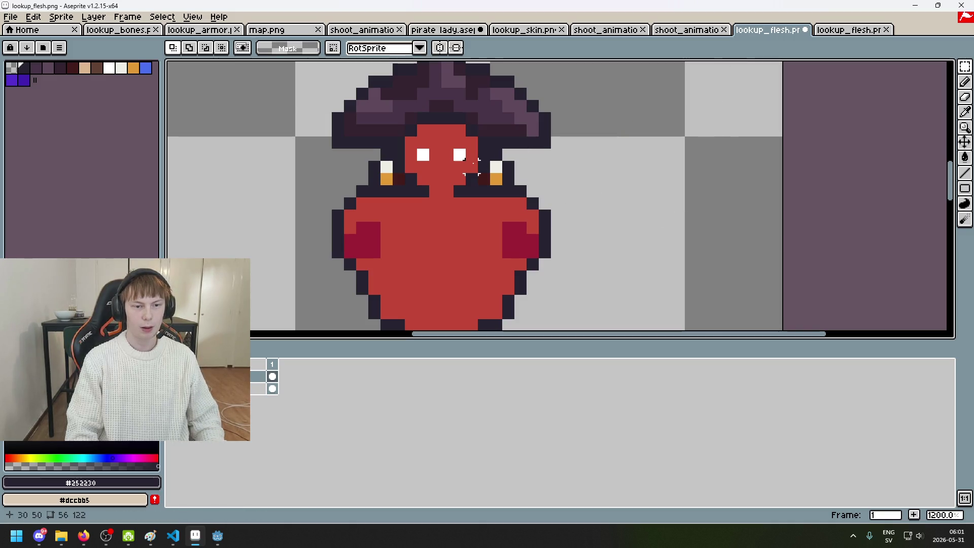
pyautogui.scroll(3, 474, 163)
pyautogui.scroll(1, 403, 184)
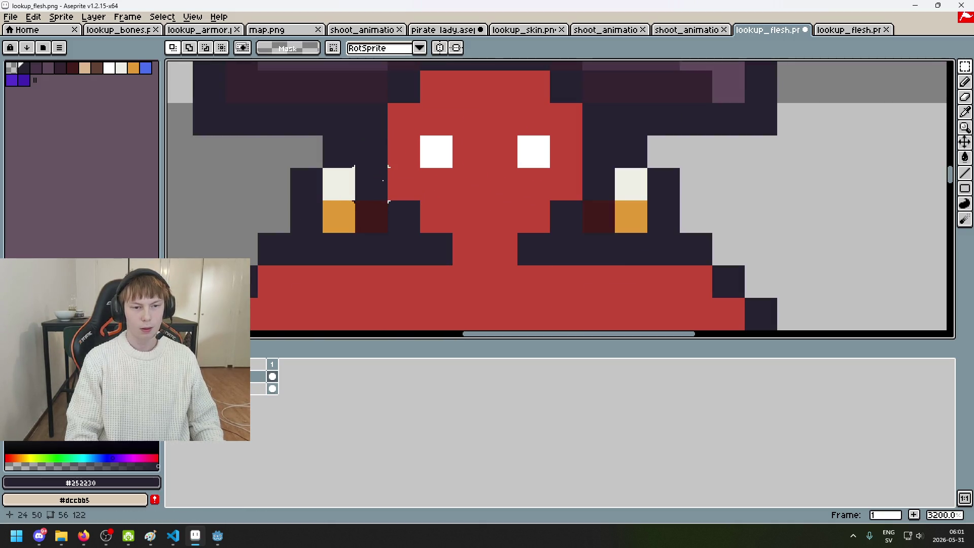
pyautogui.scroll(-2, 383, 181)
pyautogui.scroll(-2, 522, 162)
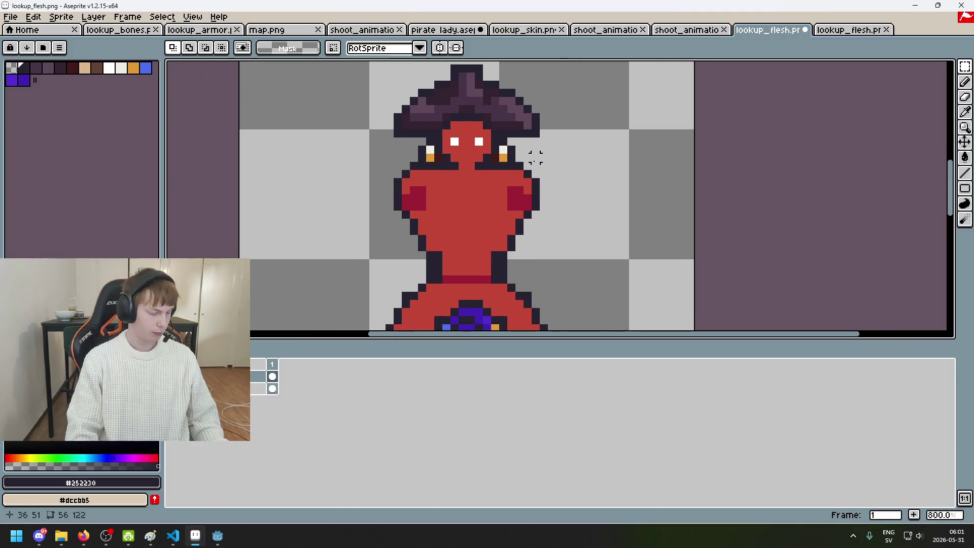
pyautogui.click(172, 376)
pyautogui.click(172, 376)
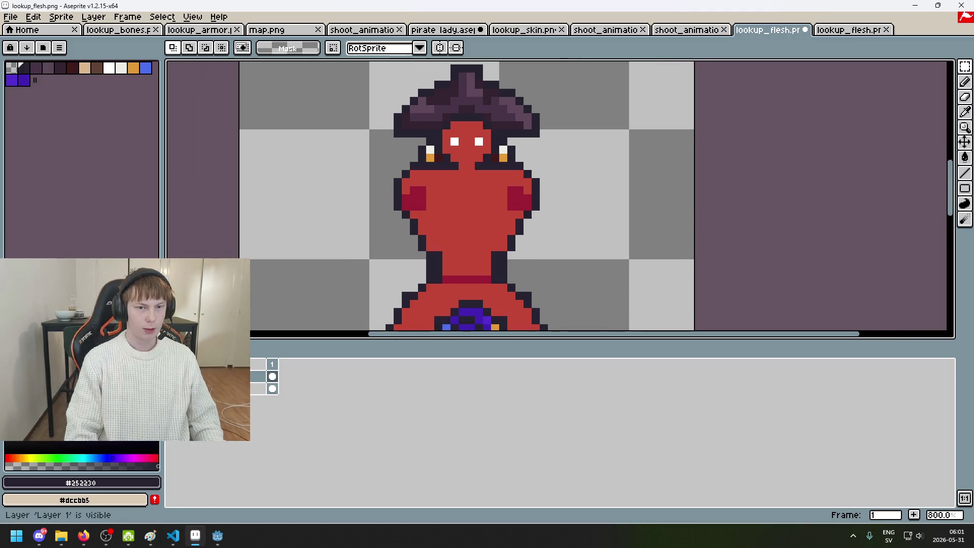
pyautogui.click(172, 376)
pyautogui.scroll(-1, 522, 202)
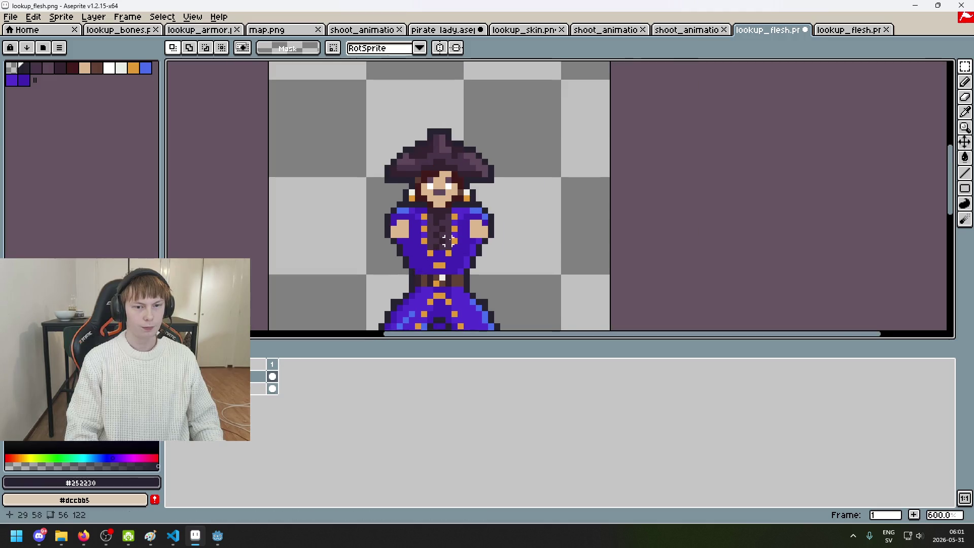
pyautogui.scroll(4, 521, 201)
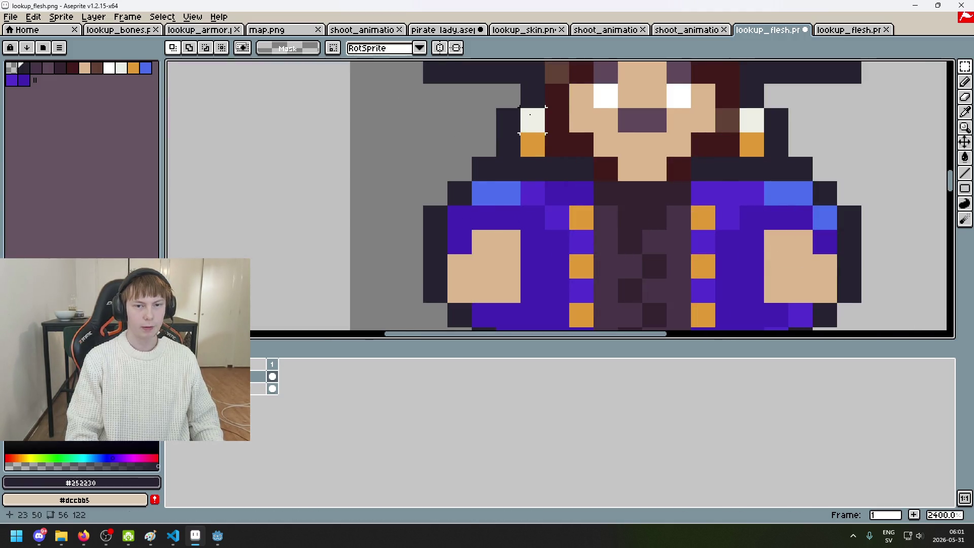
pyautogui.scroll(-2, 532, 119)
pyautogui.scroll(-3, 531, 121)
pyautogui.scroll(2, 532, 147)
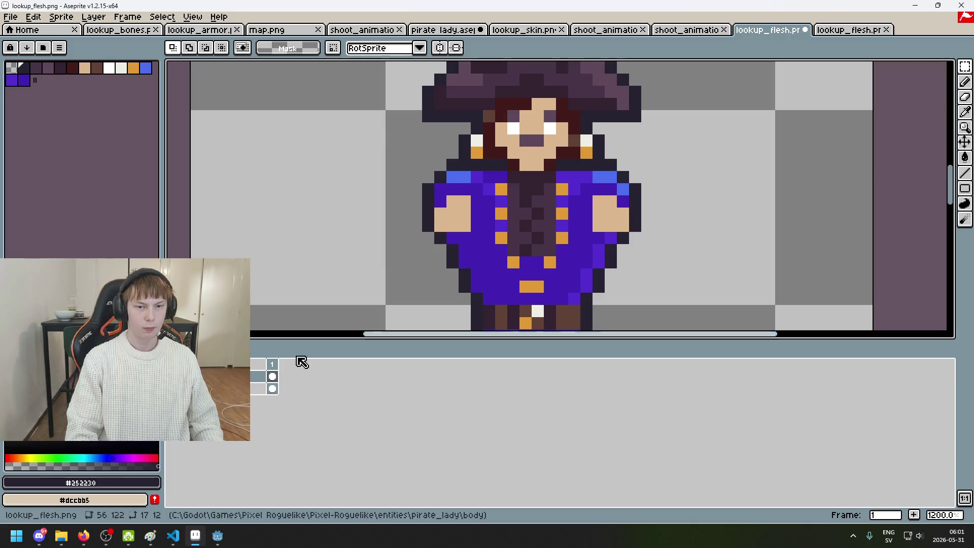
pyautogui.click(172, 376)
pyautogui.moveTo(498, 177); pyautogui.dragTo(509, 175)
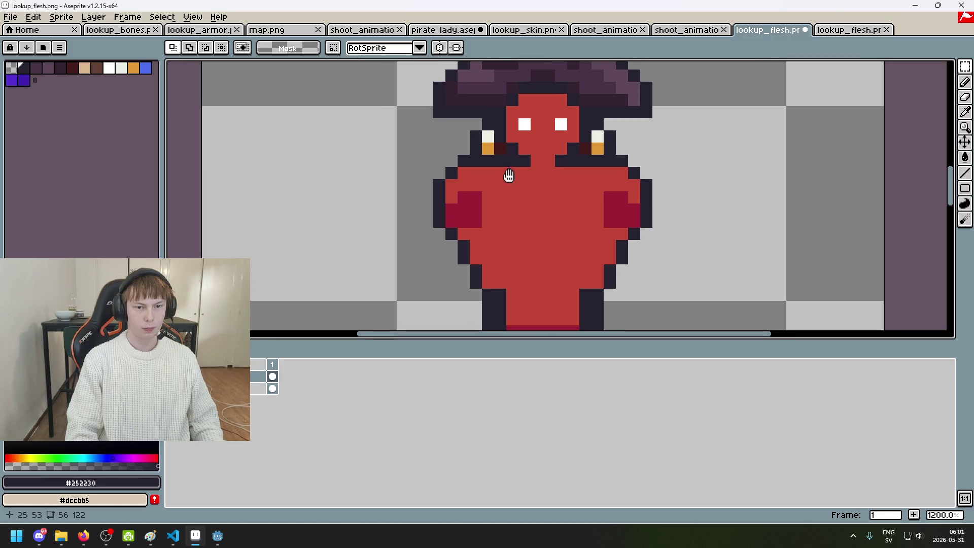
# Step: Hide the hair and eyes layer, dot the body's top-left corner dark, and erase the right shoulder end
pyautogui.press('b')
pyautogui.click(480, 167)
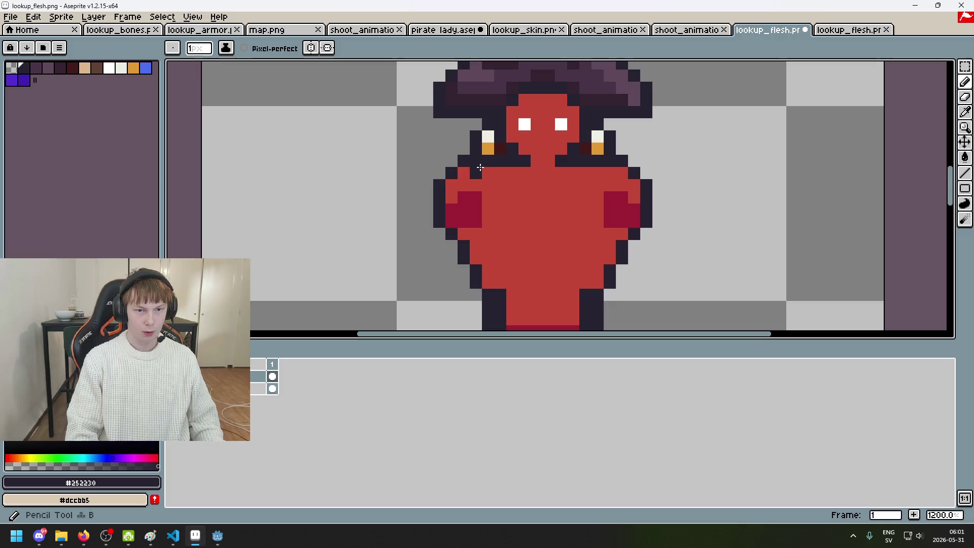
pyautogui.hotkey('ctrl', 'z')
pyautogui.press('e')
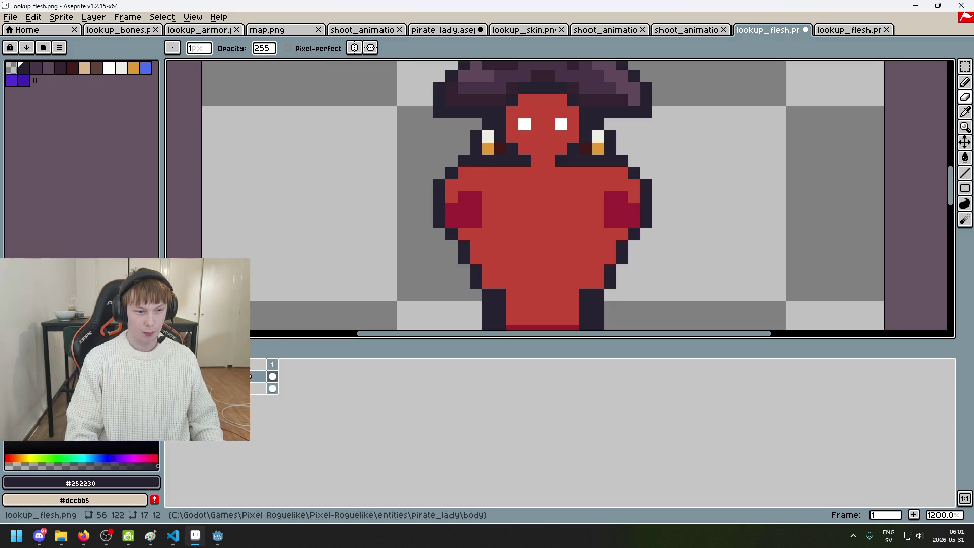
pyautogui.click(172, 376)
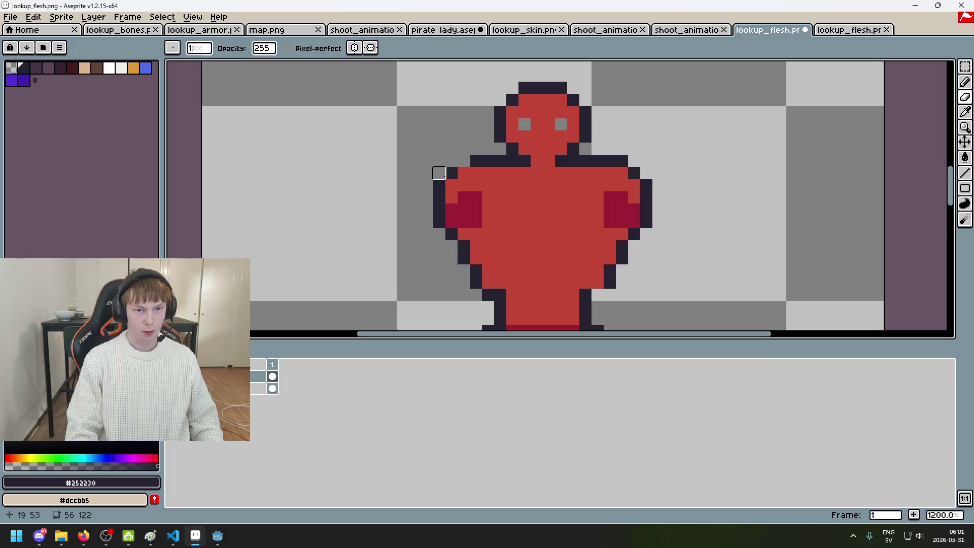
pyautogui.press('b')
pyautogui.click(463, 173)
pyautogui.moveTo(634, 161); pyautogui.dragTo(634, 186)
pyautogui.press('b')
# Step: Zoom in and toggle the figure and hat-and-pants layers to compare the shoulder shapes
pyautogui.scroll(-6, 654, 187)
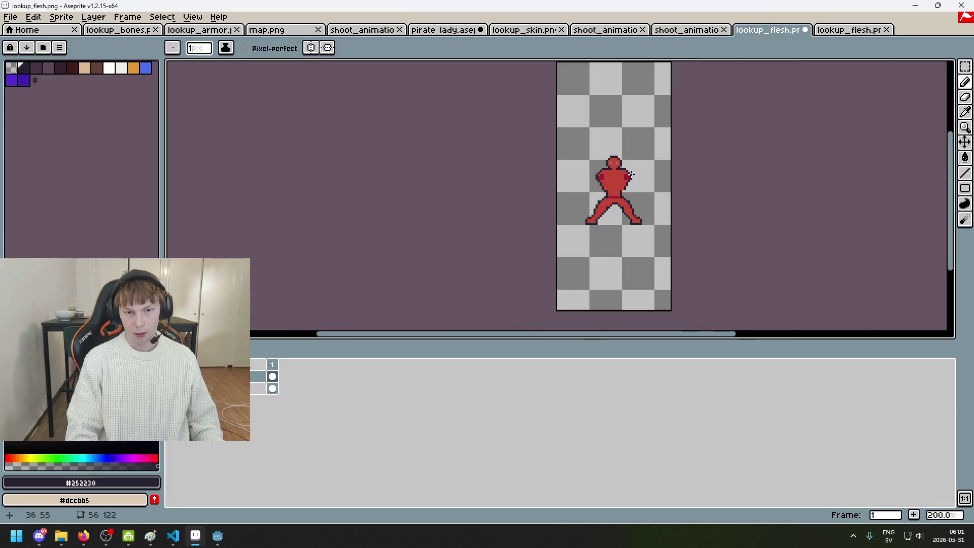
pyautogui.scroll(2, 655, 188)
pyautogui.scroll(2, 656, 187)
pyautogui.scroll(4, 613, 174)
pyautogui.press('e')
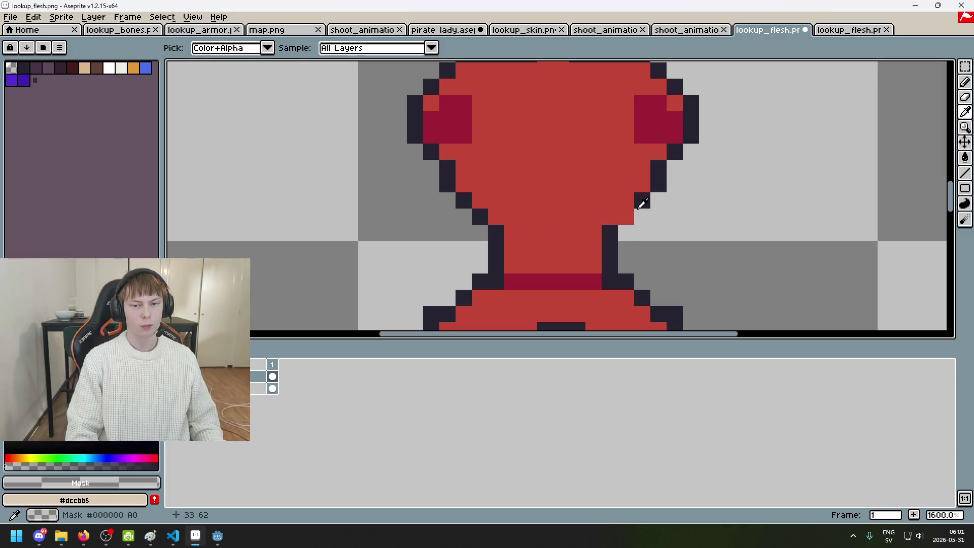
pyautogui.press('b')
pyautogui.scroll(-4, 625, 216)
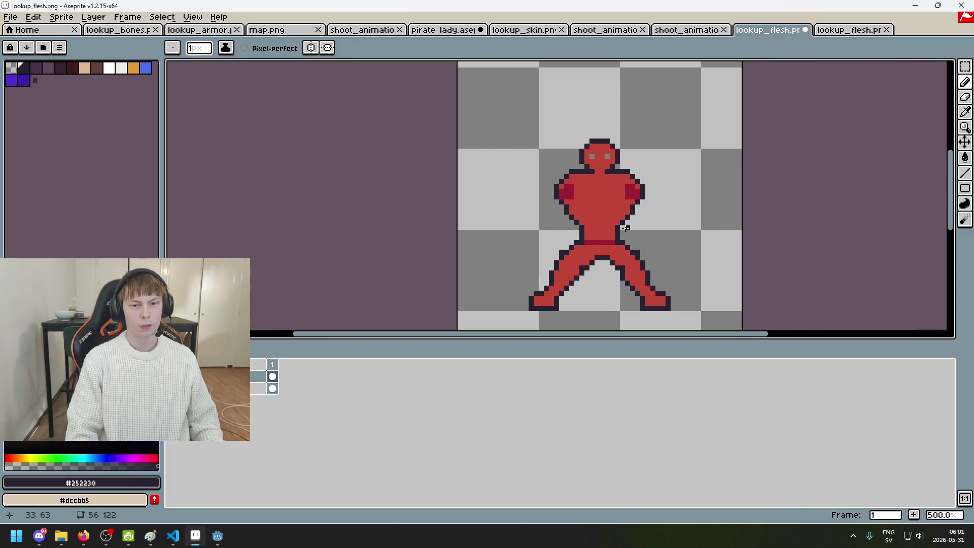
pyautogui.scroll(4, 626, 217)
pyautogui.scroll(-4, 631, 224)
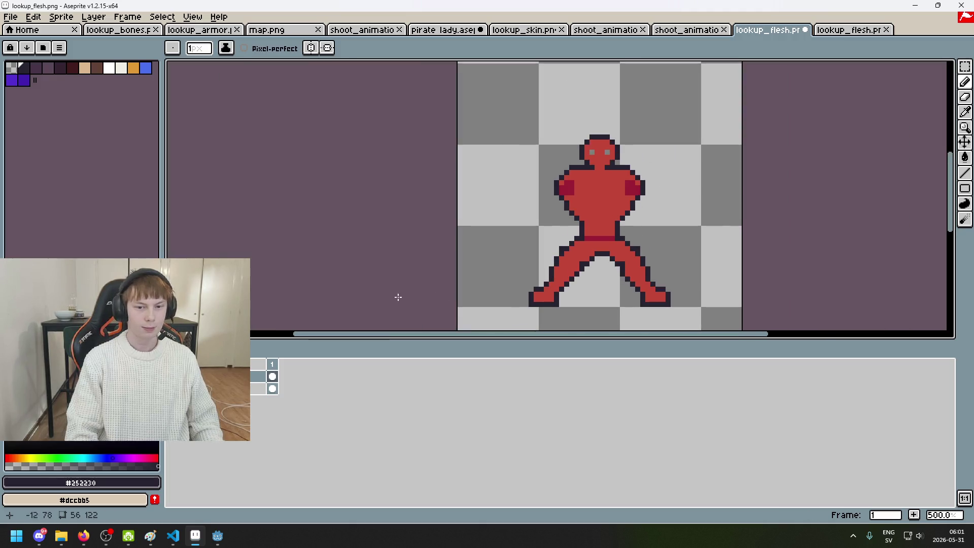
pyautogui.click(171, 388)
pyautogui.click(171, 389)
pyautogui.click(171, 376)
pyautogui.click(172, 376)
# Step: Erase to trim stray red and dark pixels from the body's right edge
pyautogui.scroll(2, 504, 263)
pyautogui.scroll(2, 458, 184)
pyautogui.press('e')
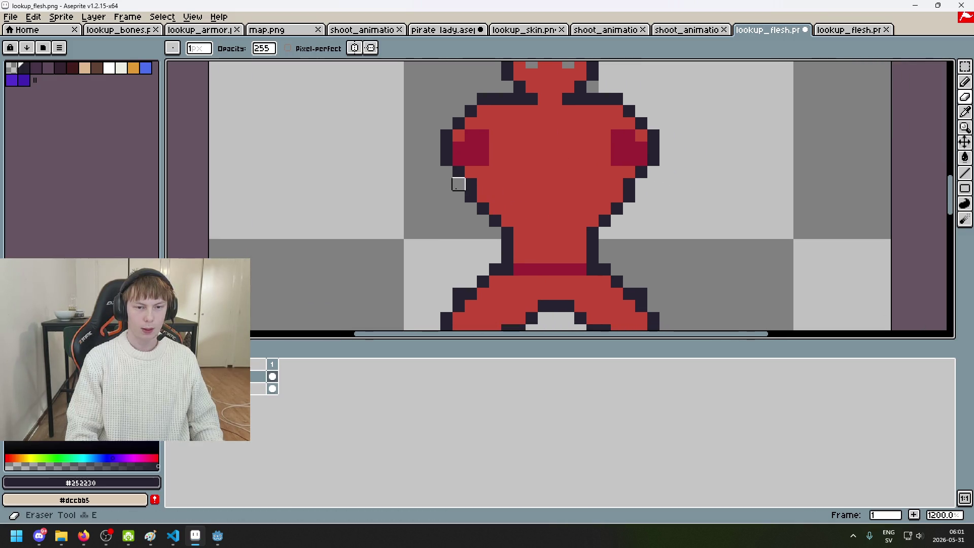
pyautogui.moveTo(471, 196); pyautogui.dragTo(482, 184)
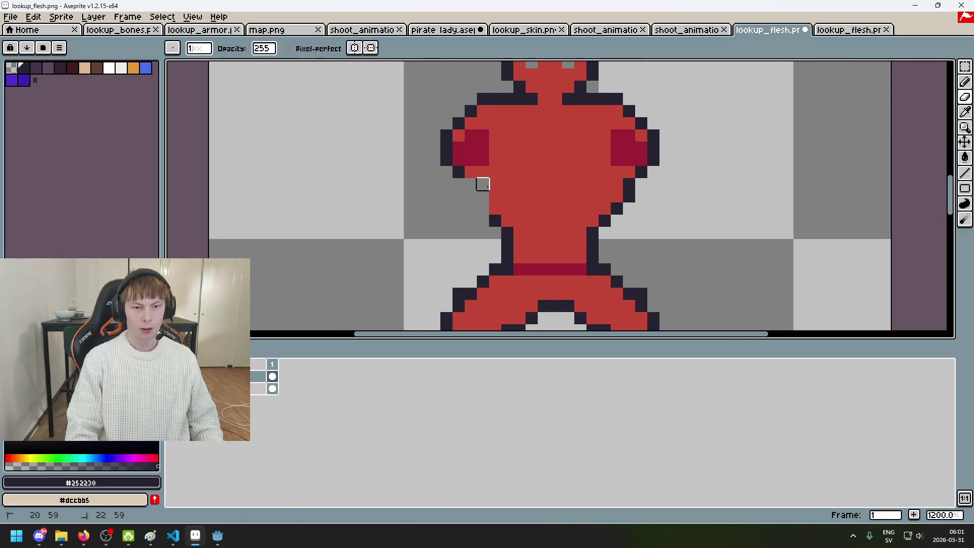
pyautogui.hotkey('ctrl', 'z')
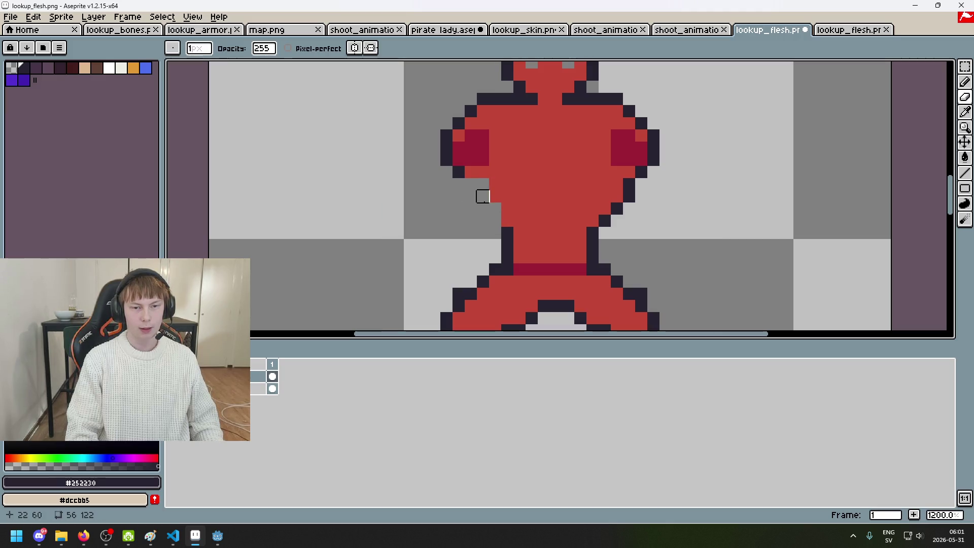
pyautogui.moveTo(604, 221); pyautogui.dragTo(629, 208)
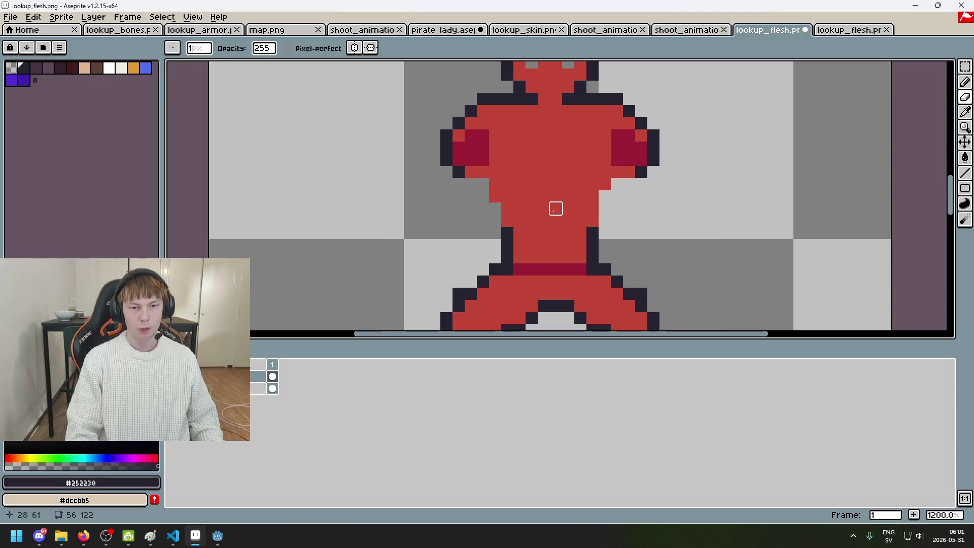
pyautogui.scroll(-3, 458, 136)
pyautogui.scroll(3, 477, 180)
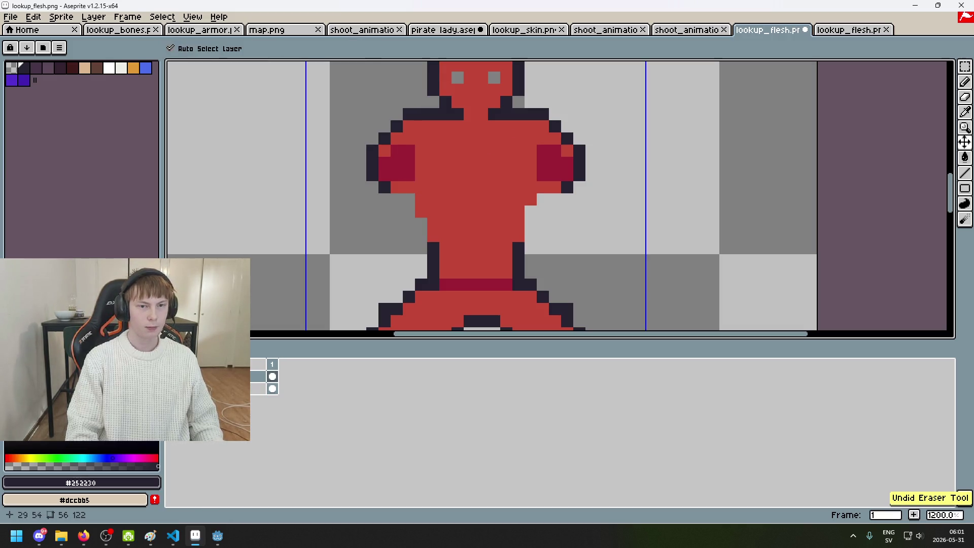
# Step: Check the horns and eyes layer, then draw a dark outline along the left shoulder
pyautogui.click(273, 376)
pyautogui.click(272, 376)
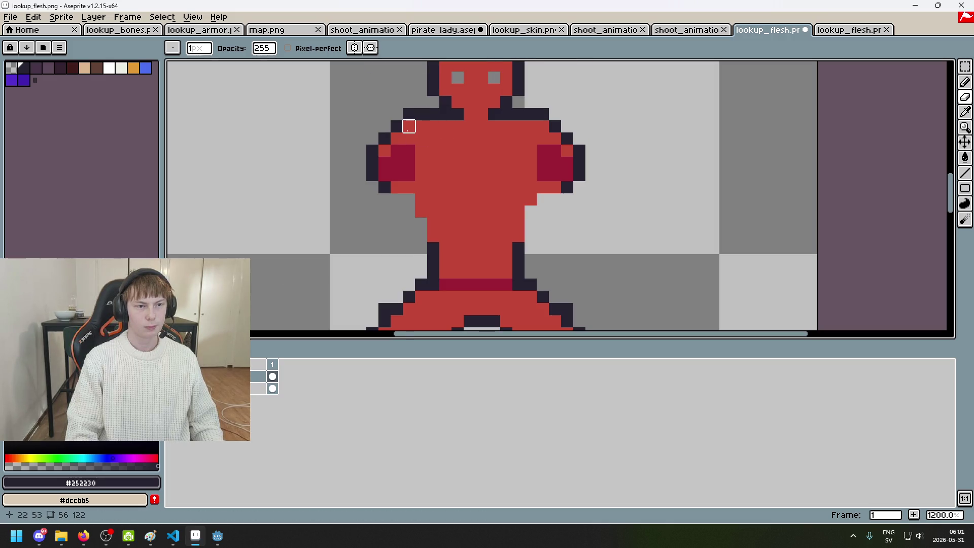
pyautogui.scroll(1, 408, 126)
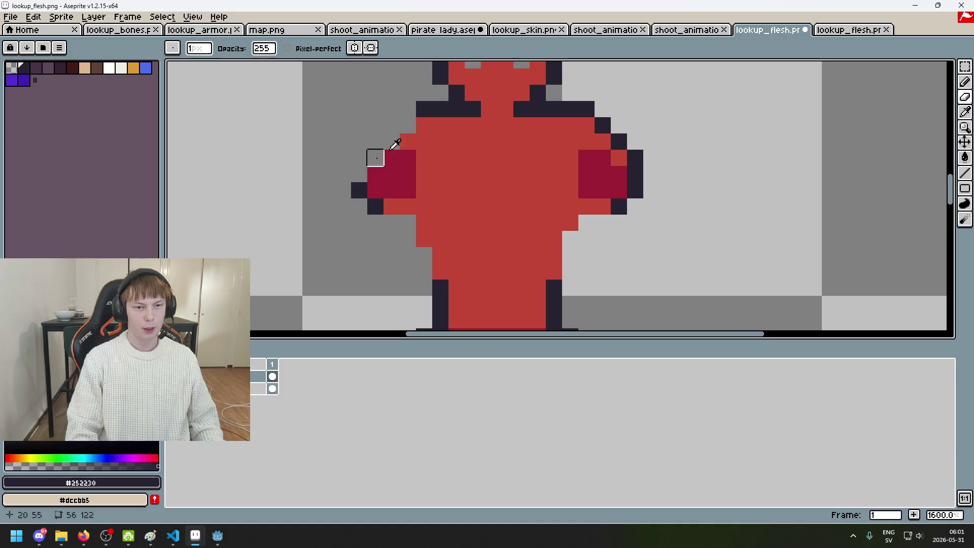
pyautogui.keyDown('alt'); pyautogui.click(430, 132); pyautogui.keyUp('alt')
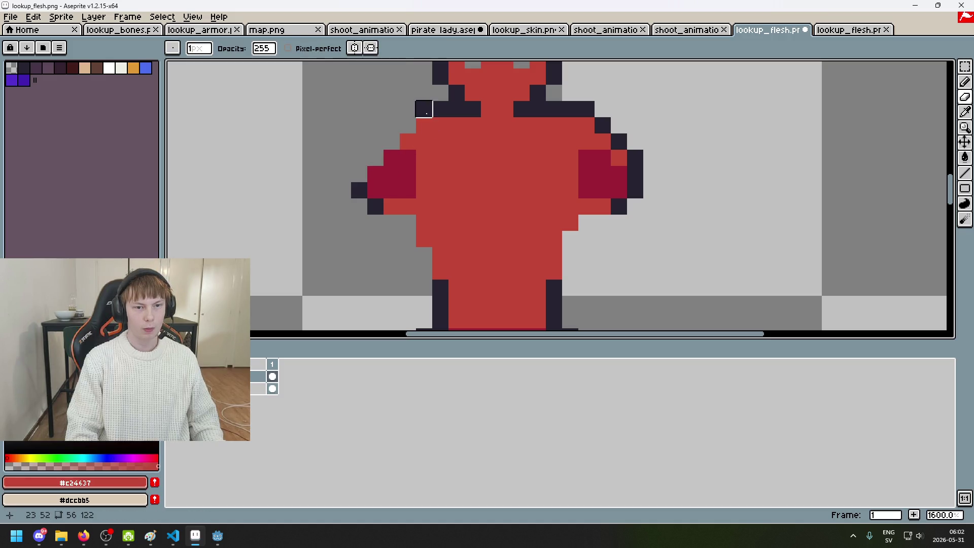
pyautogui.keyDown('alt'); pyautogui.click(424, 109); pyautogui.keyUp('alt')
pyautogui.moveTo(407, 125); pyautogui.dragTo(357, 174)
# Step: Redraw the left shoulder outline one row lower, undoing the stray gap pixels
pyautogui.scroll(-3, 437, 130)
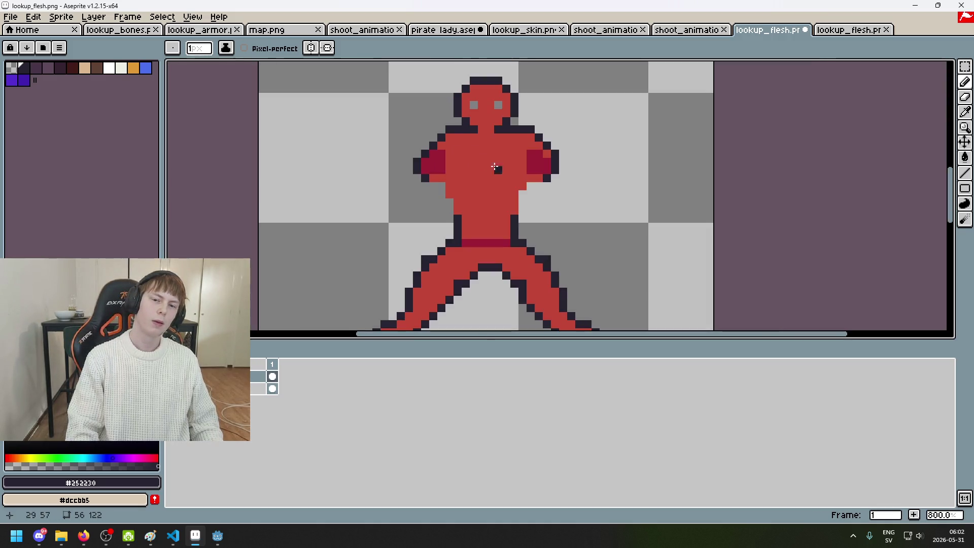
pyautogui.scroll(5, 489, 165)
pyautogui.scroll(-2, 530, 113)
pyautogui.click(431, 168)
pyautogui.hotkey('ctrl', 'z')
pyautogui.press('e')
pyautogui.press('b')
pyautogui.moveTo(345, 160)
pyautogui.mouseDown()
pyautogui.moveTo(361, 159)
pyautogui.moveTo(362, 175)
pyautogui.mouseUp()
pyautogui.click(458, 192)
pyautogui.hotkey('ctrl', 'z')
# Step: Erase a pixel near the neck and paint a dark outline row across the right shoulder top
pyautogui.scroll(-1, 466, 192)
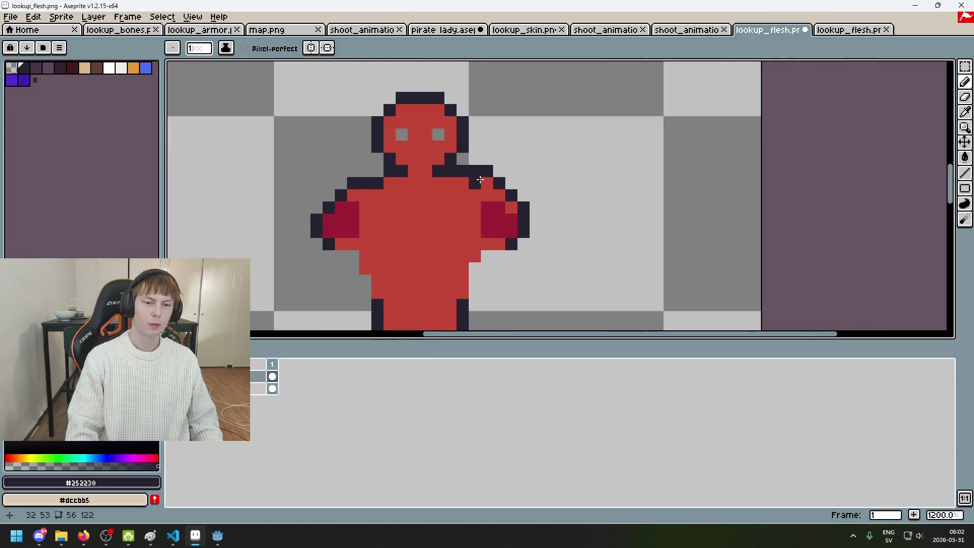
pyautogui.scroll(1, 457, 173)
pyautogui.press('e')
pyautogui.click(456, 167)
pyautogui.press('b')
pyautogui.click(533, 196)
pyautogui.moveTo(489, 184)
pyautogui.mouseDown()
pyautogui.moveTo(457, 184)
pyautogui.moveTo(522, 201)
pyautogui.mouseUp()
pyautogui.press('e')
pyautogui.press('b')
pyautogui.click(523, 217)
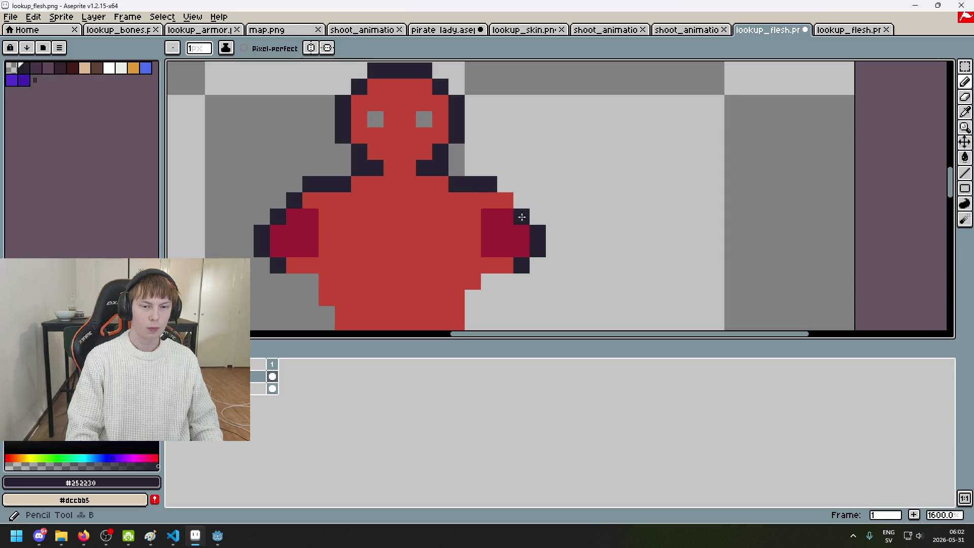
# Step: Compare the red flesh layer against the costume, then leave only the flesh figure showing
pyautogui.scroll(-6, 542, 228)
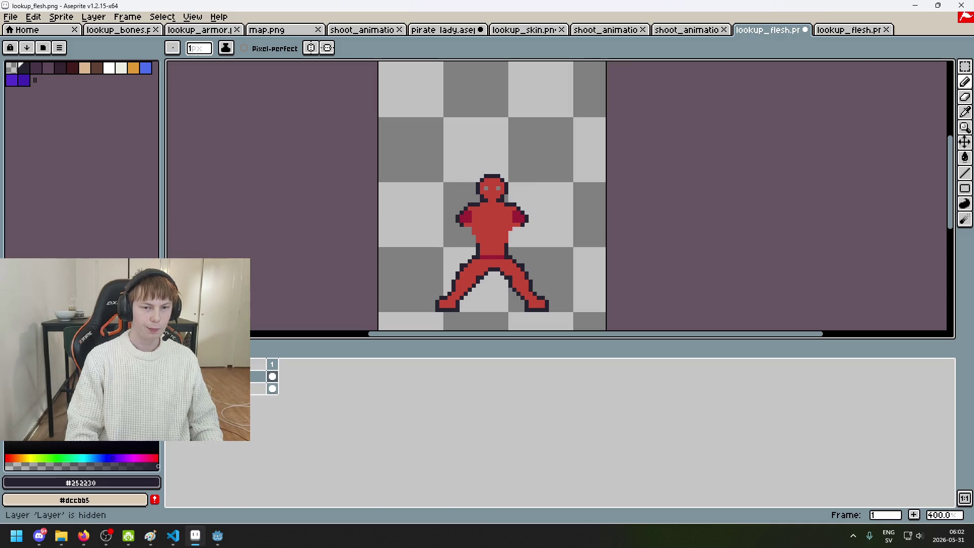
pyautogui.scroll(2, 509, 228)
pyautogui.scroll(4, 508, 228)
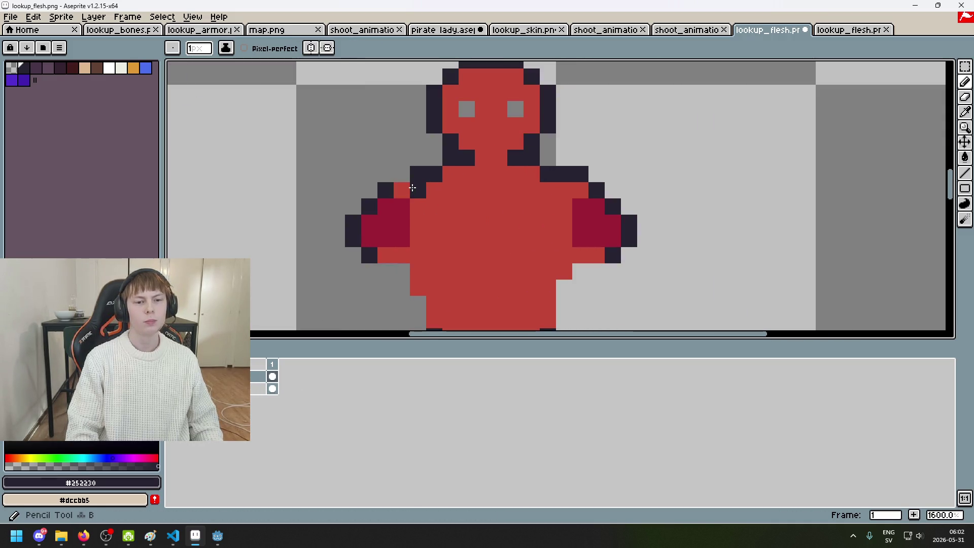
pyautogui.scroll(-6, 597, 203)
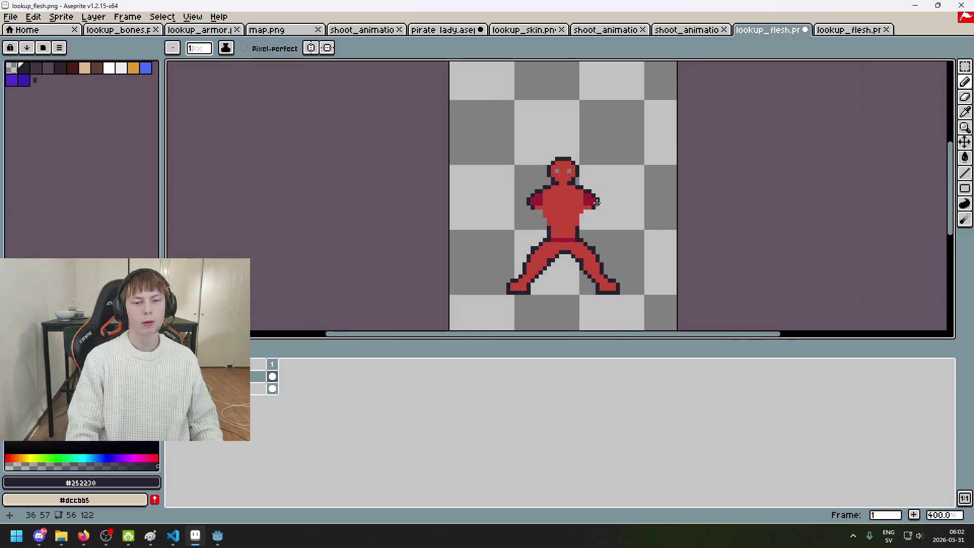
pyautogui.scroll(6, 590, 213)
pyautogui.press('e')
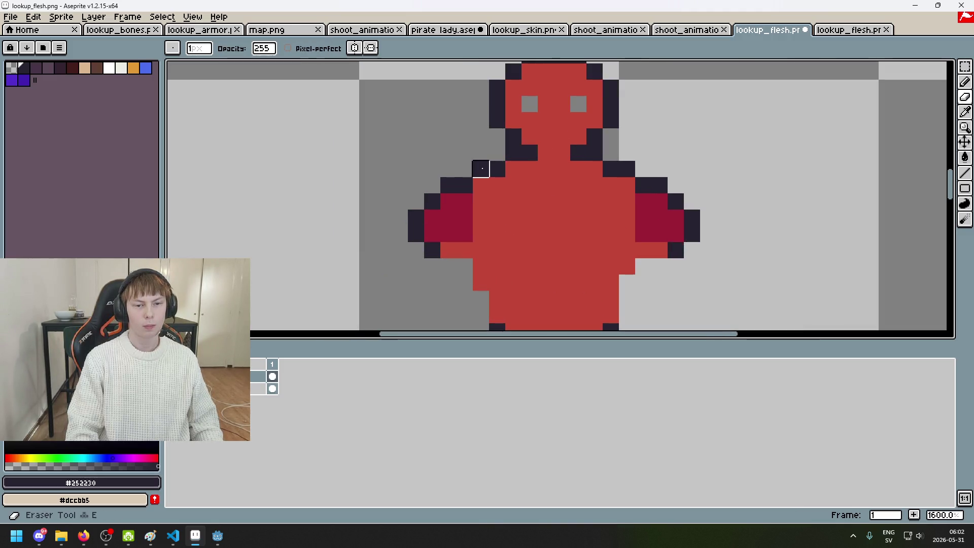
pyautogui.click(173, 376)
pyautogui.click(173, 375)
pyautogui.click(173, 376)
pyautogui.click(173, 376)
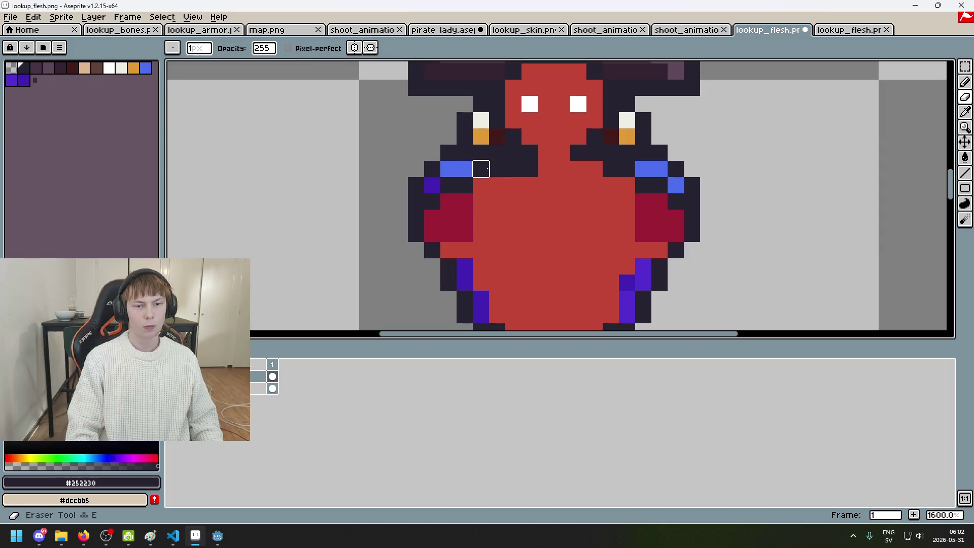
pyautogui.click(172, 375)
pyautogui.click(173, 376)
pyautogui.click(172, 376)
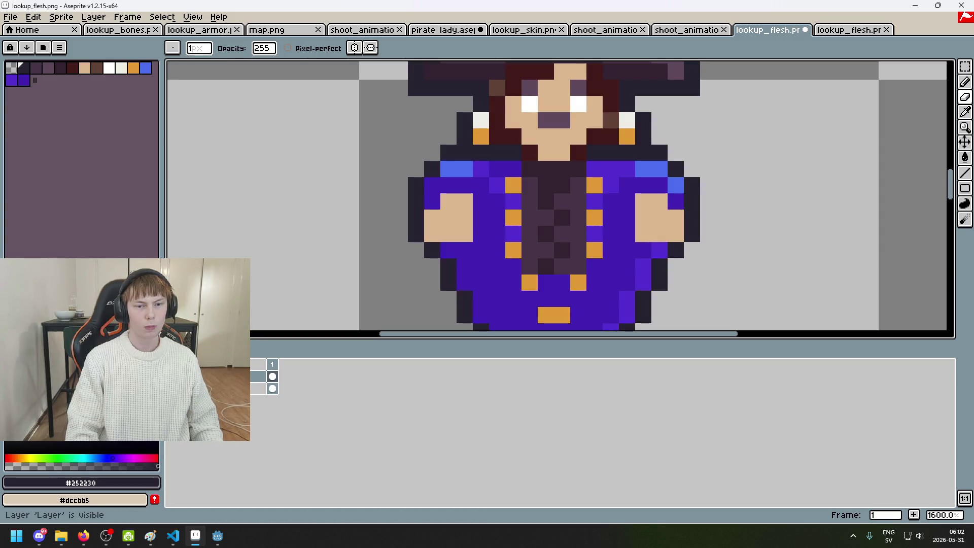
pyautogui.click(172, 388)
pyautogui.click(172, 376)
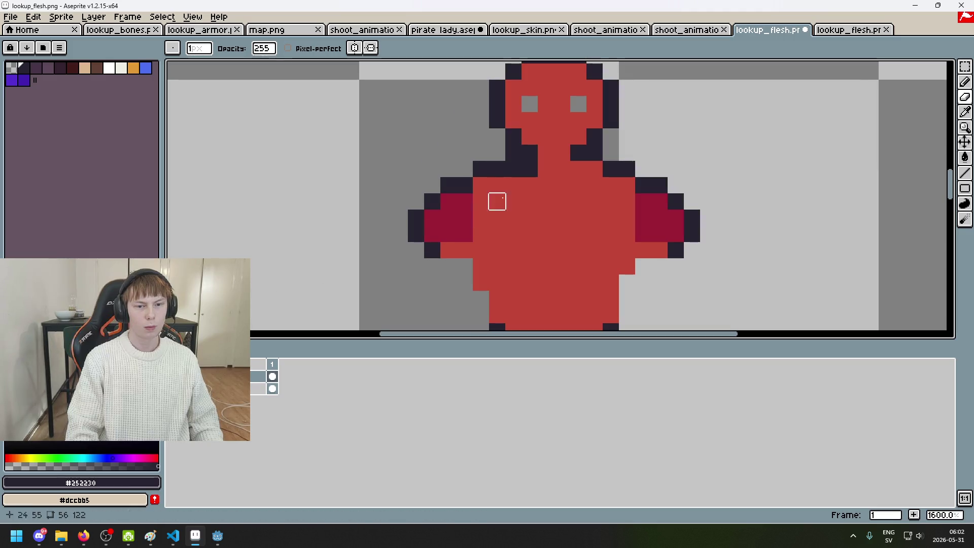
# Step: Paint a dark outline pixel beside the neck on the flesh figure
pyautogui.press('b')
pyautogui.click(594, 169)
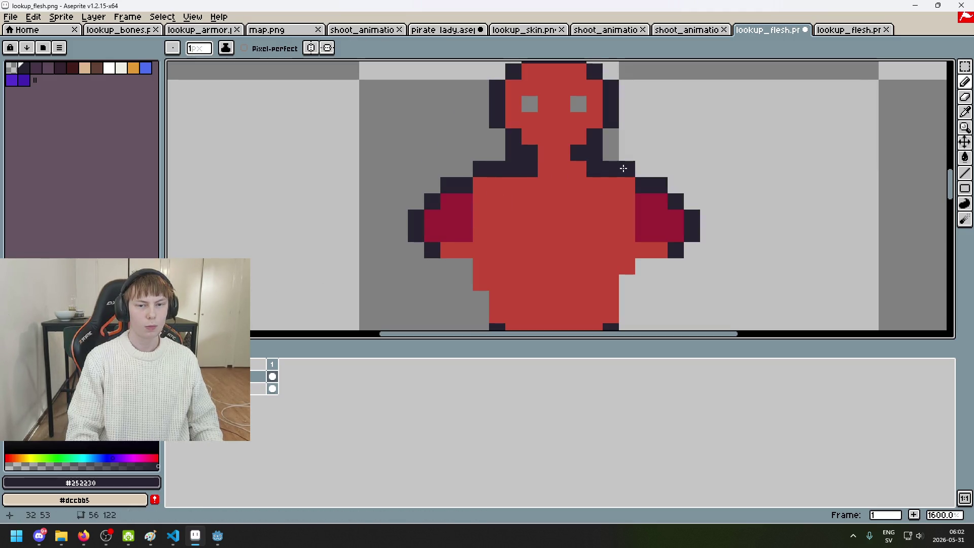
pyautogui.scroll(-5, 596, 181)
pyautogui.scroll(1, 558, 163)
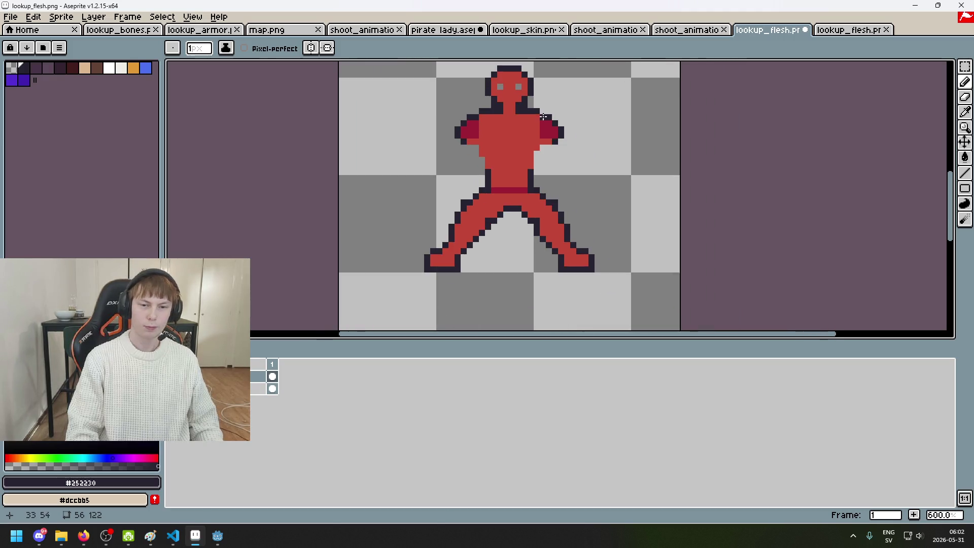
# Step: Draw a dark outline down the torso's left edge, undoing misplaced and stray pixels
pyautogui.scroll(1, 515, 126)
pyautogui.scroll(-2, 498, 167)
pyautogui.scroll(4, 485, 188)
pyautogui.click(480, 179)
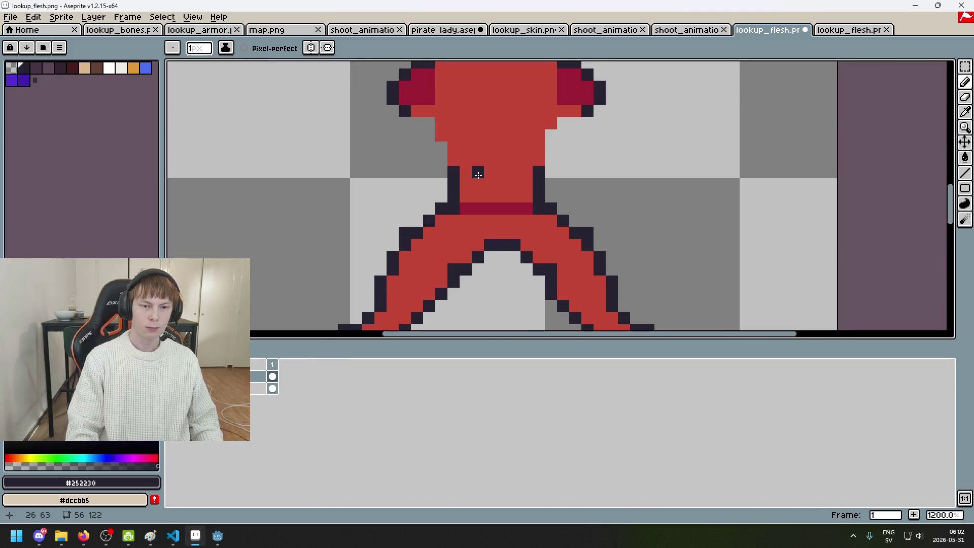
pyautogui.scroll(-4, 424, 118)
pyautogui.hotkey('ctrl', 'z')
pyautogui.scroll(4, 454, 175)
pyautogui.click(454, 175)
pyautogui.hotkey('ctrl', 'z')
pyautogui.moveTo(431, 151); pyautogui.dragTo(443, 188)
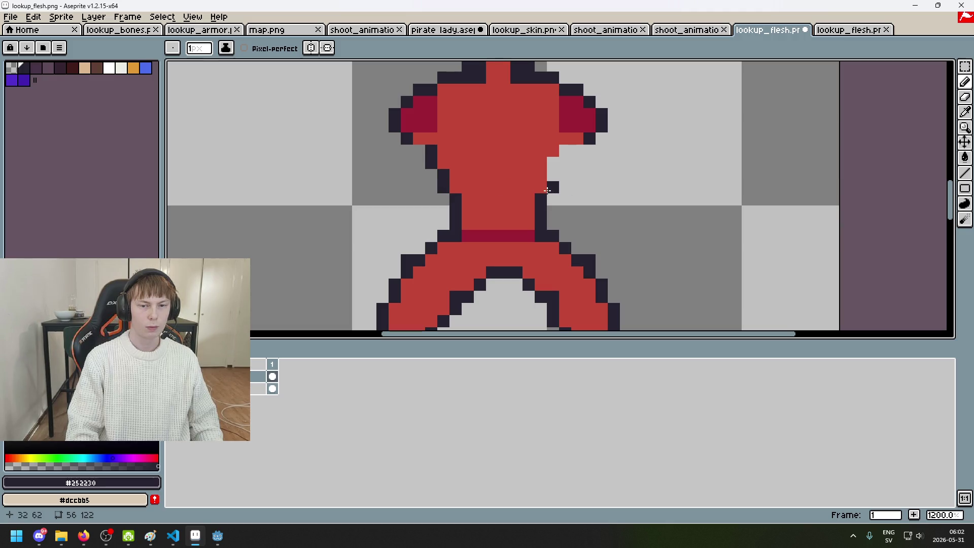
pyautogui.hotkey('ctrl', 'z')
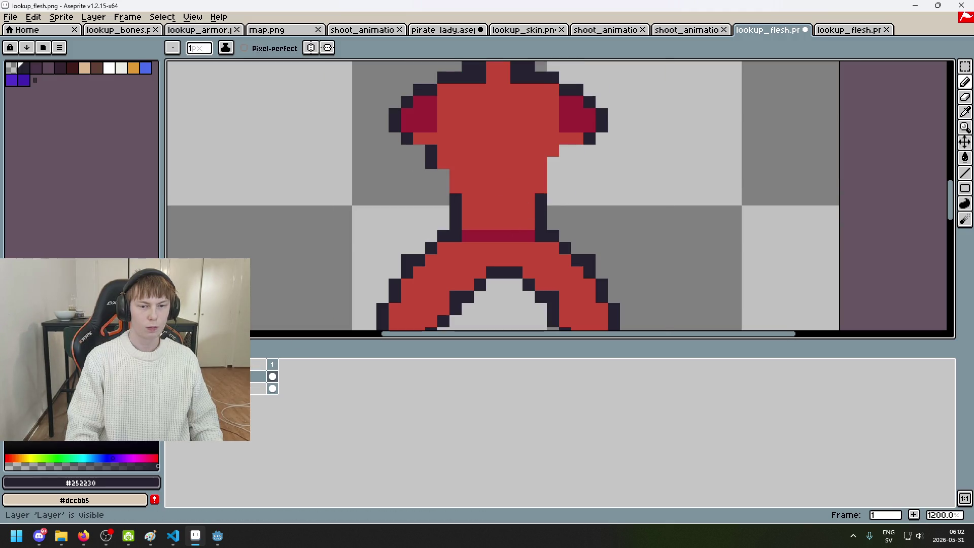
pyautogui.hotkey('ctrl', 'z')
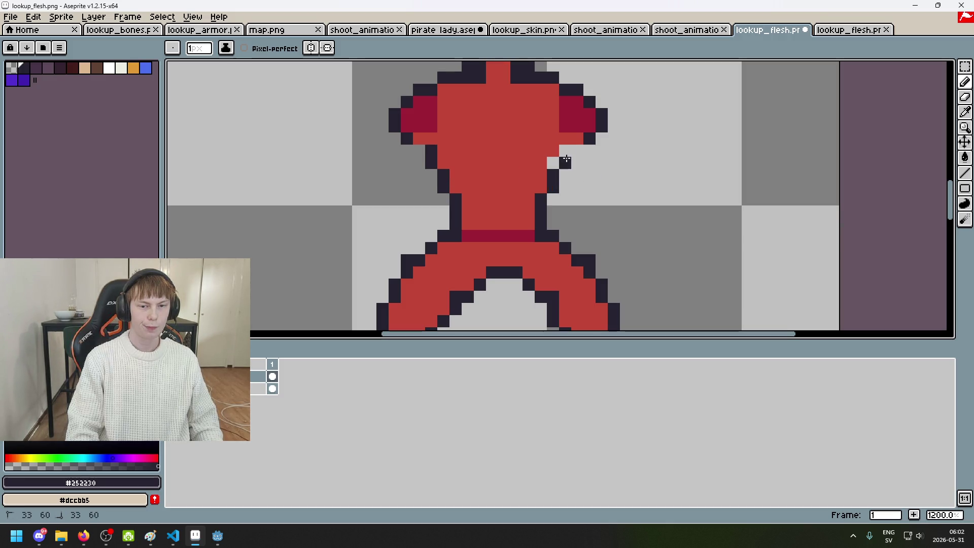
# Step: Fill the light gap pixel right of the torso with eyedropped body red
pyautogui.keyDown('alt'); pyautogui.click(492, 162); pyautogui.keyUp('alt')
pyautogui.click(553, 163)
pyautogui.scroll(-5, 535, 175)
pyautogui.scroll(3, 552, 171)
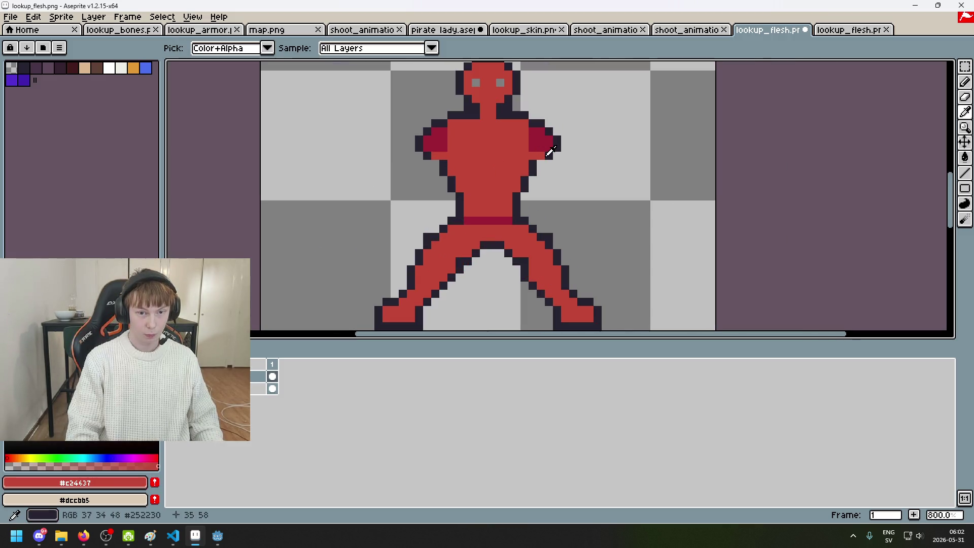
pyautogui.keyDown('alt'); pyautogui.click(540, 160); pyautogui.keyUp('alt')
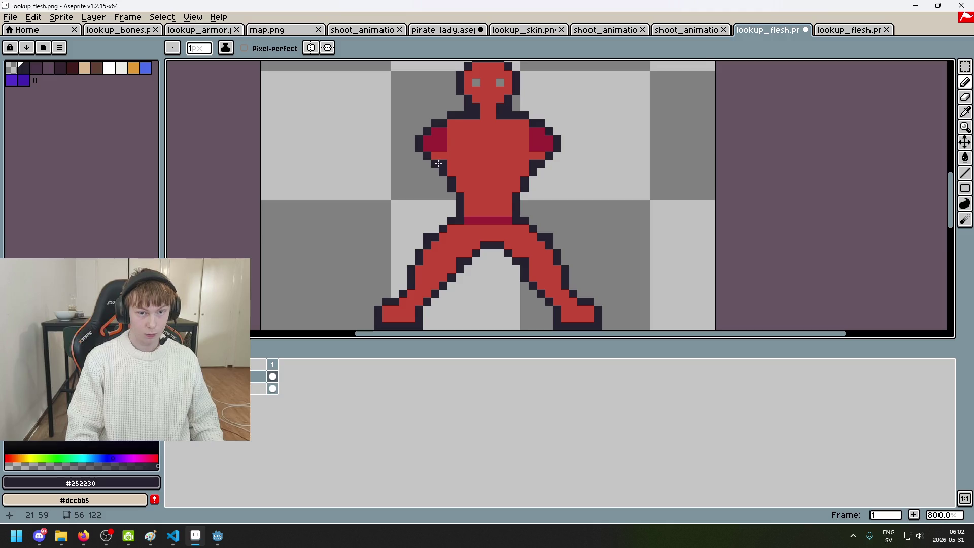
pyautogui.scroll(-3, 510, 190)
pyautogui.scroll(-3, 510, 182)
pyautogui.scroll(3, 510, 187)
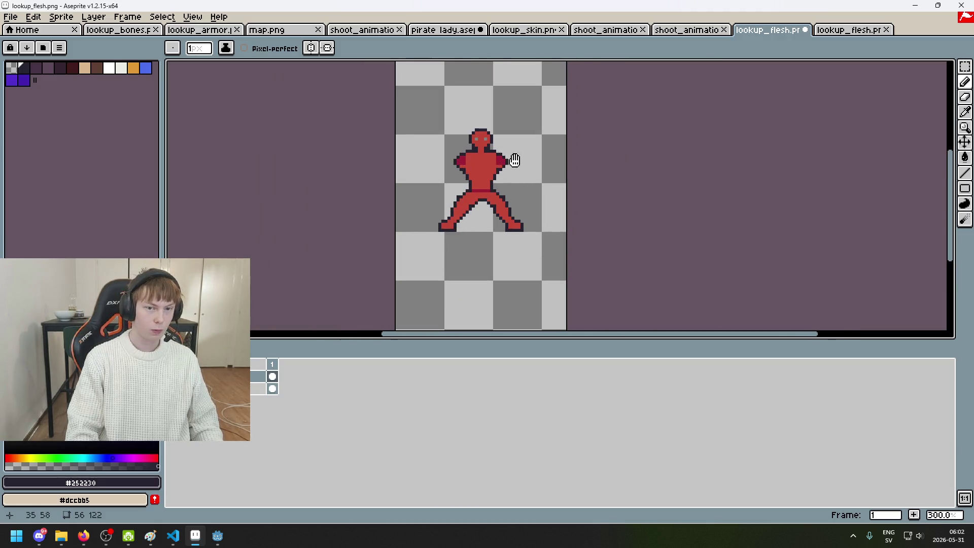
# Step: Flick the red flesh layer on and off to compare it with the pirate, ending visible
pyautogui.scroll(4, 517, 197)
pyautogui.scroll(-2, 523, 213)
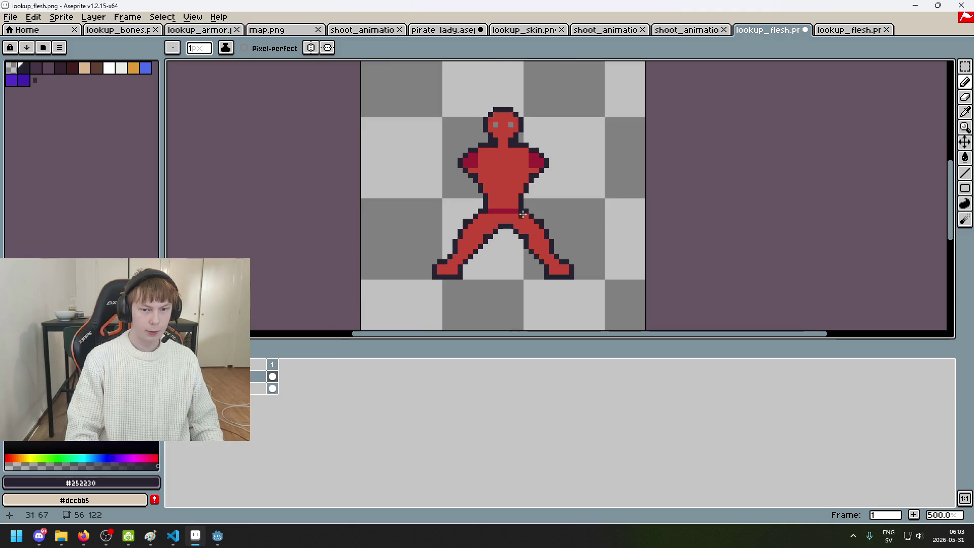
pyautogui.scroll(-2, 523, 213)
pyautogui.click(175, 376)
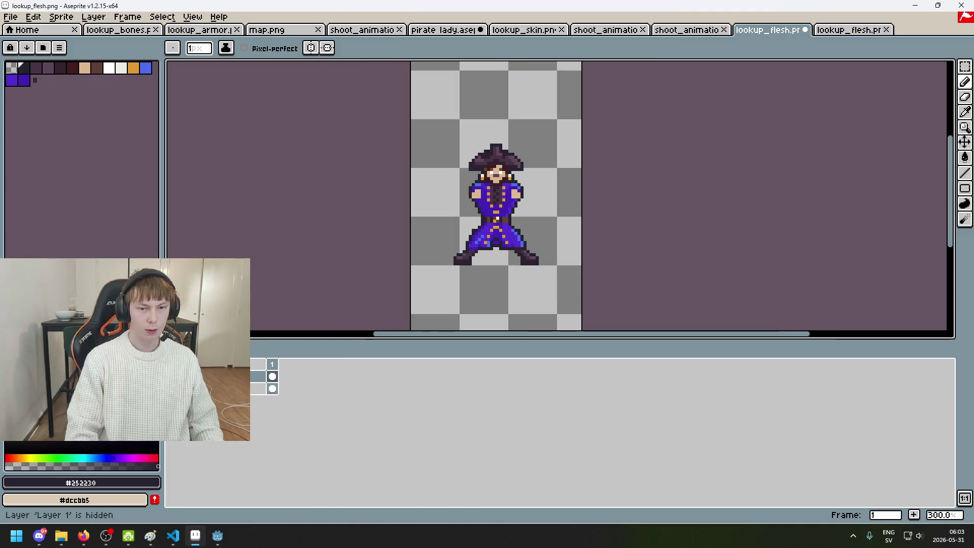
pyautogui.click(175, 375)
pyautogui.click(175, 376)
pyautogui.click(175, 375)
pyautogui.click(175, 375)
pyautogui.click(175, 376)
pyautogui.click(174, 376)
pyautogui.click(175, 376)
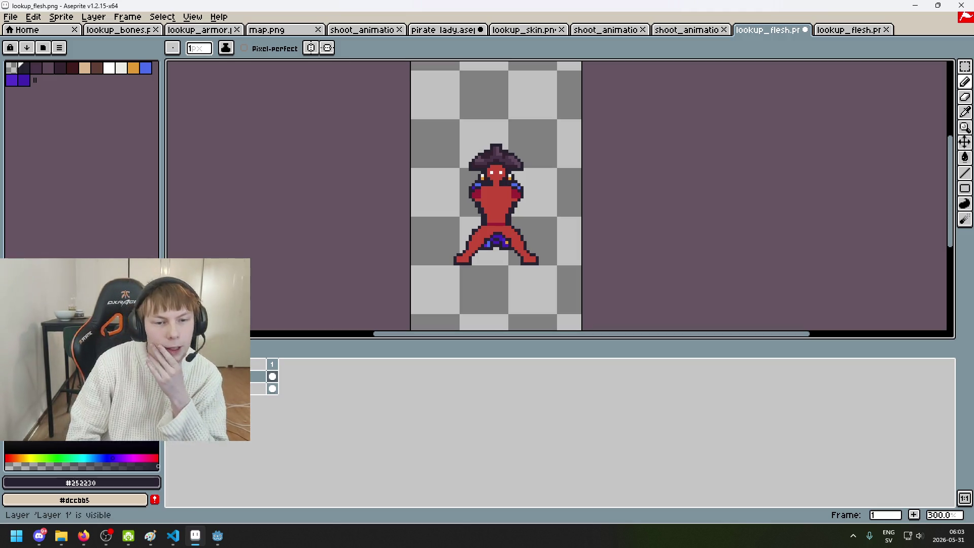
# Step: Hide the red flesh layer and zoom around to inspect the costume alone
pyautogui.scroll(1, 527, 183)
pyautogui.scroll(1, 527, 183)
pyautogui.scroll(1, 528, 183)
pyautogui.scroll(-1, 528, 183)
pyautogui.click(175, 376)
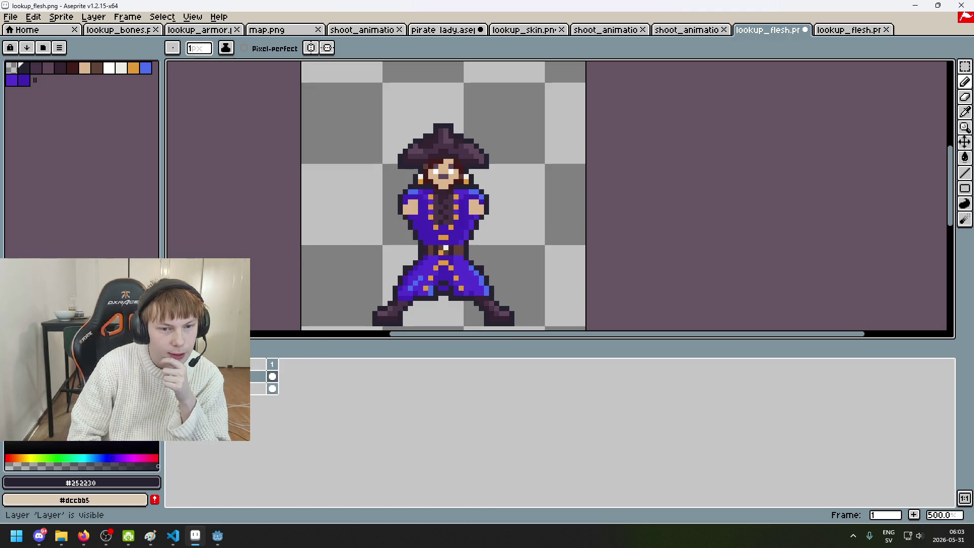
pyautogui.scroll(-1, 355, 255)
pyautogui.scroll(-5, 398, 254)
pyautogui.scroll(3, 411, 254)
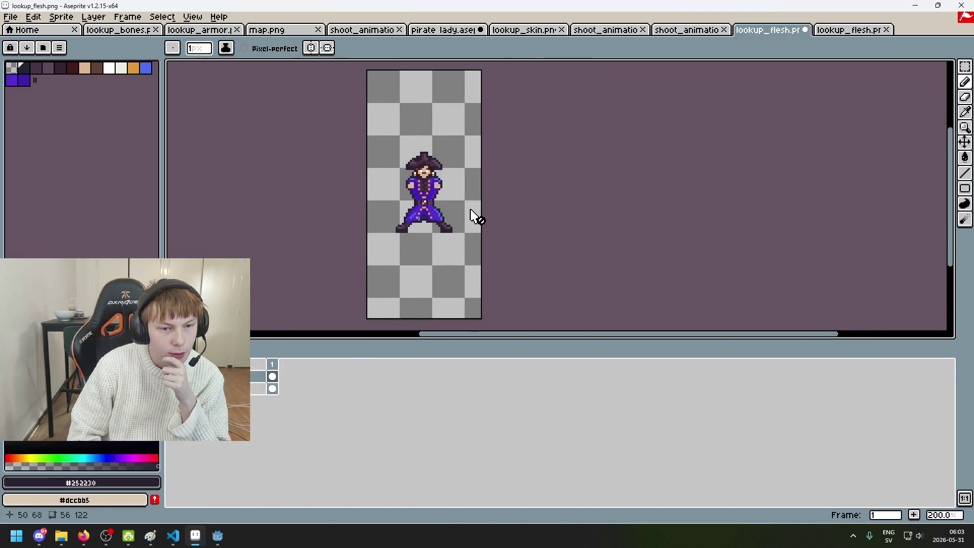
pyautogui.scroll(2, 470, 211)
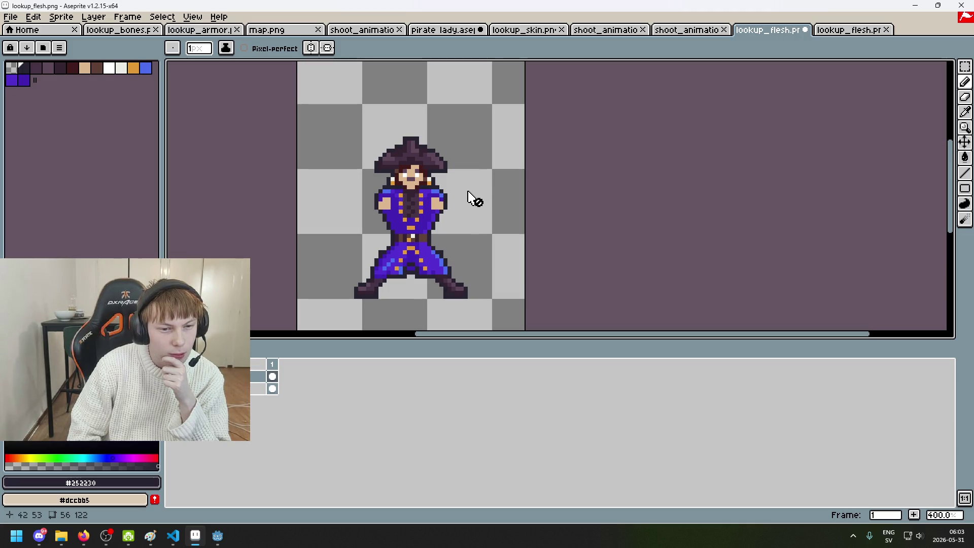
pyautogui.scroll(-1, 439, 203)
pyautogui.scroll(1, 439, 203)
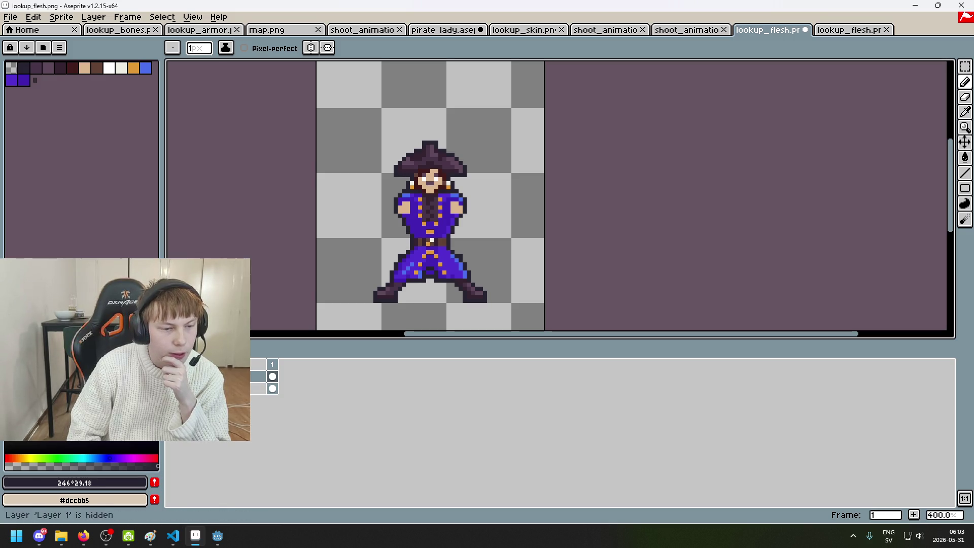
# Step: Toggle the pirate costume layer, finishing with the costume shown over the red figure
pyautogui.click(172, 376)
pyautogui.click(172, 376)
pyautogui.click(172, 376)
pyautogui.click(172, 389)
pyautogui.click(172, 376)
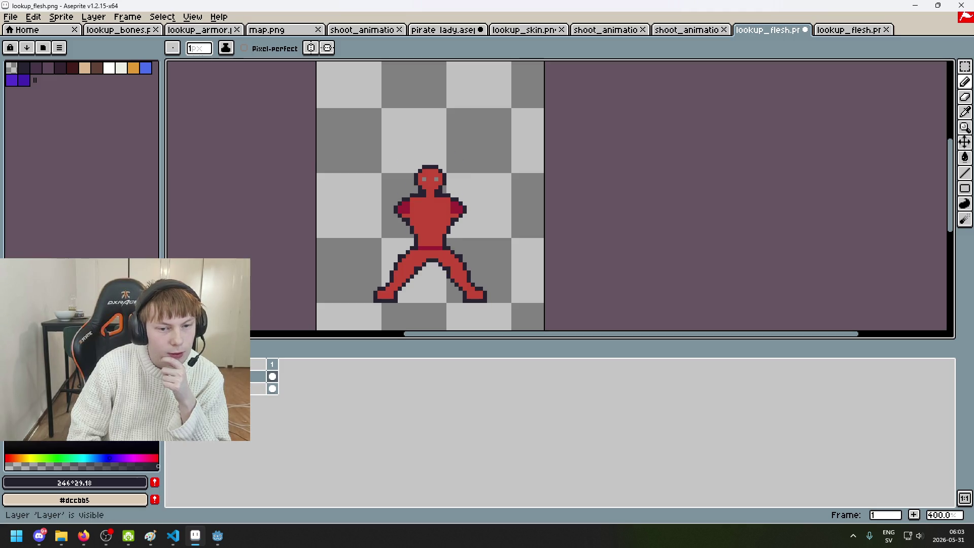
pyautogui.click(173, 375)
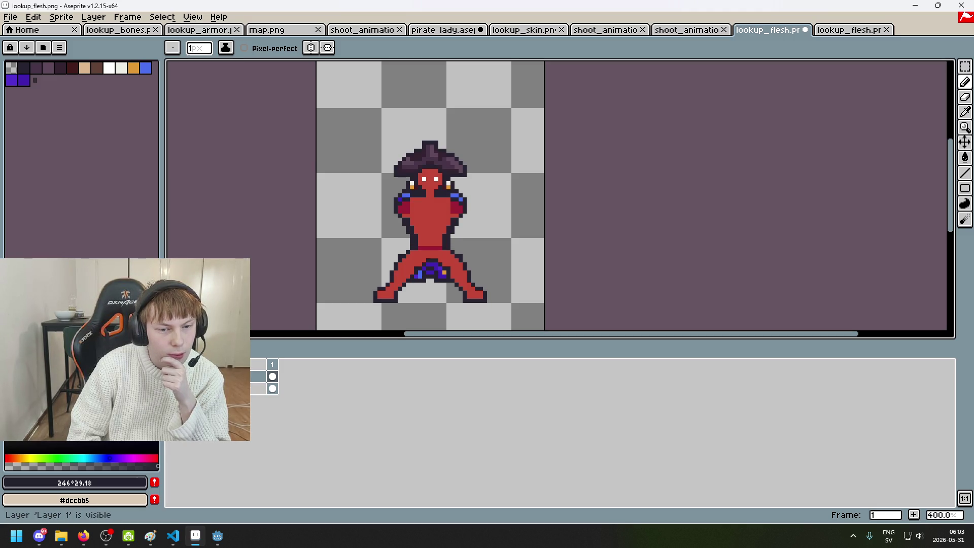
# Step: Try painting a light-blue pants pixel in the body red, then undo it
pyautogui.scroll(2, 443, 279)
pyautogui.scroll(2, 442, 279)
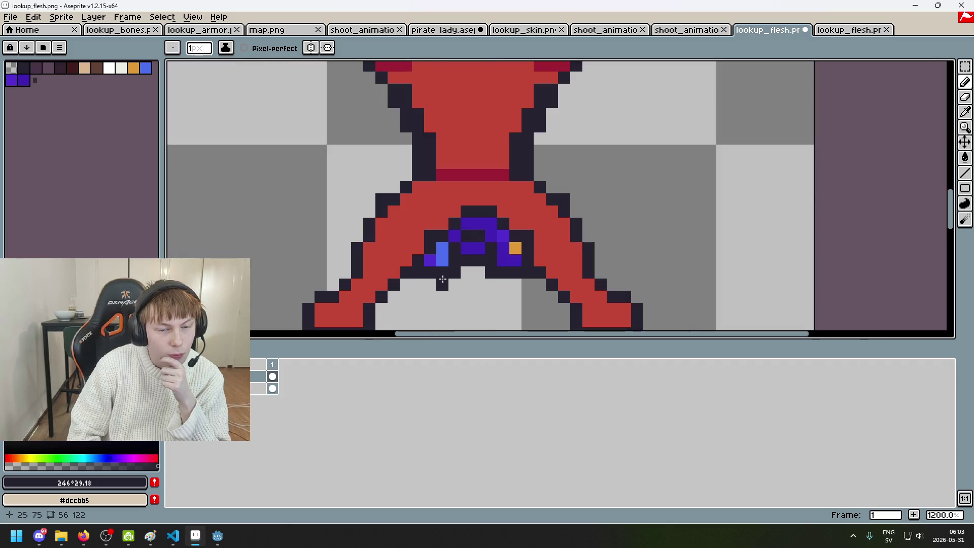
pyautogui.scroll(-2, 466, 220)
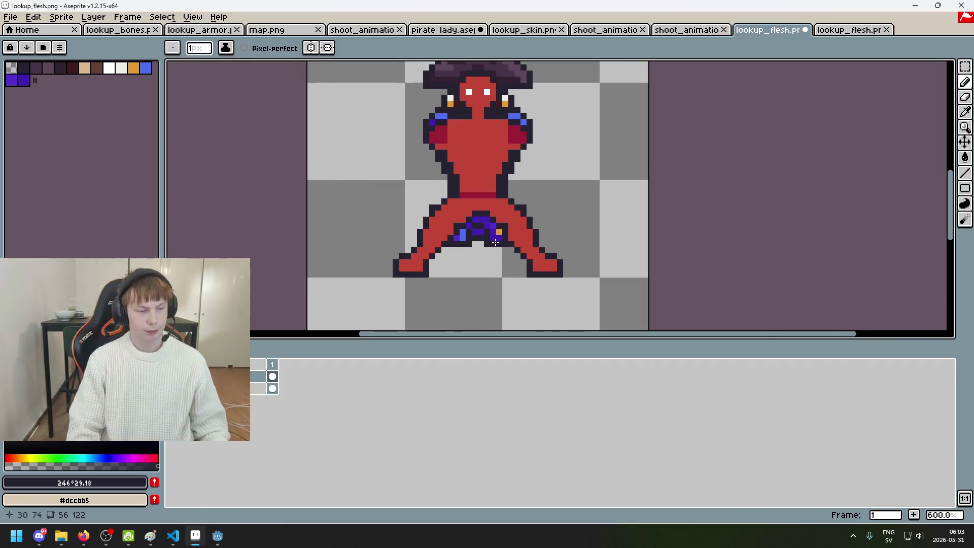
pyautogui.scroll(2, 481, 238)
pyautogui.keyDown('alt'); pyautogui.click(391, 211); pyautogui.keyUp('alt')
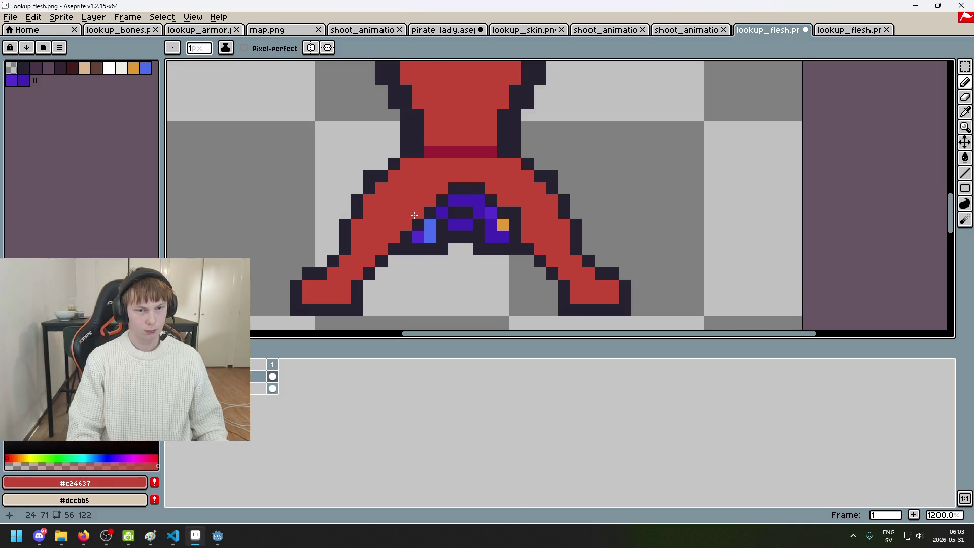
pyautogui.click(430, 225)
pyautogui.scroll(-2, 473, 239)
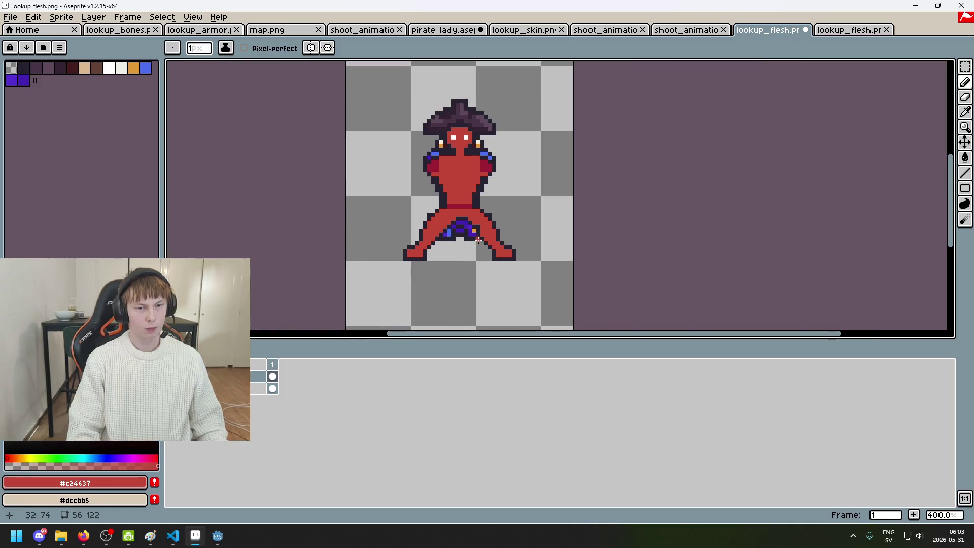
pyautogui.hotkey('ctrl', 'z')
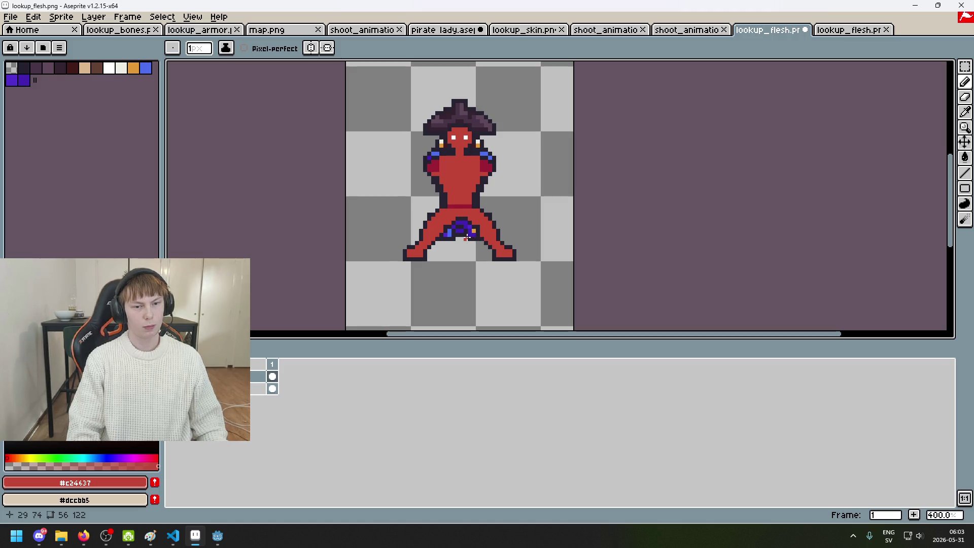
# Step: Clear flesh off both shoulder bands and add dark outline pixels by the neck and shoulder row
pyautogui.scroll(1, 459, 203)
pyautogui.scroll(1, 451, 188)
pyautogui.scroll(3, 438, 175)
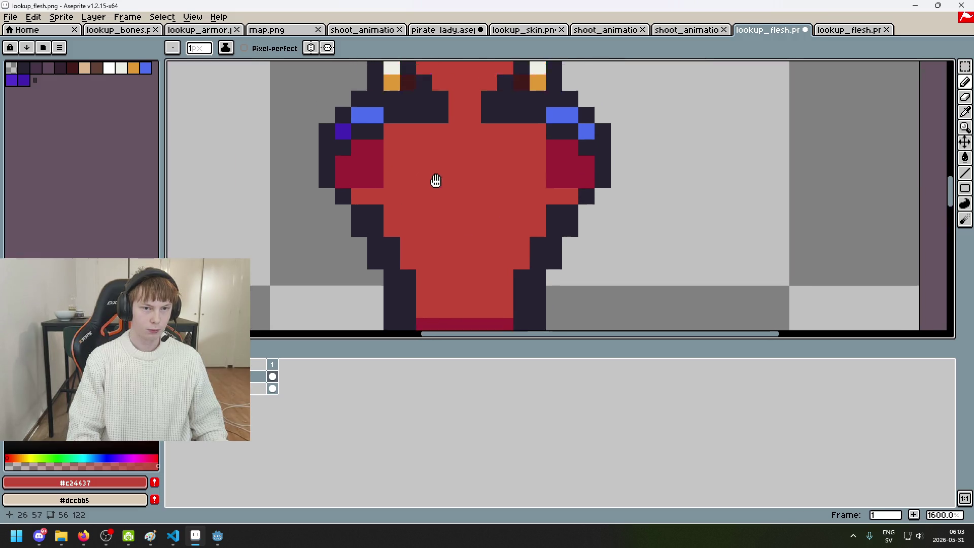
pyautogui.moveTo(438, 175); pyautogui.dragTo(423, 210)
pyautogui.moveTo(379, 145); pyautogui.dragTo(428, 145)
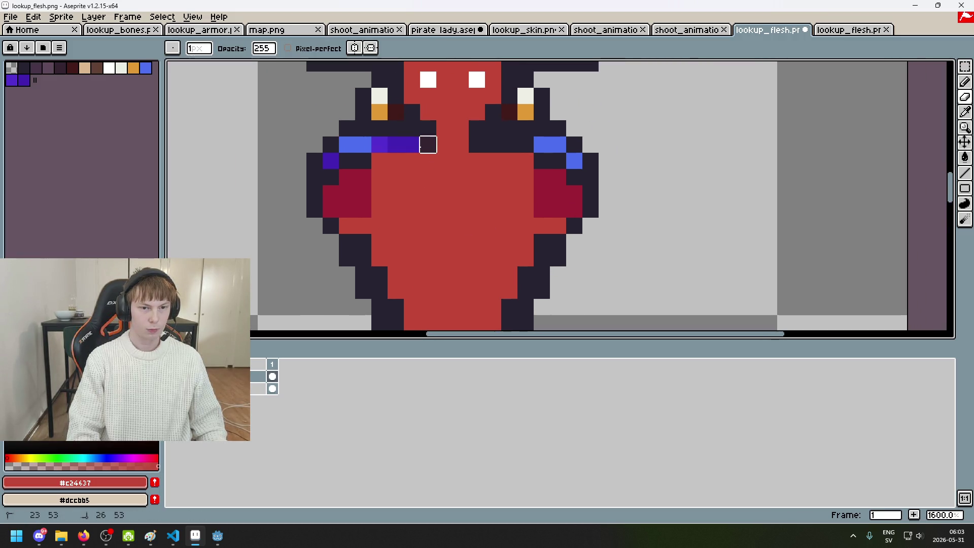
pyautogui.keyDown('alt'); pyautogui.click(363, 157); pyautogui.keyUp('alt')
pyautogui.click(380, 160)
pyautogui.click(477, 160)
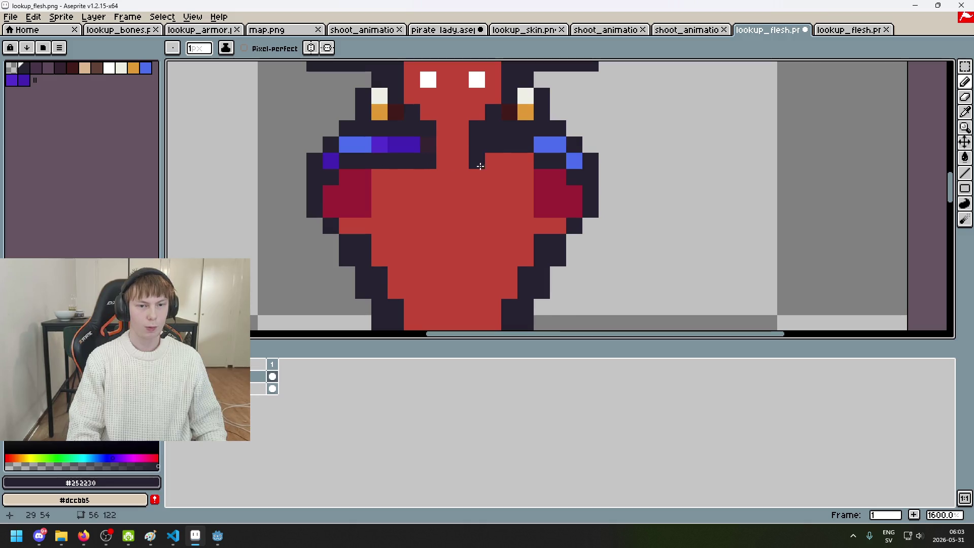
pyautogui.moveTo(478, 160)
pyautogui.mouseDown()
pyautogui.moveTo(526, 161)
pyautogui.moveTo(558, 144)
pyautogui.mouseUp()
pyautogui.press('e')
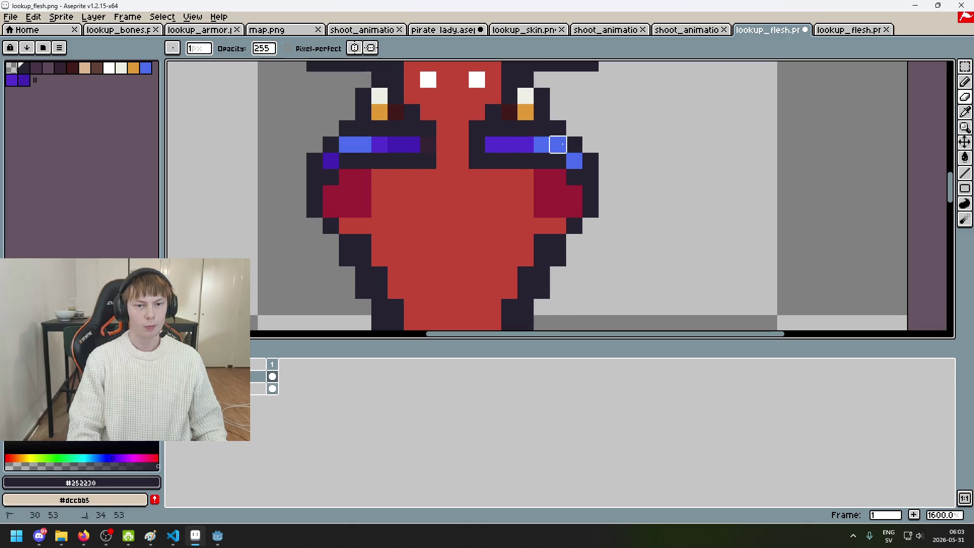
pyautogui.press('l')
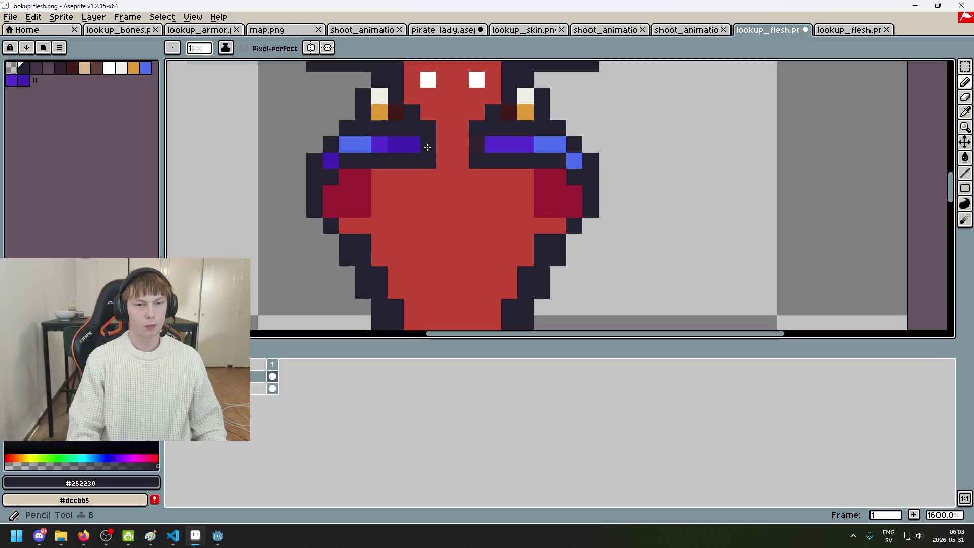
# Step: Hide the costume layer to inspect the flesh and undo a stray red neck pixel
pyautogui.scroll(-4, 480, 147)
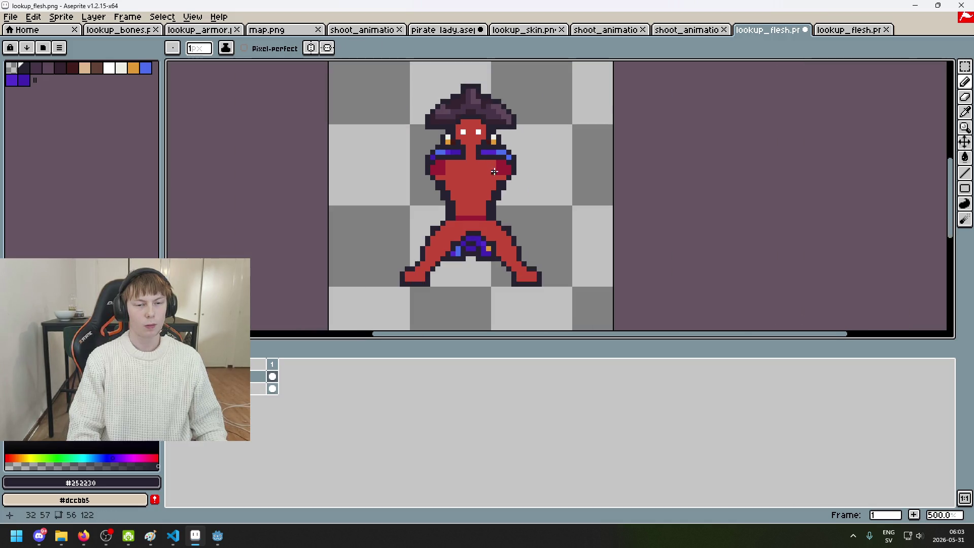
pyautogui.click(172, 375)
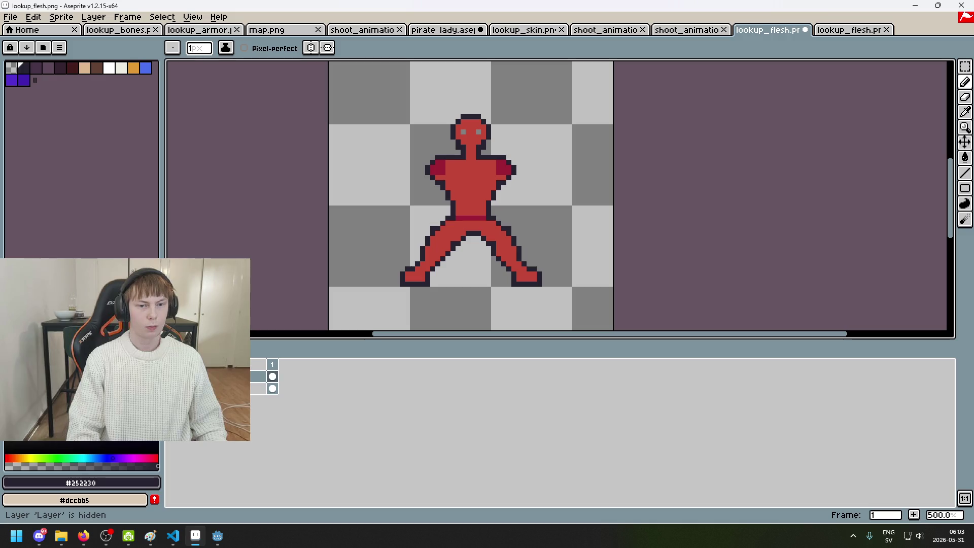
pyautogui.scroll(4, 489, 183)
pyautogui.keyDown('alt'); pyautogui.click(428, 133); pyautogui.keyUp('alt')
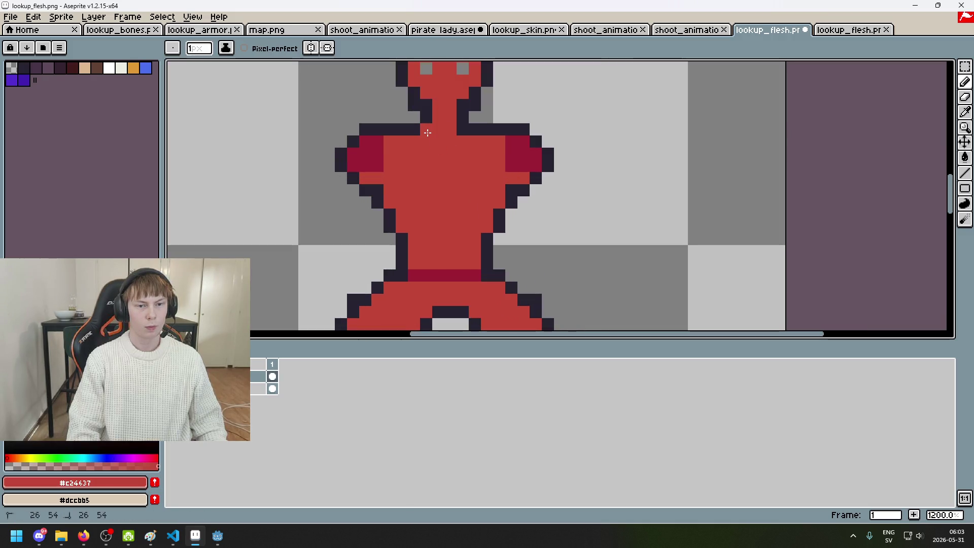
pyautogui.hotkey('ctrl', 'z')
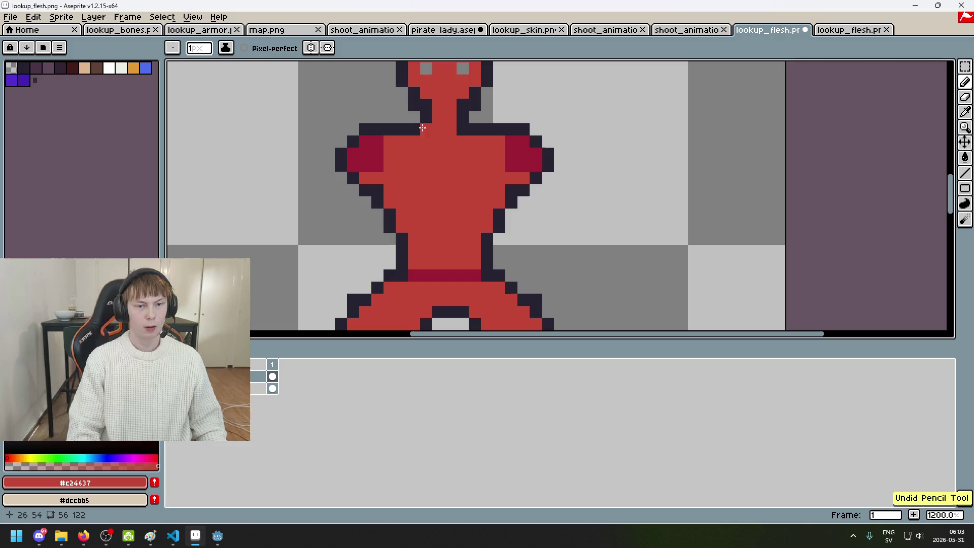
pyautogui.scroll(-3, 429, 200)
pyautogui.moveTo(439, 213); pyautogui.dragTo(442, 204)
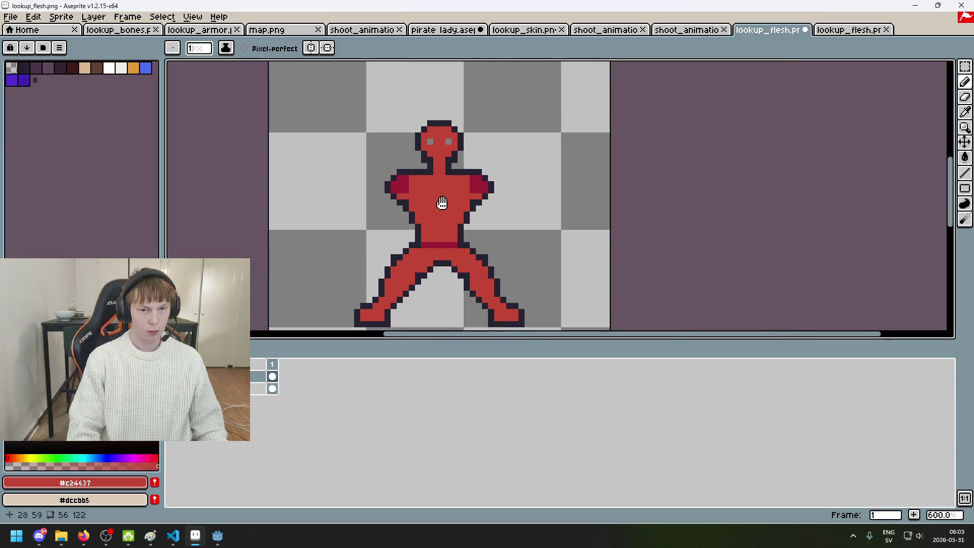
# Step: Outline the right shoulder edge dark, fix the left shoulder outline, and show the costume again
pyautogui.scroll(1, 491, 195)
pyautogui.scroll(2, 487, 169)
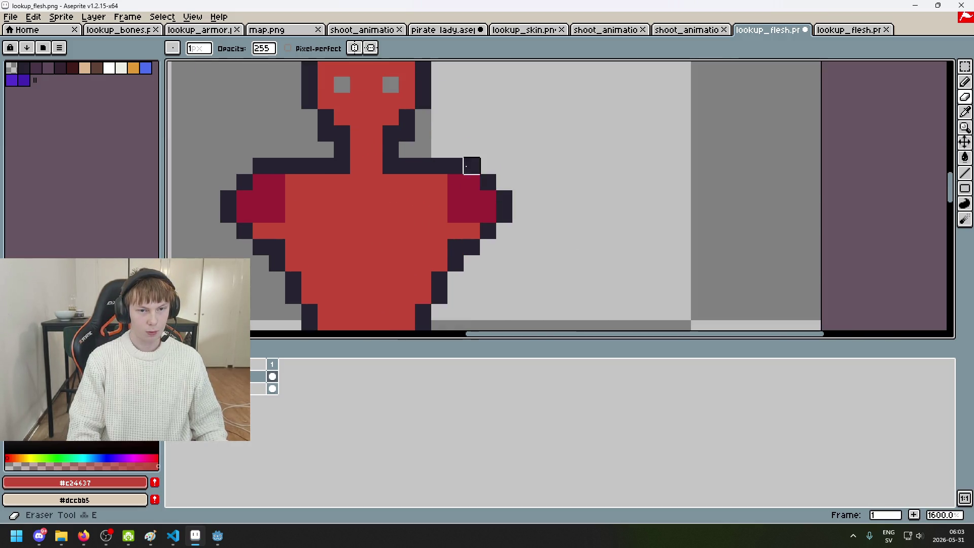
pyautogui.press('alt')
pyautogui.keyDown('alt'); pyautogui.click(494, 228); pyautogui.keyUp('alt')
pyautogui.moveTo(488, 214); pyautogui.dragTo(471, 181)
pyautogui.press('e')
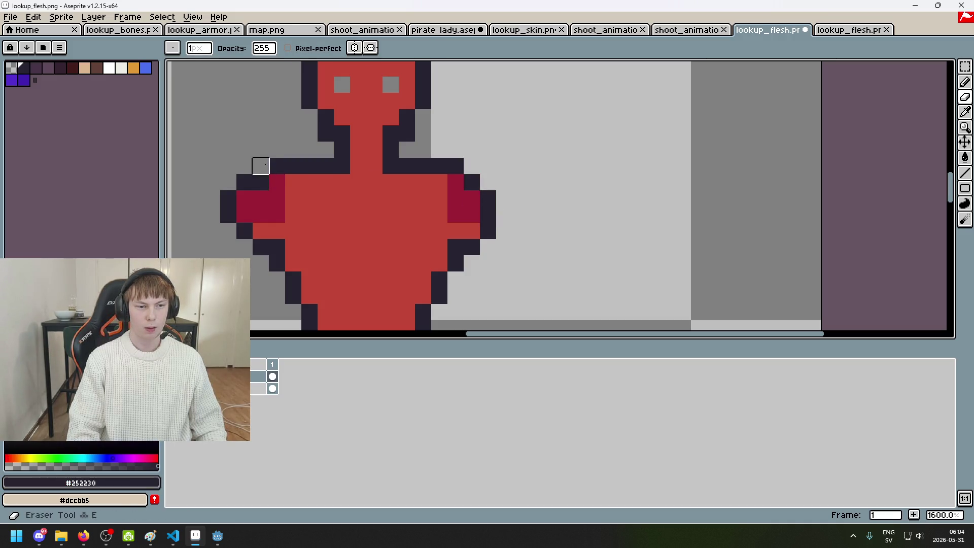
pyautogui.moveTo(244, 182); pyautogui.dragTo(228, 228)
pyautogui.press('b')
pyautogui.click(244, 202)
pyautogui.scroll(-2, 308, 222)
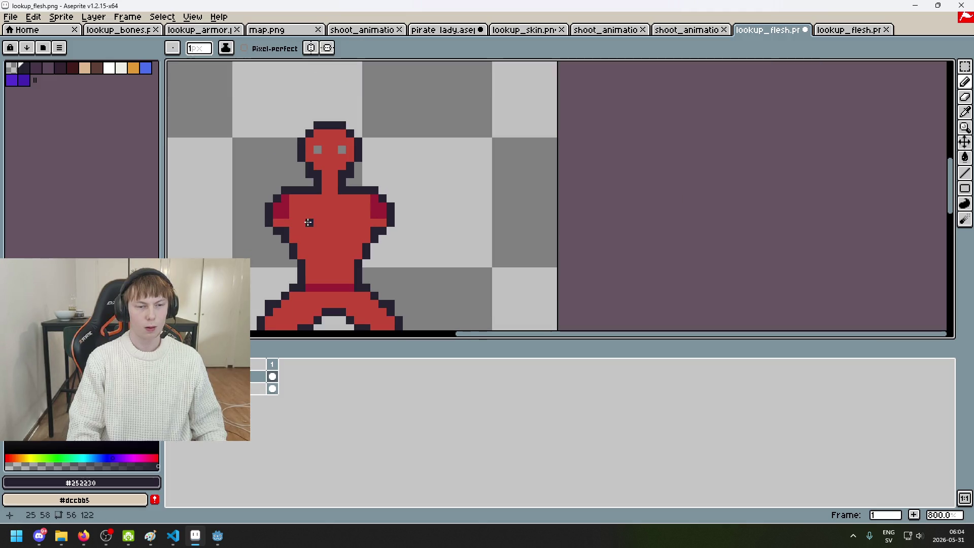
pyautogui.click(171, 389)
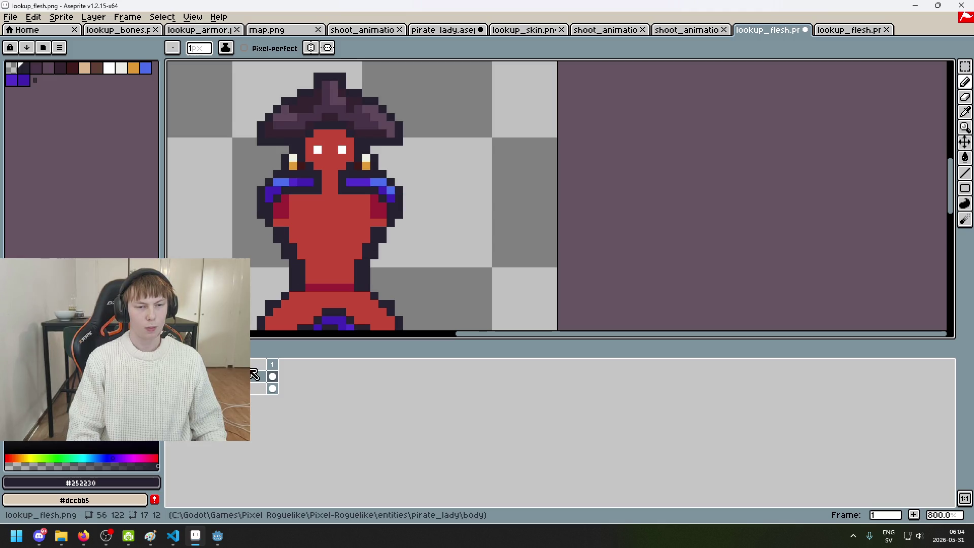
# Step: Recentre the sprite and toggle the costume layer off and on to compare the flesh shape
pyautogui.scroll(-1, 355, 213)
pyautogui.scroll(-1, 483, 224)
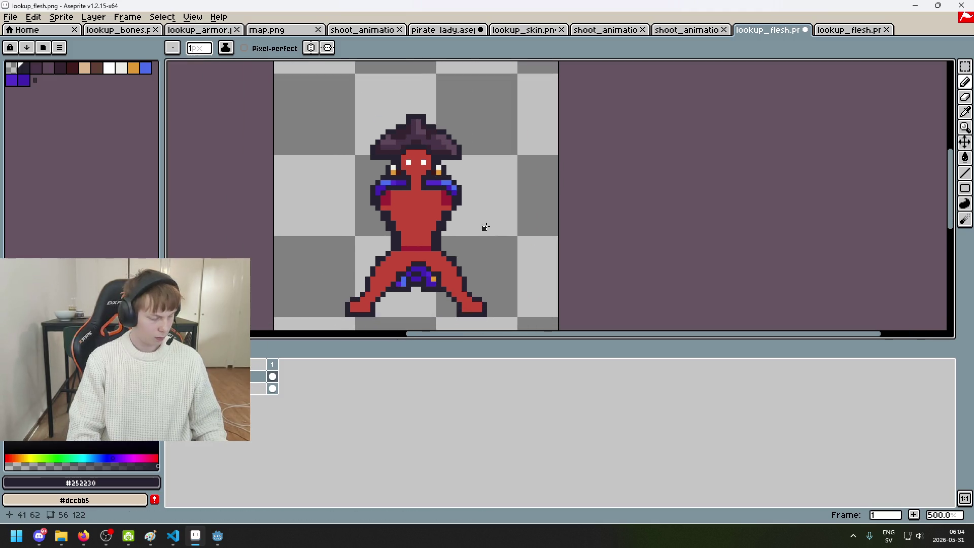
pyautogui.moveTo(450, 279); pyautogui.dragTo(470, 223)
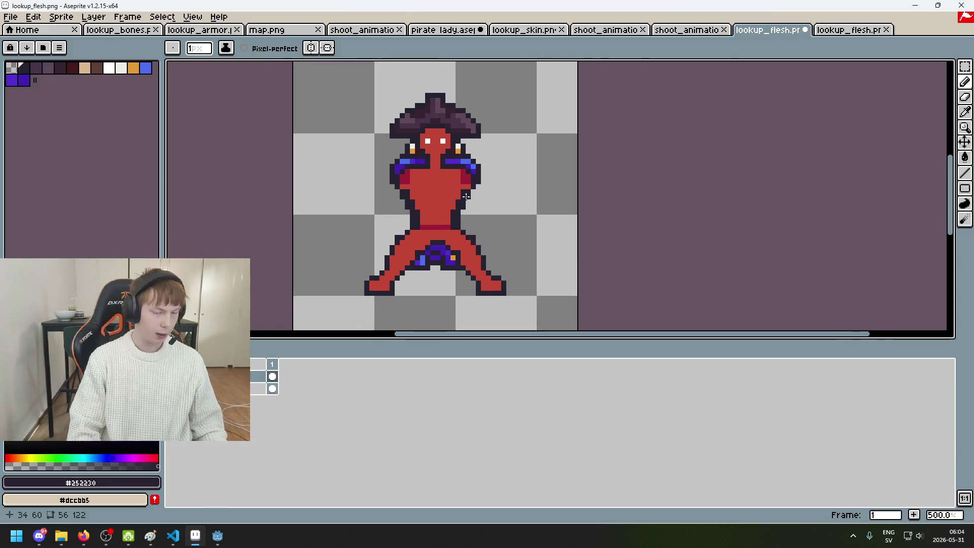
pyautogui.scroll(1, 465, 193)
pyautogui.scroll(-1, 473, 182)
pyautogui.scroll(1, 507, 152)
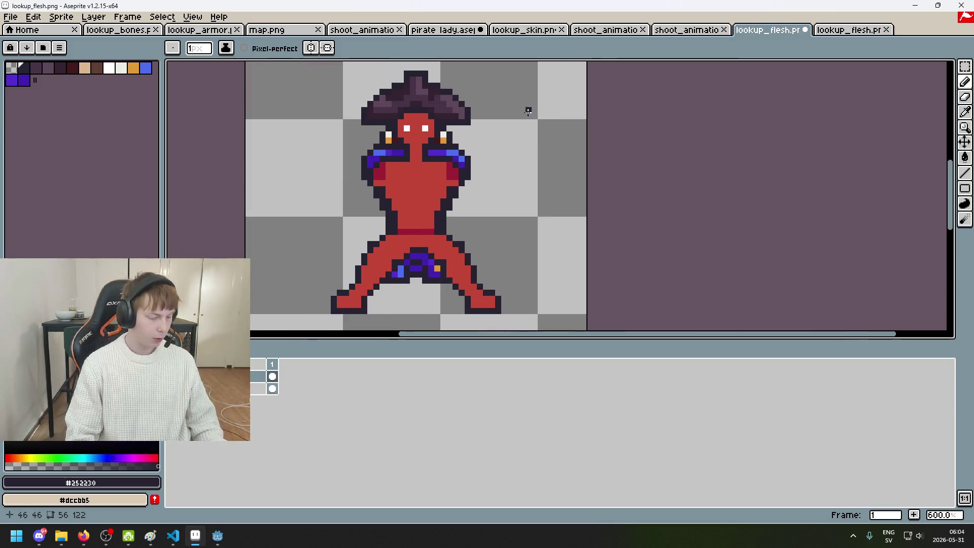
pyautogui.scroll(-1, 526, 108)
pyautogui.scroll(1, 580, 113)
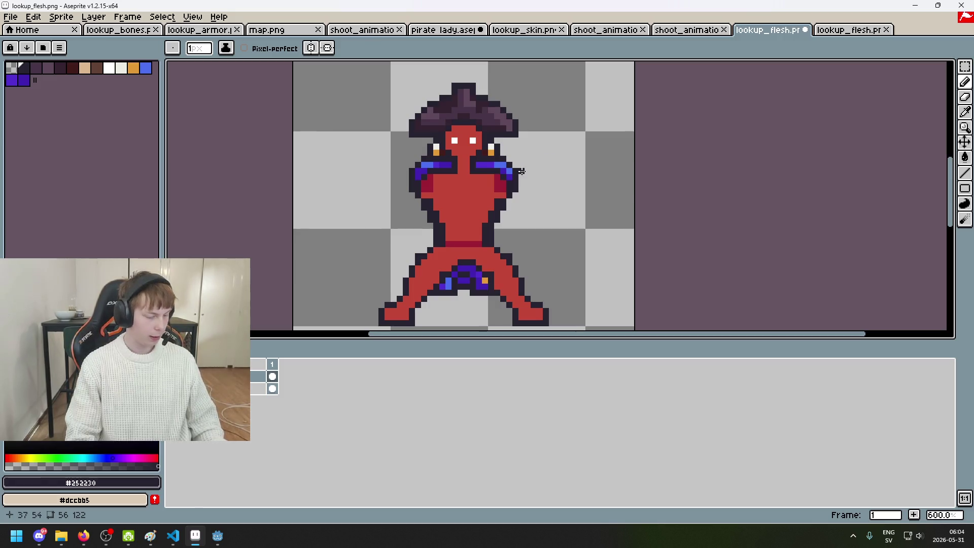
pyautogui.click(173, 376)
pyautogui.click(173, 376)
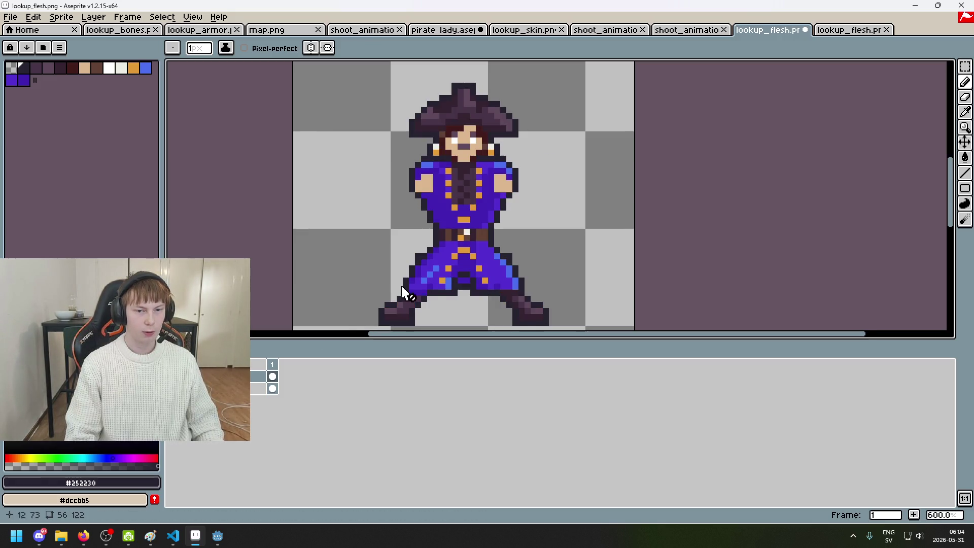
# Step: Reframe the pirate figure and compare the shapes again by hiding and showing the costume
pyautogui.scroll(-3, 446, 276)
pyautogui.moveTo(445, 276); pyautogui.dragTo(485, 249)
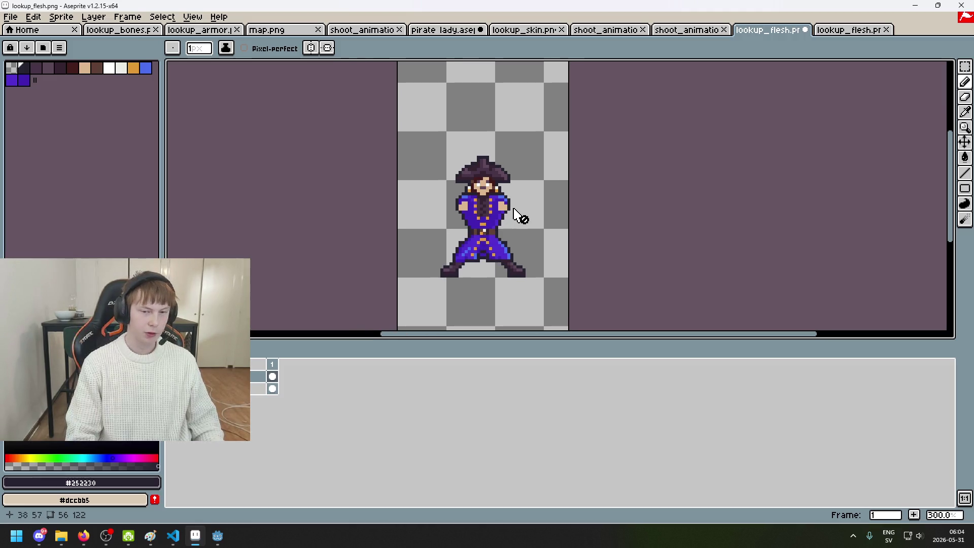
pyautogui.scroll(1, 509, 194)
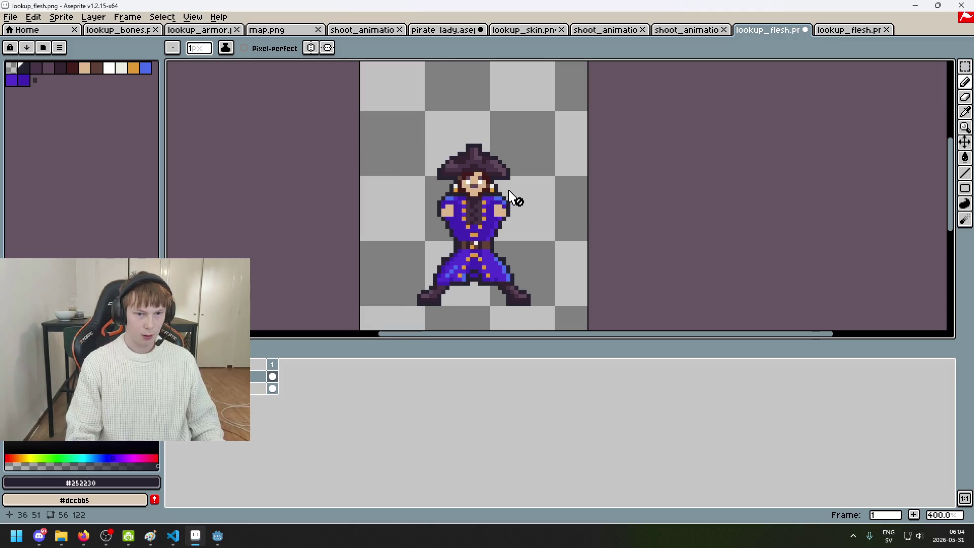
pyautogui.scroll(1, 509, 194)
pyautogui.scroll(2, 501, 203)
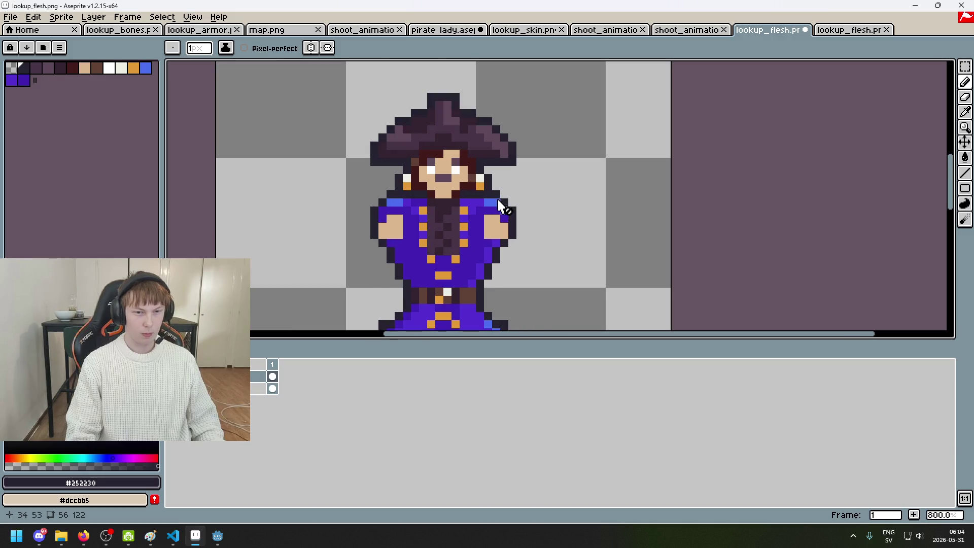
pyautogui.scroll(-2, 399, 220)
pyautogui.click(171, 376)
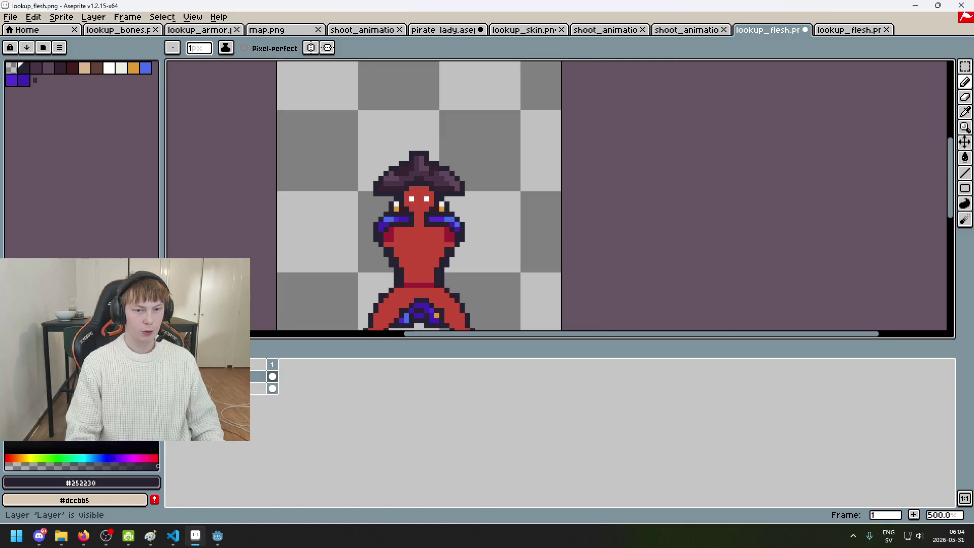
pyautogui.click(171, 376)
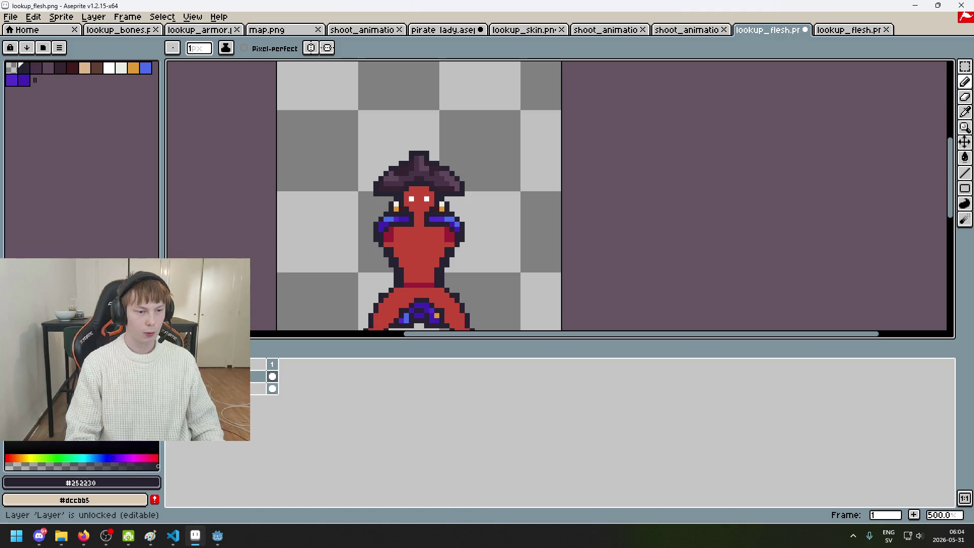
# Step: Pick the body red and add a new empty layer, Layer 2, from the layer menu
pyautogui.scroll(-2, 535, 164)
pyautogui.moveTo(536, 163); pyautogui.dragTo(602, 93)
pyautogui.scroll(2, 557, 127)
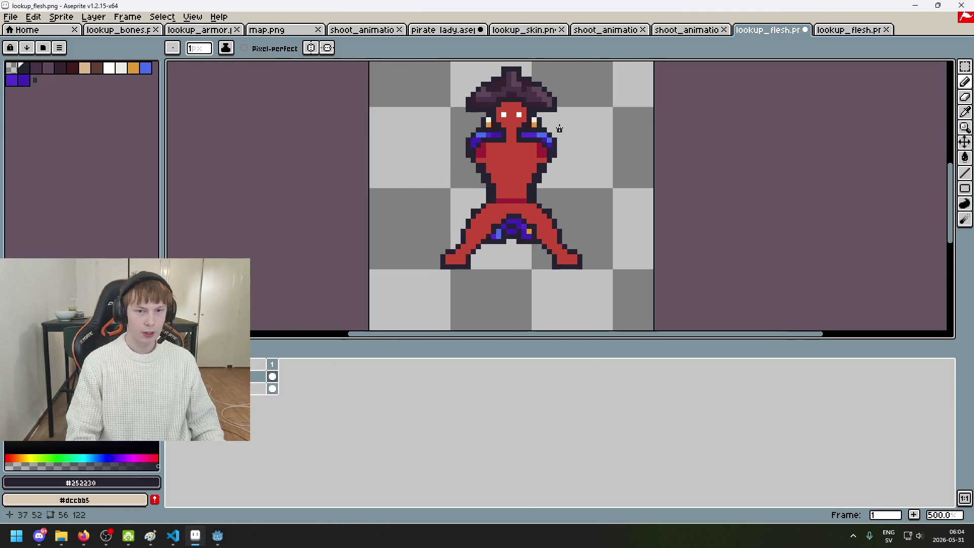
pyautogui.scroll(-1, 559, 128)
pyautogui.scroll(8, 559, 128)
pyautogui.keyDown('alt'); pyautogui.click(391, 154); pyautogui.keyUp('alt')
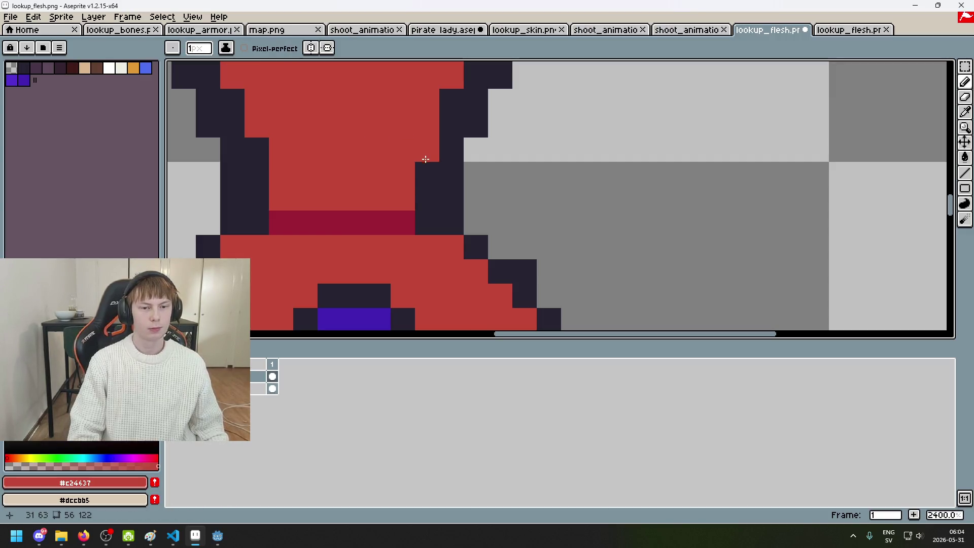
pyautogui.rightClick(260, 378)
pyautogui.click(264, 402)
pyautogui.scroll(-6, 436, 236)
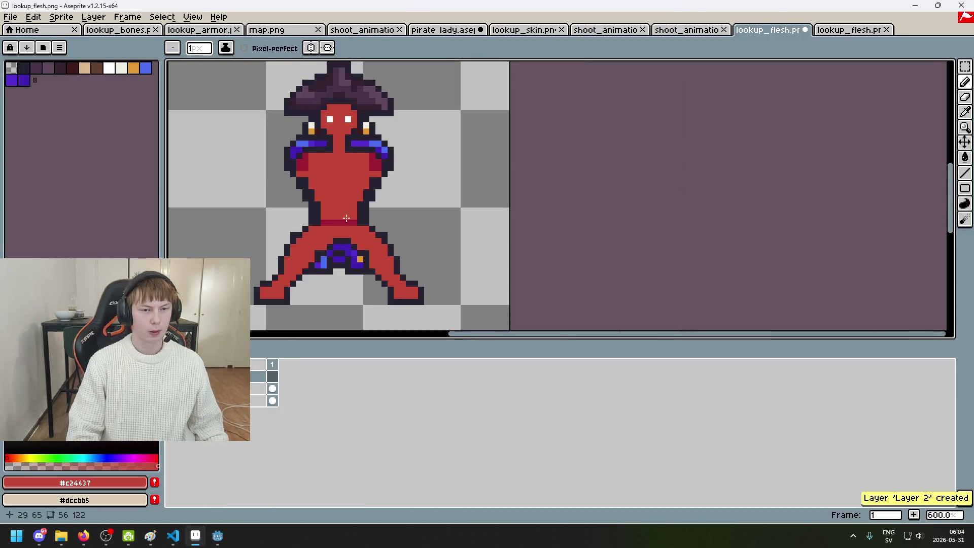
# Step: Peek under the red flesh layer, then copy the layer's cel after undoing a pasted layer
pyautogui.click(173, 389)
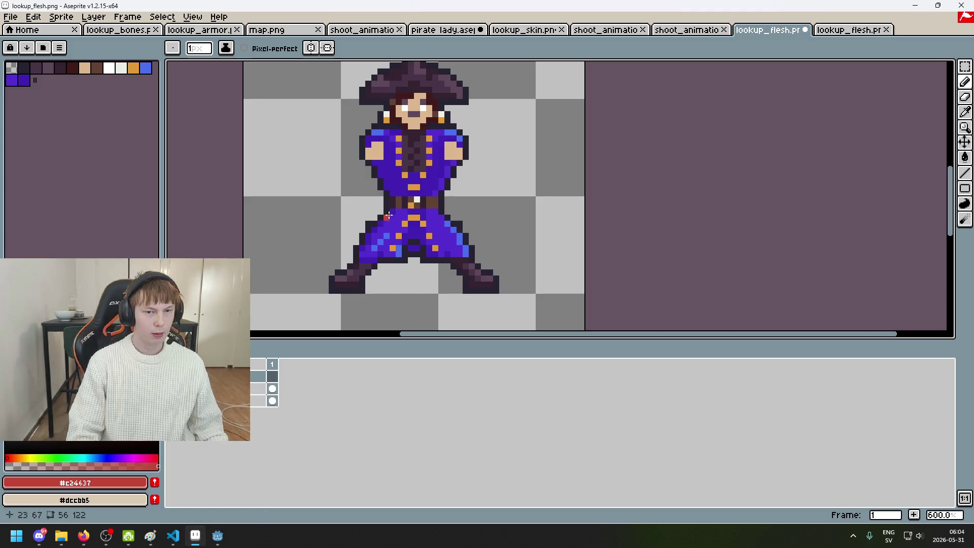
pyautogui.click(173, 388)
pyautogui.press('v')
pyautogui.click(256, 388)
pyautogui.hotkey('ctrl', 'a')
pyautogui.hotkey('shift', 'n')
pyautogui.hotkey('ctrl', 'd')
pyautogui.hotkey('ctrl', 'z')
pyautogui.hotkey('ctrl', 'z')
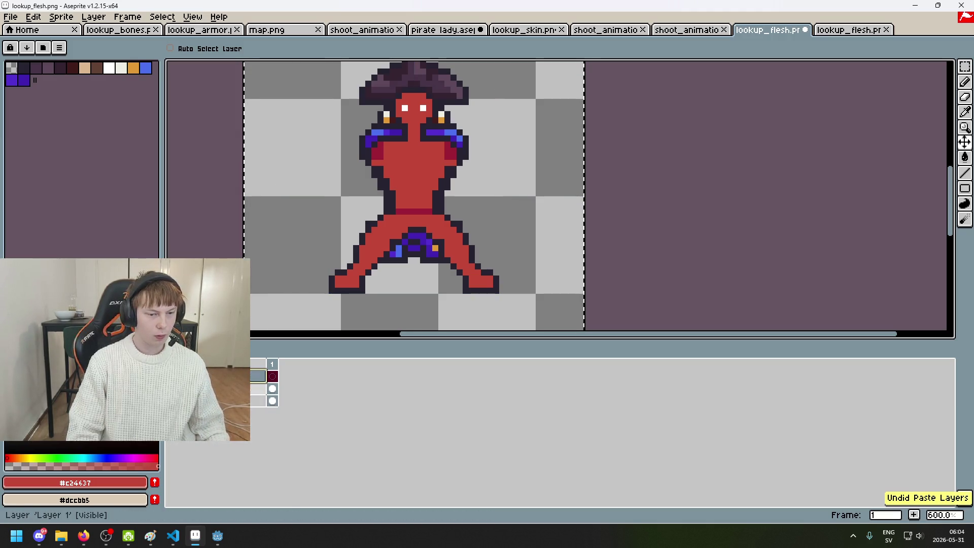
pyautogui.hotkey('ctrl', 'c')
# Step: On Layer 2, box-select the right shoulder and move its pixels up and outward
pyautogui.click(254, 377)
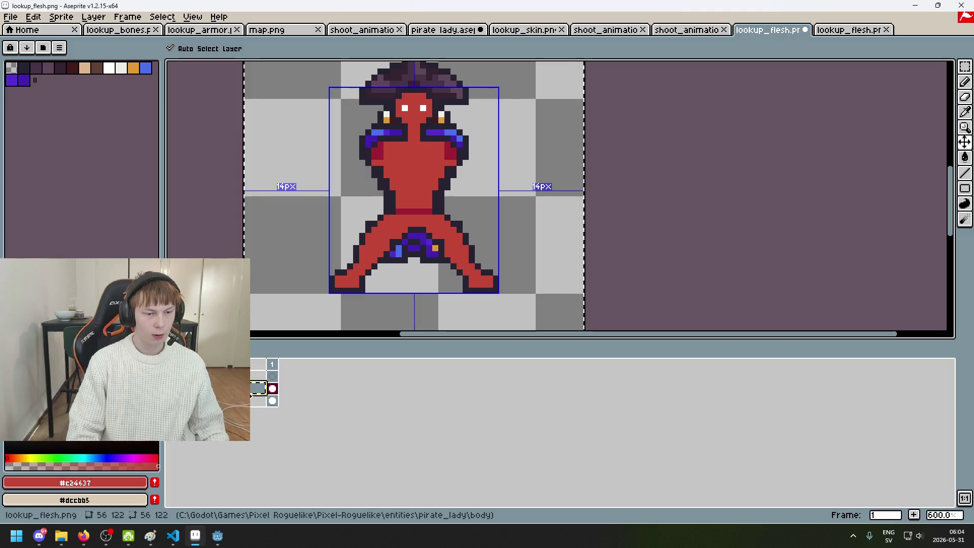
pyautogui.press('m')
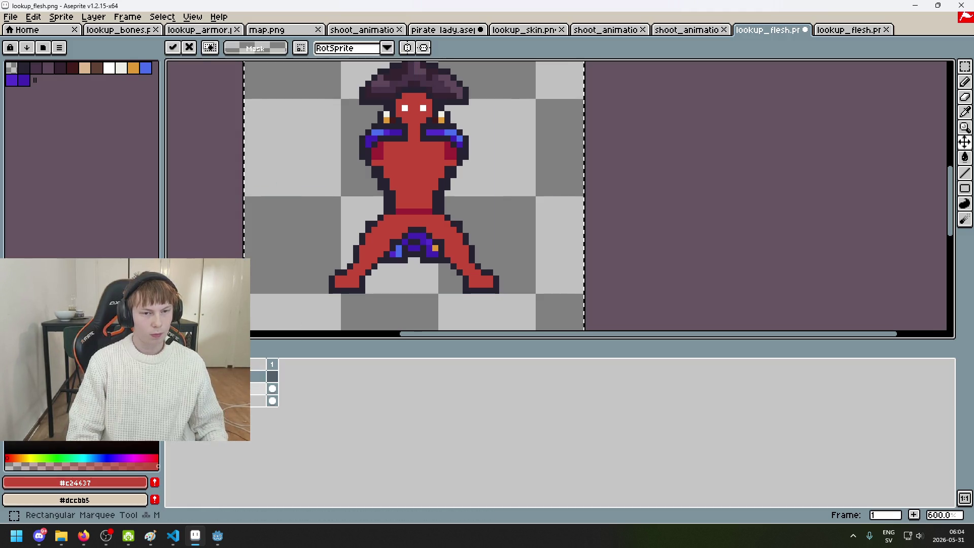
pyautogui.hotkey('ctrl', 'a')
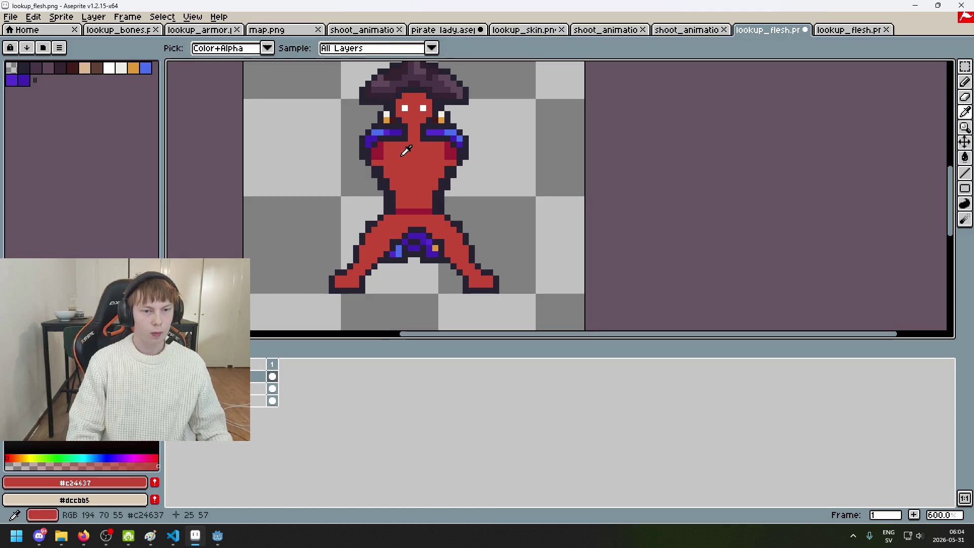
pyautogui.hotkey('shift', 'q')
pyautogui.scroll(1, 416, 152)
pyautogui.moveTo(510, 174)
pyautogui.mouseDown()
pyautogui.moveTo(425, 120)
pyautogui.moveTo(457, 131)
pyautogui.mouseUp()
pyautogui.click(561, 153)
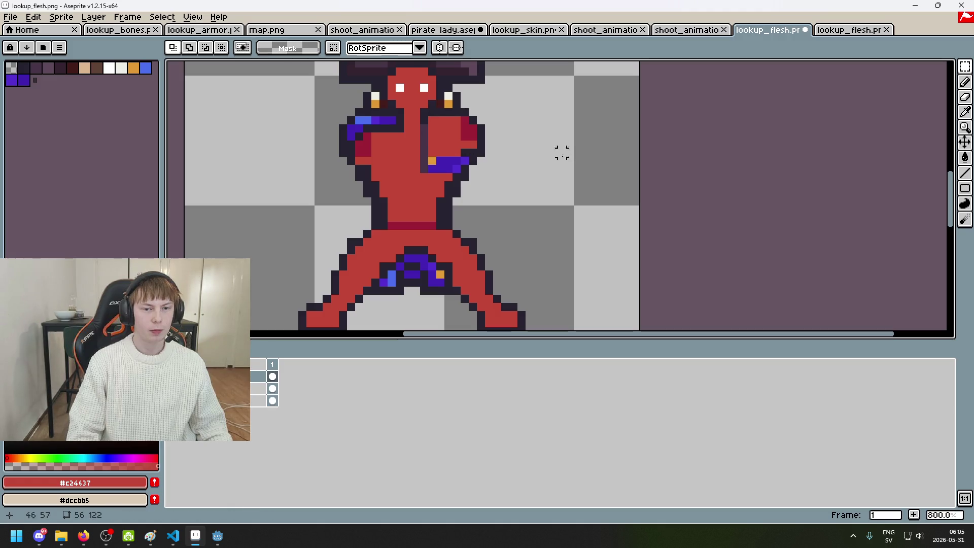
# Step: Revert the shoulder move and trial crimson on shoulder pixels, then undo those edits
pyautogui.hotkey('ctrl', 'z')
pyautogui.scroll(3, 527, 147)
pyautogui.hotkey('ctrl', 'z')
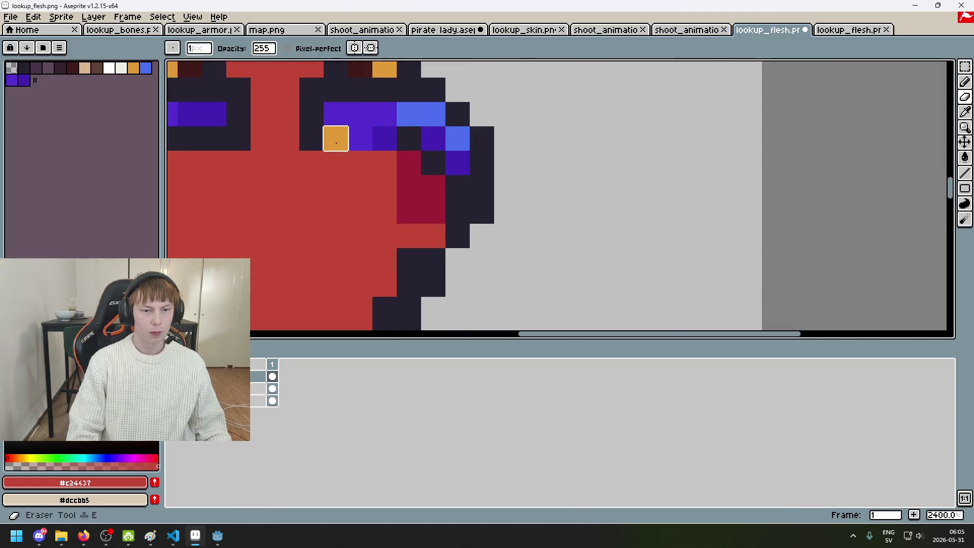
pyautogui.moveTo(433, 162); pyautogui.dragTo(458, 218)
pyautogui.press('alt')
pyautogui.keyDown('alt'); pyautogui.click(435, 212); pyautogui.keyUp('alt')
pyautogui.click(464, 204)
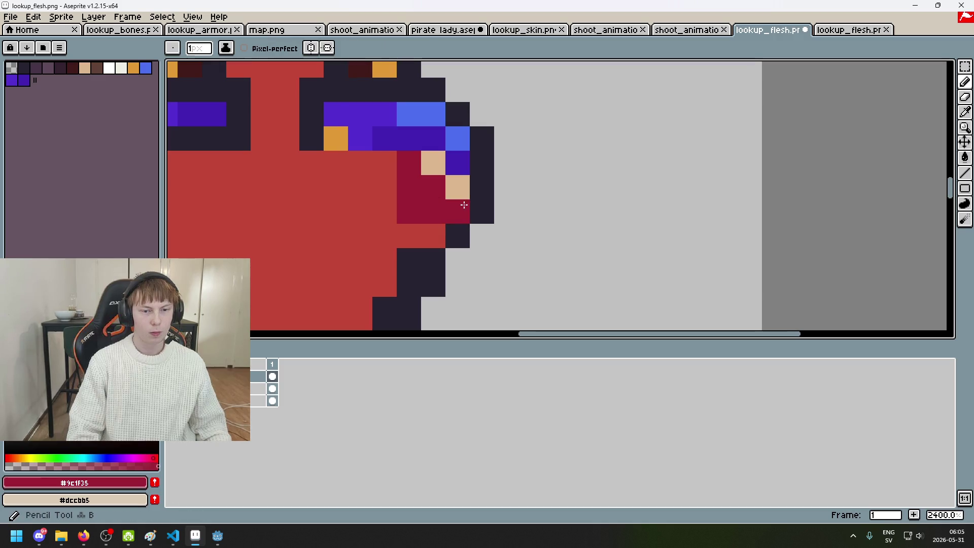
pyautogui.scroll(-4, 434, 161)
pyautogui.scroll(3, 520, 148)
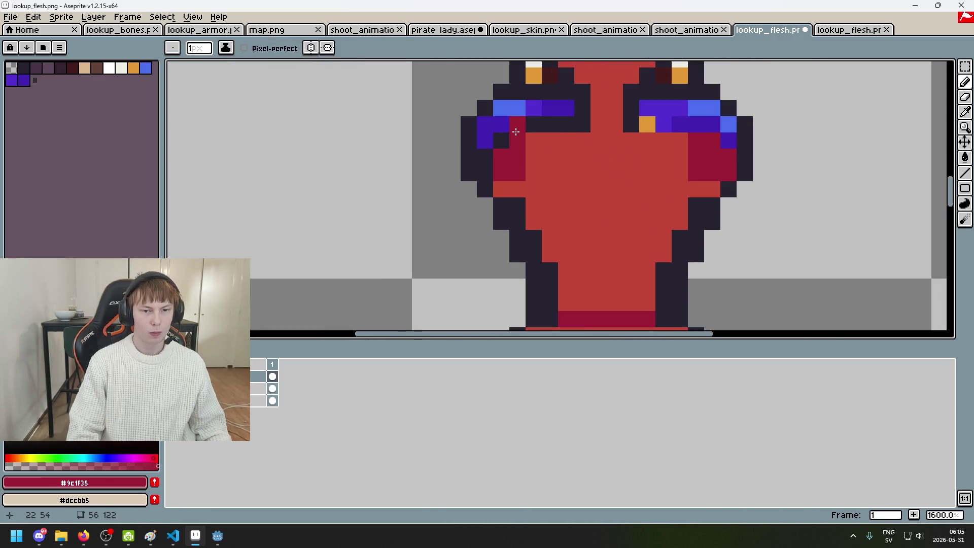
pyautogui.click(486, 140)
pyautogui.hotkey('ctrl', 'z')
pyautogui.press('e')
pyautogui.hotkey('ctrl', 'z')
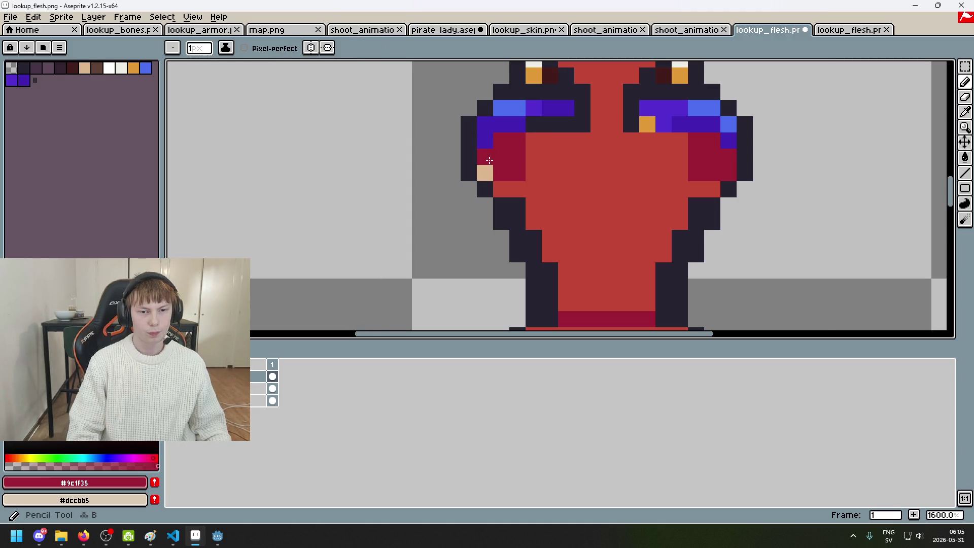
# Step: Erase dark pixels on the left shoulder row and paint a dark shoulder pixel body red
pyautogui.scroll(-4, 432, 311)
pyautogui.click(173, 376)
pyautogui.click(174, 376)
pyautogui.press('e')
pyautogui.scroll(4, 557, 145)
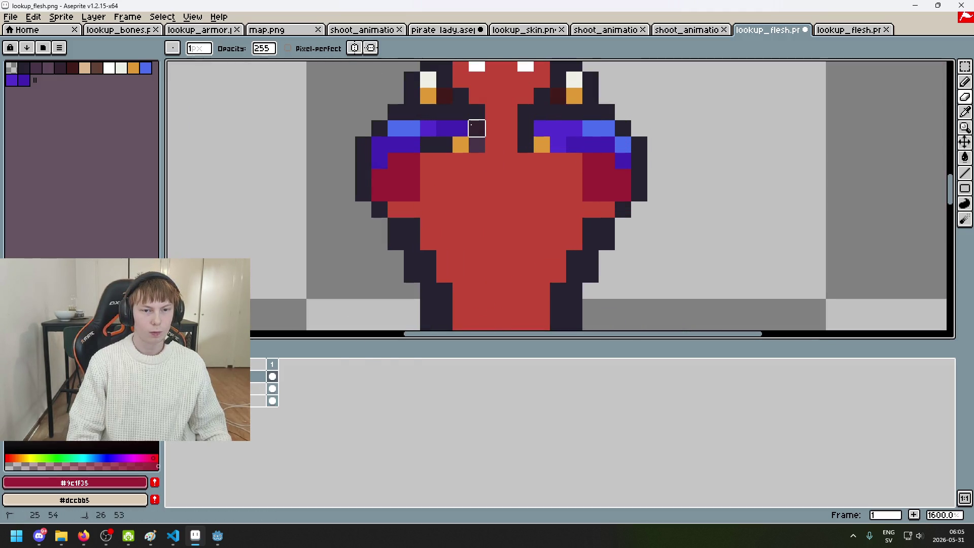
pyautogui.moveTo(460, 145); pyautogui.dragTo(428, 145)
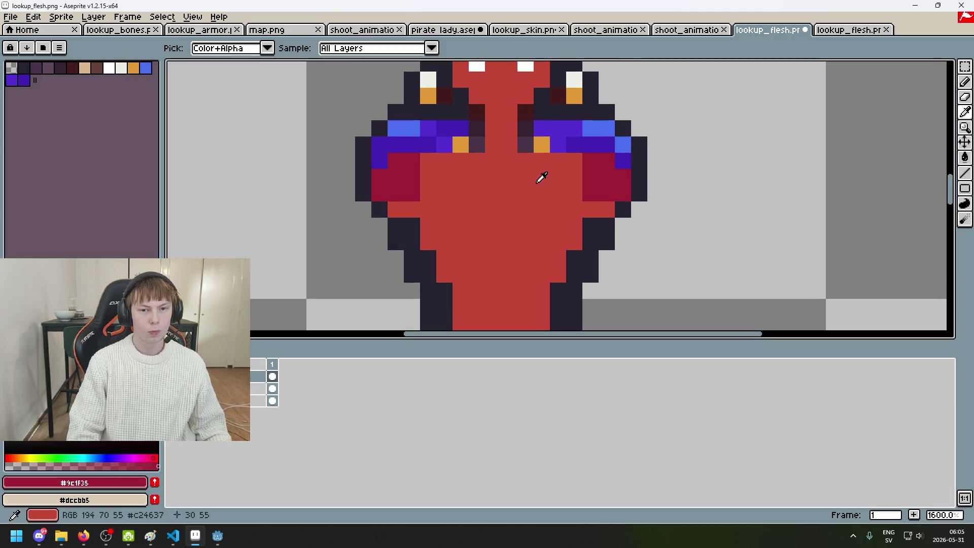
pyautogui.keyDown('alt'); pyautogui.click(544, 167); pyautogui.keyUp('alt')
pyautogui.click(477, 145)
pyautogui.moveTo(472, 145)
pyautogui.mouseDown()
pyautogui.moveTo(431, 133)
pyautogui.moveTo(466, 140)
pyautogui.mouseUp()
pyautogui.hotkey('ctrl', 'z')
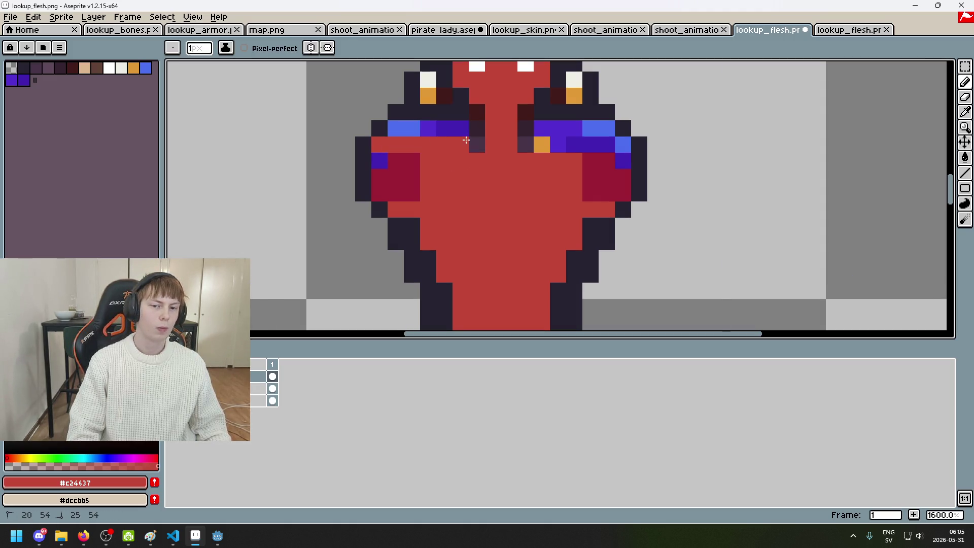
# Step: Paint the purple and blue shoulder band pixels on both shoulders body red
pyautogui.moveTo(538, 146); pyautogui.dragTo(623, 160)
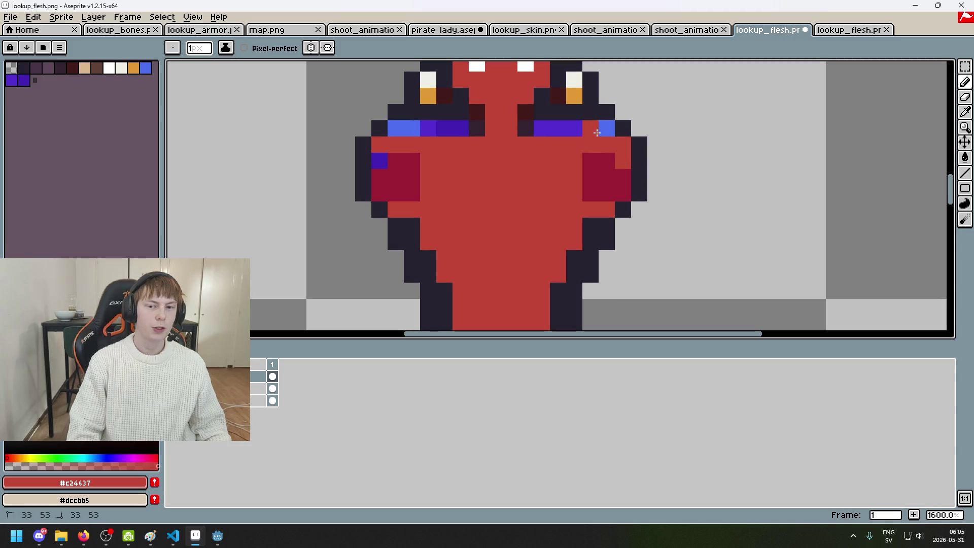
pyautogui.click(541, 129)
pyautogui.moveTo(460, 129); pyautogui.dragTo(400, 132)
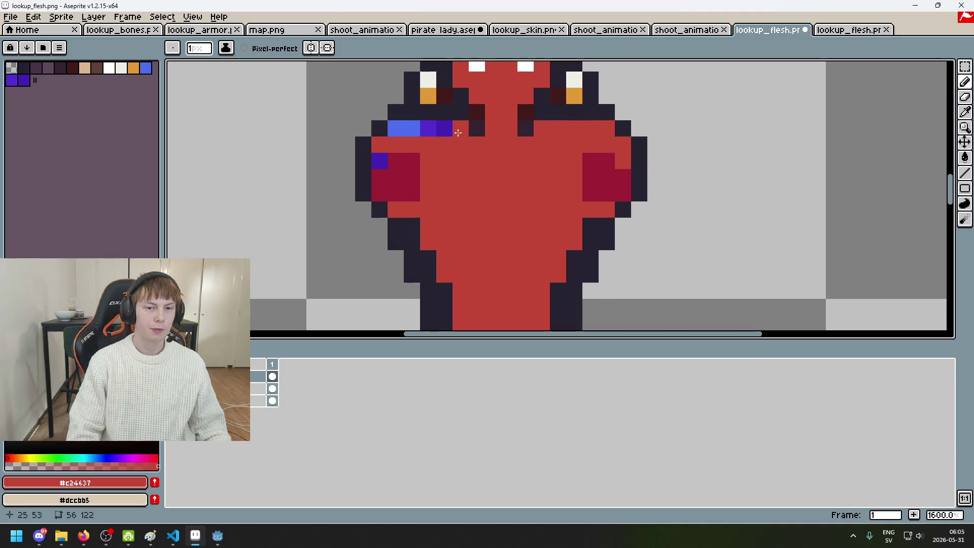
pyautogui.keyDown('alt'); pyautogui.click(451, 116); pyautogui.keyUp('alt')
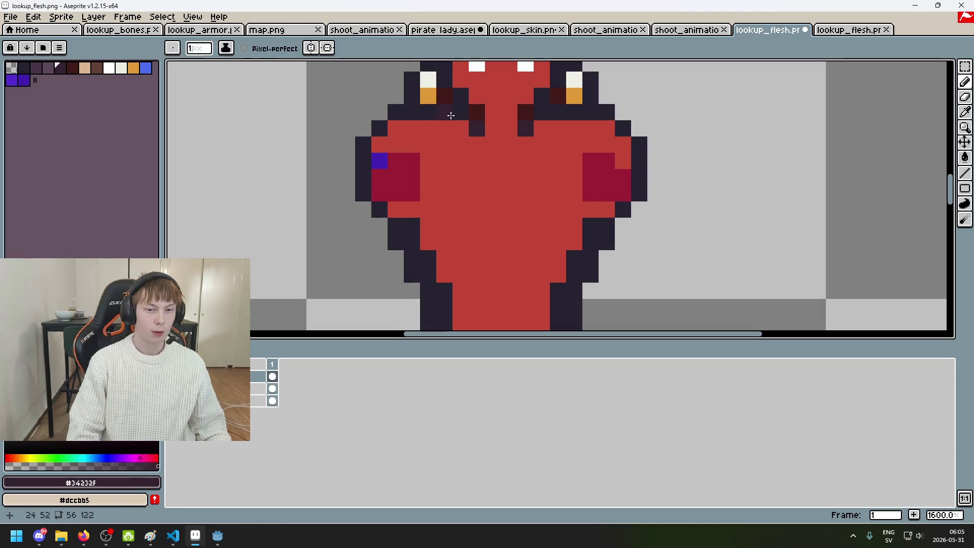
pyautogui.click(260, 400)
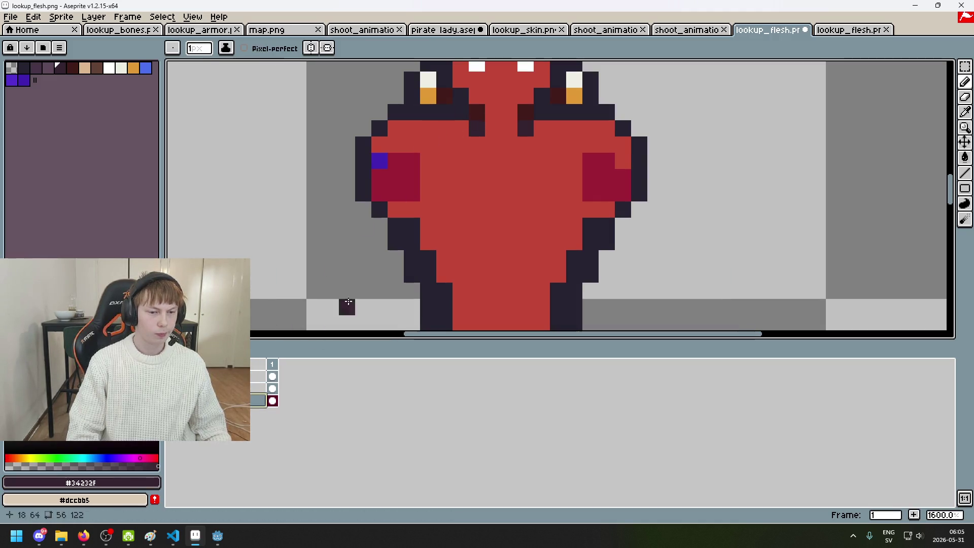
pyautogui.click(260, 376)
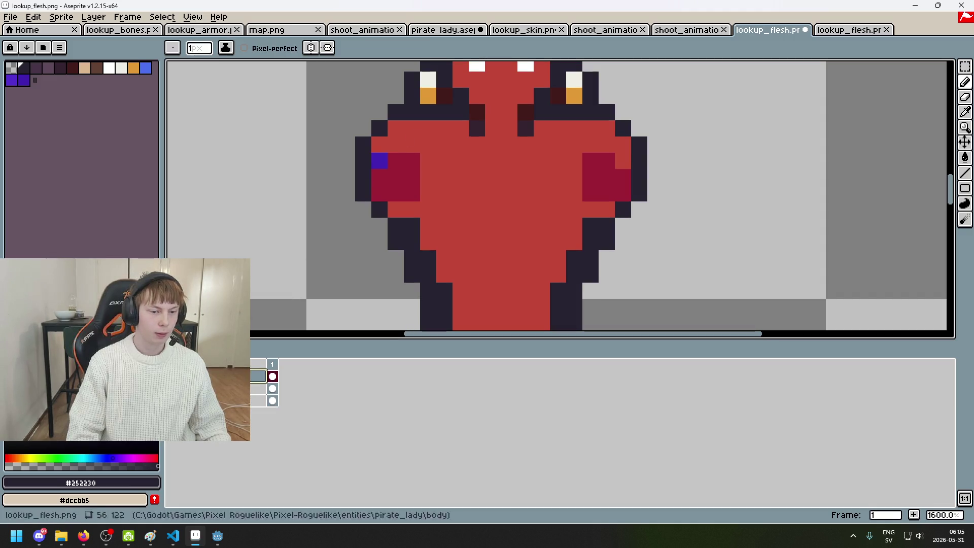
# Step: Repaint a leftover shoulder pixel red and fill the gap in the dark shoulder outline
pyautogui.keyDown('alt'); pyautogui.click(401, 144); pyautogui.keyUp('alt')
pyautogui.click(395, 160)
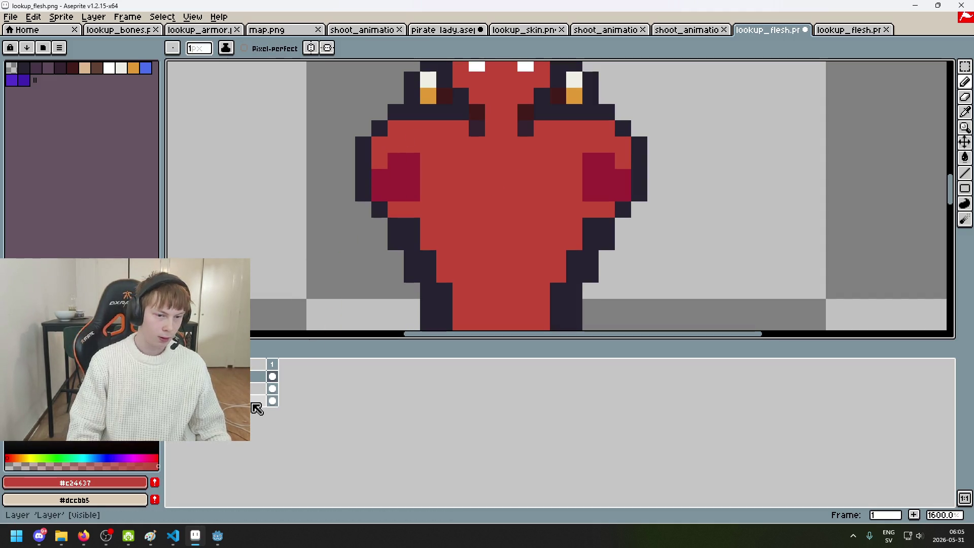
pyautogui.keyDown('alt'); pyautogui.click(456, 106); pyautogui.keyUp('alt')
pyautogui.click(385, 112)
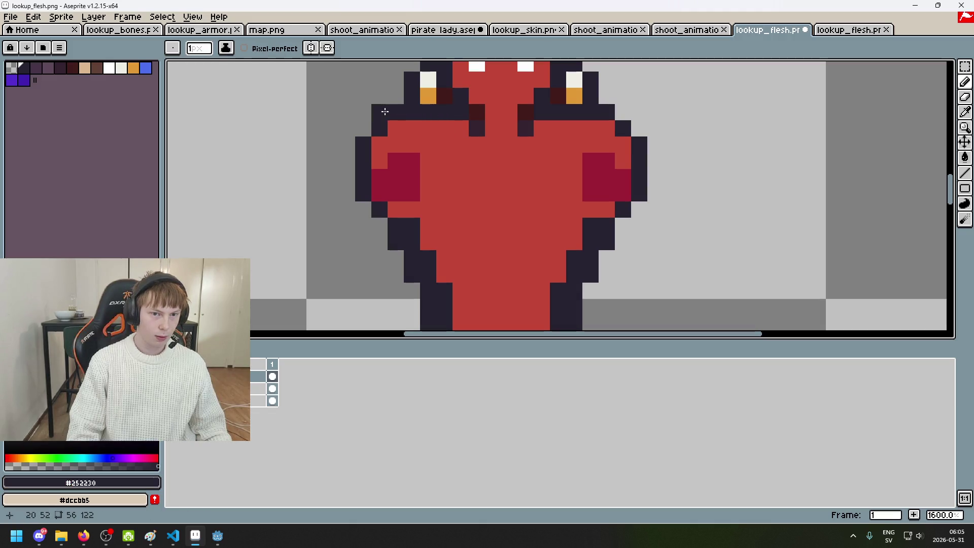
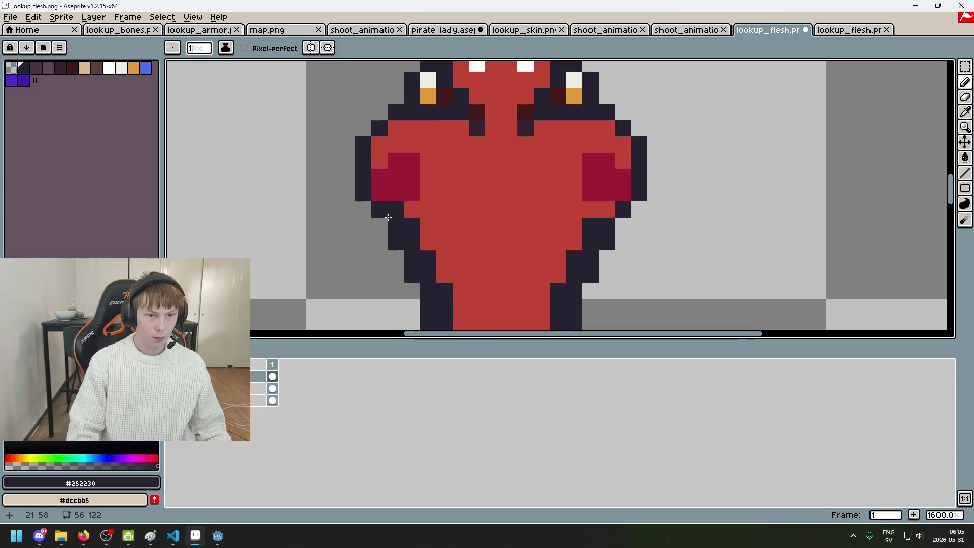
# Step: Compare the armour and flesh layers, then recolour torso outline pixels flesh red, undoing a misplaced pixel
pyautogui.click(171, 376)
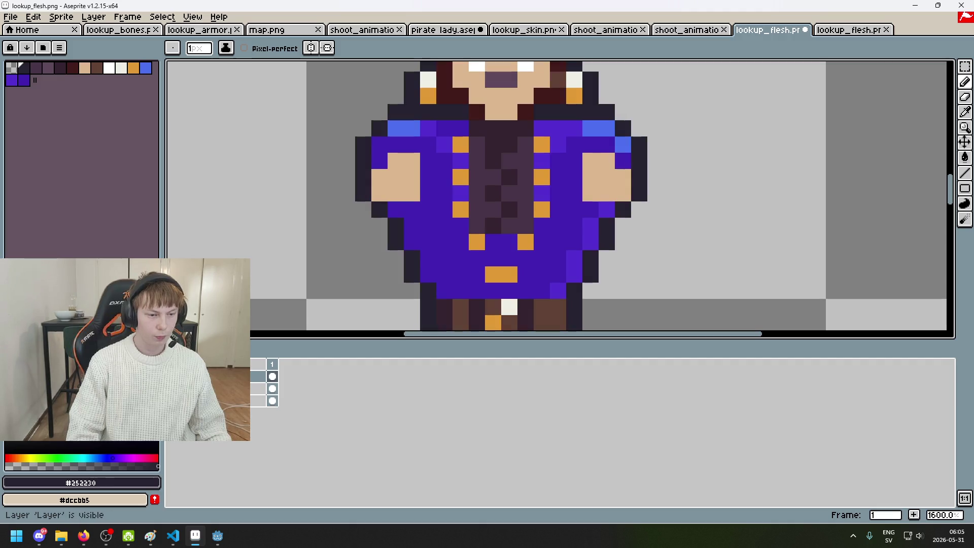
pyautogui.click(171, 389)
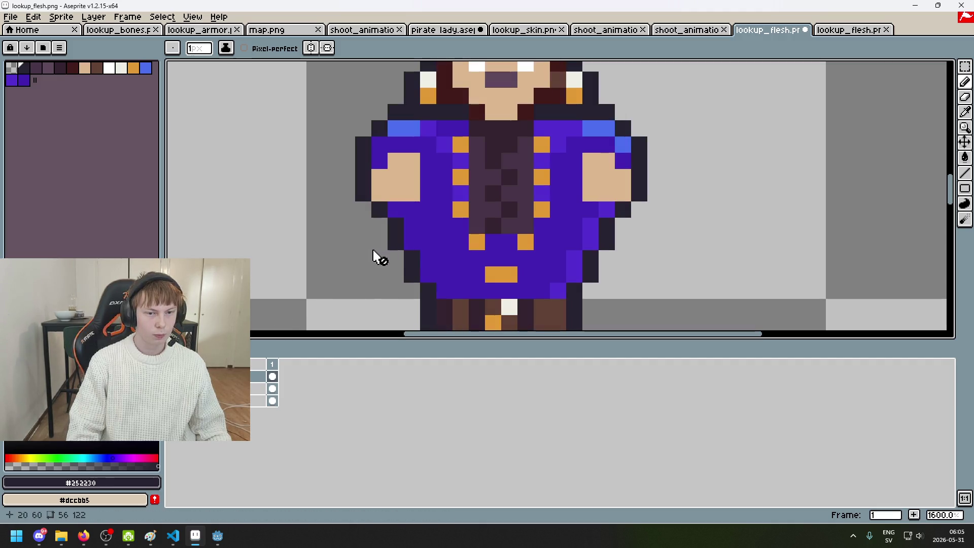
pyautogui.click(171, 389)
pyautogui.keyDown('alt'); pyautogui.click(450, 217); pyautogui.keyUp('alt')
pyautogui.moveTo(412, 226)
pyautogui.mouseDown()
pyautogui.moveTo(412, 242)
pyautogui.moveTo(453, 194)
pyautogui.mouseUp()
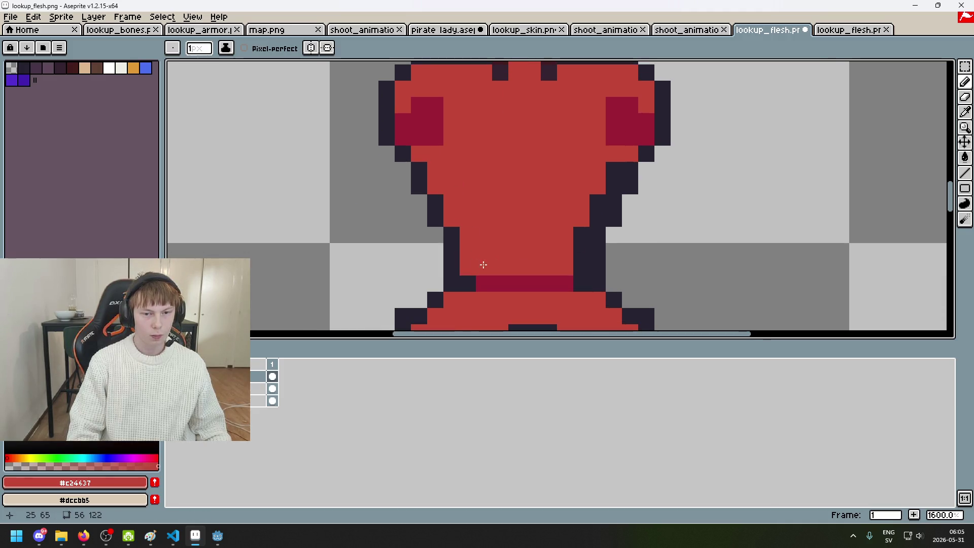
pyautogui.hotkey('ctrl', 'z')
pyautogui.click(582, 256)
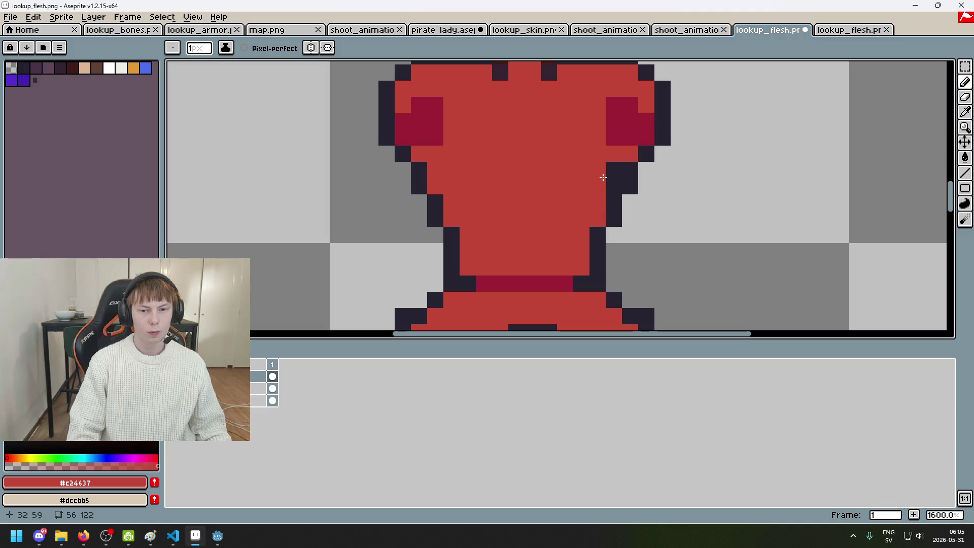
pyautogui.scroll(-1, 611, 182)
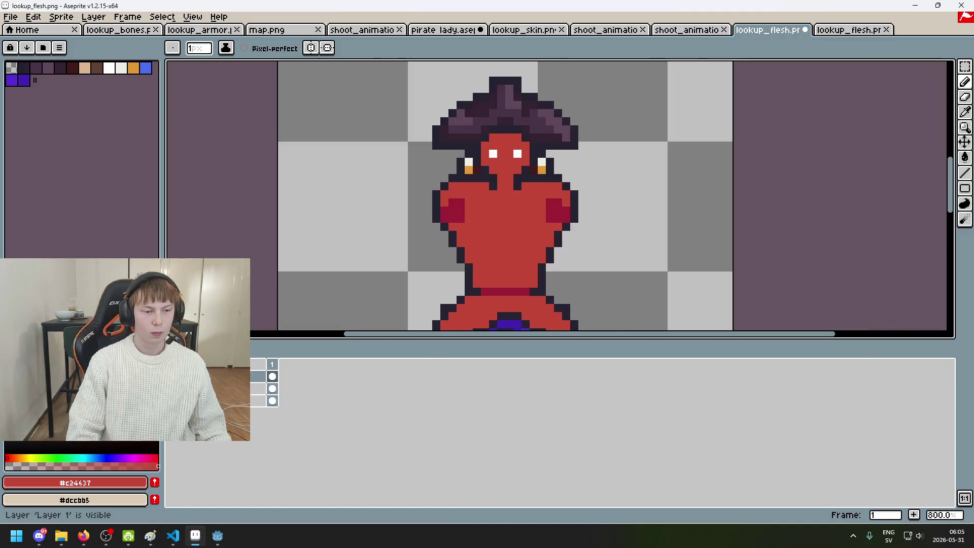
# Step: Toggle the armour layer over the flesh body and inspect the lower body
pyautogui.click(172, 376)
pyautogui.click(172, 376)
pyautogui.click(173, 376)
pyautogui.moveTo(547, 239); pyautogui.dragTo(529, 138)
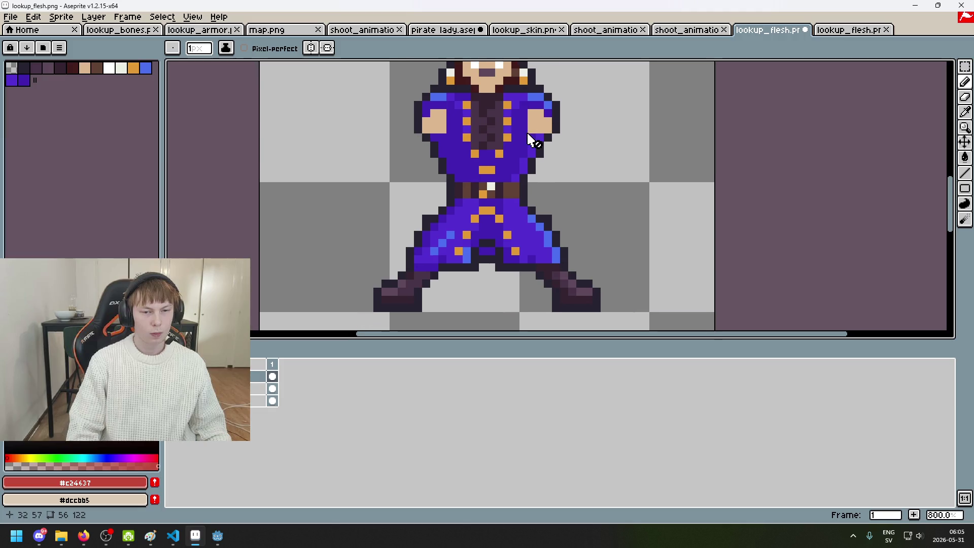
pyautogui.scroll(1, 526, 162)
pyautogui.scroll(1, 533, 180)
pyautogui.scroll(1, 457, 213)
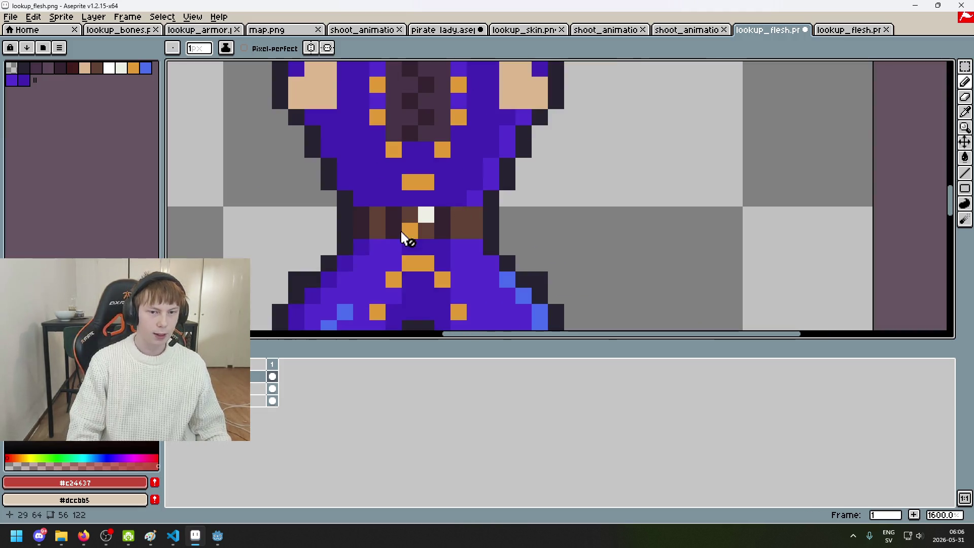
pyautogui.scroll(-1, 376, 249)
pyautogui.scroll(-2, 558, 203)
pyautogui.scroll(3, 501, 221)
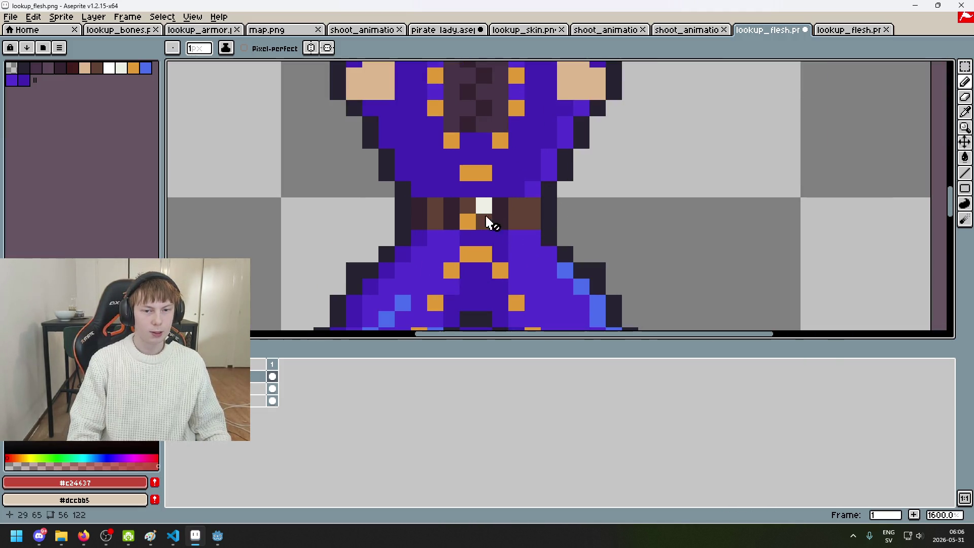
pyautogui.scroll(-1, 457, 235)
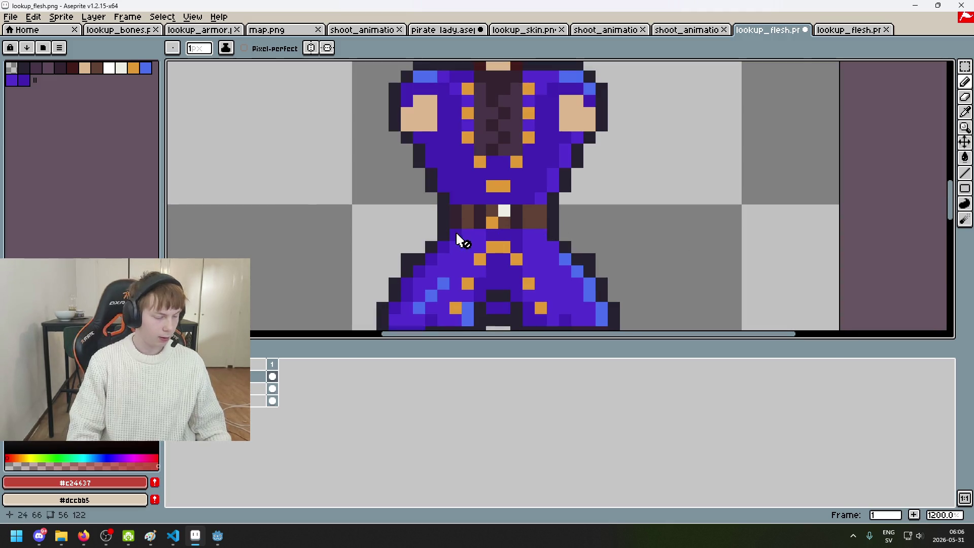
pyautogui.scroll(2, 424, 218)
pyautogui.scroll(-2, 570, 210)
pyautogui.scroll(-3, 507, 228)
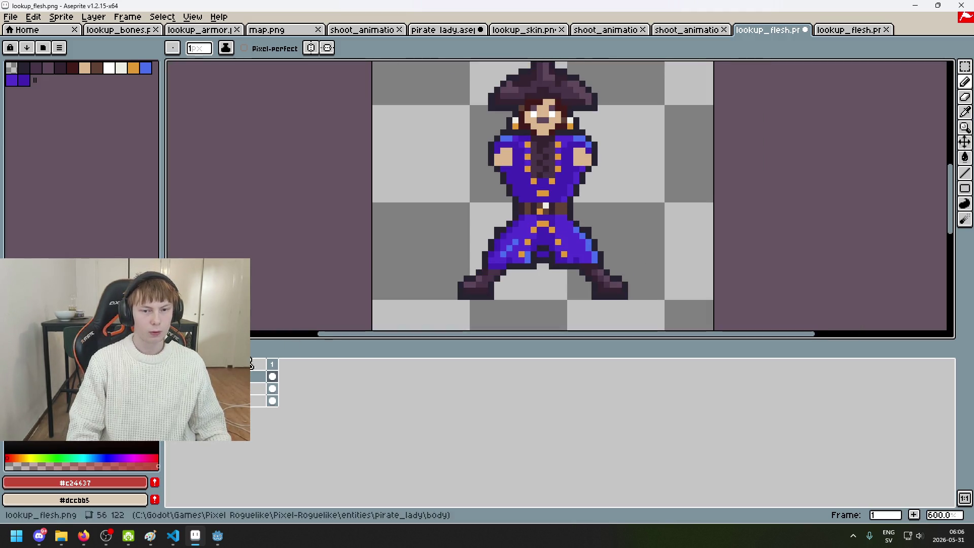
# Step: Compare the flesh layer, try extending the dark-red waist band one pixel, undo it, and re-pick flesh red
pyautogui.click(273, 376)
pyautogui.click(272, 376)
pyautogui.click(272, 376)
pyautogui.scroll(1, 522, 203)
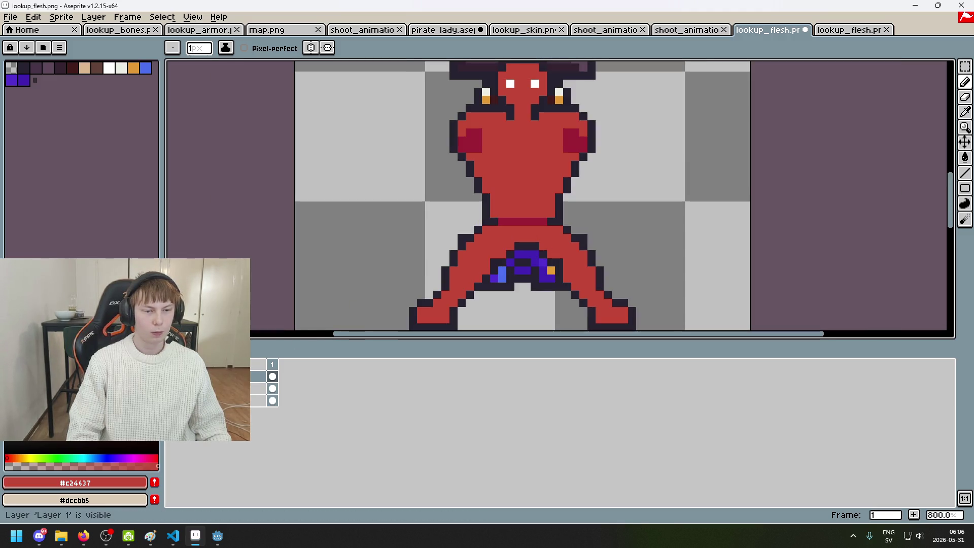
pyautogui.scroll(3, 456, 223)
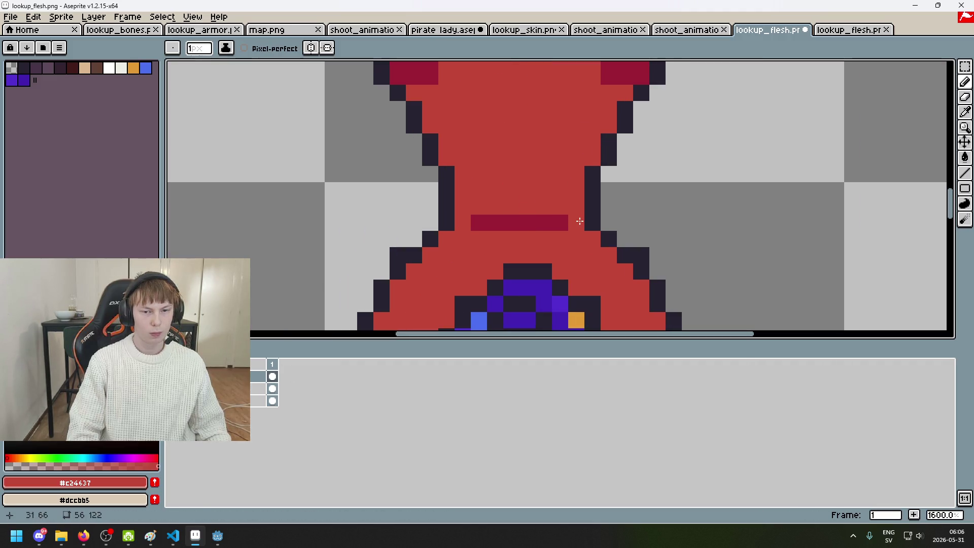
pyautogui.keyDown('alt'); pyautogui.click(521, 222); pyautogui.keyUp('alt')
pyautogui.click(463, 223)
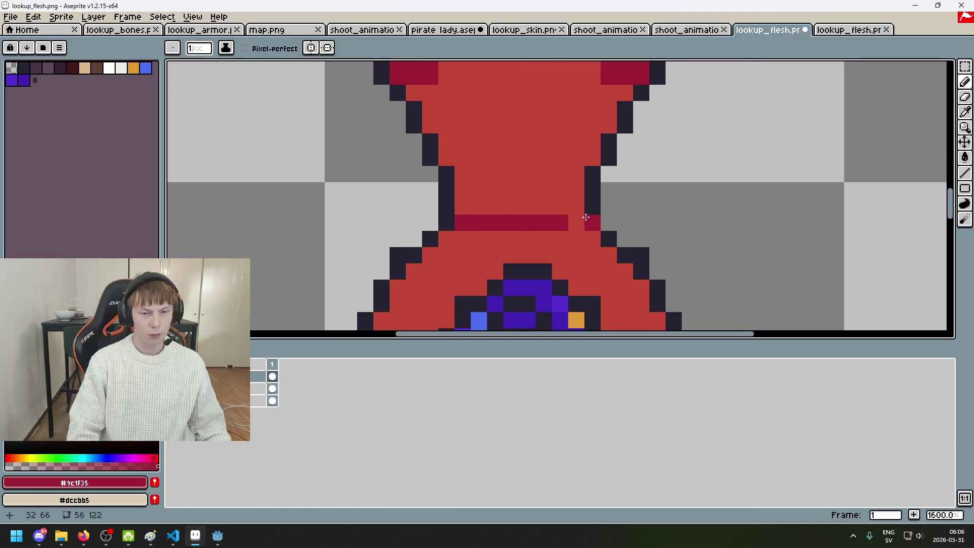
pyautogui.hotkey('ctrl', 'z')
pyautogui.hotkey('ctrl', 'z')
pyautogui.keyDown('alt'); pyautogui.click(576, 207); pyautogui.keyUp('alt')
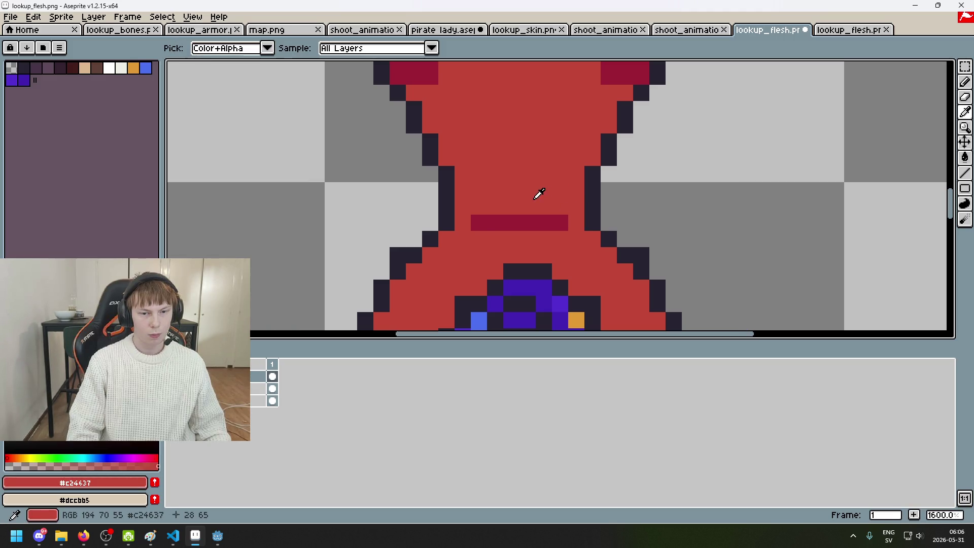
pyautogui.scroll(-4, 531, 217)
pyautogui.scroll(-3, 531, 217)
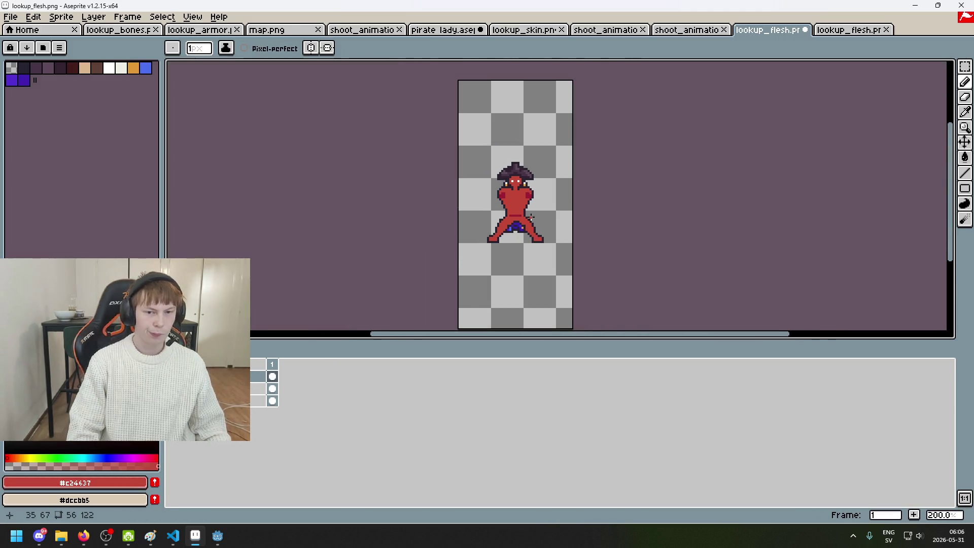
pyautogui.scroll(1, 531, 217)
pyautogui.scroll(1, 532, 211)
pyautogui.scroll(1, 534, 203)
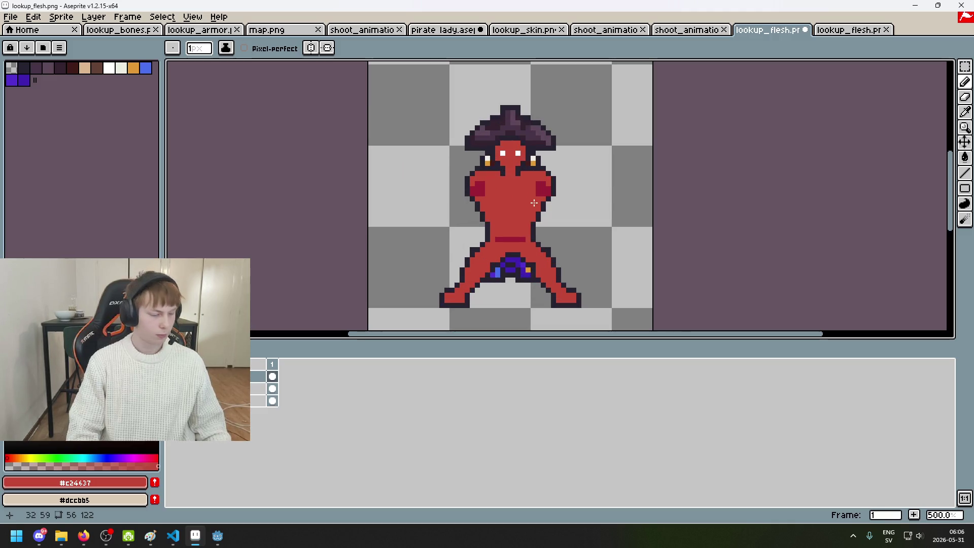
pyautogui.scroll(1, 489, 239)
pyautogui.scroll(1, 477, 241)
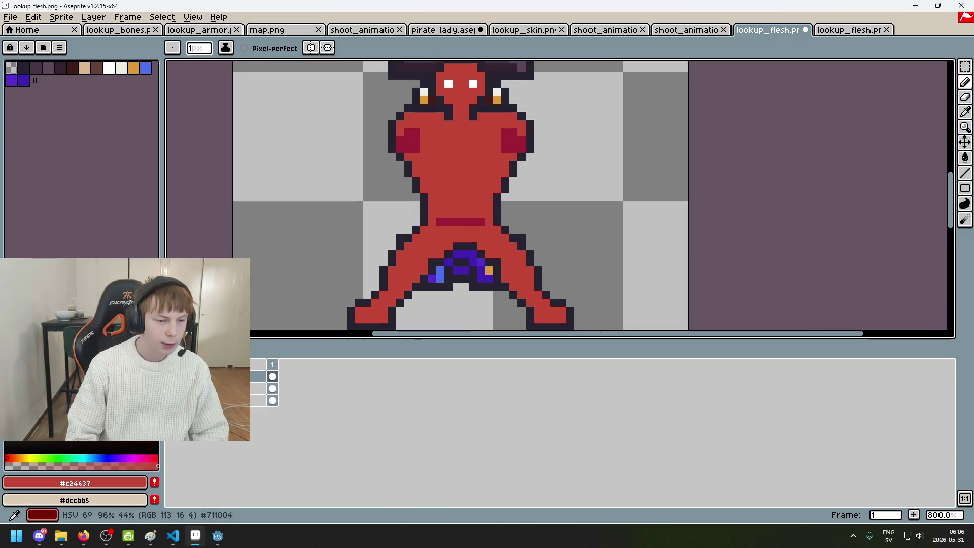
pyautogui.click(173, 388)
pyautogui.click(172, 388)
pyautogui.click(173, 388)
pyautogui.click(172, 389)
pyautogui.click(173, 388)
pyautogui.click(172, 389)
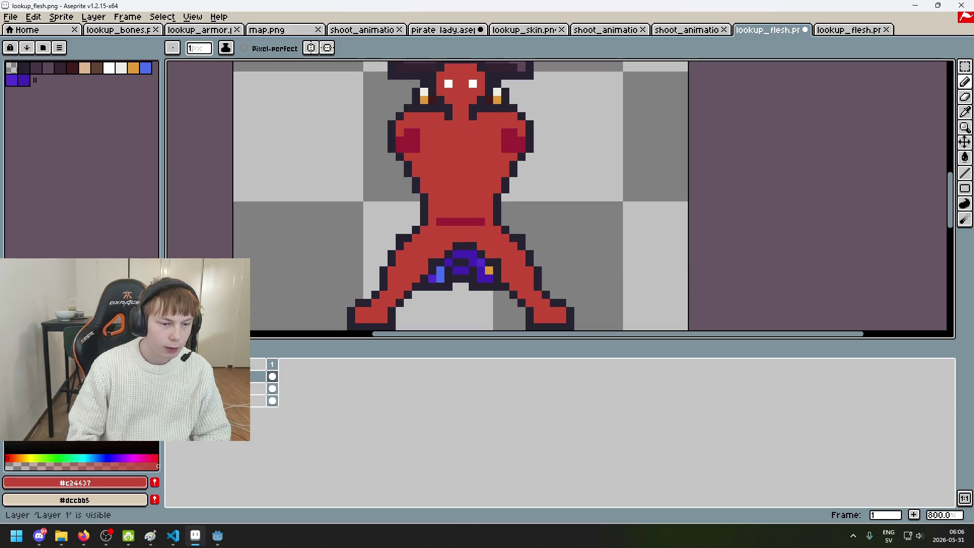
pyautogui.click(172, 389)
pyautogui.click(172, 389)
pyautogui.click(172, 388)
pyautogui.click(172, 388)
pyautogui.click(172, 389)
pyautogui.click(172, 388)
pyautogui.click(173, 388)
pyautogui.click(172, 388)
pyautogui.click(172, 389)
pyautogui.click(172, 389)
pyautogui.click(172, 388)
pyautogui.click(173, 388)
pyautogui.click(173, 388)
pyautogui.click(173, 389)
pyautogui.click(173, 389)
pyautogui.click(172, 388)
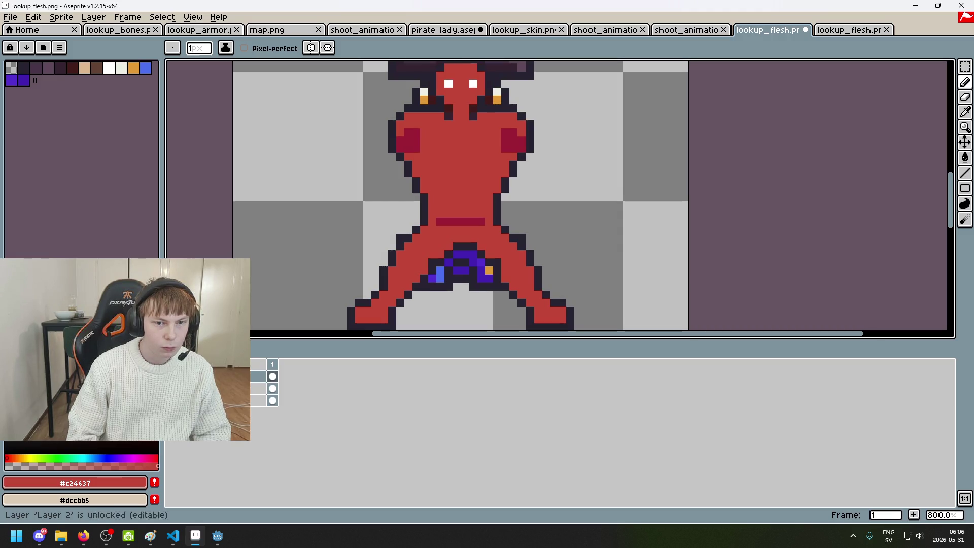
pyautogui.scroll(-3, 451, 198)
pyautogui.scroll(3, 601, 162)
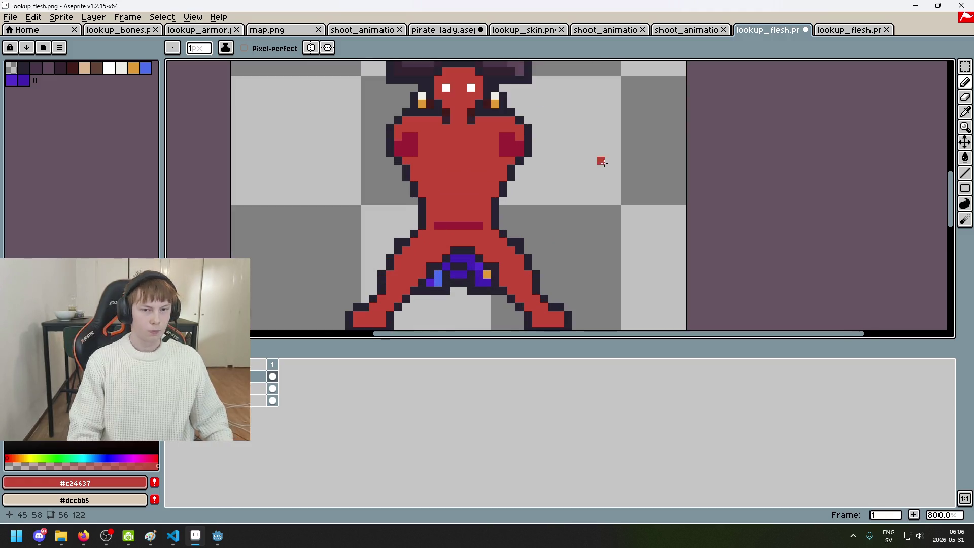
pyautogui.scroll(-1, 601, 161)
pyautogui.scroll(1, 631, 174)
pyautogui.keyDown('alt'); pyautogui.click(588, 208); pyautogui.keyUp('alt')
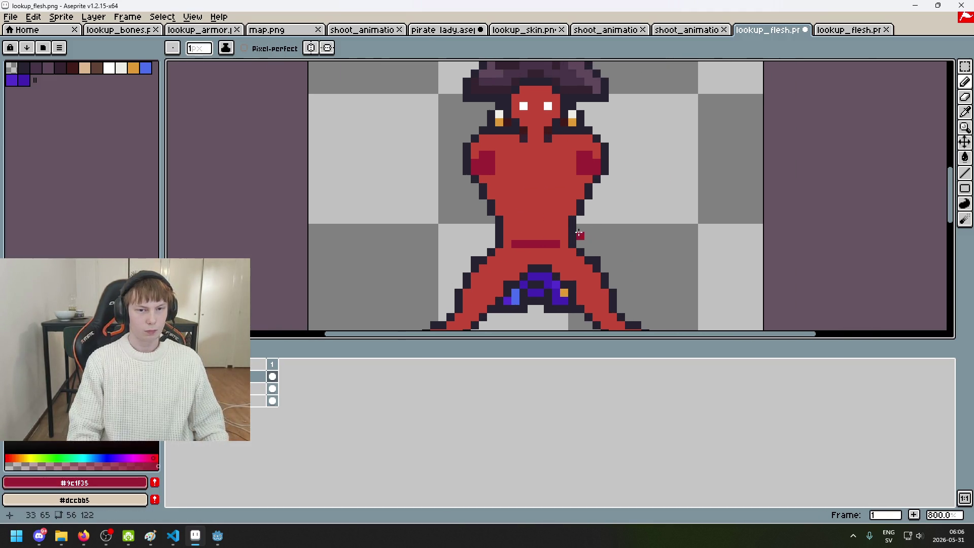
pyautogui.scroll(-1, 585, 234)
pyautogui.scroll(1, 542, 186)
pyautogui.click(541, 186)
pyautogui.hotkey('ctrl', 'z')
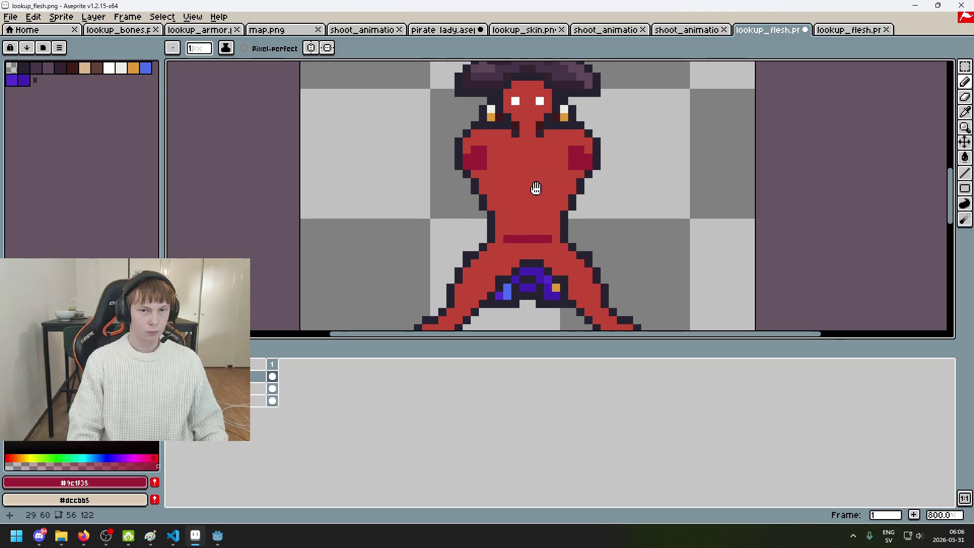
pyautogui.scroll(-2, 532, 167)
pyautogui.scroll(1, 542, 149)
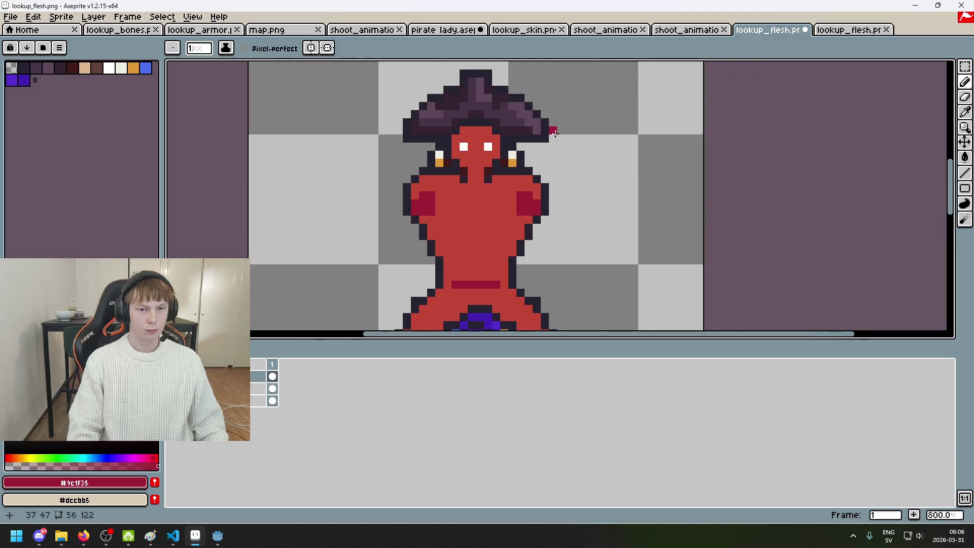
pyautogui.scroll(-2, 556, 136)
pyautogui.scroll(-1, 561, 132)
pyautogui.scroll(-1, 557, 148)
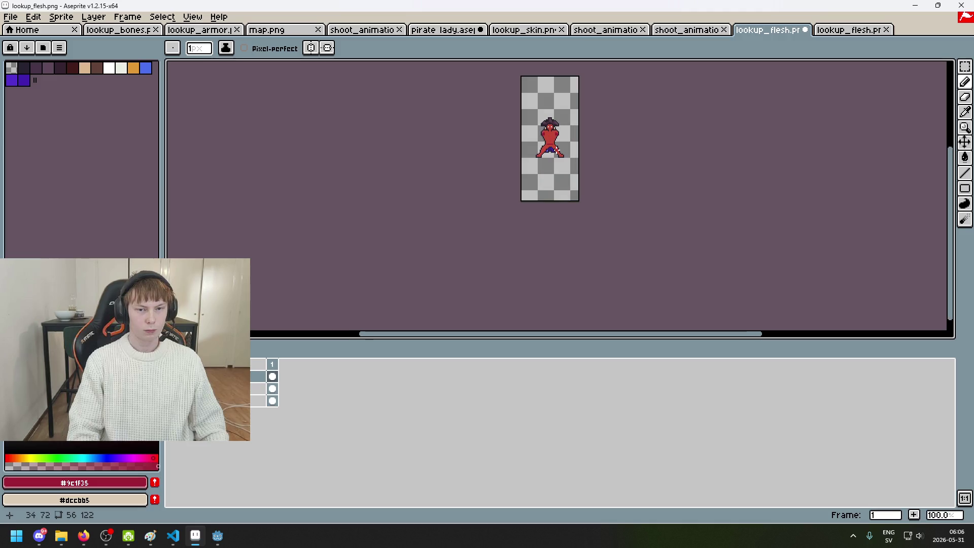
pyautogui.scroll(2, 566, 147)
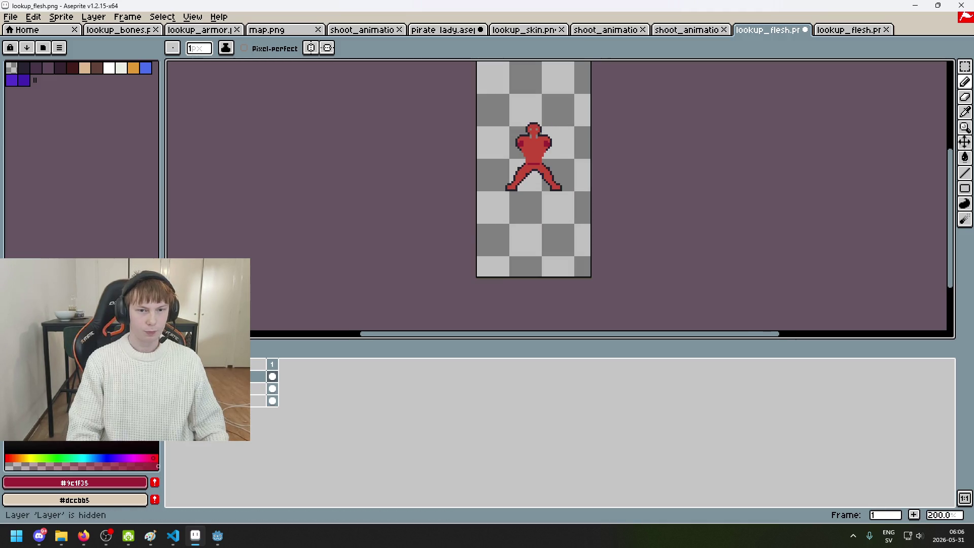
pyautogui.scroll(2, 576, 147)
pyautogui.scroll(5, 467, 107)
pyautogui.keyDown('alt'); pyautogui.click(463, 137); pyautogui.keyUp('alt')
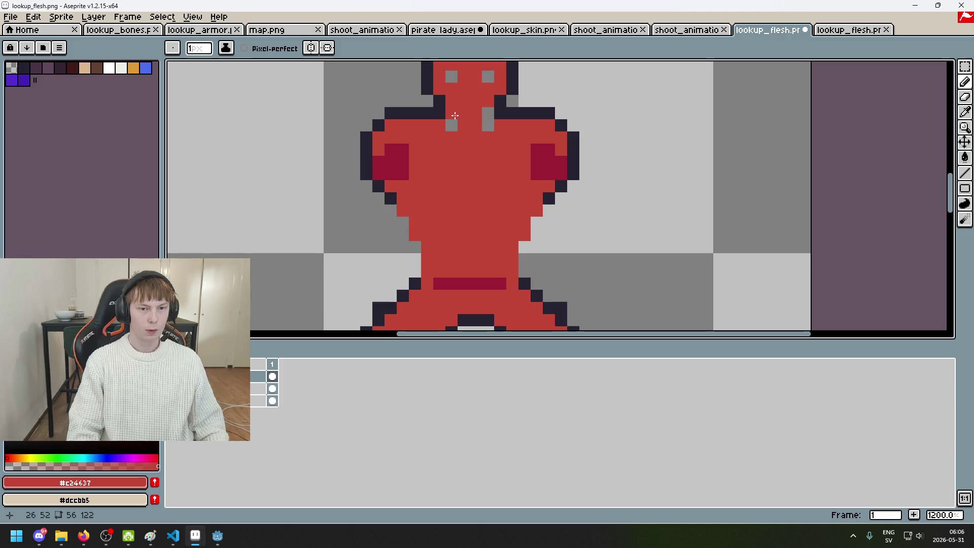
pyautogui.scroll(-5, 490, 168)
pyautogui.click(172, 375)
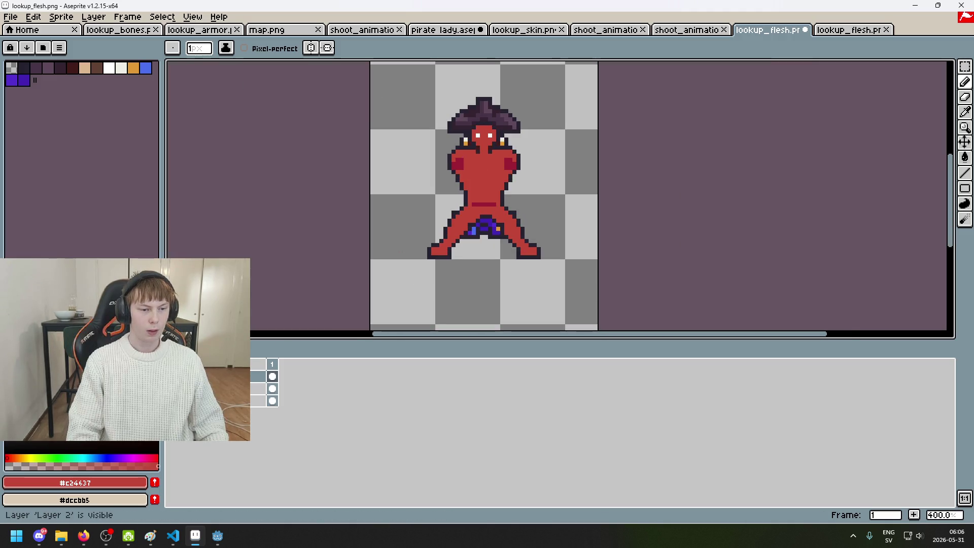
pyautogui.click(173, 389)
pyautogui.scroll(6, 478, 169)
# Step: Show the red body layer and paint the neck-side blocks navy, undoing a stray pixel
pyautogui.scroll(3, 446, 206)
pyautogui.scroll(3, 391, 244)
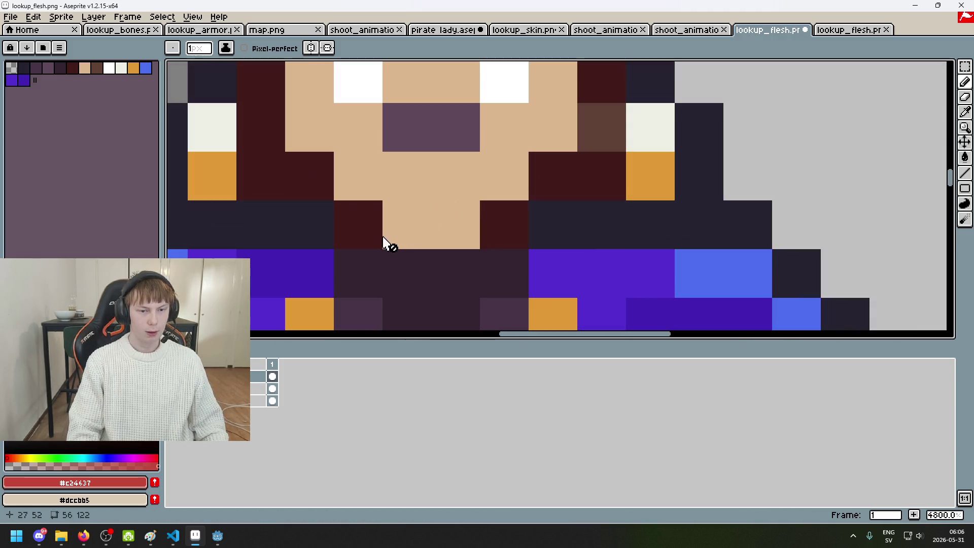
pyautogui.click(172, 388)
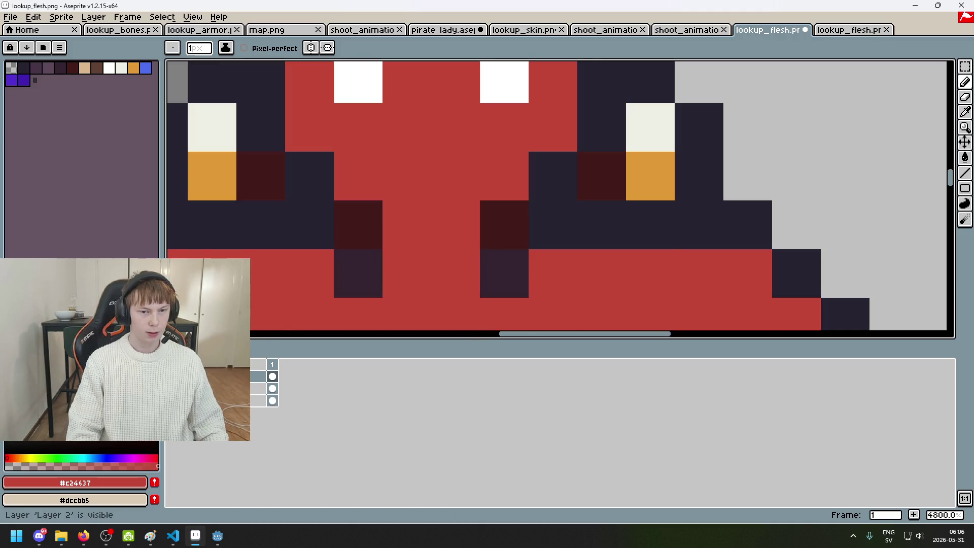
pyautogui.keyDown('alt'); pyautogui.click(358, 279); pyautogui.keyUp('alt')
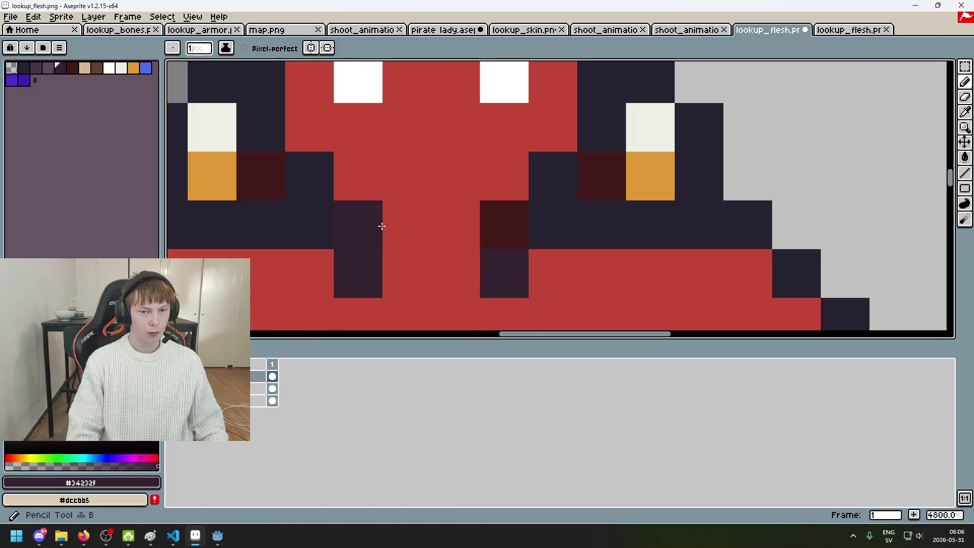
pyautogui.keyDown('alt'); pyautogui.click(504, 223); pyautogui.keyUp('alt')
pyautogui.click(358, 223)
pyautogui.keyDown('alt'); pyautogui.click(570, 219); pyautogui.keyUp('alt')
pyautogui.moveTo(504, 223); pyautogui.dragTo(479, 262)
pyautogui.hotkey('ctrl', 'z')
pyautogui.moveTo(357, 223); pyautogui.dragTo(354, 283)
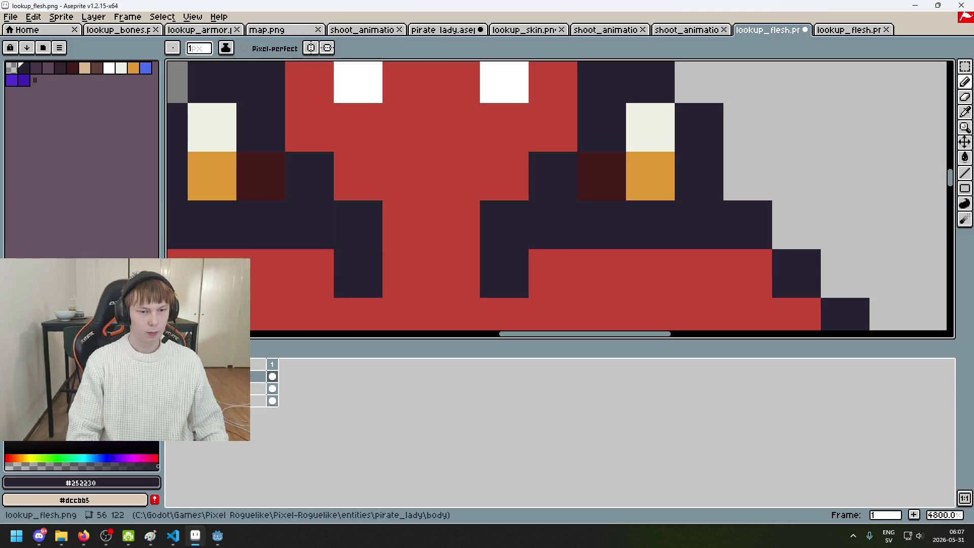
# Step: Hide the layer holding the white eye pixels and look over the sprite
pyautogui.click(175, 376)
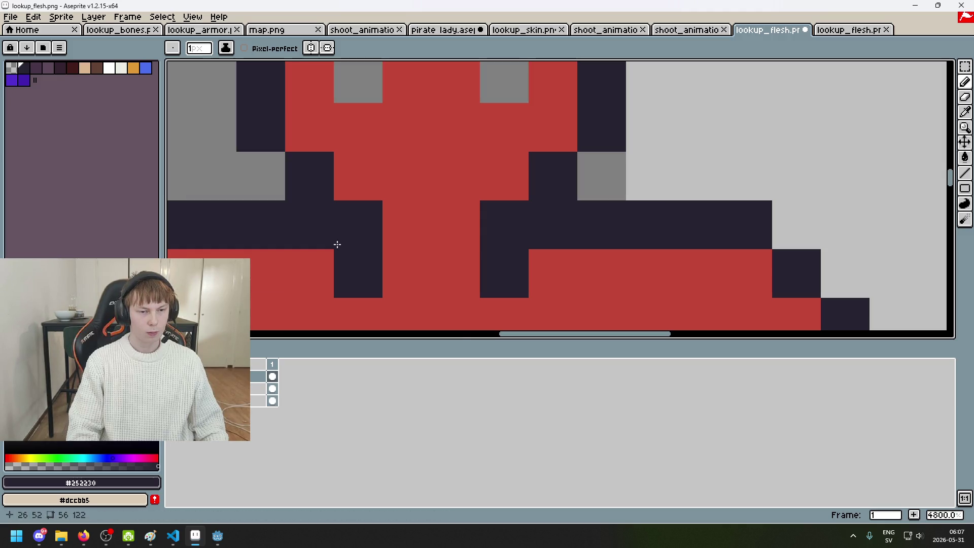
pyautogui.scroll(-9, 426, 220)
pyautogui.moveTo(426, 220)
pyautogui.mouseDown()
pyautogui.moveTo(560, 152)
pyautogui.moveTo(628, 154)
pyautogui.mouseUp()
pyautogui.scroll(-2, 571, 181)
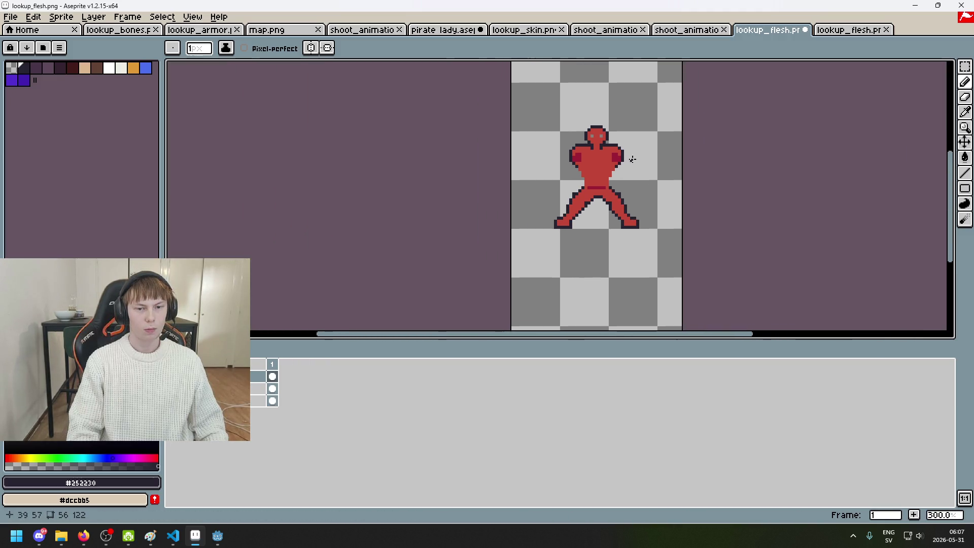
pyautogui.scroll(2, 602, 149)
pyautogui.scroll(4, 602, 149)
pyautogui.scroll(1, 600, 142)
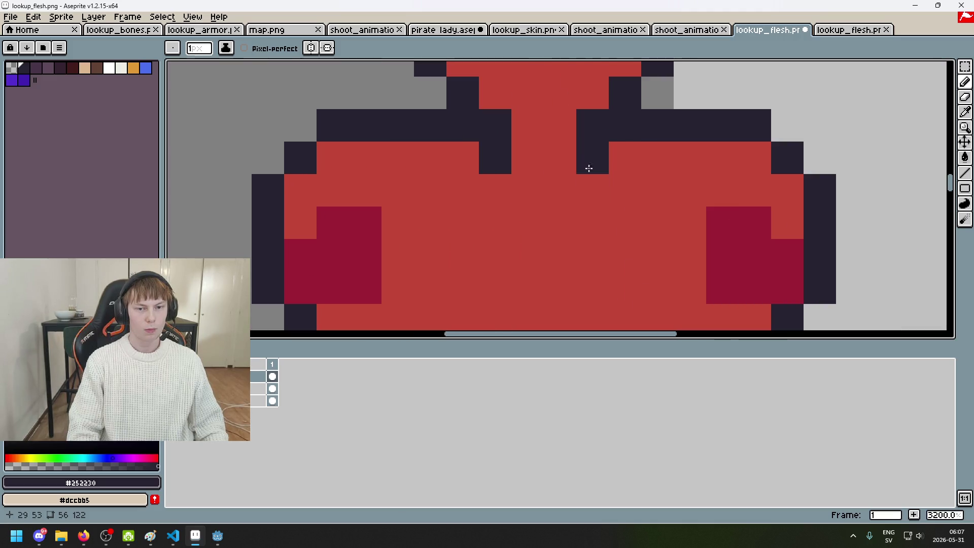
# Step: Try erasing and redrawing dark columns at the neck, then undo back to the original outline
pyautogui.press('e')
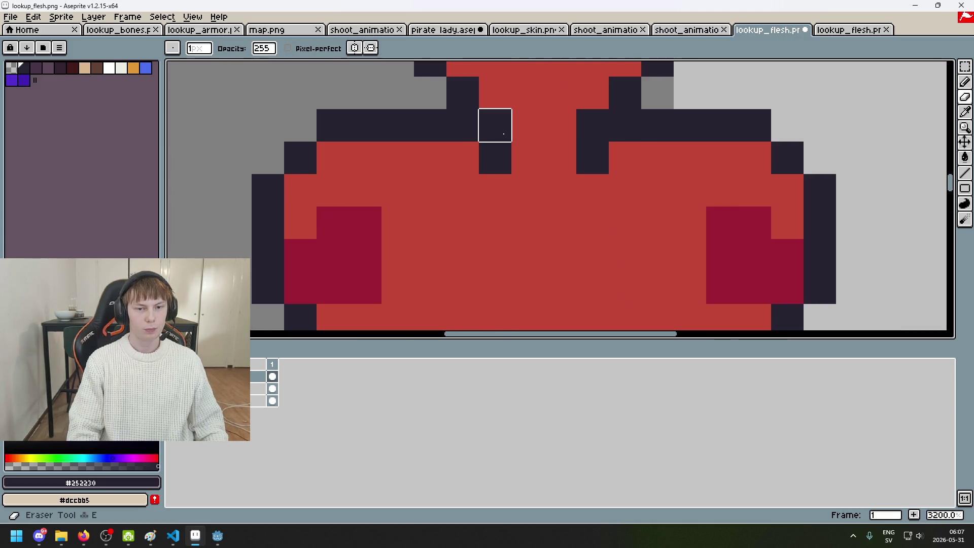
pyautogui.moveTo(497, 126); pyautogui.dragTo(497, 157)
pyautogui.moveTo(591, 125); pyautogui.dragTo(591, 157)
pyautogui.press('b')
pyautogui.moveTo(560, 125); pyautogui.dragTo(560, 158)
pyautogui.moveTo(527, 126); pyautogui.dragTo(528, 158)
pyautogui.scroll(-4, 537, 163)
pyautogui.hotkey('ctrl', 'z')
pyautogui.hotkey('ctrl', 'z')
pyautogui.hotkey('ctrl', 'z')
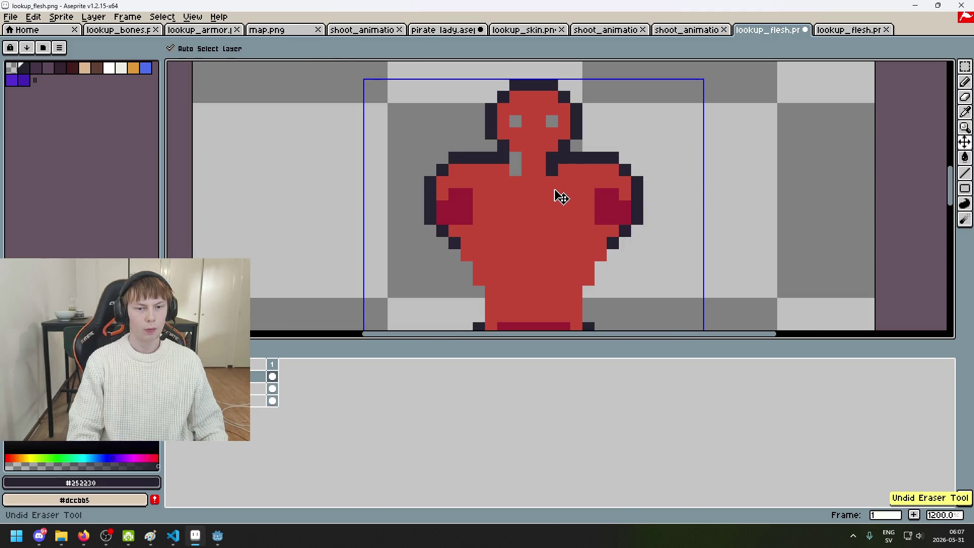
pyautogui.hotkey('ctrl', 'z')
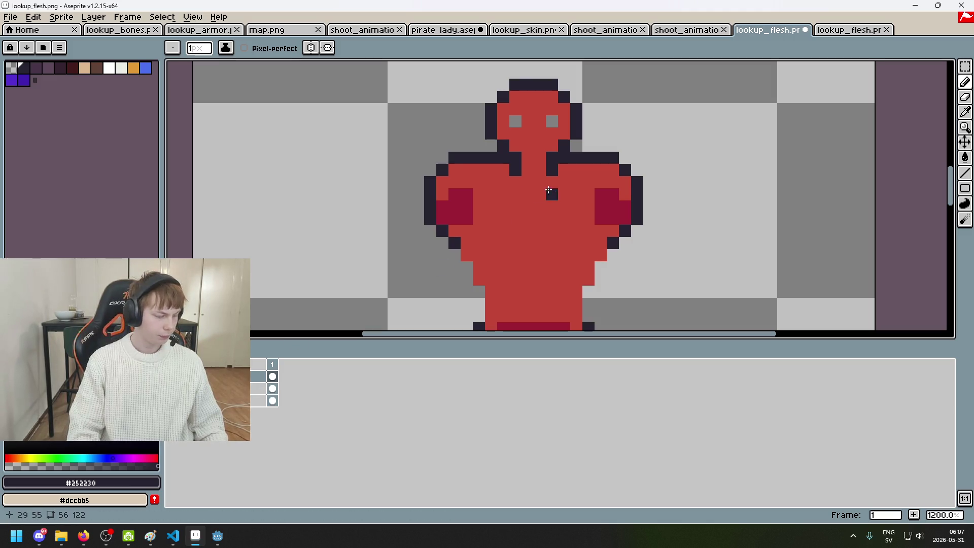
# Step: Briefly hide and reshow the shoulder layer to compare
pyautogui.scroll(-1, 507, 213)
pyautogui.scroll(-1, 558, 203)
pyautogui.scroll(1, 591, 193)
pyautogui.scroll(-1, 591, 193)
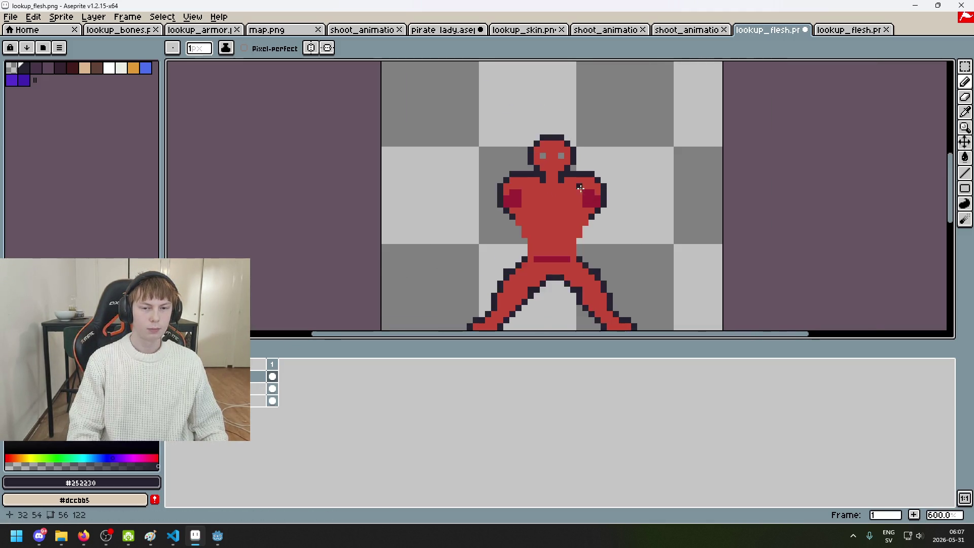
pyautogui.scroll(4, 565, 169)
pyautogui.click(171, 389)
pyautogui.click(172, 389)
# Step: Check the hat layer, then paint two dark outline pixels below the left arm
pyautogui.scroll(-3, 515, 231)
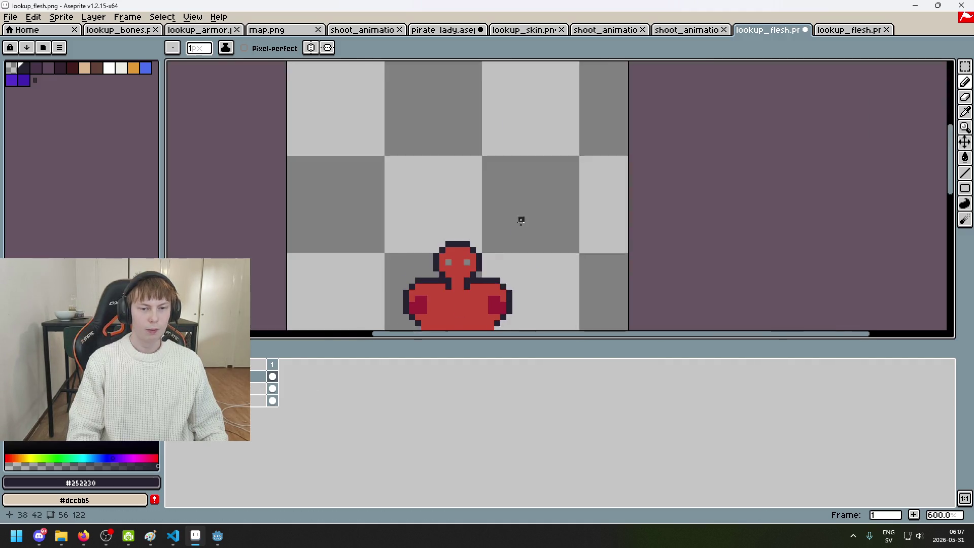
pyautogui.scroll(1, 600, 139)
pyautogui.scroll(1, 654, 141)
pyautogui.scroll(2, 580, 172)
pyautogui.scroll(-2, 580, 172)
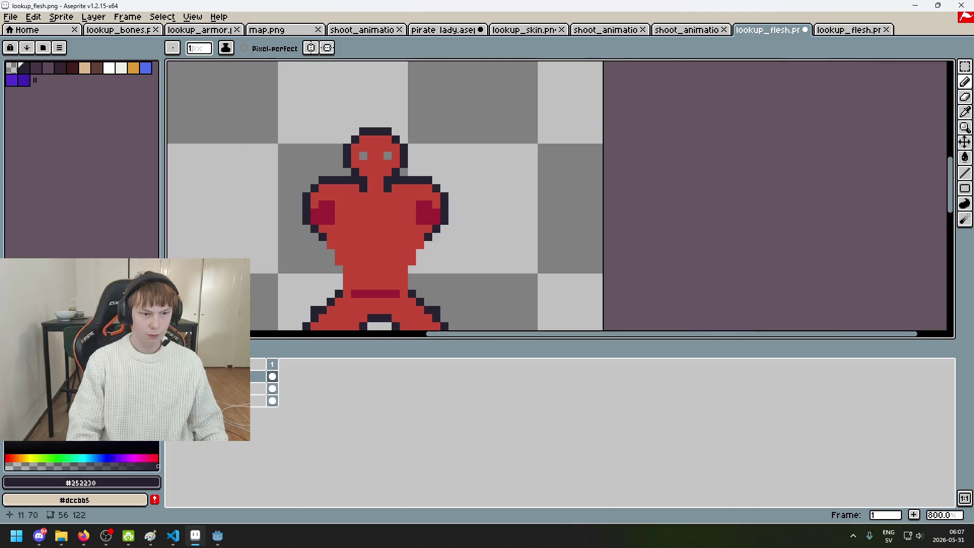
pyautogui.click(171, 376)
pyautogui.click(171, 376)
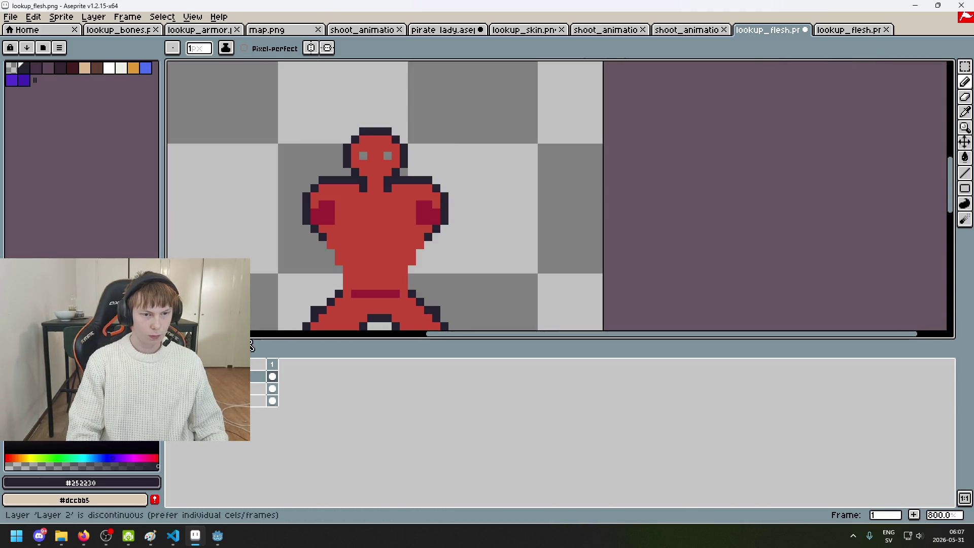
pyautogui.scroll(2, 305, 247)
pyautogui.moveTo(346, 255); pyautogui.dragTo(346, 262)
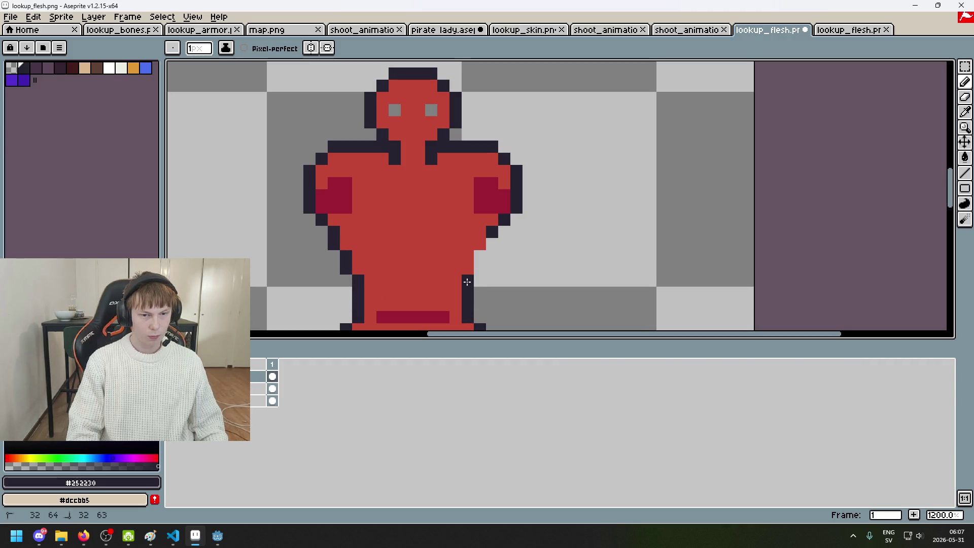
pyautogui.scroll(-6, 485, 261)
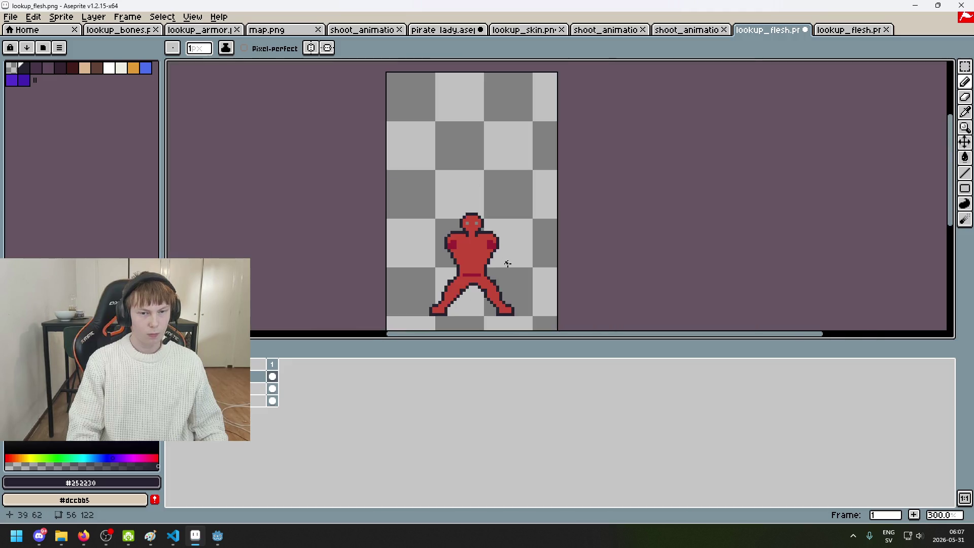
# Step: Toggle the flesh and pirate outfit layers on and off to compare them
pyautogui.click(172, 401)
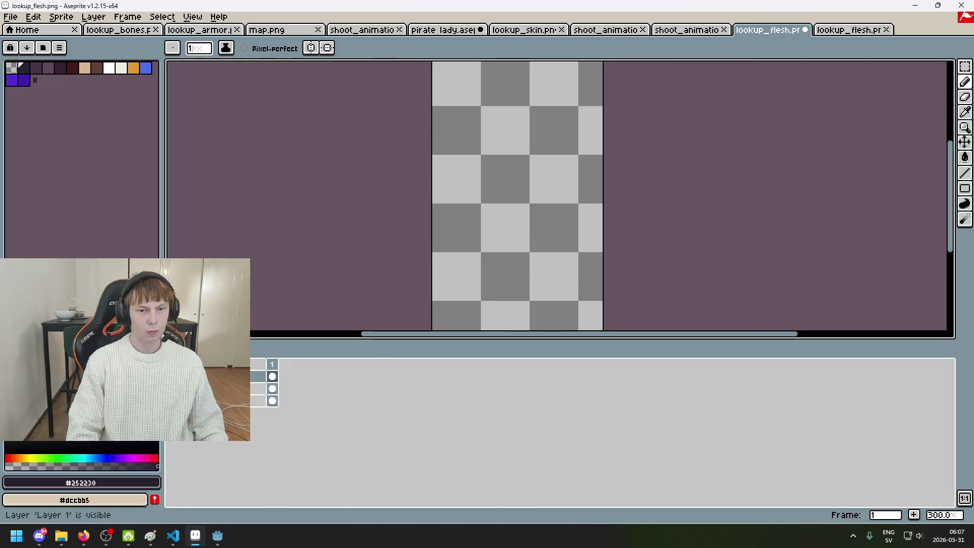
pyautogui.click(171, 400)
pyautogui.click(172, 388)
pyautogui.click(171, 400)
pyautogui.click(172, 388)
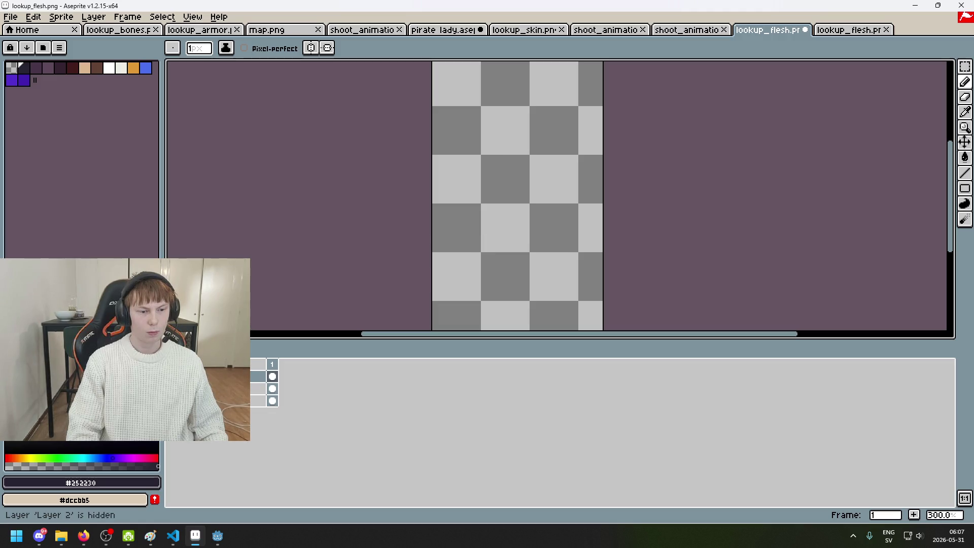
pyautogui.click(172, 400)
pyautogui.click(171, 389)
pyautogui.click(171, 389)
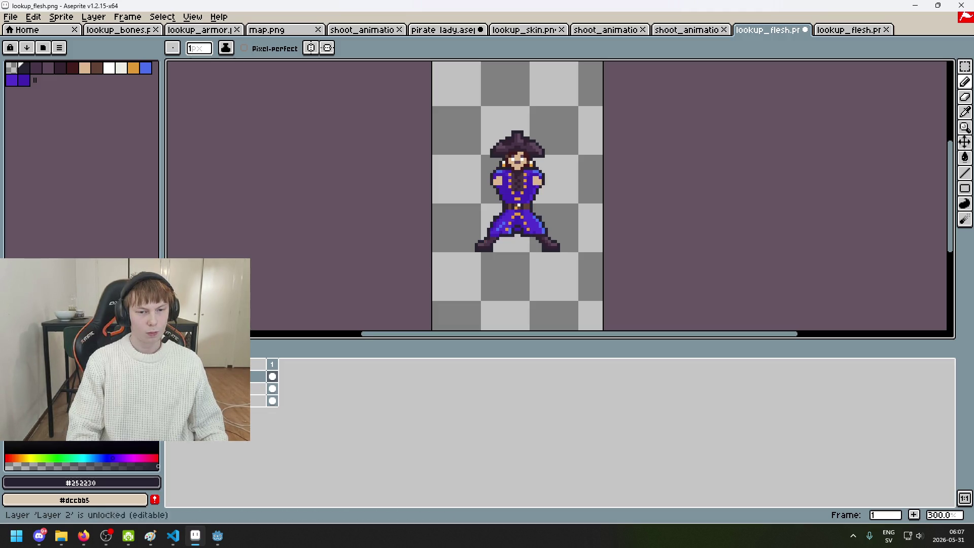
pyautogui.scroll(2, 558, 213)
pyautogui.scroll(2, 551, 216)
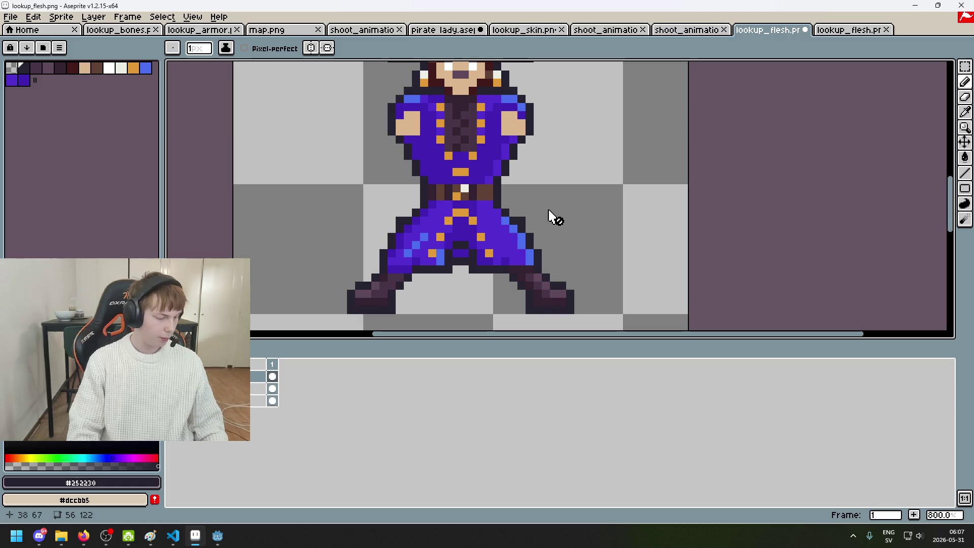
# Step: Show the red flesh over the pirate, hide the hat and pants layer, and pick flesh red
pyautogui.moveTo(554, 218); pyautogui.dragTo(593, 228)
pyautogui.click(171, 388)
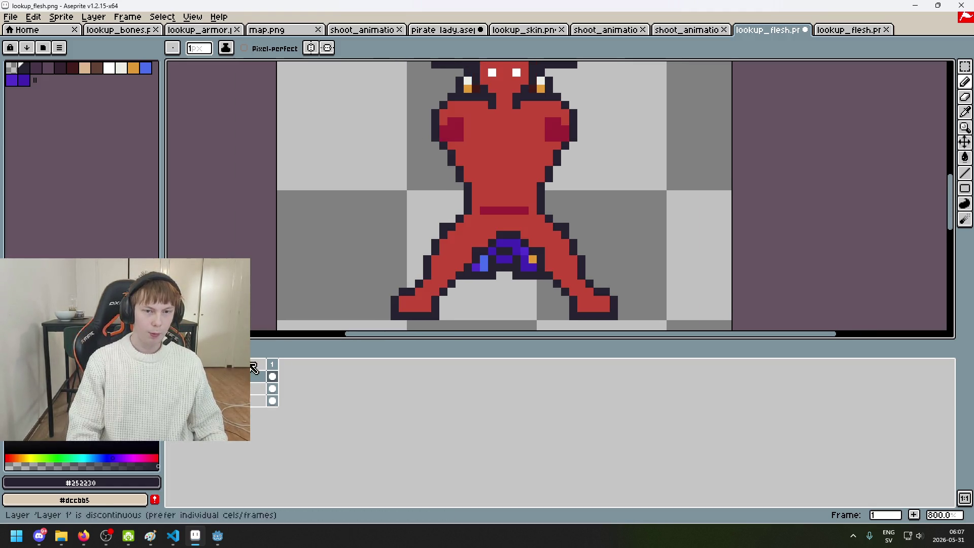
pyautogui.scroll(-3, 540, 190)
pyautogui.click(172, 400)
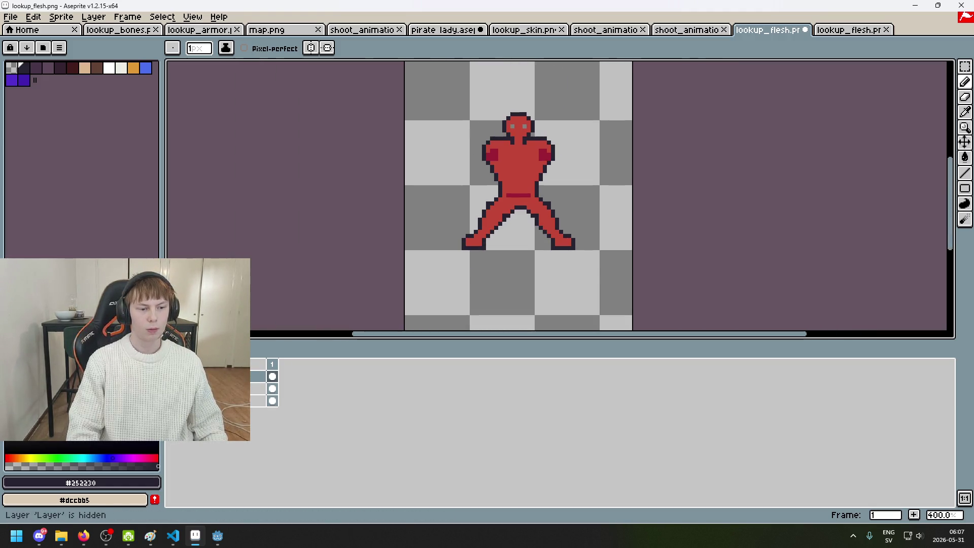
pyautogui.scroll(-2, 535, 216)
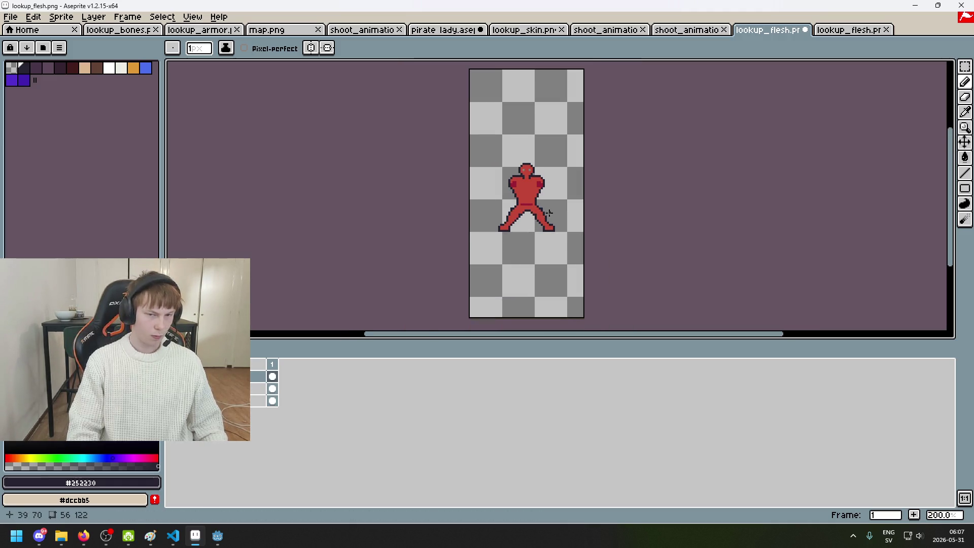
pyautogui.scroll(2, 552, 203)
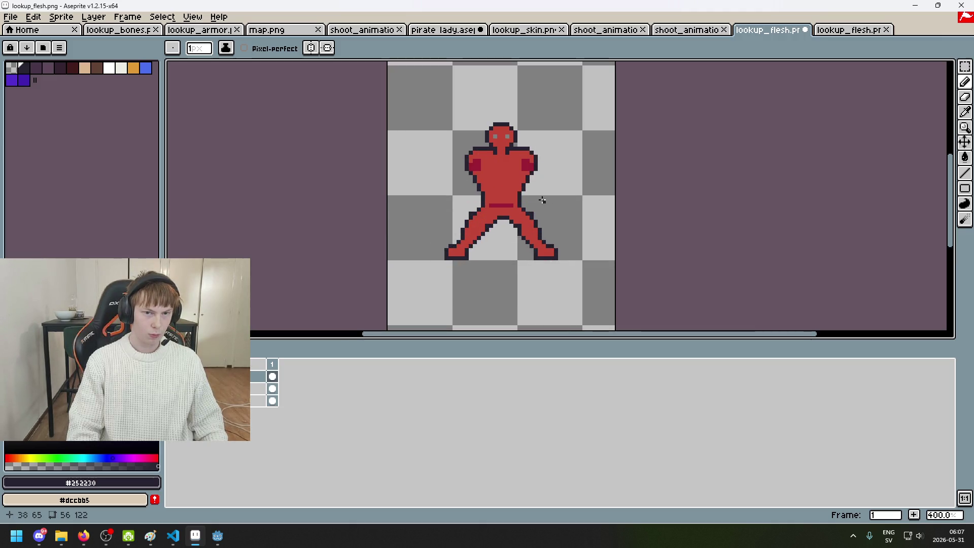
pyautogui.scroll(2, 471, 204)
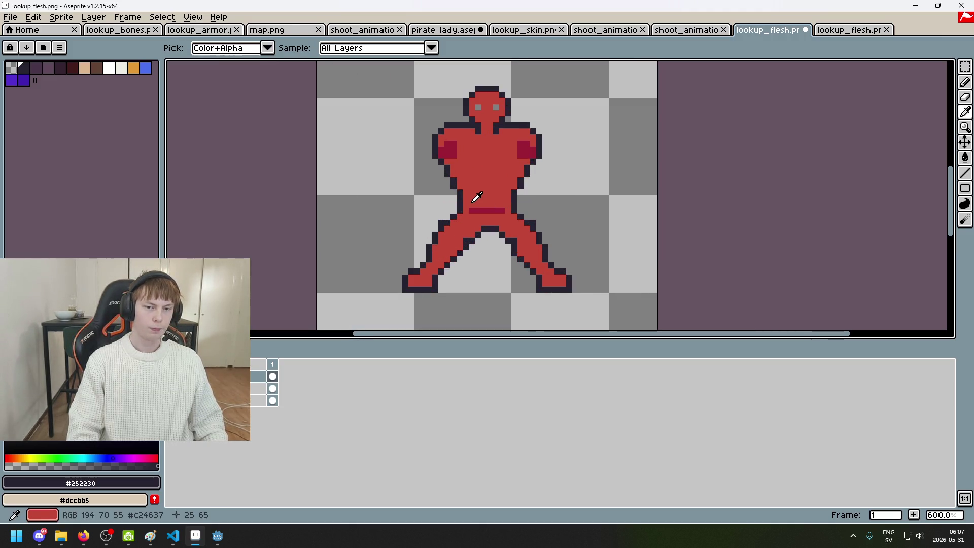
pyautogui.keyDown('alt'); pyautogui.click(471, 203); pyautogui.keyUp('alt')
pyautogui.scroll(-4, 512, 206)
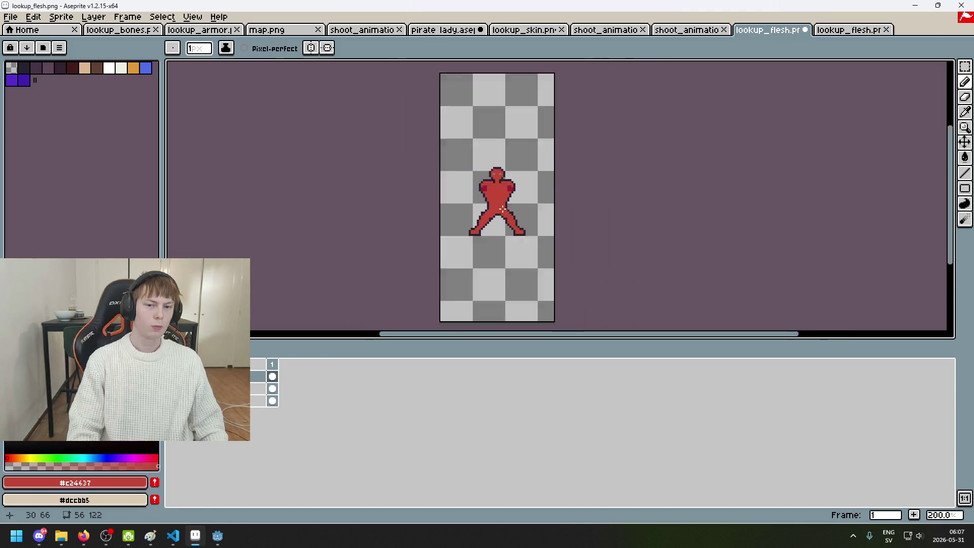
pyautogui.scroll(7, 493, 207)
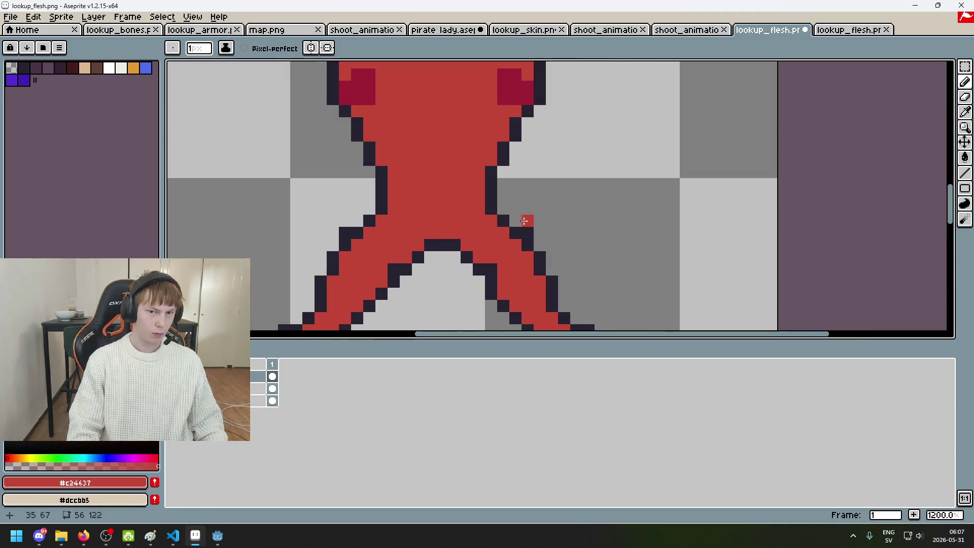
# Step: Hide the flesh layer to inspect the pirate's purple and orange pixels between the legs
pyautogui.click(253, 388)
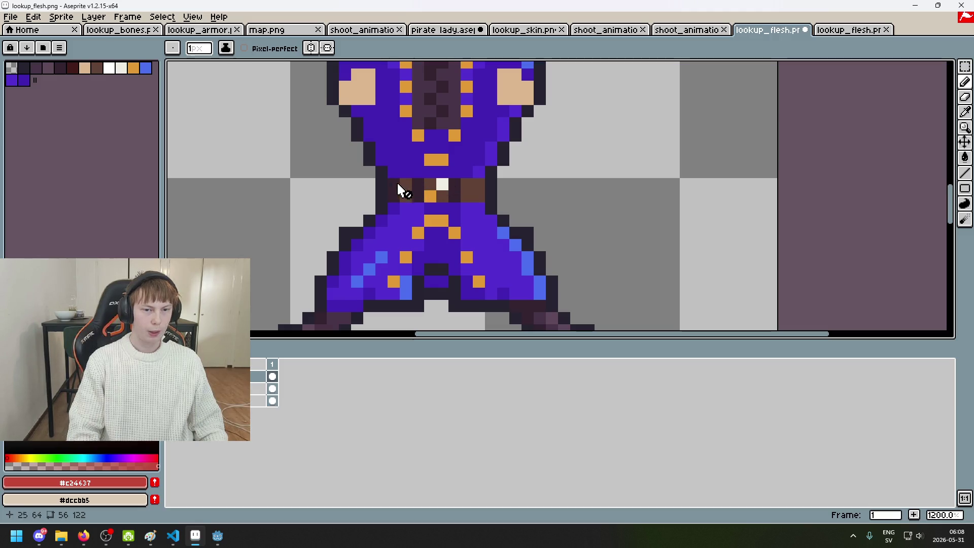
pyautogui.scroll(-4, 459, 182)
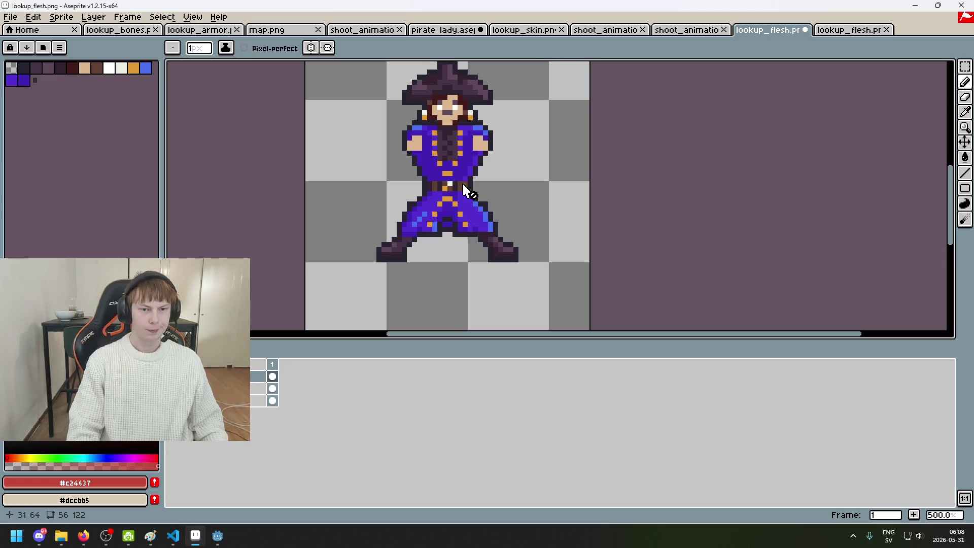
pyautogui.scroll(2, 462, 185)
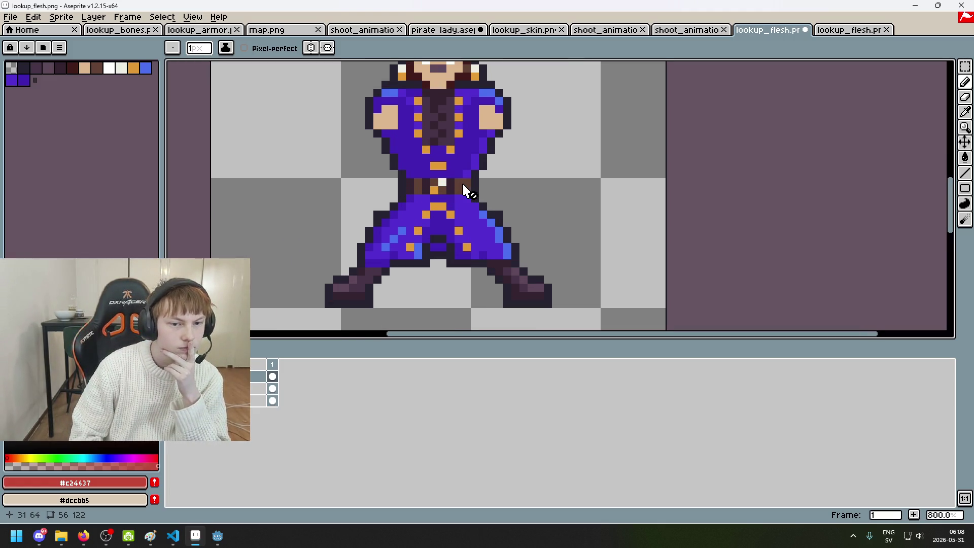
pyautogui.scroll(2, 462, 186)
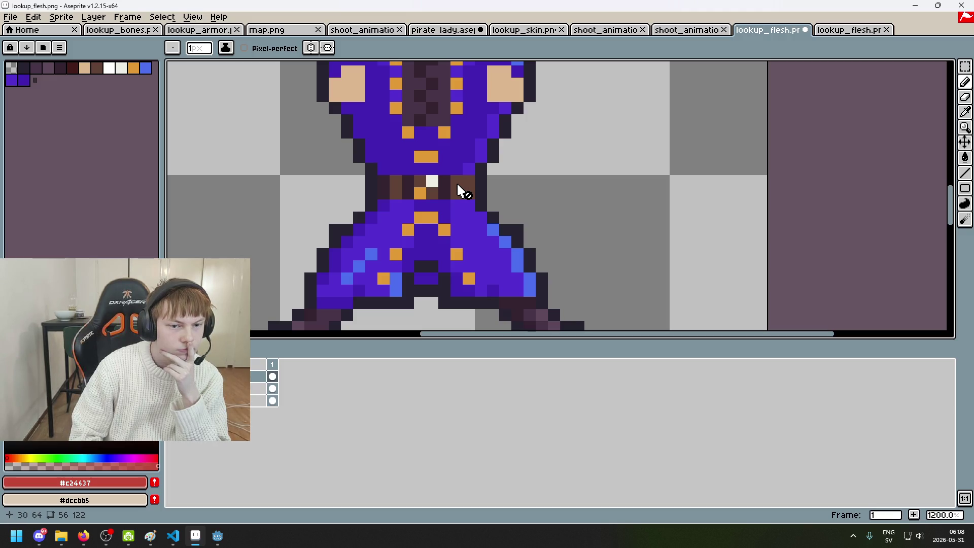
pyautogui.scroll(-4, 387, 193)
pyautogui.scroll(4, 422, 182)
pyautogui.scroll(-3, 377, 223)
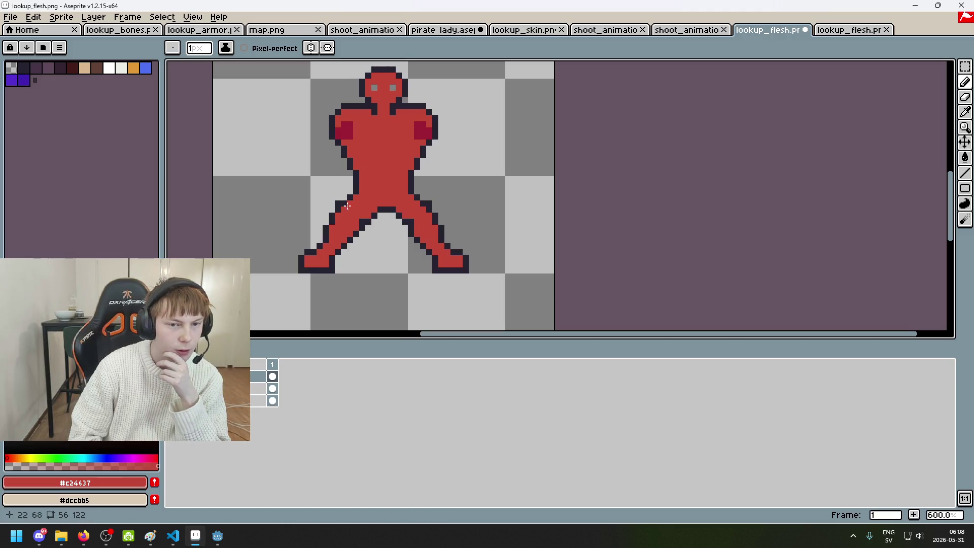
pyautogui.hscroll(-3, 403, 196)
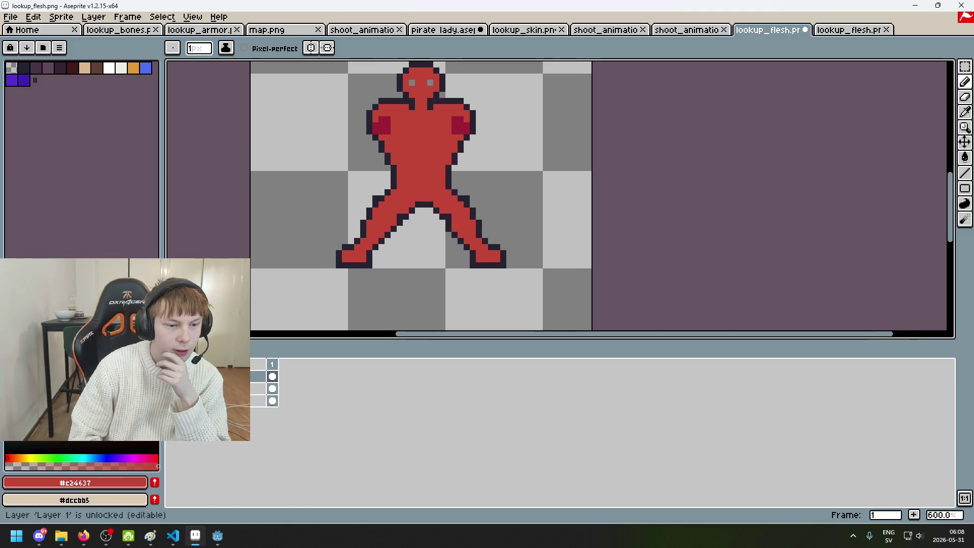
pyautogui.click(171, 376)
pyautogui.scroll(2, 355, 256)
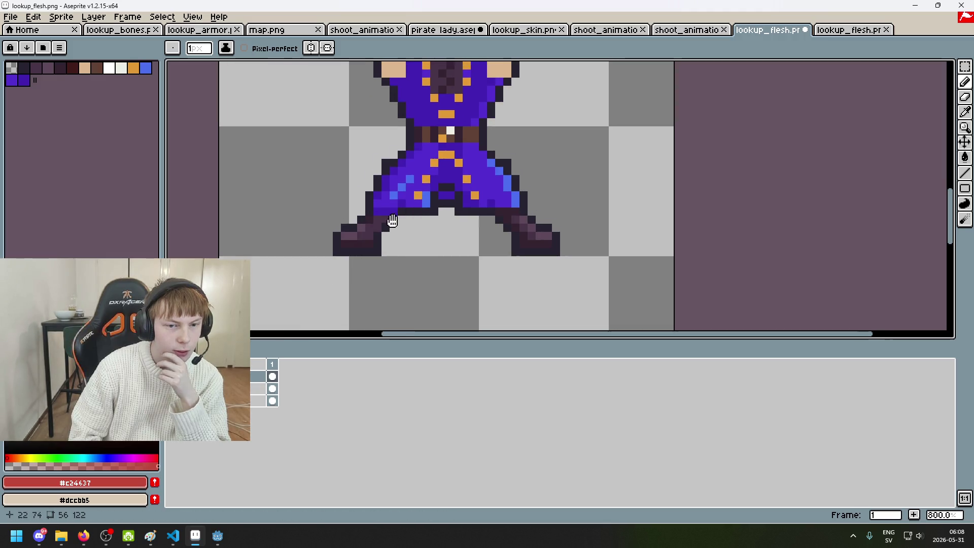
pyautogui.scroll(4, 355, 255)
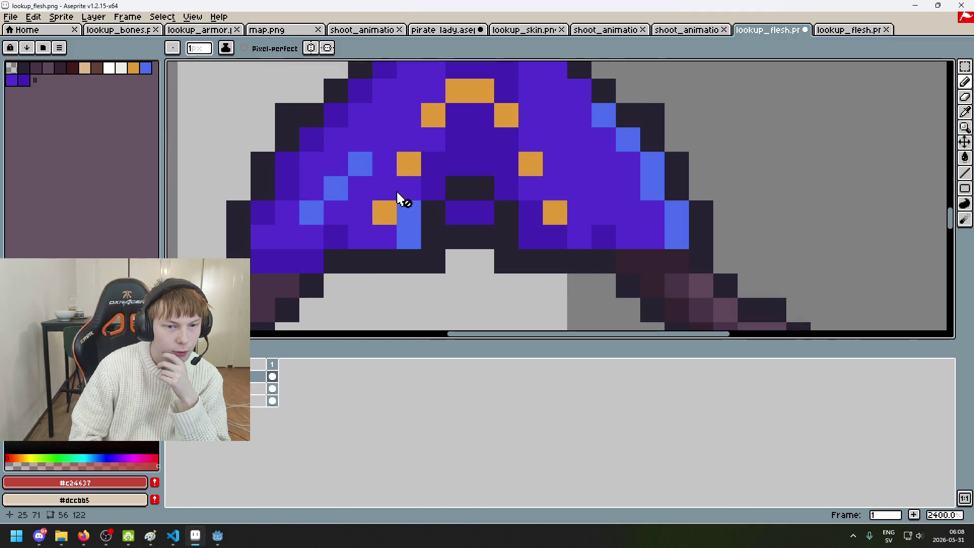
# Step: Show the flesh layer, pick dark outline #252230, and repaint the outline around the eye patch
pyautogui.click(172, 376)
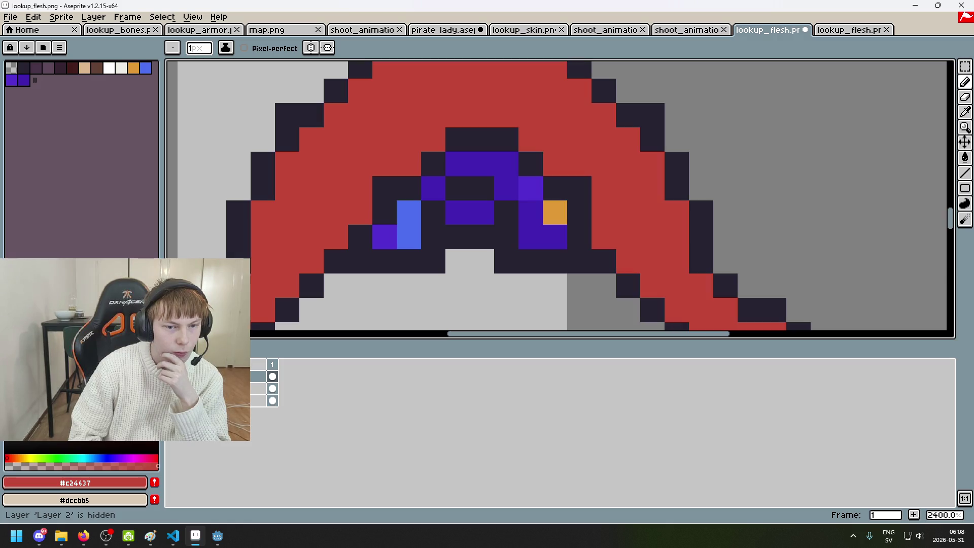
pyautogui.scroll(-3, 339, 188)
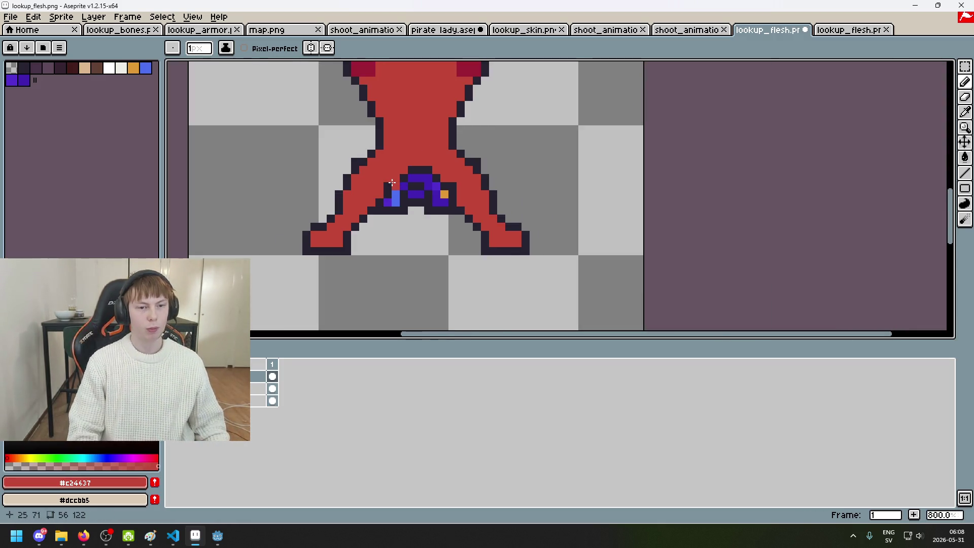
pyautogui.scroll(4, 365, 198)
pyautogui.press('i')
pyautogui.keyDown('alt'); pyautogui.click(409, 191); pyautogui.keyUp('alt')
pyautogui.click(362, 262)
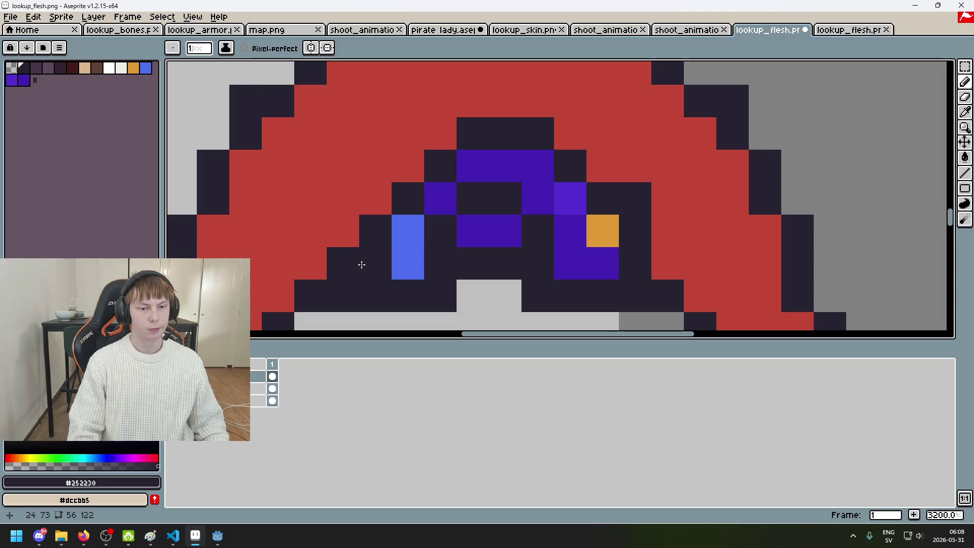
pyautogui.click(432, 200)
pyautogui.keyDown('alt'); pyautogui.click(378, 200); pyautogui.keyUp('alt')
pyautogui.click(408, 198)
pyautogui.click(375, 231)
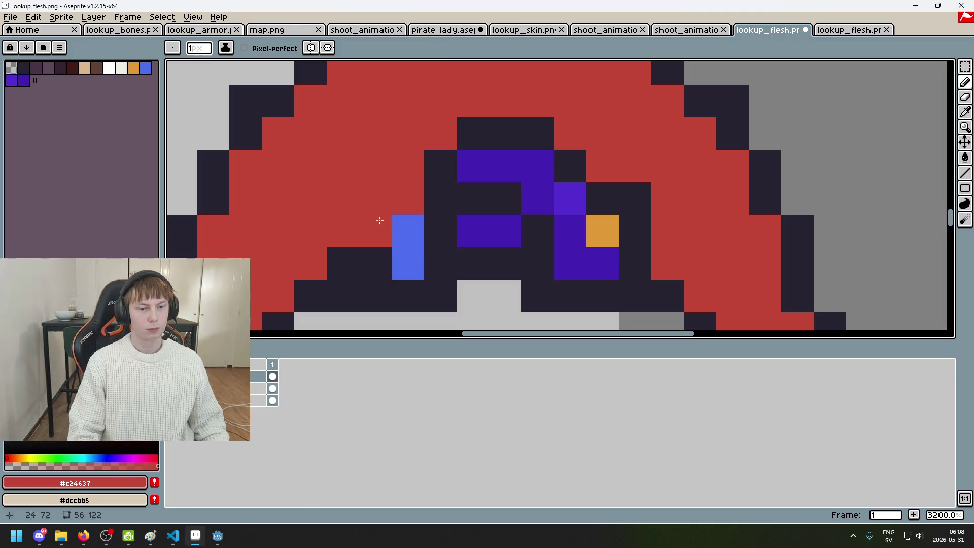
pyautogui.keyDown('alt'); pyautogui.click(375, 263); pyautogui.keyUp('alt')
pyautogui.click(407, 230)
# Step: Darken a light pixel on the crotch outline, undoing and redoing the stroke
pyautogui.scroll(-5, 418, 227)
pyautogui.scroll(-4, 434, 227)
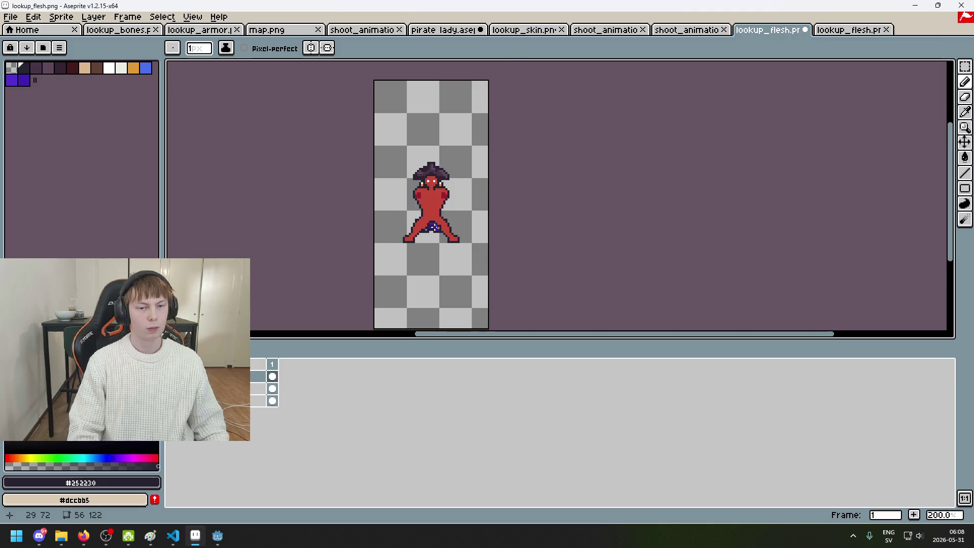
pyautogui.scroll(2, 477, 256)
pyautogui.scroll(5, 447, 237)
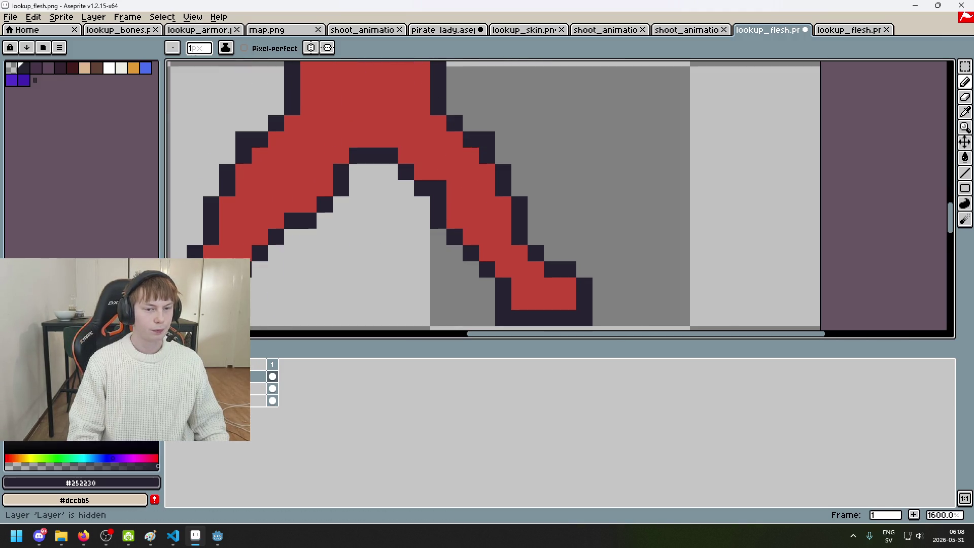
pyautogui.scroll(-3, 388, 238)
pyautogui.scroll(4, 388, 239)
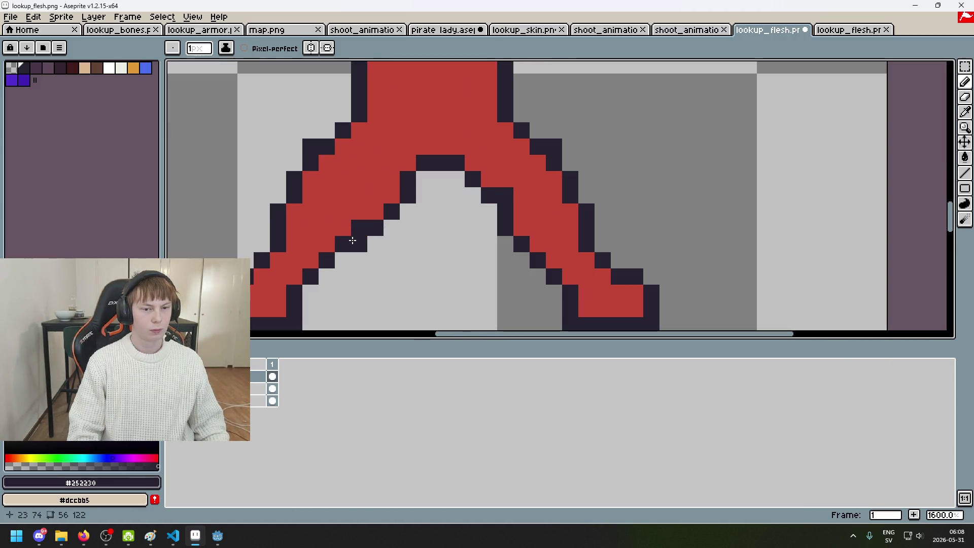
pyautogui.click(359, 244)
pyautogui.keyDown('alt'); pyautogui.click(370, 212); pyautogui.keyUp('alt')
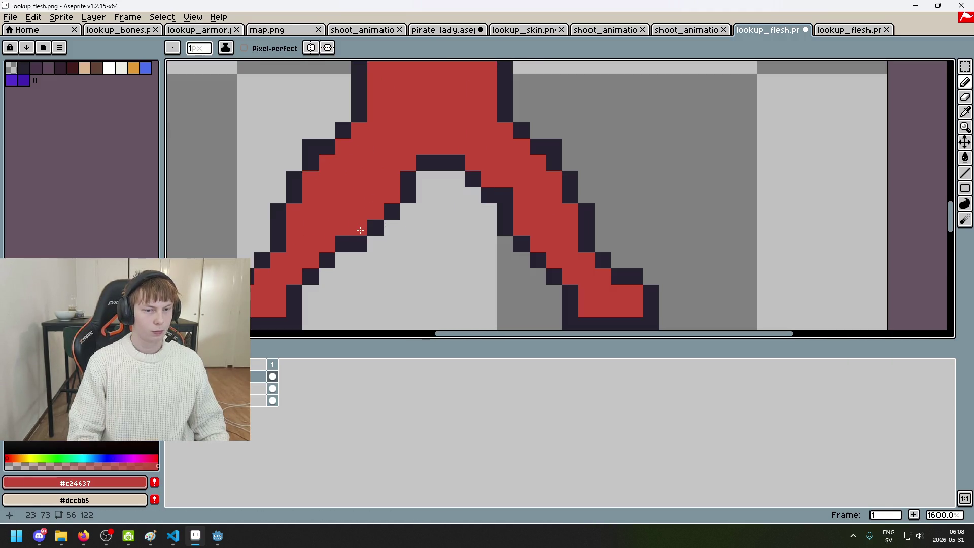
pyautogui.scroll(-6, 358, 222)
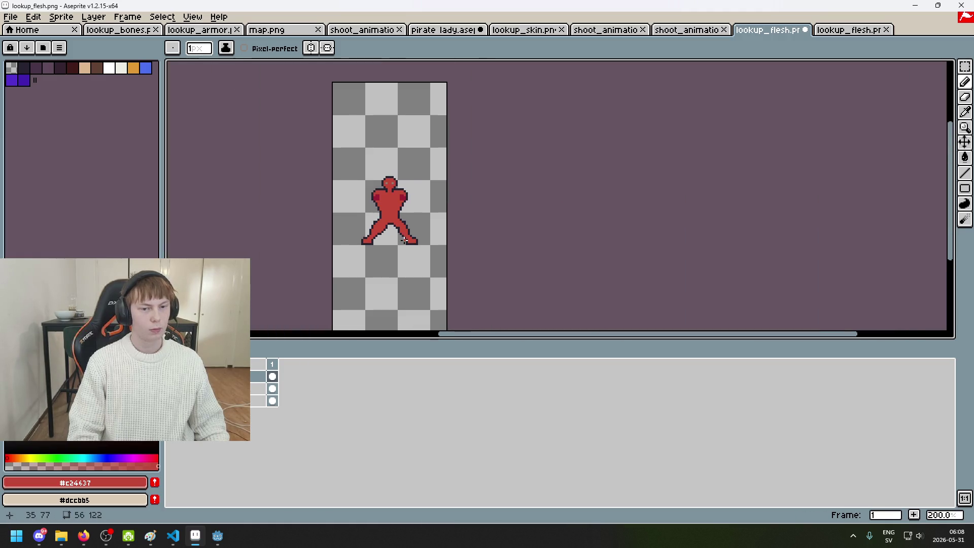
pyautogui.hotkey('ctrl', 'z')
pyautogui.hotkey('ctrl', 'y')
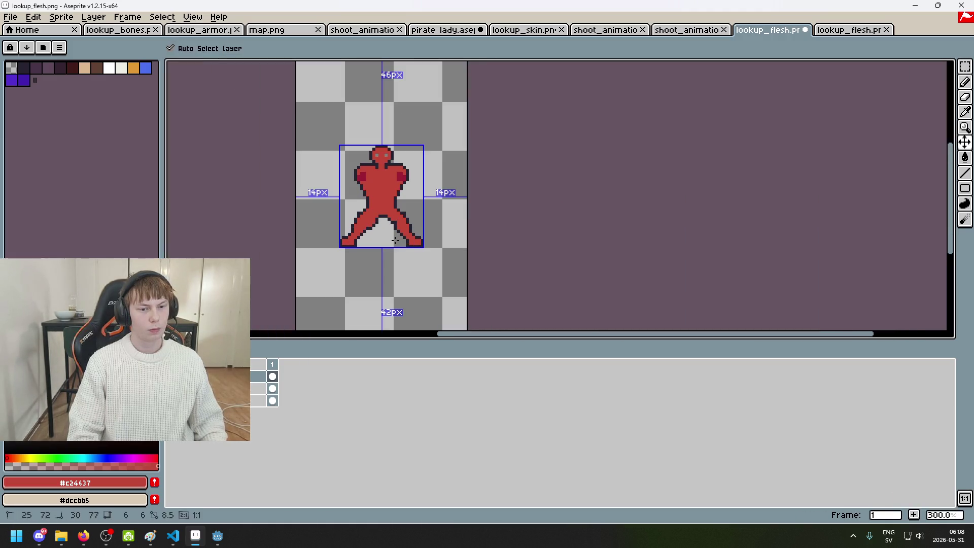
pyautogui.scroll(4, 375, 201)
pyautogui.scroll(3, 376, 202)
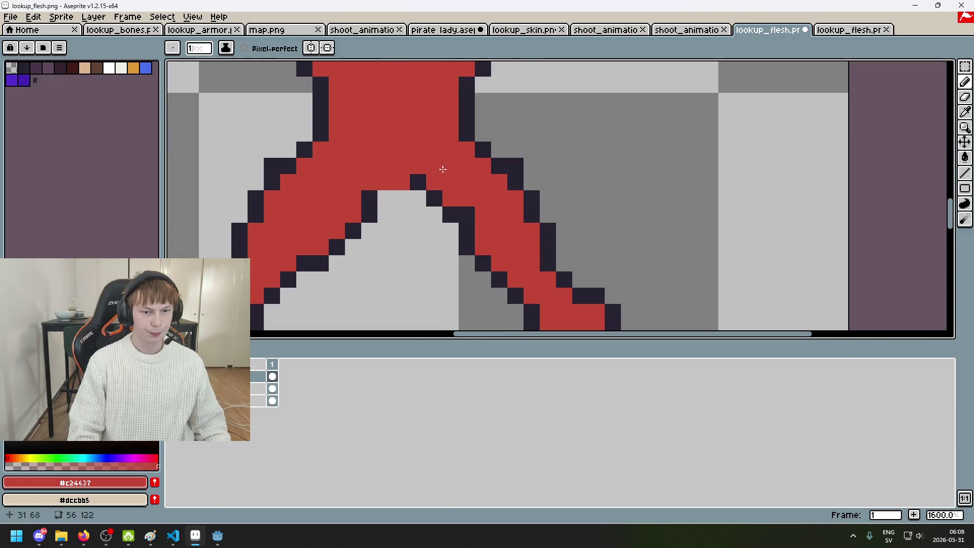
# Step: Fill the crotch gap with a flat dark outline row and turn on vertical mirror drawing
pyautogui.keyDown('alt'); pyautogui.click(369, 195); pyautogui.keyUp('alt')
pyautogui.moveTo(386, 199); pyautogui.dragTo(419, 198)
pyautogui.keyDown('alt'); pyautogui.click(396, 183); pyautogui.keyUp('alt')
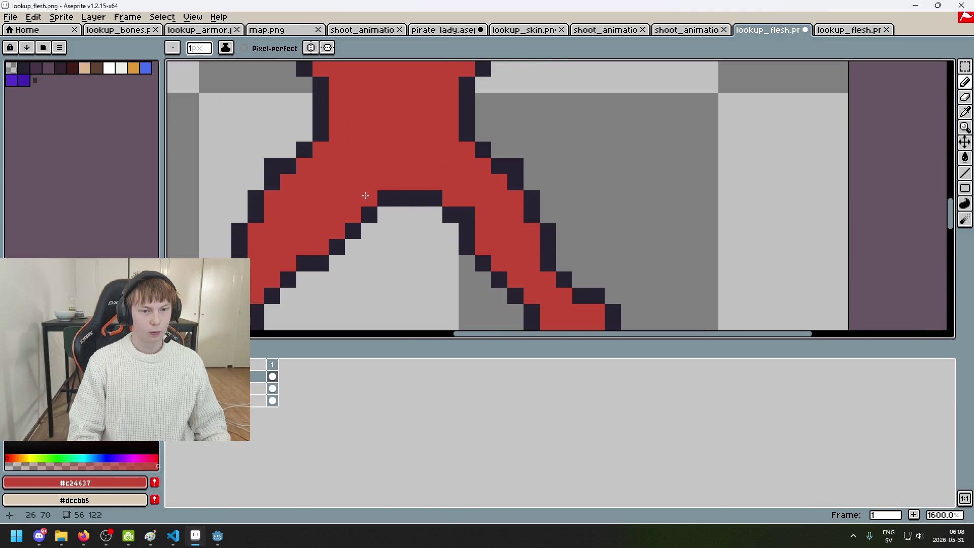
pyautogui.scroll(-5, 400, 201)
pyautogui.scroll(-1, 400, 201)
pyautogui.scroll(-1, 404, 213)
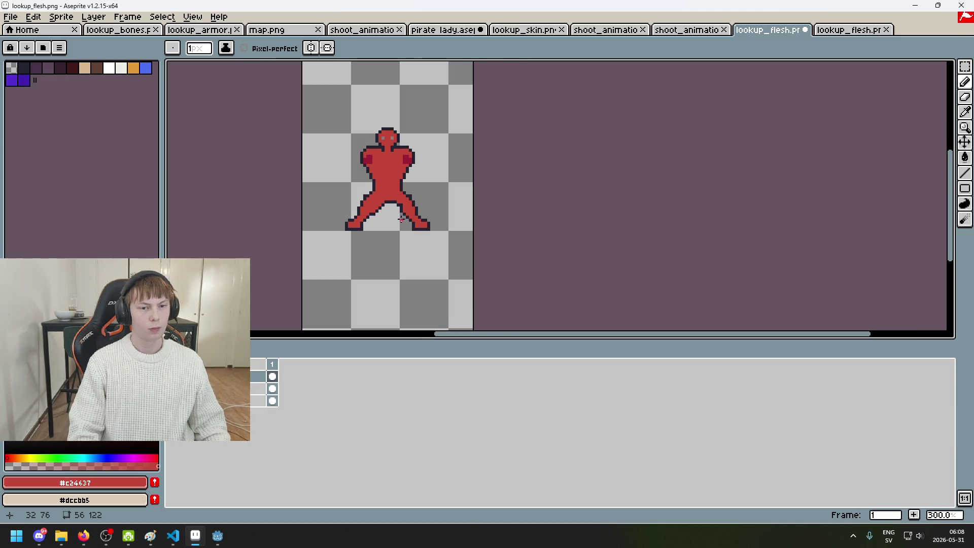
pyautogui.click(311, 47)
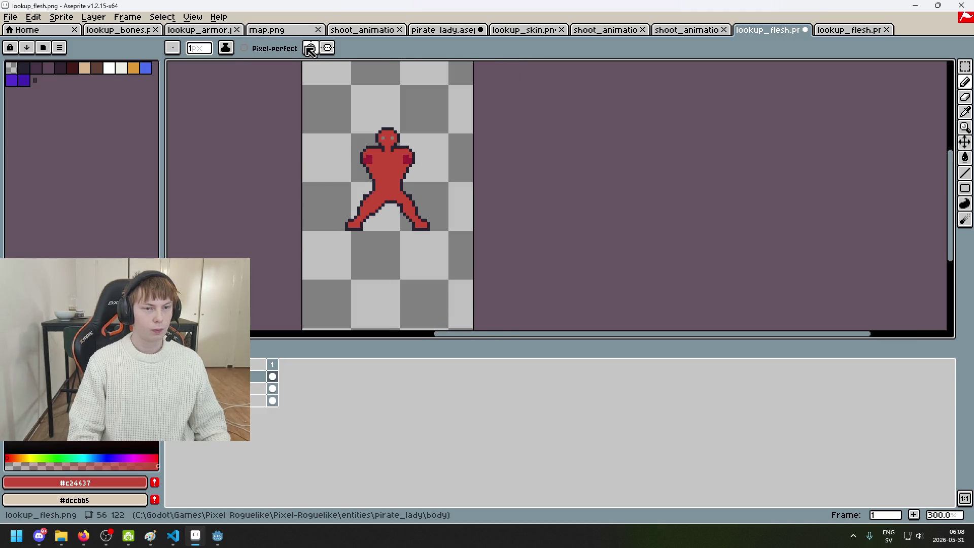
# Step: Pick the dark outline colour and toggle the lower layer on and off to compare
pyautogui.scroll(2, 371, 202)
pyautogui.scroll(4, 371, 203)
pyautogui.keyDown('alt'); pyautogui.click(423, 201); pyautogui.keyUp('alt')
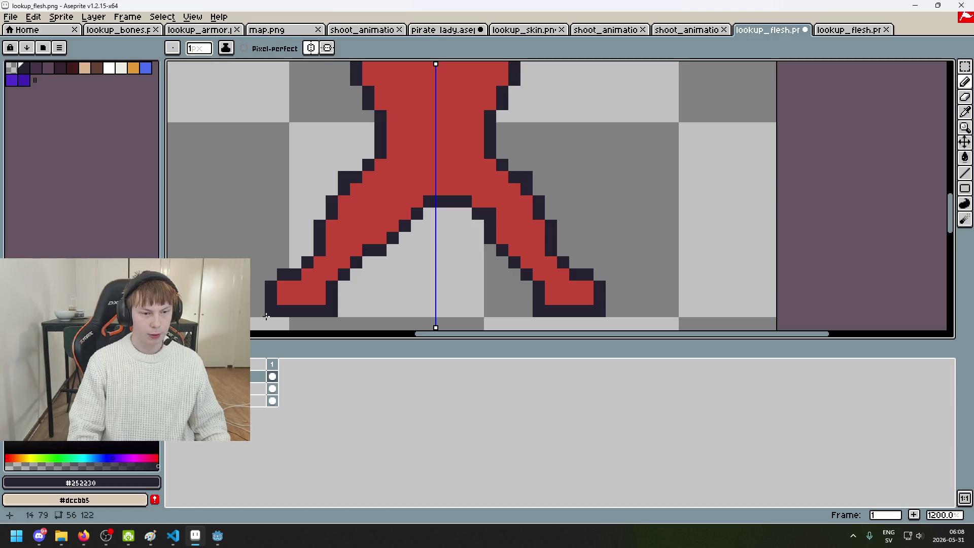
pyautogui.click(172, 389)
pyautogui.click(173, 388)
pyautogui.click(173, 389)
pyautogui.click(172, 388)
pyautogui.click(173, 388)
pyautogui.click(173, 388)
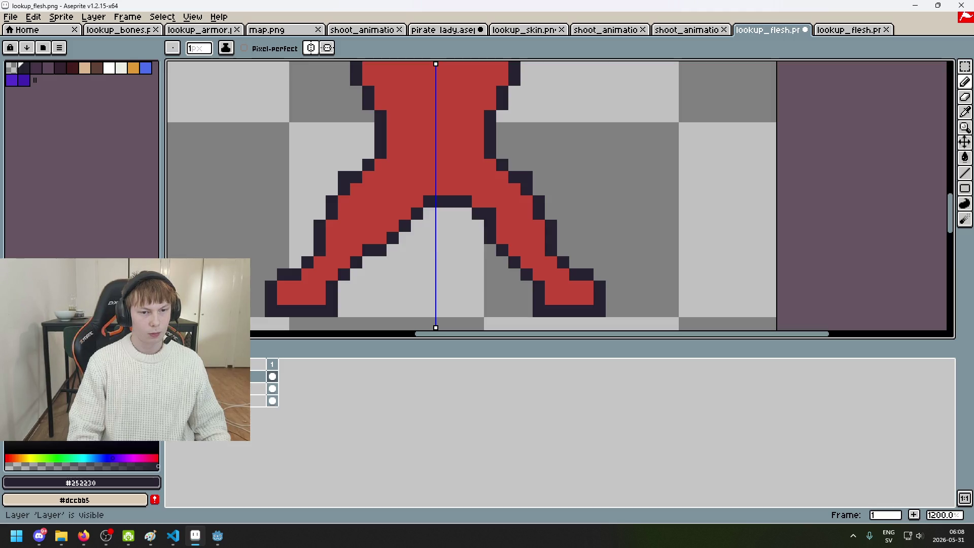
# Step: Trace the dark crotch line and add a dark pixel beside it
pyautogui.click(419, 201)
pyautogui.moveTo(433, 195); pyautogui.dragTo(440, 195)
pyautogui.keyDown('alt'); pyautogui.click(465, 200); pyautogui.keyUp('alt')
pyautogui.hotkey('ctrl', 'z')
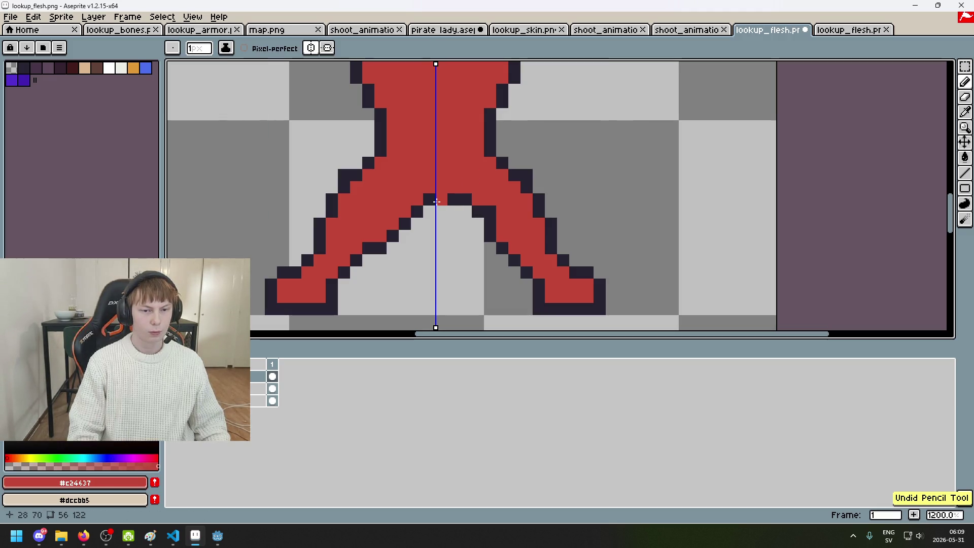
pyautogui.scroll(1, 429, 202)
pyautogui.keyDown('alt'); pyautogui.click(429, 202); pyautogui.keyUp('alt')
# Step: Paint the mirrored crotch pixels red and dark, then turn off mirrored drawing
pyautogui.keyDown('alt'); pyautogui.click(417, 174); pyautogui.keyUp('alt')
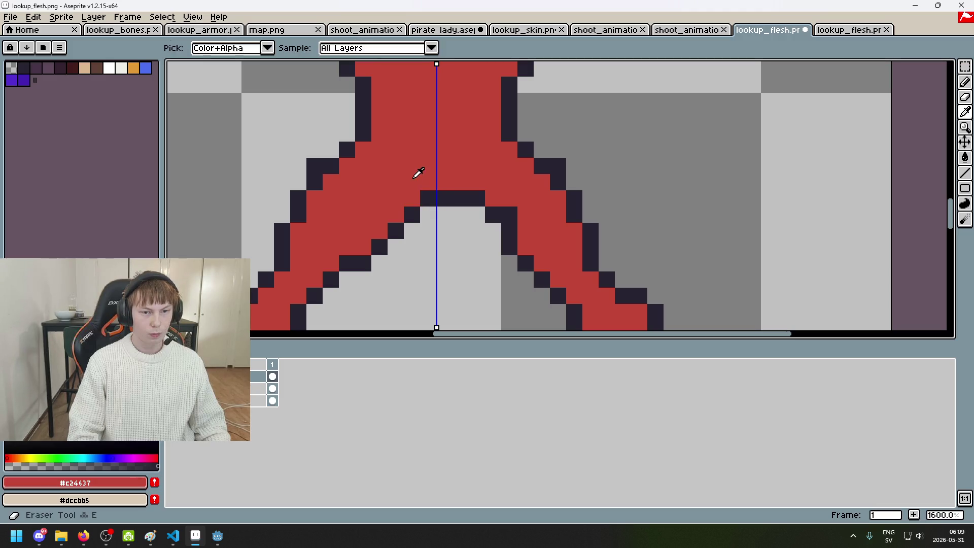
pyautogui.moveTo(408, 199)
pyautogui.mouseDown()
pyautogui.moveTo(364, 240)
pyautogui.moveTo(395, 233)
pyautogui.mouseUp()
pyautogui.keyDown('alt'); pyautogui.click(379, 247); pyautogui.keyUp('alt')
pyautogui.click(361, 263)
pyautogui.keyDown('alt'); pyautogui.click(341, 244); pyautogui.keyUp('alt')
pyautogui.scroll(-3, 342, 244)
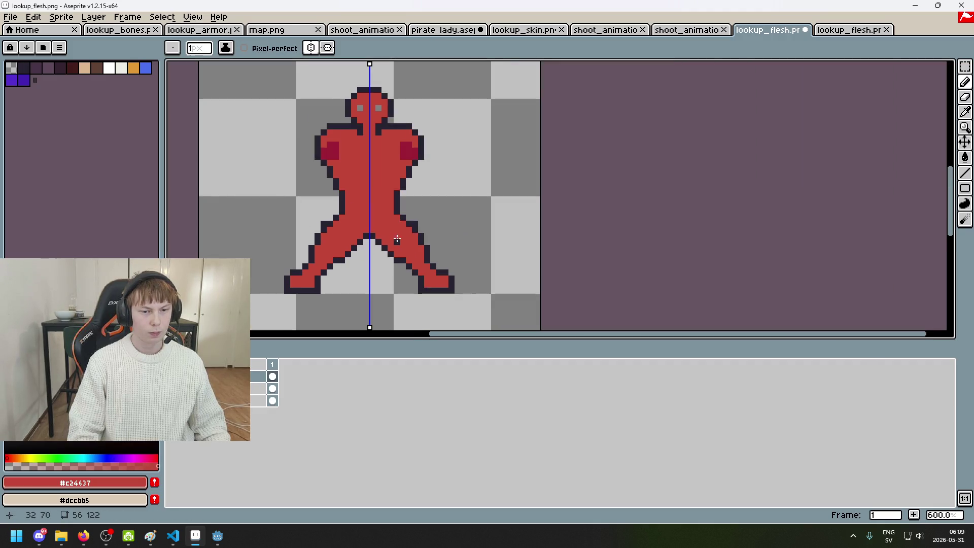
pyautogui.scroll(-3, 397, 242)
pyautogui.click(311, 48)
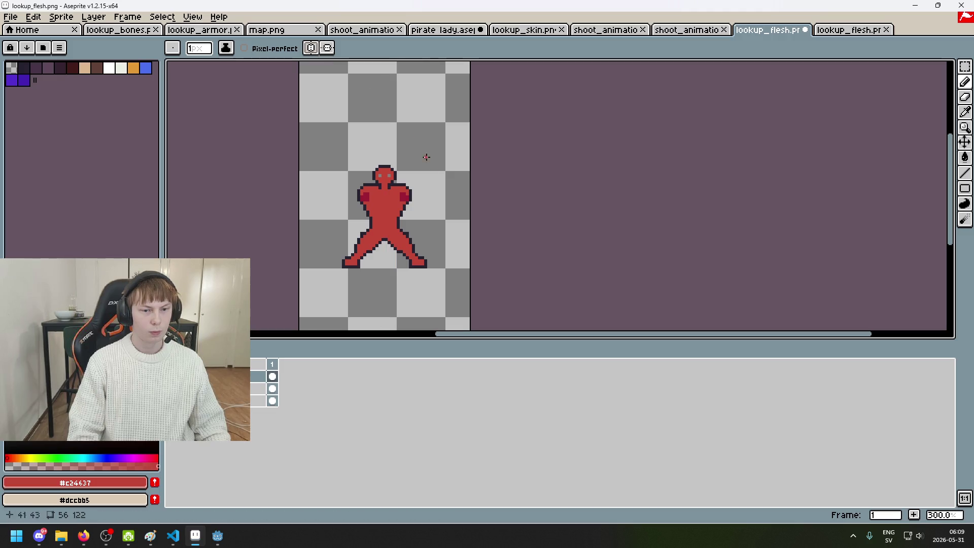
# Step: Add dark outline pixels to give the crotch gap a flat dark top
pyautogui.scroll(4, 418, 278)
pyautogui.scroll(3, 391, 257)
pyautogui.keyDown('alt'); pyautogui.click(369, 191); pyautogui.keyUp('alt')
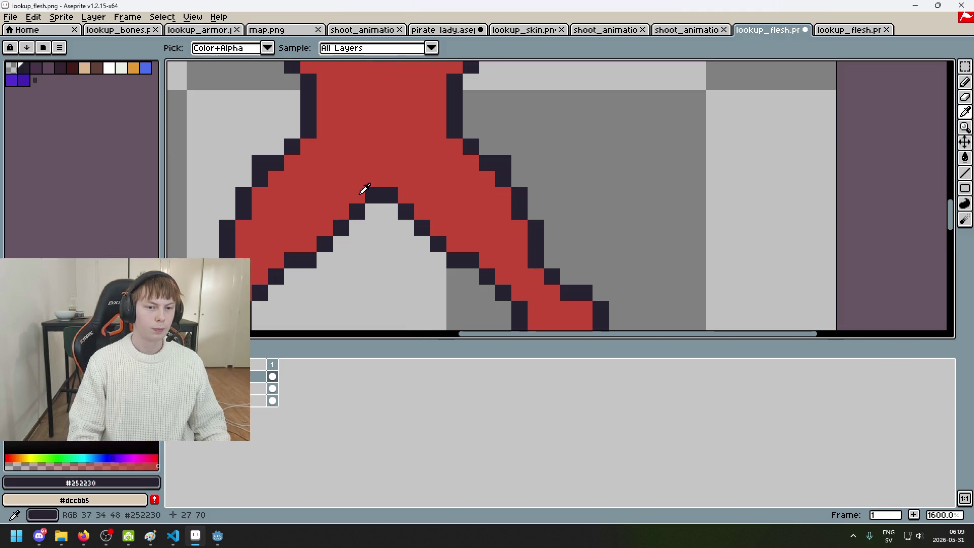
pyautogui.click(409, 198)
pyautogui.scroll(-6, 410, 197)
pyautogui.scroll(-1, 480, 238)
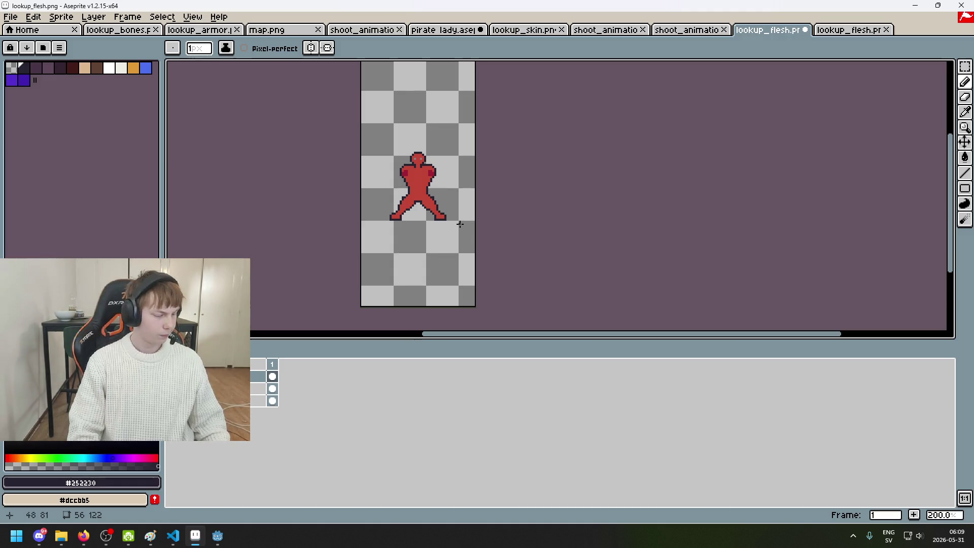
# Step: Recentre the sprite and undo then redo the last pencil stroke
pyautogui.scroll(1, 403, 162)
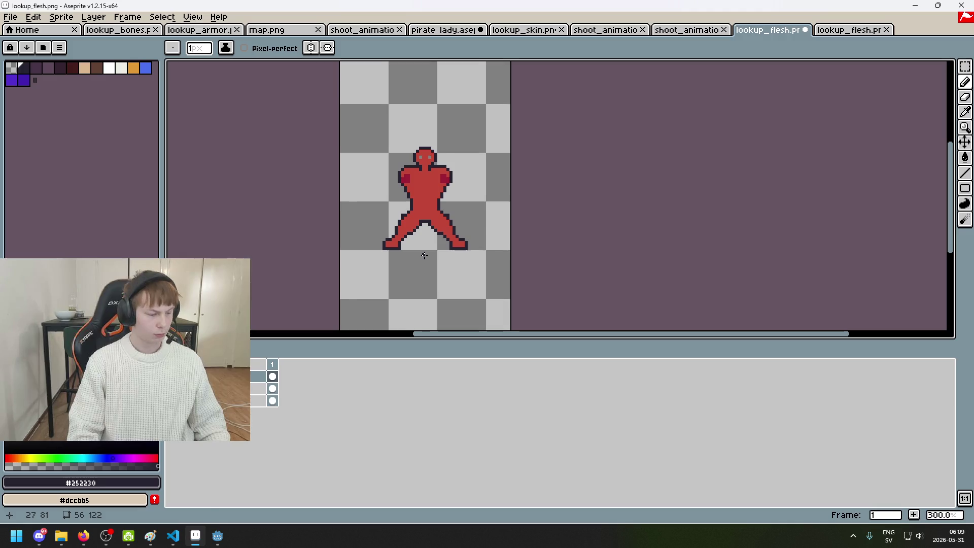
pyautogui.scroll(1, 424, 256)
pyautogui.moveTo(456, 257); pyautogui.dragTo(389, 278)
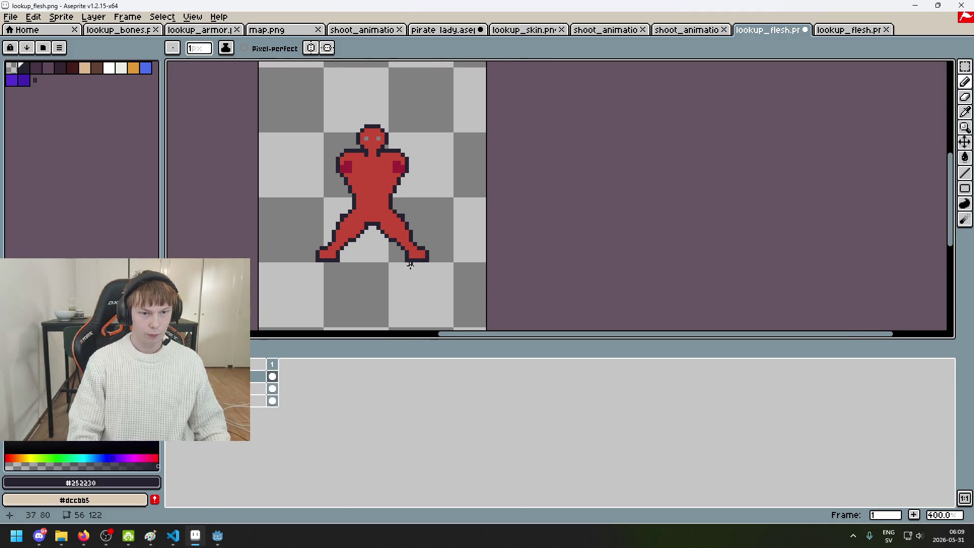
pyautogui.hotkey('ctrl', 'z')
pyautogui.hotkey('ctrl', 'y')
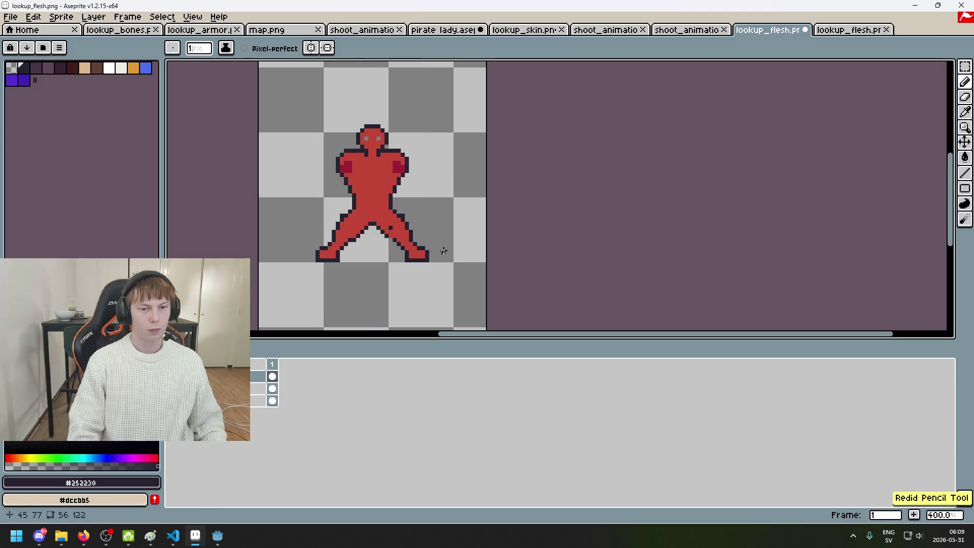
pyautogui.moveTo(443, 251); pyautogui.dragTo(521, 247)
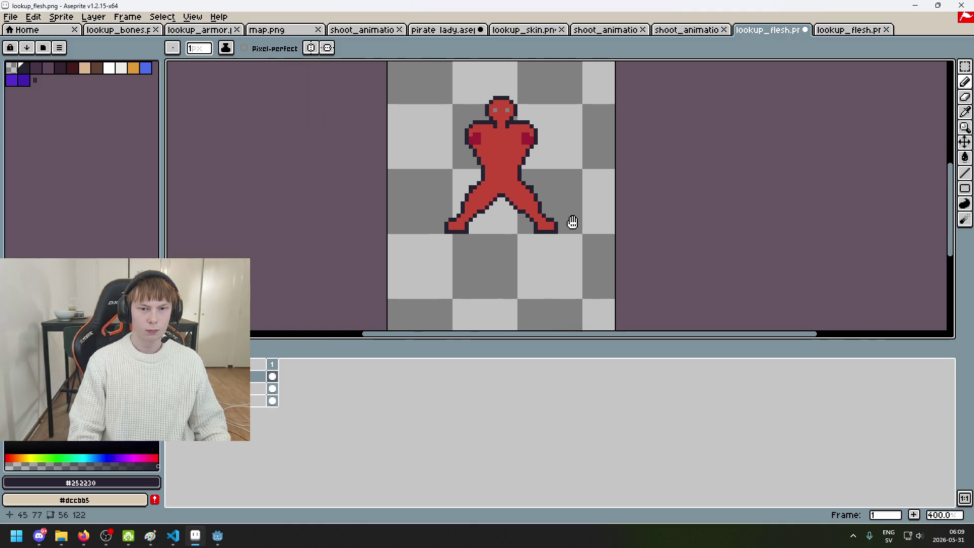
# Step: Zoom out to show the whole figure and reselect the red flesh colour
pyautogui.scroll(5, 446, 203)
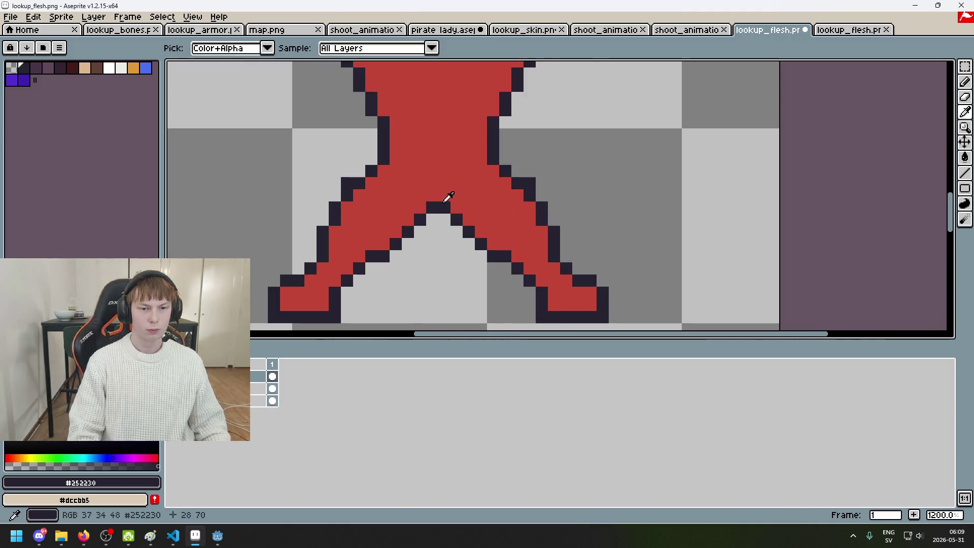
pyautogui.scroll(-5, 453, 205)
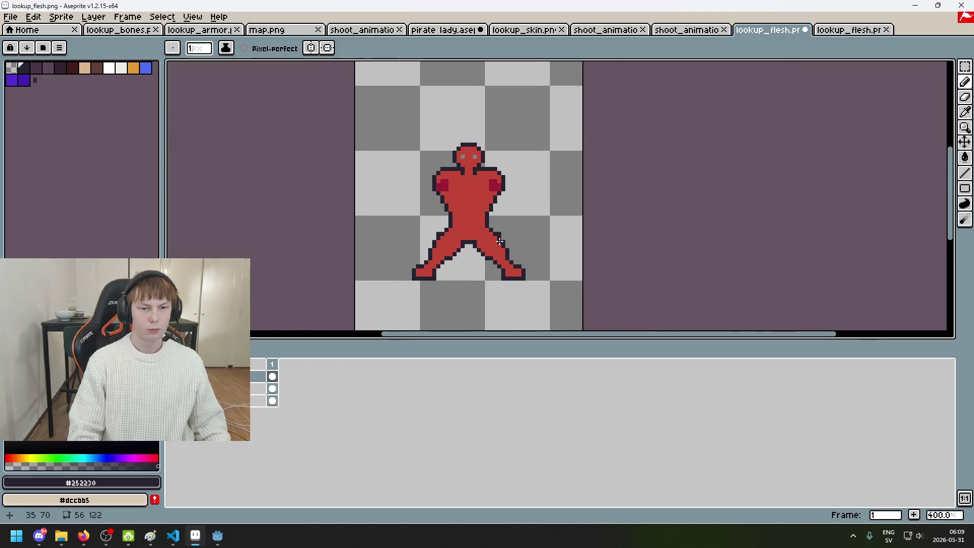
pyautogui.scroll(2, 502, 224)
pyautogui.scroll(3, 507, 213)
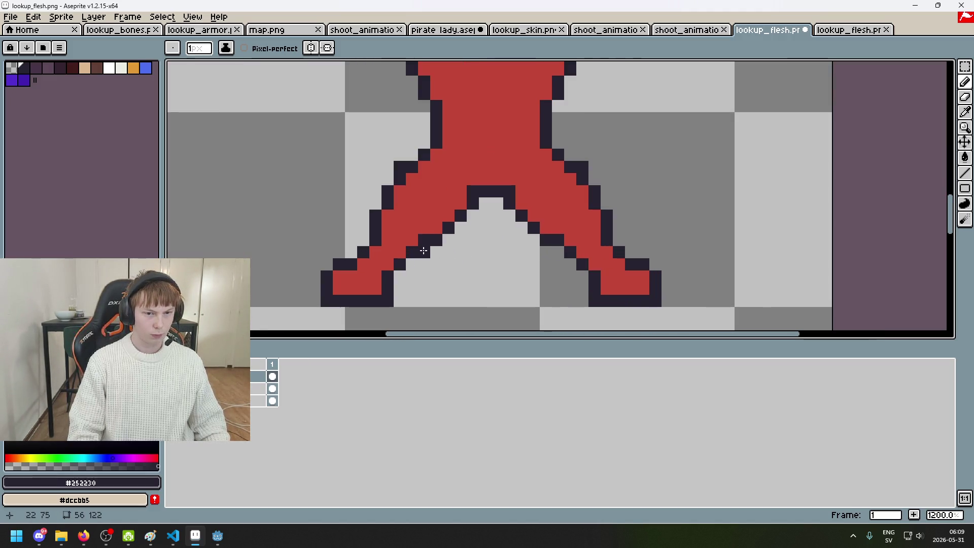
pyautogui.keyDown('alt'); pyautogui.click(507, 200); pyautogui.keyUp('alt')
pyautogui.keyDown('alt'); pyautogui.click(550, 240); pyautogui.keyUp('alt')
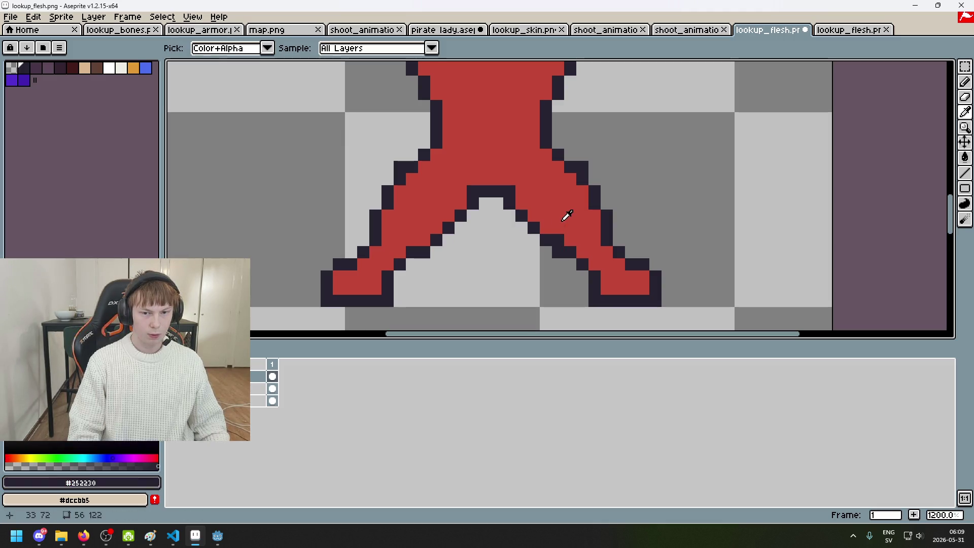
pyautogui.keyDown('alt'); pyautogui.click(562, 226); pyautogui.keyUp('alt')
pyautogui.scroll(-6, 570, 253)
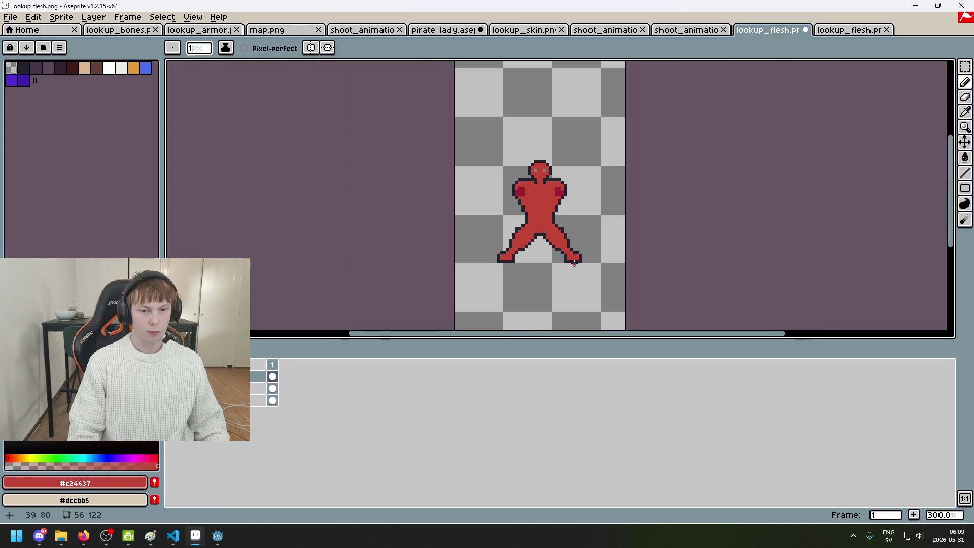
# Step: Preview the hat and pirate costume layers over the red body
pyautogui.click(173, 389)
pyautogui.click(172, 389)
pyautogui.click(172, 388)
pyautogui.click(172, 376)
pyautogui.click(172, 376)
pyautogui.click(172, 377)
pyautogui.click(172, 377)
# Step: Undo the last stroke and repeatedly compare the purple costume against the body
pyautogui.hotkey('ctrl', 'z')
pyautogui.press('b')
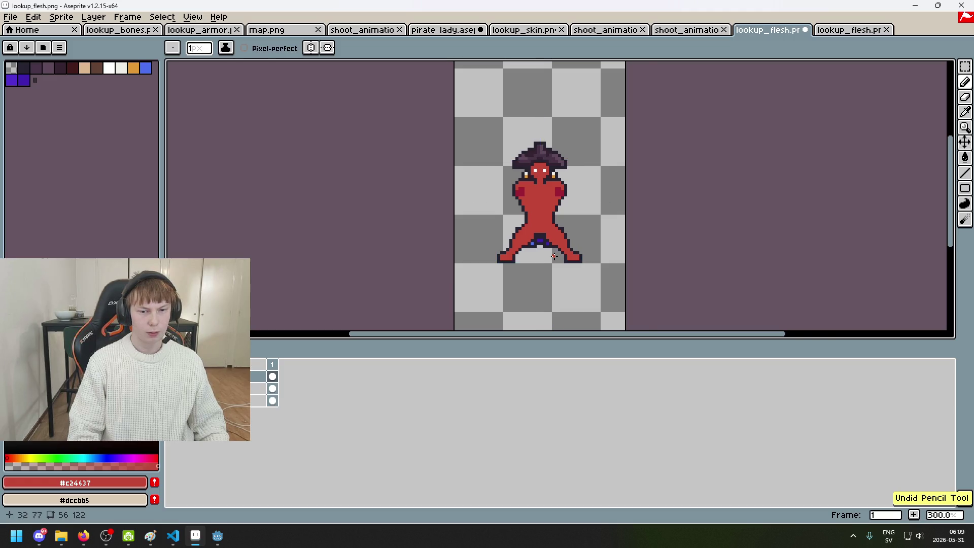
pyautogui.scroll(4, 555, 259)
pyautogui.click(172, 377)
pyautogui.click(172, 377)
pyautogui.click(173, 376)
pyautogui.click(172, 377)
pyautogui.click(172, 376)
pyautogui.click(172, 377)
pyautogui.click(173, 376)
pyautogui.click(172, 377)
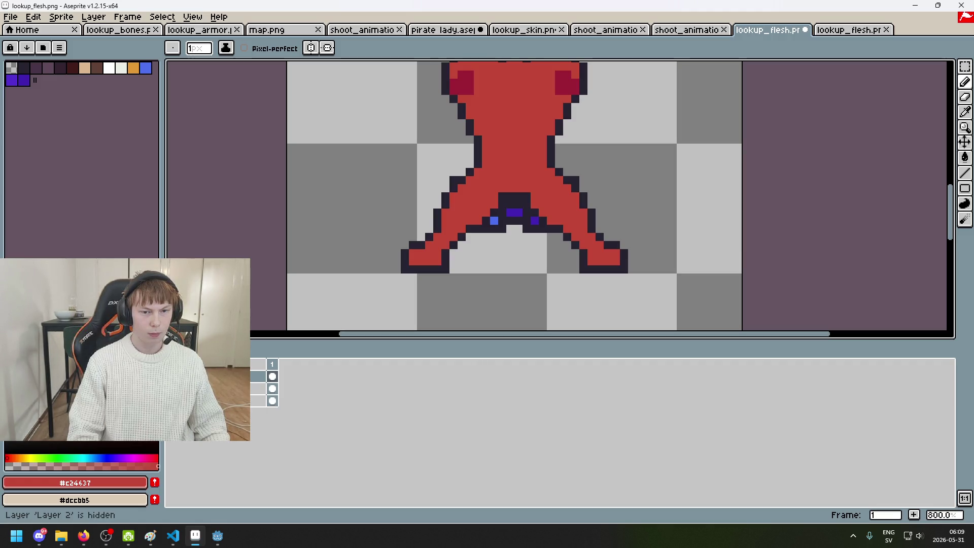
pyautogui.click(172, 377)
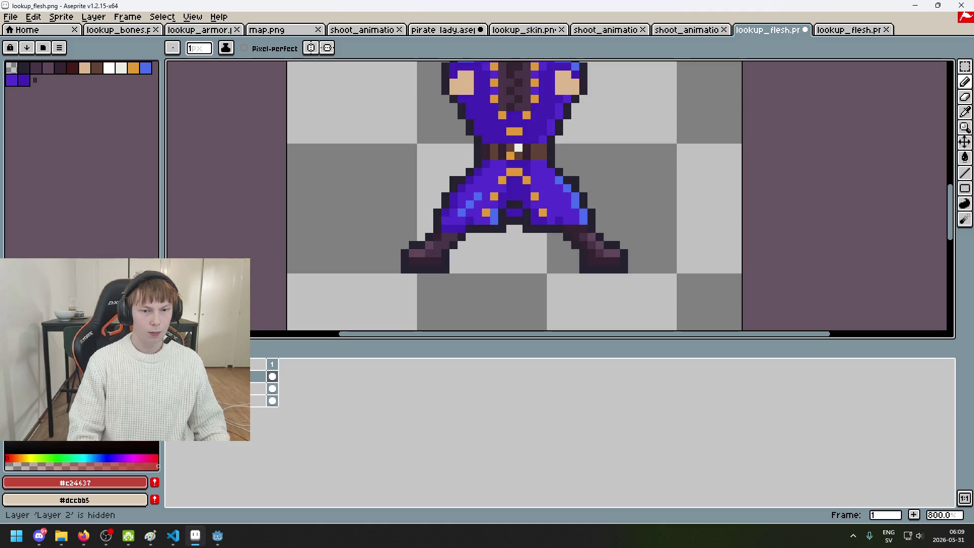
pyautogui.click(173, 376)
# Step: Sample the dark red #9c1f35 and add a pixel on the left foot, checking it under the costume
pyautogui.scroll(-4, 379, 224)
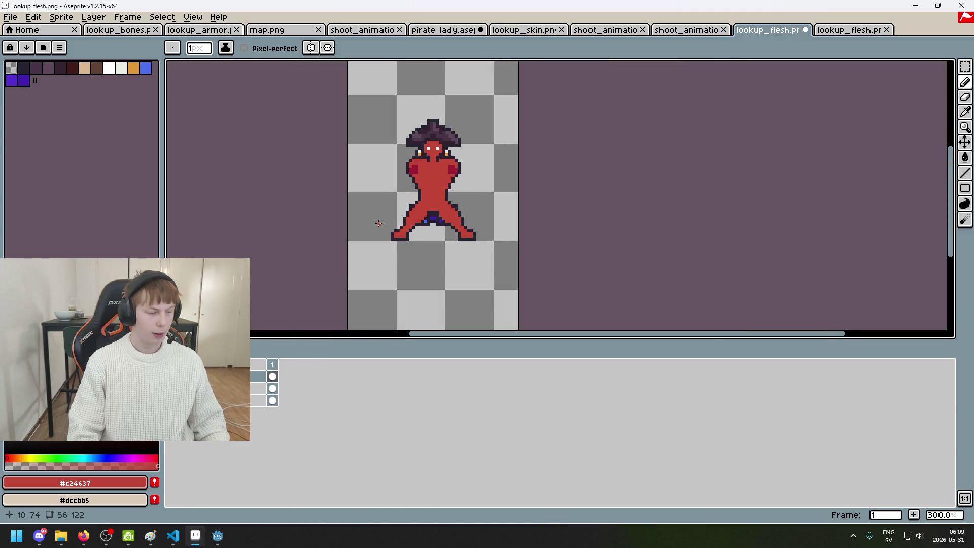
pyautogui.scroll(1, 379, 223)
pyautogui.scroll(1, 459, 120)
pyautogui.press('i')
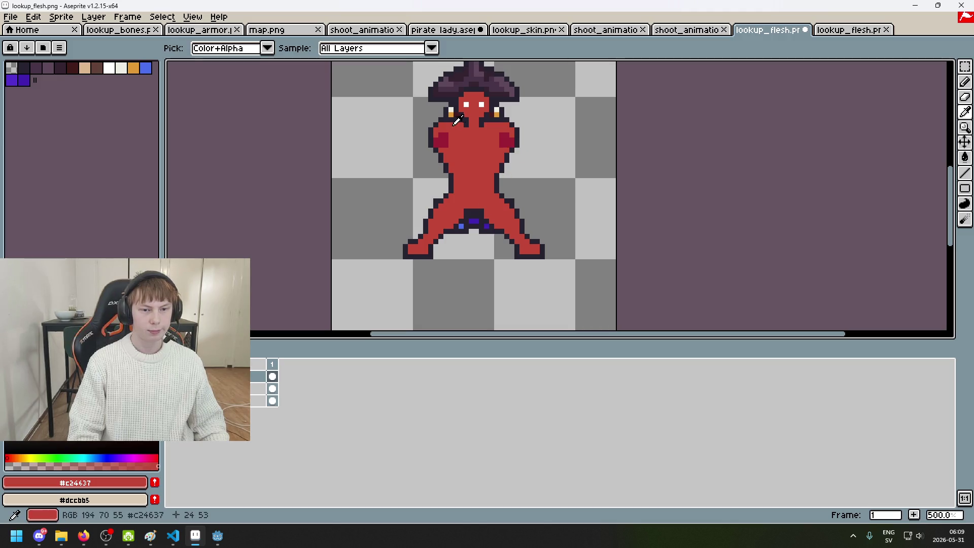
pyautogui.click(443, 139)
pyautogui.press('b')
pyautogui.scroll(2, 435, 250)
pyautogui.scroll(2, 424, 257)
pyautogui.click(407, 265)
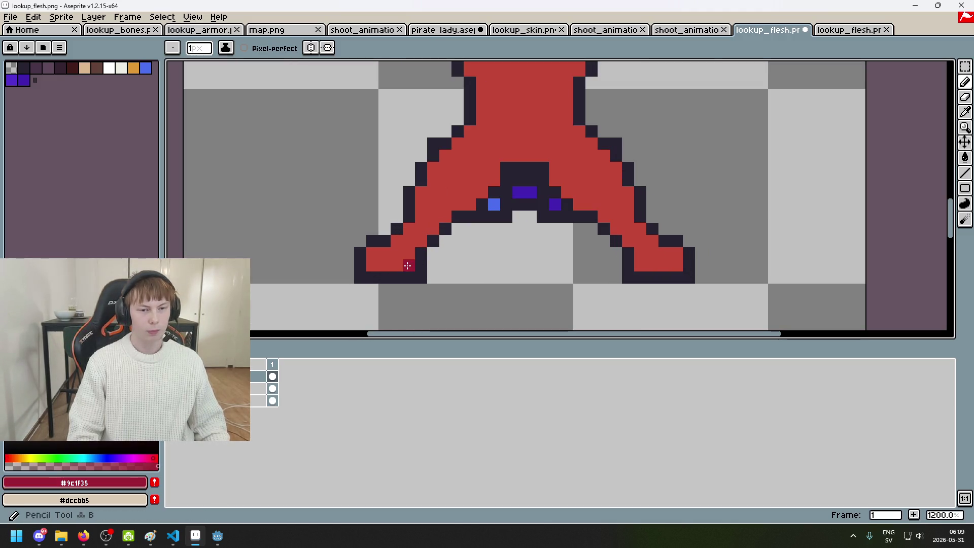
pyautogui.click(173, 376)
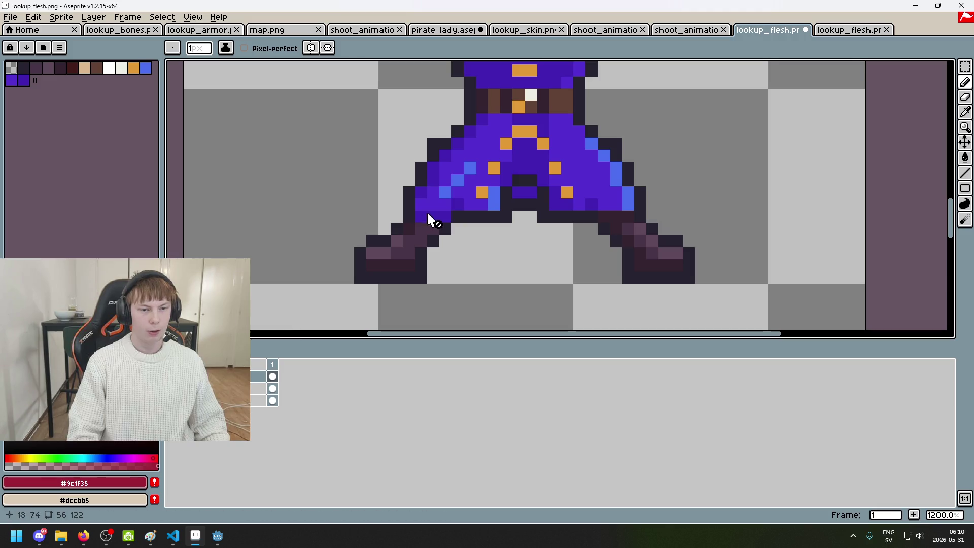
pyautogui.click(172, 377)
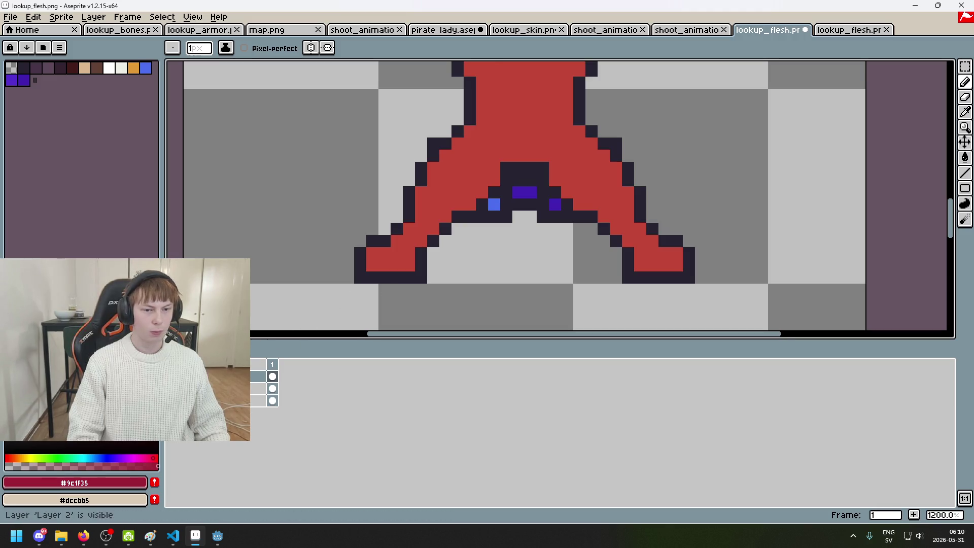
pyautogui.scroll(2, 365, 260)
# Step: Paint dark outline pixels over the left foot's toe and erase some of them
pyautogui.keyDown('alt'); pyautogui.click(401, 218); pyautogui.keyUp('alt')
pyautogui.moveTo(379, 246); pyautogui.dragTo(403, 232)
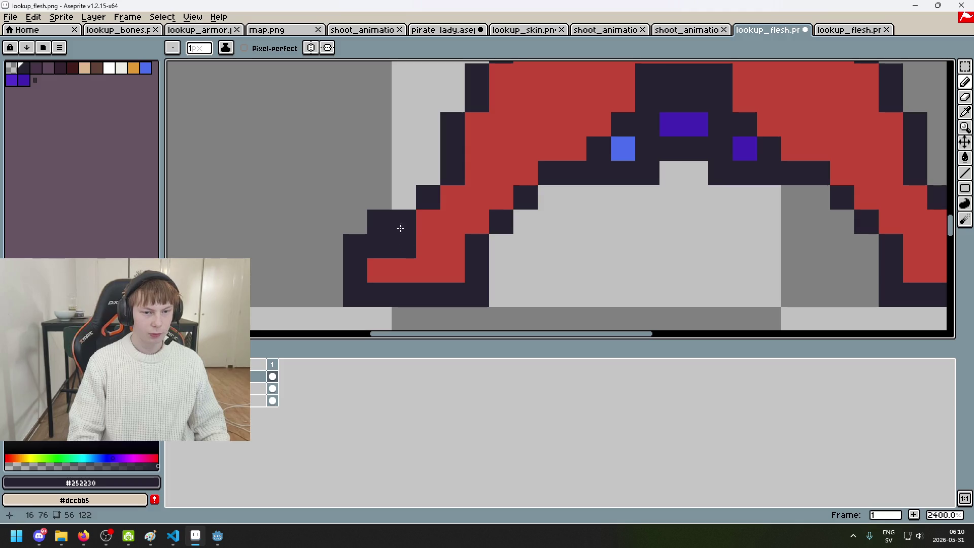
pyautogui.press('e')
pyautogui.click(380, 222)
pyautogui.hotkey('ctrl', 'z')
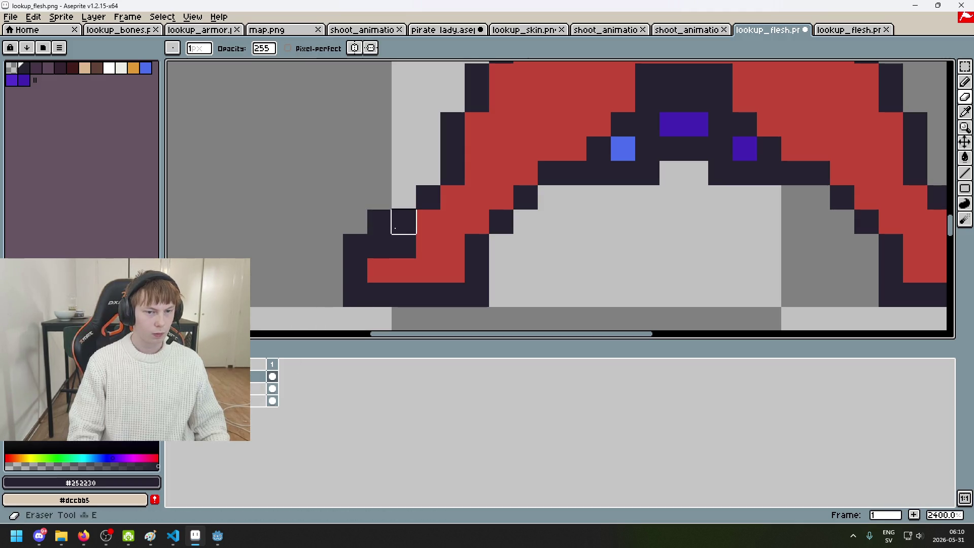
pyautogui.hotkey('ctrl', 'z')
pyautogui.moveTo(404, 222); pyautogui.dragTo(379, 221)
# Step: Restore the toe pixels, add an outline pixel, and erase the excess dark pixels
pyautogui.press('v')
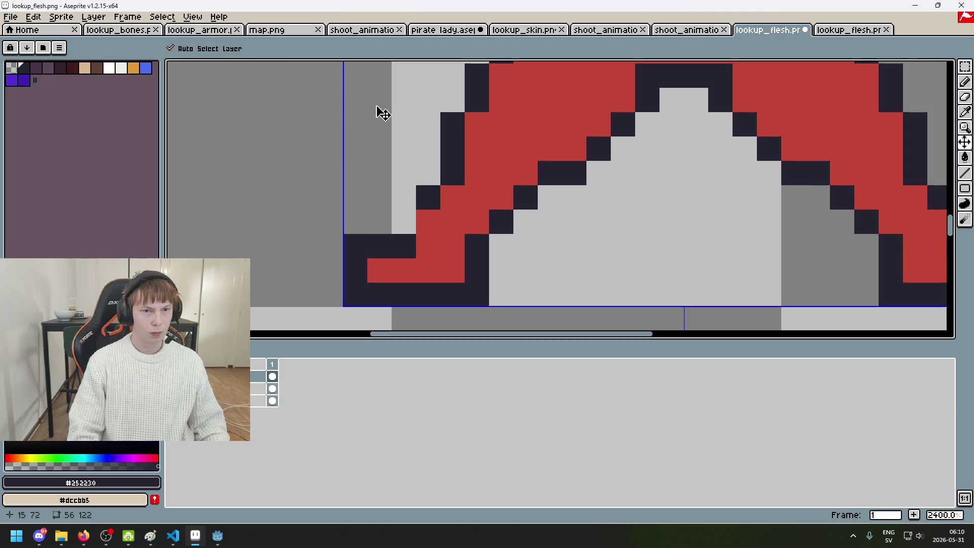
pyautogui.hotkey('ctrl', 'z')
pyautogui.hotkey('ctrl', 'z')
pyautogui.press('b')
pyautogui.click(406, 245)
pyautogui.press('e')
pyautogui.moveTo(407, 245)
pyautogui.mouseDown()
pyautogui.moveTo(355, 246)
pyautogui.moveTo(428, 222)
pyautogui.mouseUp()
pyautogui.press('b')
# Step: Turn off mirror symmetry
pyautogui.scroll(-8, 428, 222)
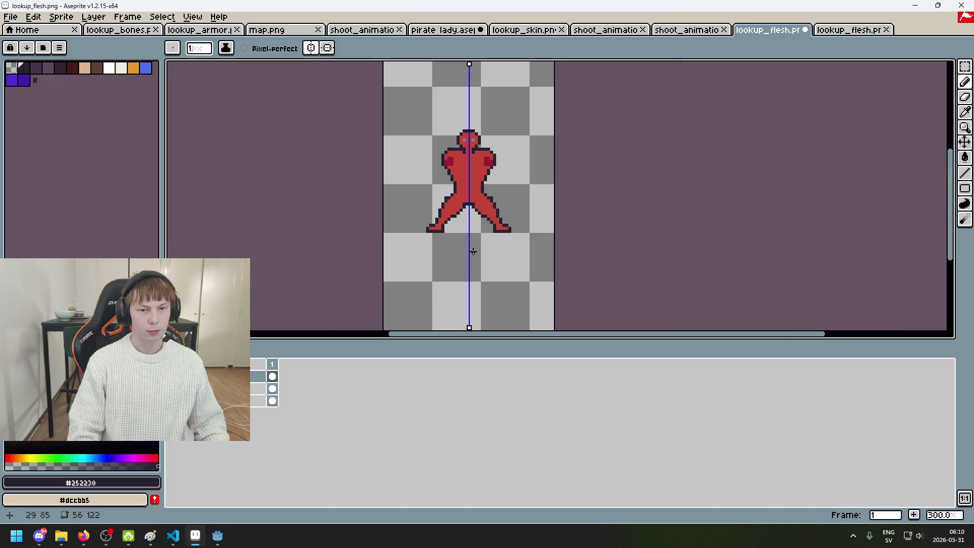
pyautogui.scroll(-1, 452, 232)
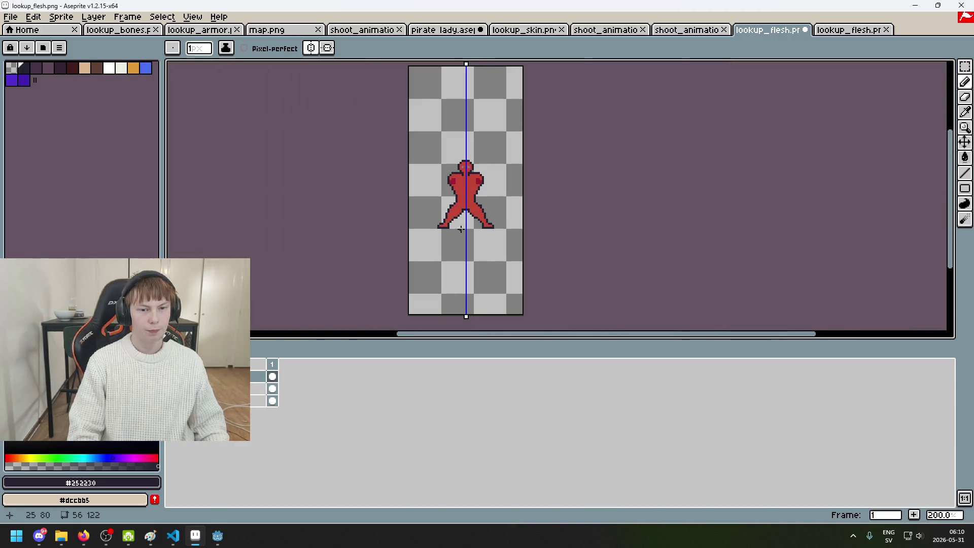
pyautogui.scroll(2, 463, 231)
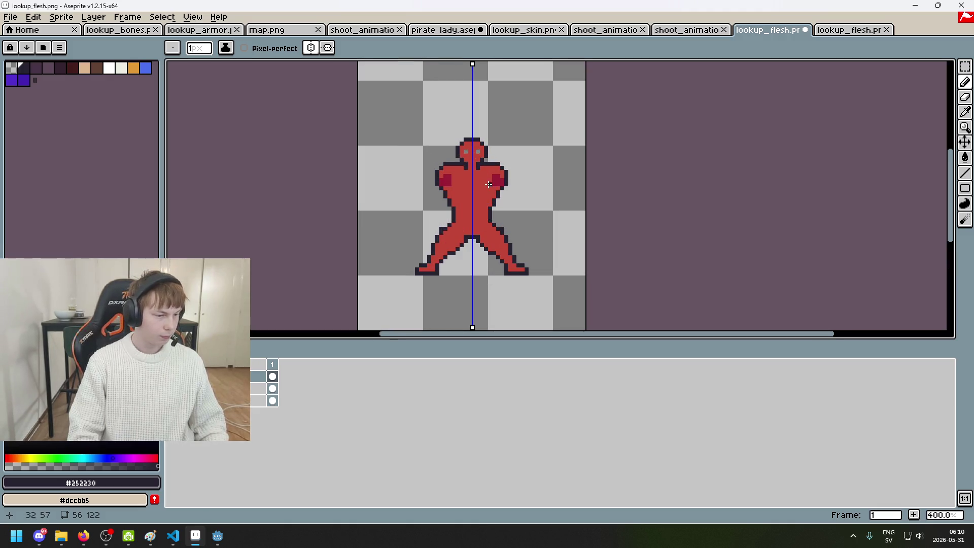
pyautogui.moveTo(489, 184); pyautogui.dragTo(453, 194)
pyautogui.click(311, 47)
# Step: Switch to the other lookup_flesh.png sprite
pyautogui.scroll(1, 406, 202)
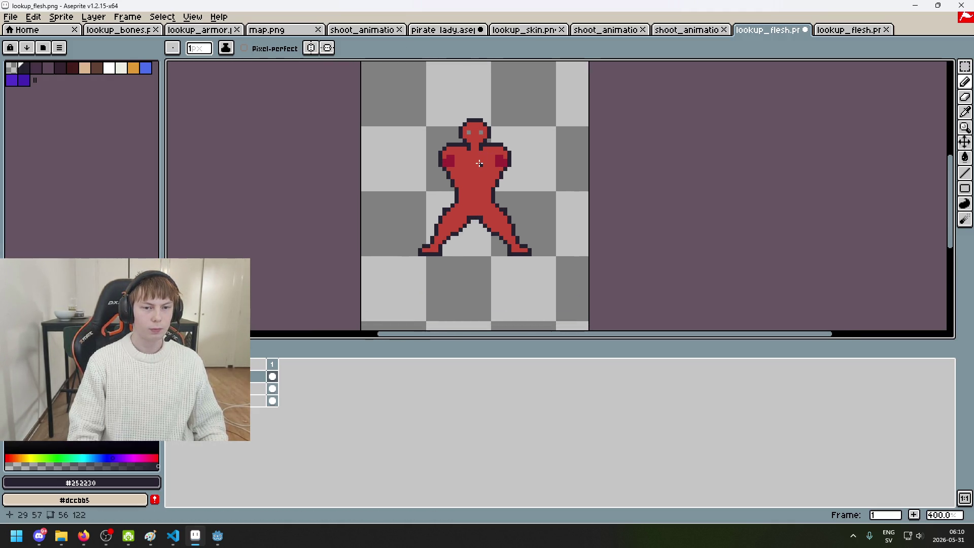
pyautogui.scroll(2, 405, 203)
pyautogui.click(832, 30)
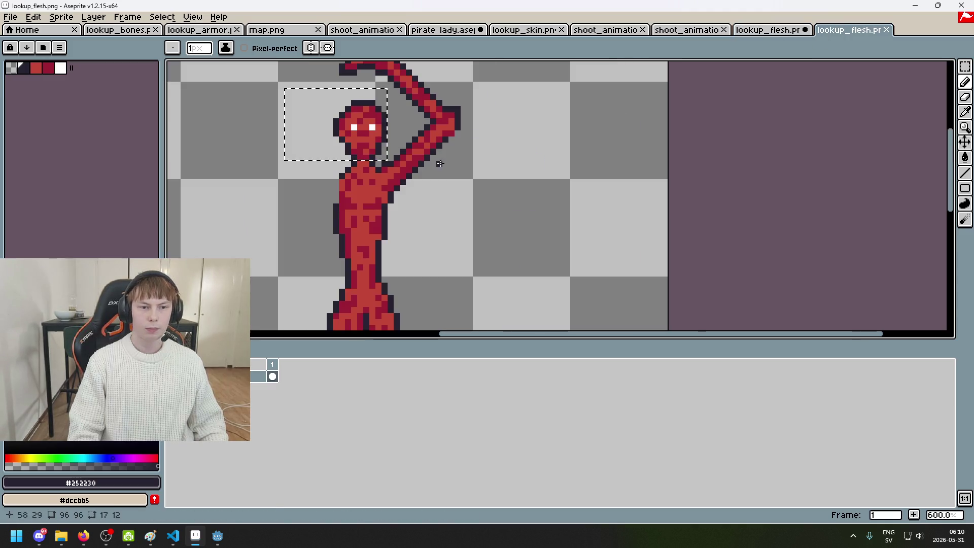
# Step: Sample white from the figure's eye and paint the left eye pixel white in the first lookup_flesh.png
pyautogui.hotkey('ctrl', 'd')
pyautogui.press('i')
pyautogui.click(373, 124)
pyautogui.press('b')
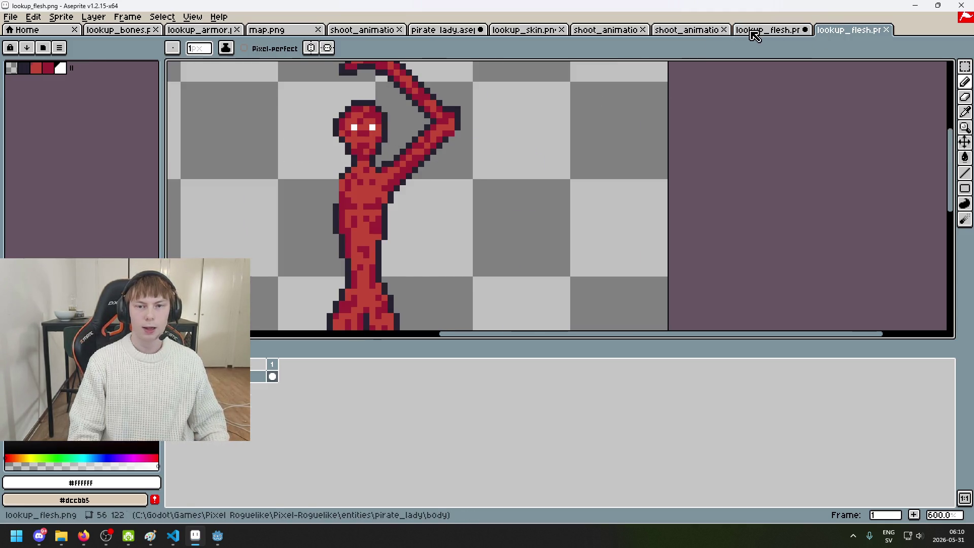
pyautogui.click(751, 31)
pyautogui.scroll(2, 457, 117)
pyautogui.click(378, 116)
# Step: Sample the dark red #9c1f35 from the shoulder and add a dark-red pixel at the neck
pyautogui.scroll(-2, 378, 116)
pyautogui.scroll(-6, 445, 155)
pyautogui.scroll(2, 431, 190)
pyautogui.press('i')
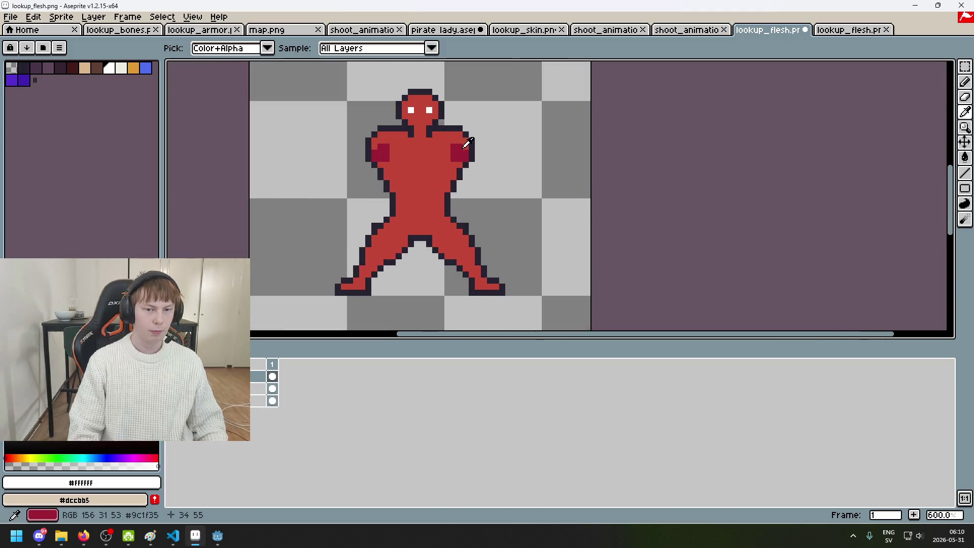
pyautogui.click(370, 160)
pyautogui.press('b')
pyautogui.scroll(4, 396, 183)
pyautogui.click(390, 182)
pyautogui.hotkey('ctrl', 'z')
pyautogui.scroll(-3, 390, 181)
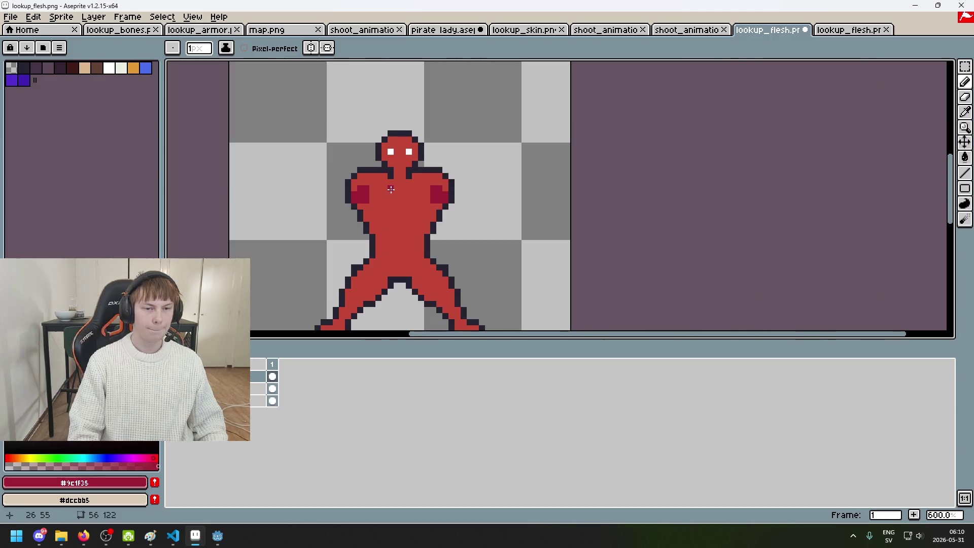
pyautogui.click(397, 165)
# Step: Draw dark-red collarbone and chest markings and shade the left edge of the torso
pyautogui.scroll(2, 397, 165)
pyautogui.scroll(-4, 411, 208)
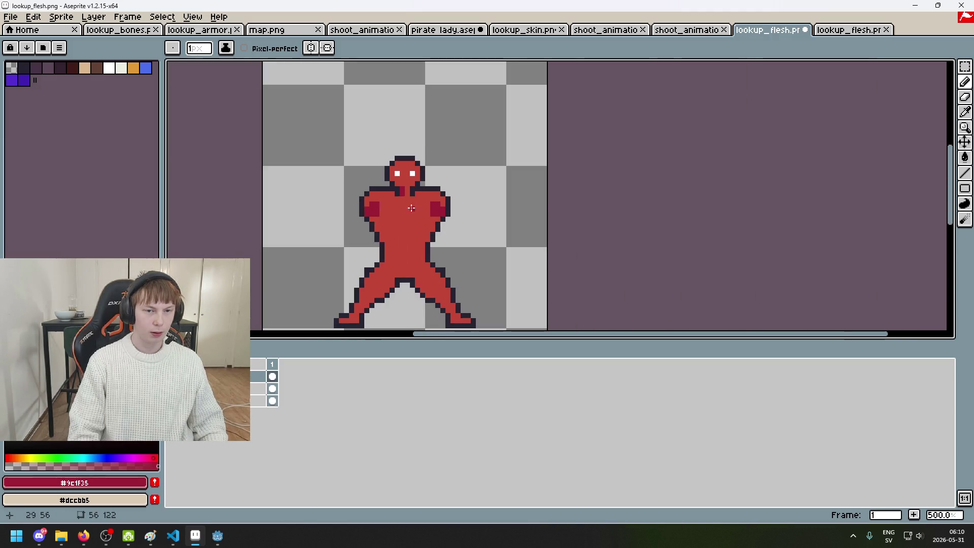
pyautogui.scroll(5, 416, 207)
pyautogui.click(435, 191)
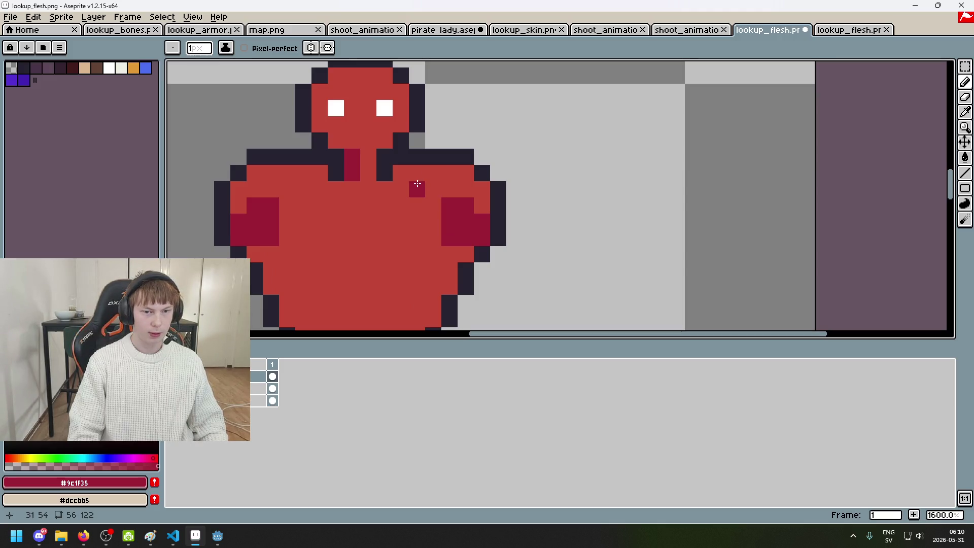
pyautogui.moveTo(410, 190); pyautogui.dragTo(431, 190)
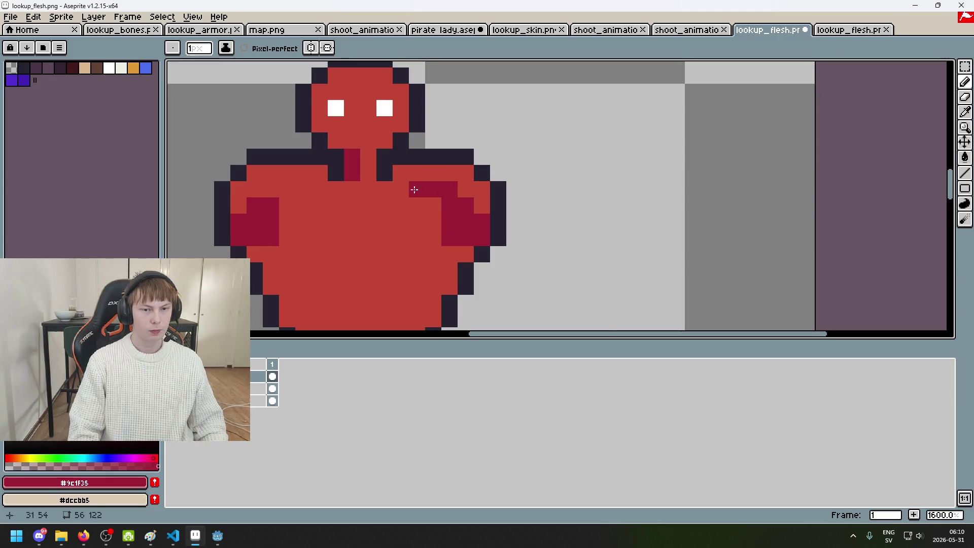
pyautogui.scroll(-1, 425, 189)
pyautogui.moveTo(348, 193)
pyautogui.mouseDown()
pyautogui.moveTo(382, 204)
pyautogui.moveTo(394, 195)
pyautogui.mouseUp()
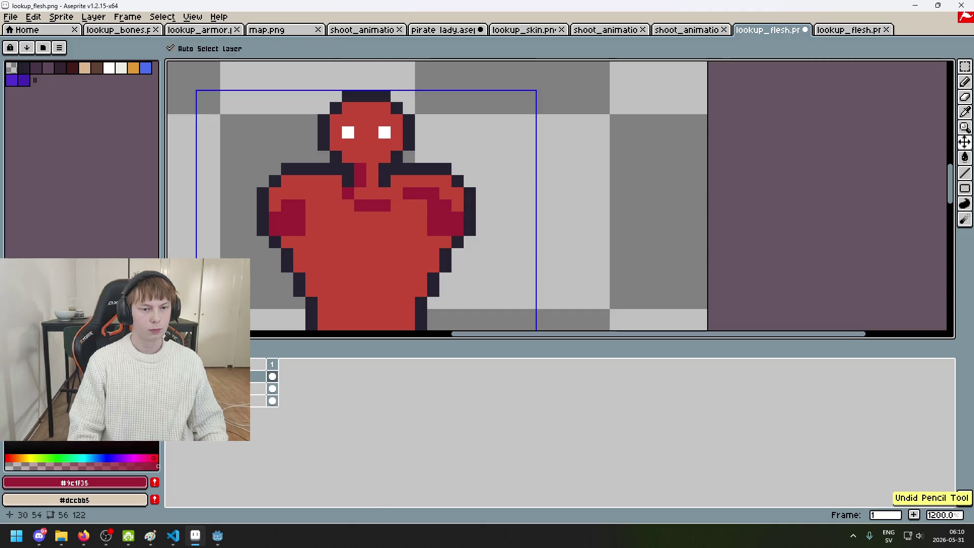
pyautogui.hotkey('ctrl', 'z')
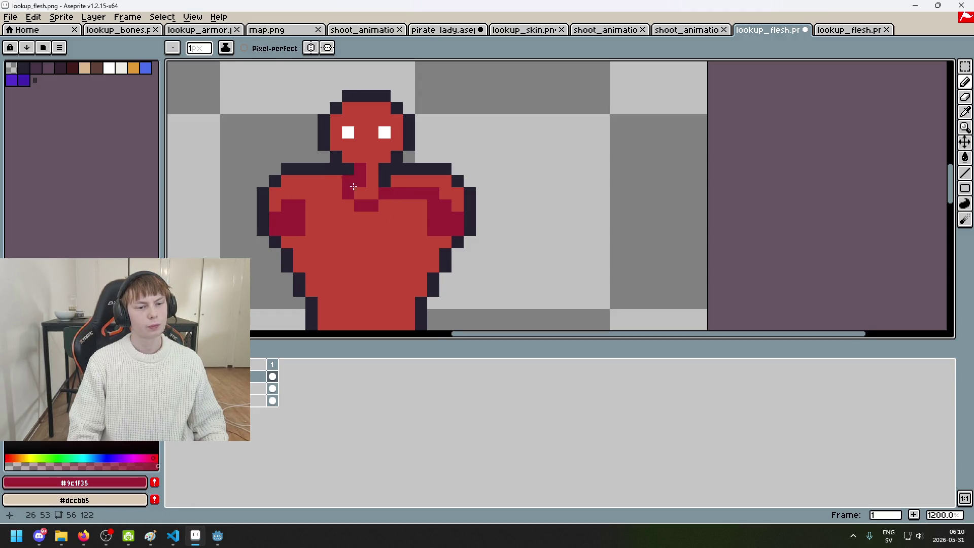
pyautogui.moveTo(347, 191); pyautogui.dragTo(409, 159)
pyautogui.click(374, 228)
pyautogui.moveTo(365, 239)
pyautogui.mouseDown()
pyautogui.moveTo(374, 259)
pyautogui.moveTo(402, 222)
pyautogui.moveTo(409, 247)
pyautogui.mouseUp()
pyautogui.click(402, 223)
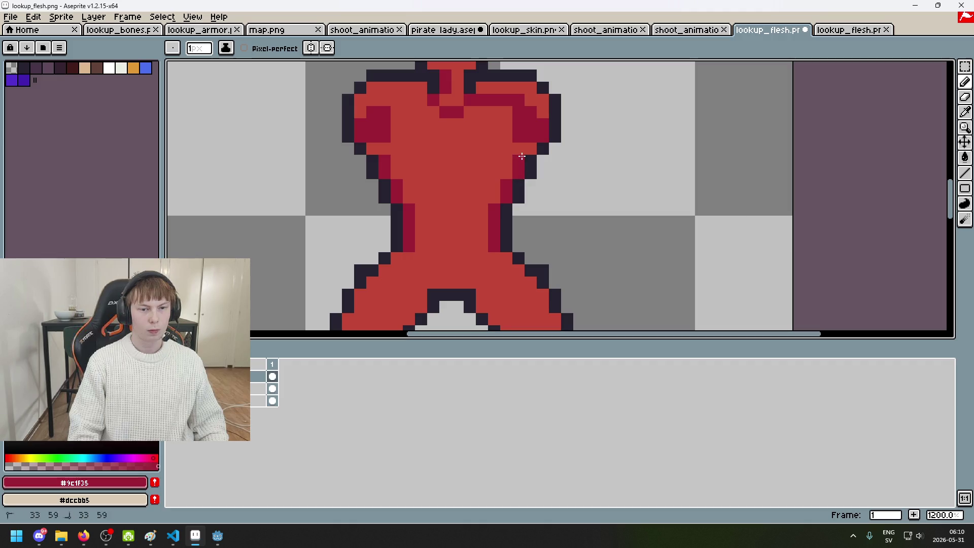
# Step: Shade the right leg's inner edge with dark-red #9c1f35 pixels
pyautogui.scroll(-6, 528, 166)
pyautogui.scroll(5, 545, 188)
pyautogui.scroll(2, 535, 183)
pyautogui.click(469, 203)
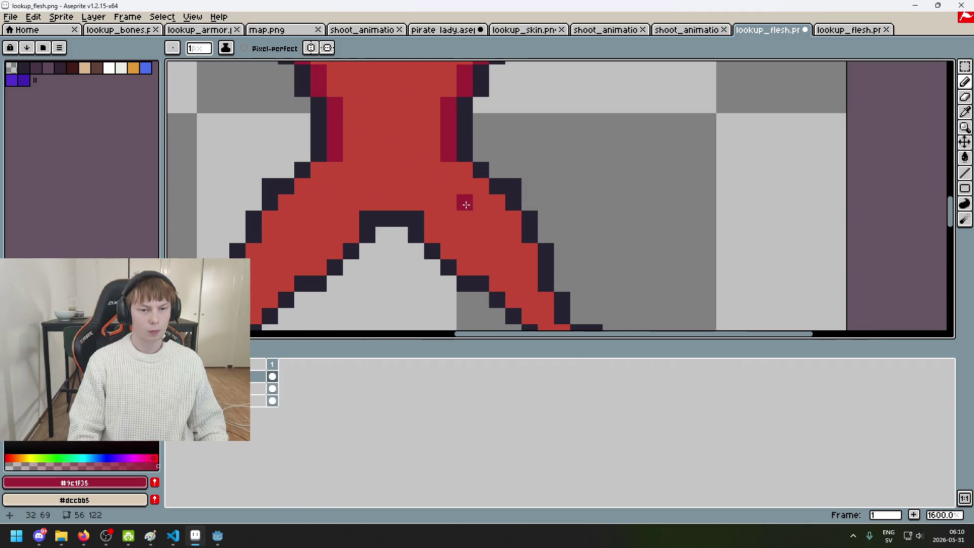
pyautogui.click(432, 219)
pyautogui.click(448, 251)
pyautogui.moveTo(464, 267); pyautogui.dragTo(479, 269)
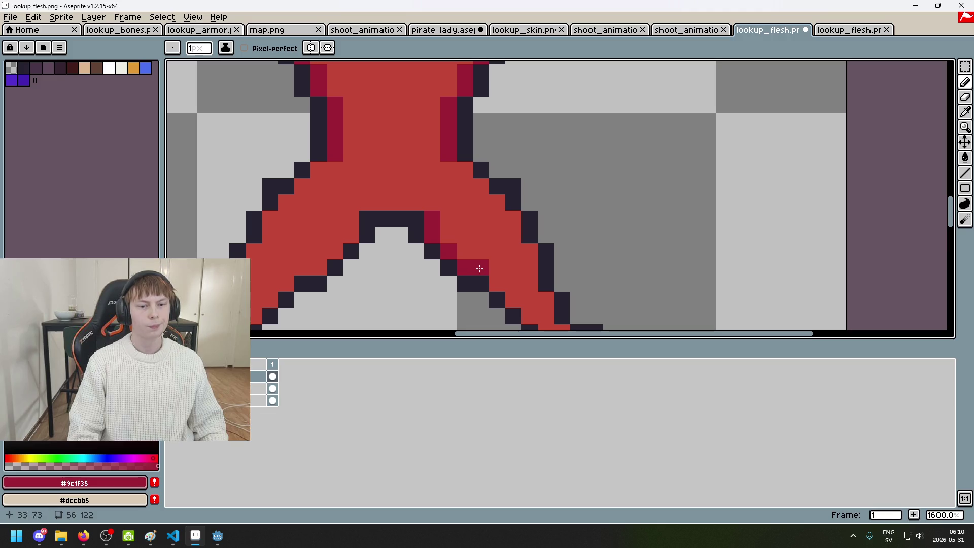
# Step: Shade the left leg's inner edge, fixing one pixel back to base red
pyautogui.moveTo(348, 236); pyautogui.dragTo(319, 261)
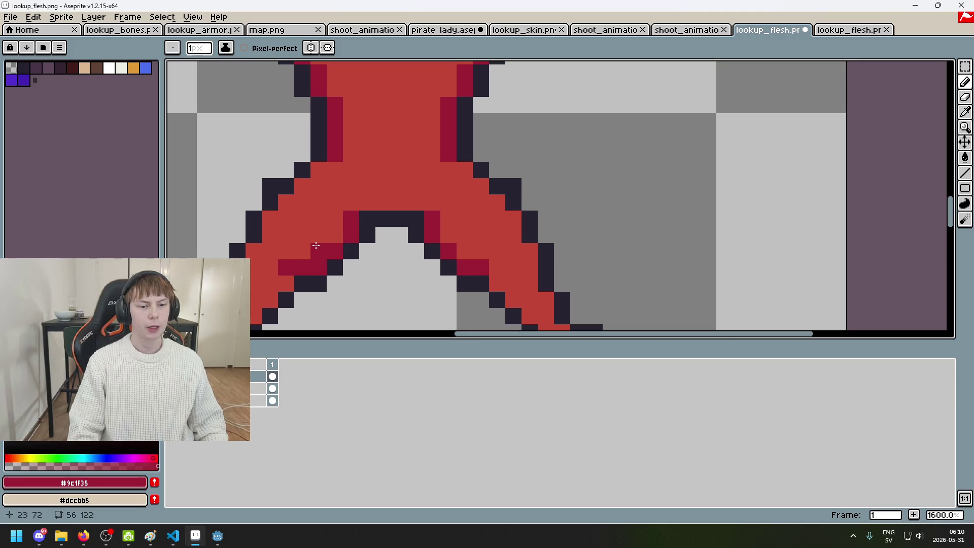
pyautogui.keyDown('alt'); pyautogui.click(315, 247); pyautogui.keyUp('alt')
pyautogui.click(286, 267)
pyautogui.scroll(-1, 311, 262)
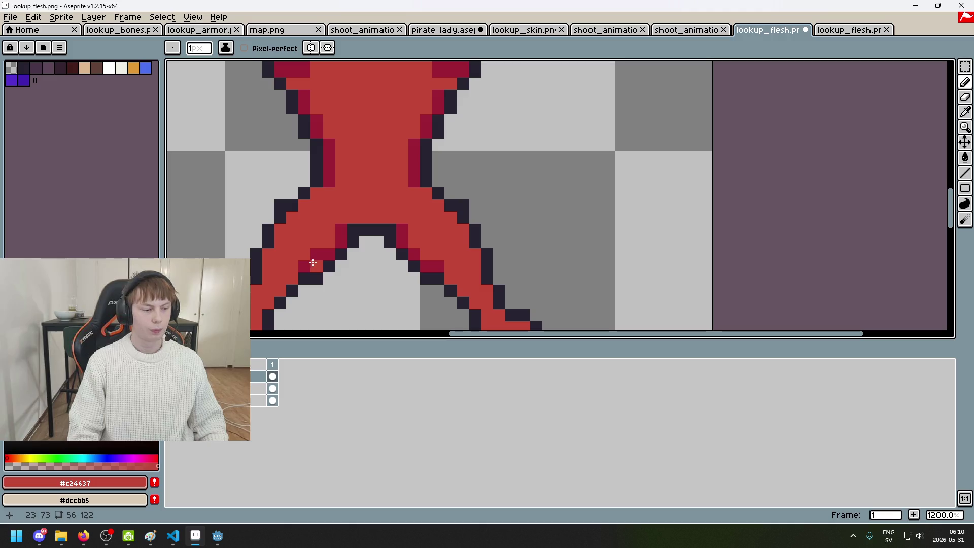
pyautogui.moveTo(311, 262); pyautogui.dragTo(429, 171)
pyautogui.keyDown('alt'); pyautogui.click(429, 164); pyautogui.keyUp('alt')
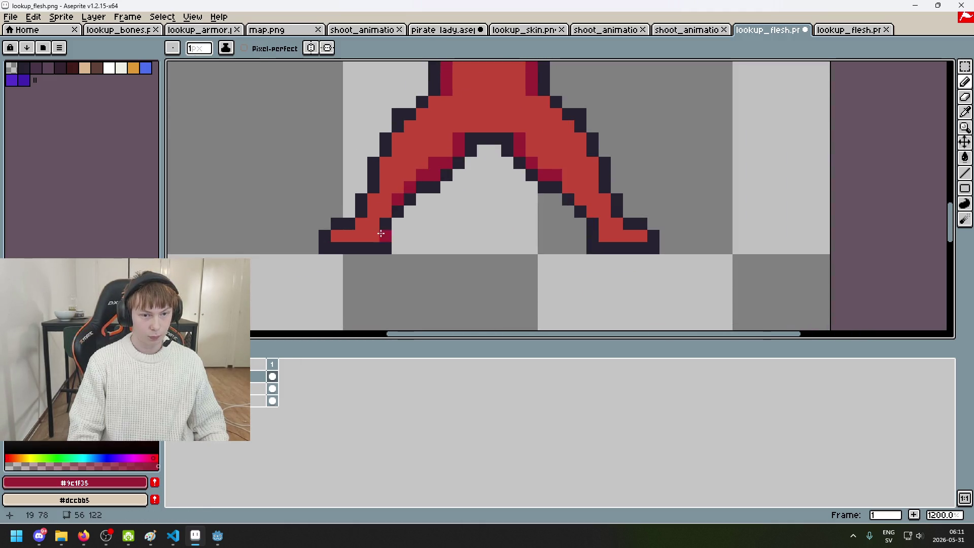
pyautogui.click(574, 192)
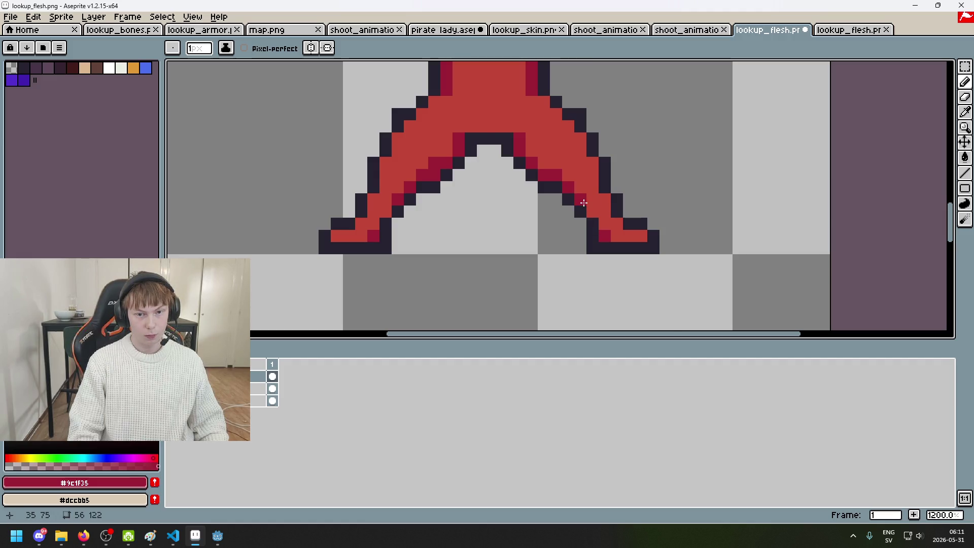
# Step: Undo the stray red stroke beside the sprite and add a dark-red pixel at the crotch
pyautogui.scroll(-5, 583, 202)
pyautogui.scroll(5, 601, 204)
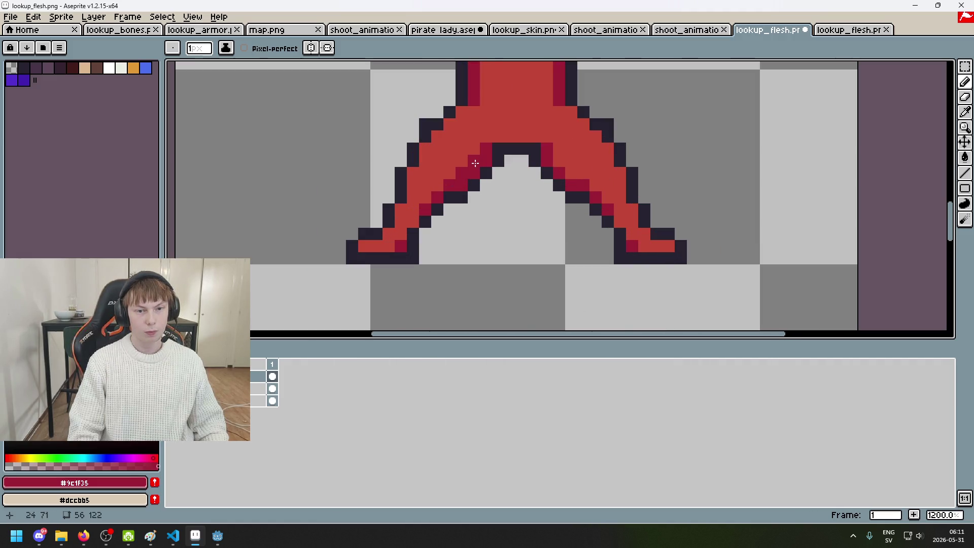
pyautogui.scroll(-4, 535, 198)
pyautogui.scroll(1, 522, 169)
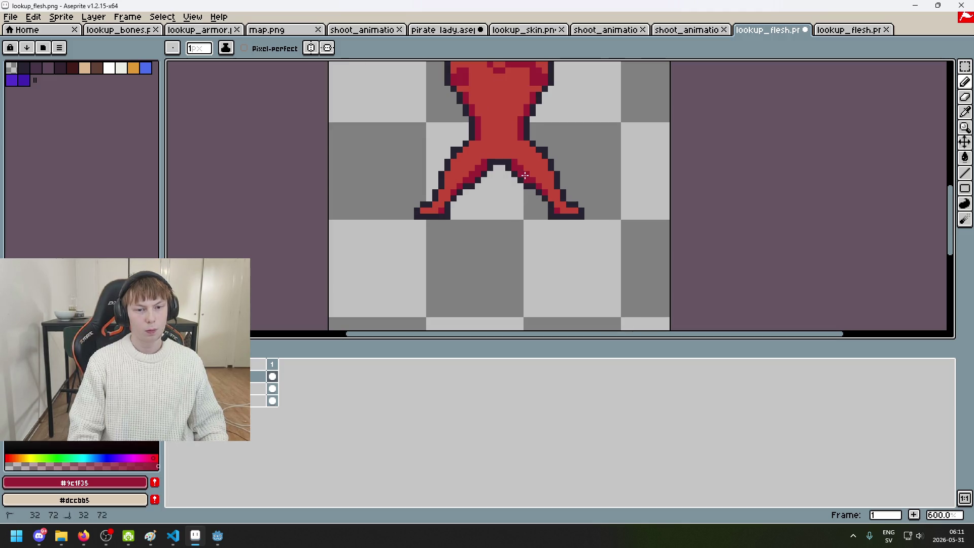
pyautogui.scroll(-4, 555, 208)
pyautogui.scroll(1, 558, 208)
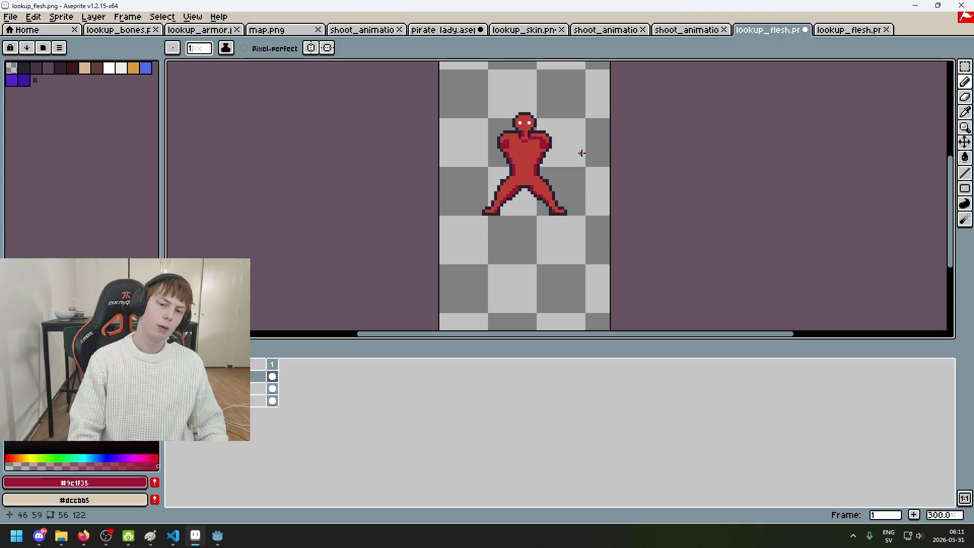
pyautogui.hotkey('ctrl', 'z')
pyautogui.scroll(6, 522, 188)
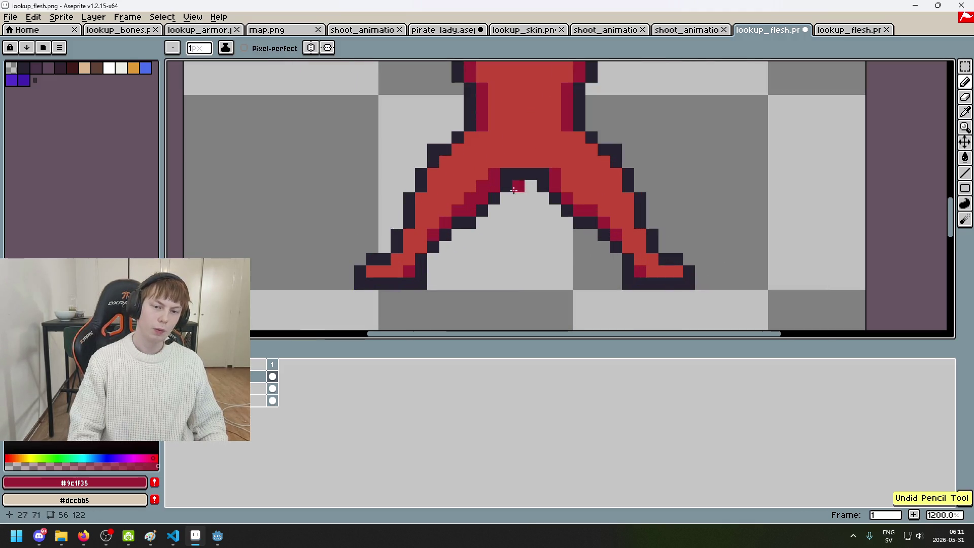
pyautogui.click(577, 203)
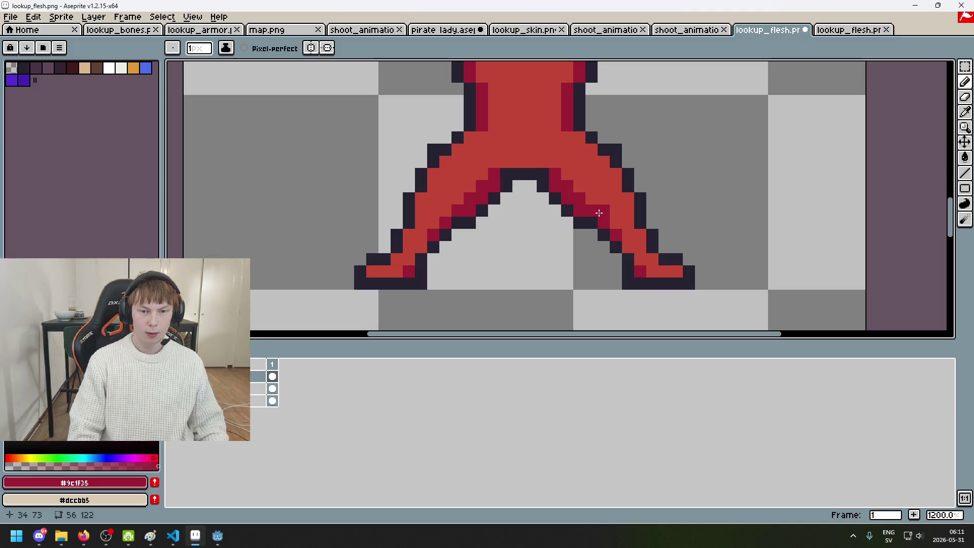
# Step: Repaint a leg pixel light red #c24637 and draw a short dark-red run along the crotch
pyautogui.keyDown('alt'); pyautogui.click(480, 183); pyautogui.keyUp('alt')
pyautogui.click(470, 185)
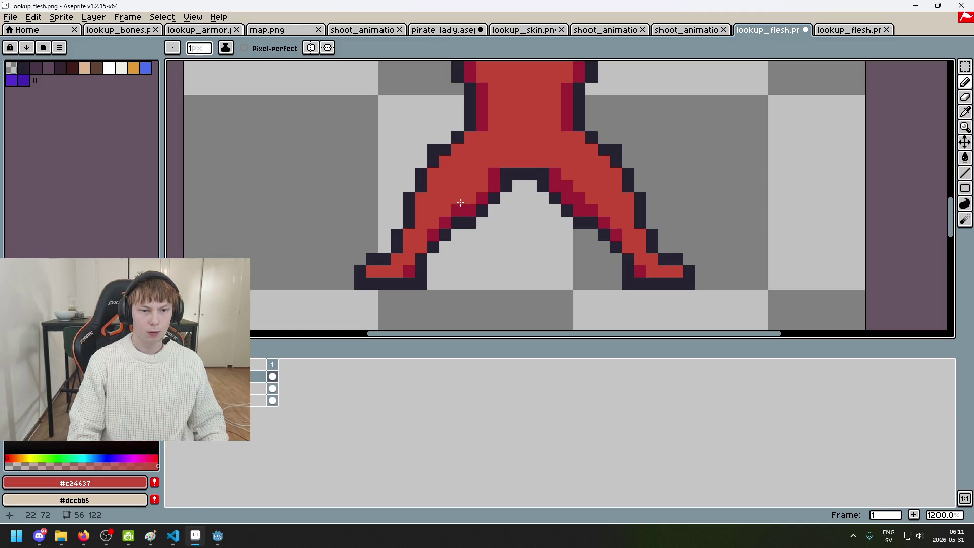
pyautogui.scroll(-6, 460, 203)
pyautogui.scroll(5, 550, 219)
pyautogui.scroll(-5, 550, 219)
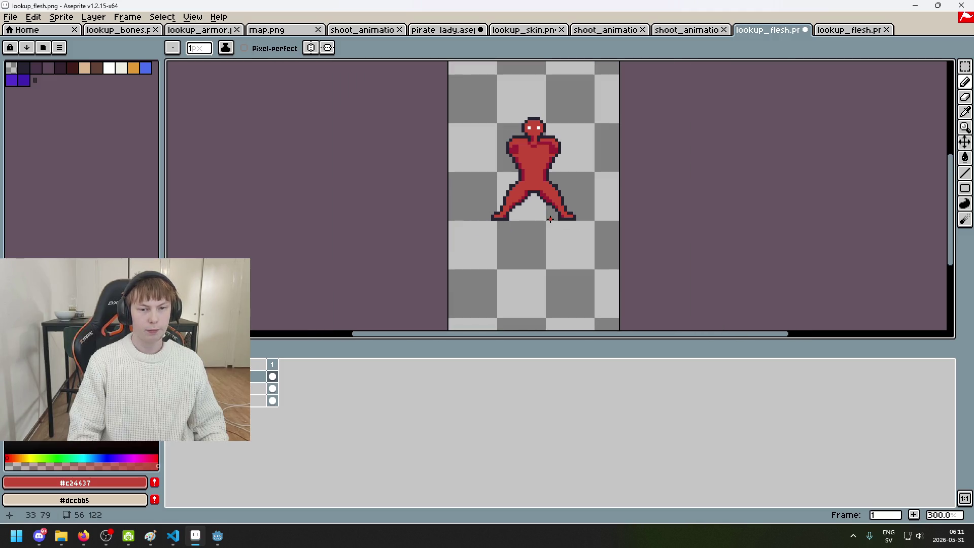
pyautogui.scroll(4, 550, 219)
pyautogui.keyDown('alt'); pyautogui.click(535, 154); pyautogui.keyUp('alt')
pyautogui.scroll(1, 442, 194)
pyautogui.click(442, 194)
pyautogui.moveTo(442, 194); pyautogui.dragTo(479, 194)
# Step: Add a dark-red shading pixel on the left thigh, undoing misplaced strokes
pyautogui.scroll(-4, 515, 226)
pyautogui.scroll(4, 501, 211)
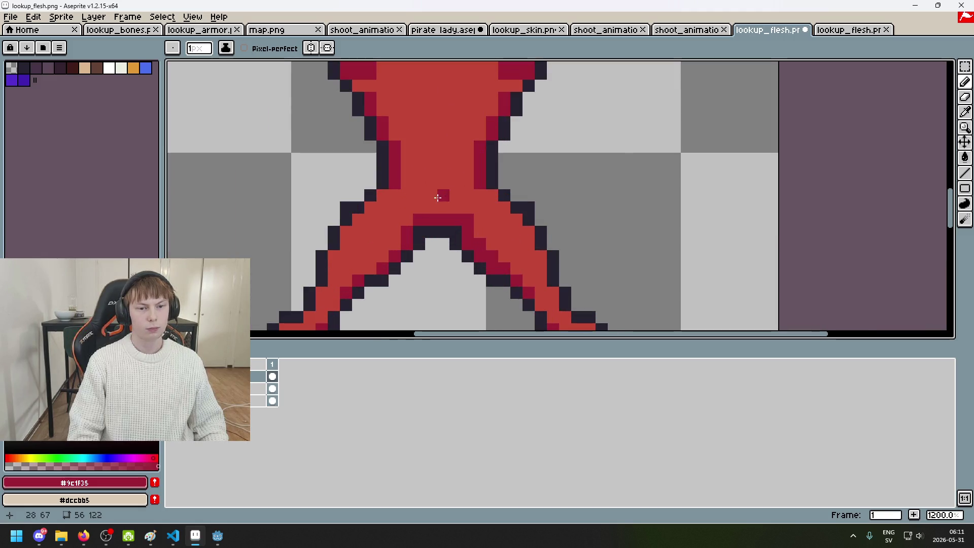
pyautogui.hotkey('ctrl', 'z')
pyautogui.click(351, 223)
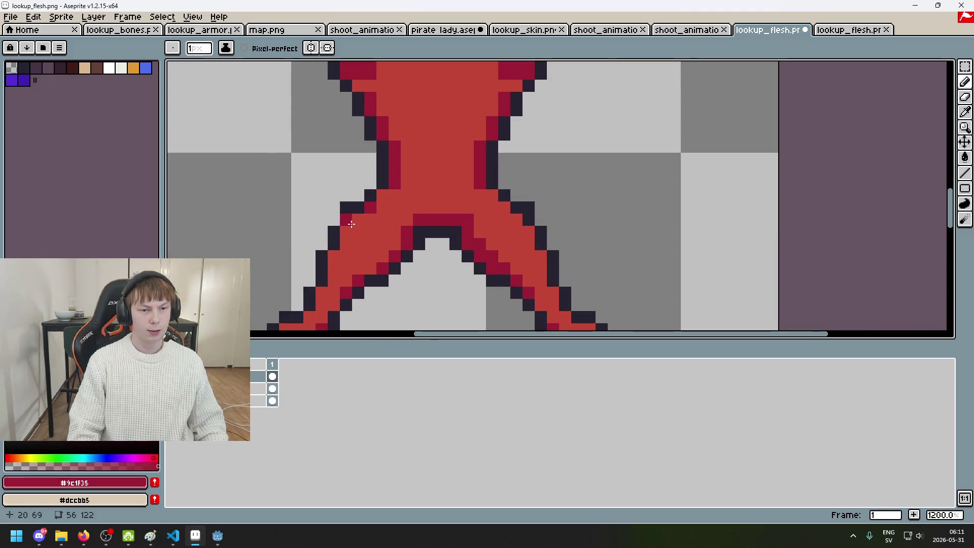
pyautogui.scroll(1, 341, 246)
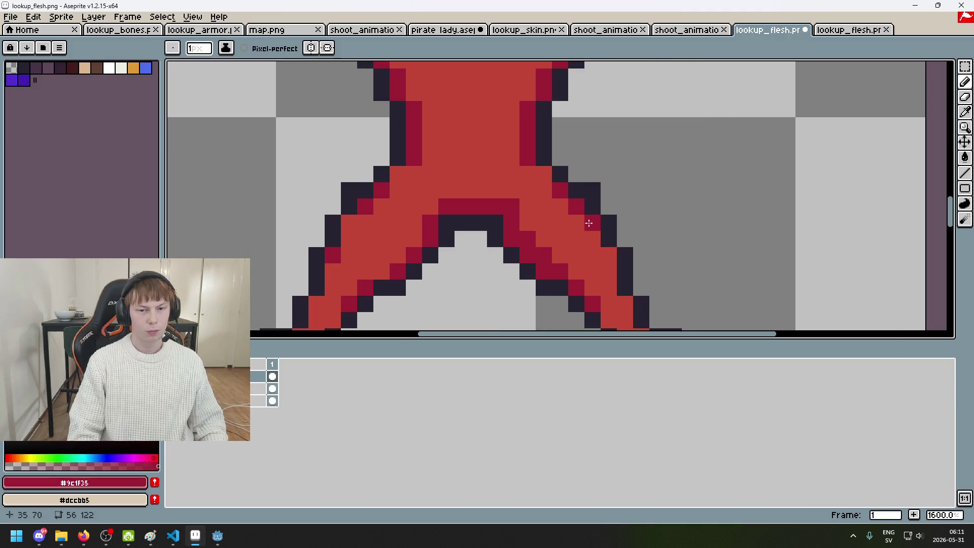
pyautogui.scroll(-4, 626, 260)
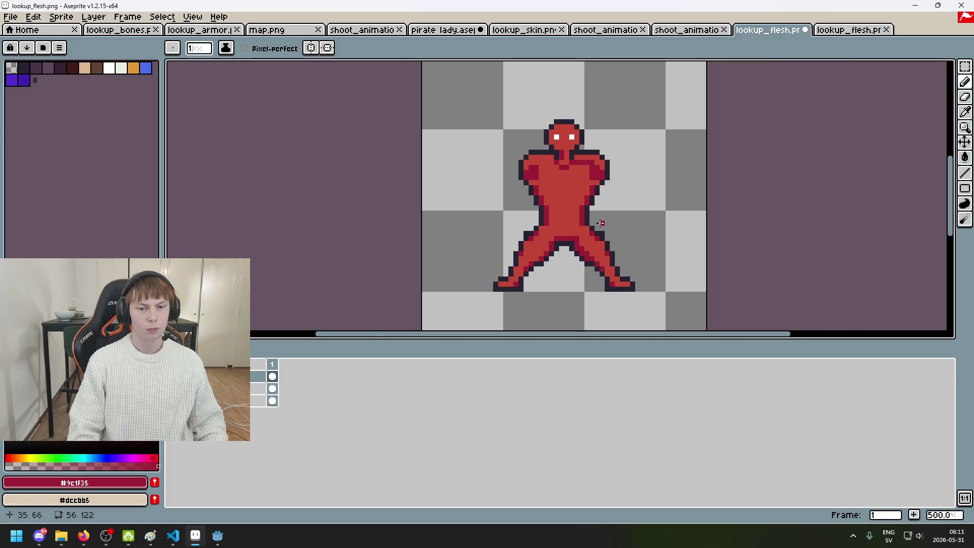
pyautogui.scroll(3, 601, 222)
pyautogui.keyDown('alt'); pyautogui.click(559, 240); pyautogui.keyUp('alt')
pyautogui.scroll(-4, 547, 258)
pyautogui.hotkey('ctrl', 'z')
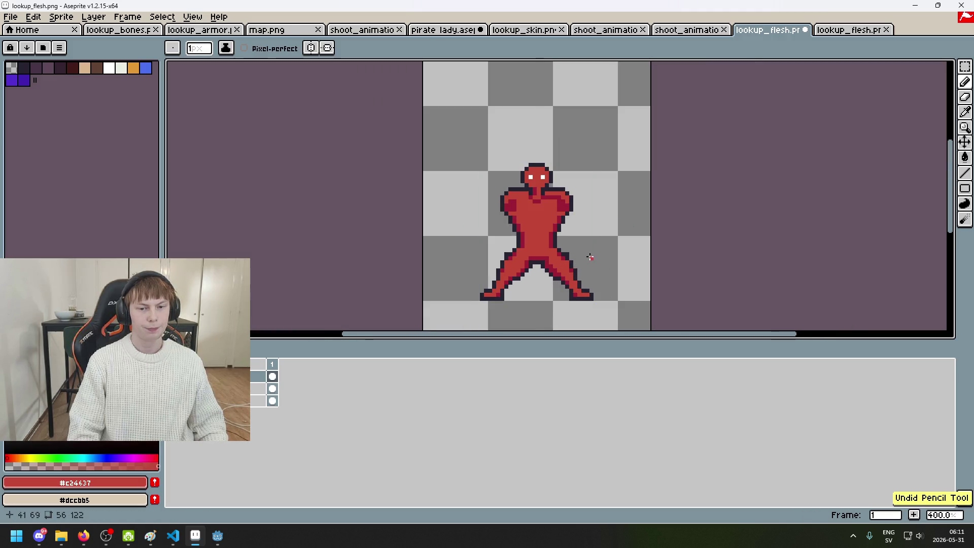
pyautogui.scroll(2, 552, 253)
pyautogui.keyDown('alt'); pyautogui.click(552, 254); pyautogui.keyUp('alt')
pyautogui.scroll(3, 539, 204)
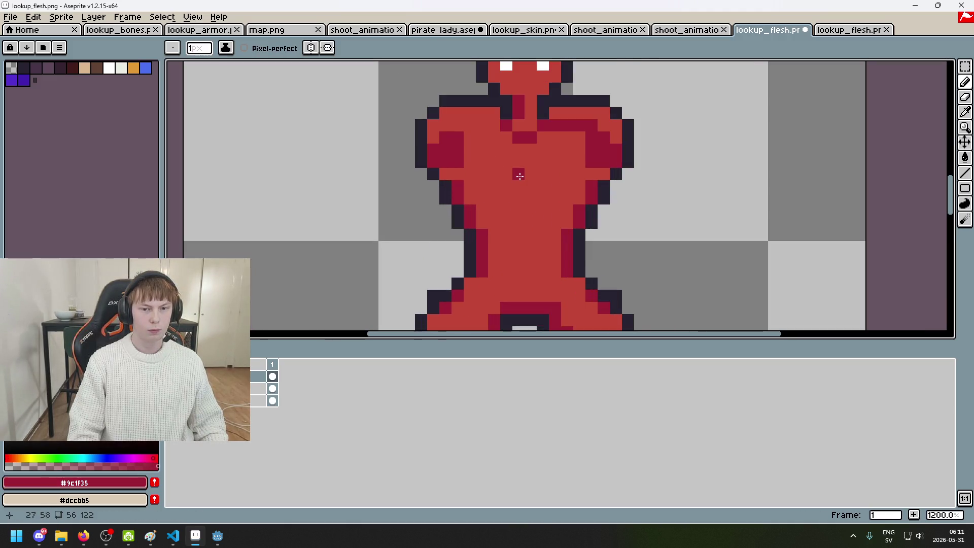
# Step: Try several dark-red strokes on the torso and chest, undoing each one
pyautogui.hotkey('ctrl', 'z')
pyautogui.hotkey('ctrl', 'z')
pyautogui.moveTo(495, 152); pyautogui.dragTo(482, 213)
pyautogui.hotkey('ctrl', 'z')
pyautogui.moveTo(490, 150)
pyautogui.mouseDown()
pyautogui.moveTo(469, 178)
pyautogui.moveTo(506, 150)
pyautogui.moveTo(565, 150)
pyautogui.mouseUp()
pyautogui.hotkey('ctrl', 'z')
pyautogui.moveTo(469, 174); pyautogui.dragTo(494, 185)
pyautogui.hotkey('ctrl', 'z')
pyautogui.hotkey('ctrl', 'z')
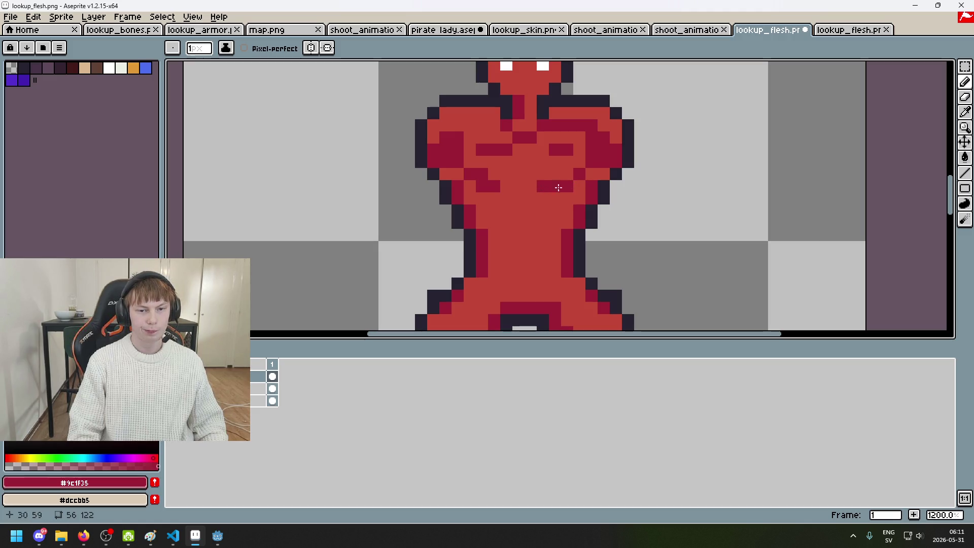
# Step: Repaint a chest pixel light red #c24637 and add a dark-red marking pixel on the chest
pyautogui.keyDown('alt'); pyautogui.click(513, 163); pyautogui.keyUp('alt')
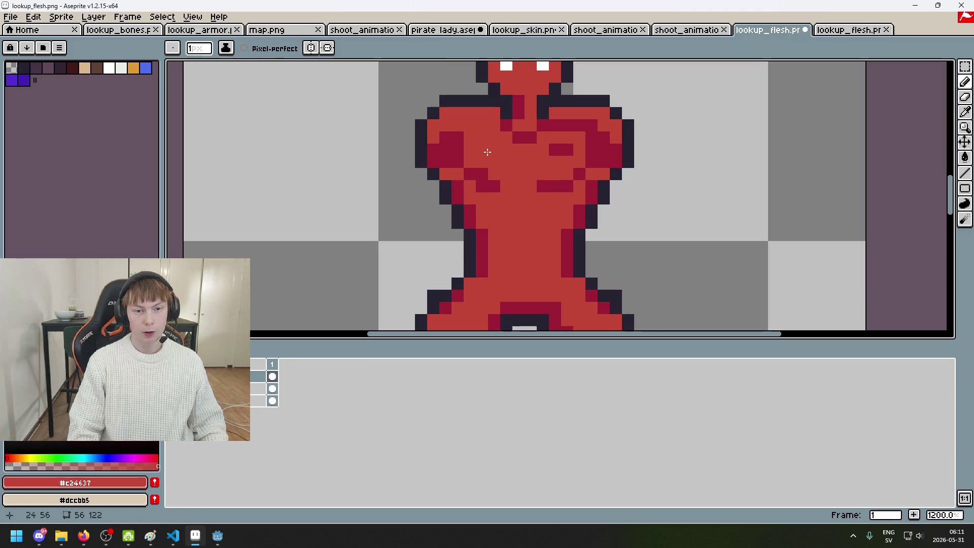
pyautogui.keyDown('alt'); pyautogui.click(558, 148); pyautogui.keyUp('alt')
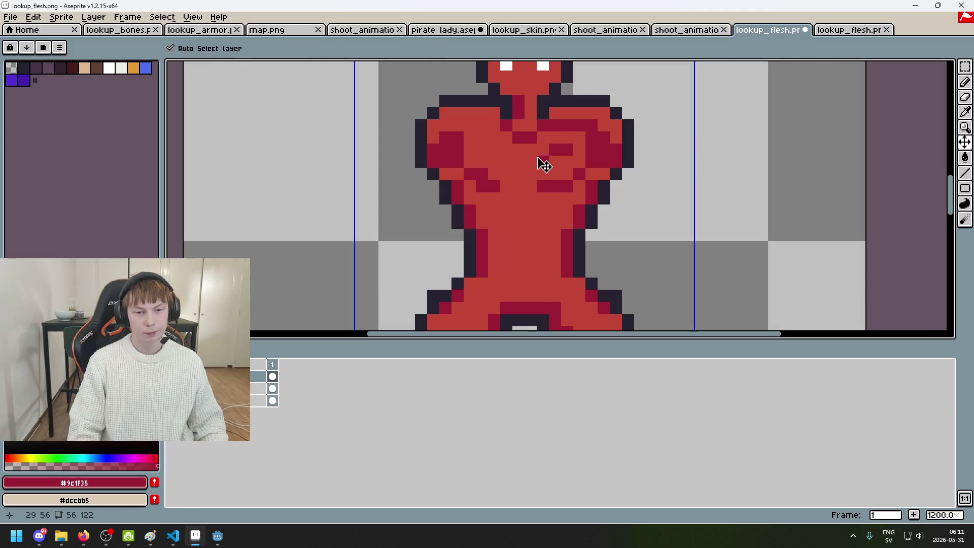
pyautogui.keyDown('alt'); pyautogui.click(537, 153); pyautogui.keyUp('alt')
pyautogui.click(560, 148)
pyautogui.keyDown('alt'); pyautogui.click(524, 133); pyautogui.keyUp('alt')
pyautogui.click(481, 143)
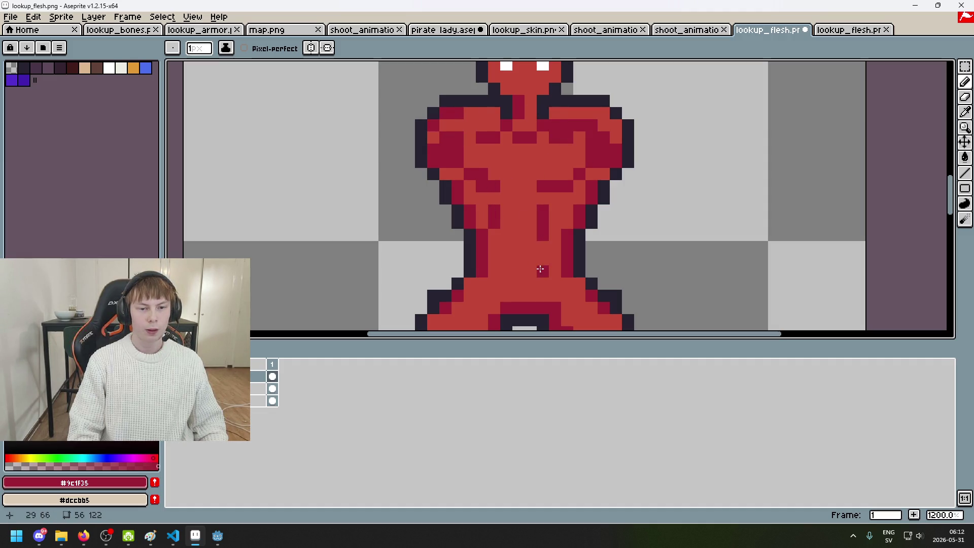
# Step: Draw dark-red markings down the belly and along the left leg
pyautogui.moveTo(517, 237)
pyautogui.mouseDown()
pyautogui.moveTo(494, 260)
pyautogui.moveTo(568, 211)
pyautogui.mouseUp()
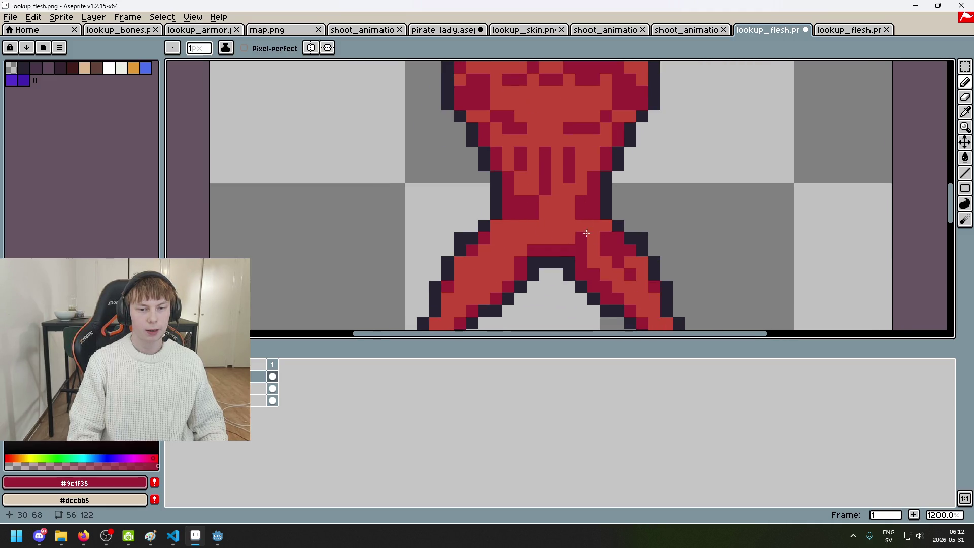
pyautogui.click(489, 263)
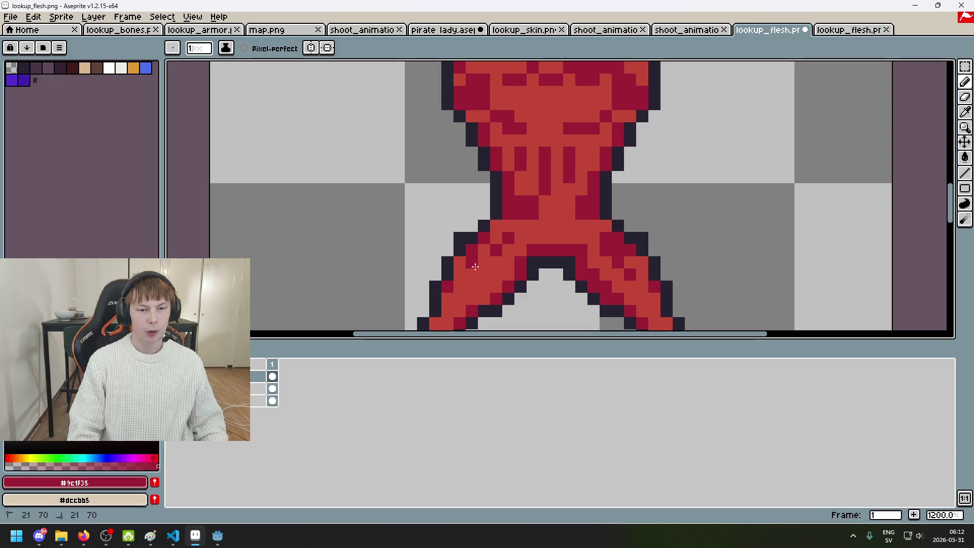
pyautogui.hotkey('ctrl', 'z')
pyautogui.hotkey('ctrl', 'z')
pyautogui.hotkey('ctrl', 'z')
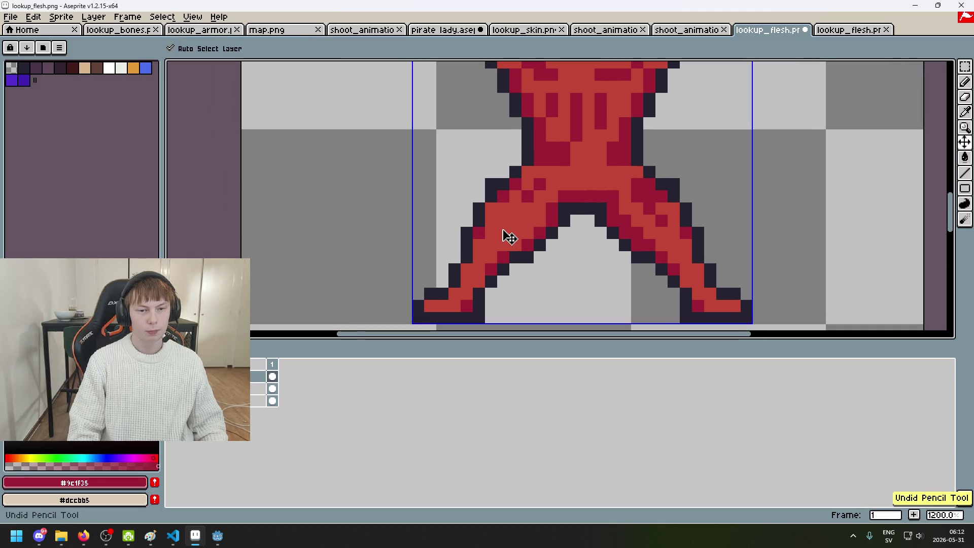
pyautogui.moveTo(515, 206); pyautogui.dragTo(496, 237)
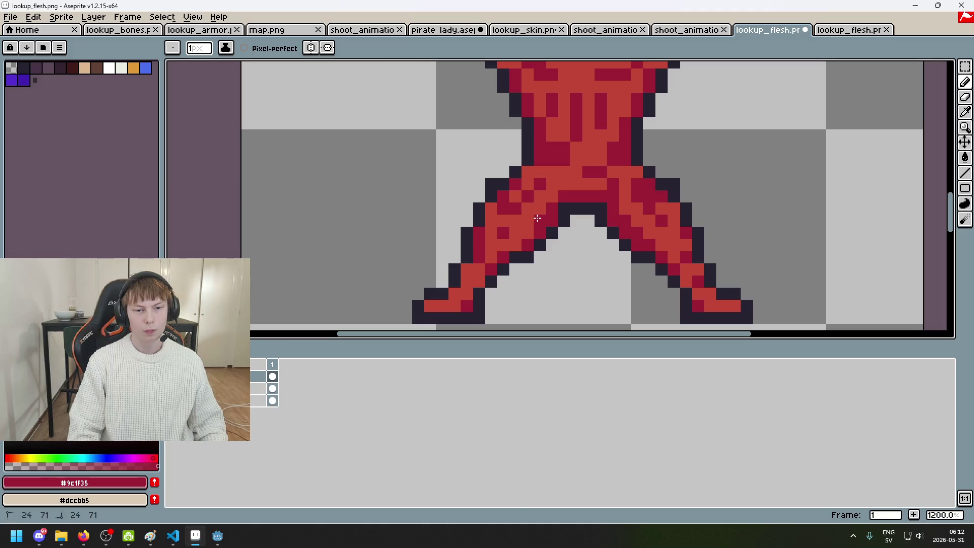
# Step: Touch up torso pixels, repainting one with the light body red #c24637
pyautogui.scroll(-5, 526, 211)
pyautogui.scroll(5, 522, 152)
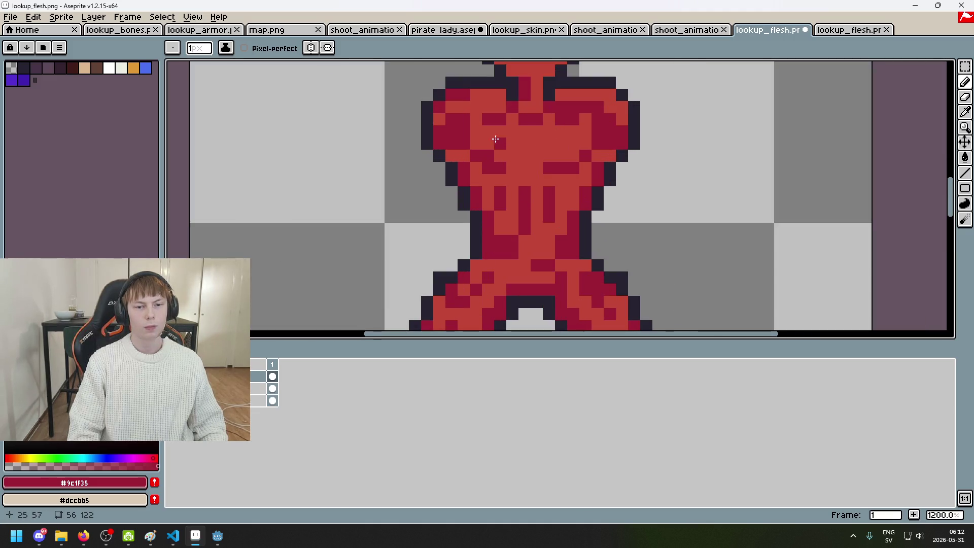
pyautogui.click(523, 132)
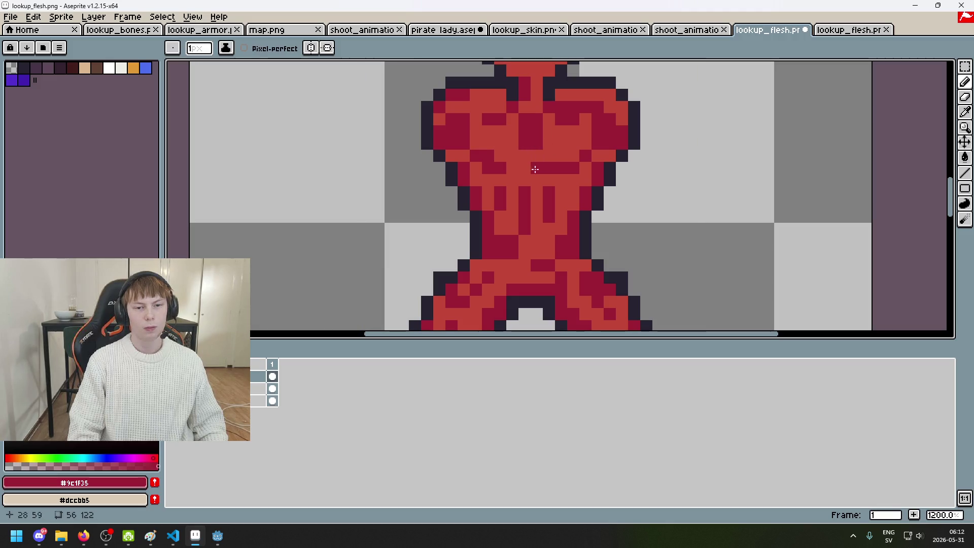
pyautogui.scroll(-5, 586, 110)
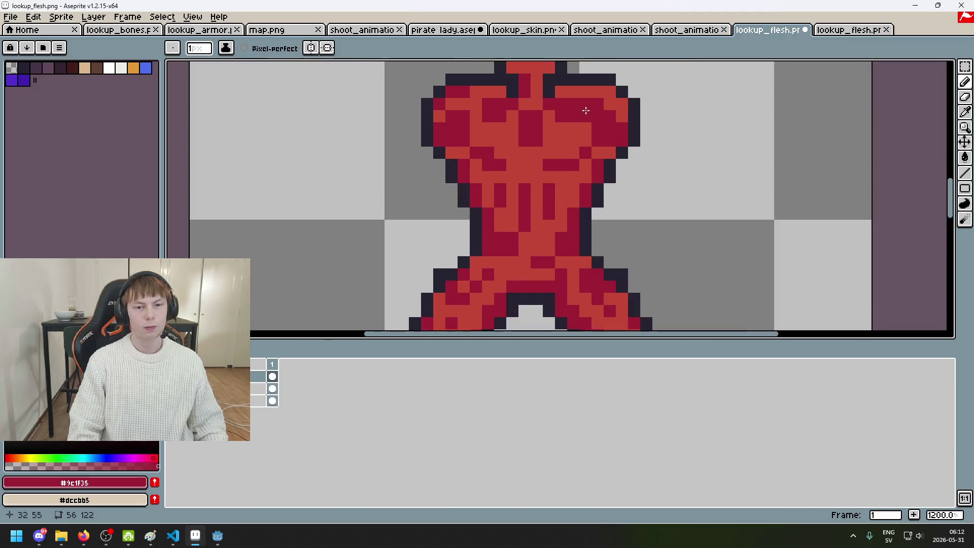
pyautogui.scroll(5, 528, 131)
pyautogui.keyDown('alt'); pyautogui.click(528, 131); pyautogui.keyUp('alt')
pyautogui.click(527, 142)
# Step: Reselect dark red #9c1f35 from the chest and undo the recent chest edits
pyautogui.keyDown('alt'); pyautogui.click(540, 133); pyautogui.keyUp('alt')
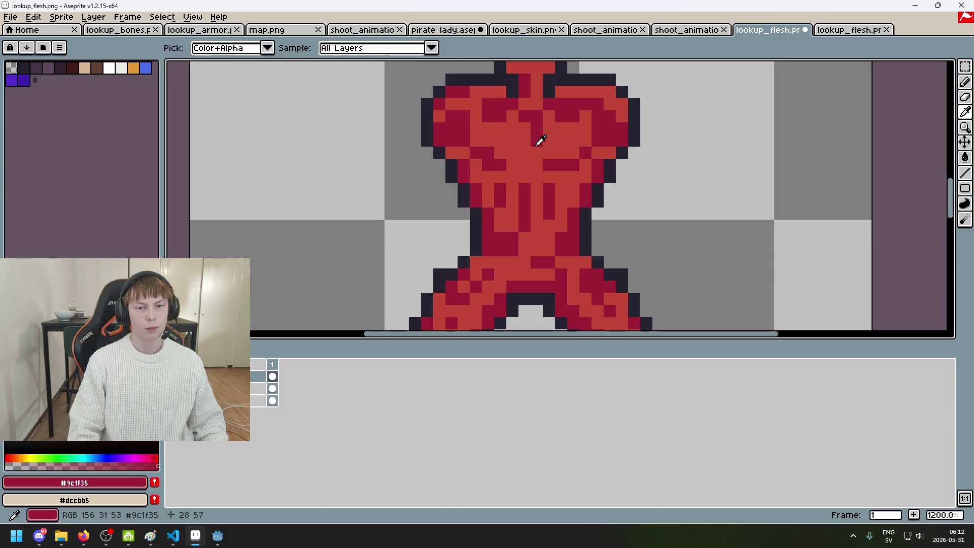
pyautogui.scroll(-5, 522, 167)
pyautogui.scroll(5, 507, 158)
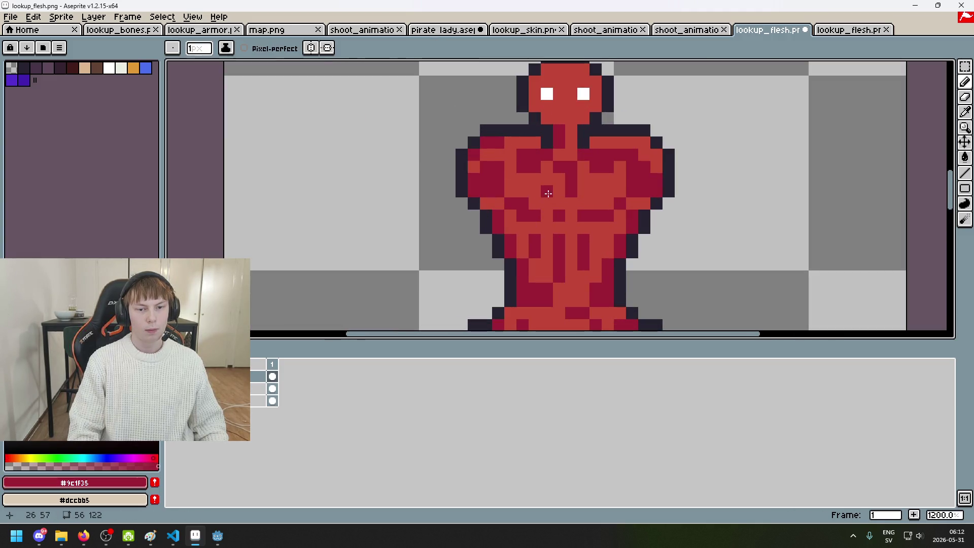
pyautogui.hotkey('ctrl', 'z')
pyautogui.hotkey('ctrl', 'z')
pyautogui.scroll(-4, 538, 174)
pyautogui.scroll(1, 600, 200)
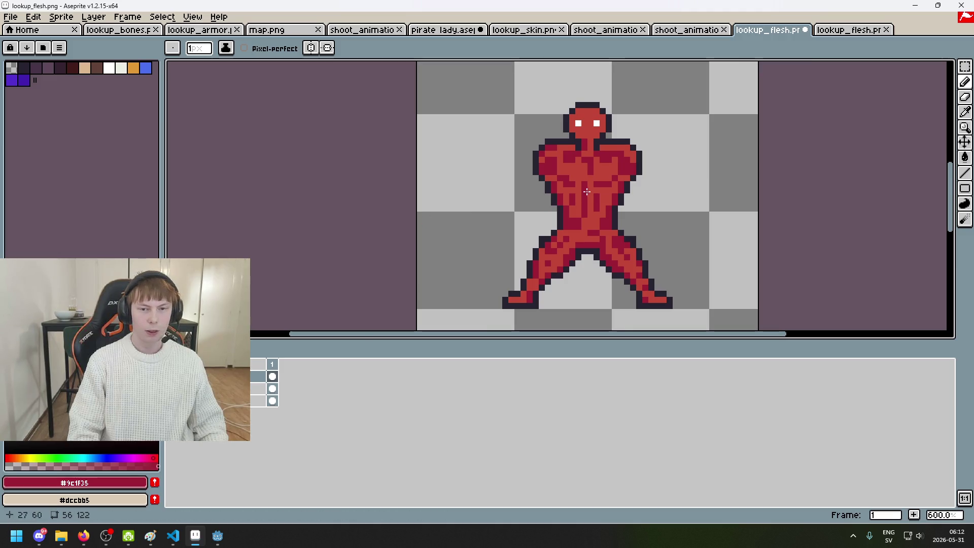
pyautogui.scroll(2, 634, 162)
pyautogui.scroll(-2, 641, 165)
# Step: Shade the head's top and sides with dark crimson pixels, undoing two stray strokes
pyautogui.scroll(4, 629, 147)
pyautogui.moveTo(568, 112); pyautogui.dragTo(644, 112)
pyautogui.click(545, 136)
pyautogui.click(667, 136)
pyautogui.hotkey('ctrl', 'z')
pyautogui.click(545, 185)
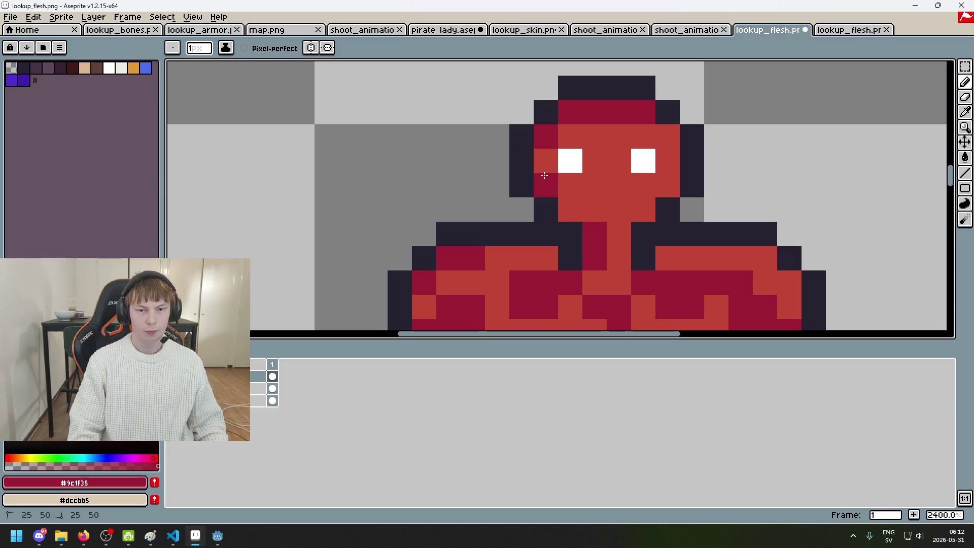
pyautogui.click(570, 209)
pyautogui.click(667, 184)
pyautogui.moveTo(617, 184); pyautogui.dragTo(643, 185)
pyautogui.hotkey('ctrl', 'z')
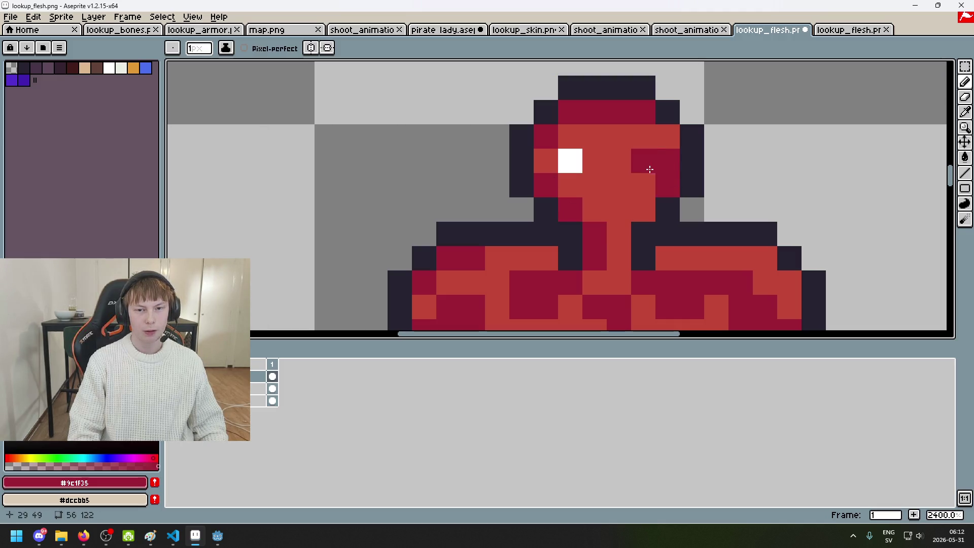
# Step: Compare the two lookup_flesh documents and sample the figure's dark outline colour
pyautogui.click(848, 30)
pyautogui.scroll(4, 362, 140)
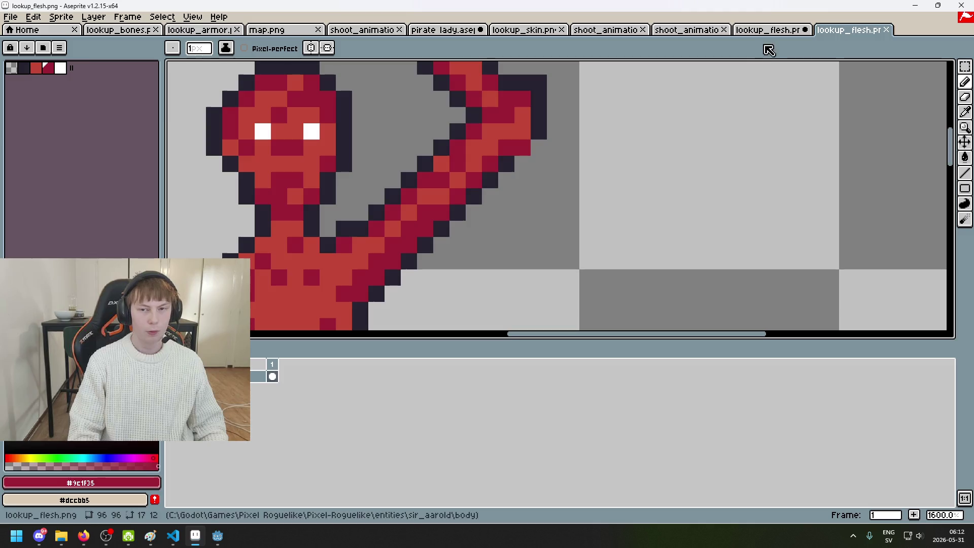
pyautogui.click(767, 29)
pyautogui.scroll(-4, 629, 216)
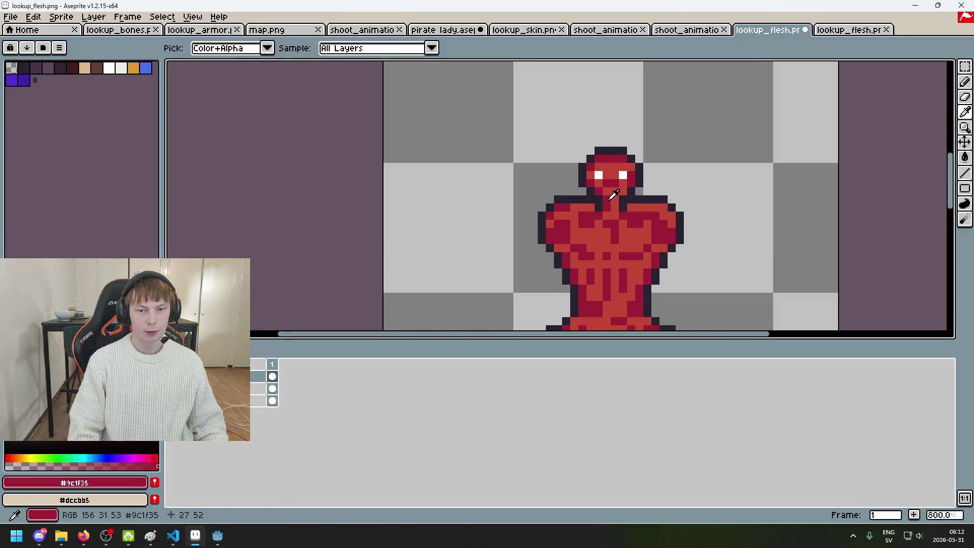
pyautogui.keyDown('alt'); pyautogui.click(620, 207); pyautogui.keyUp('alt')
pyautogui.scroll(-4, 607, 195)
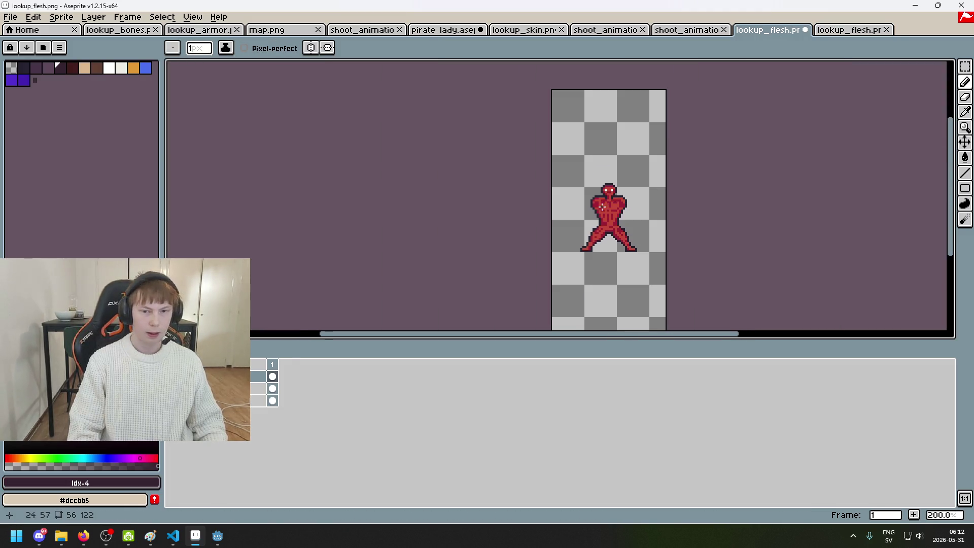
pyautogui.scroll(2, 600, 208)
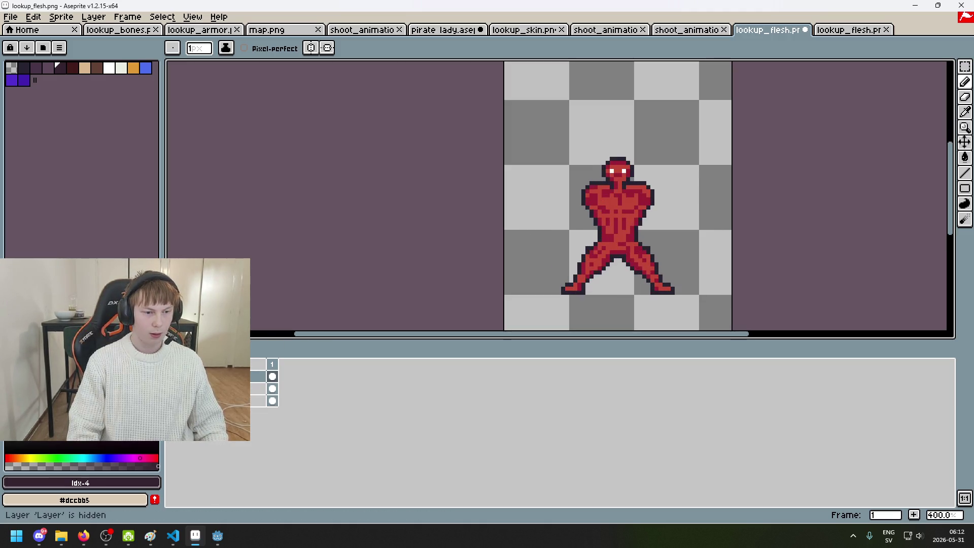
# Step: Check the hat and trousers layer, leave it hidden, and sample the chest's body red
pyautogui.click(172, 375)
pyautogui.click(172, 375)
pyautogui.click(173, 376)
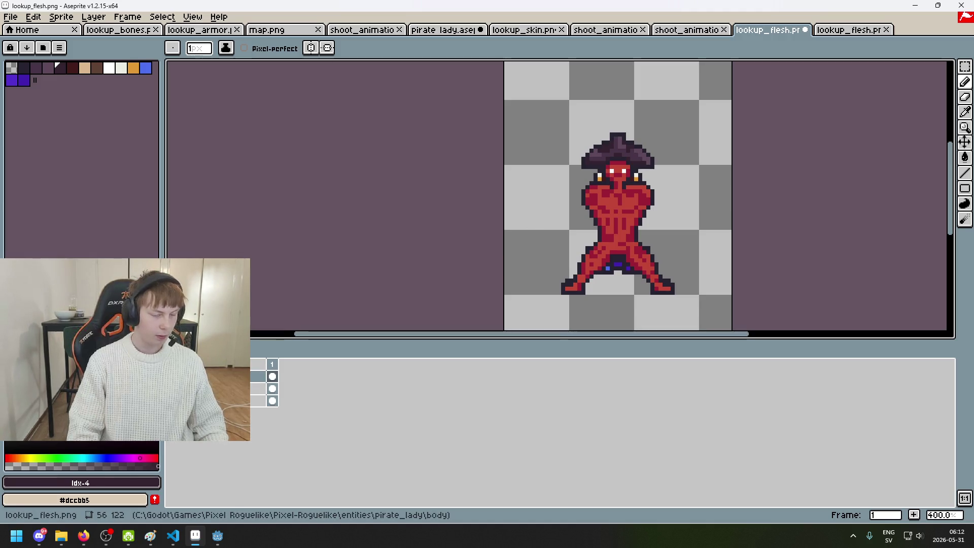
pyautogui.click(173, 388)
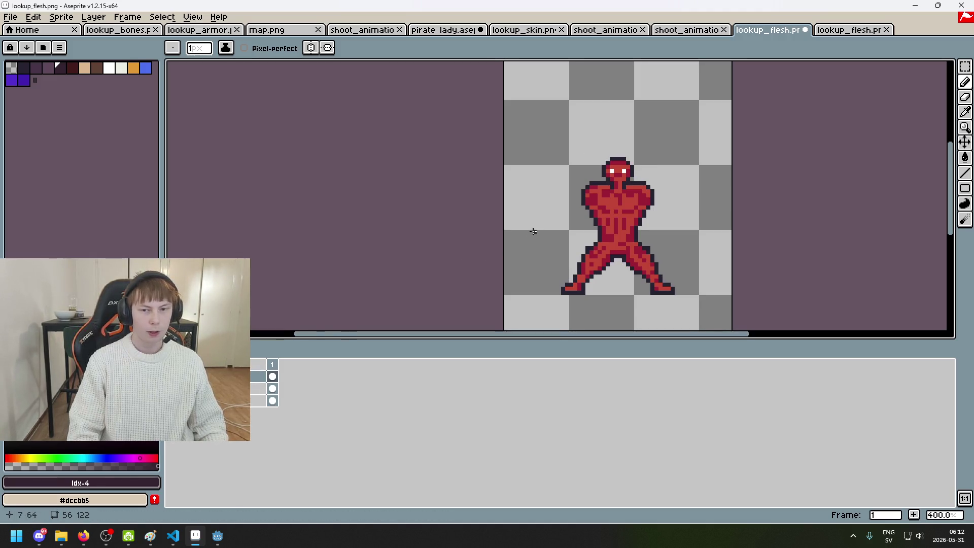
pyautogui.hscroll(2, 533, 228)
pyautogui.scroll(1, 574, 209)
pyautogui.keyDown('alt'); pyautogui.click(575, 208); pyautogui.keyUp('alt')
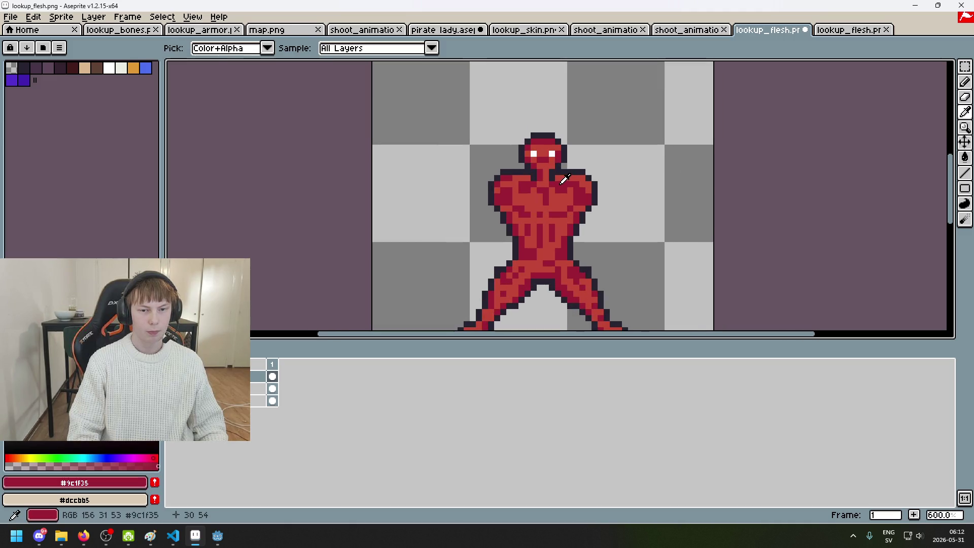
pyautogui.scroll(1, 574, 209)
pyautogui.scroll(-4, 617, 192)
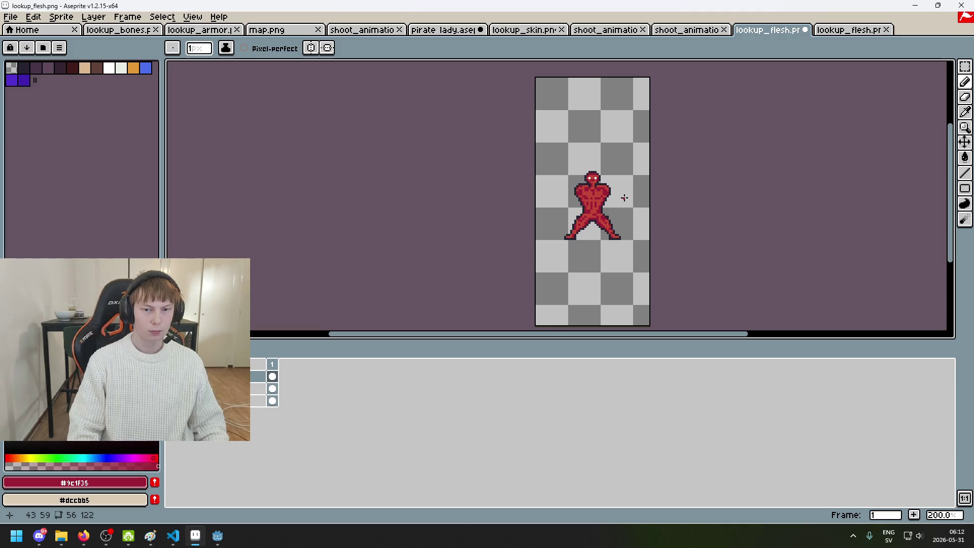
pyautogui.scroll(2, 624, 198)
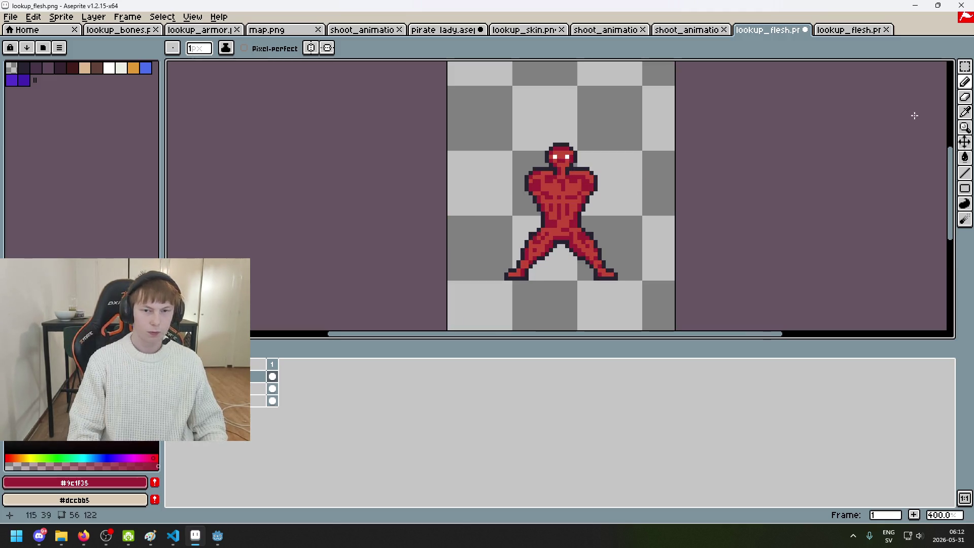
# Step: Cancel a File > Export, then save lookup_flesh.png, confirming the PNG format
pyautogui.click(11, 17)
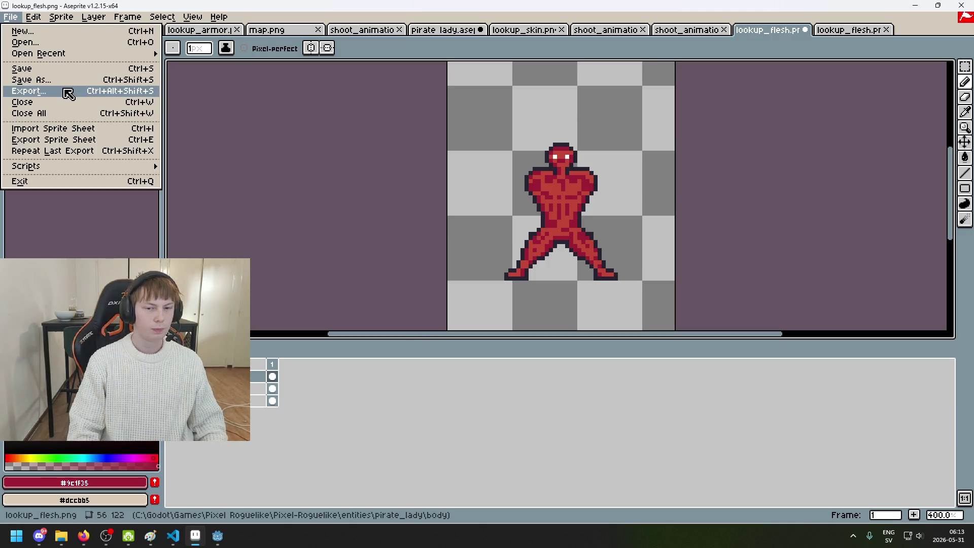
pyautogui.click(68, 93)
pyautogui.click(567, 340)
pyautogui.press('ctrl')
pyautogui.hotkey('ctrl', 's')
pyautogui.click(451, 312)
# Step: Save As lookup_bones.png by editing the lookup_flesh.png name, accepting the PNG warning
pyautogui.scroll(1, 647, 218)
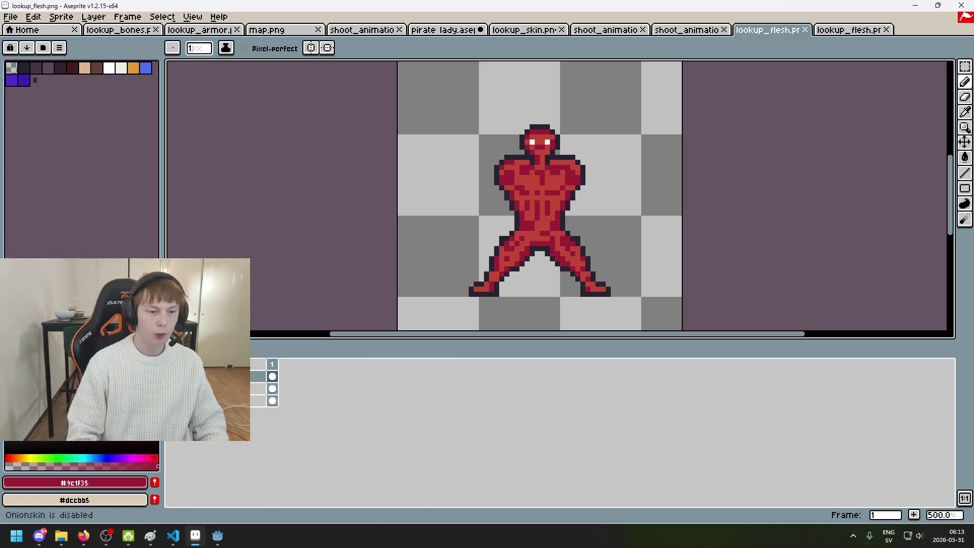
pyautogui.click(10, 17)
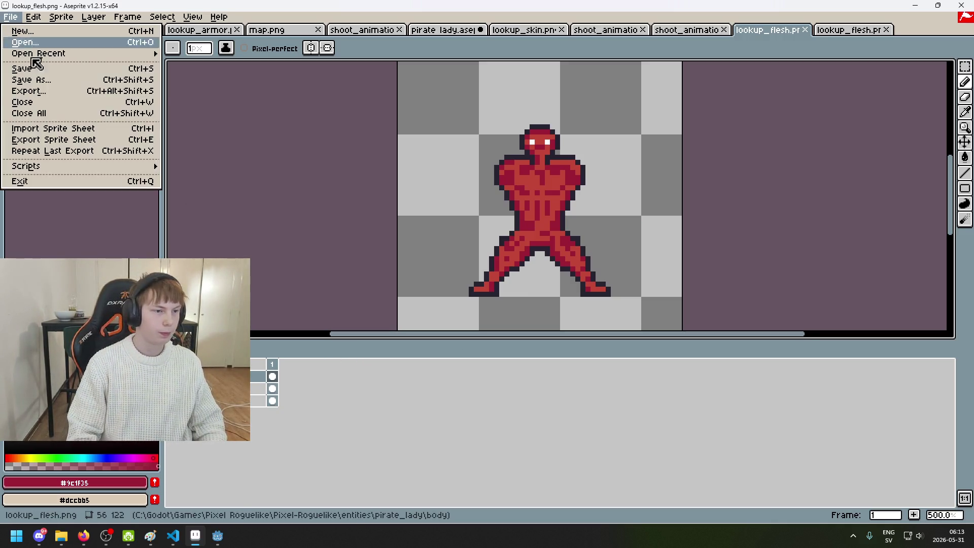
pyautogui.click(48, 81)
pyautogui.click(376, 148)
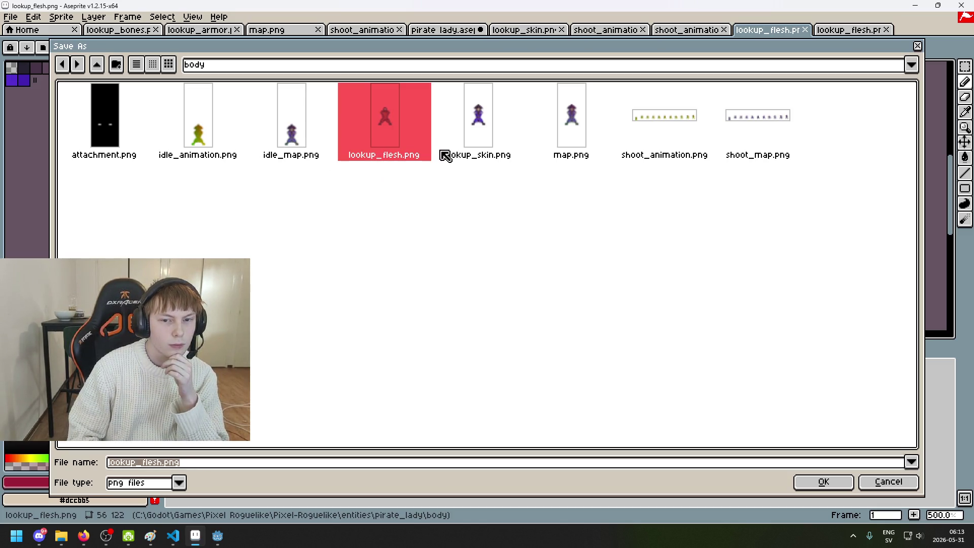
pyautogui.click(148, 462)
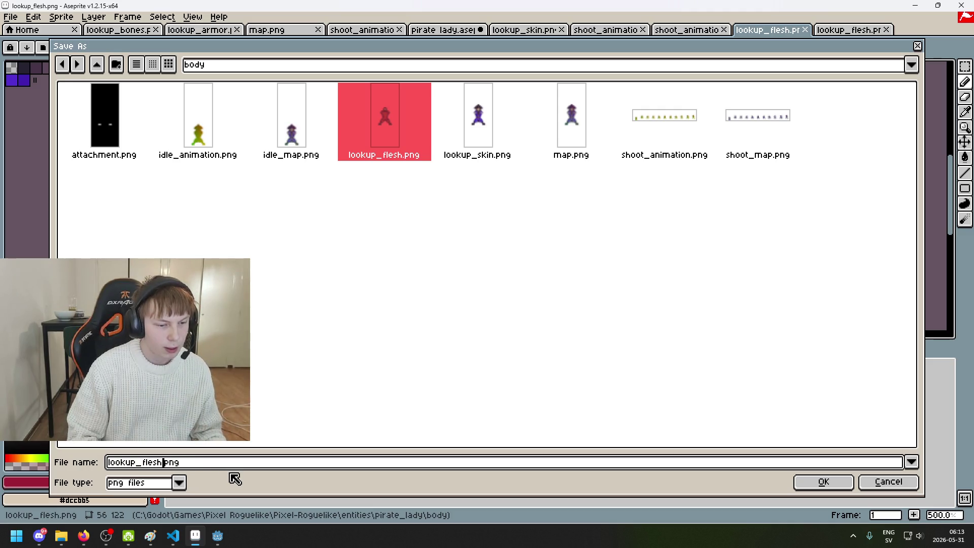
pyautogui.press('Delete')
pyautogui.press('Delete')
pyautogui.press('Delete')
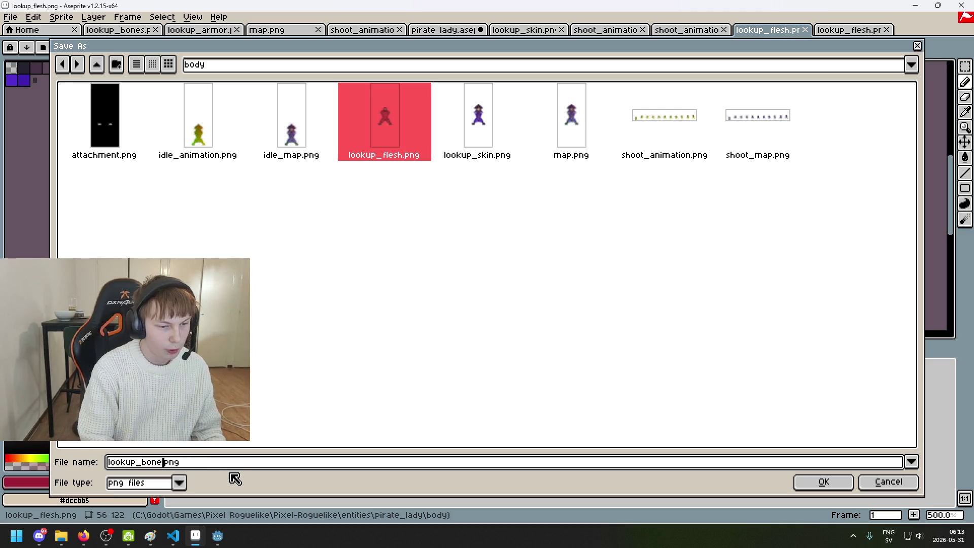
pyautogui.write('s.')
pyautogui.click(818, 479)
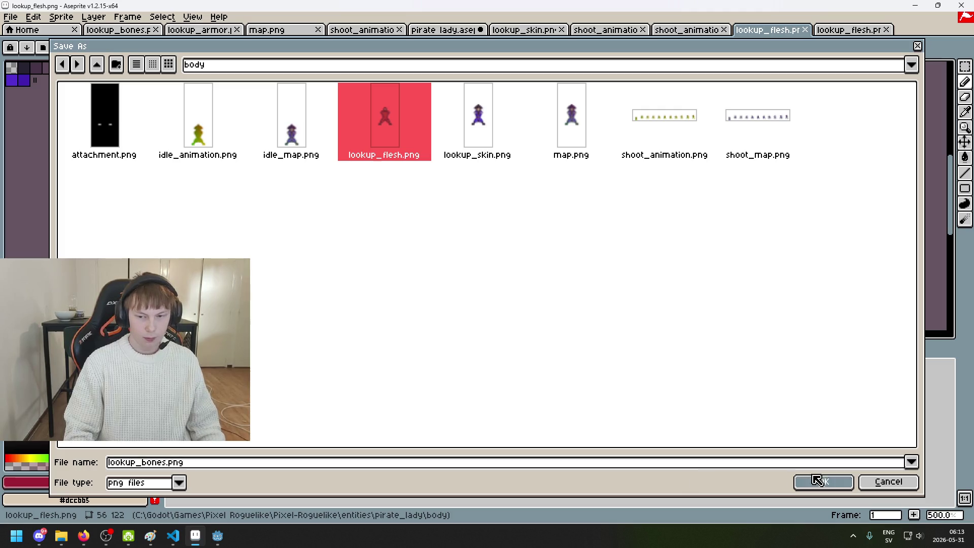
pyautogui.click(455, 310)
pyautogui.scroll(3, 615, 121)
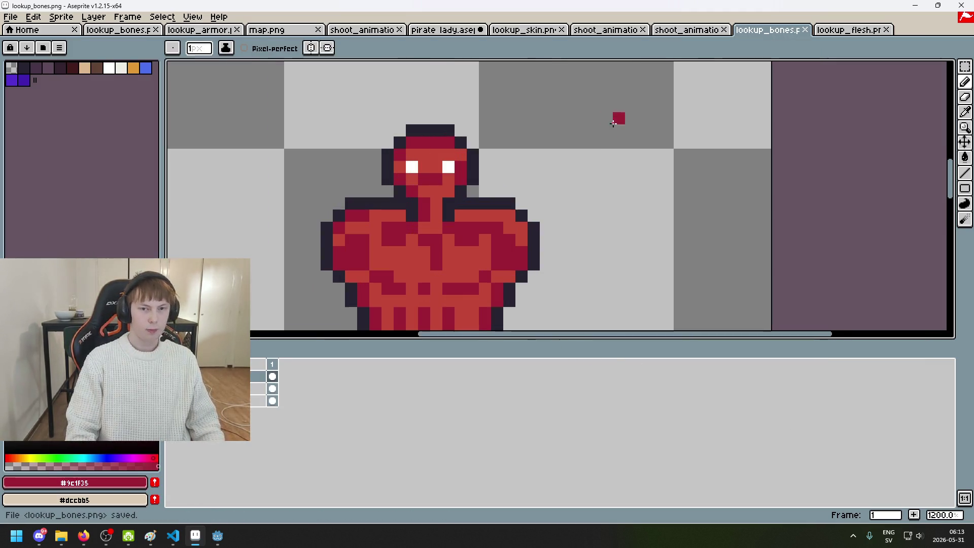
# Step: Cycle through the open lookup_flesh and lookup_bones document tabs
pyautogui.click(862, 32)
pyautogui.click(766, 32)
pyautogui.click(696, 31)
pyautogui.click(755, 32)
pyautogui.click(824, 31)
pyautogui.scroll(-5, 728, 109)
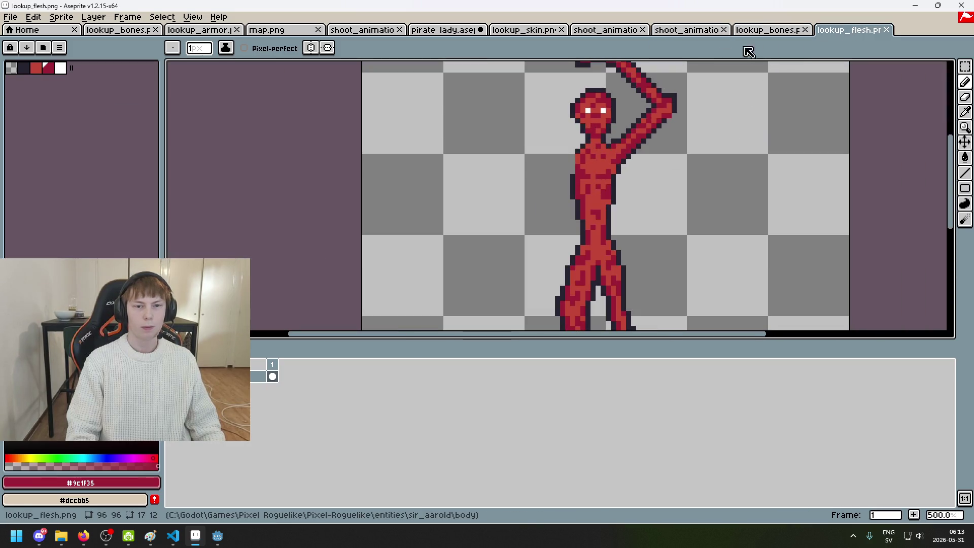
pyautogui.click(774, 32)
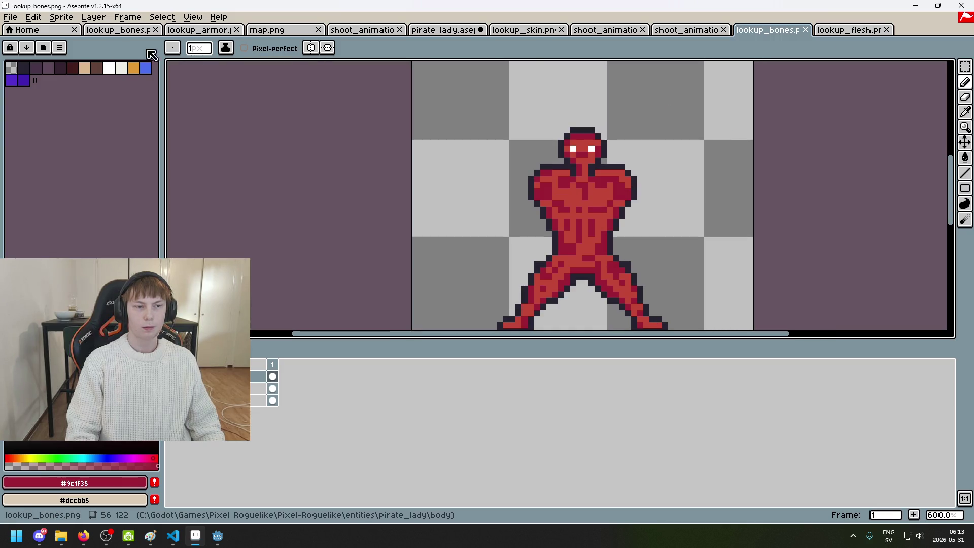
pyautogui.click(11, 30)
pyautogui.click(779, 30)
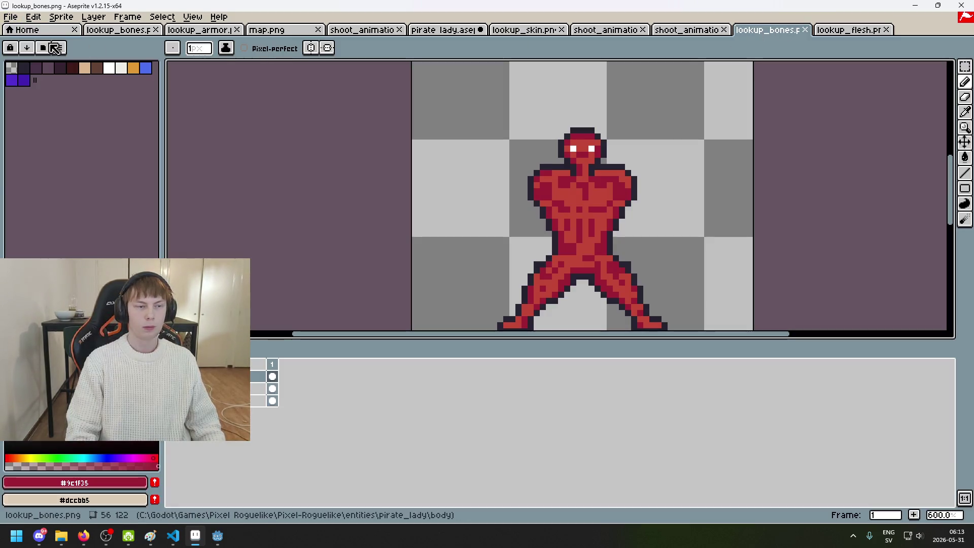
# Step: Open the brawler's lookup_bones.png from entities > brawler > body
pyautogui.click(7, 18)
pyautogui.click(30, 43)
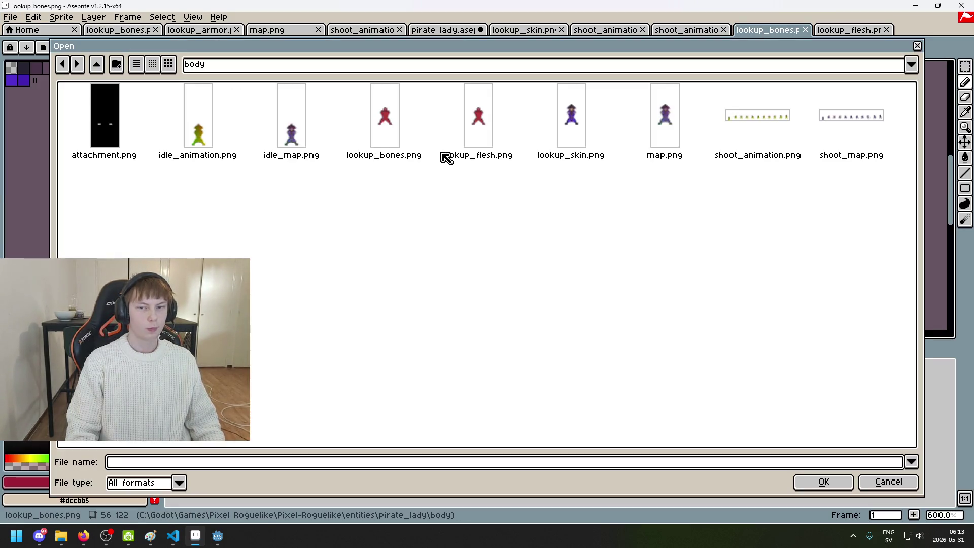
pyautogui.click(278, 66)
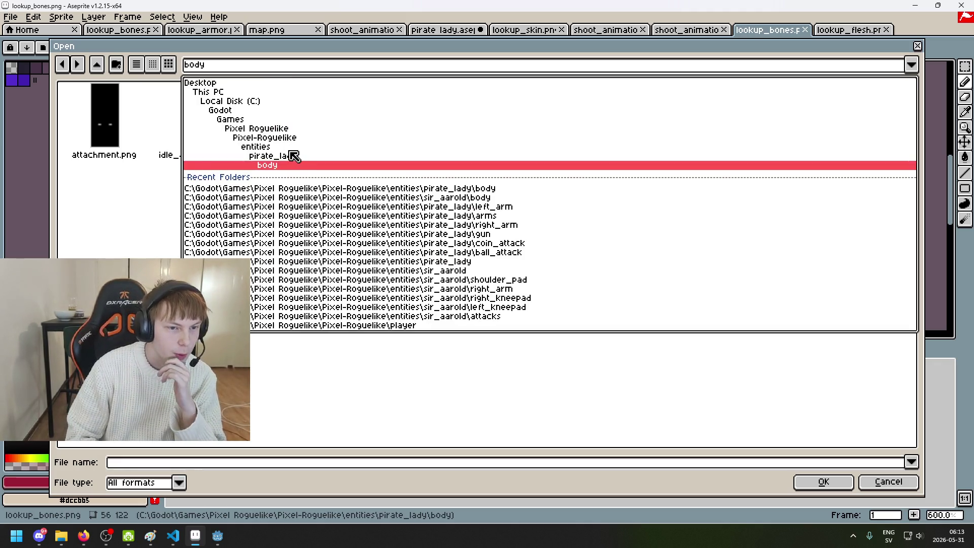
pyautogui.click(286, 147)
pyautogui.doubleClick(414, 128)
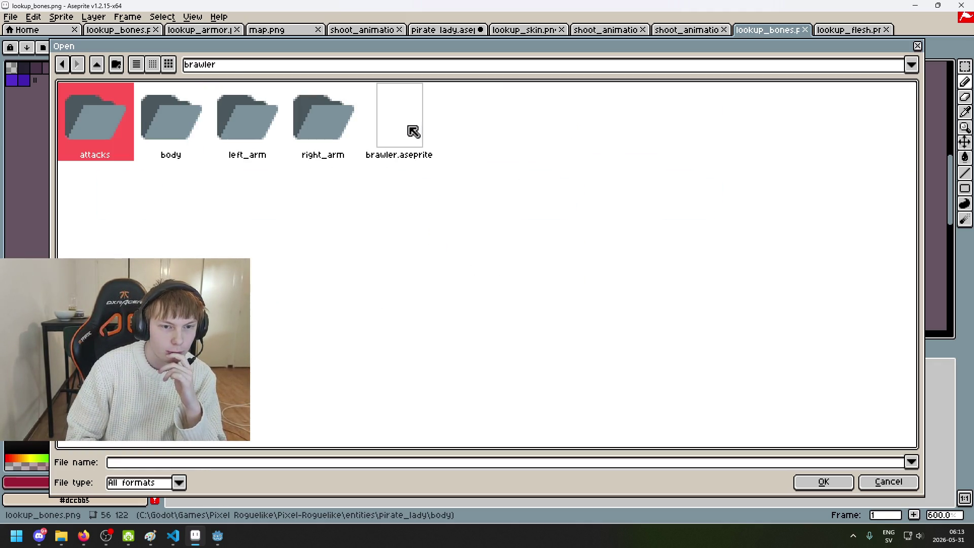
pyautogui.doubleClick(160, 131)
pyautogui.doubleClick(552, 129)
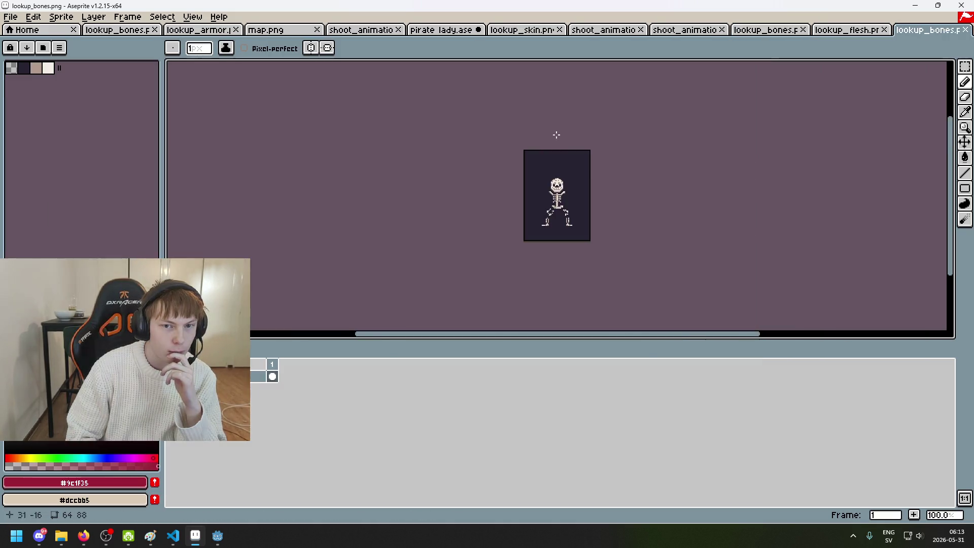
# Step: Marquee-select the whole skeleton figure, then return to the red figure's document
pyautogui.scroll(-1, 594, 192)
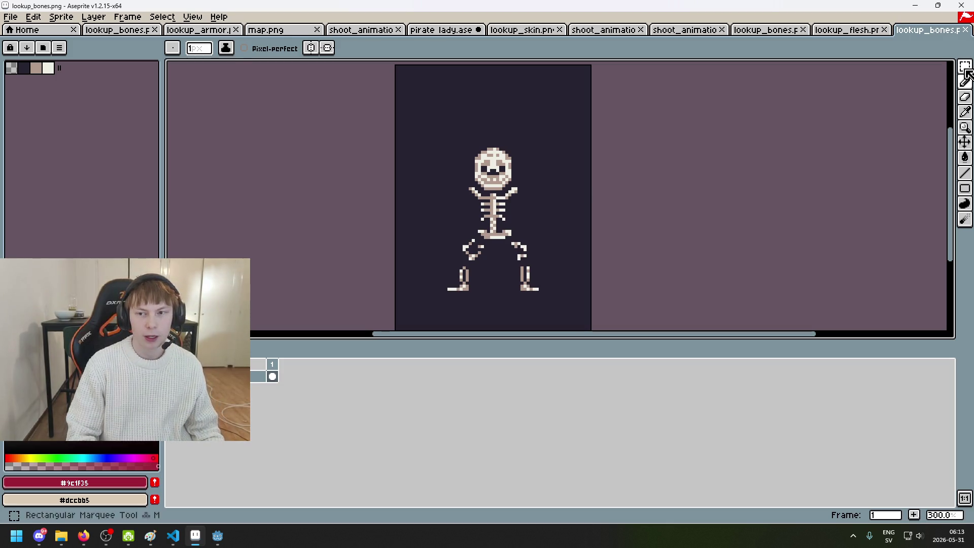
pyautogui.press('m')
pyautogui.moveTo(420, 136); pyautogui.dragTo(600, 322)
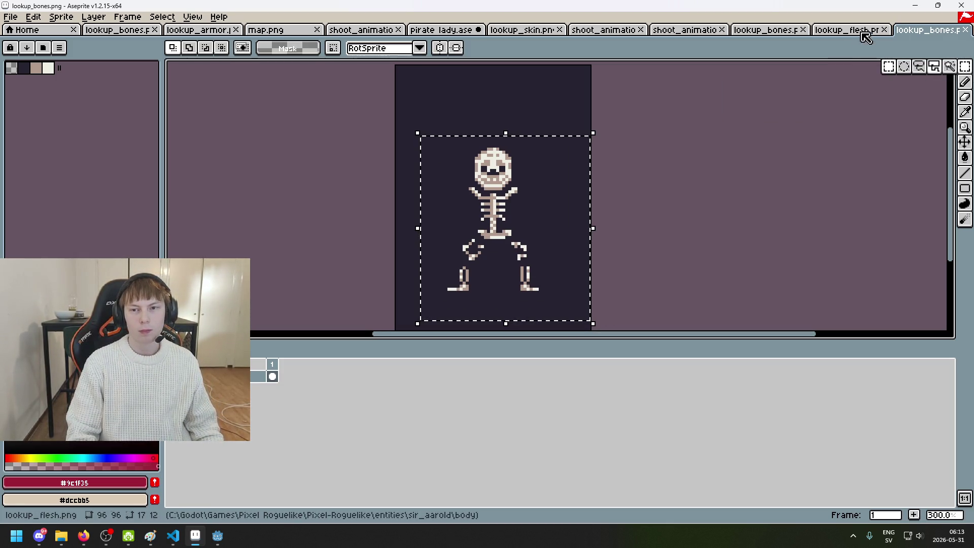
pyautogui.click(768, 35)
pyautogui.click(918, 30)
pyautogui.click(768, 30)
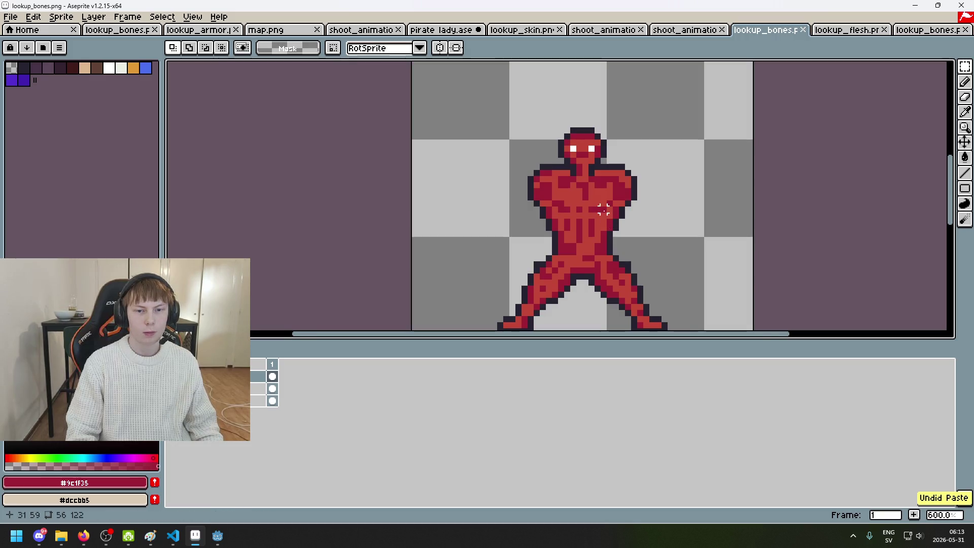
# Step: Eyedrop the skull's tan as primary and white as secondary colour from the skeleton
pyautogui.scroll(-3, 729, 174)
pyautogui.click(918, 32)
pyautogui.scroll(3, 515, 113)
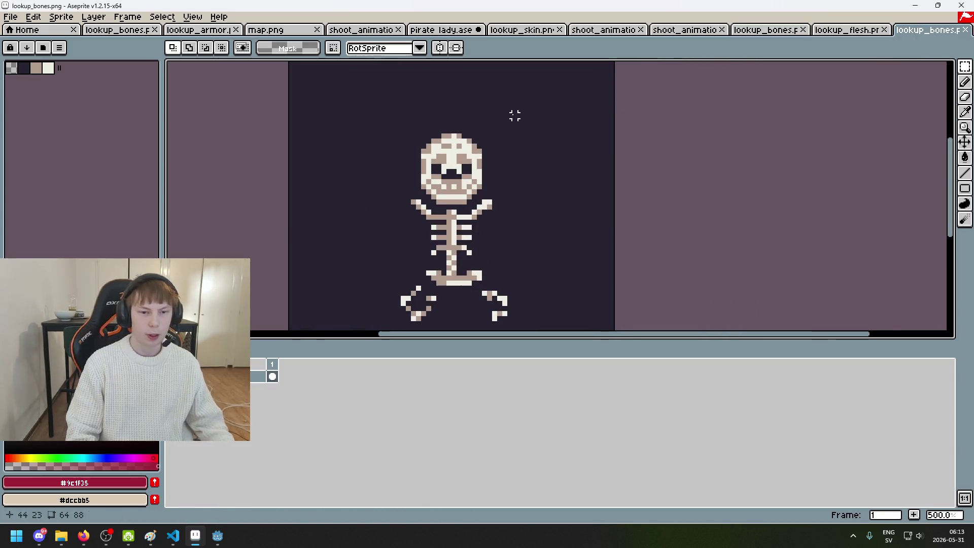
pyautogui.scroll(1, 515, 113)
pyautogui.press('i')
pyautogui.click(463, 153)
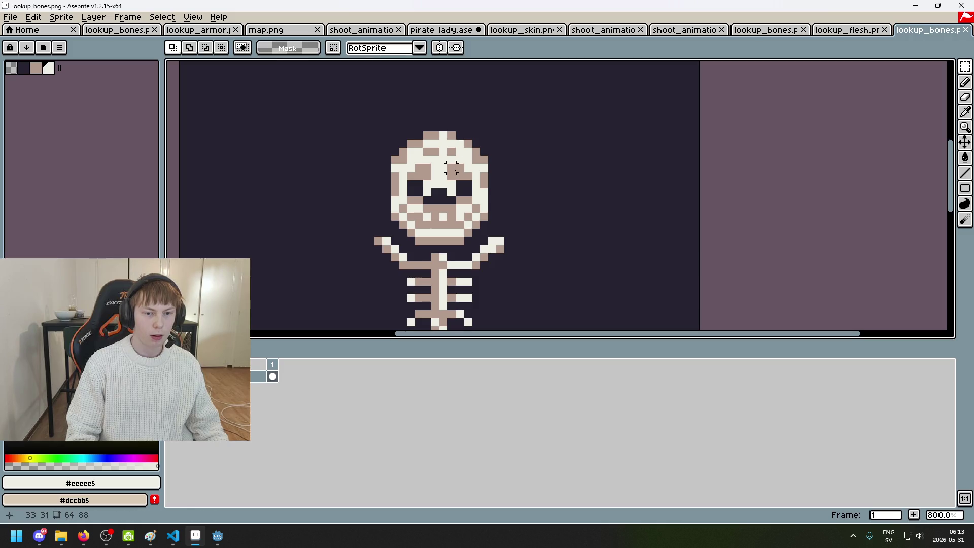
pyautogui.click(477, 152)
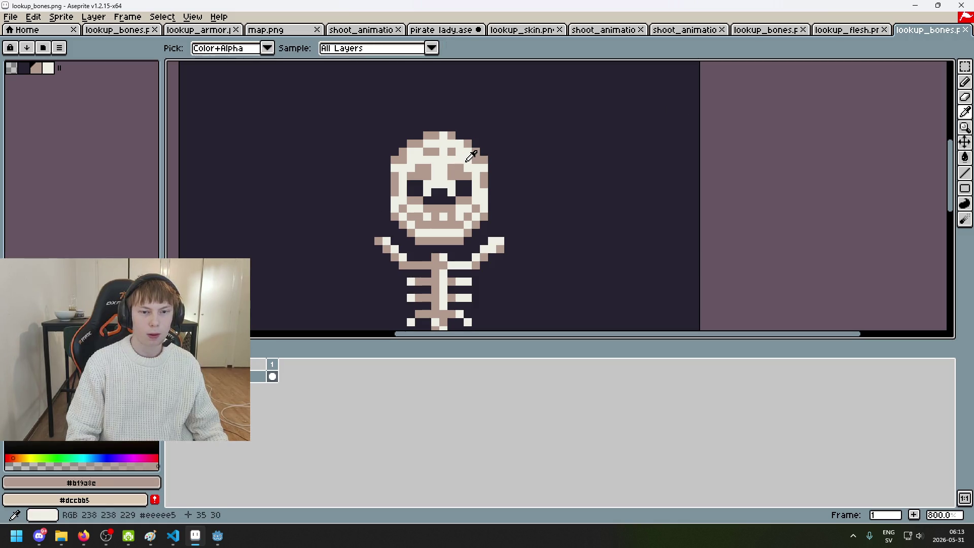
pyautogui.rightClick(471, 156)
pyautogui.press('m')
# Step: Draw a short vertical tan Pencil stroke beside the red figure in lookup_bones
pyautogui.click(829, 31)
pyautogui.click(769, 31)
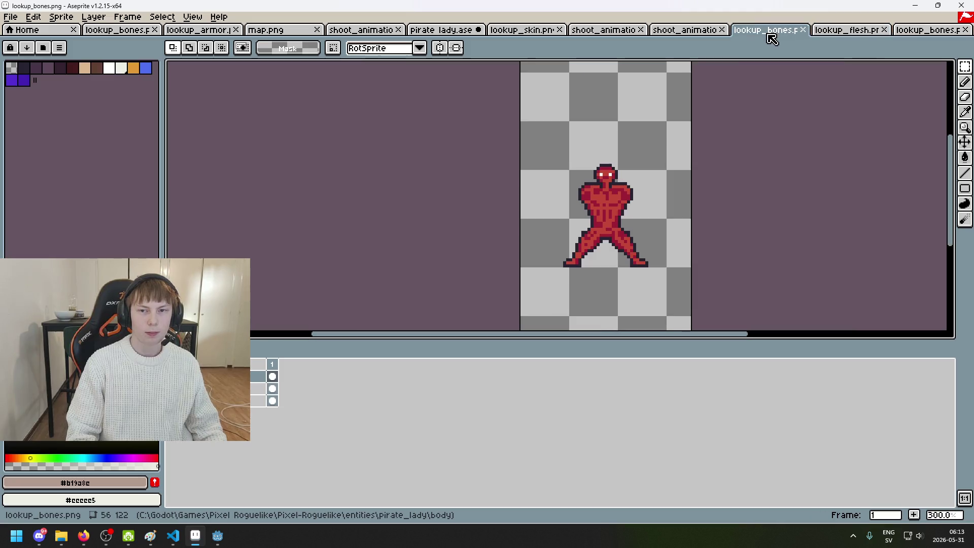
pyautogui.scroll(2, 636, 180)
pyautogui.scroll(1, 608, 162)
pyautogui.scroll(4, 579, 143)
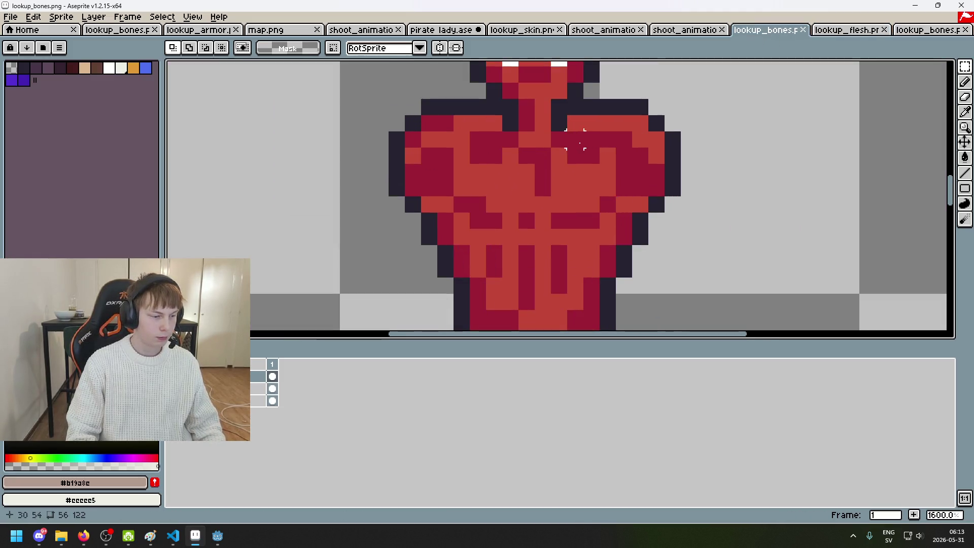
pyautogui.press('b')
pyautogui.scroll(-5, 580, 148)
pyautogui.scroll(1, 598, 137)
pyautogui.scroll(2, 601, 136)
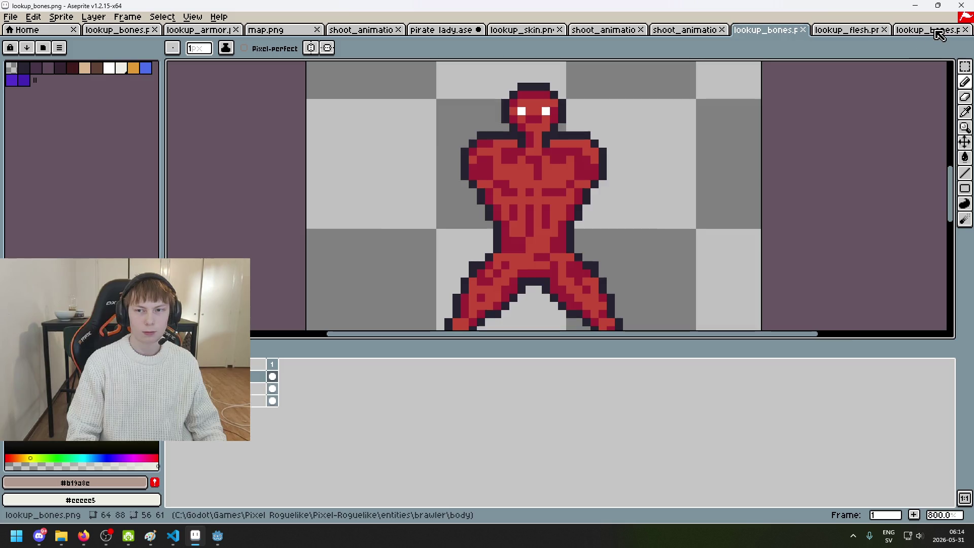
pyautogui.click(936, 31)
pyautogui.click(858, 30)
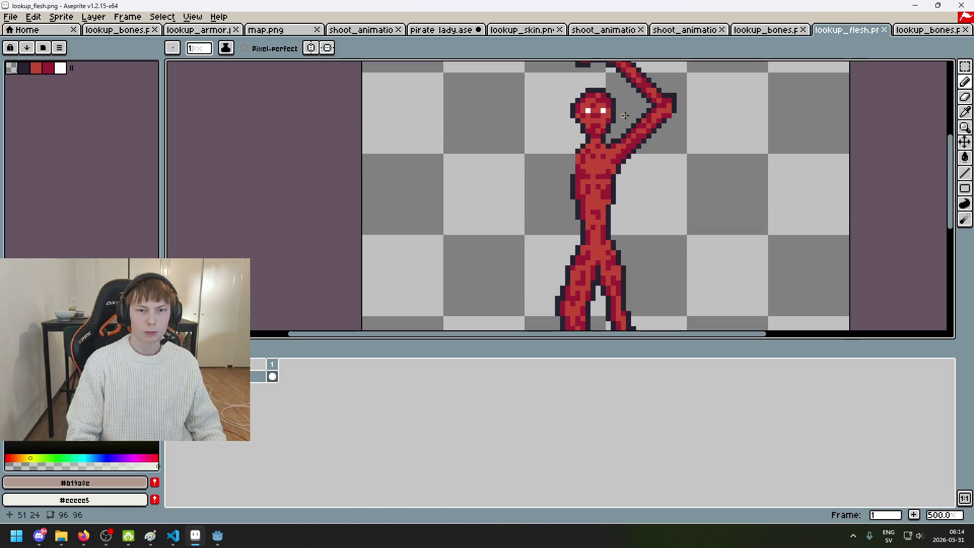
pyautogui.click(765, 29)
pyautogui.moveTo(708, 91); pyautogui.dragTo(708, 155)
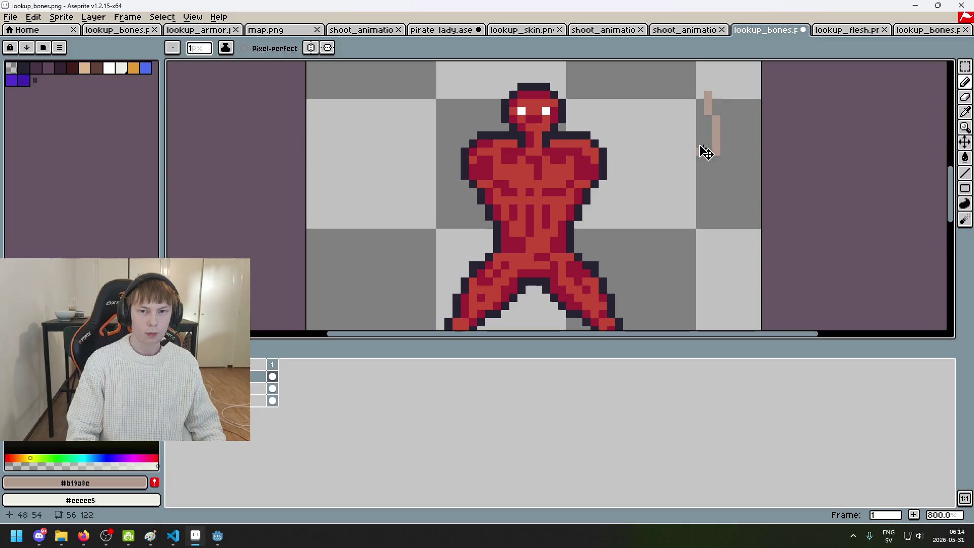
# Step: With an 8px brush, paint a tan blob and an off-white #eeeee5 blob beside the figure
pyautogui.press('+')
pyautogui.press('+')
pyautogui.press('+')
pyautogui.moveTo(696, 122); pyautogui.dragTo(700, 162)
pyautogui.click(937, 32)
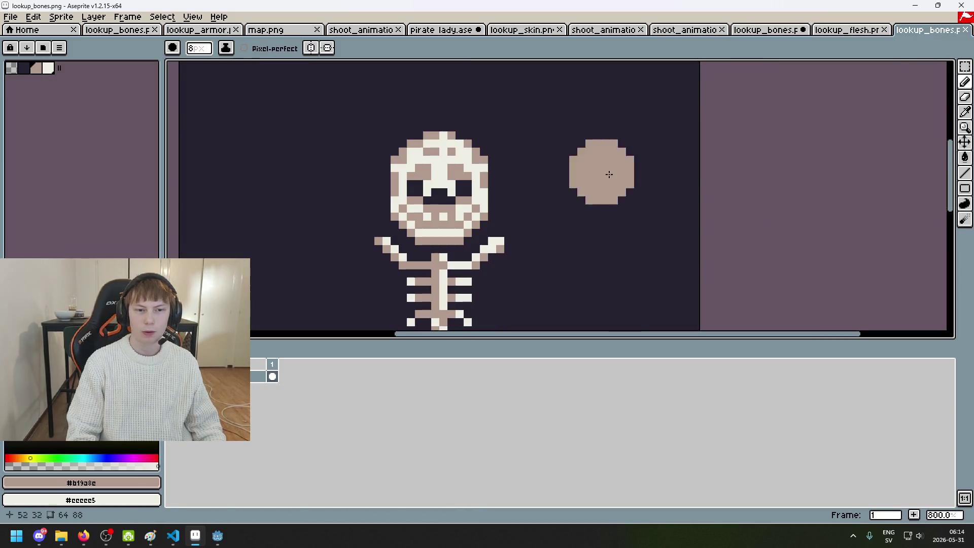
pyautogui.keyDown('alt'); pyautogui.click(472, 160); pyautogui.keyUp('alt')
pyautogui.click(816, 31)
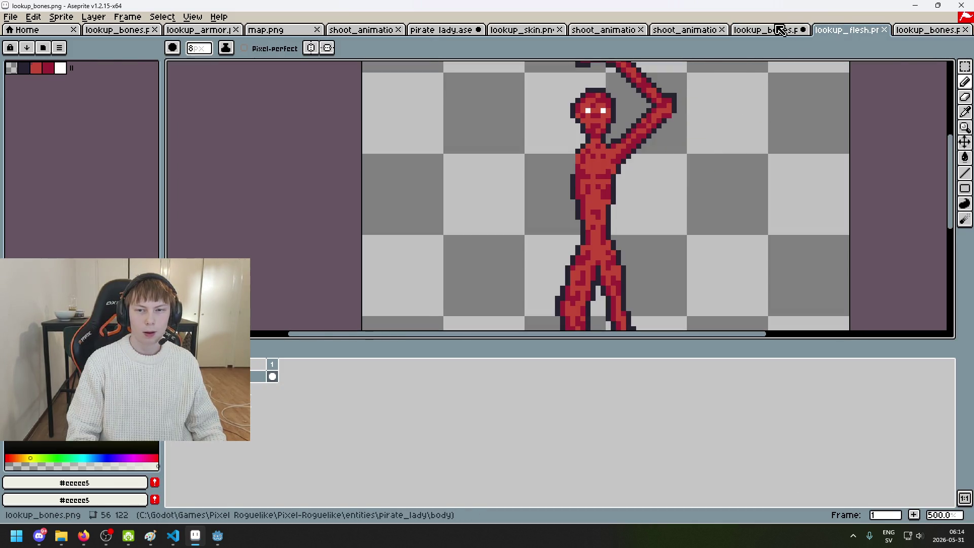
pyautogui.click(766, 30)
pyautogui.moveTo(700, 178); pyautogui.dragTo(725, 234)
# Step: Undo the stray light blob on the head and paint an off-white pixel by the right eye
pyautogui.click(937, 30)
pyautogui.click(765, 30)
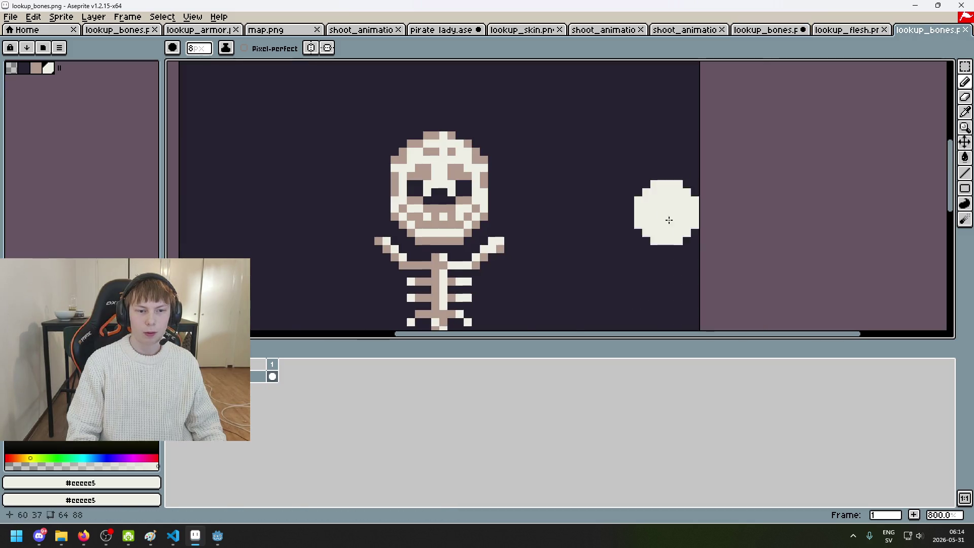
pyautogui.click(857, 31)
pyautogui.click(856, 31)
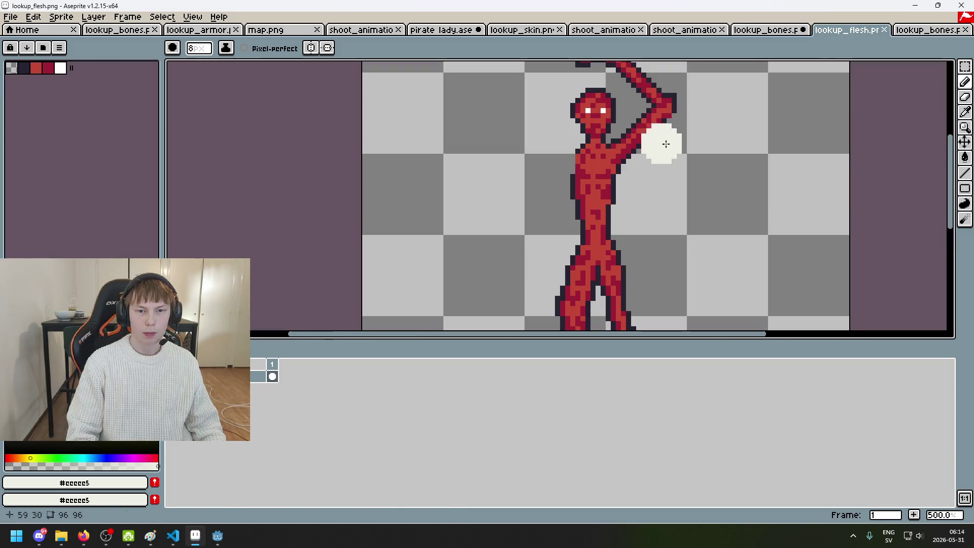
pyautogui.click(756, 31)
pyautogui.hotkey('ctrl', 'z')
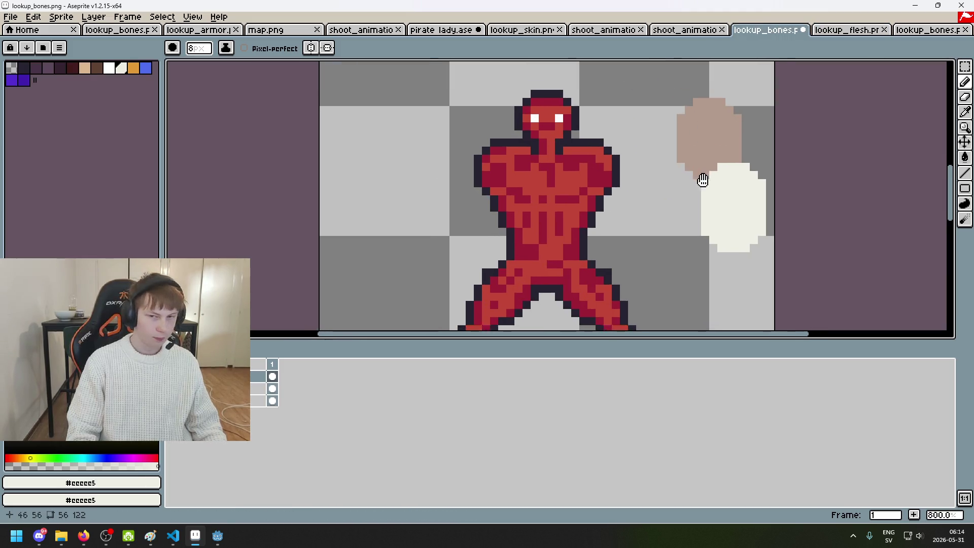
pyautogui.press('i')
pyautogui.press('b')
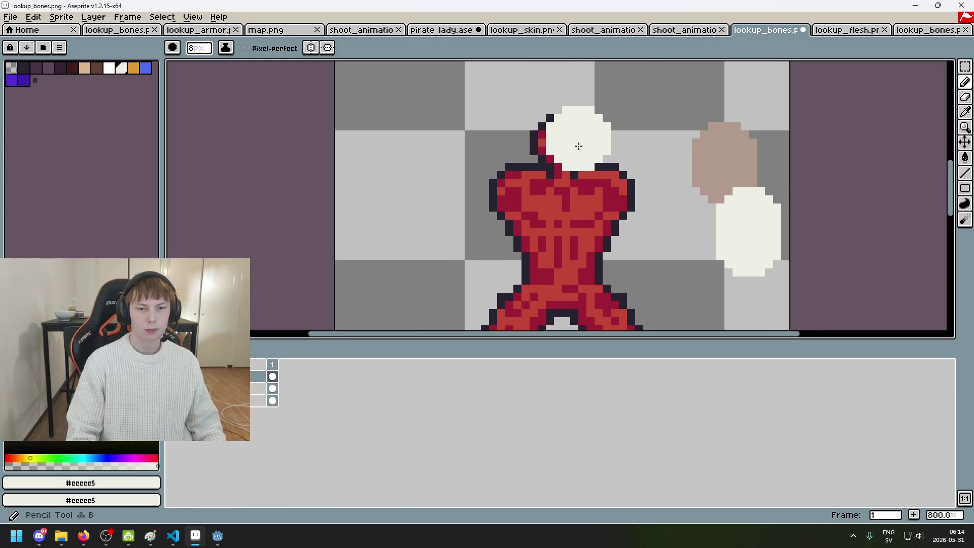
pyautogui.scroll(1, 579, 147)
pyautogui.click(573, 154)
pyautogui.scroll(5, 570, 146)
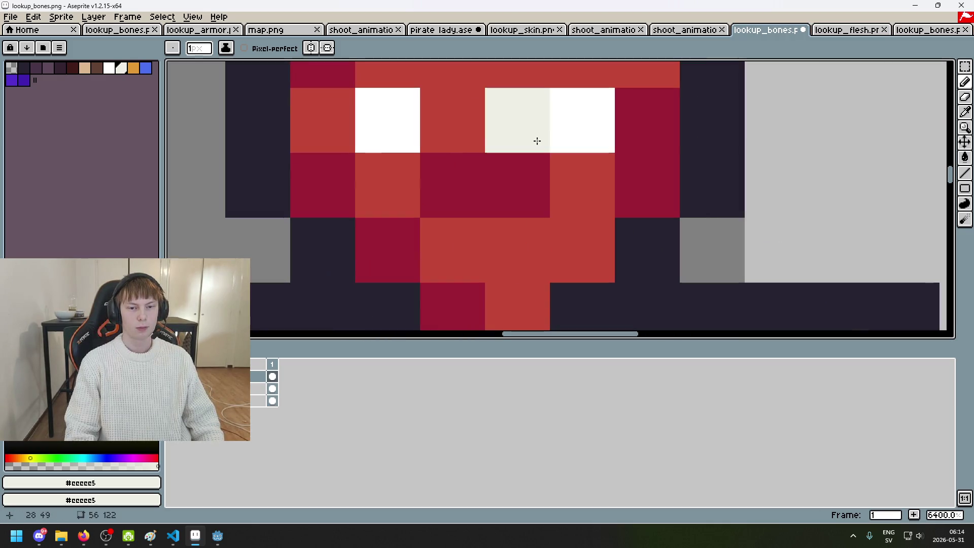
# Step: Undo the stray off-white pixel and paint both eye sockets in the dark outline colour
pyautogui.hotkey('ctrl', 'z')
pyautogui.scroll(-4, 536, 139)
pyautogui.keyDown('alt'); pyautogui.click(597, 108); pyautogui.keyUp('alt')
pyautogui.click(558, 136)
pyautogui.click(483, 130)
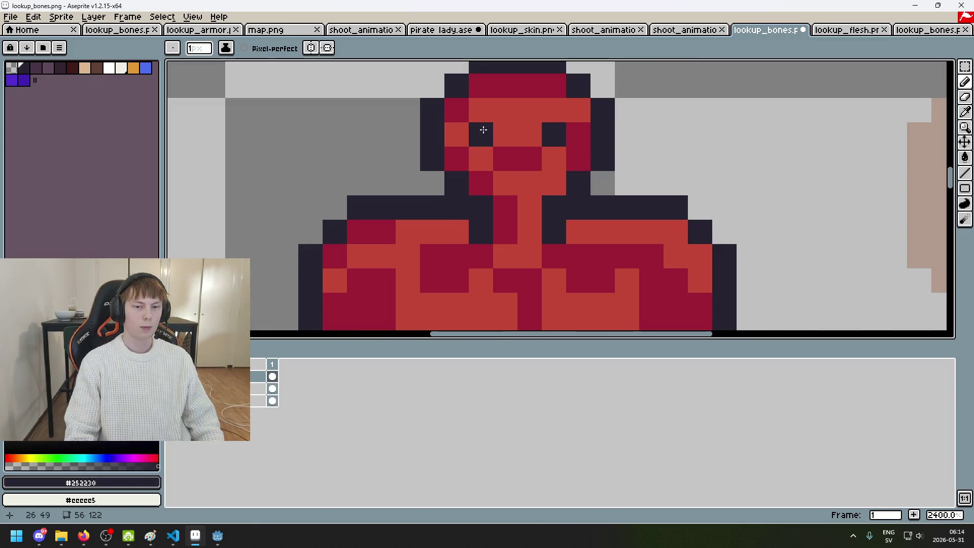
pyautogui.scroll(-7, 588, 173)
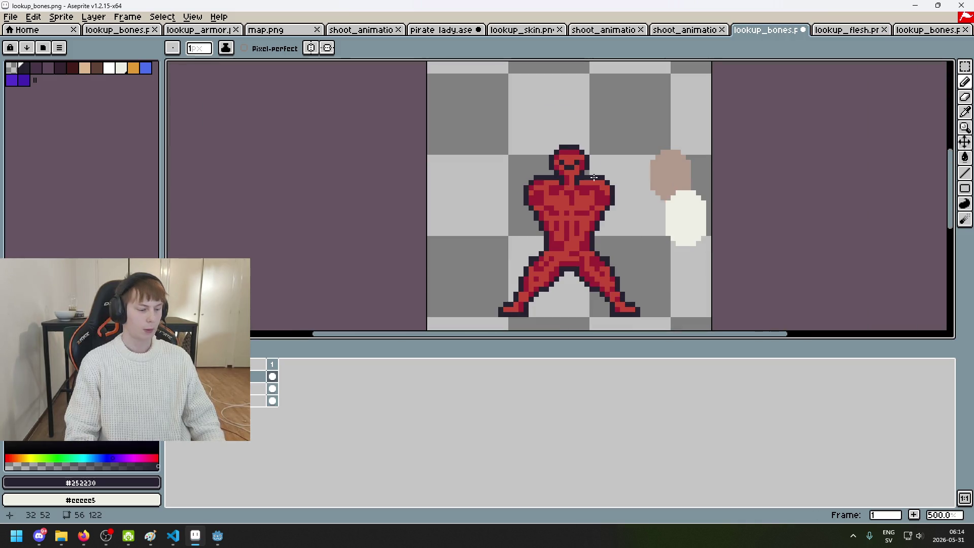
pyautogui.scroll(4, 659, 168)
pyautogui.scroll(-2, 761, 203)
pyautogui.scroll(2, 700, 168)
# Step: Paint the head pixels off-white, sampling the bone colour from the patch
pyautogui.keyDown('alt'); pyautogui.click(687, 142); pyautogui.keyUp('alt')
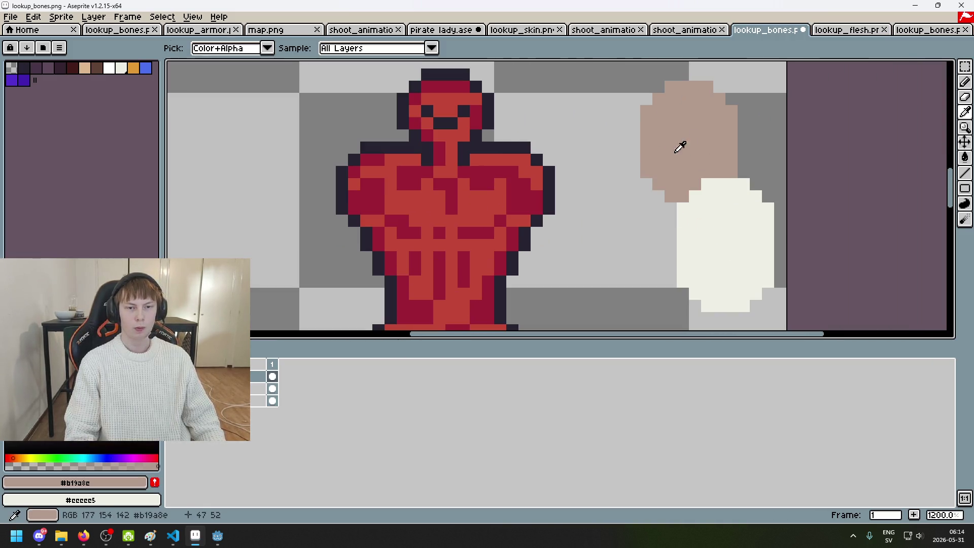
pyautogui.keyDown('alt'); pyautogui.click(731, 219); pyautogui.keyUp('alt')
pyautogui.click(473, 134)
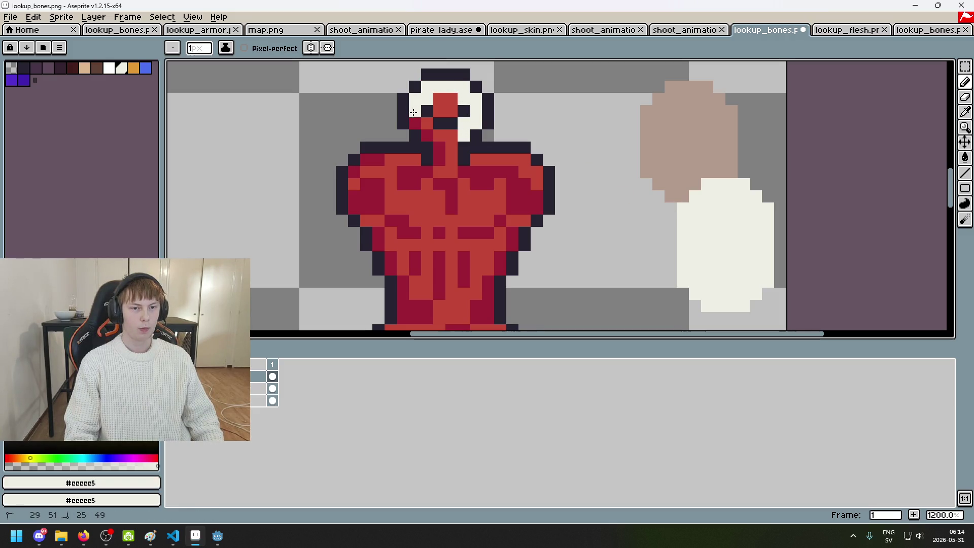
pyautogui.scroll(-4, 449, 138)
pyautogui.scroll(4, 475, 123)
pyautogui.scroll(-4, 471, 126)
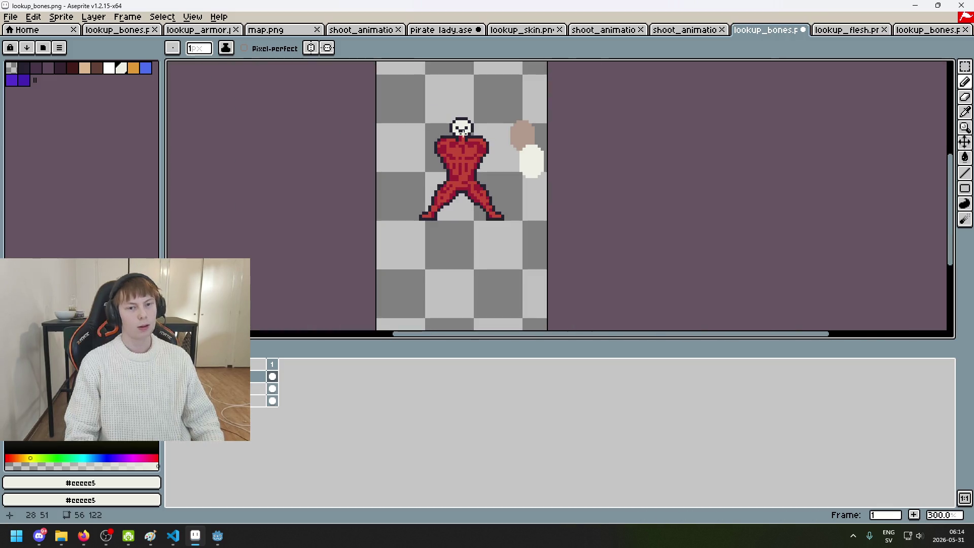
pyautogui.scroll(4, 465, 133)
# Step: Resample the dark outline colour and undo a stray eraser stroke beside the chin
pyautogui.keyDown('alt'); pyautogui.click(468, 135); pyautogui.keyUp('alt')
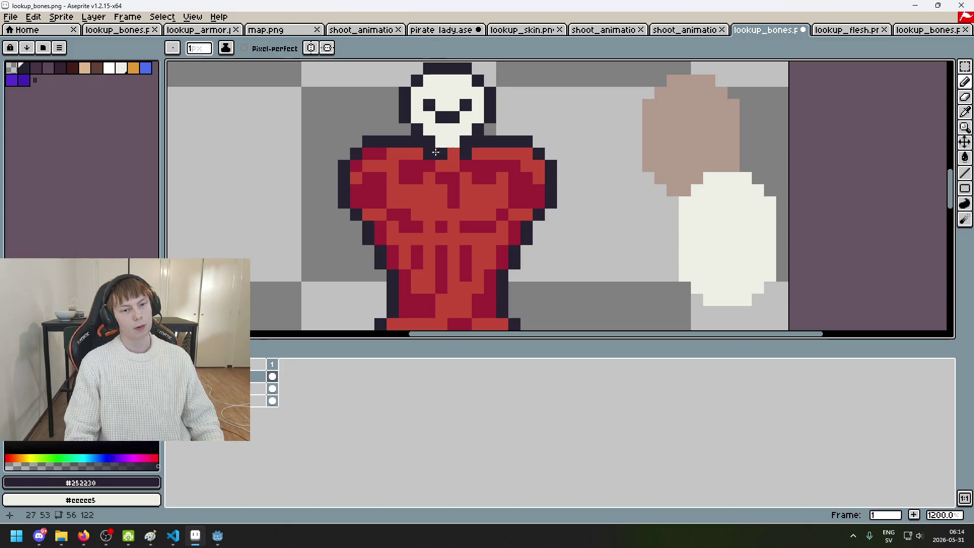
pyautogui.scroll(-4, 462, 161)
pyautogui.scroll(-2, 461, 161)
pyautogui.scroll(6, 461, 161)
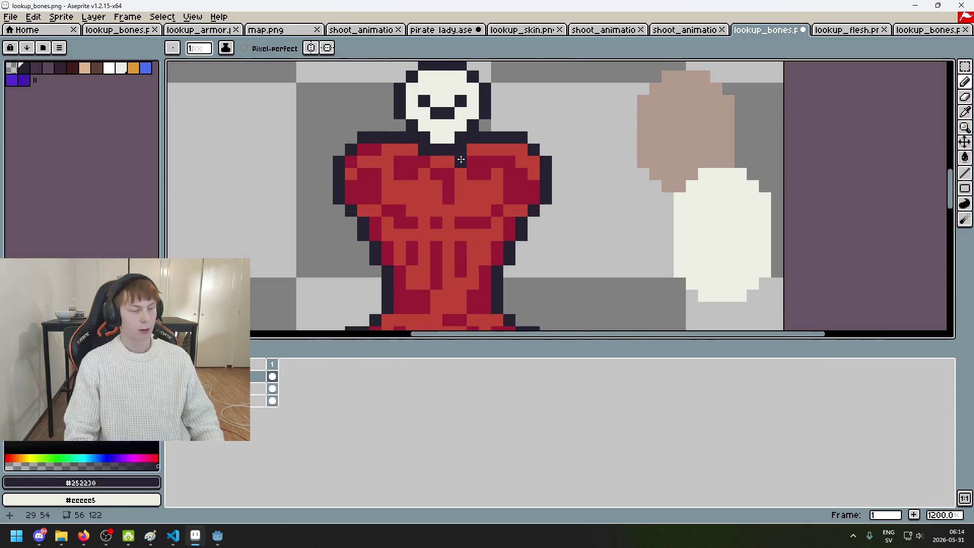
pyautogui.press('v')
pyautogui.press('b')
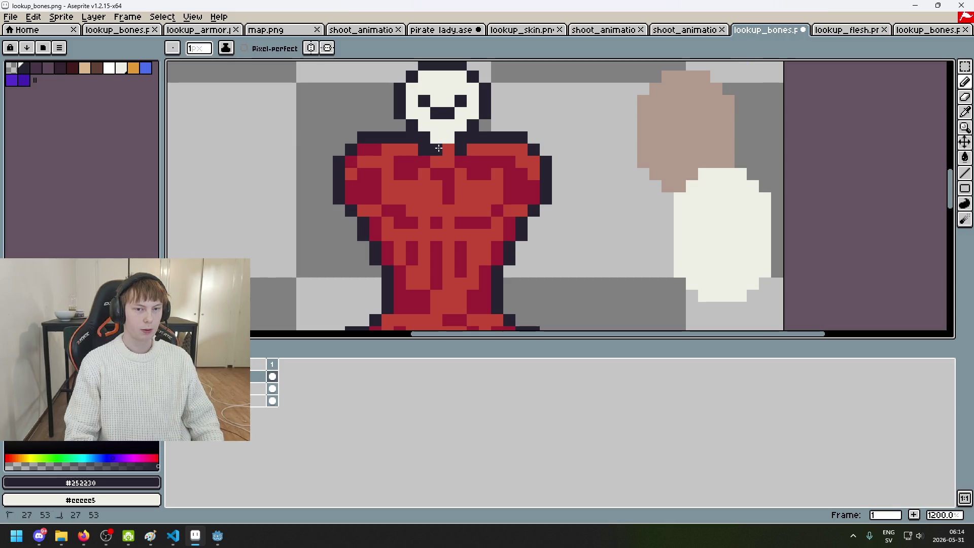
pyautogui.scroll(1, 447, 128)
pyautogui.press('e')
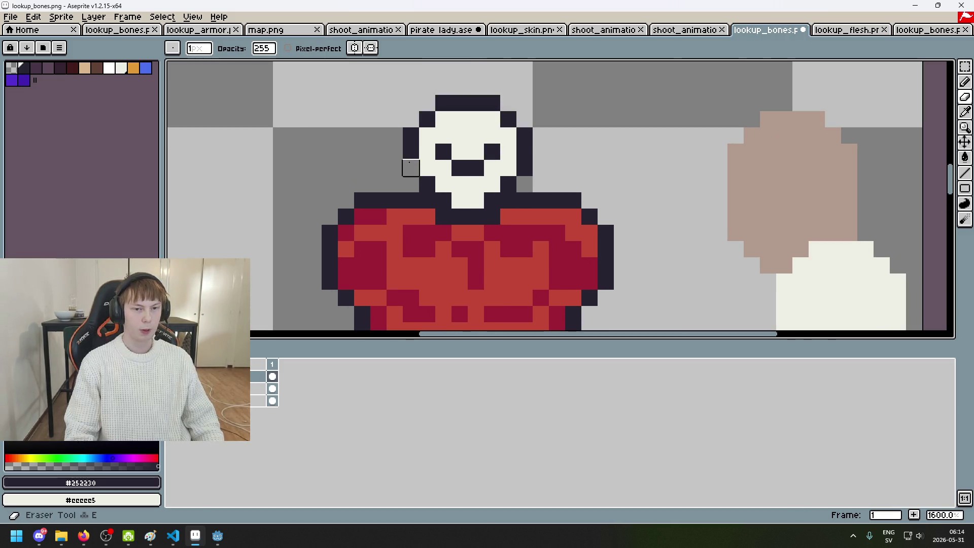
pyautogui.press('b')
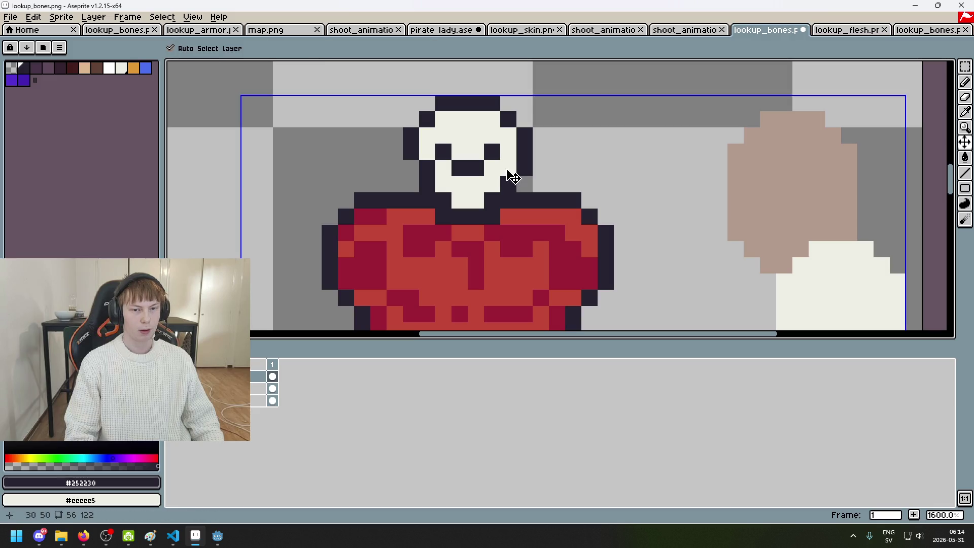
pyautogui.hotkey('ctrl', 'z')
pyautogui.scroll(-5, 518, 177)
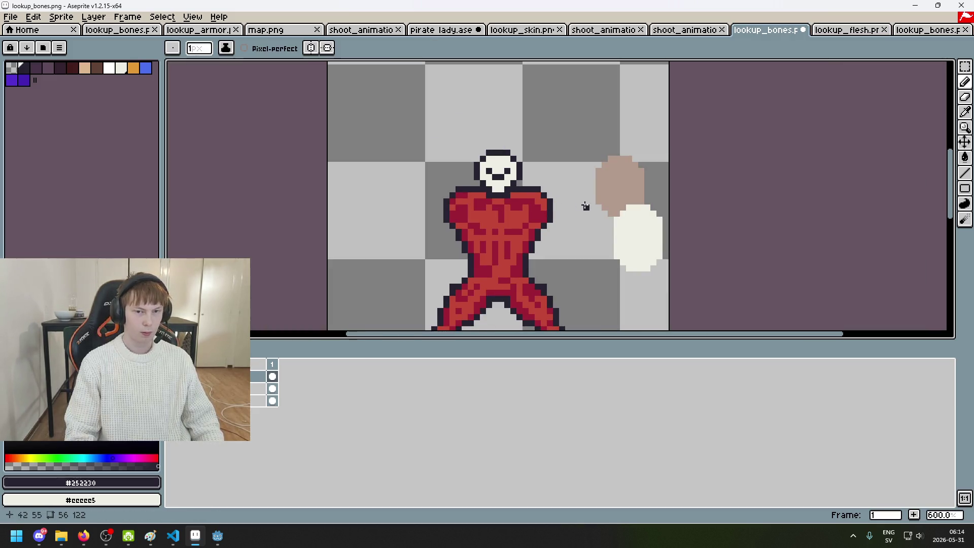
pyautogui.scroll(4, 583, 202)
# Step: Add a dark pixel and tan shading beside the skull's mouth, reverting unwanted face edits
pyautogui.click(620, 177)
pyautogui.keyDown('alt'); pyautogui.click(620, 177); pyautogui.keyUp('alt')
pyautogui.scroll(1, 437, 163)
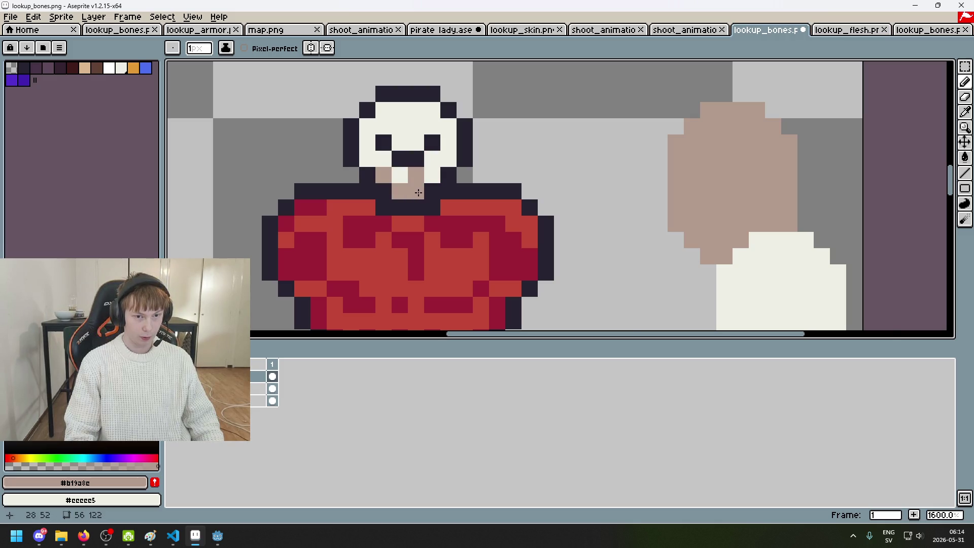
pyautogui.scroll(-4, 418, 193)
pyautogui.scroll(5, 420, 201)
pyautogui.click(419, 201)
pyautogui.hotkey('ctrl', 'z')
pyautogui.hotkey('ctrl', 'y')
pyautogui.hotkey('ctrl', 'z')
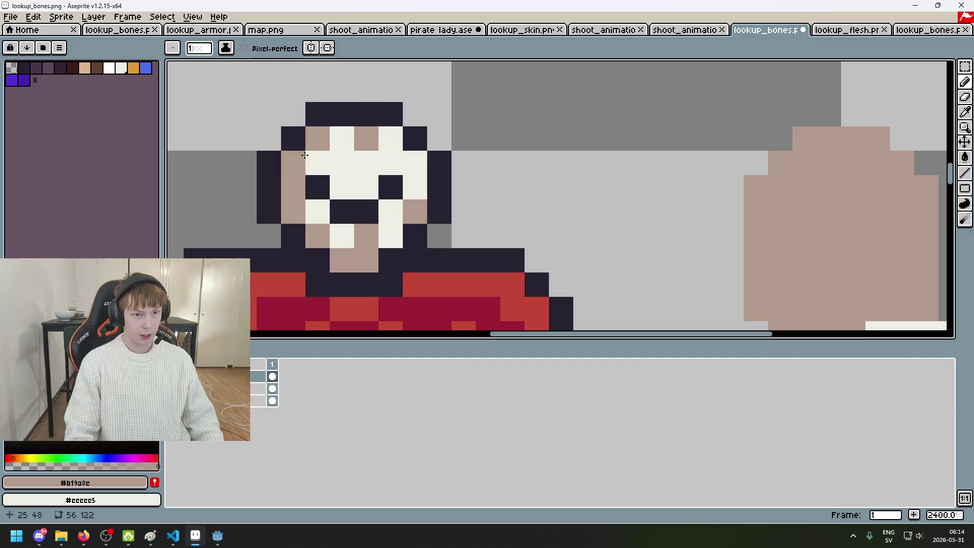
# Step: Undo the last pencil stroke and the tan row on top of the skull
pyautogui.scroll(-4, 402, 147)
pyautogui.scroll(1, 403, 150)
pyautogui.scroll(3, 410, 158)
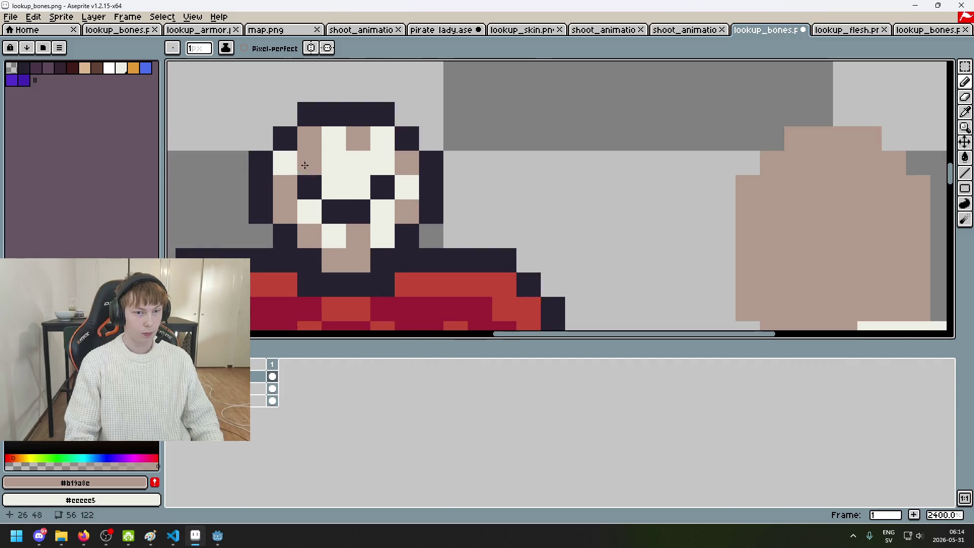
pyautogui.scroll(-2, 317, 164)
pyautogui.scroll(-2, 355, 152)
pyautogui.hotkey('ctrl', 'z')
pyautogui.scroll(1, 395, 137)
pyautogui.scroll(1, 395, 137)
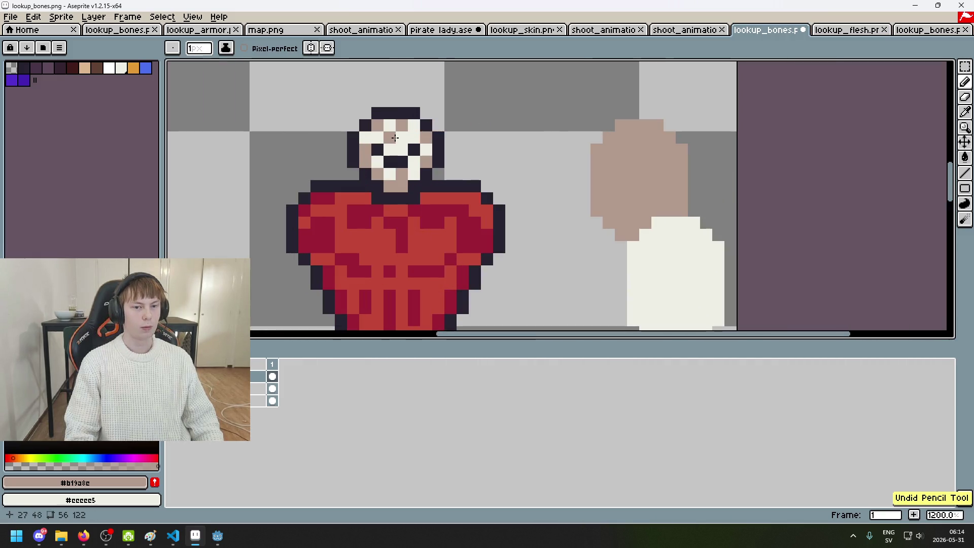
pyautogui.scroll(-4, 541, 119)
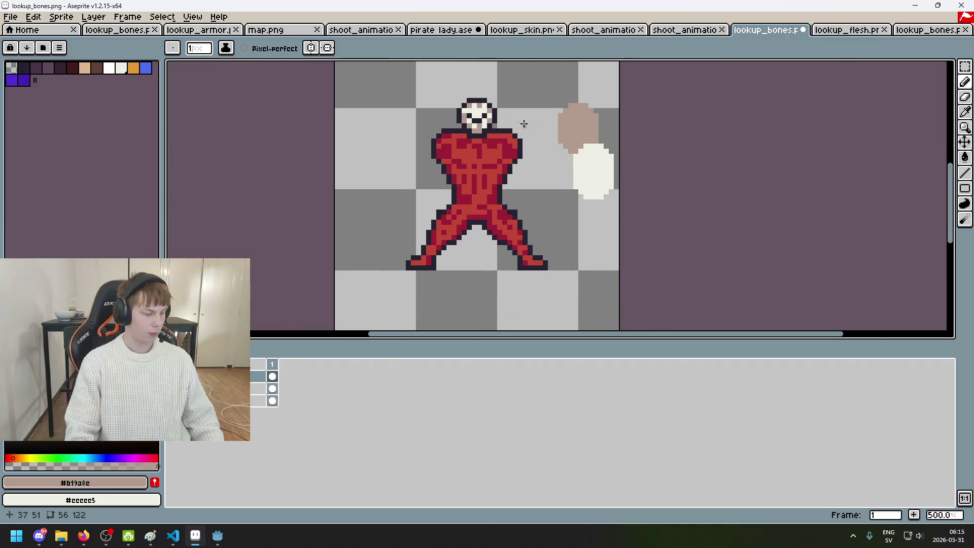
pyautogui.scroll(4, 461, 74)
pyautogui.scroll(-5, 558, 117)
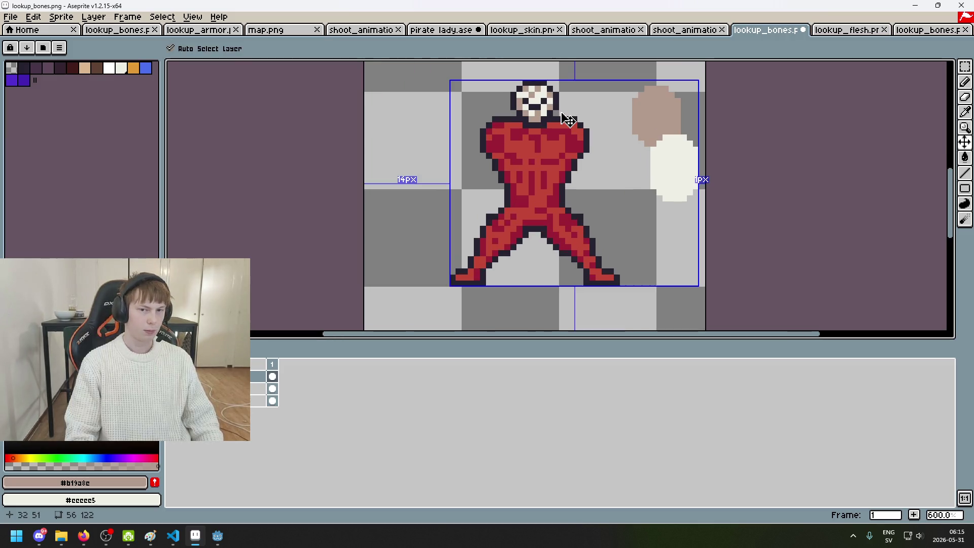
pyautogui.scroll(5, 543, 101)
pyautogui.hotkey('ctrl', 'z')
pyautogui.hotkey('ctrl', 'z')
# Step: Remove a tan test pixel, resample the off-white bone colour, and undo the white chest row
pyautogui.click(636, 138)
pyautogui.moveTo(636, 138); pyautogui.dragTo(588, 163)
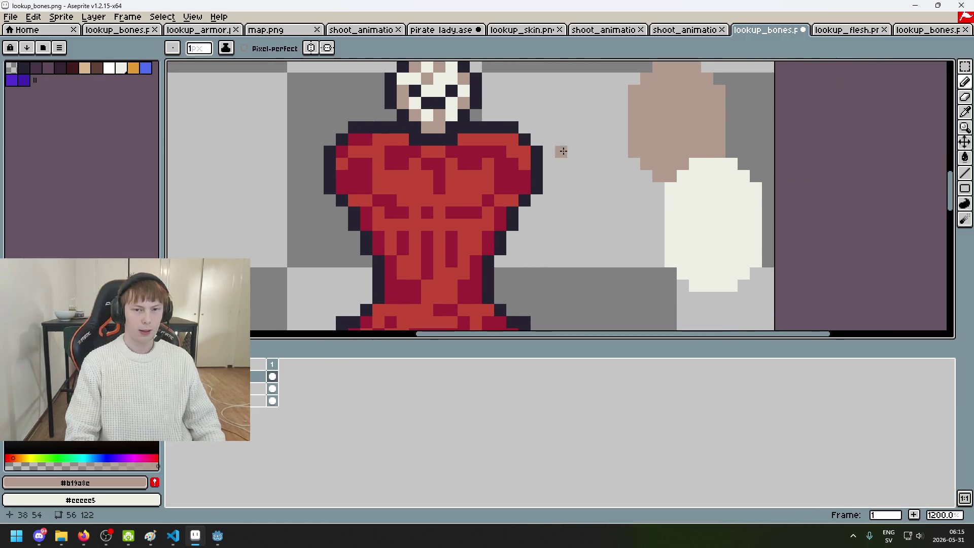
pyautogui.hotkey('ctrl', 'z')
pyautogui.press('i')
pyautogui.click(766, 208)
pyautogui.press('b')
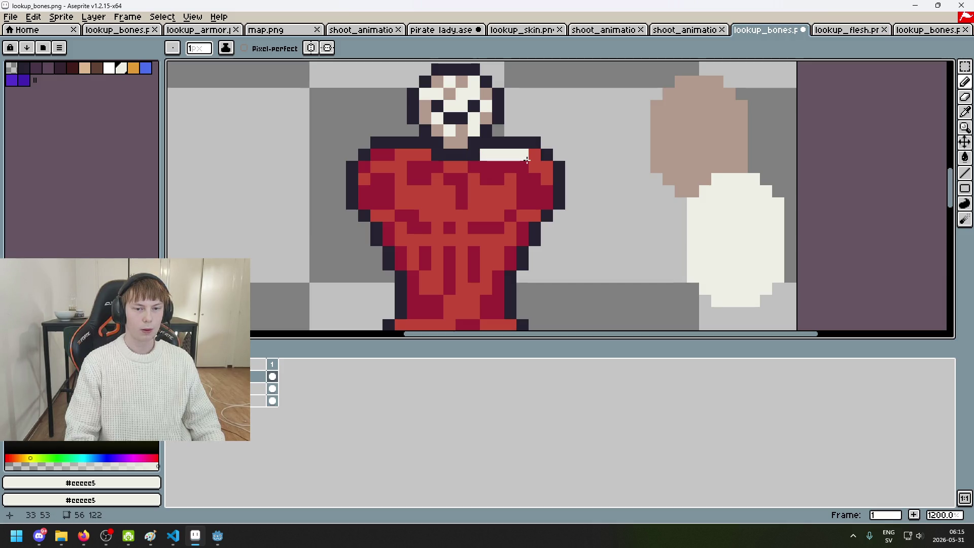
pyautogui.hotkey('ctrl', 'z')
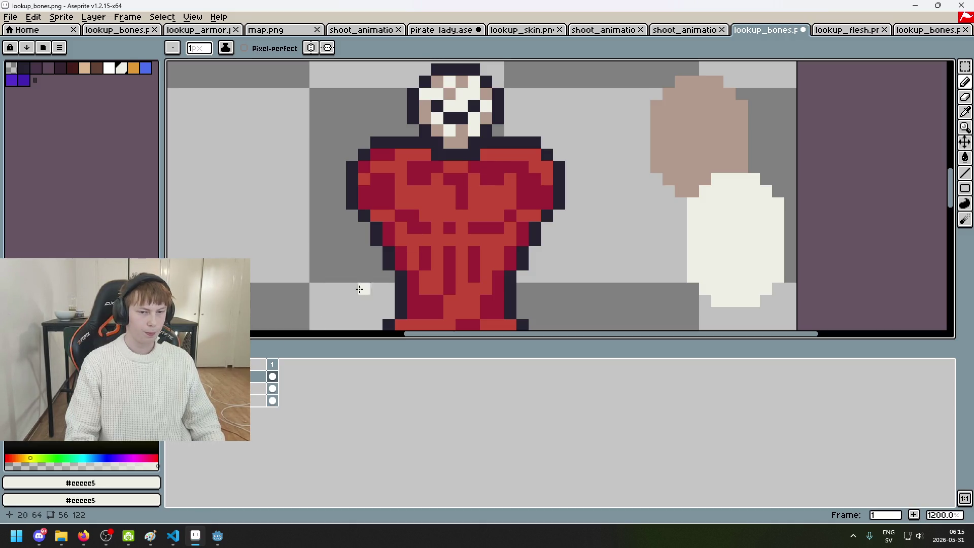
pyautogui.scroll(-3, 433, 239)
pyautogui.scroll(1, 422, 236)
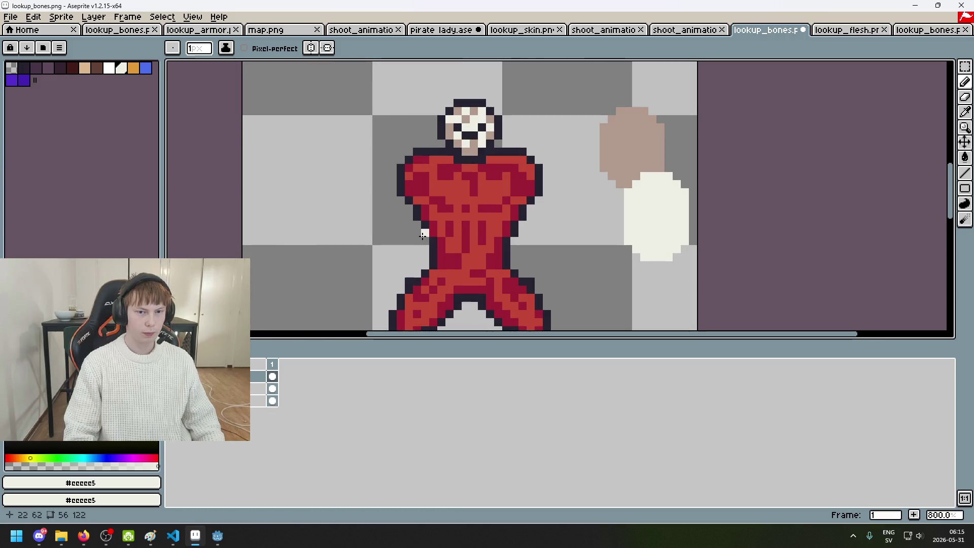
pyautogui.rightClick(256, 377)
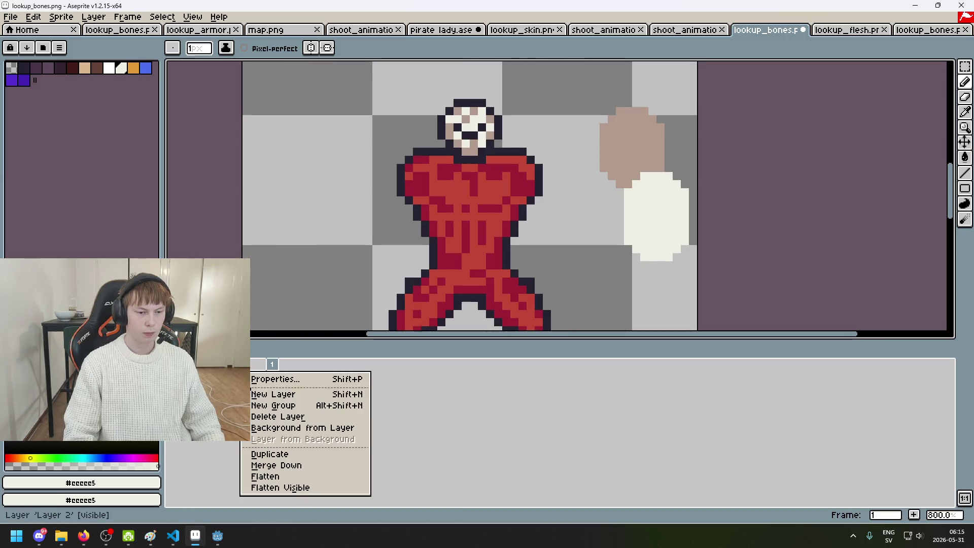
# Step: Add two new empty layers and reorder them in the layer stack
pyautogui.click(268, 395)
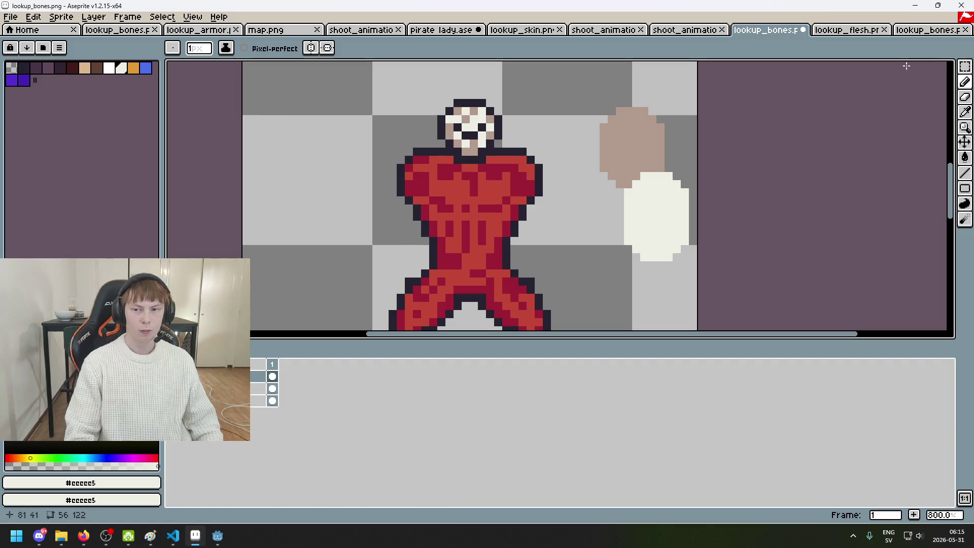
pyautogui.press('m')
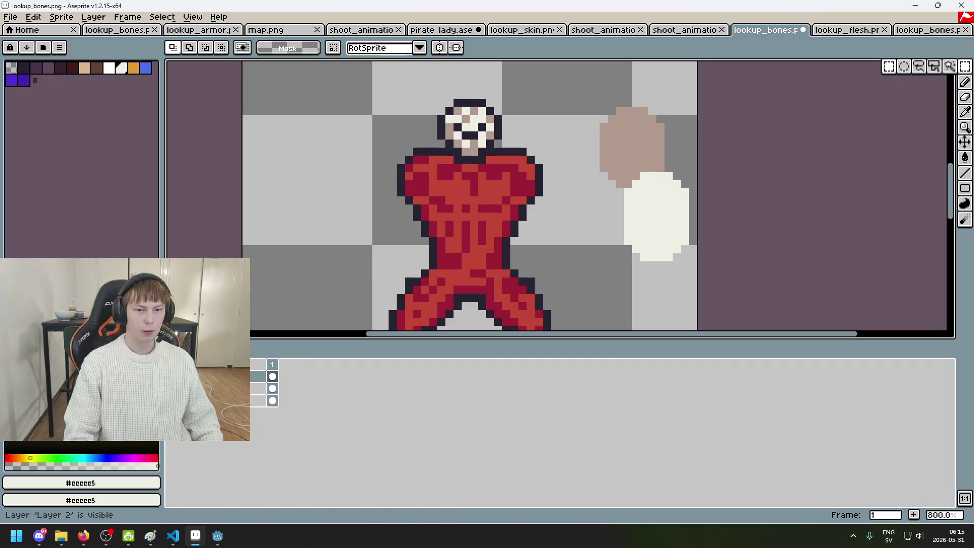
pyautogui.rightClick(257, 376)
pyautogui.click(284, 396)
pyautogui.moveTo(252, 389); pyautogui.dragTo(253, 400)
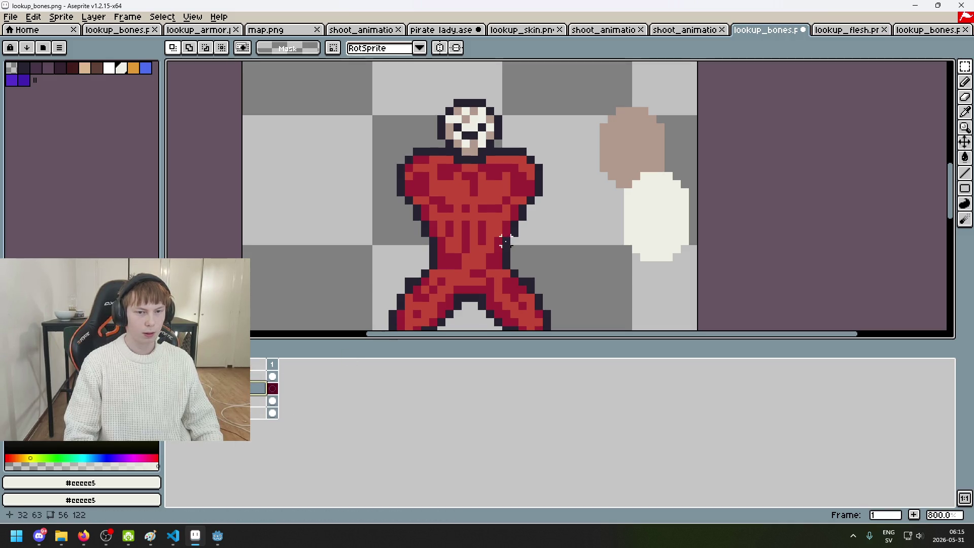
# Step: Lasso the skull head, cut it from the body layer, and paste it onto a new layer
pyautogui.click(257, 376)
pyautogui.press('q')
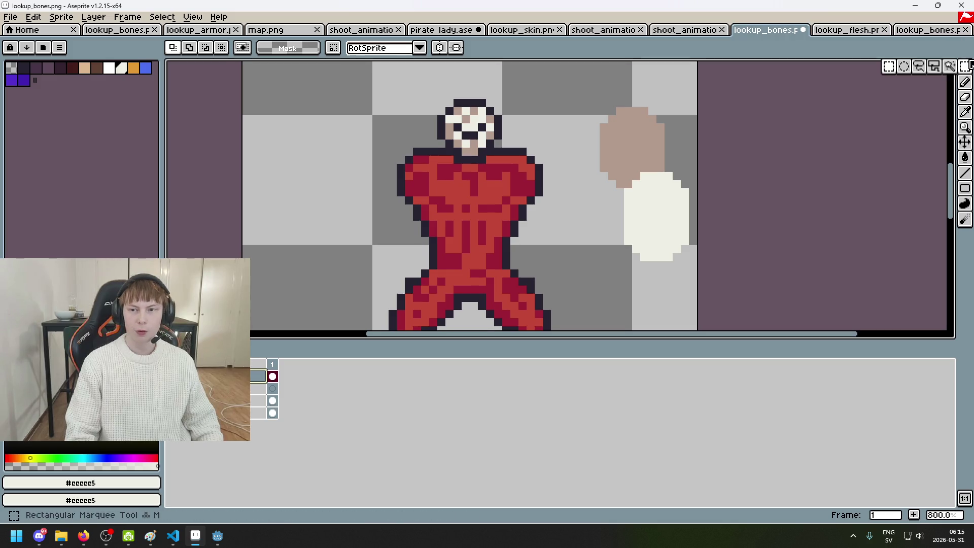
pyautogui.scroll(3, 490, 130)
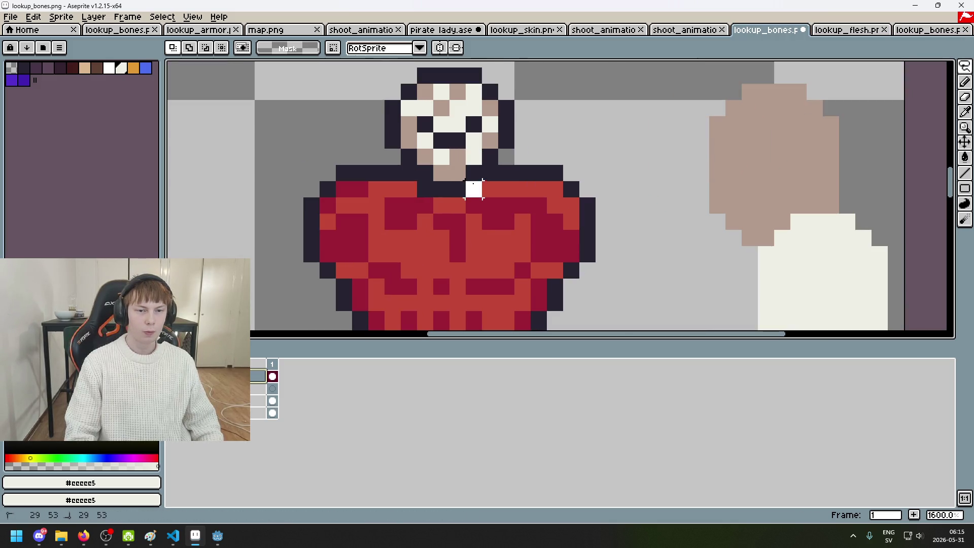
pyautogui.moveTo(393, 157); pyautogui.dragTo(490, 185)
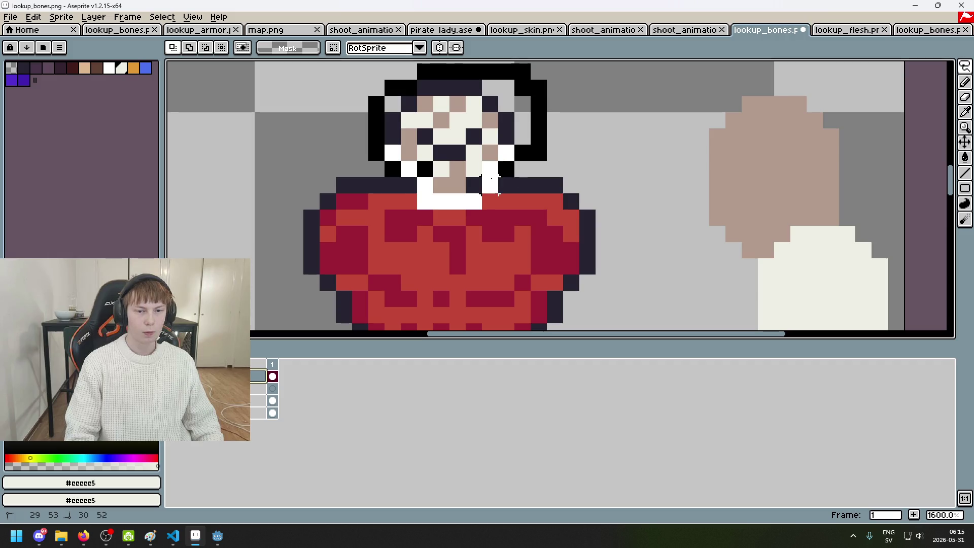
pyautogui.press('Delete')
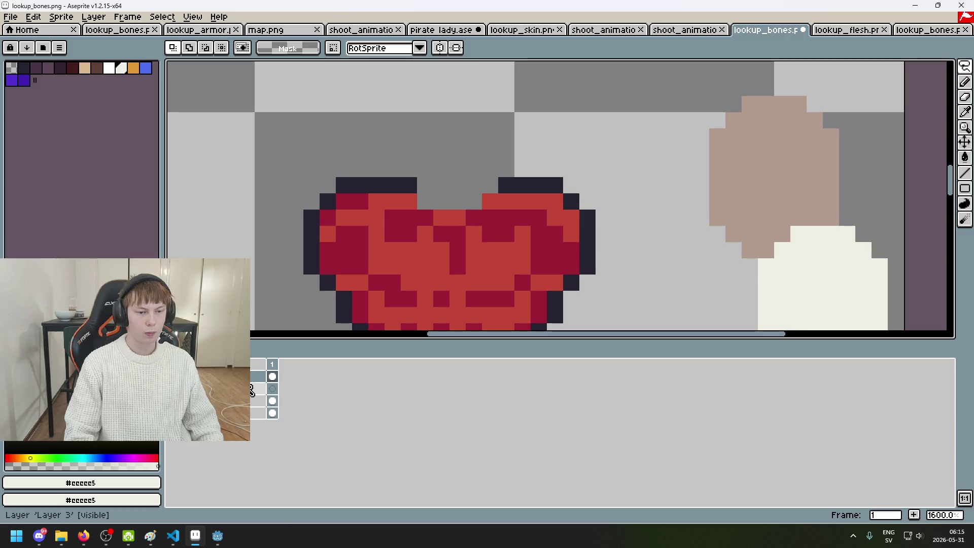
pyautogui.hotkey('ctrl', 'v')
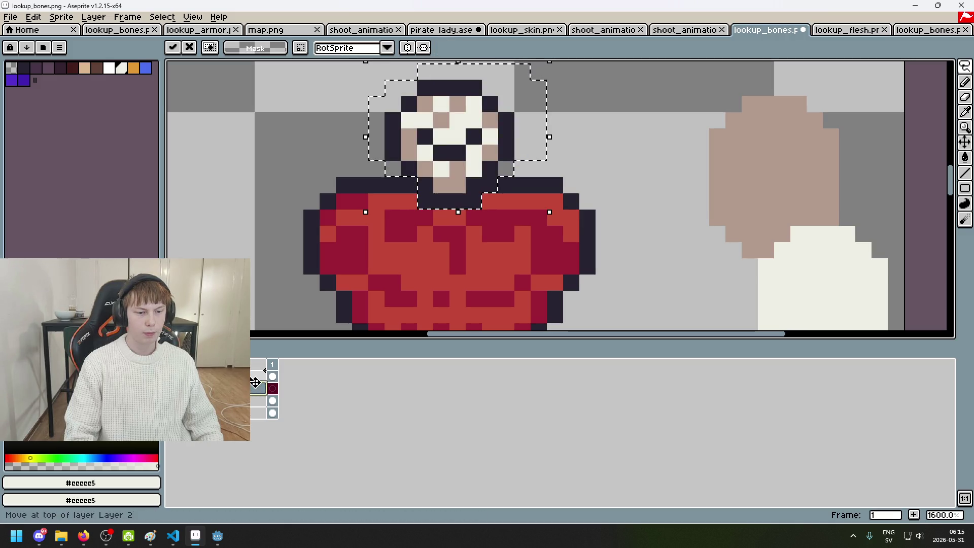
pyautogui.moveTo(265, 389); pyautogui.dragTo(265, 388)
pyautogui.click(487, 404)
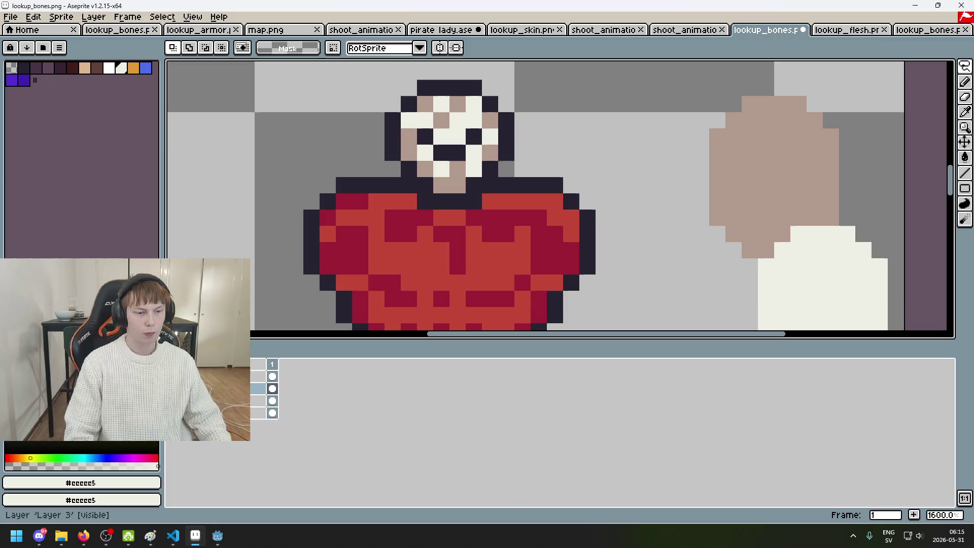
# Step: Sample bone tan #b19a8e, then cut the tan and cream blobs onto the layer above
pyautogui.click(259, 376)
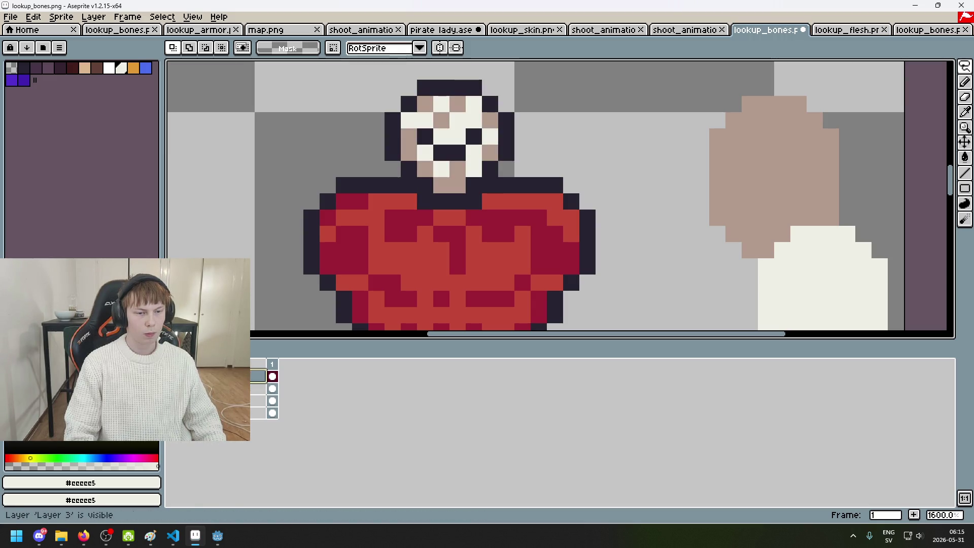
pyautogui.scroll(-2, 482, 193)
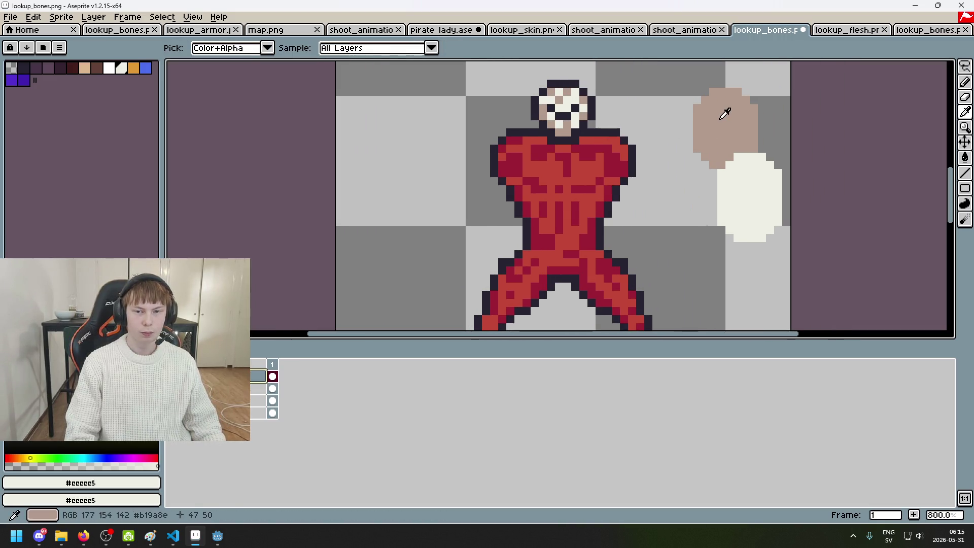
pyautogui.keyDown('alt'); pyautogui.click(724, 111); pyautogui.keyUp('alt')
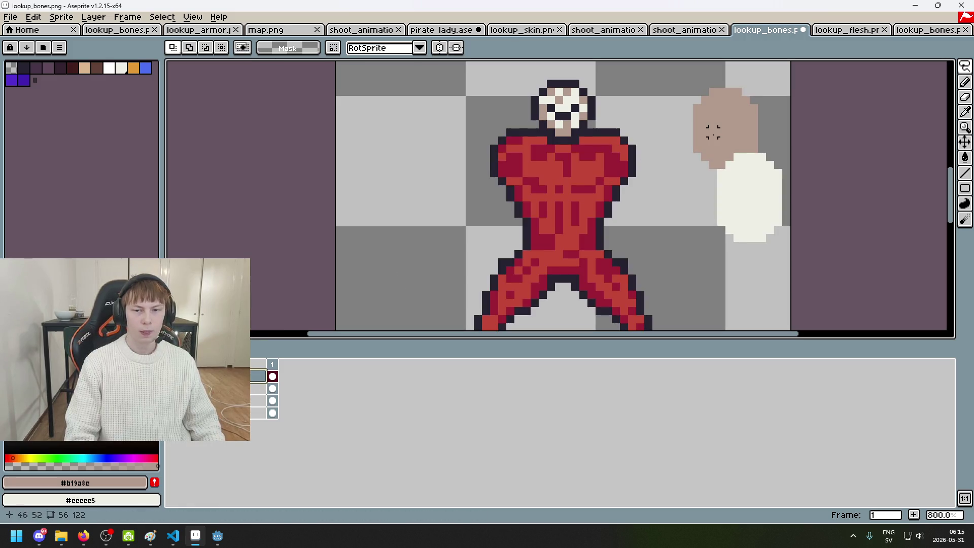
pyautogui.click(259, 389)
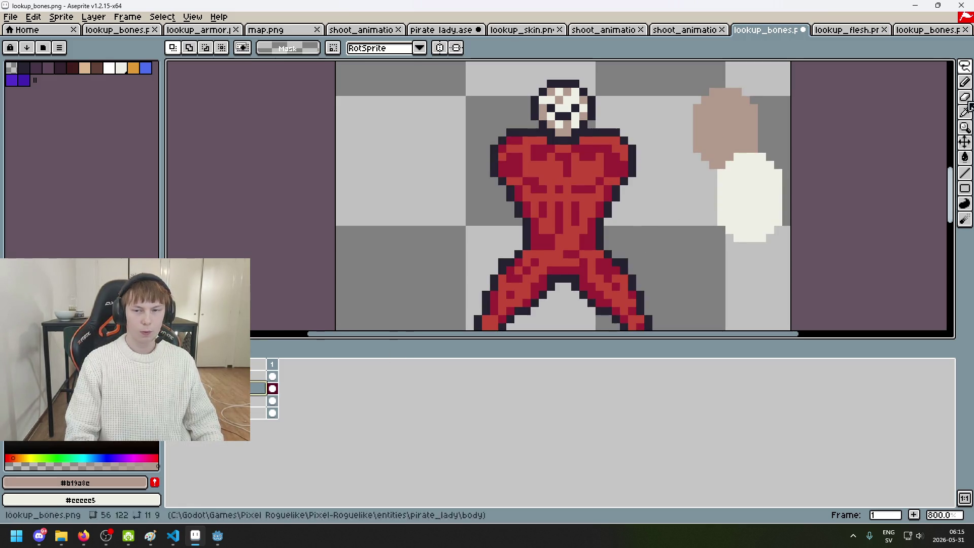
pyautogui.click(965, 66)
pyautogui.click(911, 69)
pyautogui.moveTo(662, 74); pyautogui.dragTo(832, 303)
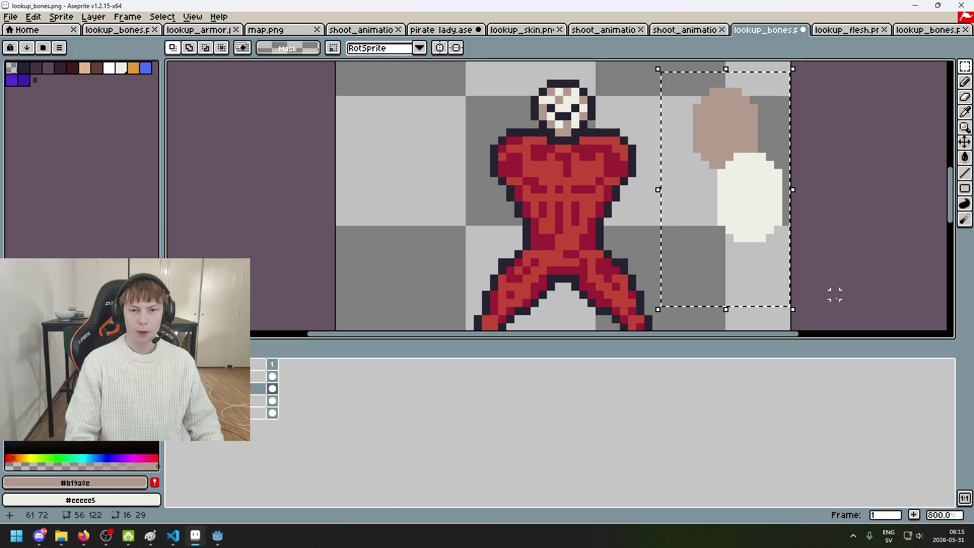
pyautogui.hotkey('ctrl', 'x')
pyautogui.click(259, 376)
pyautogui.hotkey('ctrl', 'v')
pyautogui.click(629, 139)
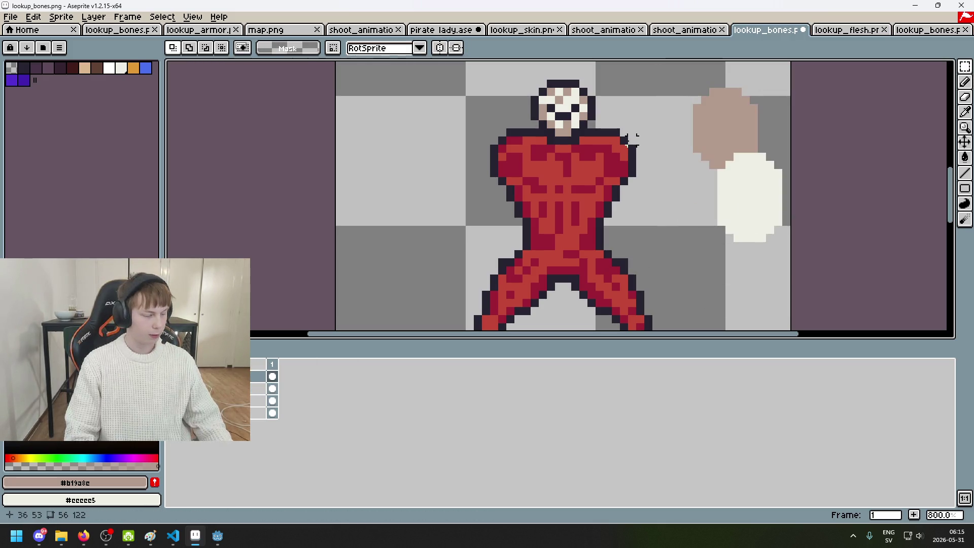
pyautogui.scroll(1, 629, 140)
pyautogui.scroll(1, 630, 135)
# Step: Place a tan chest pixel and draw a dark collarbone line across the upper right chest
pyautogui.press('b')
pyautogui.click(486, 145)
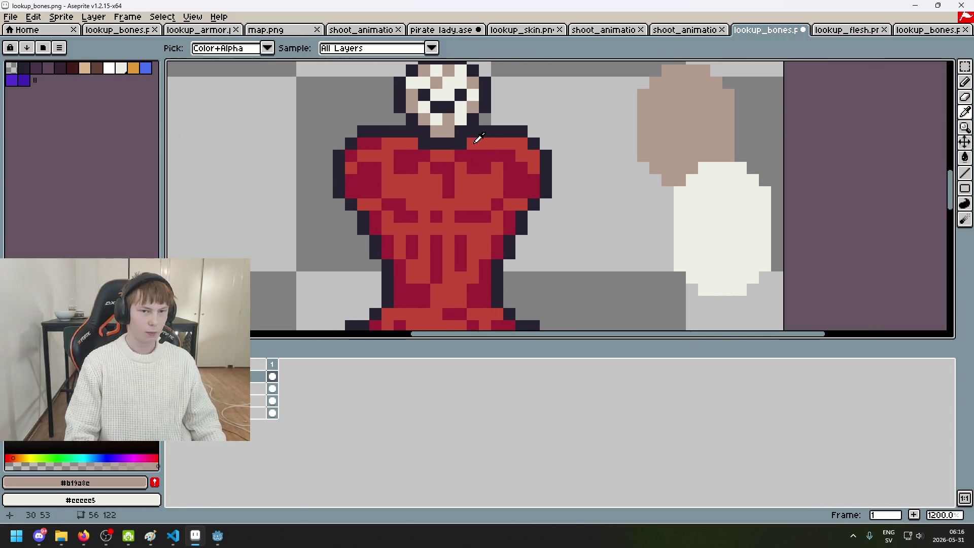
pyautogui.keyDown('alt'); pyautogui.click(464, 140); pyautogui.keyUp('alt')
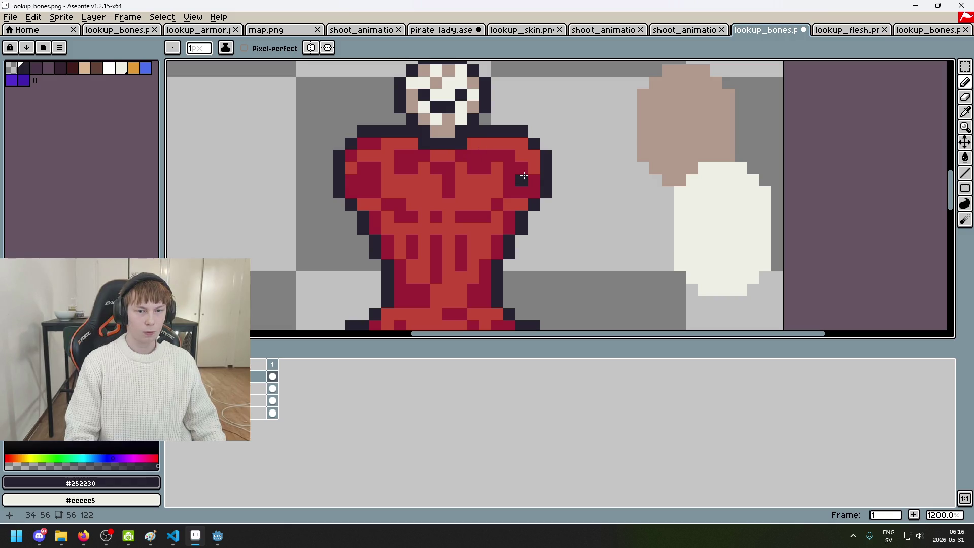
pyautogui.scroll(3, 523, 165)
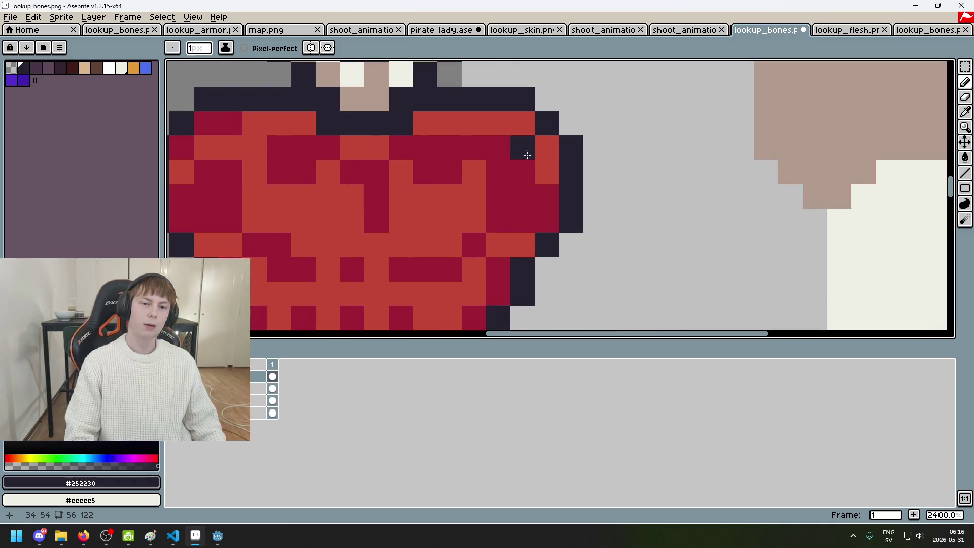
pyautogui.moveTo(424, 147); pyautogui.dragTo(522, 148)
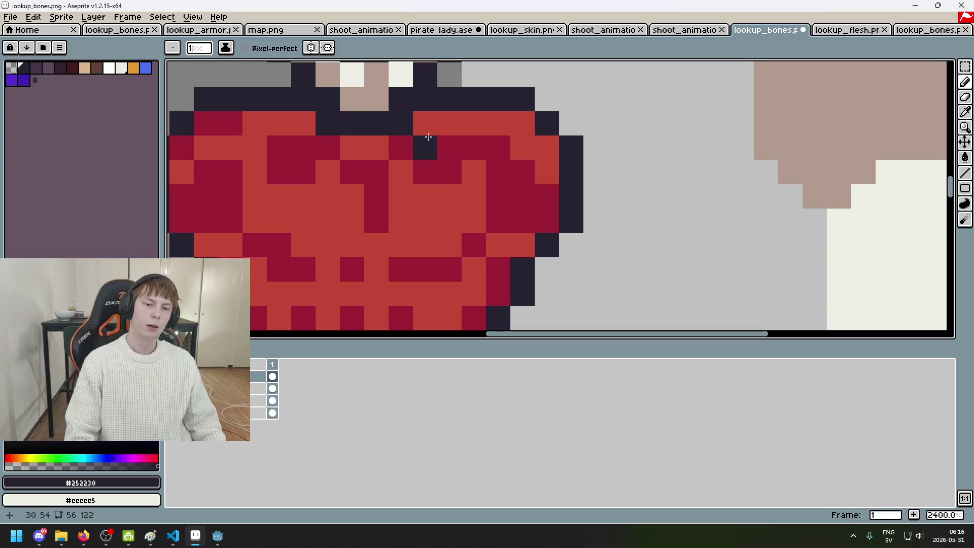
# Step: Draw a tan bone strip beneath the dark line, touching up one dark pixel
pyautogui.scroll(-5, 495, 146)
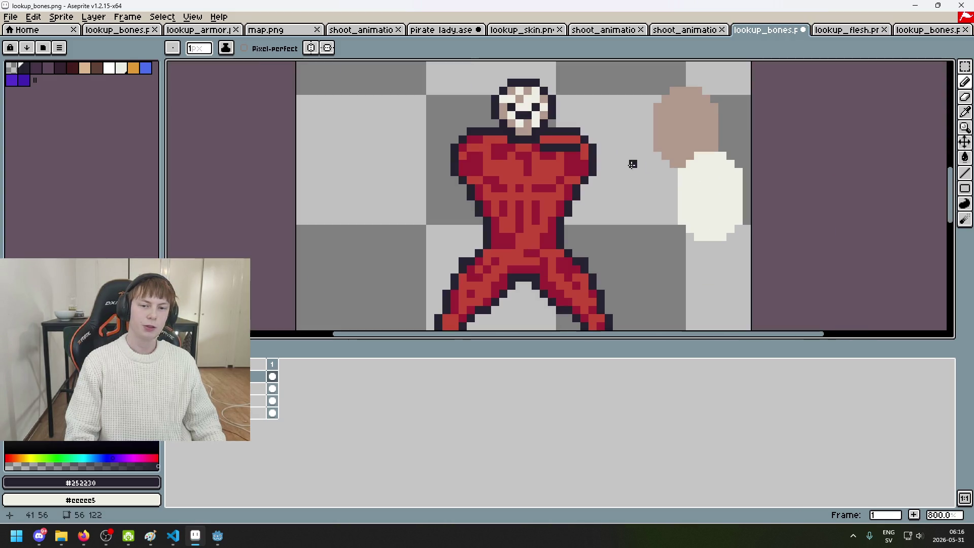
pyautogui.keyDown('alt'); pyautogui.click(631, 157); pyautogui.keyUp('alt')
pyautogui.scroll(3, 630, 157)
pyautogui.click(630, 159)
pyautogui.moveTo(607, 182); pyautogui.dragTo(694, 181)
pyautogui.scroll(-3, 696, 181)
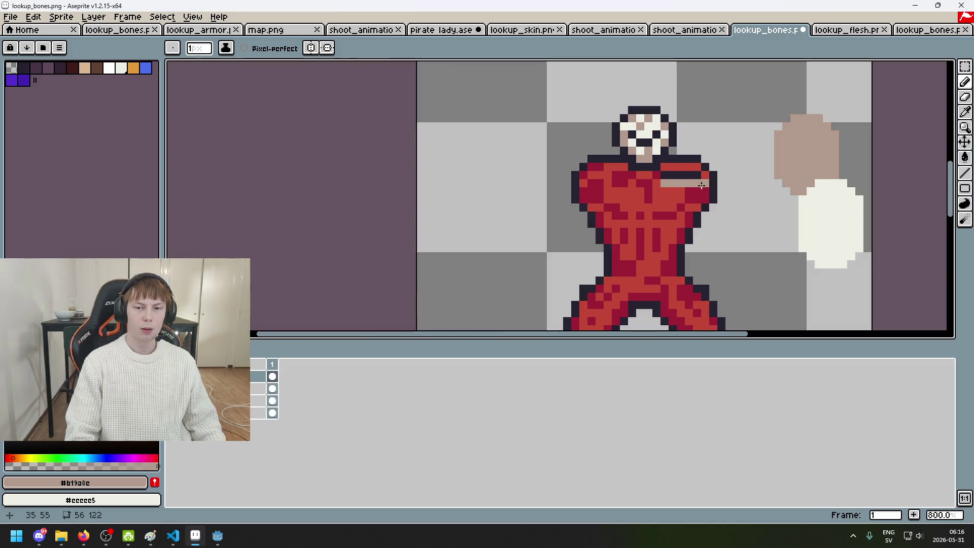
pyautogui.scroll(3, 650, 173)
pyautogui.keyDown('alt'); pyautogui.click(659, 168); pyautogui.keyUp('alt')
pyautogui.click(595, 168)
pyautogui.keyDown('alt'); pyautogui.click(596, 173); pyautogui.keyUp('alt')
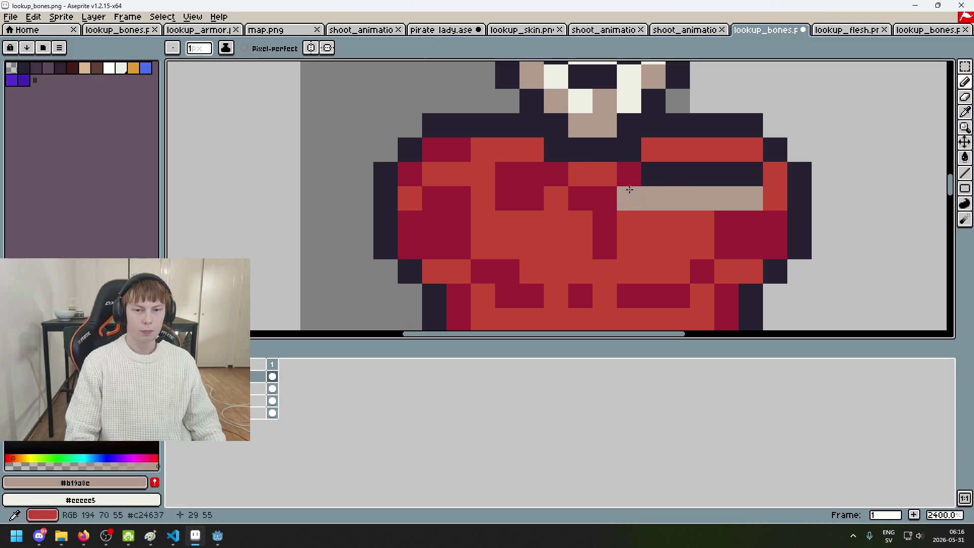
pyautogui.moveTo(652, 200); pyautogui.dragTo(602, 196)
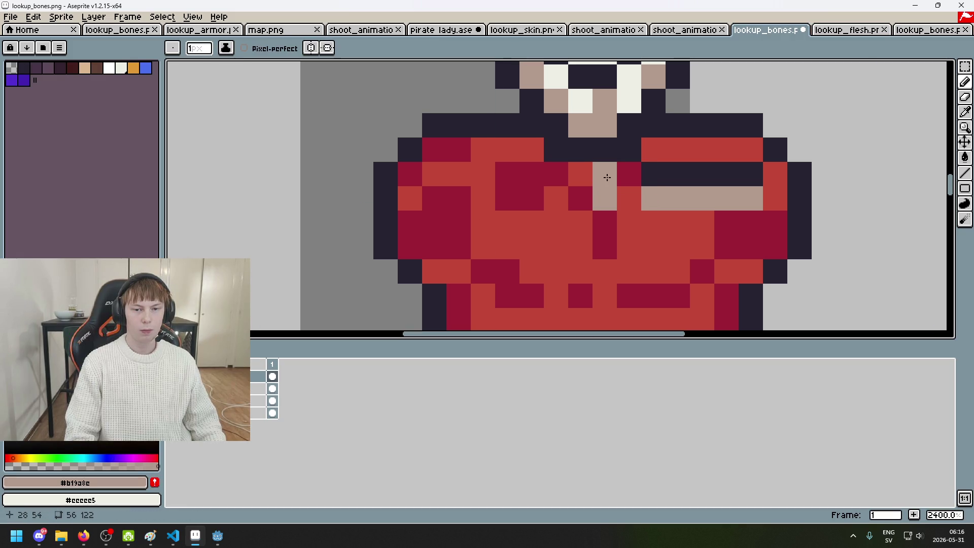
# Step: Add a tan pixel below the strip, then undo the stray tan pixels
pyautogui.keyDown('alt'); pyautogui.click(642, 171); pyautogui.keyUp('alt')
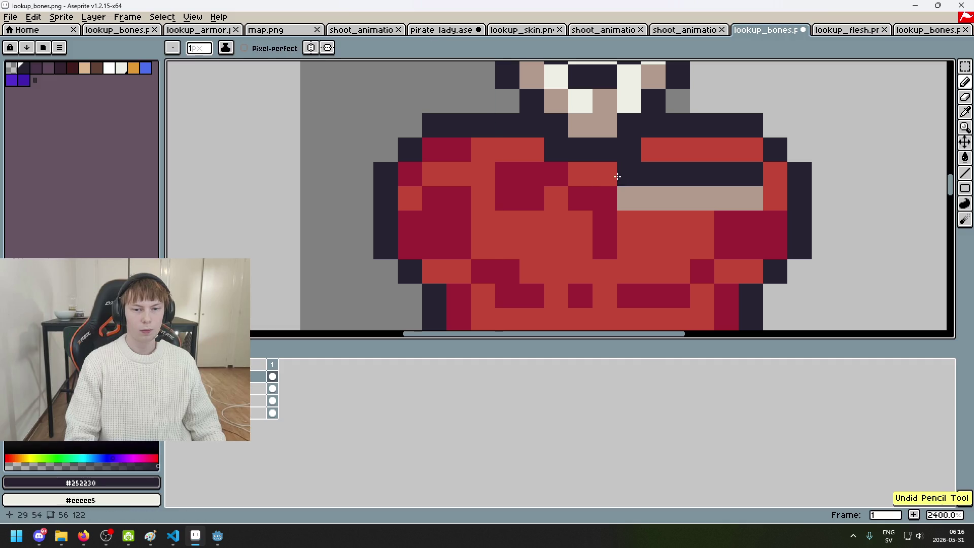
pyautogui.scroll(-3, 625, 172)
pyautogui.moveTo(634, 190); pyautogui.dragTo(520, 156)
pyautogui.keyDown('alt'); pyautogui.click(559, 163); pyautogui.keyUp('alt')
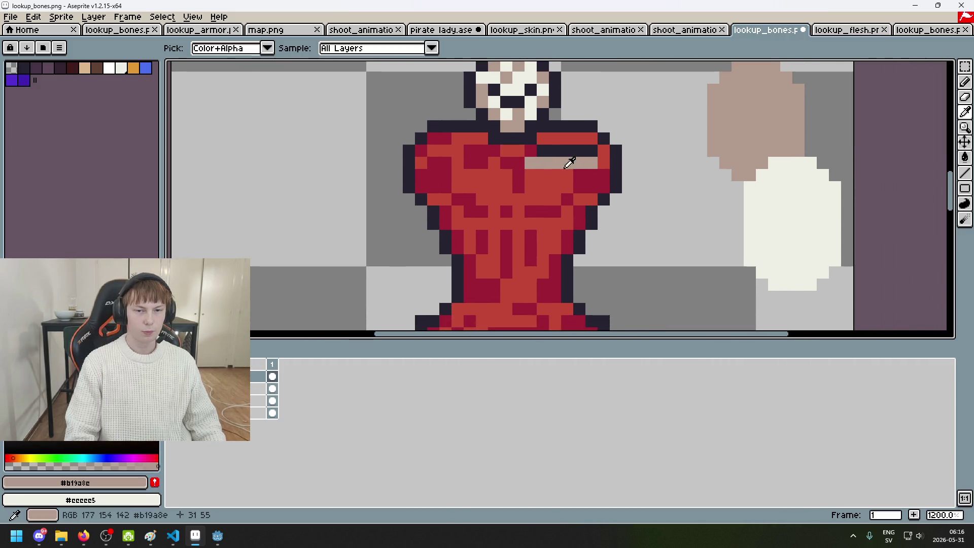
pyautogui.click(587, 177)
pyautogui.hotkey('ctrl', 'z')
pyautogui.hotkey('ctrl', 'z')
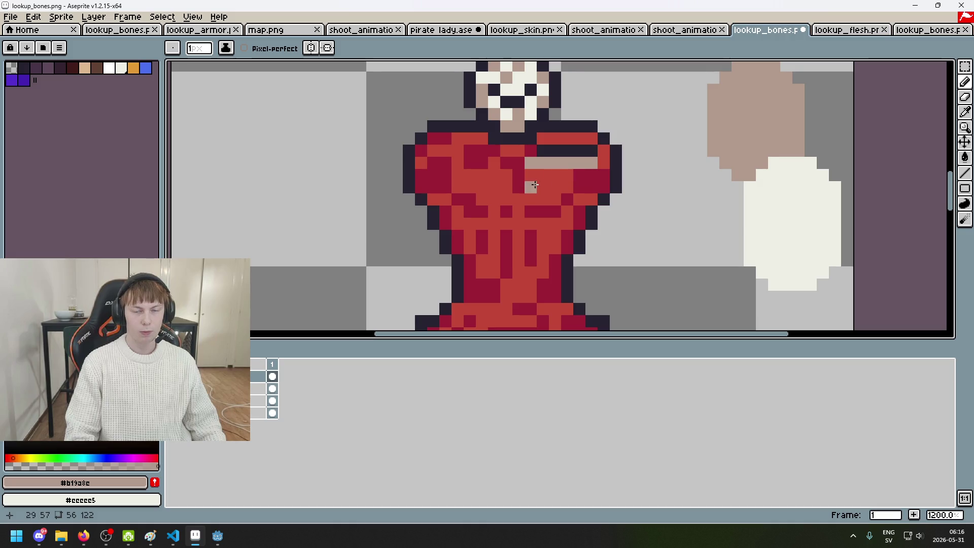
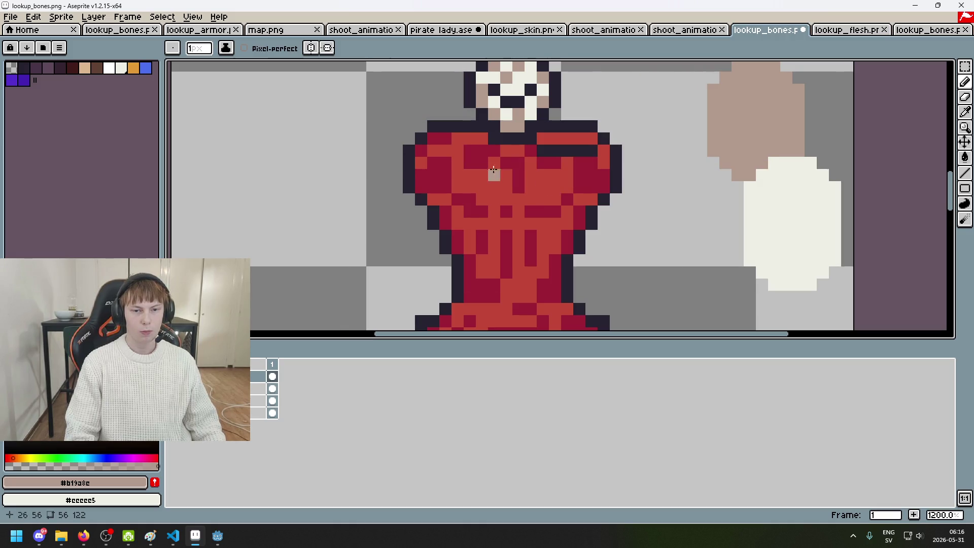
# Step: Undo the bad chest strokes, then paint a white pixel and two dark outline pixels on the chest
pyautogui.hotkey('ctrl', 'z')
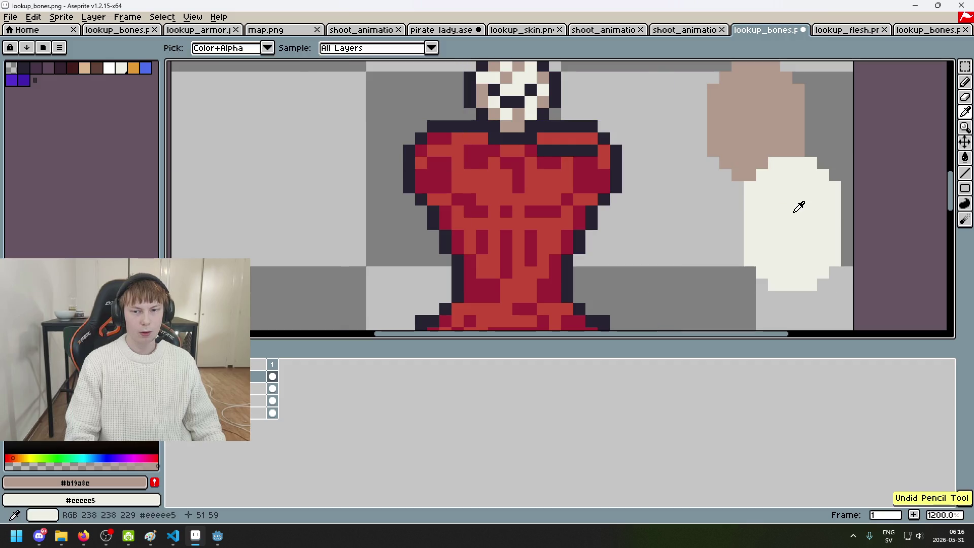
pyautogui.keyDown('alt'); pyautogui.click(797, 207); pyautogui.keyUp('alt')
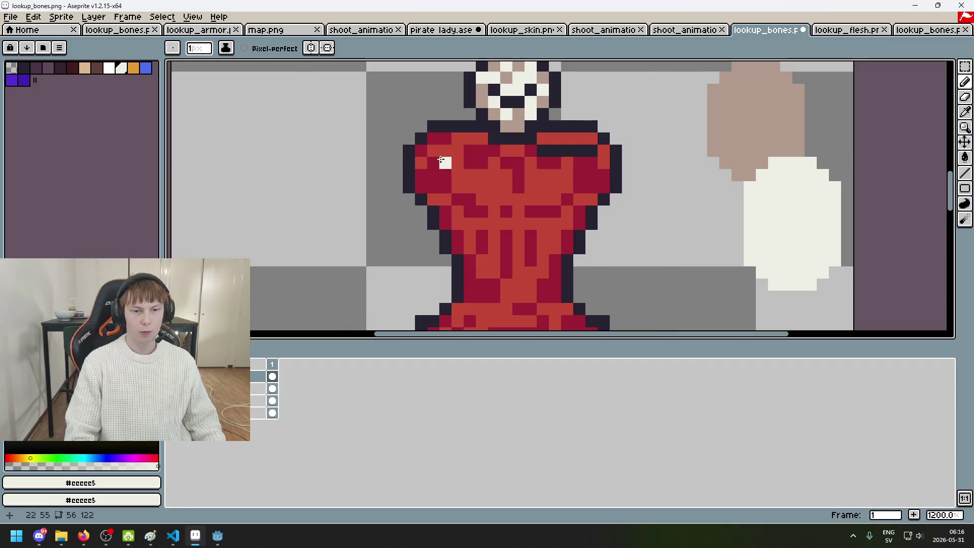
pyautogui.keyDown('alt'); pyautogui.click(558, 150); pyautogui.keyUp('alt')
pyautogui.hotkey('ctrl', 'z')
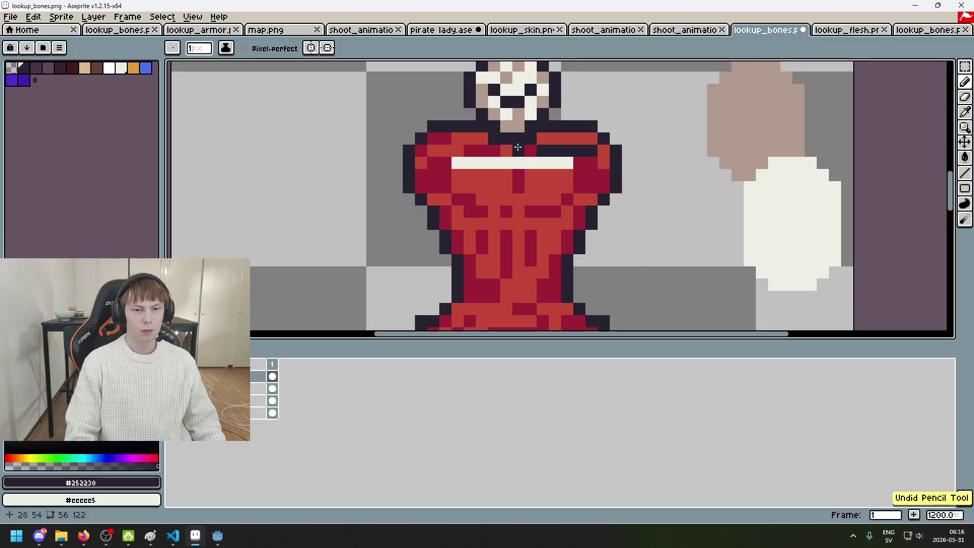
pyautogui.keyDown('alt'); pyautogui.click(800, 189); pyautogui.keyUp('alt')
pyautogui.click(514, 147)
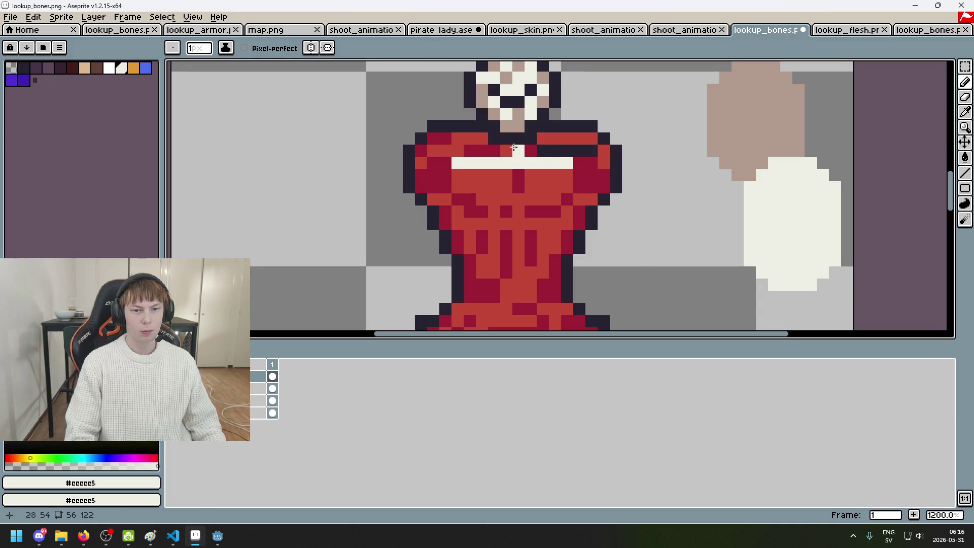
pyautogui.keyDown('alt'); pyautogui.click(507, 140); pyautogui.keyUp('alt')
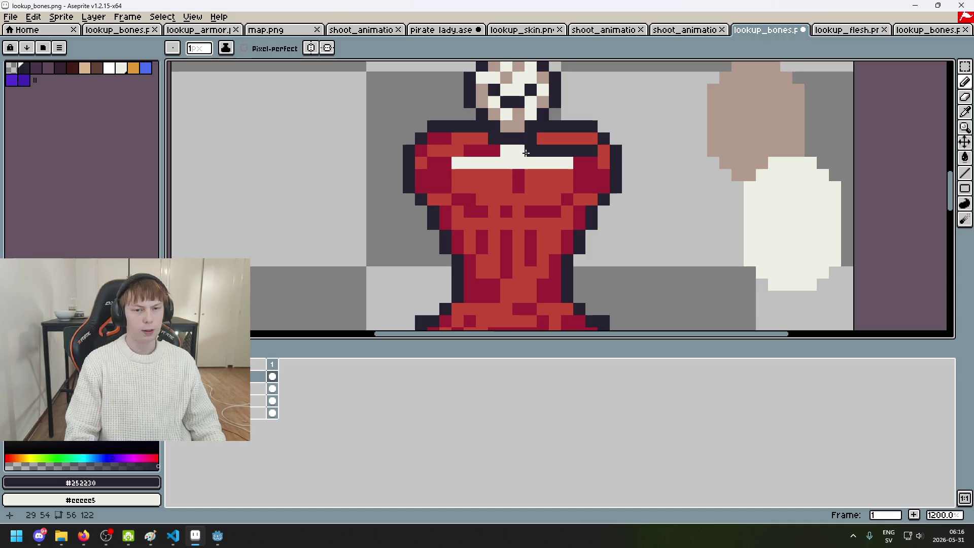
pyautogui.press('e')
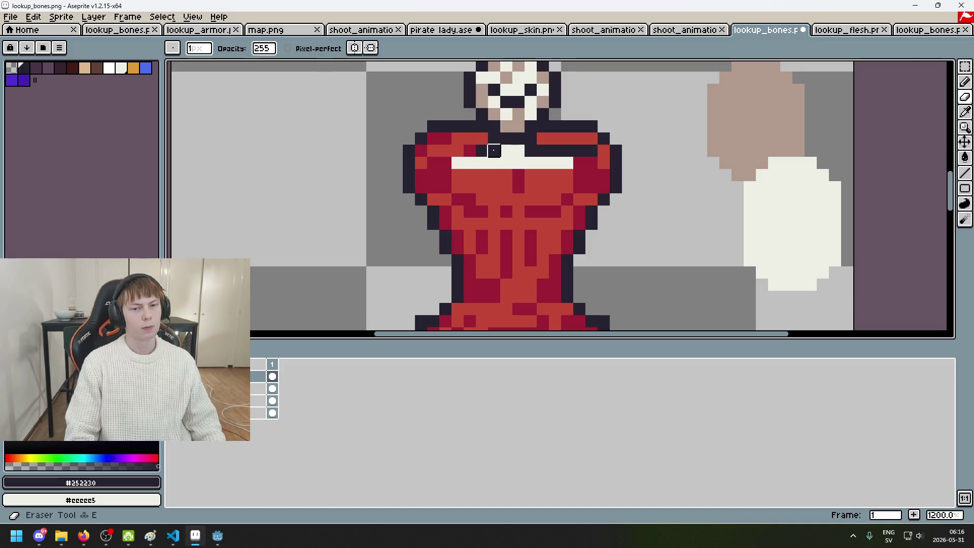
pyautogui.press('b')
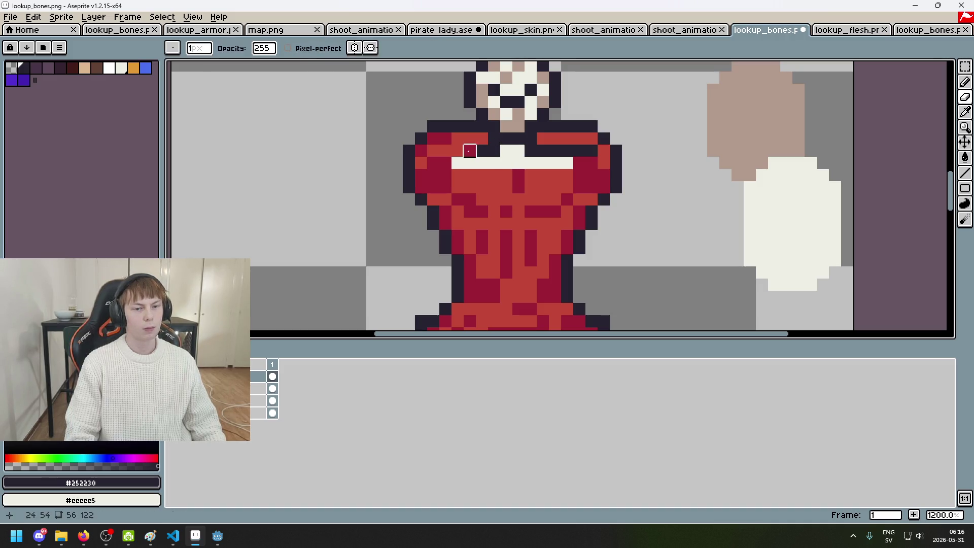
pyautogui.moveTo(458, 151); pyautogui.dragTo(472, 150)
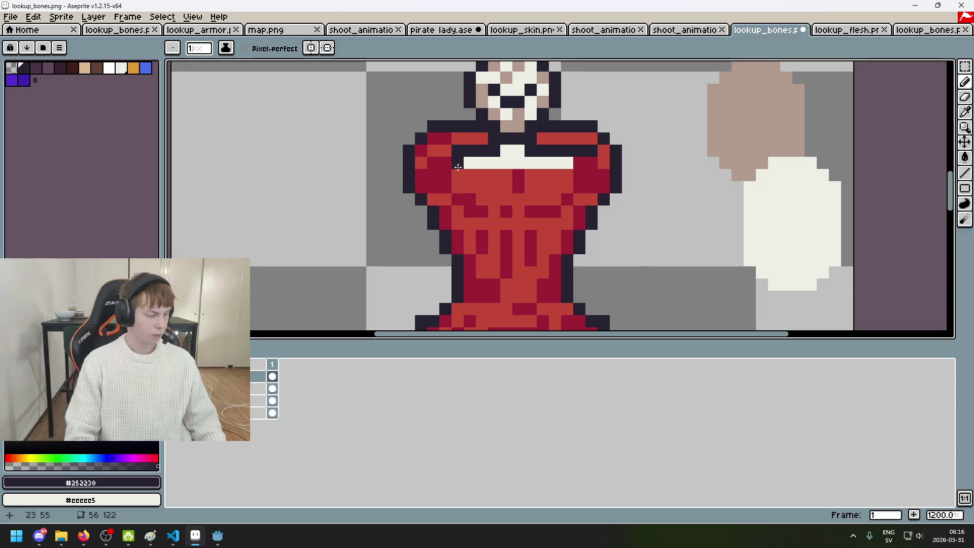
pyautogui.scroll(3, 443, 166)
# Step: Paint a short cream column on the chest and extend the cream collar bar to the right
pyautogui.keyDown('alt'); pyautogui.click(446, 154); pyautogui.keyUp('alt')
pyautogui.click(446, 155)
pyautogui.scroll(-3, 438, 159)
pyautogui.scroll(3, 438, 160)
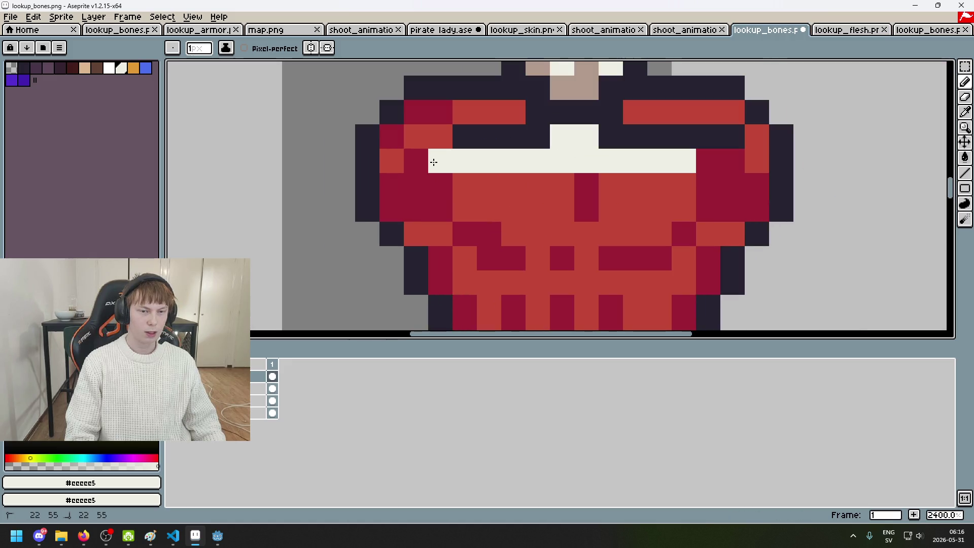
pyautogui.scroll(-3, 426, 168)
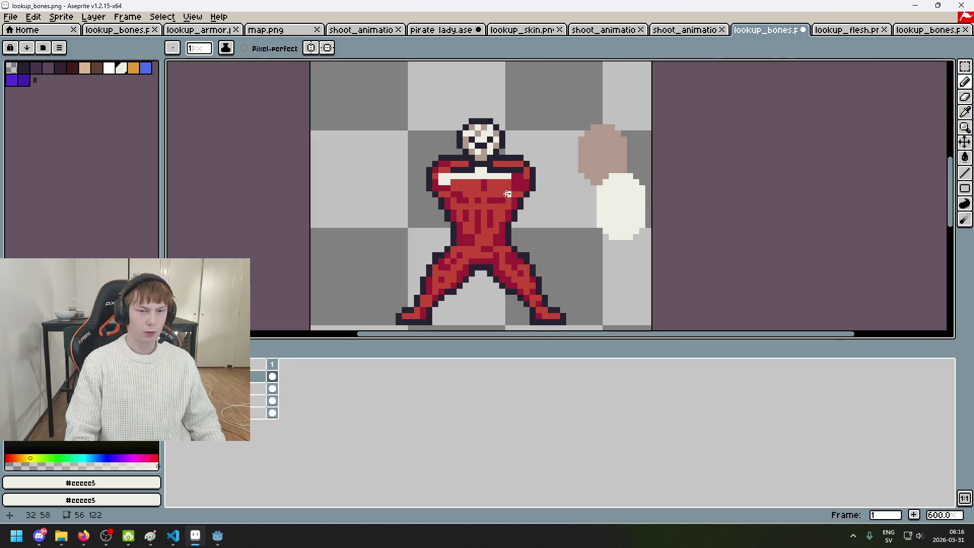
pyautogui.scroll(1, 325, 167)
pyautogui.hotkey('ctrl', 'z')
pyautogui.moveTo(316, 155); pyautogui.dragTo(321, 167)
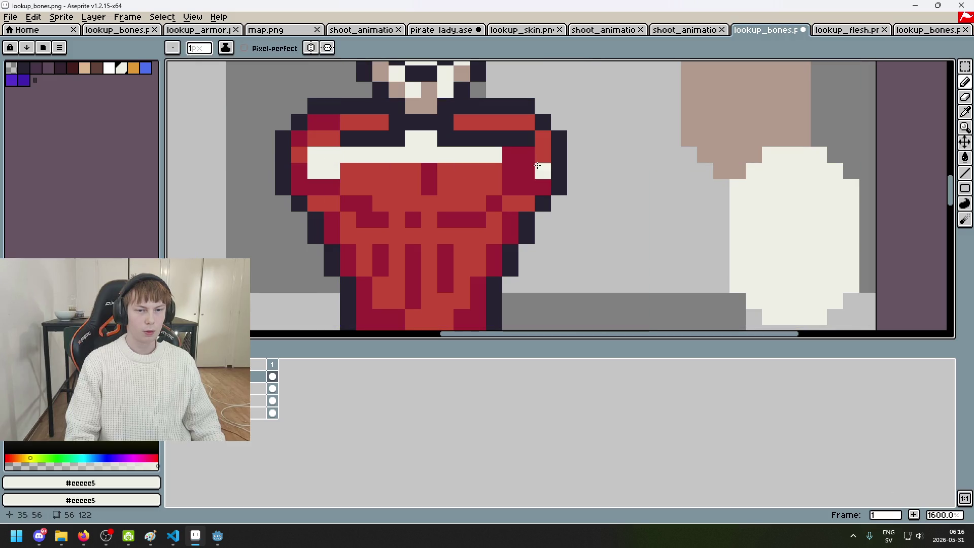
pyautogui.hotkey('ctrl', 'z')
pyautogui.moveTo(526, 155); pyautogui.dragTo(514, 165)
# Step: Edge the collar bar's left end with dark #252230 outline pixels above and below it
pyautogui.keyDown('alt'); pyautogui.click(724, 130); pyautogui.keyUp('alt')
pyautogui.keyDown('alt'); pyautogui.click(508, 135); pyautogui.keyUp('alt')
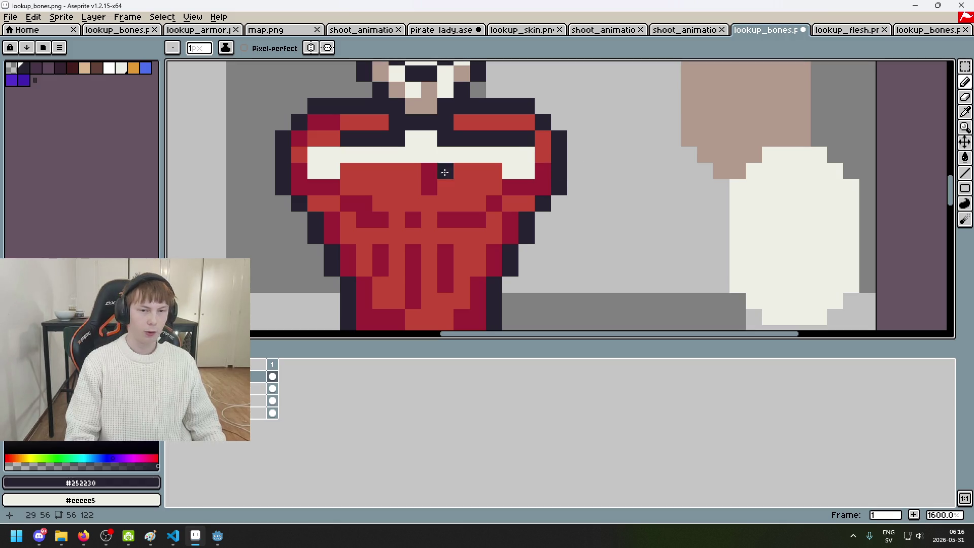
pyautogui.scroll(-1, 360, 197)
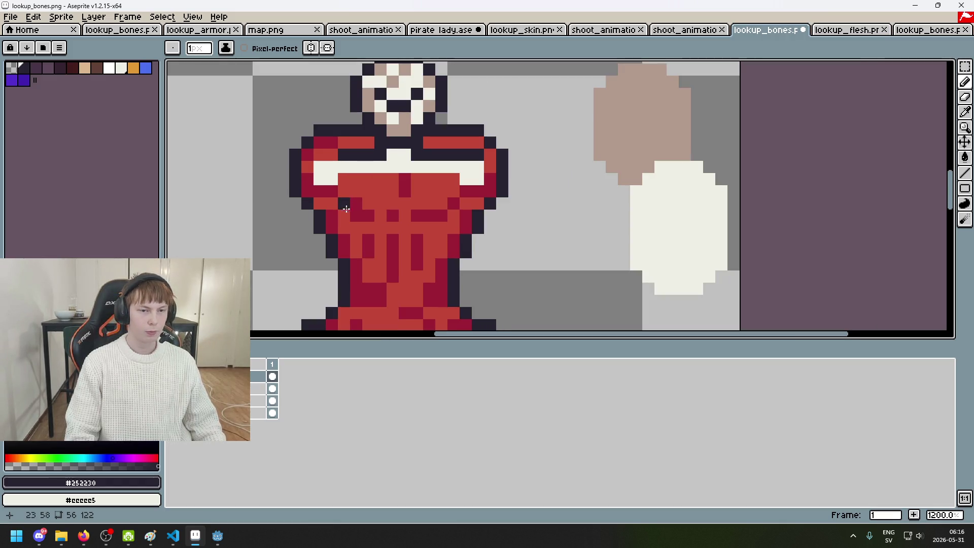
pyautogui.scroll(3, 334, 187)
pyautogui.rightClick(300, 177)
pyautogui.click(303, 186)
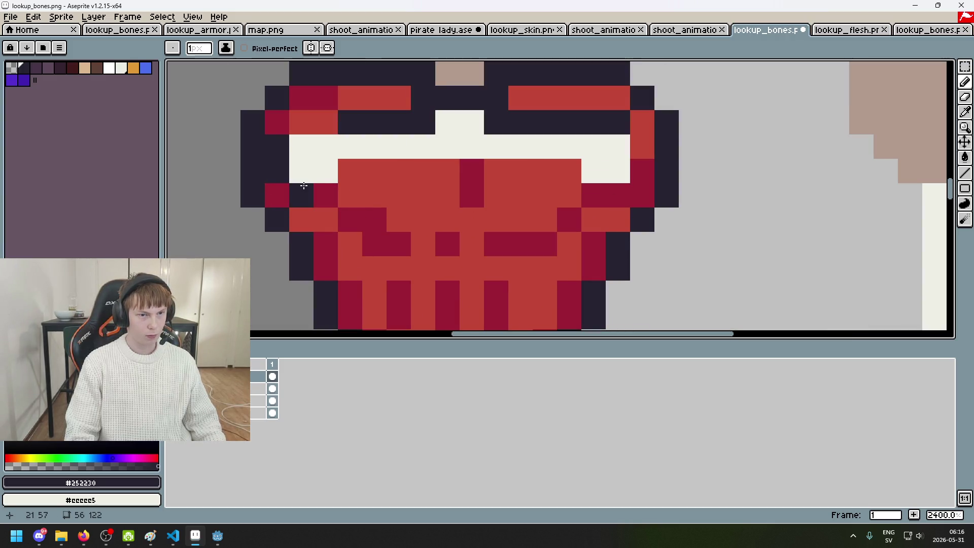
pyautogui.moveTo(301, 122); pyautogui.dragTo(326, 122)
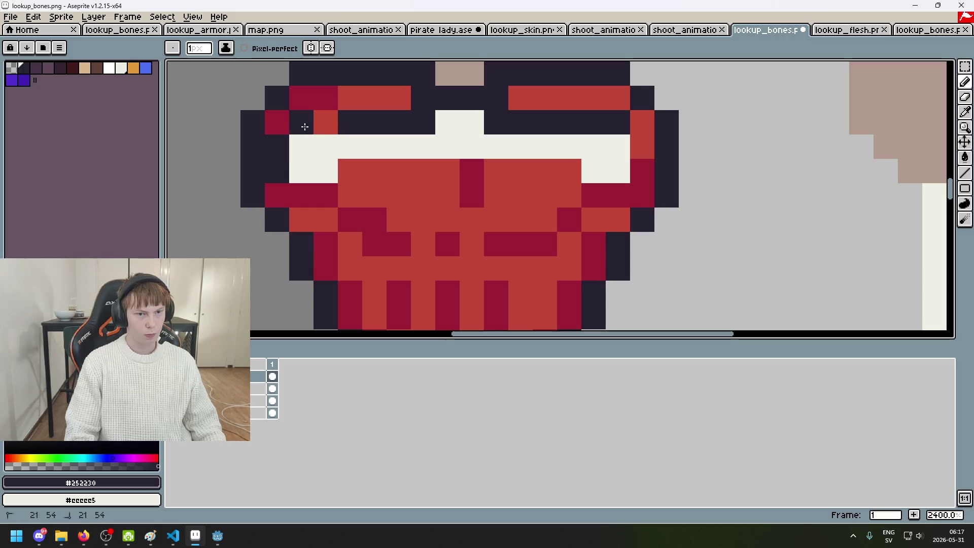
pyautogui.click(300, 192)
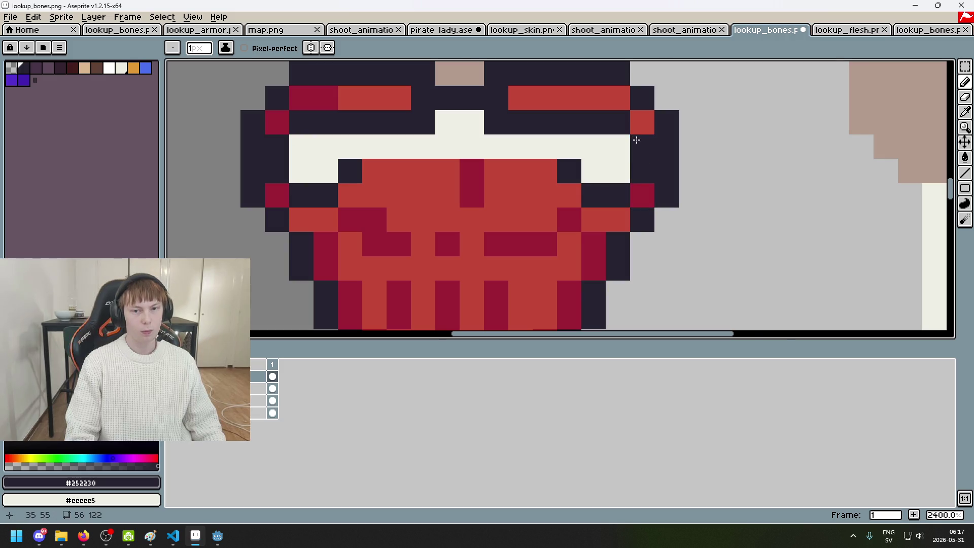
pyautogui.scroll(-8, 634, 174)
pyautogui.scroll(5, 618, 157)
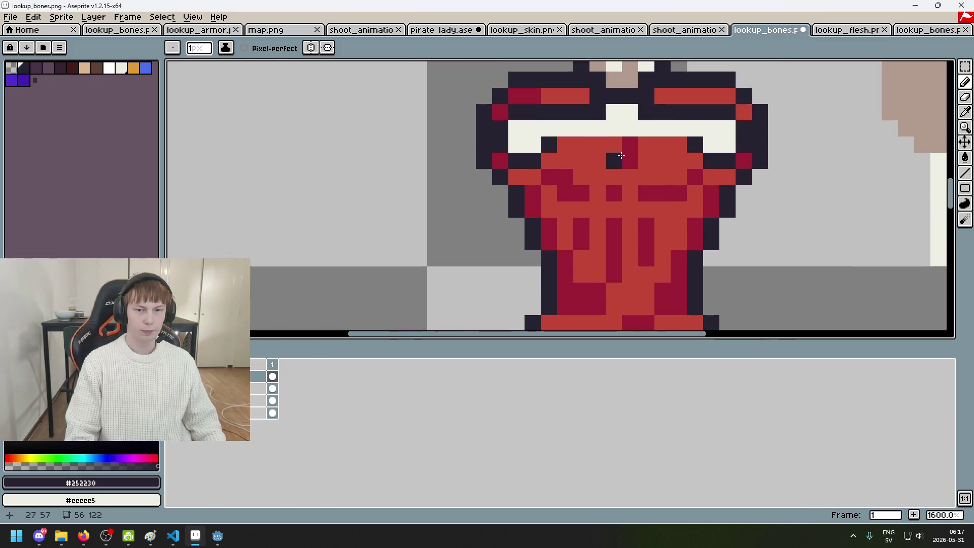
# Step: Draw the white #eeeee5 sternum stripe down the middle of the chest
pyautogui.keyDown('alt'); pyautogui.click(621, 158); pyautogui.keyUp('alt')
pyautogui.click(629, 154)
pyautogui.scroll(-5, 629, 154)
pyautogui.scroll(5, 608, 167)
pyautogui.moveTo(601, 159)
pyautogui.mouseDown()
pyautogui.moveTo(606, 233)
pyautogui.moveTo(554, 133)
pyautogui.mouseUp()
pyautogui.scroll(-3, 566, 144)
pyautogui.scroll(2, 543, 183)
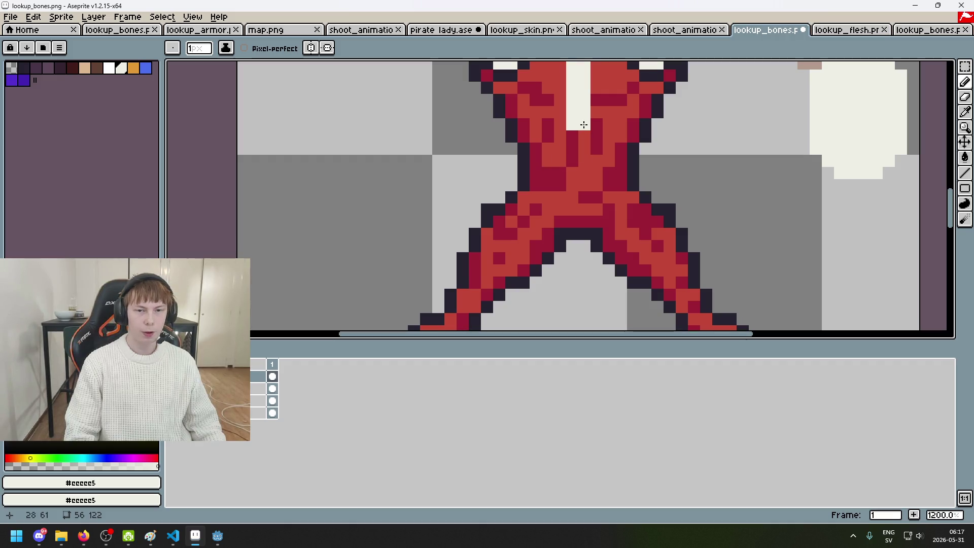
pyautogui.moveTo(583, 124); pyautogui.dragTo(573, 125)
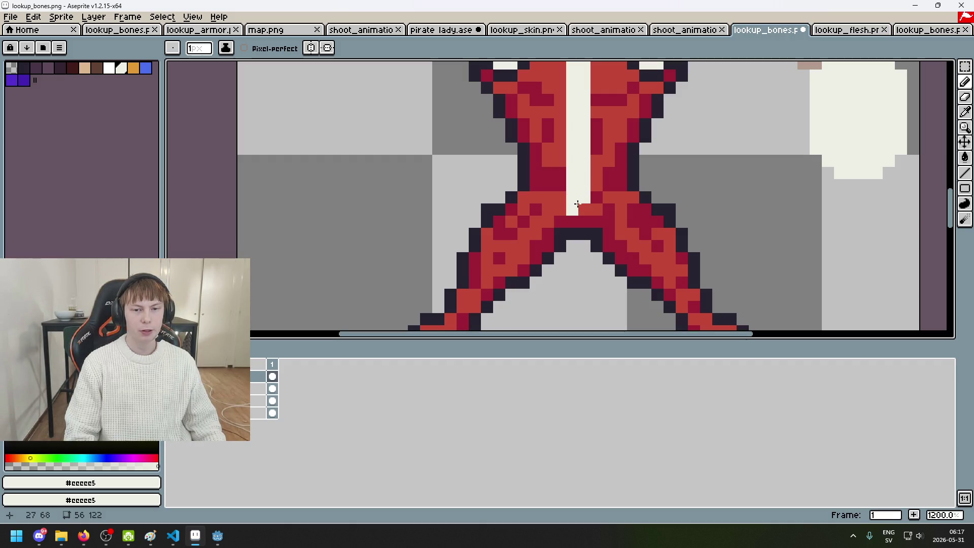
pyautogui.scroll(-6, 584, 204)
pyautogui.scroll(3, 623, 190)
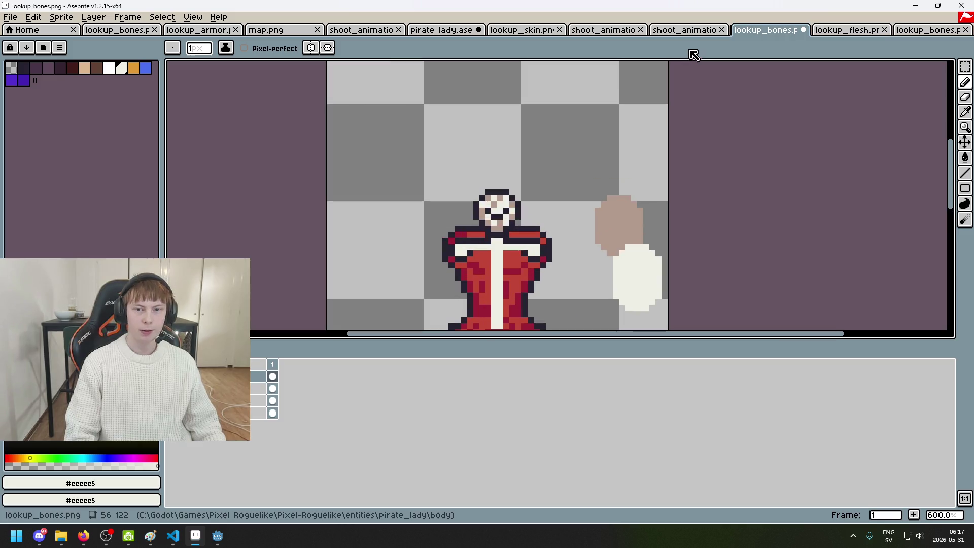
# Step: Flip through the lookup_flesh, lookup_bones and shoot_animation sprites, returning to the red-body lookup_bones
pyautogui.click(810, 32)
pyautogui.click(759, 34)
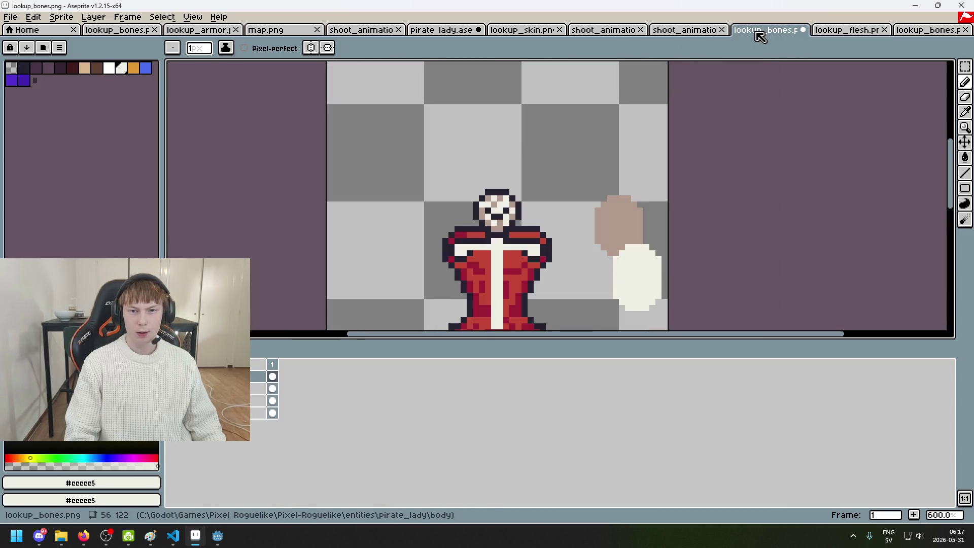
pyautogui.click(679, 31)
pyautogui.click(611, 32)
pyautogui.click(690, 34)
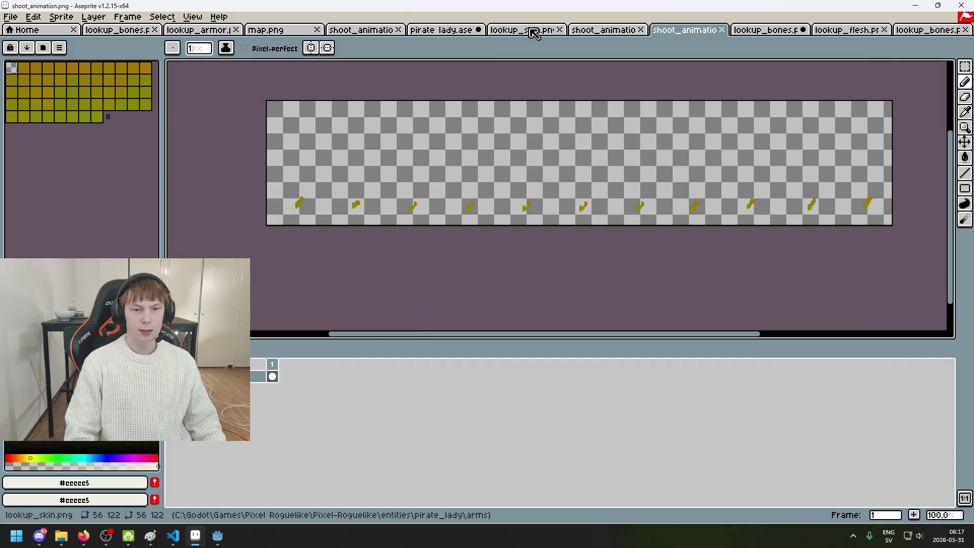
pyautogui.click(532, 30)
pyautogui.click(774, 32)
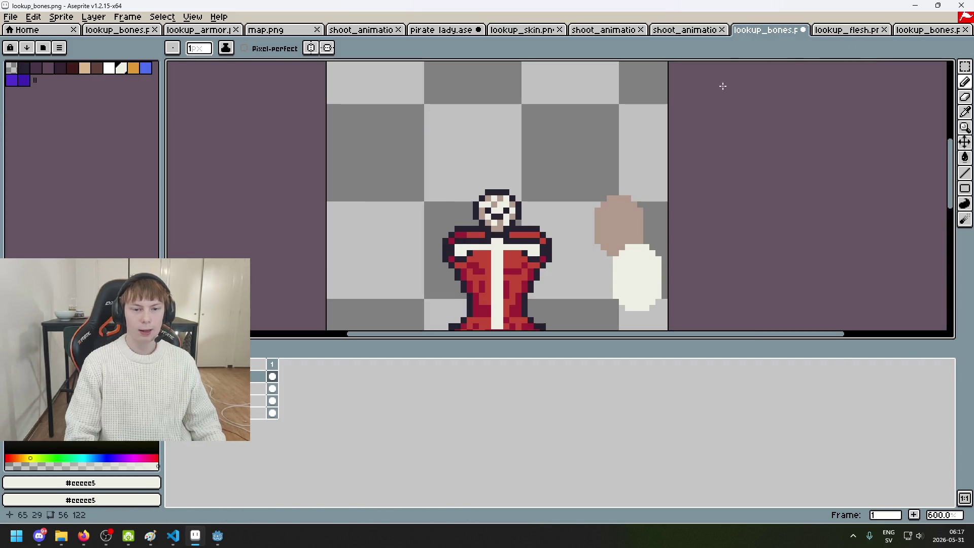
# Step: Cycle through pirate lady.ase, lookup_skin and lookup_flesh to view the finished skeleton, then return to the red-body sprite
pyautogui.click(355, 31)
pyautogui.click(426, 33)
pyautogui.click(527, 30)
pyautogui.click(589, 30)
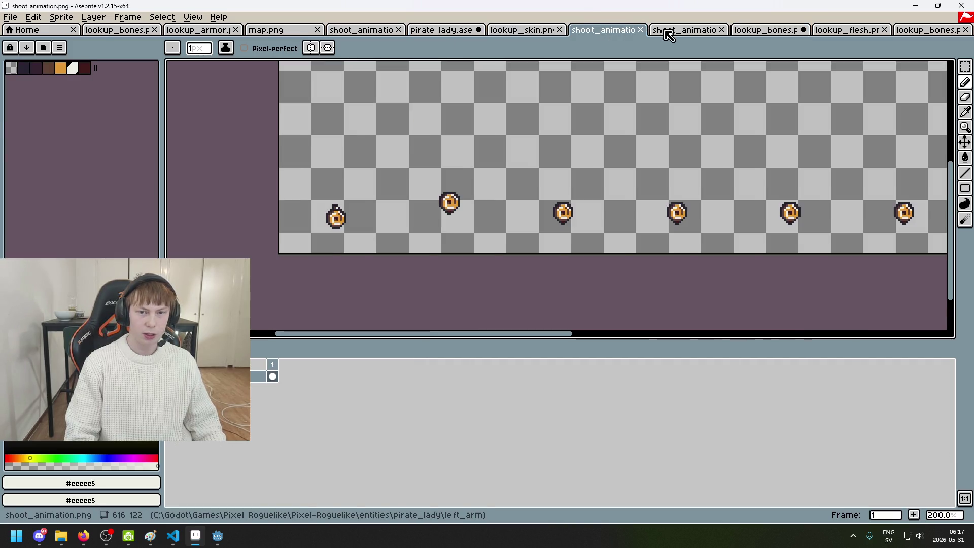
pyautogui.click(665, 30)
pyautogui.click(772, 31)
pyautogui.click(848, 34)
pyautogui.click(917, 36)
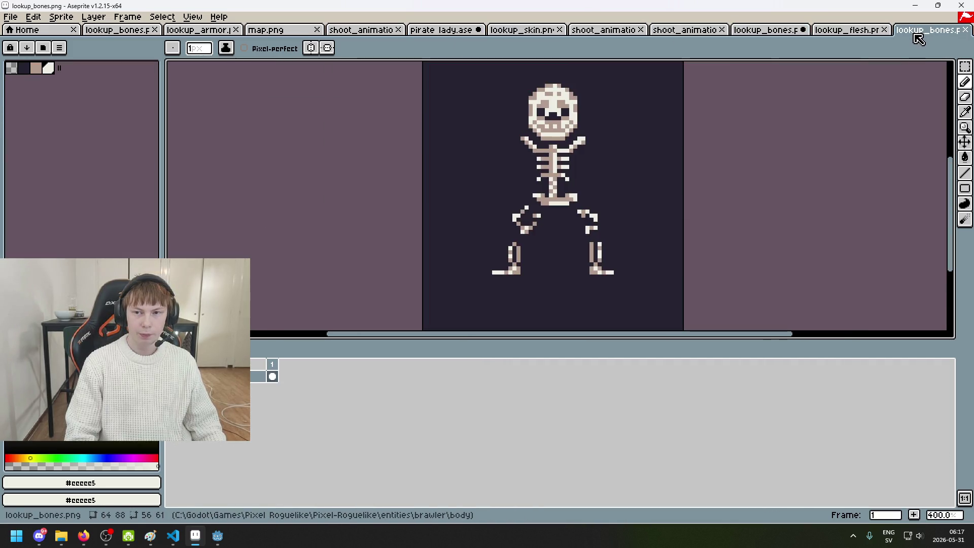
pyautogui.scroll(1, 517, 203)
pyautogui.scroll(1, 517, 202)
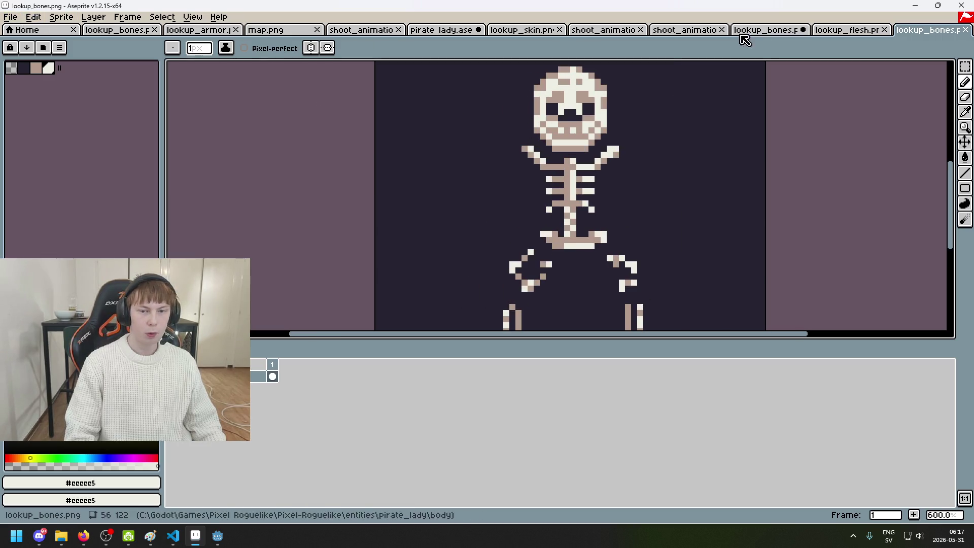
pyautogui.click(765, 29)
# Step: Centre the sprite with the timeline hidden and draw a dark #252230 line beside the sternum
pyautogui.moveTo(525, 260); pyautogui.dragTo(572, 160)
pyautogui.press('Tab')
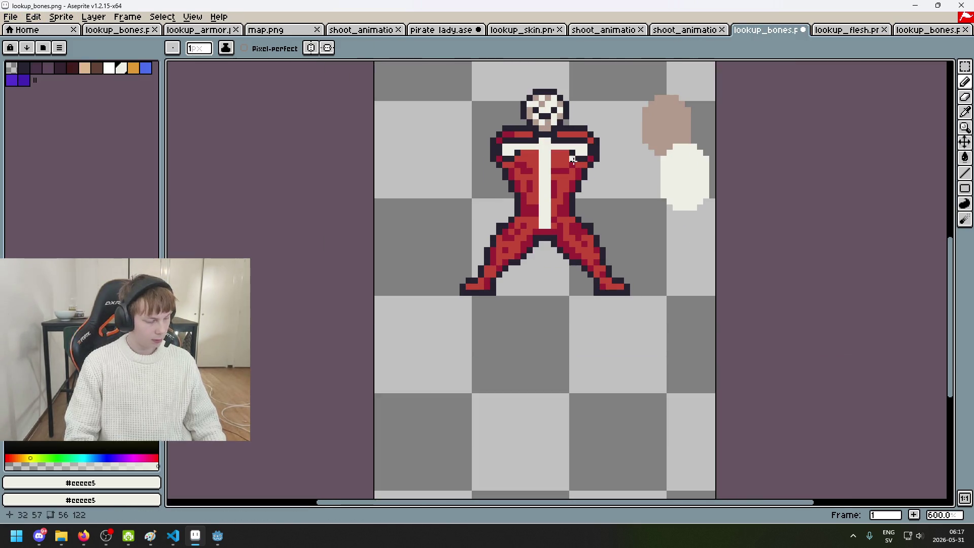
pyautogui.scroll(3, 553, 160)
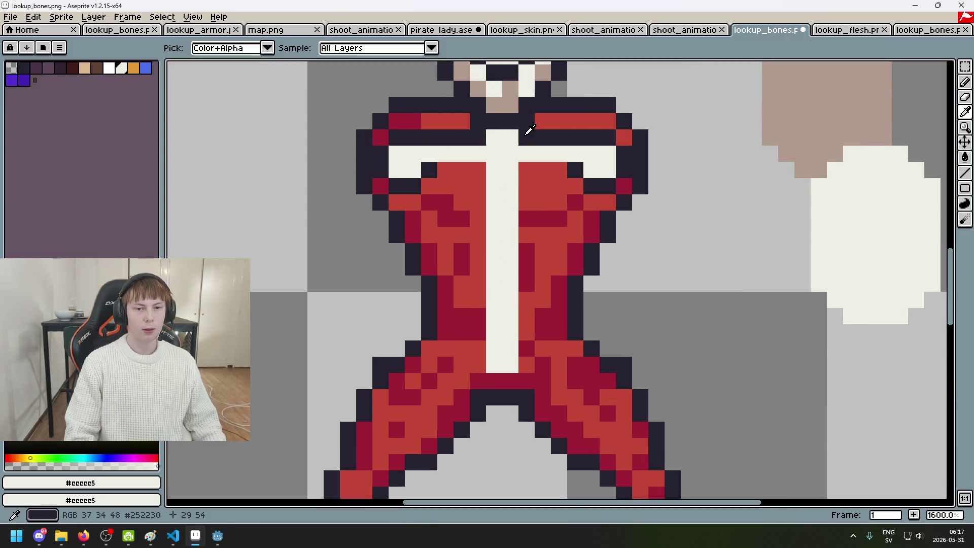
pyautogui.keyDown('alt'); pyautogui.click(517, 174); pyautogui.keyUp('alt')
pyautogui.keyDown('alt'); pyautogui.click(522, 153); pyautogui.keyUp('alt')
pyautogui.click(530, 175)
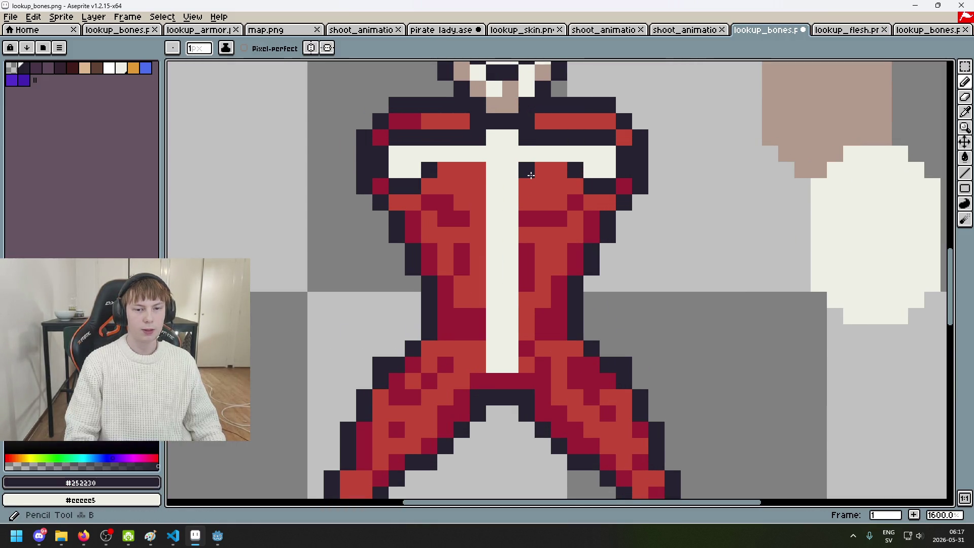
pyautogui.scroll(-1, 530, 175)
pyautogui.moveTo(529, 174)
pyautogui.mouseDown()
pyautogui.moveTo(530, 309)
pyautogui.moveTo(489, 169)
pyautogui.mouseUp()
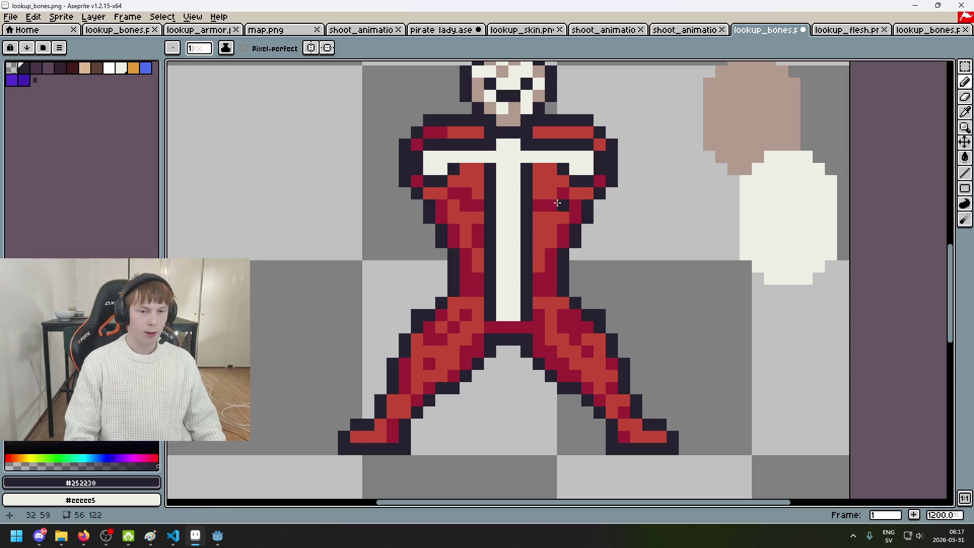
pyautogui.press('e')
pyautogui.hotkey('ctrl', 'z')
pyautogui.press('b')
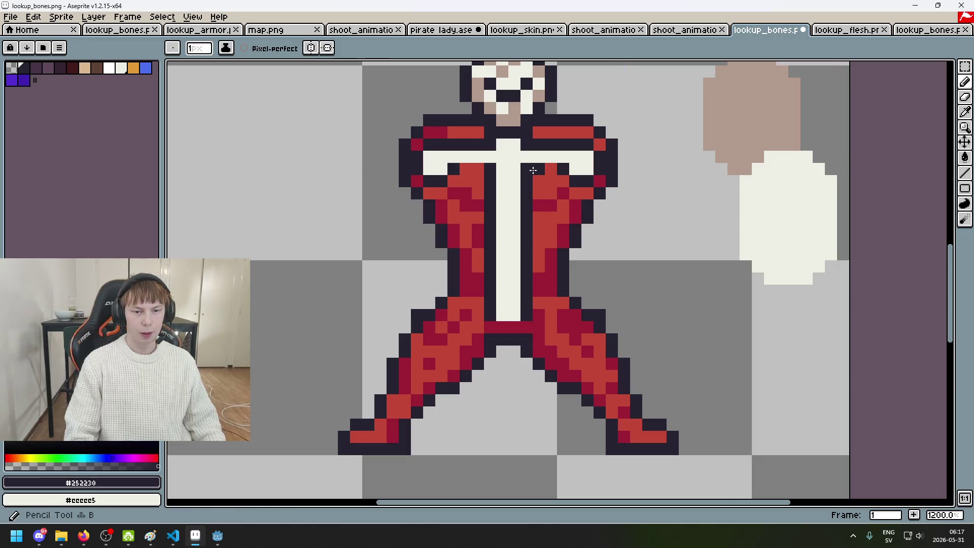
pyautogui.click(465, 172)
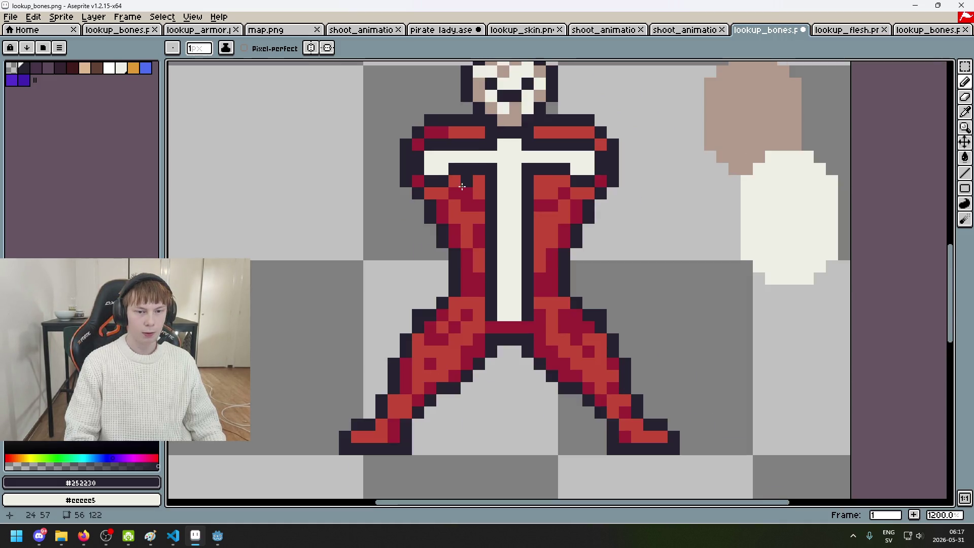
# Step: Darken the crimson pixels on both sides of the spine with outline colour
pyautogui.scroll(3, 481, 194)
pyautogui.click(458, 204)
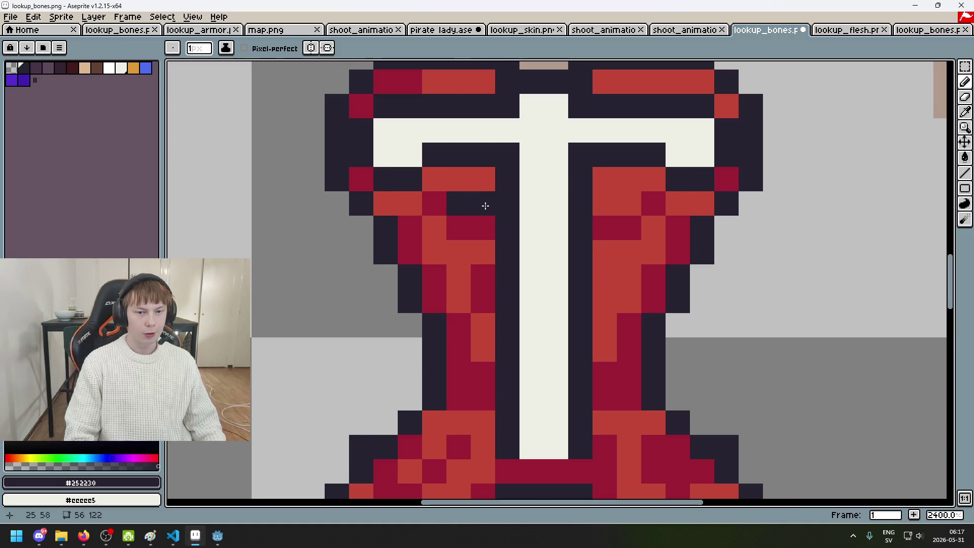
pyautogui.moveTo(588, 198); pyautogui.dragTo(631, 197)
pyautogui.scroll(-3, 631, 196)
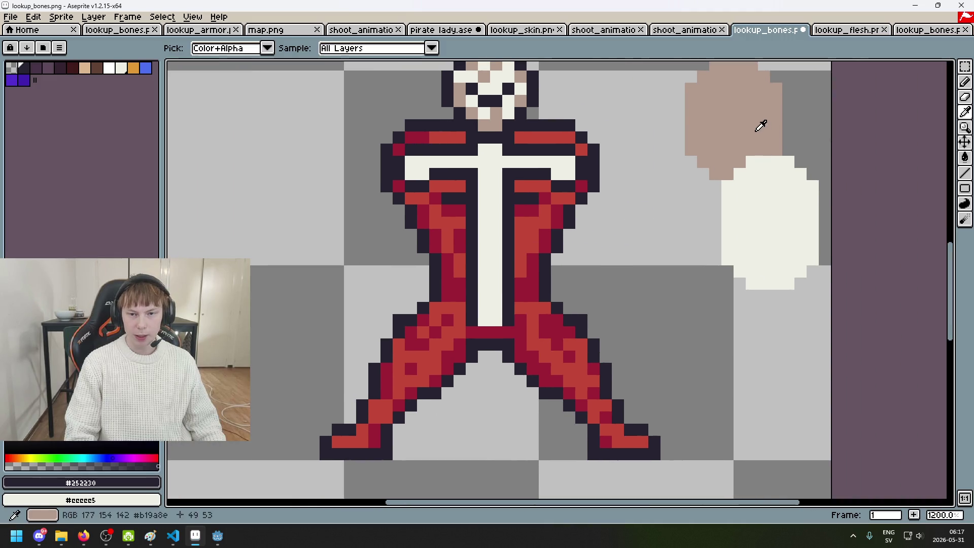
pyautogui.keyDown('alt'); pyautogui.click(761, 126); pyautogui.keyUp('alt')
pyautogui.scroll(3, 521, 198)
pyautogui.click(522, 197)
# Step: Paint the first pair of white ribs beside the spine and outline them in dark
pyautogui.keyDown('alt'); pyautogui.click(525, 203); pyautogui.keyUp('alt')
pyautogui.moveTo(515, 223); pyautogui.dragTo(544, 219)
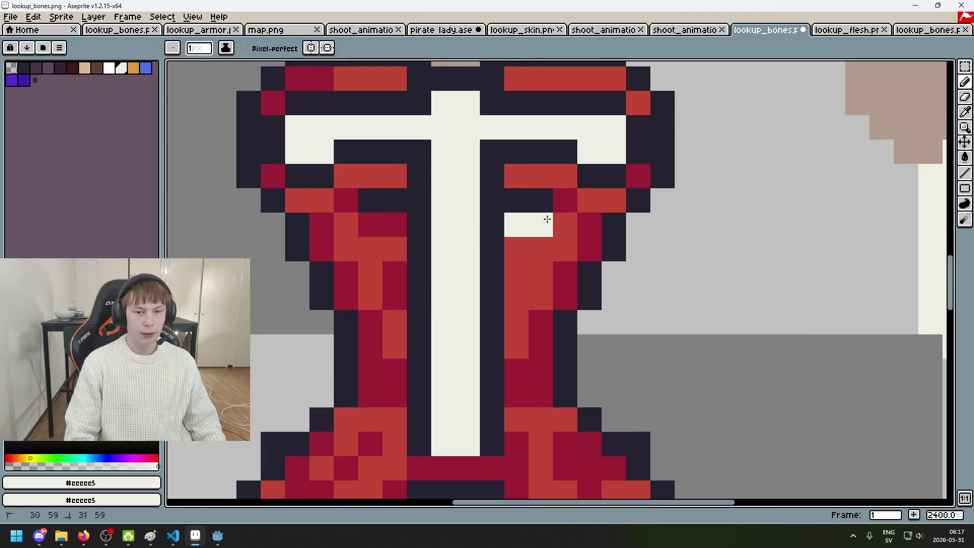
pyautogui.click(370, 224)
pyautogui.keyDown('alt'); pyautogui.click(374, 192); pyautogui.keyUp('alt')
pyautogui.click(345, 223)
pyautogui.click(354, 245)
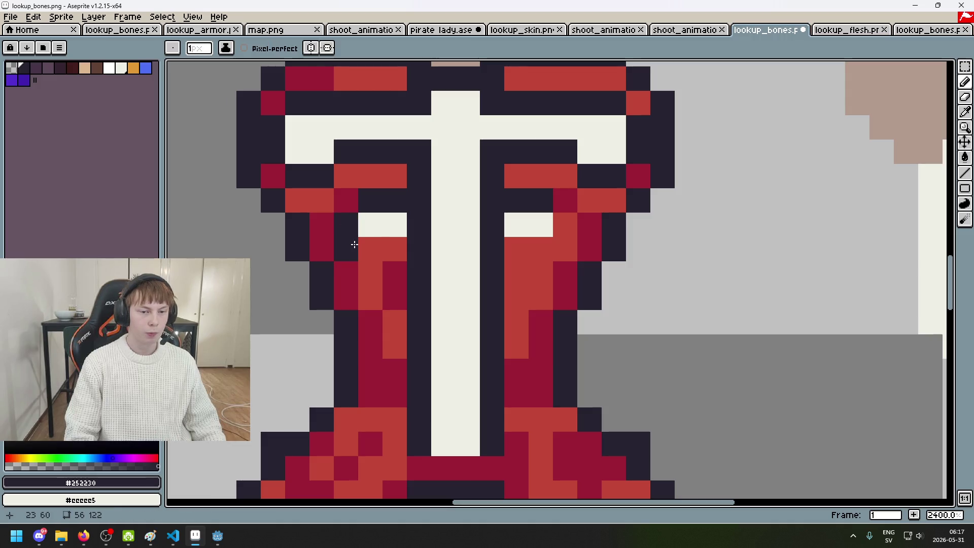
pyautogui.click(394, 246)
pyautogui.moveTo(515, 249); pyautogui.dragTo(531, 248)
pyautogui.click(566, 229)
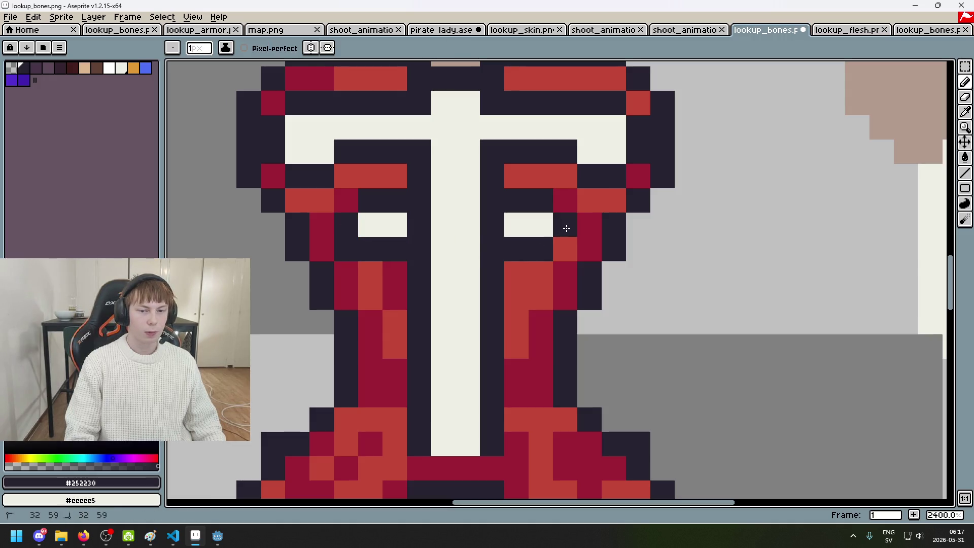
# Step: Add a second white rib row left of the spine with dark pixels beneath it
pyautogui.scroll(-6, 570, 246)
pyautogui.scroll(6, 580, 168)
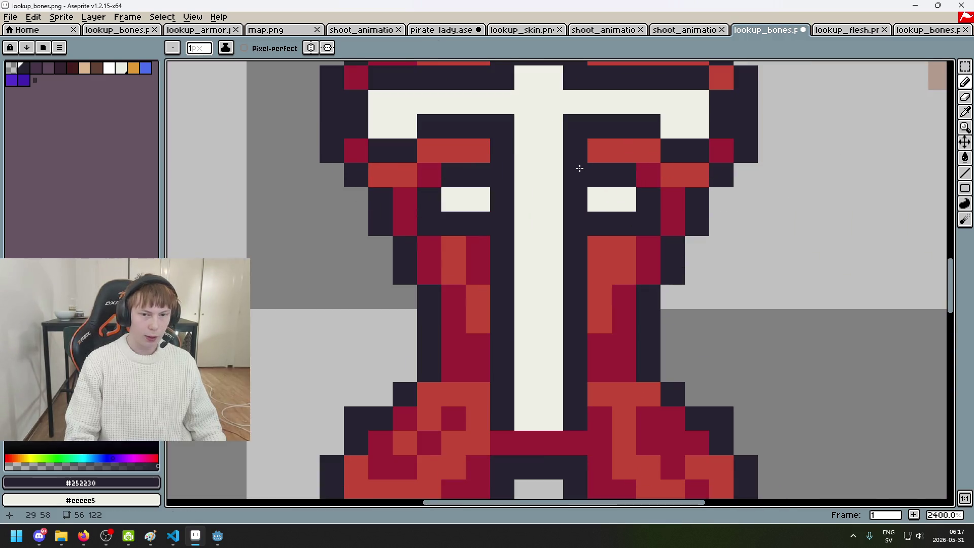
pyautogui.keyDown('alt'); pyautogui.click(506, 202); pyautogui.keyUp('alt')
pyautogui.scroll(-7, 506, 202)
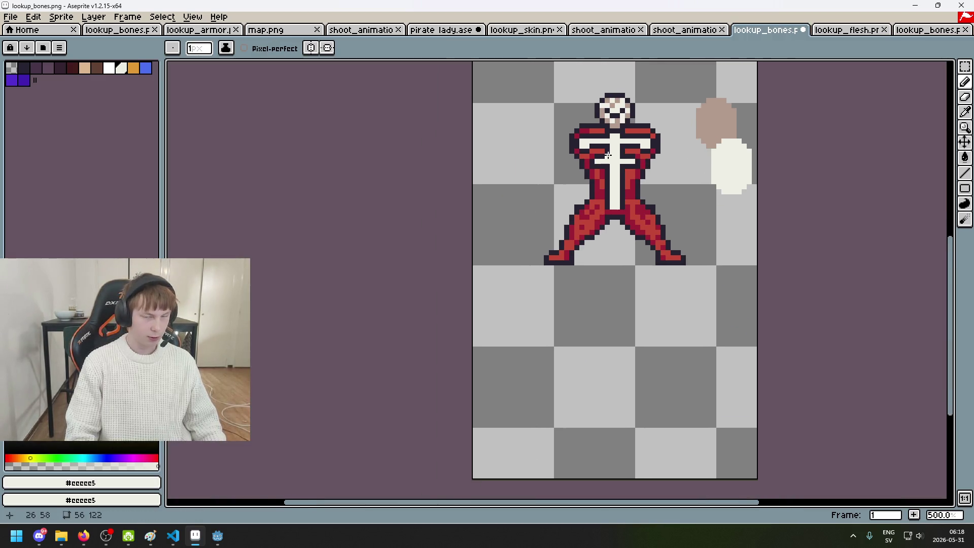
pyautogui.scroll(4, 608, 156)
pyautogui.keyDown('alt'); pyautogui.click(586, 206); pyautogui.keyUp('alt')
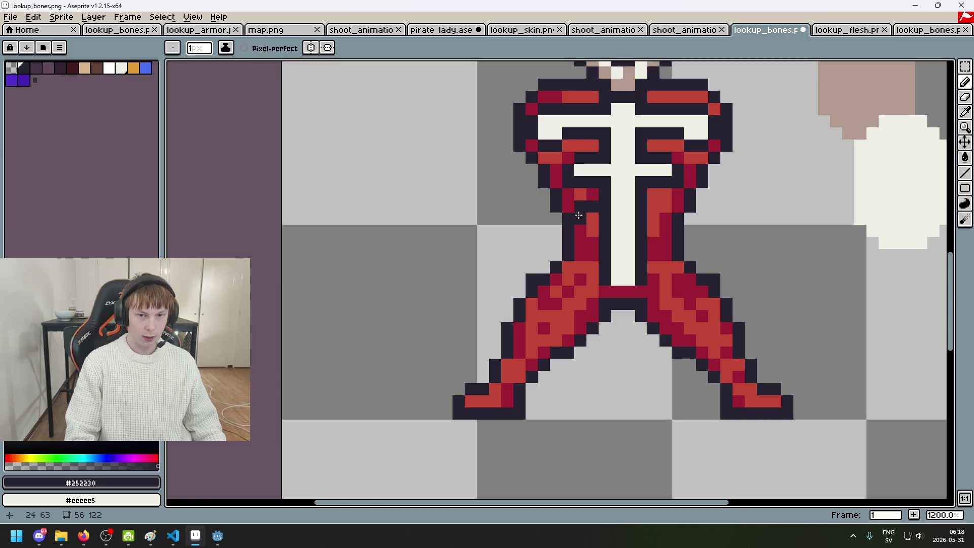
pyautogui.scroll(3, 578, 215)
pyautogui.scroll(-7, 563, 223)
pyautogui.scroll(2, 595, 207)
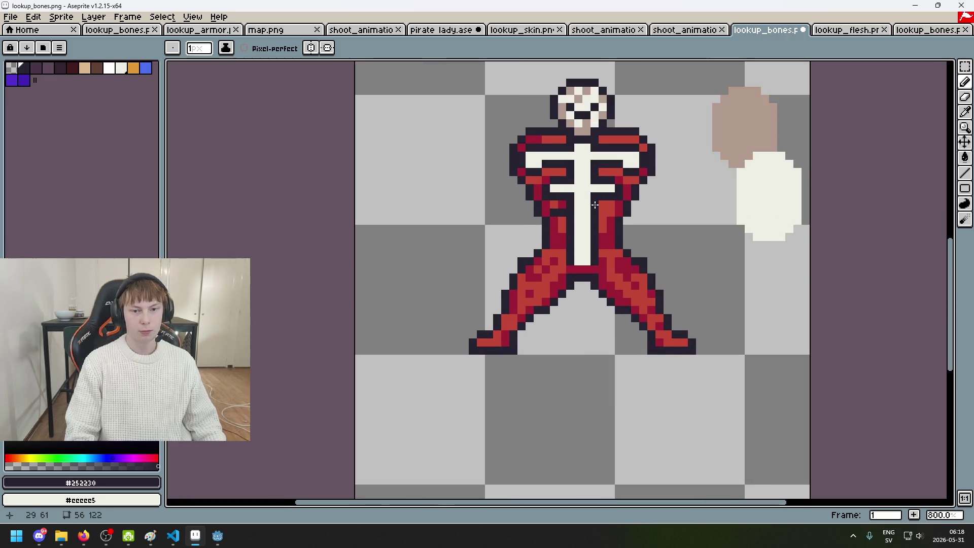
pyautogui.scroll(2, 596, 207)
pyautogui.scroll(3, 588, 206)
pyautogui.press('alt')
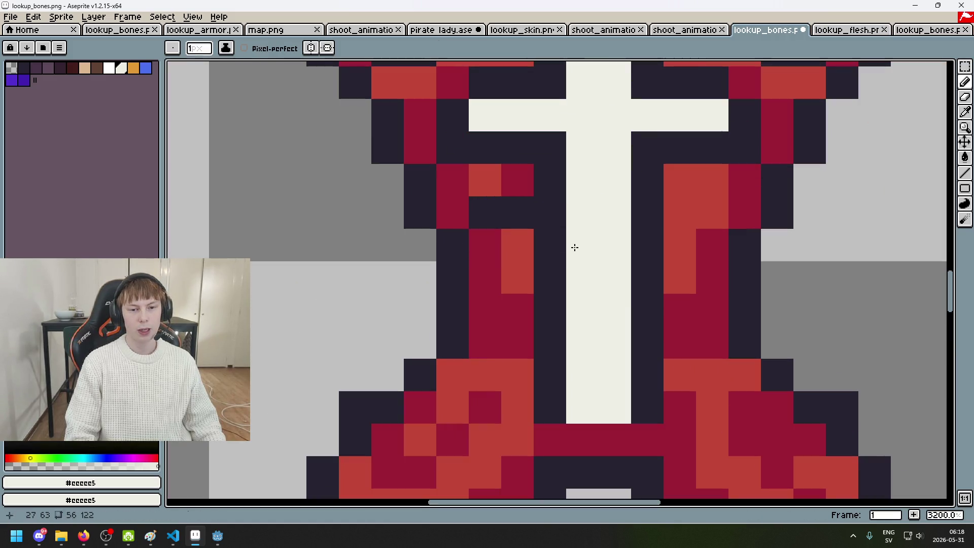
pyautogui.rightClick(553, 243)
pyautogui.moveTo(553, 244); pyautogui.dragTo(478, 244)
pyautogui.click(478, 264)
pyautogui.click(514, 270)
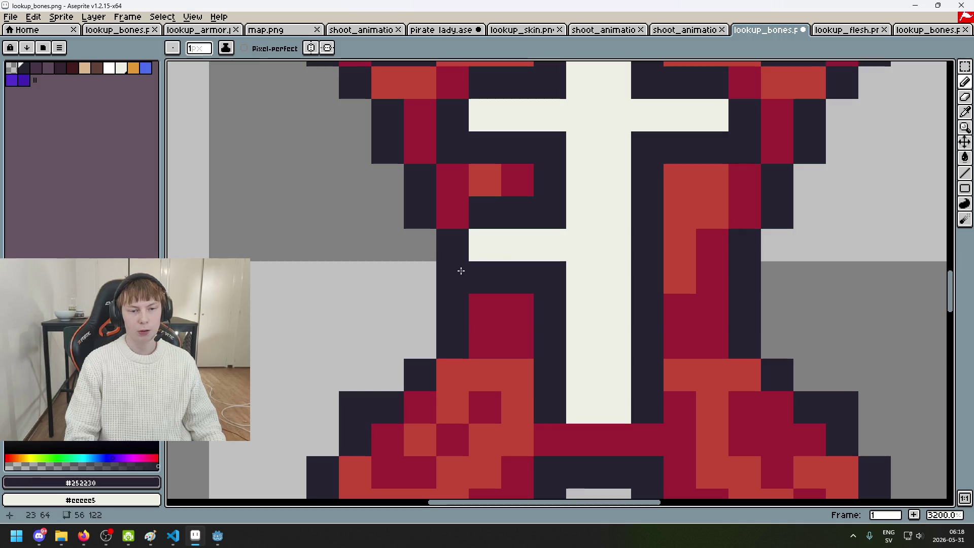
# Step: Extend the rib row right of the spine and outline it with dark pixels
pyautogui.keyDown('alt'); pyautogui.click(626, 248); pyautogui.keyUp('alt')
pyautogui.moveTo(625, 248); pyautogui.dragTo(679, 246)
pyautogui.press('b')
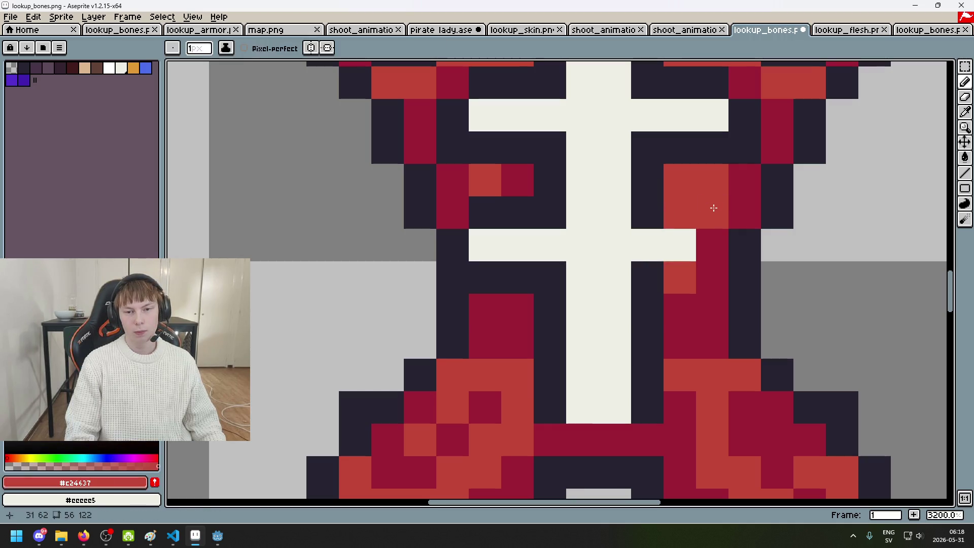
pyautogui.click(707, 211)
pyautogui.click(717, 247)
pyautogui.hotkey('ctrl', 'z')
pyautogui.click(680, 277)
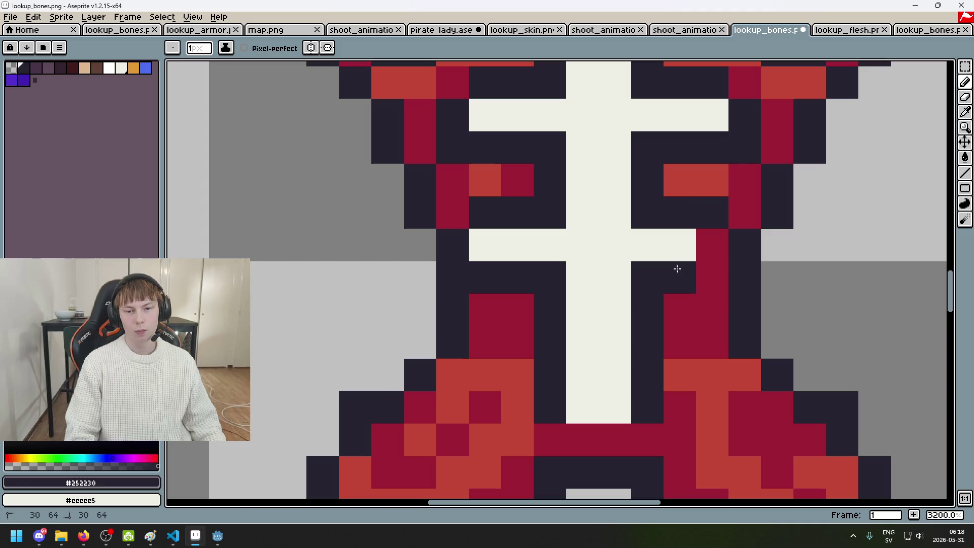
pyautogui.click(712, 277)
pyautogui.keyDown('alt'); pyautogui.click(670, 237); pyautogui.keyUp('alt')
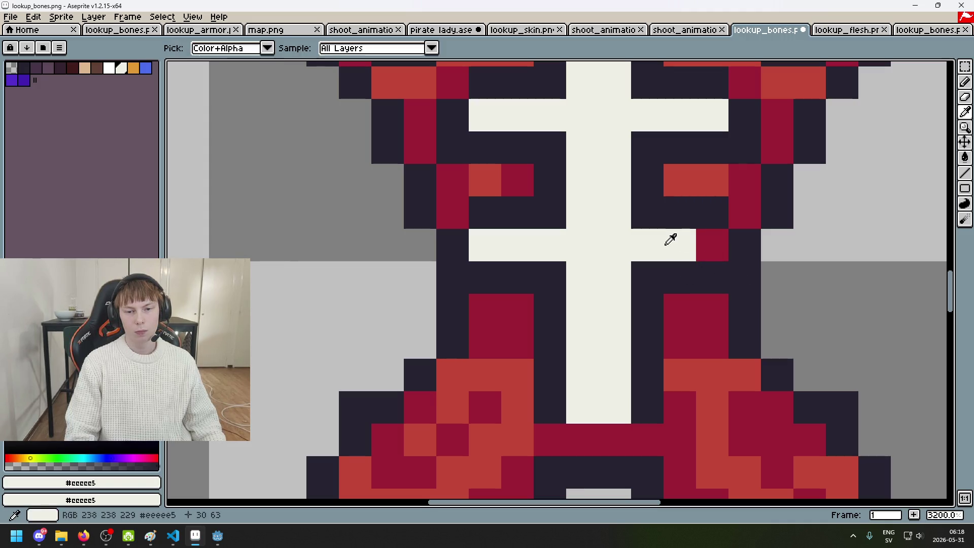
pyautogui.click(717, 242)
# Step: Bring the chest back into view, sample the dark outline colour and undo the dark pixels below the spine
pyautogui.scroll(-5, 729, 247)
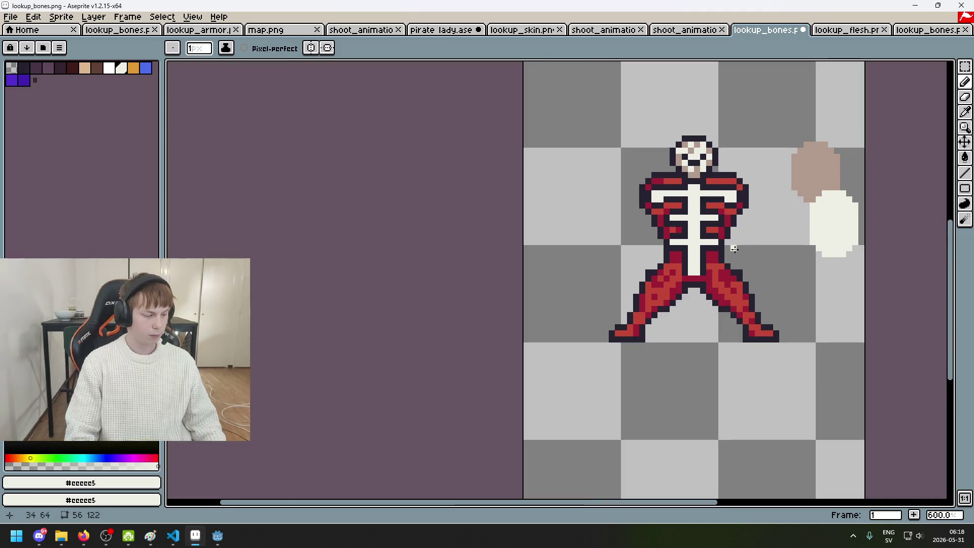
pyautogui.scroll(1, 732, 248)
pyautogui.scroll(-2, 723, 238)
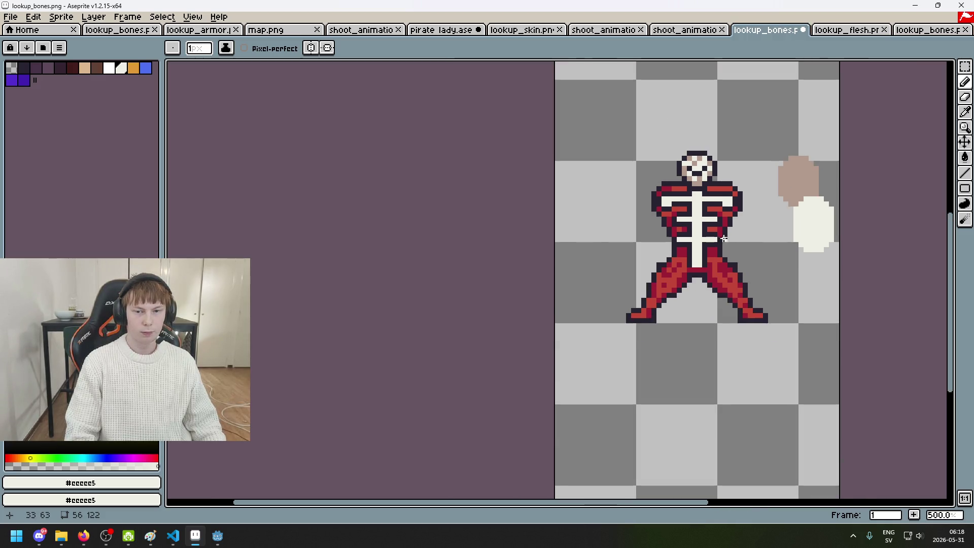
pyautogui.scroll(1, 642, 245)
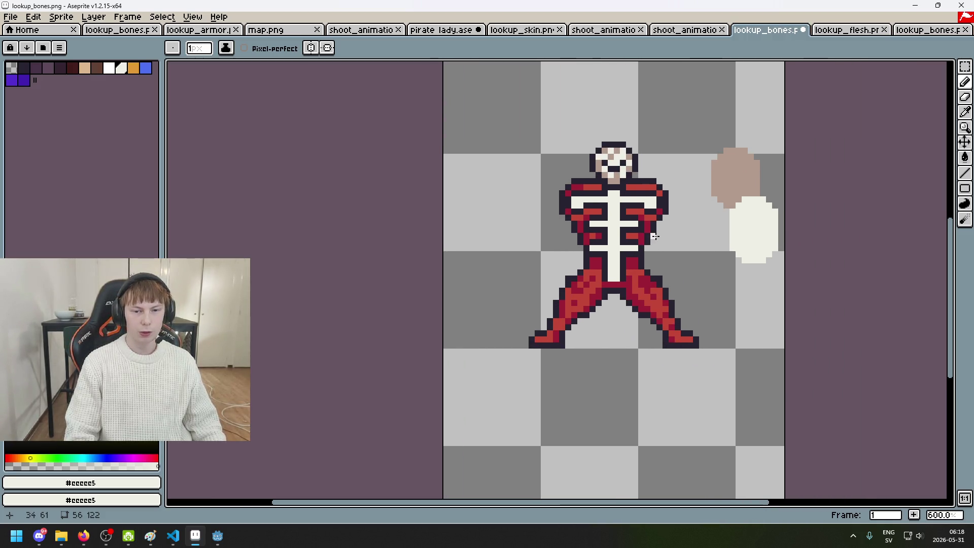
pyautogui.scroll(2, 642, 245)
pyautogui.scroll(1, 659, 213)
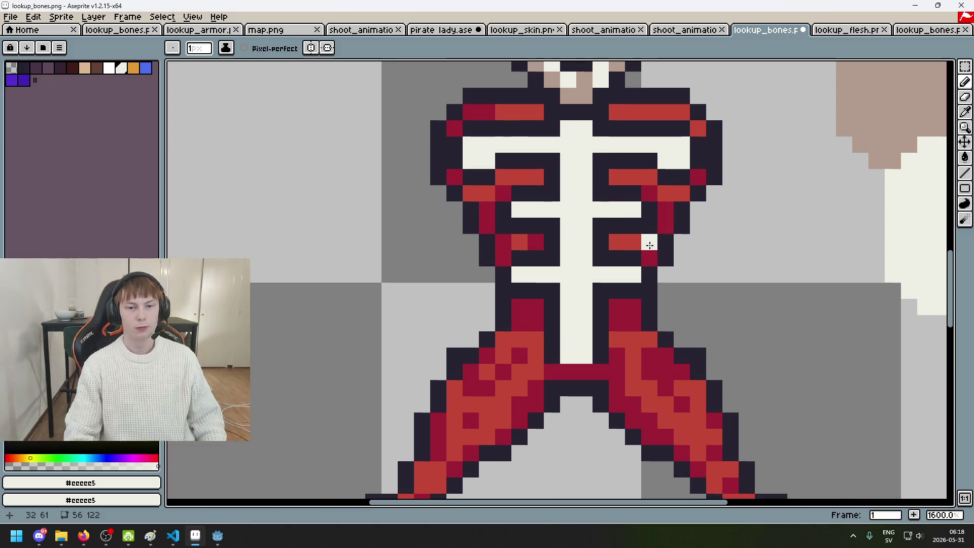
pyautogui.scroll(-2, 691, 169)
pyautogui.scroll(1, 691, 169)
pyautogui.scroll(1, 653, 159)
pyautogui.scroll(1, 561, 156)
pyautogui.scroll(-1, 561, 156)
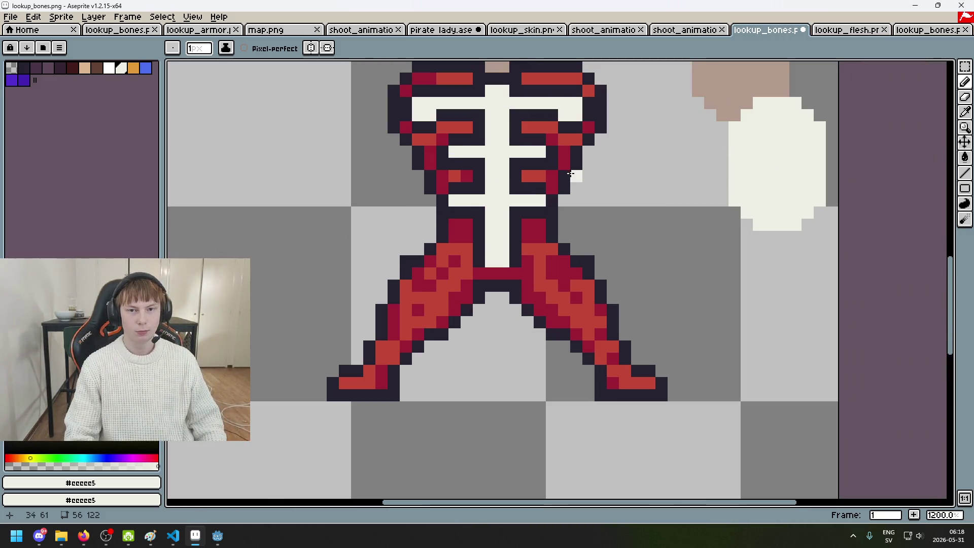
pyautogui.moveTo(542, 217); pyautogui.dragTo(537, 239)
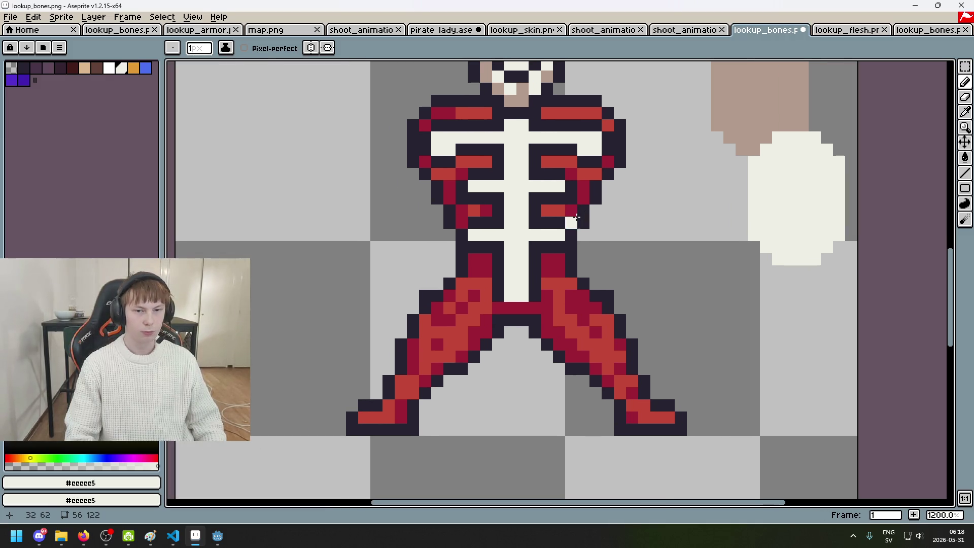
pyautogui.scroll(-2, 571, 230)
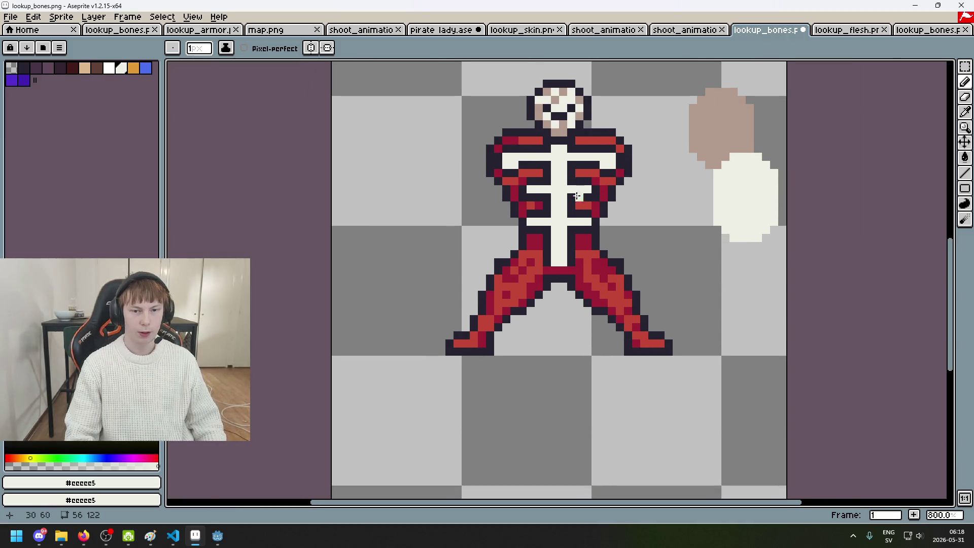
pyautogui.scroll(3, 608, 198)
pyautogui.keyDown('alt'); pyautogui.click(565, 258); pyautogui.keyUp('alt')
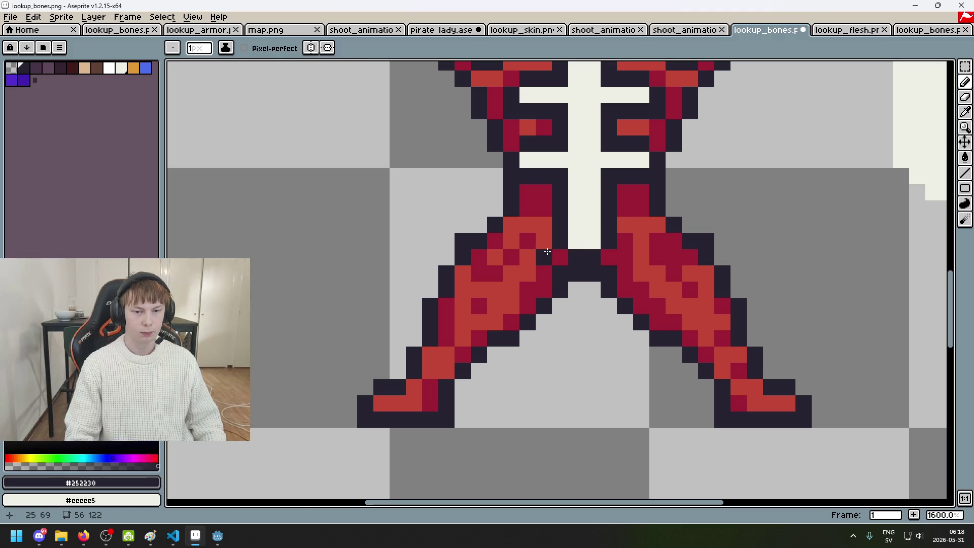
pyautogui.hotkey('ctrl', 'z')
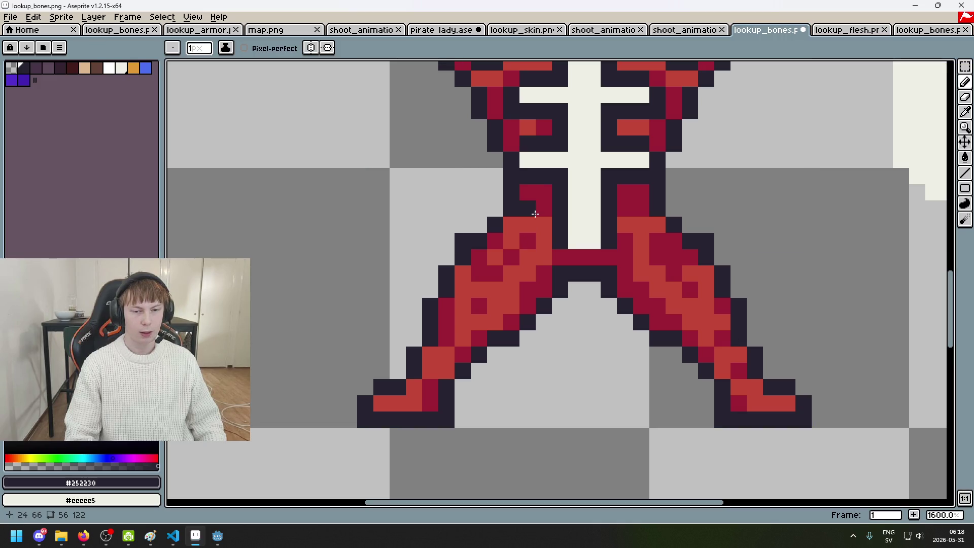
# Step: Inspect the ribs, then view lookup_flesh and the finished skeleton in the last lookup_bones sprite
pyautogui.scroll(-3, 563, 226)
pyautogui.scroll(3, 564, 225)
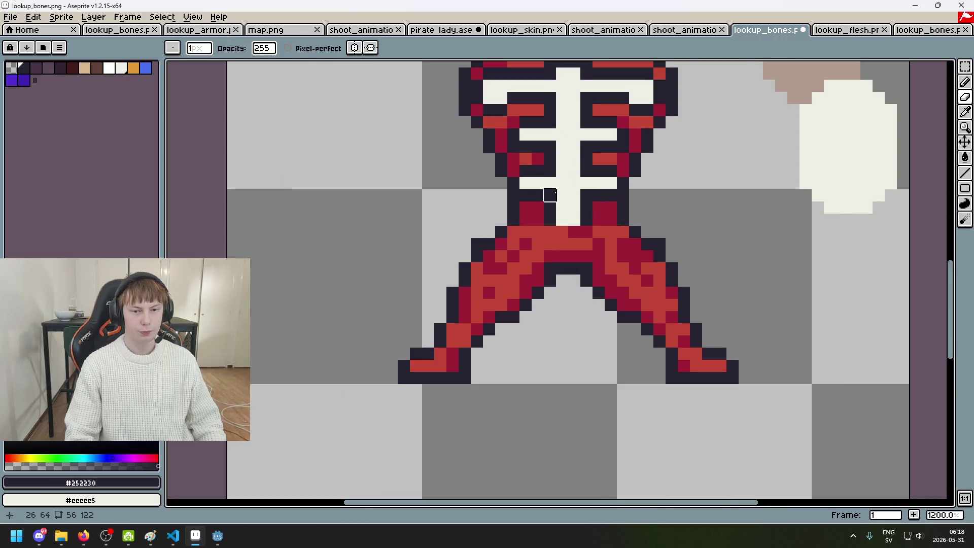
pyautogui.scroll(-2, 562, 219)
pyautogui.scroll(2, 562, 219)
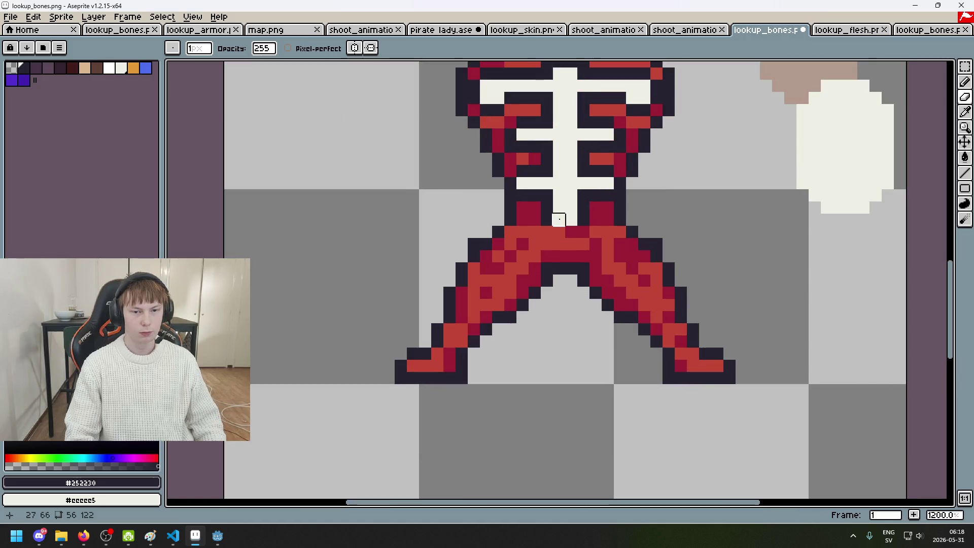
pyautogui.scroll(-1, 553, 213)
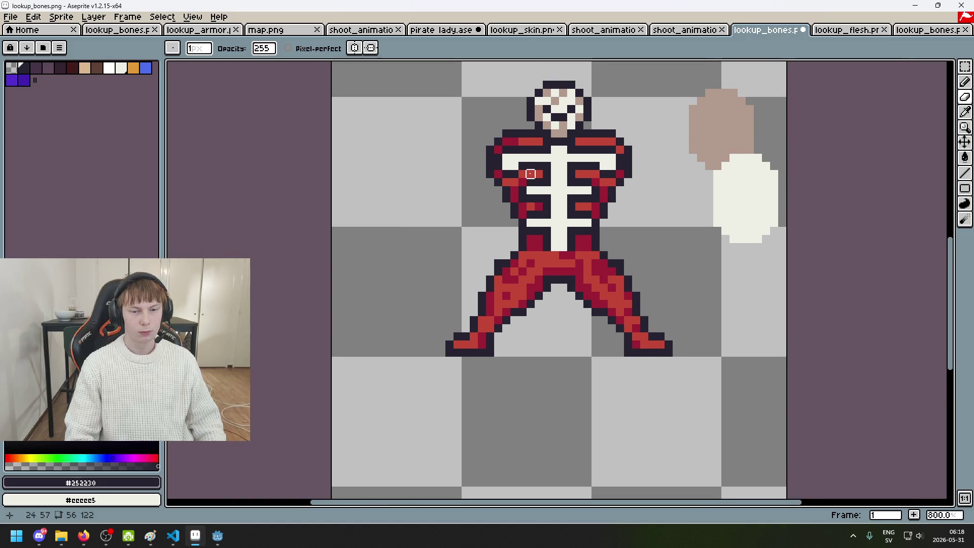
pyautogui.scroll(3, 530, 174)
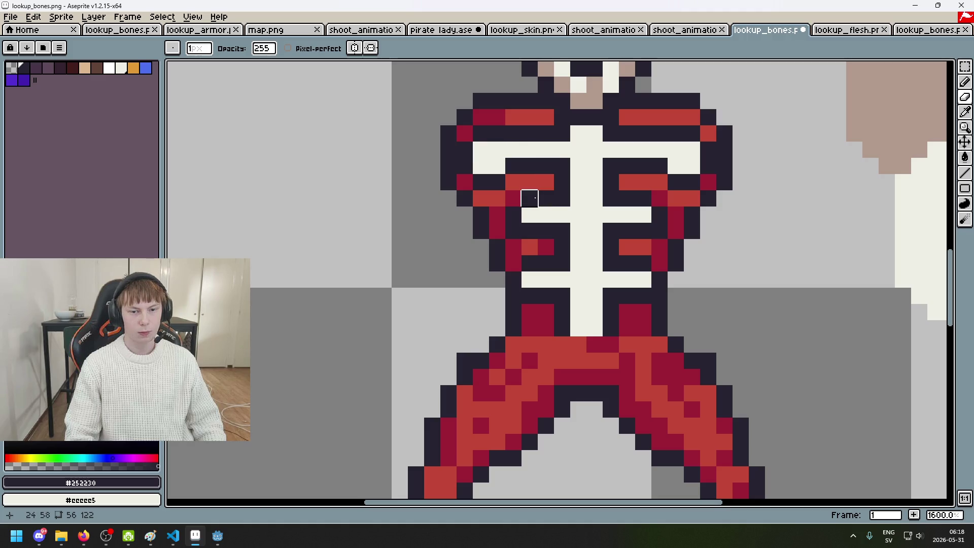
pyautogui.click(861, 32)
pyautogui.click(916, 31)
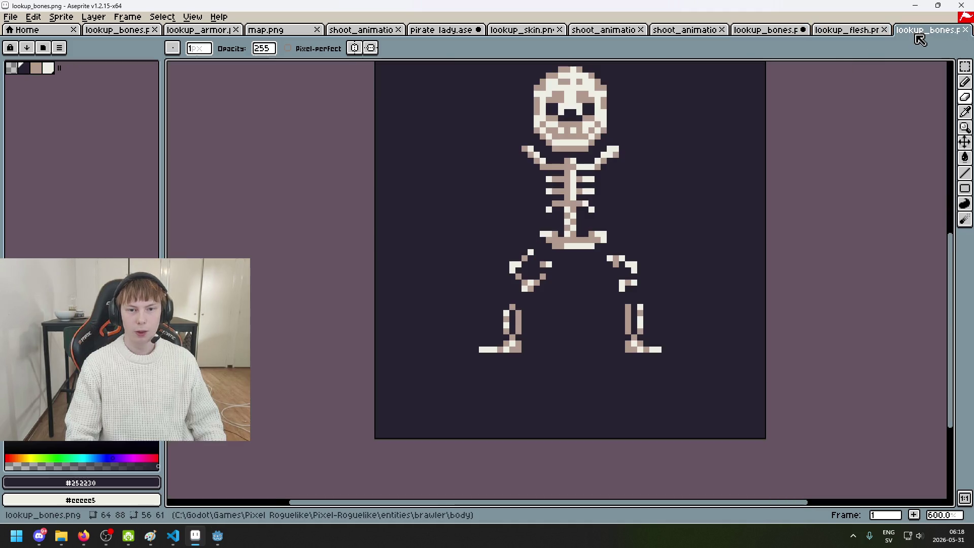
# Step: Return to the lookup_flesh sprite and zoom out to see it whole
pyautogui.click(854, 30)
pyautogui.scroll(-3, 592, 227)
pyautogui.press('Tab')
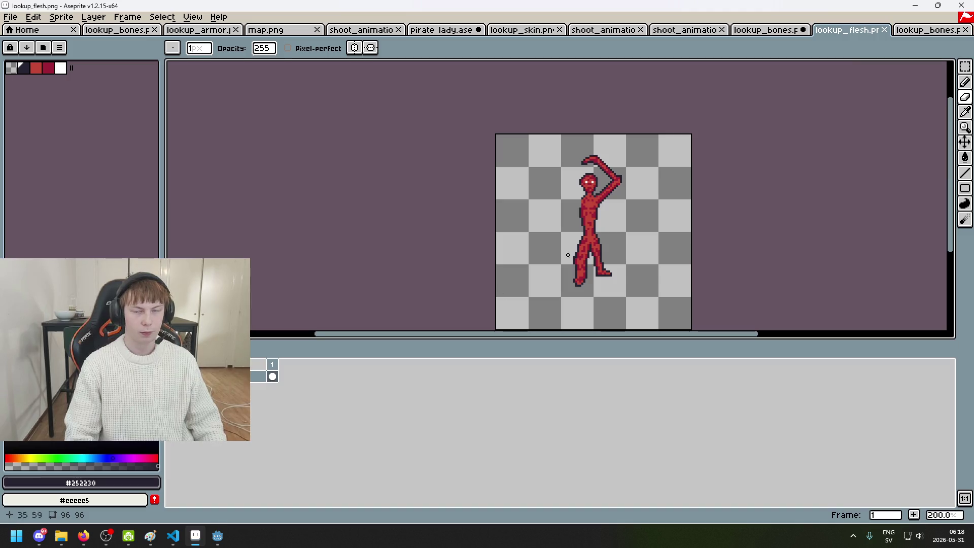
# Step: Open lookup_bones.png from the entities/sir_aarold/body folder
pyautogui.click(12, 17)
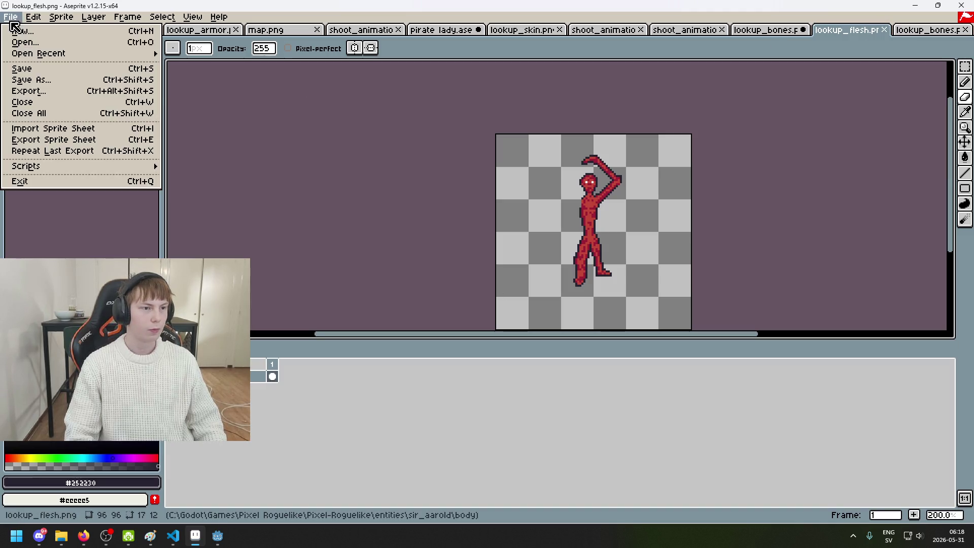
pyautogui.click(35, 44)
pyautogui.click(367, 66)
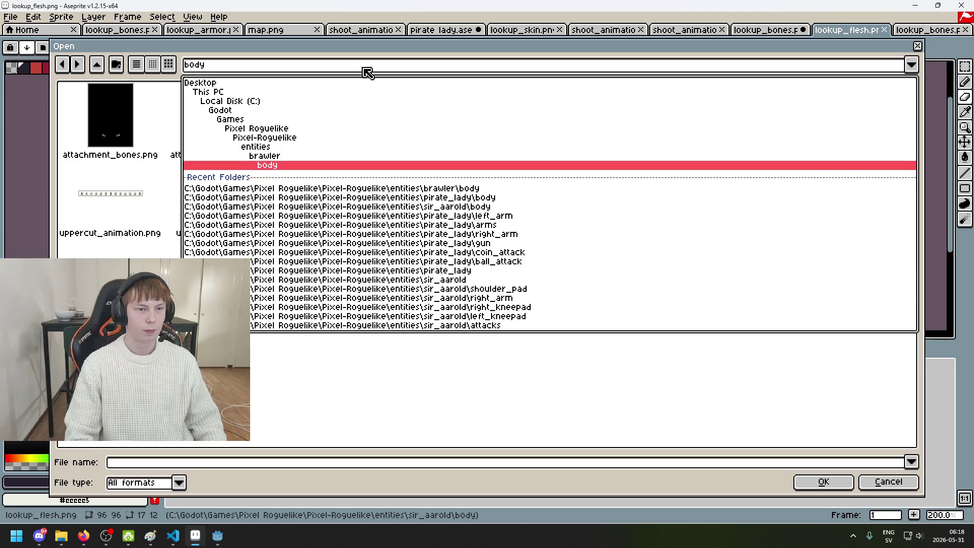
pyautogui.click(344, 147)
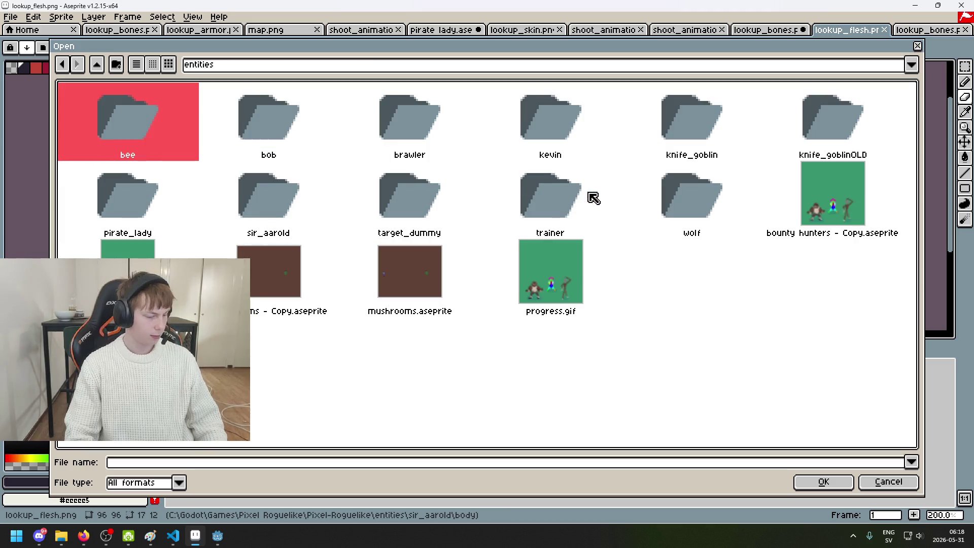
pyautogui.doubleClick(284, 197)
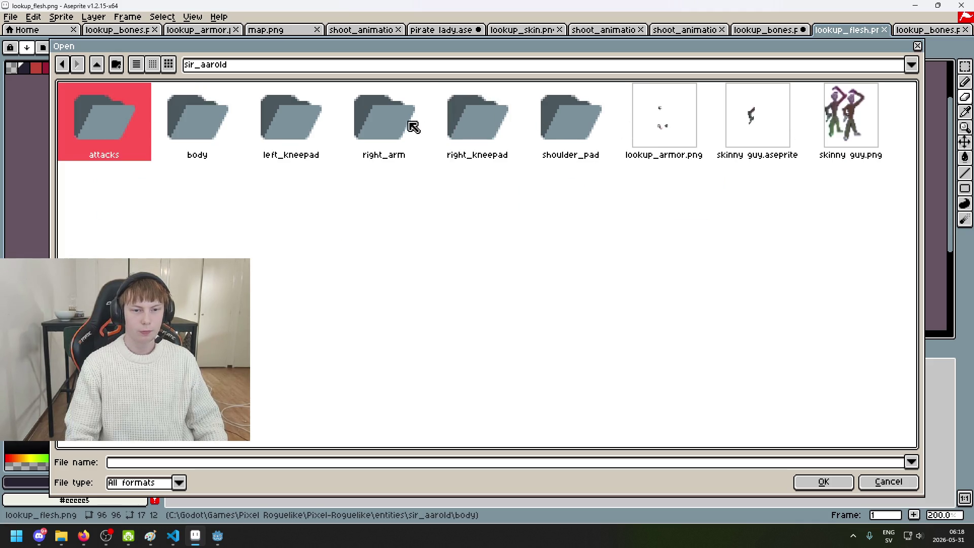
pyautogui.doubleClick(193, 122)
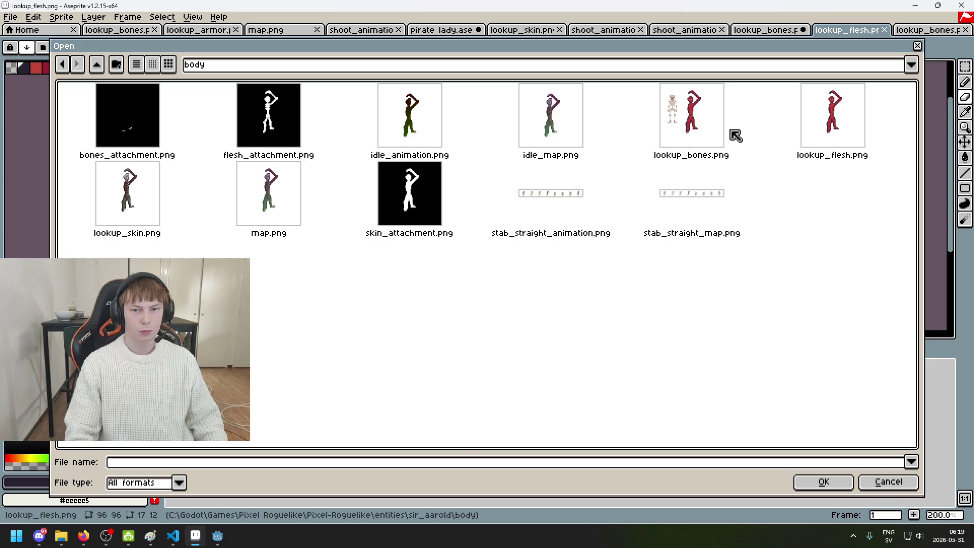
pyautogui.doubleClick(710, 131)
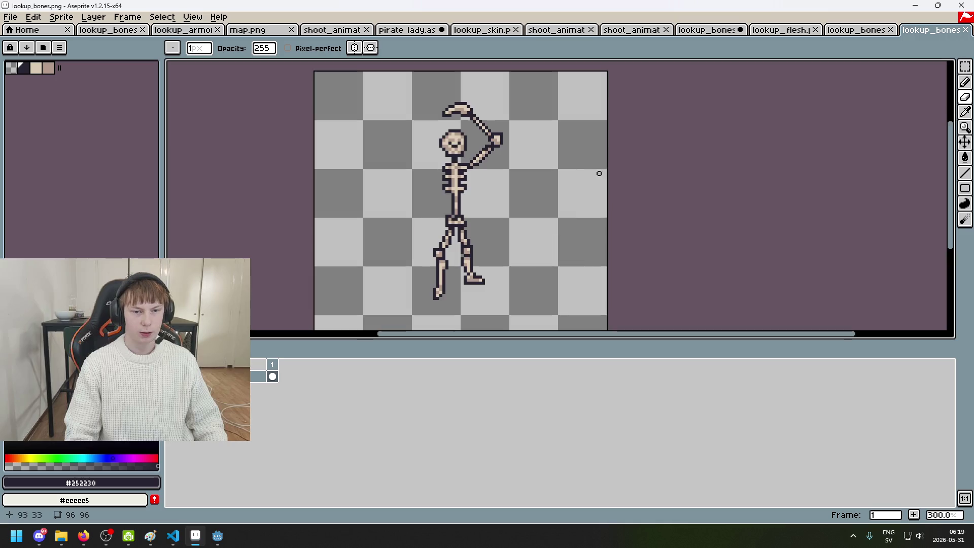
# Step: View the red-armoured skeleton and move the lookup_bones tab left of lookup_flesh
pyautogui.scroll(1, 538, 167)
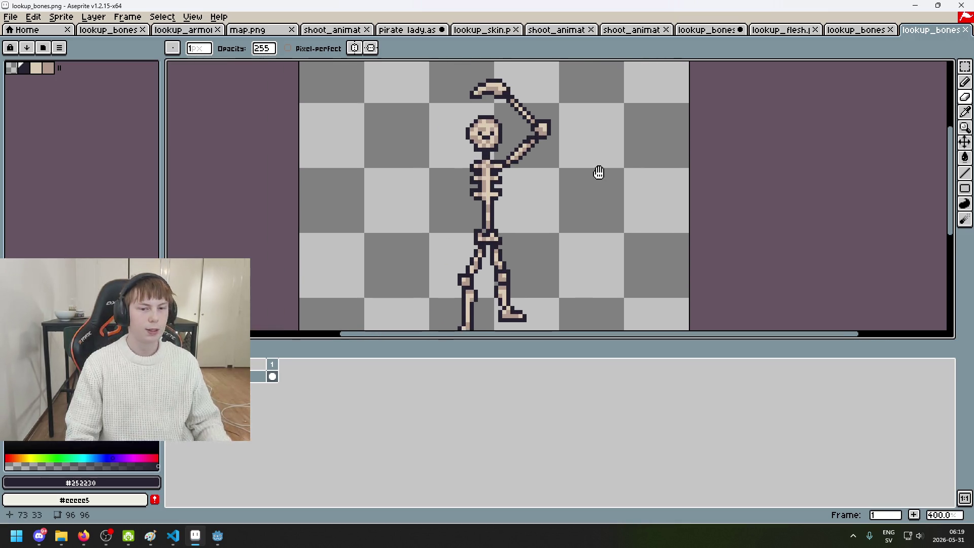
pyautogui.scroll(-1, 537, 205)
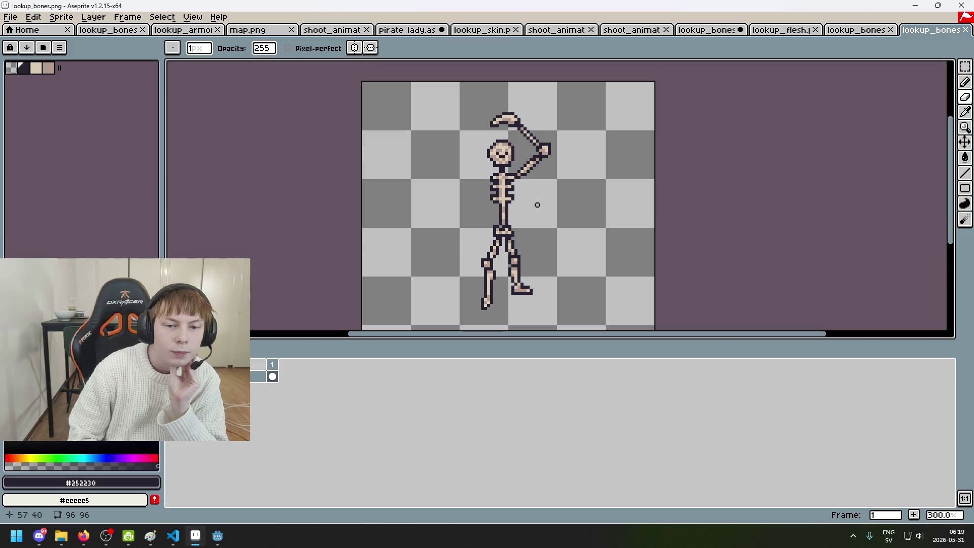
pyautogui.scroll(1, 527, 208)
pyautogui.scroll(-1, 508, 215)
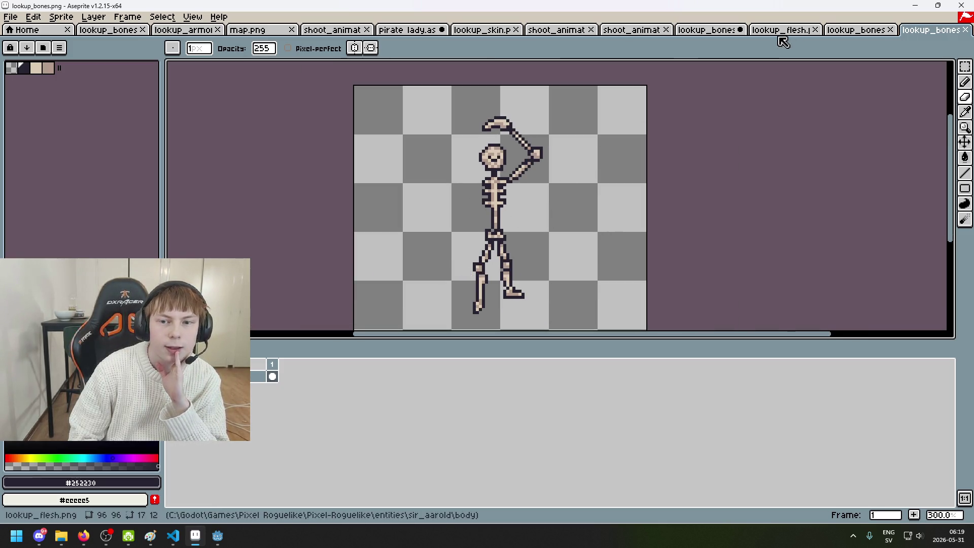
pyautogui.click(703, 31)
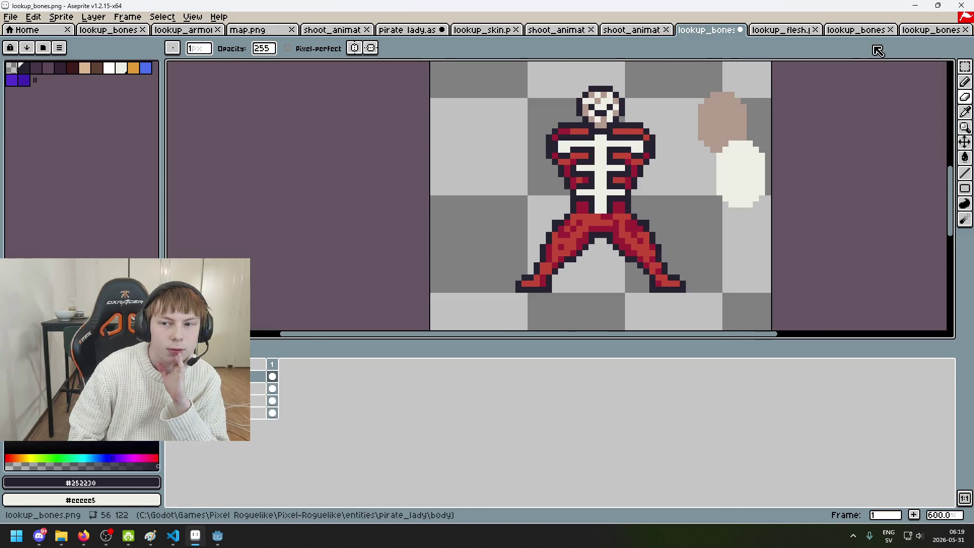
pyautogui.moveTo(857, 29); pyautogui.dragTo(776, 30)
# Step: Compare the plain and red-armoured skeletons, finishing on the red-armoured one with rectangular selection
pyautogui.click(706, 31)
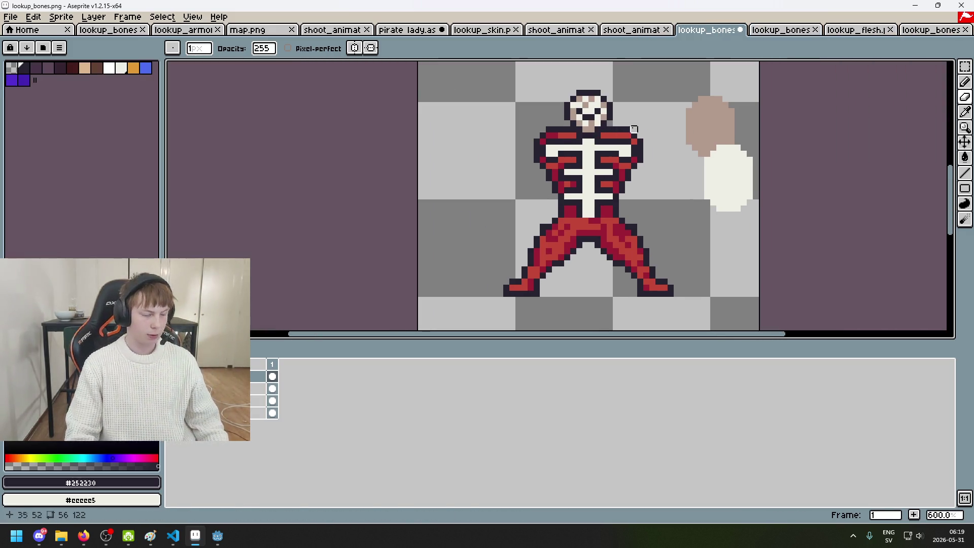
pyautogui.click(781, 31)
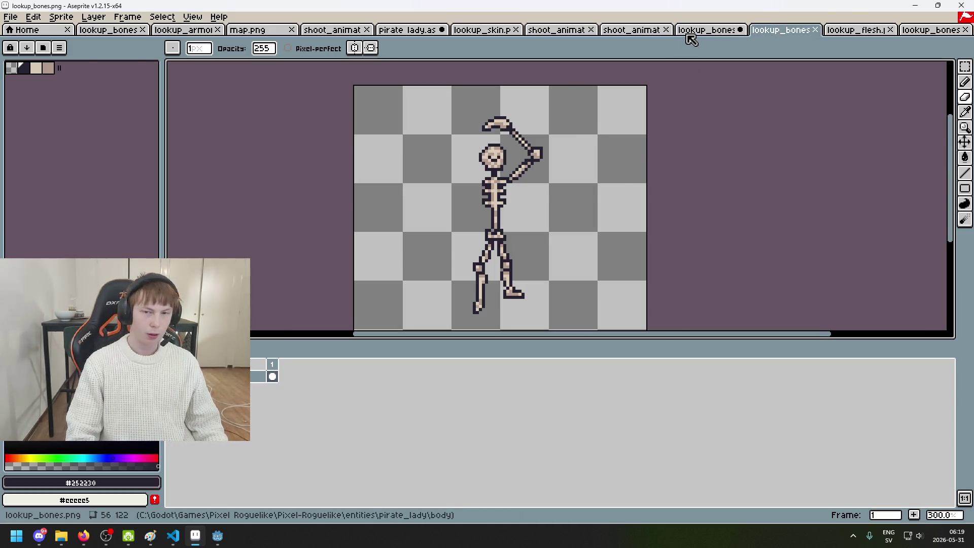
pyautogui.click(705, 31)
pyautogui.click(781, 31)
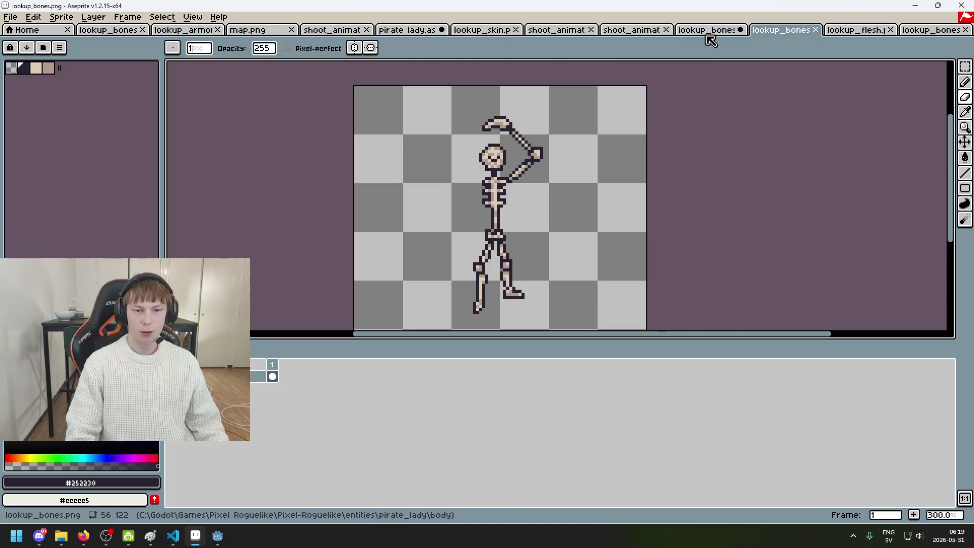
pyautogui.click(706, 30)
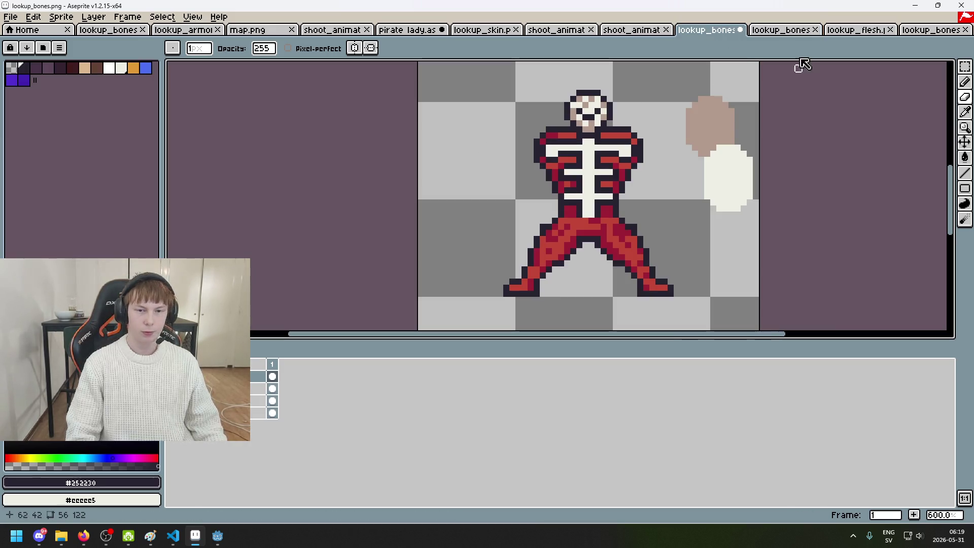
pyautogui.click(791, 31)
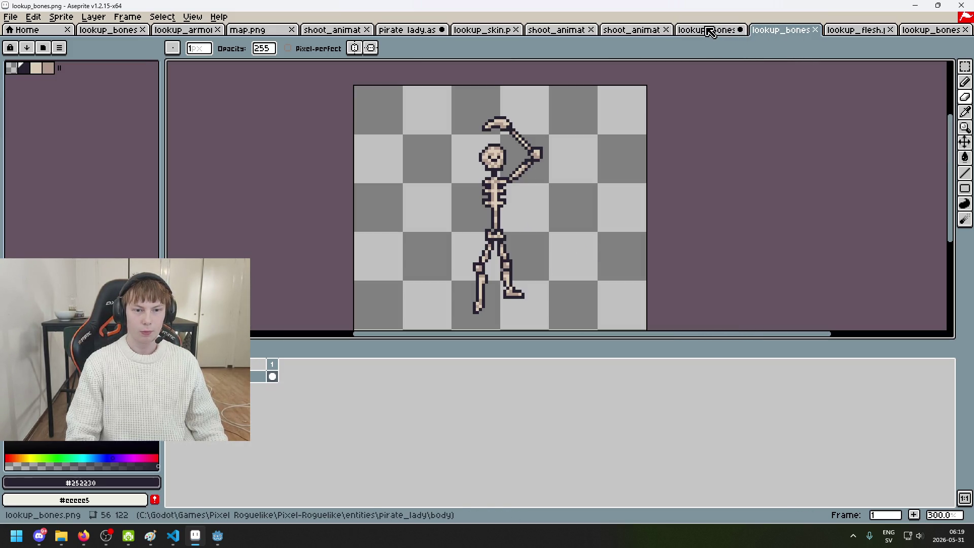
pyautogui.click(710, 31)
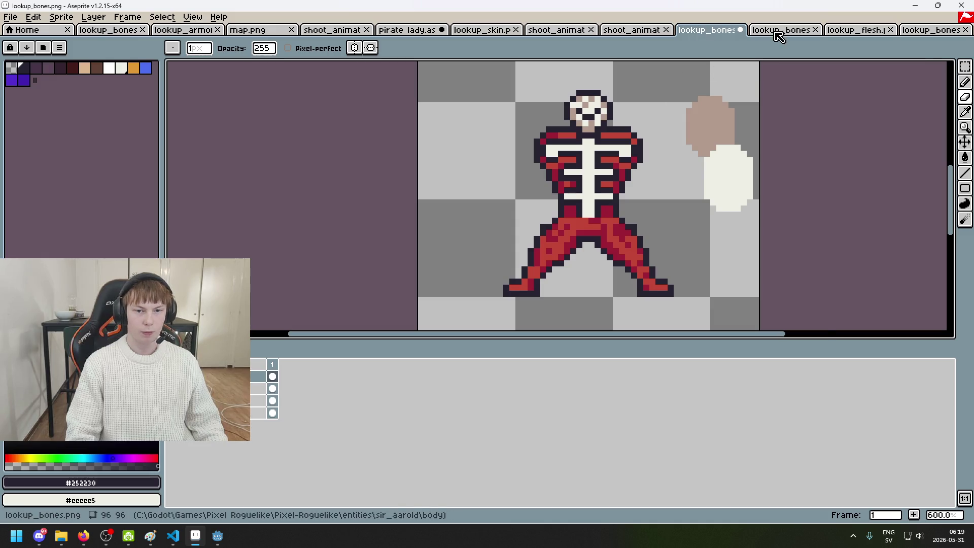
pyautogui.click(779, 32)
pyautogui.scroll(1, 580, 146)
pyautogui.scroll(2, 535, 168)
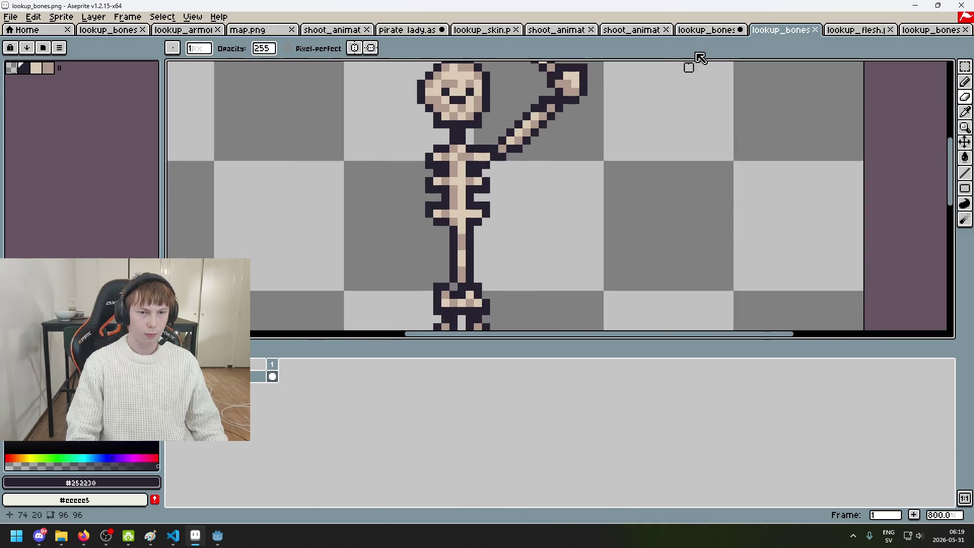
pyautogui.click(705, 32)
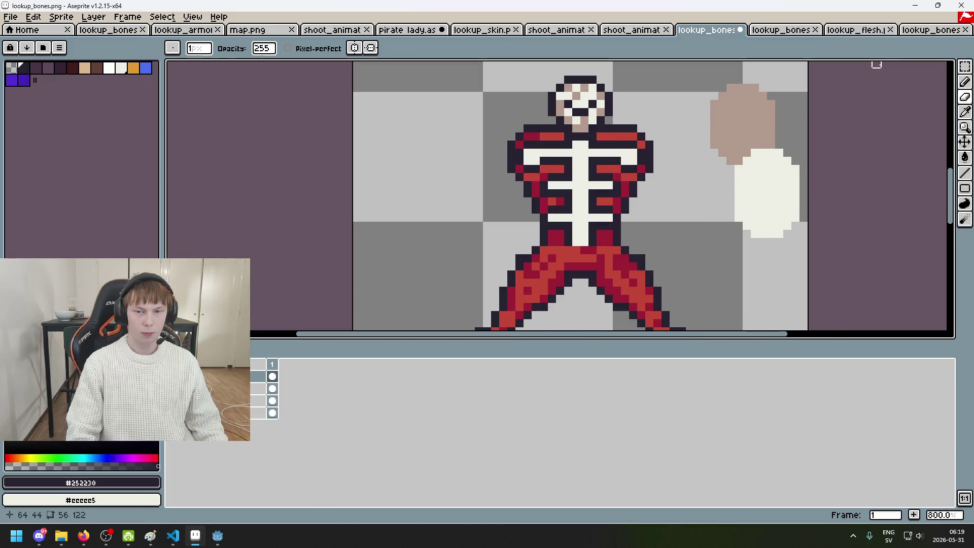
pyautogui.click(964, 67)
# Step: Select the red skeleton's ribcage, nudge it upward, and deselect
pyautogui.moveTo(631, 257); pyautogui.dragTo(538, 203)
pyautogui.click(594, 229)
pyautogui.press('Up')
pyautogui.press('Up')
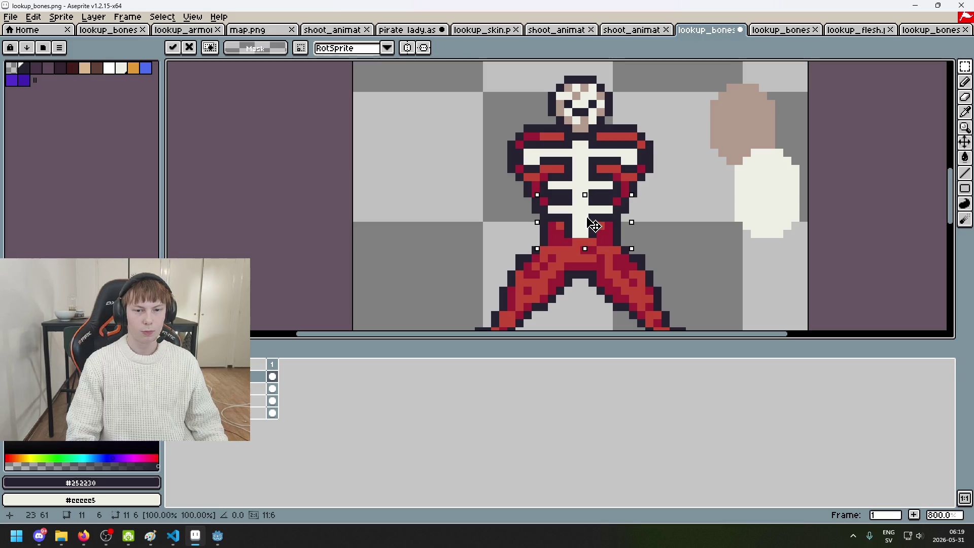
pyautogui.press('Up')
pyautogui.press('Up')
pyautogui.press('Down')
pyautogui.press('Down')
pyautogui.click(593, 175)
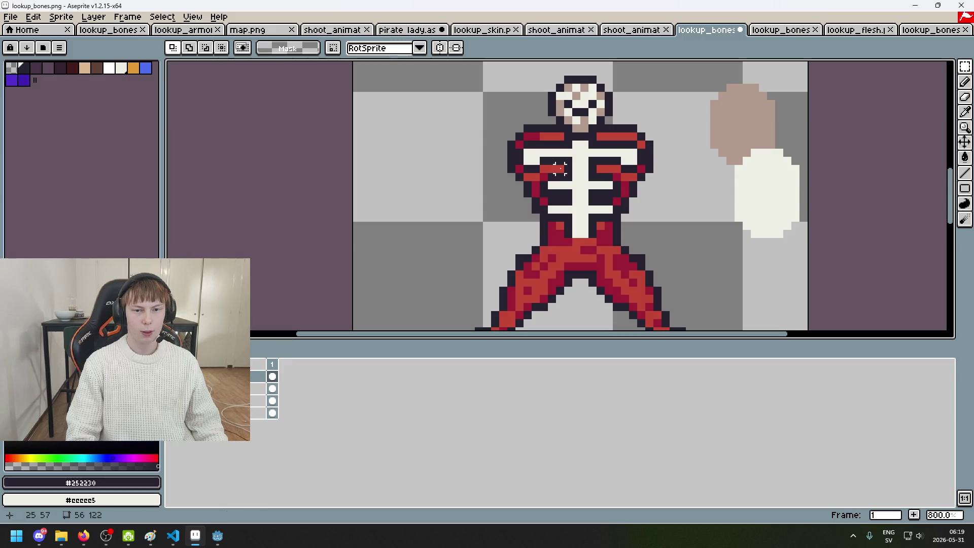
# Step: Raise the left and right rib areas by moving their selections up, then apply
pyautogui.scroll(3, 560, 160)
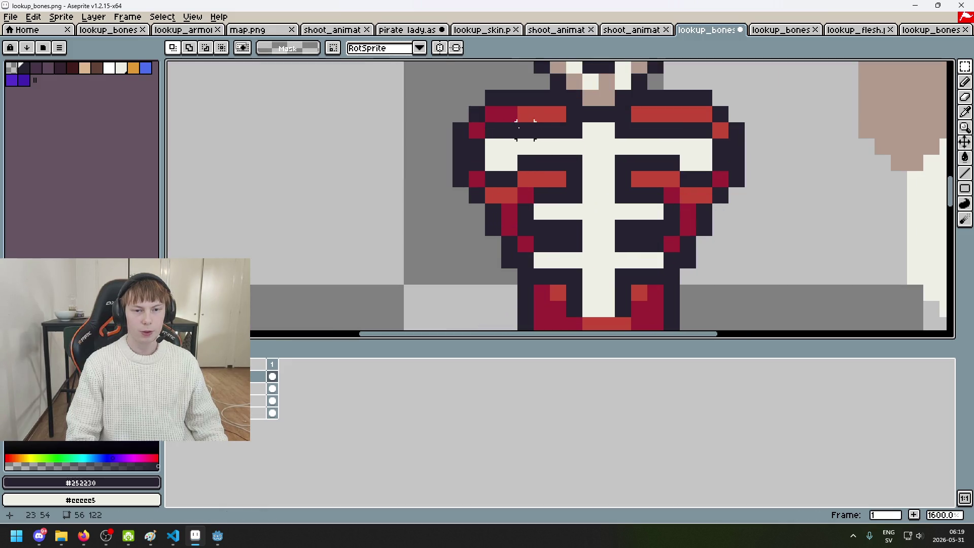
pyautogui.moveTo(567, 172); pyautogui.dragTo(466, 103)
pyautogui.moveTo(515, 143); pyautogui.dragTo(508, 130)
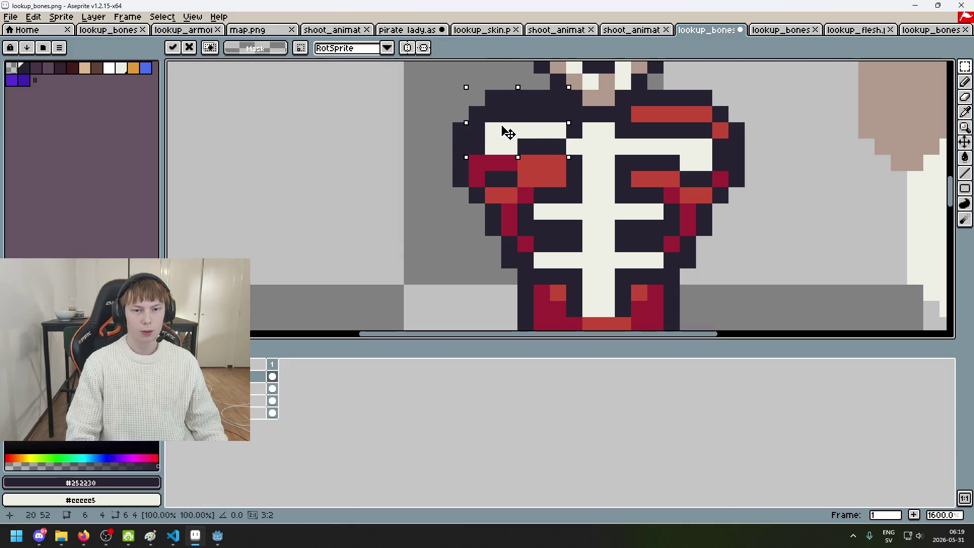
pyautogui.moveTo(631, 122)
pyautogui.mouseDown()
pyautogui.moveTo(729, 172)
pyautogui.moveTo(710, 129)
pyautogui.mouseUp()
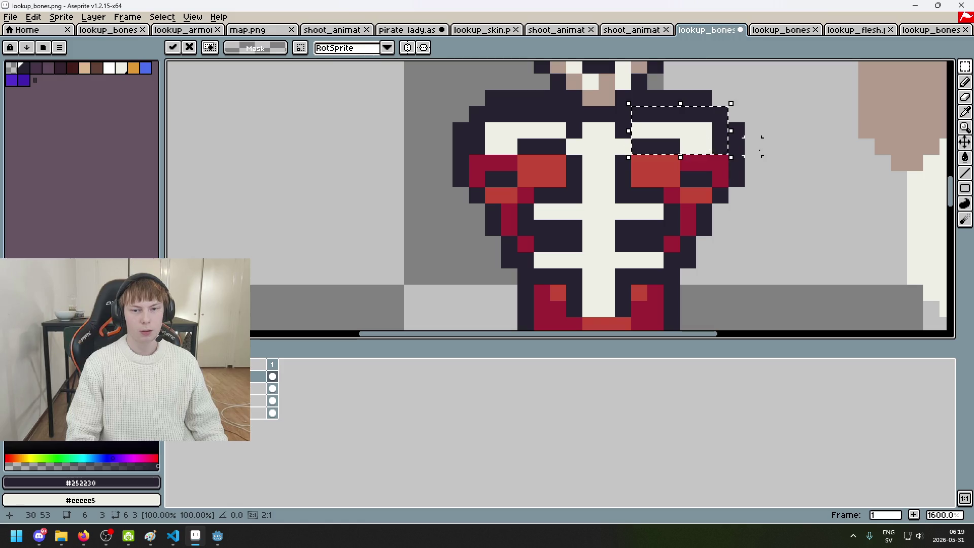
pyautogui.moveTo(587, 144)
pyautogui.mouseDown()
pyautogui.moveTo(626, 150)
pyautogui.moveTo(616, 136)
pyautogui.moveTo(616, 149)
pyautogui.mouseUp()
pyautogui.press('Return')
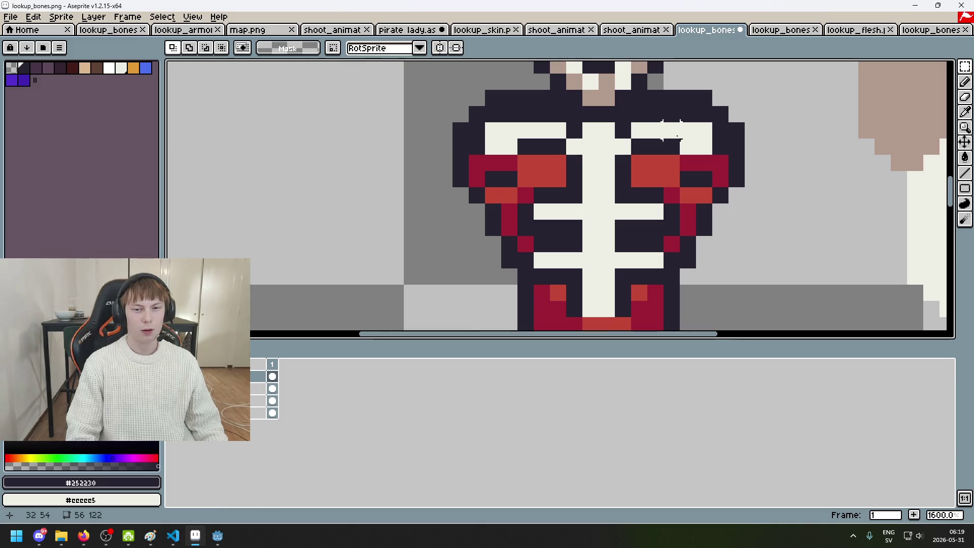
# Step: With the Pencil, paint four rib and crimson pixels dark navy
pyautogui.scroll(-4, 701, 144)
pyautogui.scroll(4, 671, 136)
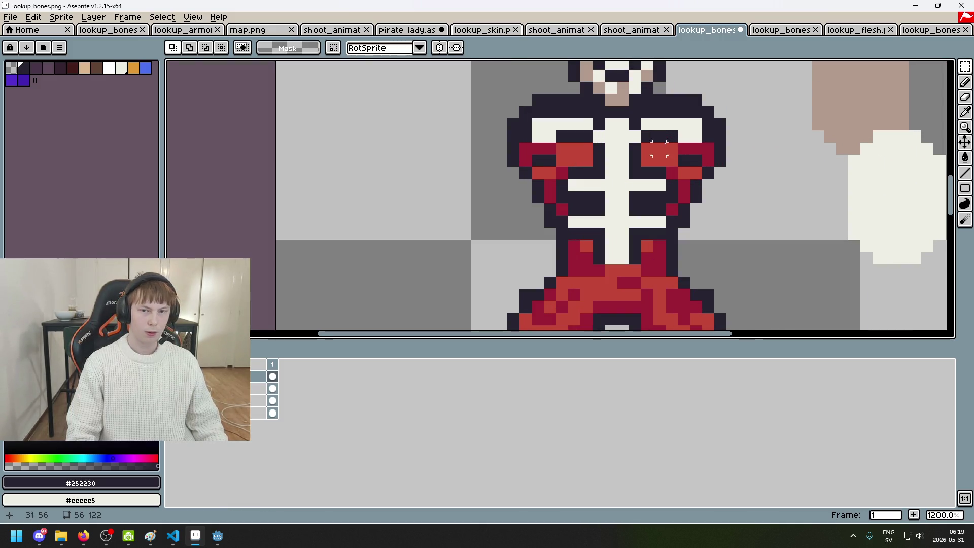
pyautogui.scroll(1, 563, 136)
pyautogui.press('b')
pyautogui.click(538, 135)
pyautogui.keyDown('alt'); pyautogui.click(515, 150); pyautogui.keyUp('alt')
pyautogui.keyDown('alt'); pyautogui.click(544, 130); pyautogui.keyUp('alt')
pyautogui.click(531, 150)
# Step: Erase pixels beside the chest, undo the right-side change, and paint one right pixel dark navy
pyautogui.press('e')
pyautogui.click(548, 150)
pyautogui.click(727, 151)
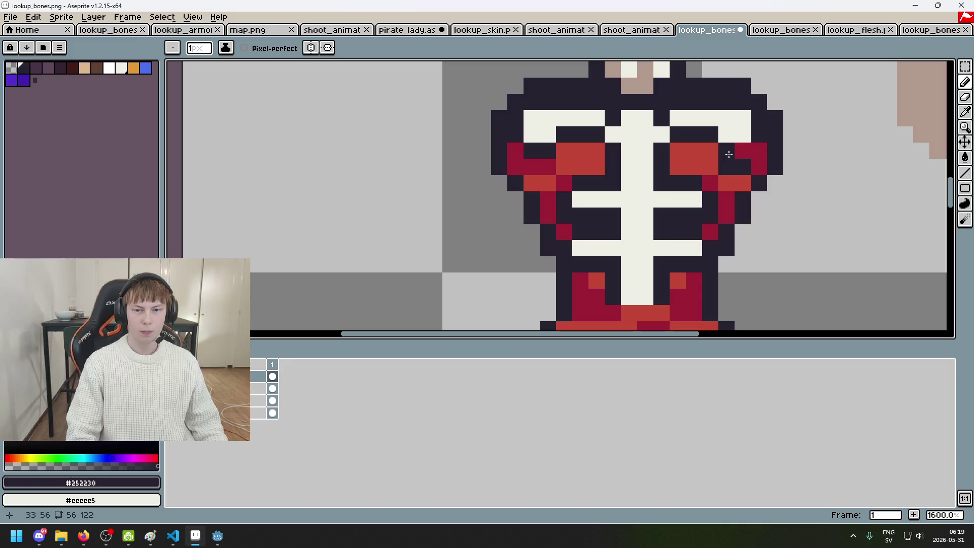
pyautogui.click(743, 151)
pyautogui.hotkey('ctrl', 'z')
pyautogui.press('b')
pyautogui.click(756, 148)
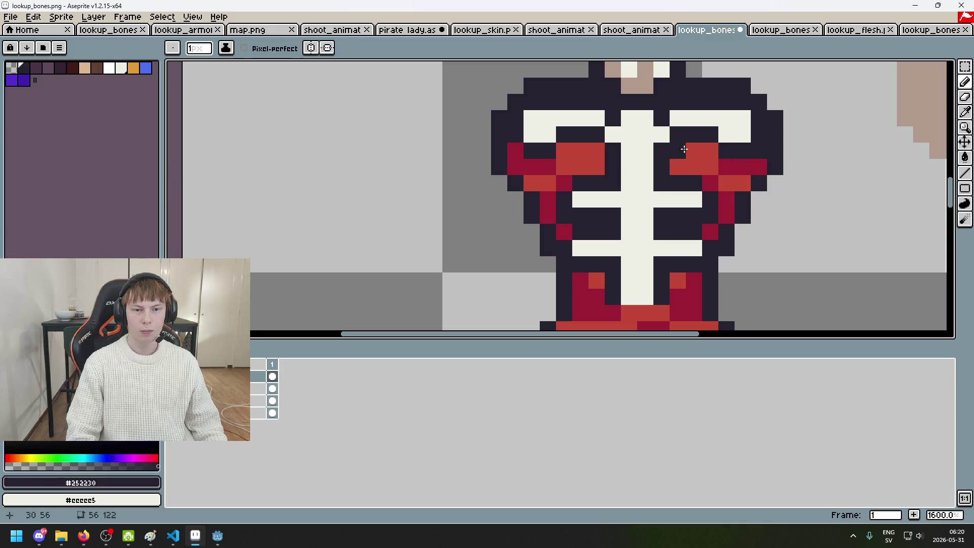
pyautogui.scroll(-5, 545, 171)
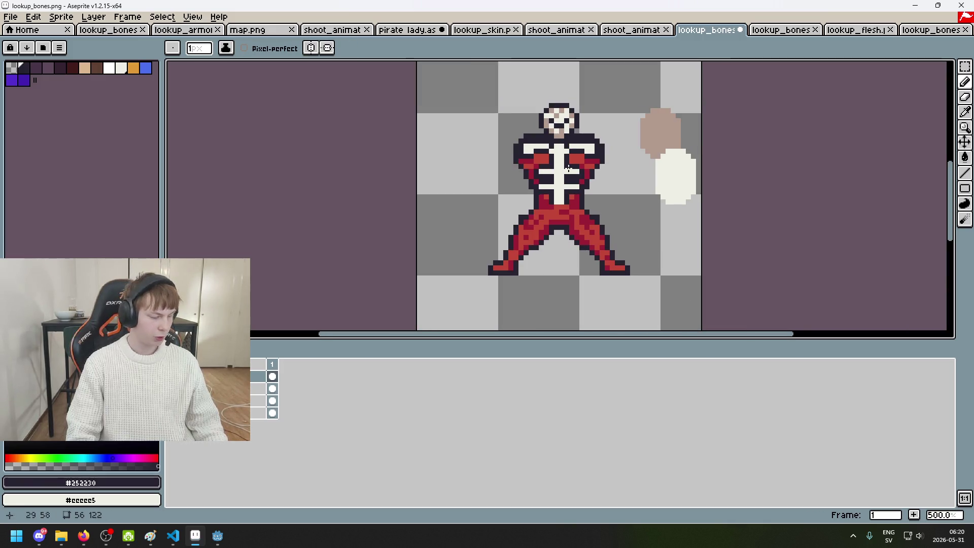
pyautogui.scroll(2, 573, 165)
# Step: Select the chest and belly area, nudge it up one pixel, and drop it
pyautogui.press('m')
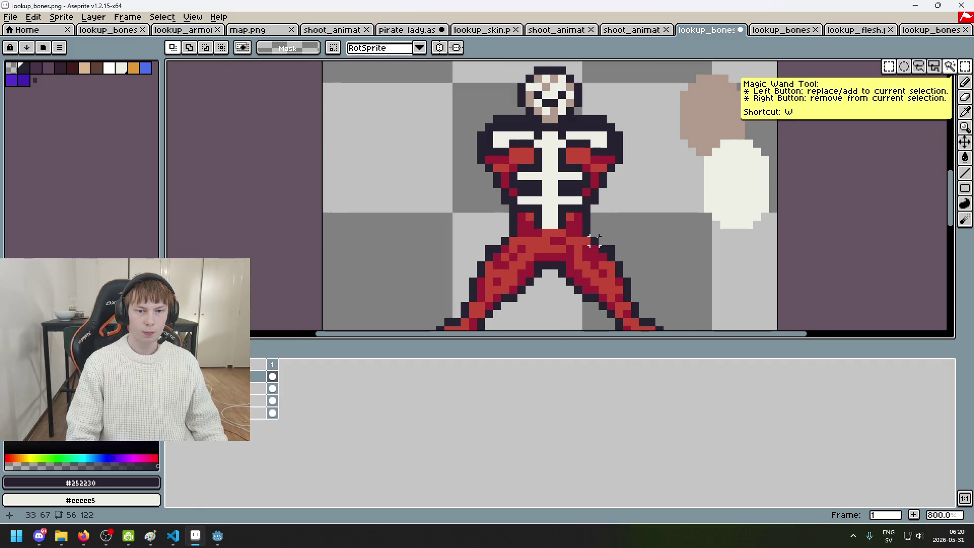
pyautogui.moveTo(491, 153); pyautogui.dragTo(601, 239)
pyautogui.click(600, 180)
pyautogui.press('Up')
pyautogui.press('Up')
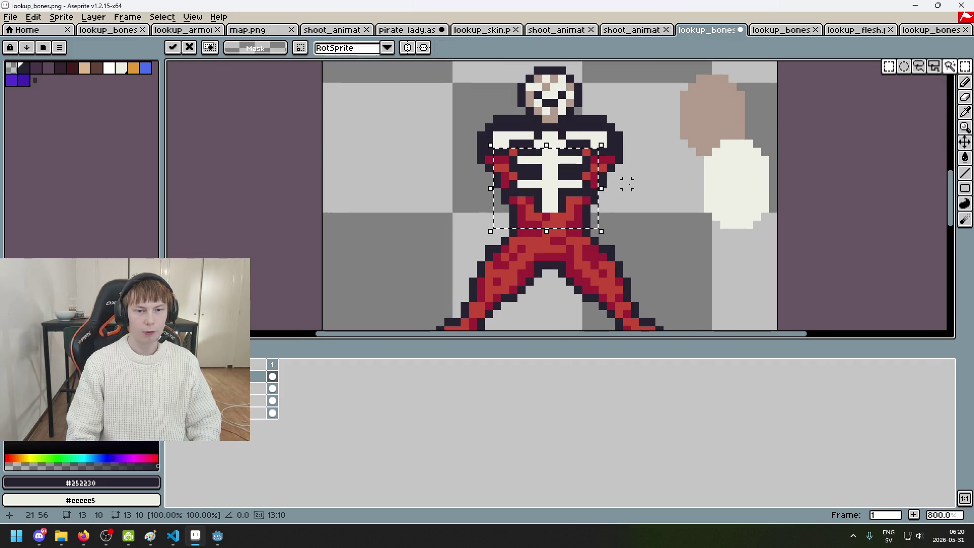
pyautogui.click(634, 184)
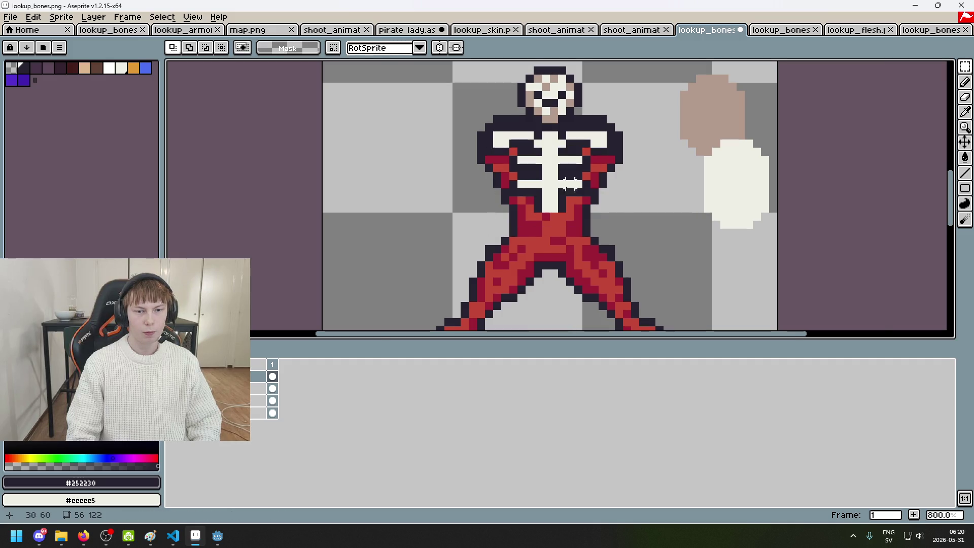
pyautogui.scroll(3, 536, 198)
pyautogui.scroll(-4, 503, 165)
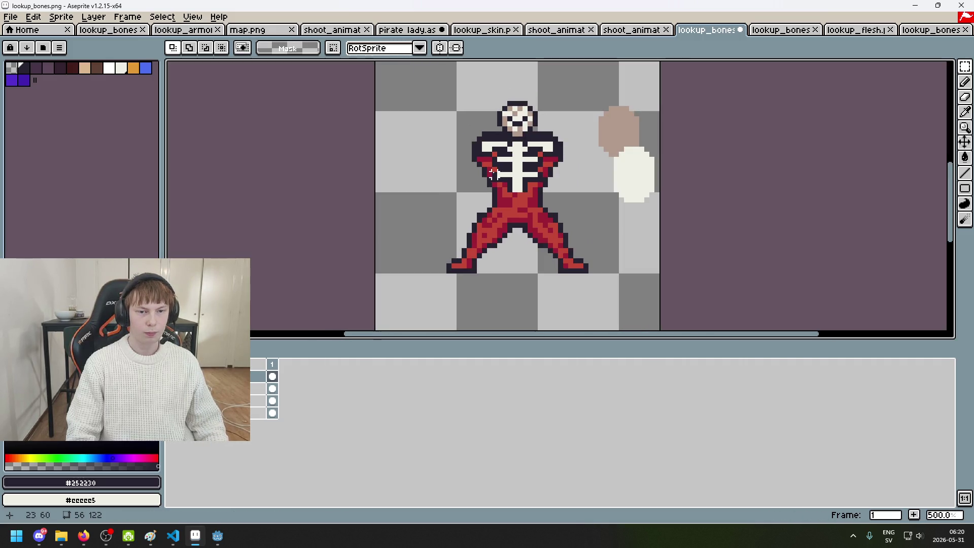
pyautogui.scroll(2, 492, 174)
# Step: Undo the last chest stroke and switch to the next open sprite
pyautogui.press('b')
pyautogui.scroll(3, 471, 176)
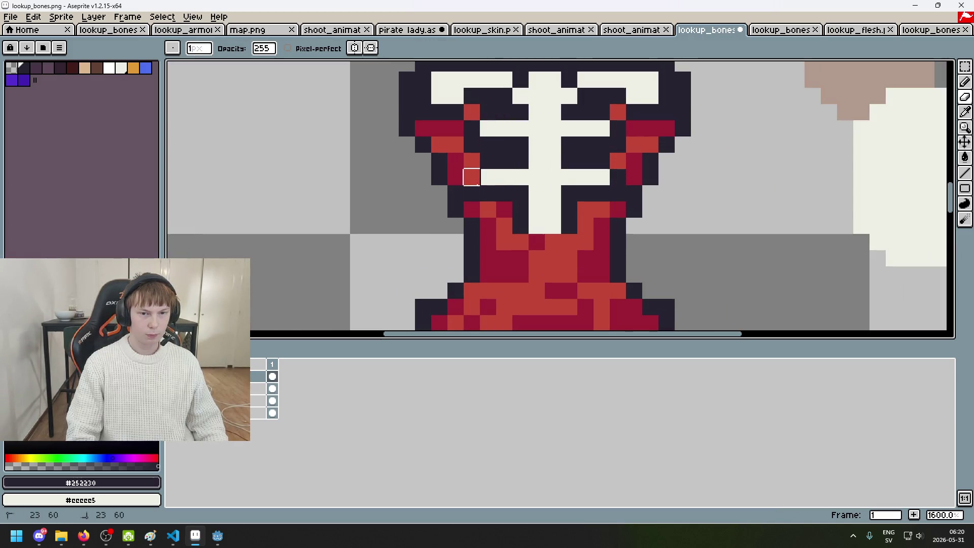
pyautogui.hotkey('ctrl', 'z')
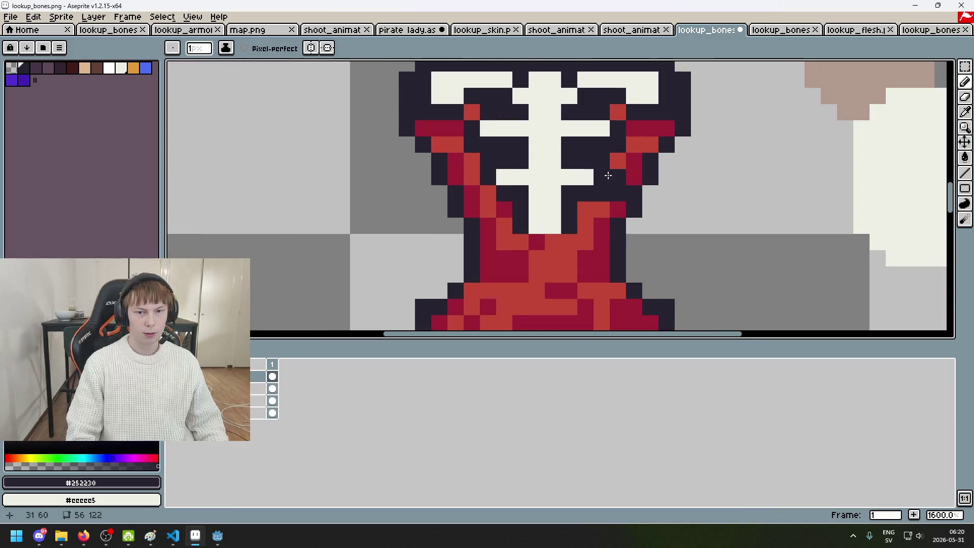
pyautogui.scroll(-4, 549, 177)
pyautogui.scroll(3, 549, 177)
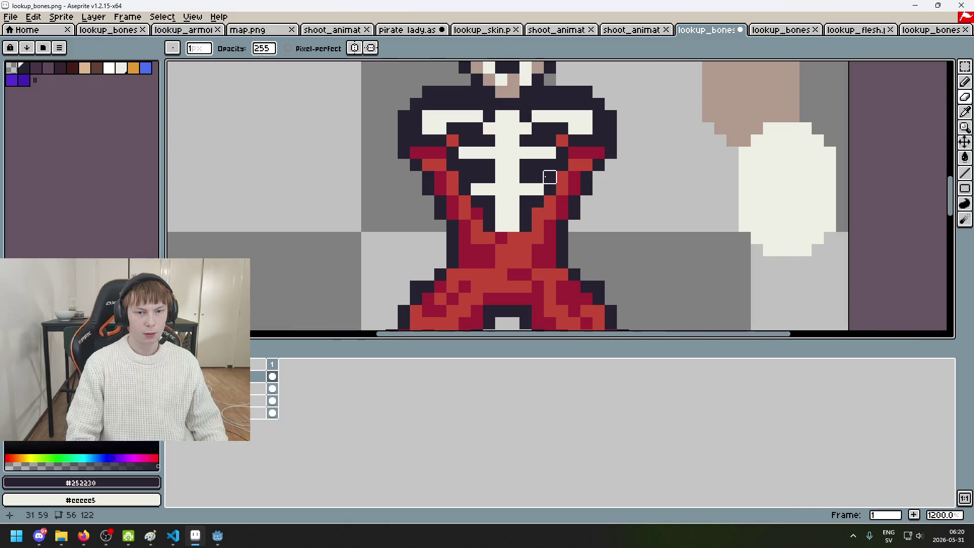
pyautogui.press('b')
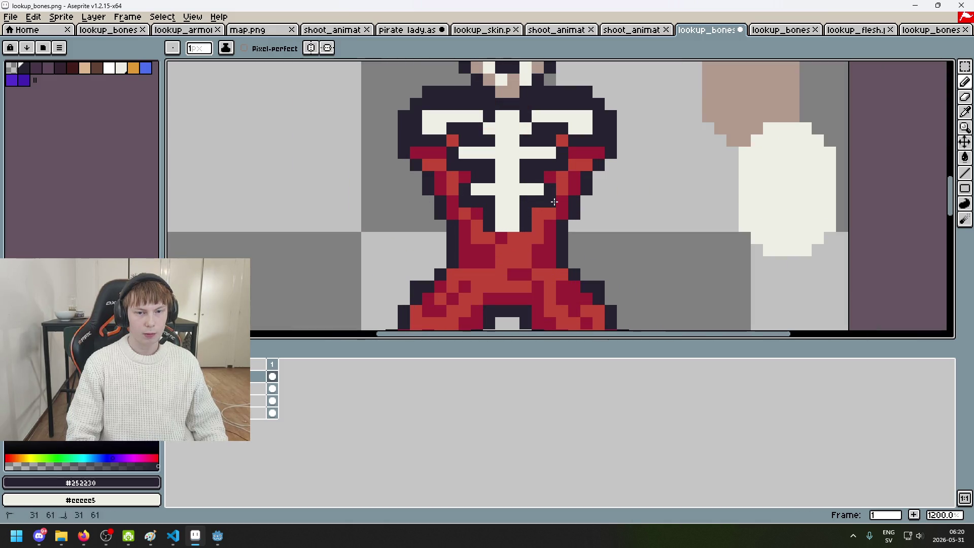
pyautogui.scroll(-3, 554, 201)
pyautogui.scroll(3, 520, 190)
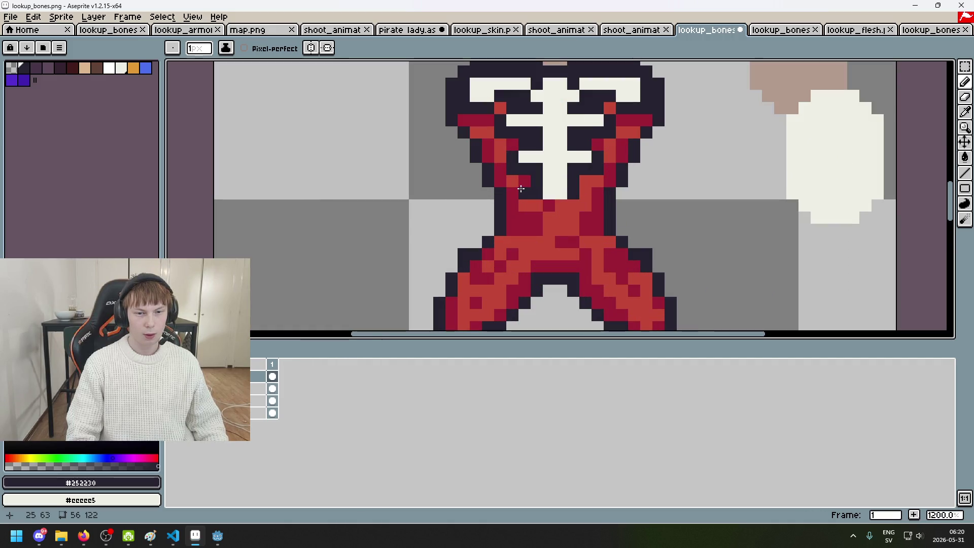
pyautogui.scroll(-2, 520, 190)
pyautogui.scroll(-1, 520, 191)
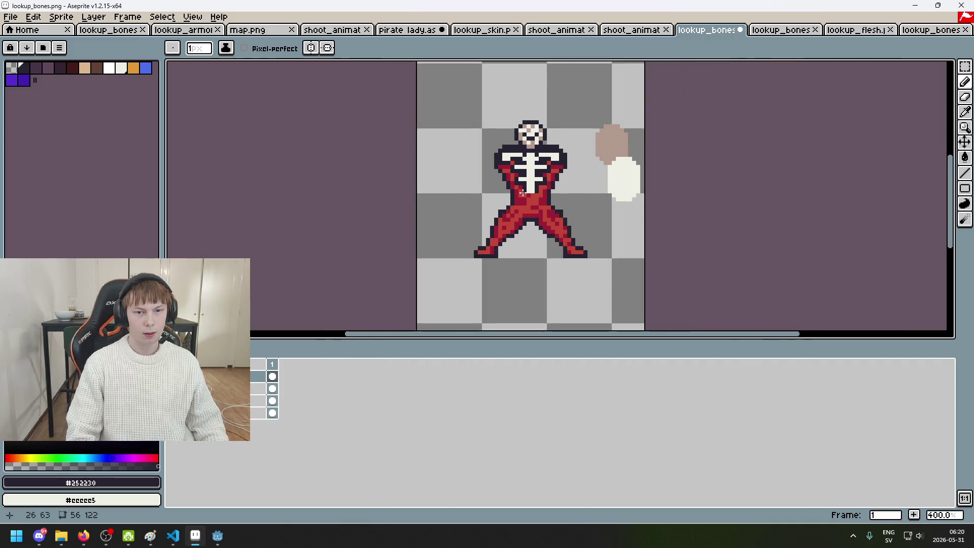
pyautogui.hotkey('ctrl', 'Tab')
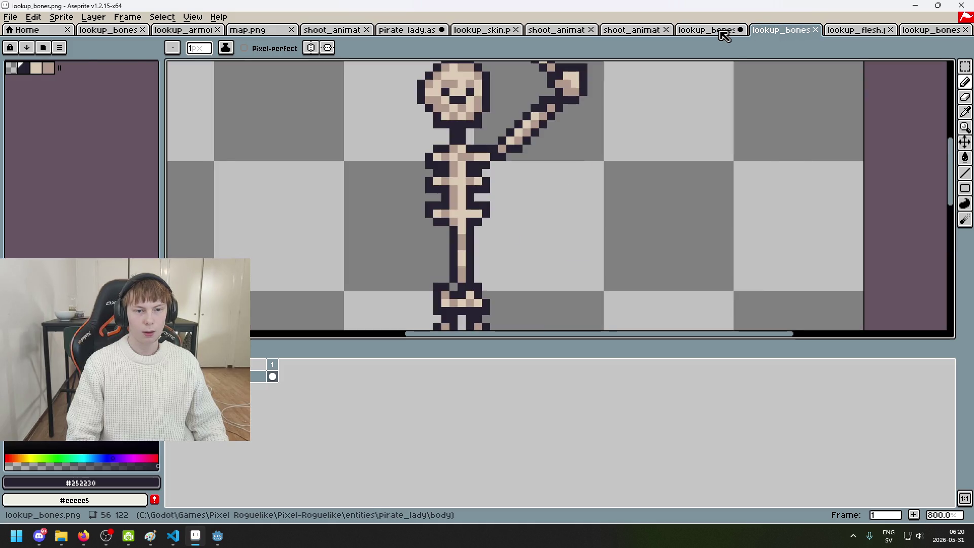
# Step: Return to the red-suited skeleton, zoom in, and darken a crimson pixel beside the pelvis
pyautogui.click(724, 35)
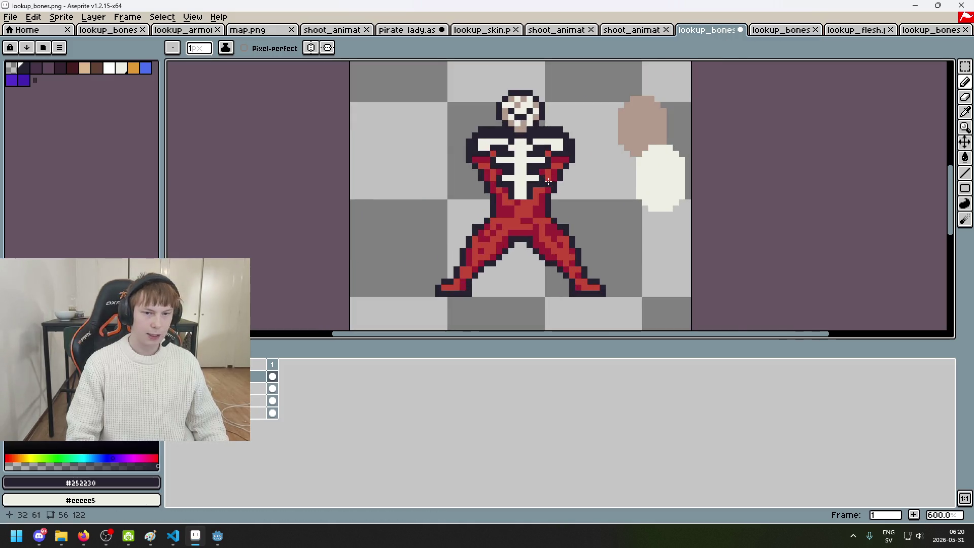
pyautogui.scroll(3, 548, 181)
pyautogui.scroll(-3, 494, 140)
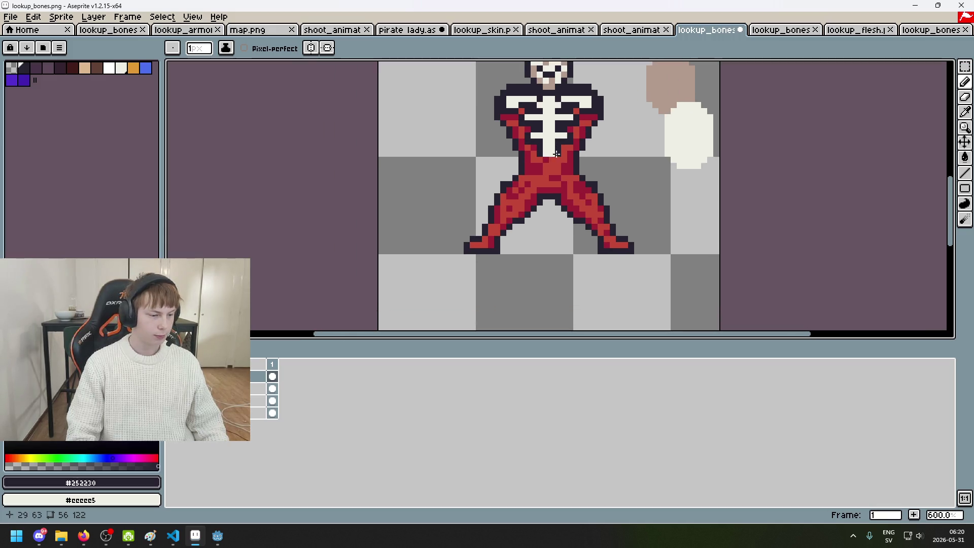
pyautogui.scroll(1, 558, 154)
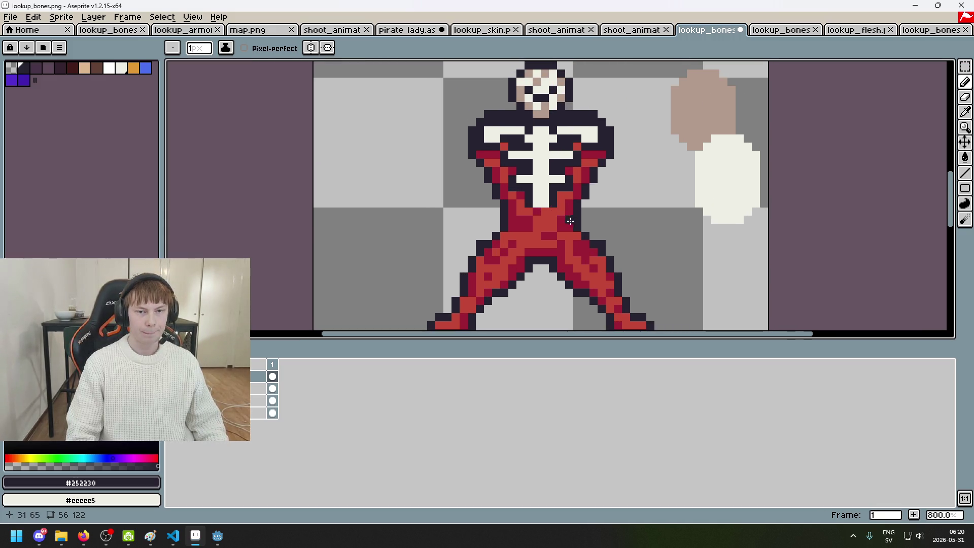
pyautogui.scroll(1, 570, 221)
pyautogui.scroll(2, 599, 152)
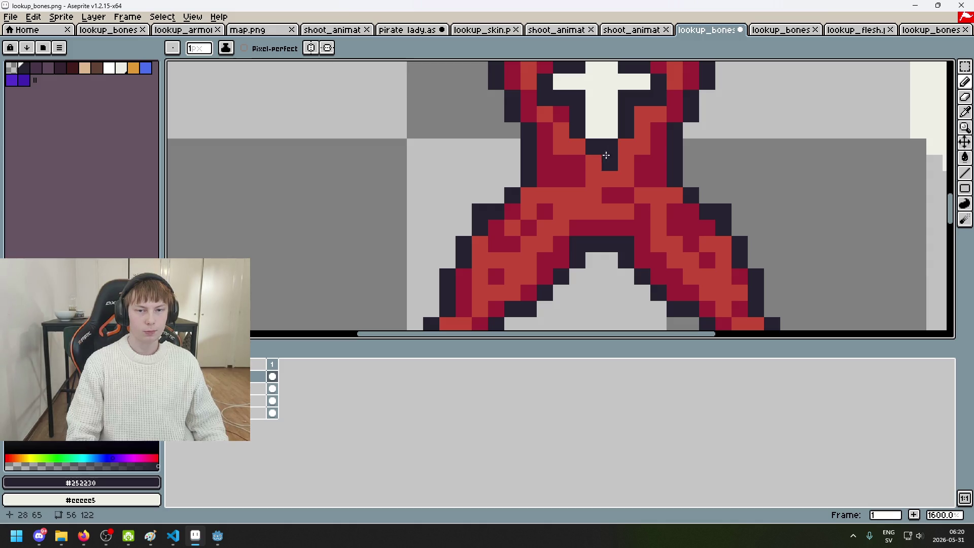
pyautogui.click(577, 179)
pyautogui.scroll(-4, 573, 177)
pyautogui.scroll(4, 558, 169)
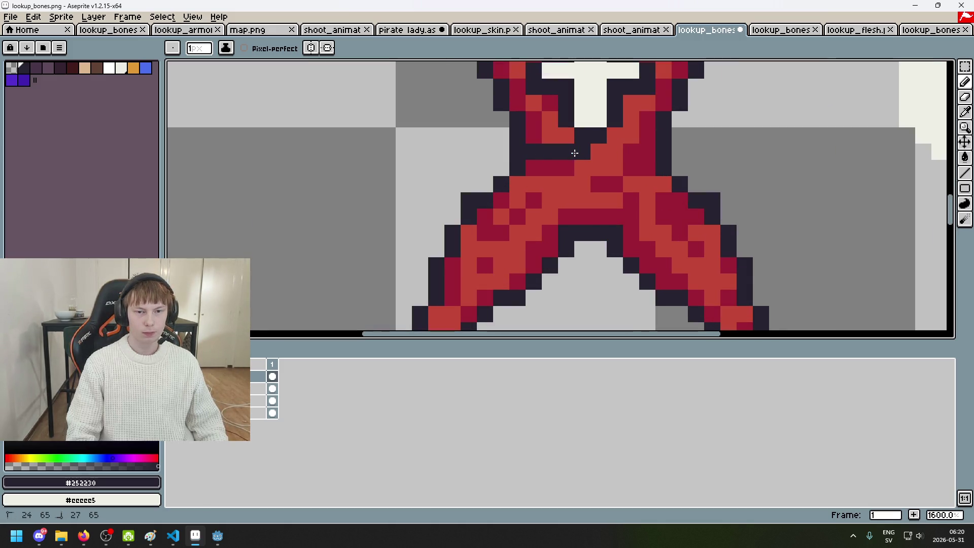
# Step: Draw a dark outline row across the pelvis, undoing stray pixels along the hip line
pyautogui.moveTo(532, 159); pyautogui.dragTo(640, 152)
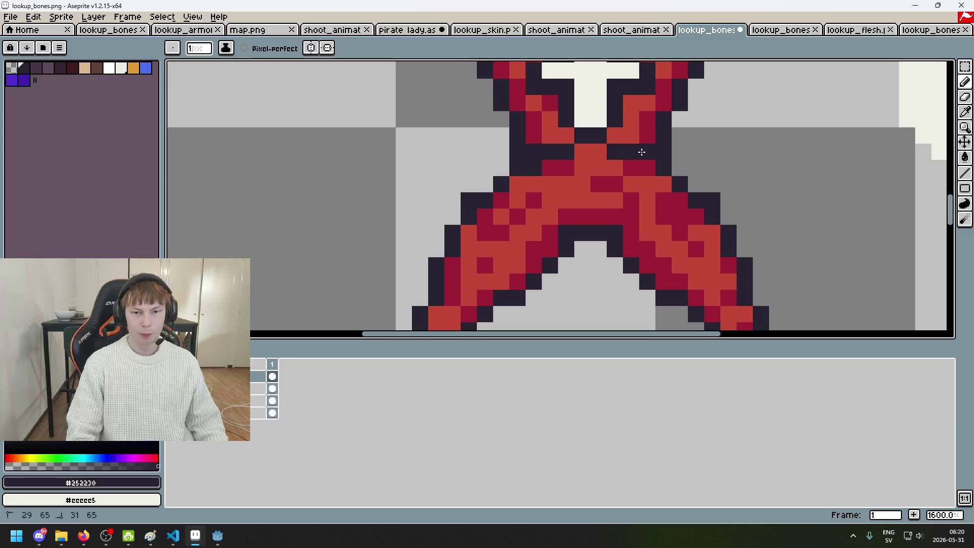
pyautogui.click(598, 168)
pyautogui.scroll(-3, 563, 172)
pyautogui.scroll(3, 581, 176)
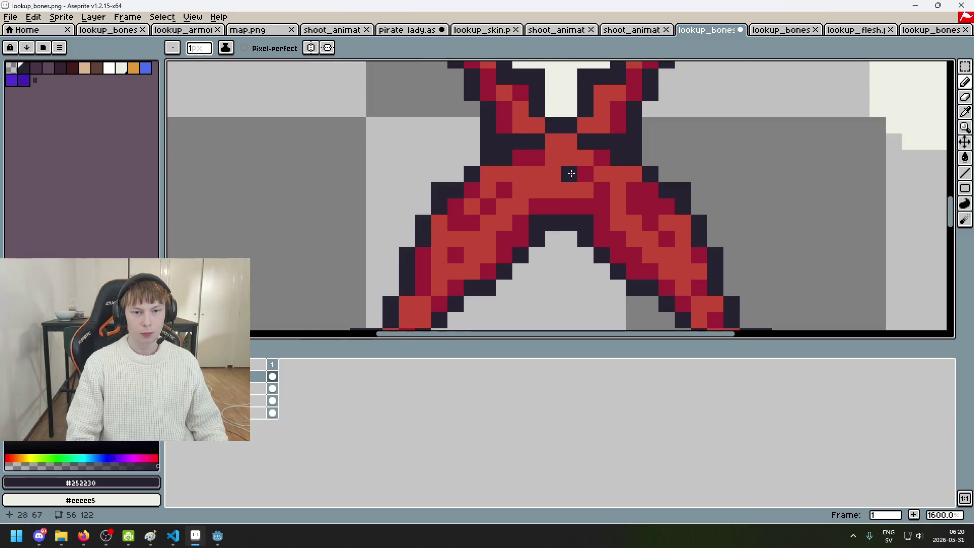
pyautogui.hotkey('ctrl', 'z')
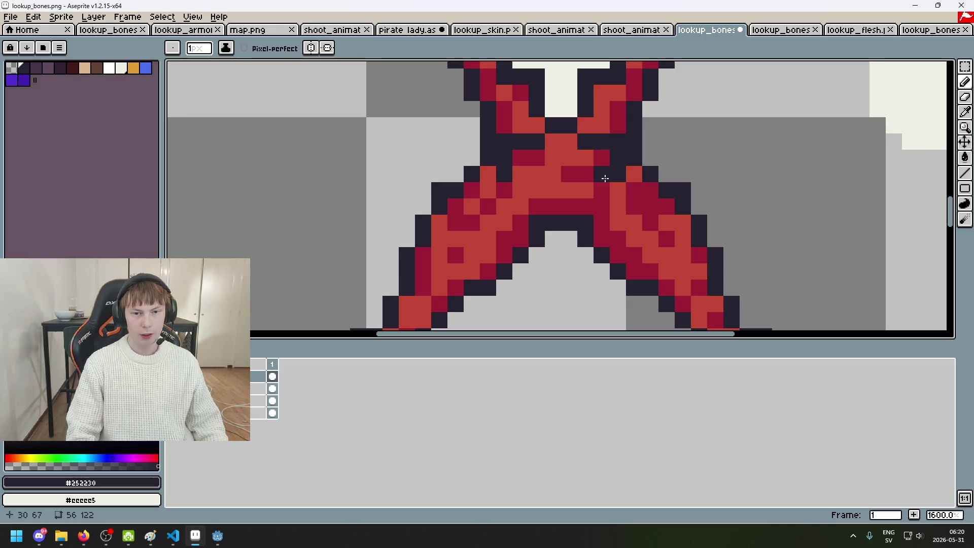
pyautogui.click(525, 202)
pyautogui.hotkey('ctrl', 'z')
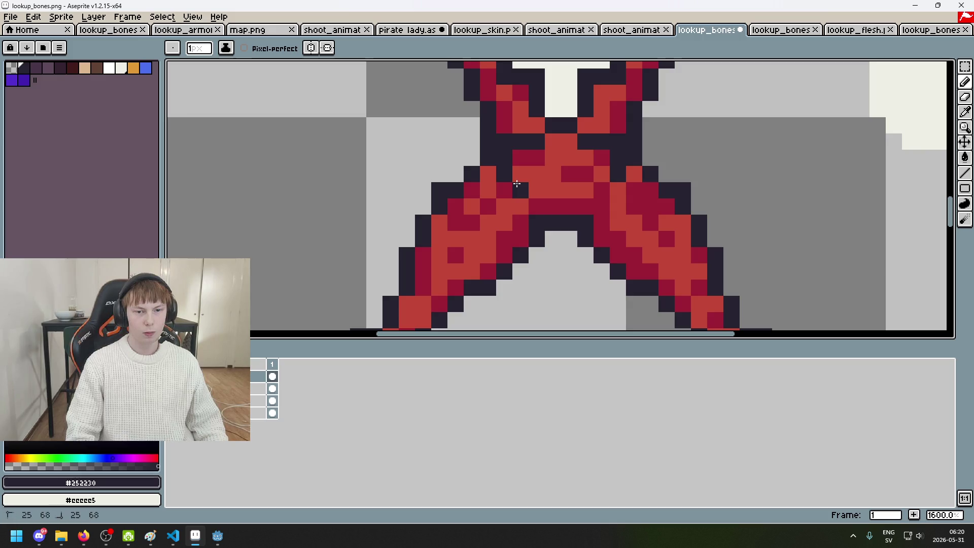
pyautogui.moveTo(602, 191); pyautogui.dragTo(579, 194)
# Step: Pick the pale bone colour and paint over the red at the pelvis
pyautogui.scroll(-2, 541, 191)
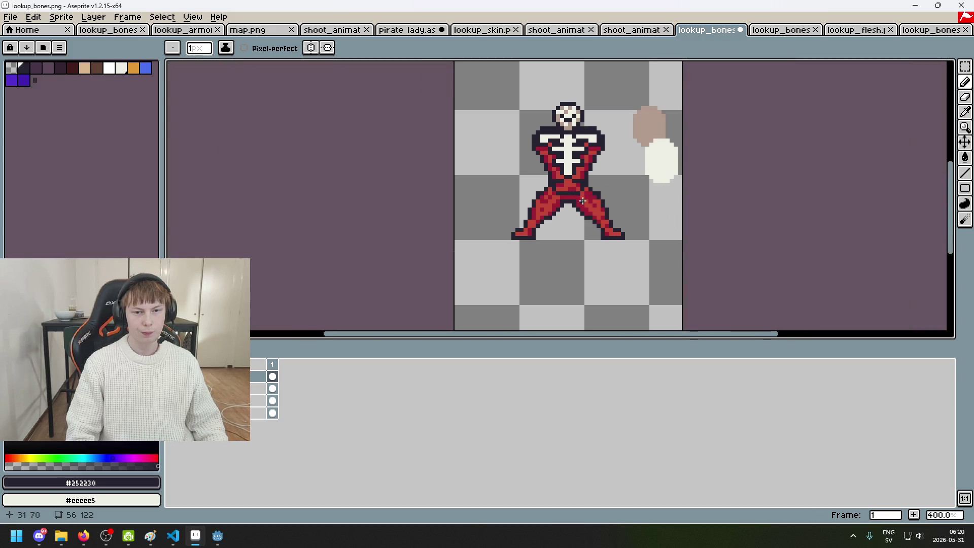
pyautogui.scroll(1, 710, 152)
pyautogui.keyDown('alt'); pyautogui.click(761, 152); pyautogui.keyUp('alt')
pyautogui.moveTo(512, 168); pyautogui.dragTo(531, 175)
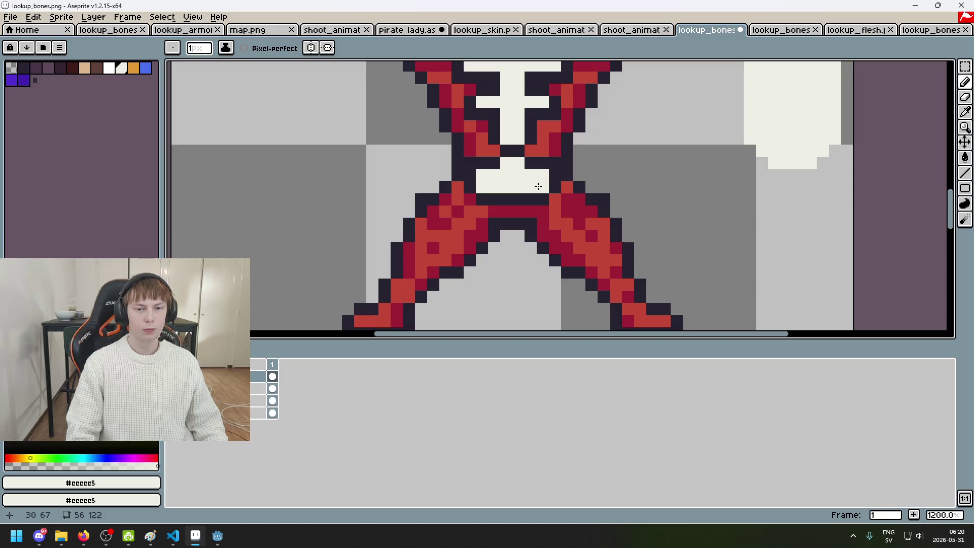
pyautogui.scroll(-3, 538, 186)
pyautogui.scroll(-2, 562, 188)
pyautogui.scroll(5, 562, 187)
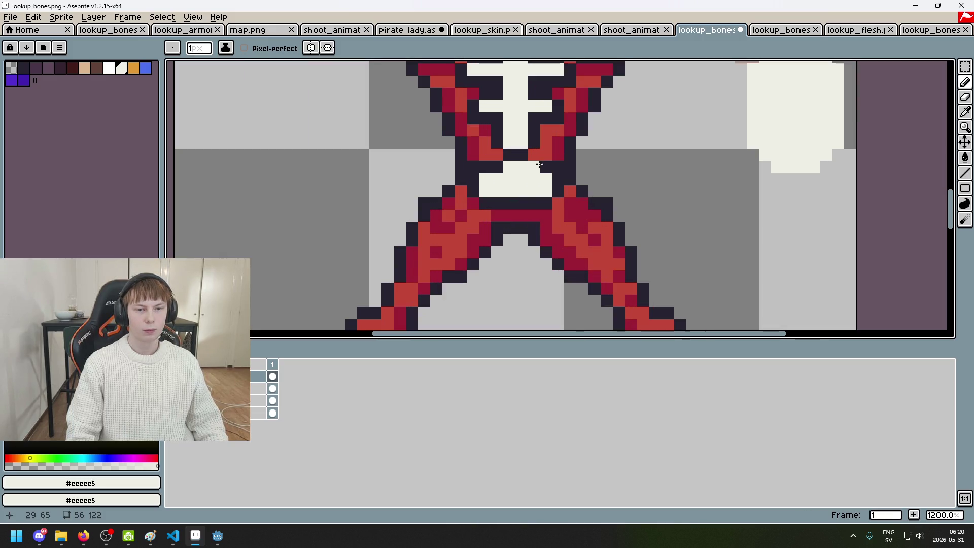
pyautogui.scroll(3, 528, 156)
pyautogui.hotkey('ctrl', 'z')
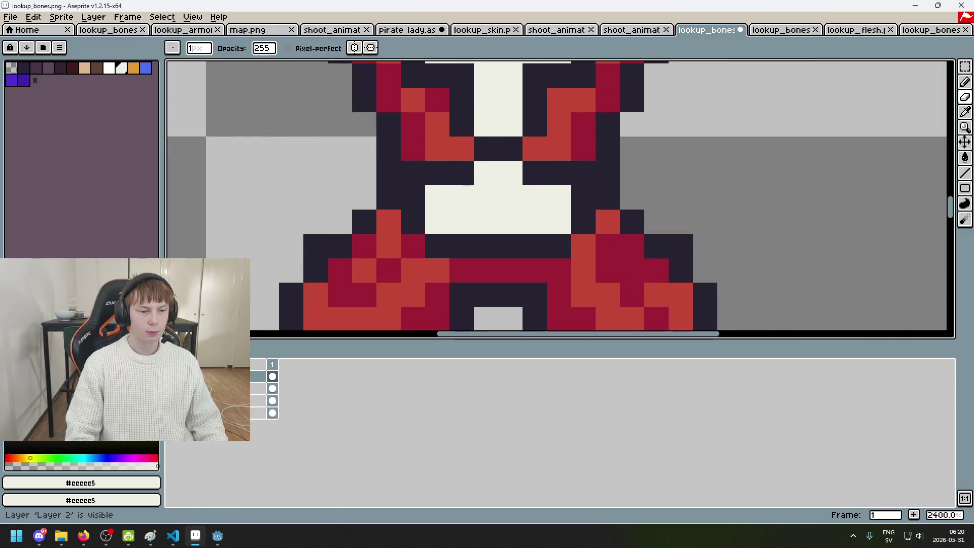
pyautogui.scroll(-5, 367, 201)
pyautogui.scroll(3, 400, 183)
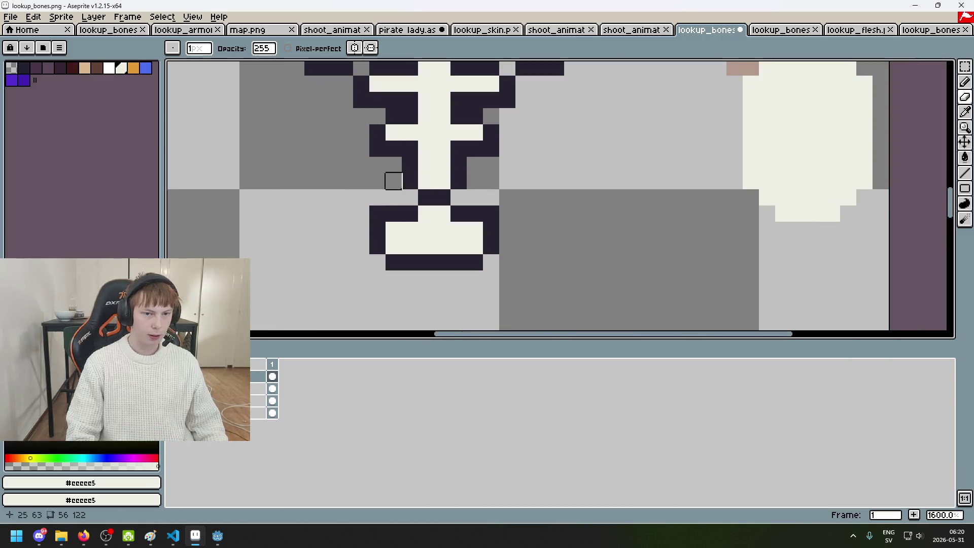
pyautogui.scroll(-2, 393, 197)
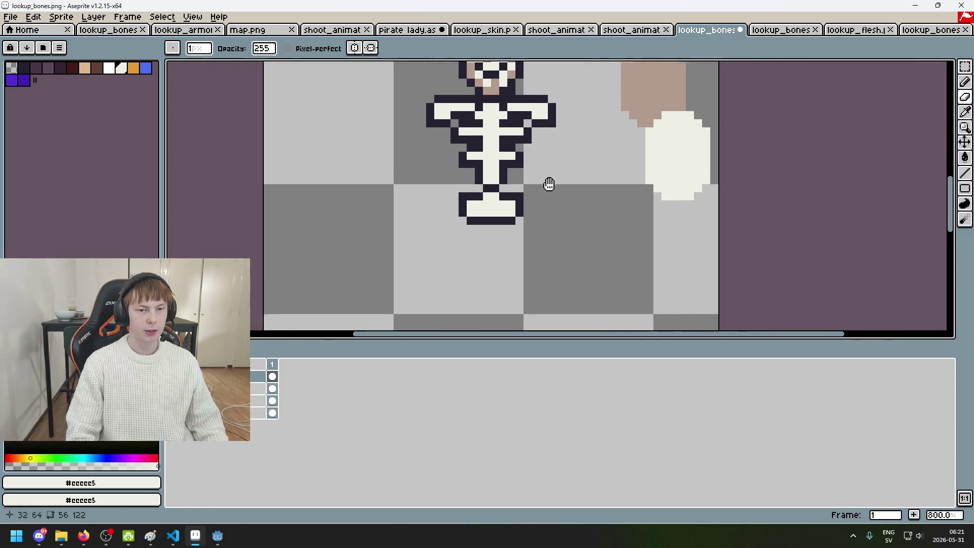
pyautogui.scroll(3, 590, 171)
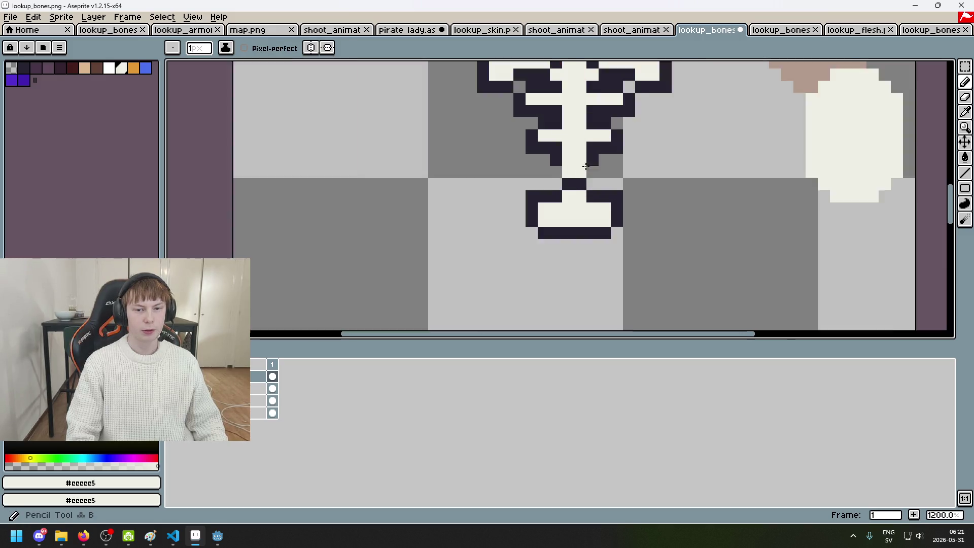
pyautogui.keyDown('alt'); pyautogui.click(587, 168); pyautogui.keyUp('alt')
pyautogui.scroll(-7, 594, 184)
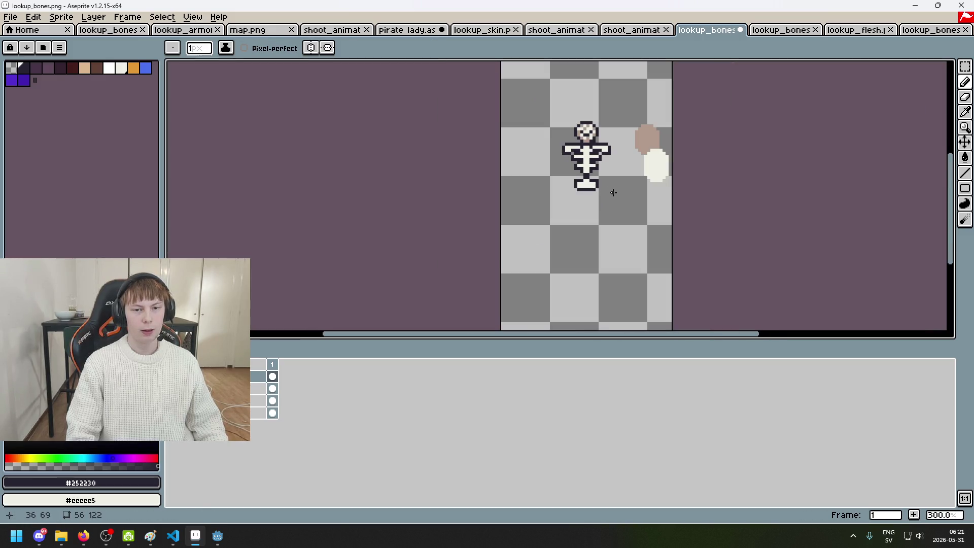
pyautogui.scroll(5, 472, 171)
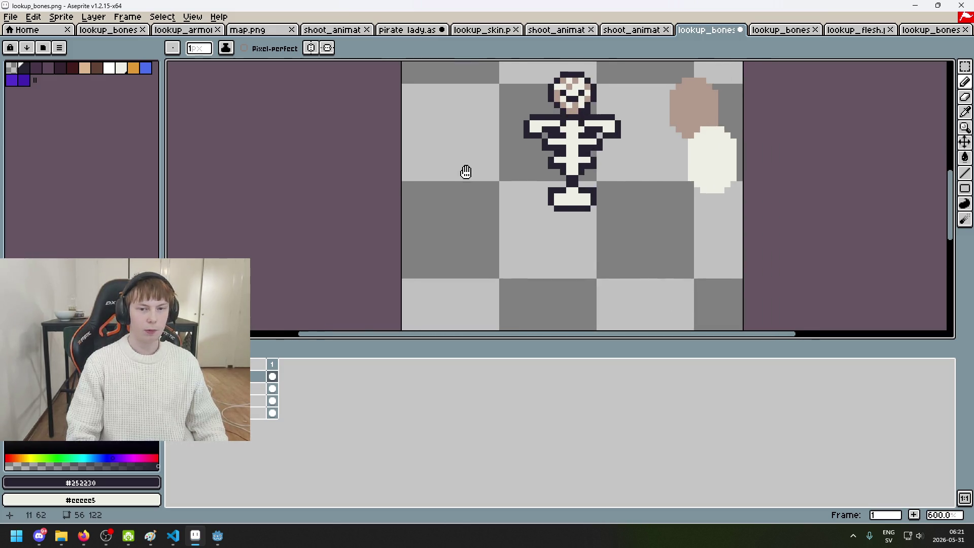
pyautogui.moveTo(401, 149); pyautogui.dragTo(696, 190)
pyautogui.hotkey('ctrl', 'z')
pyautogui.moveTo(403, 160); pyautogui.dragTo(748, 187)
pyautogui.hotkey('ctrl', 'z')
pyautogui.moveTo(462, 178); pyautogui.dragTo(354, 178)
pyautogui.press('e')
pyautogui.click(658, 192)
pyautogui.hotkey('ctrl', 'z')
pyautogui.scroll(-3, 644, 191)
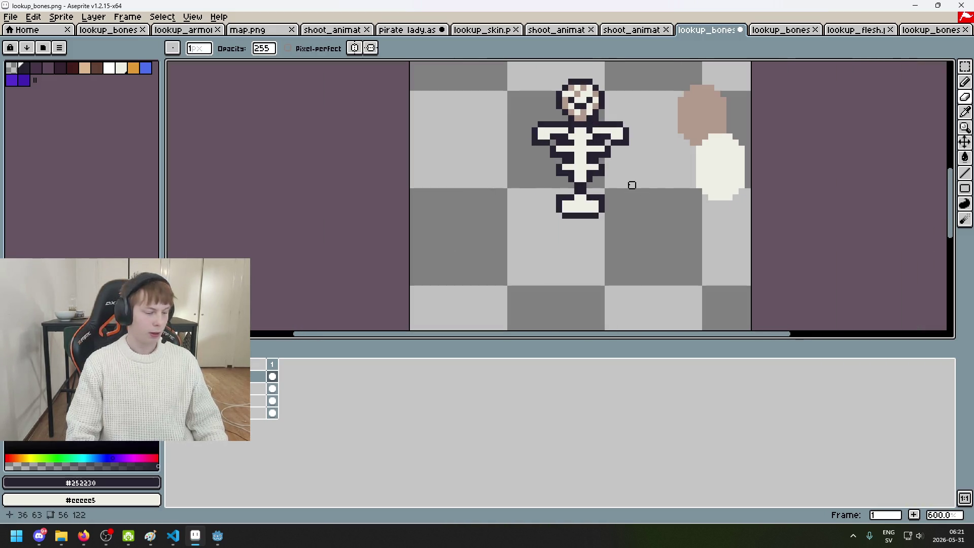
pyautogui.scroll(3, 550, 191)
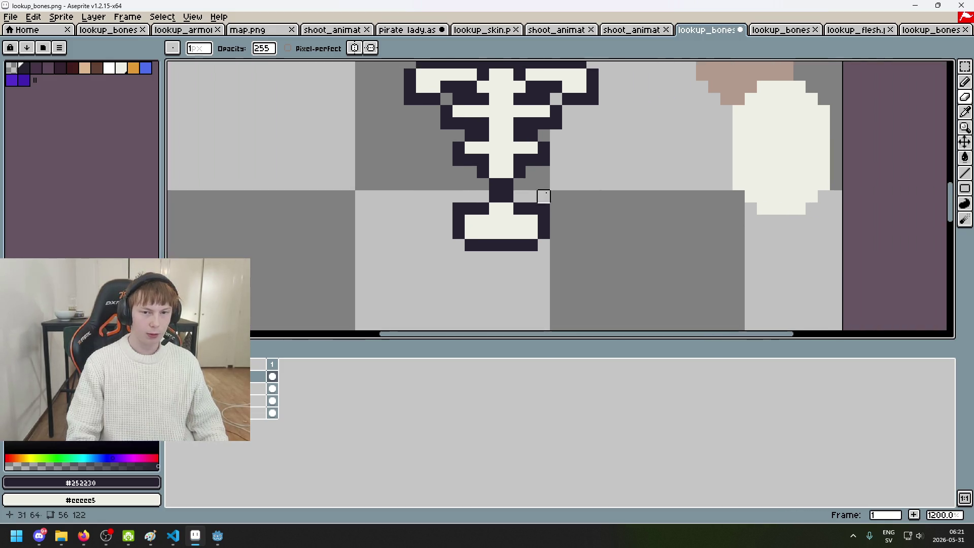
pyautogui.scroll(3, 507, 185)
pyautogui.moveTo(497, 218); pyautogui.dragTo(546, 216)
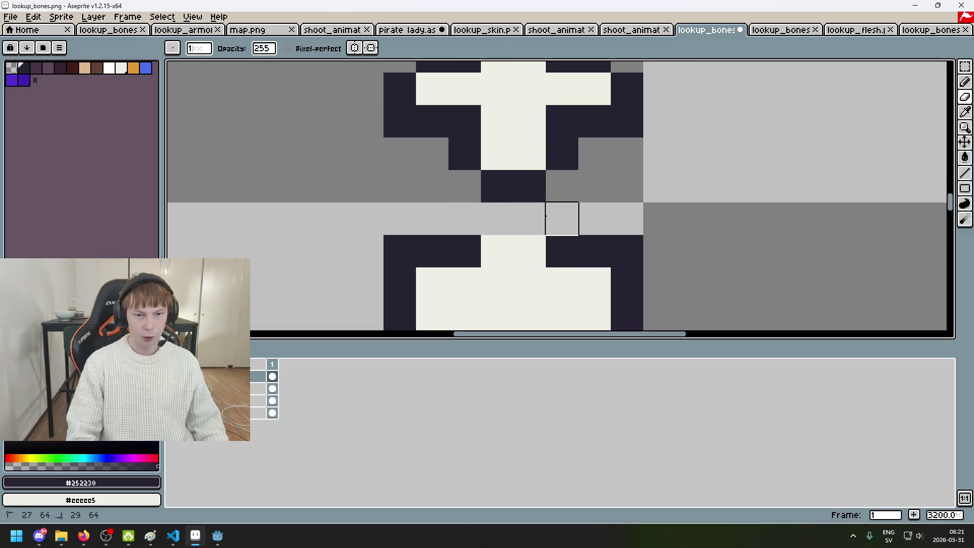
pyautogui.scroll(-4, 545, 216)
pyautogui.hotkey('ctrl', 'z')
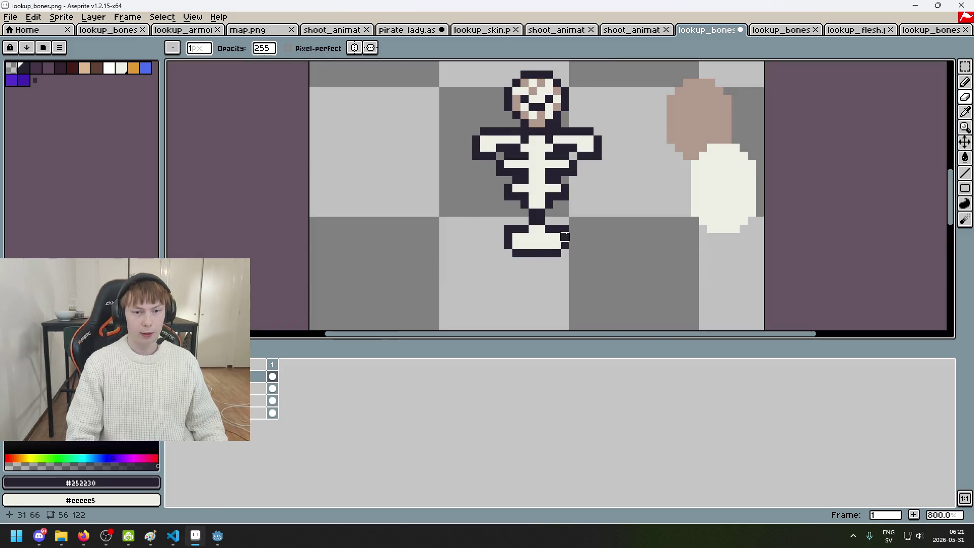
pyautogui.scroll(3, 563, 233)
pyautogui.moveTo(522, 178); pyautogui.dragTo(561, 178)
pyautogui.scroll(-4, 714, 191)
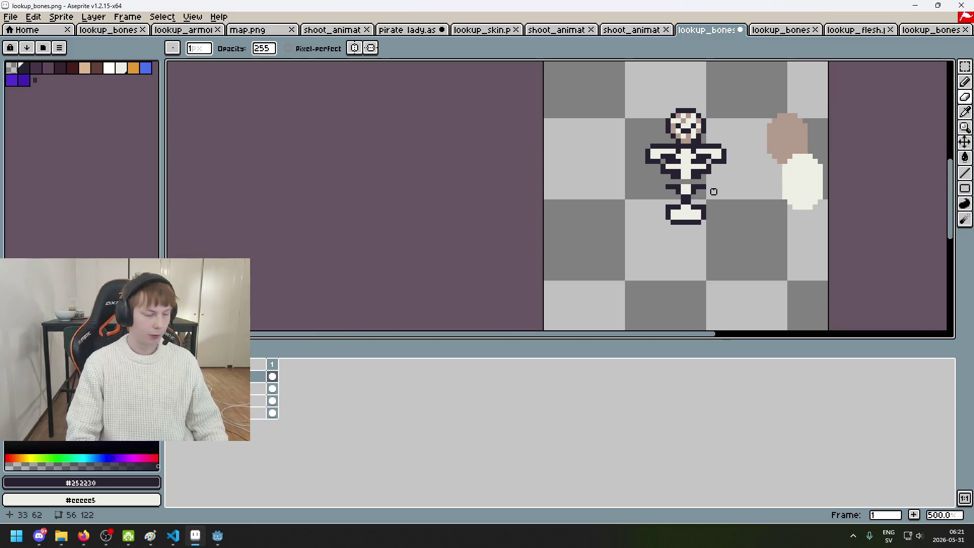
pyautogui.hotkey('ctrl', 'z')
pyautogui.moveTo(778, 181); pyautogui.dragTo(723, 124)
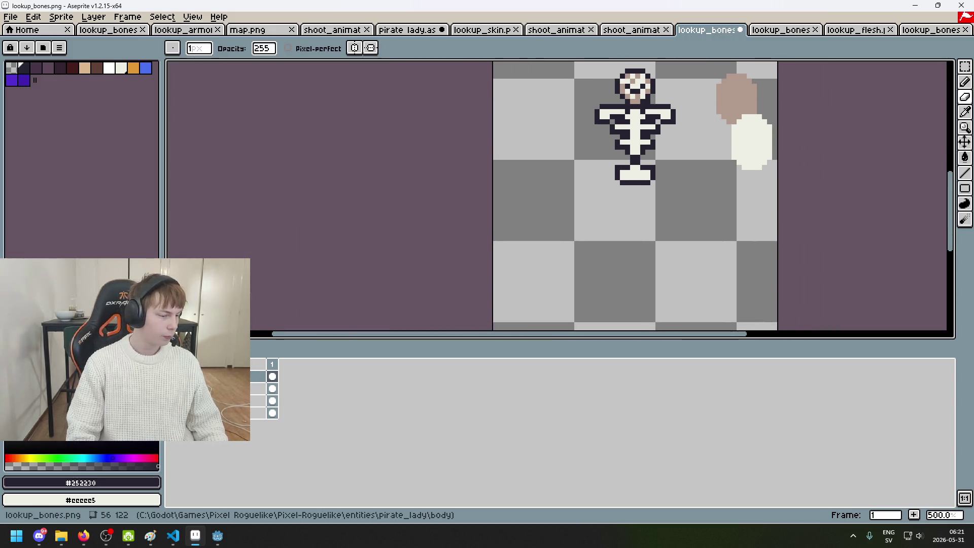
# Step: Show the red trousers layer and try dark outline pixels at the hip, undoing them
pyautogui.click(172, 400)
pyautogui.scroll(3, 674, 170)
pyautogui.scroll(2, 600, 167)
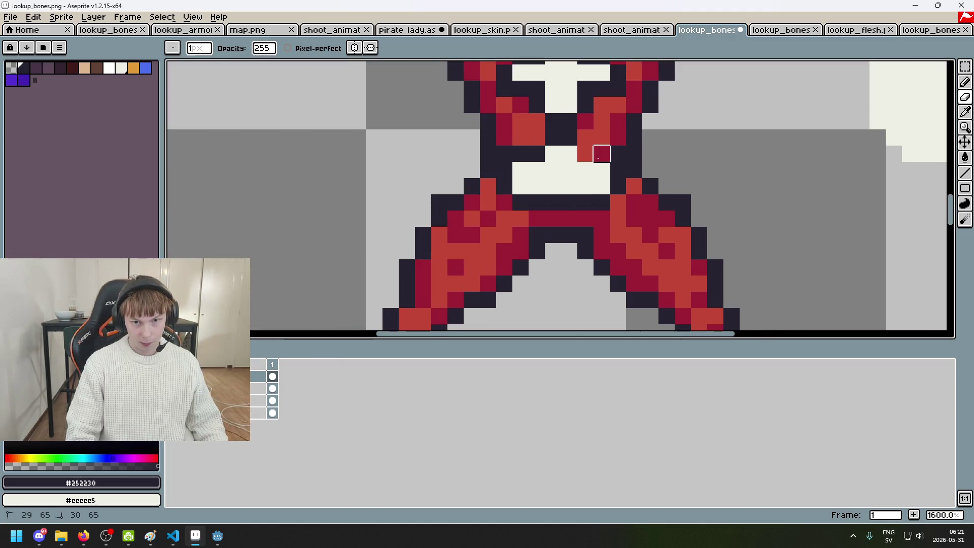
pyautogui.hotkey('ctrl', 'z')
pyautogui.click(593, 155)
pyautogui.scroll(-4, 625, 170)
pyautogui.scroll(3, 640, 175)
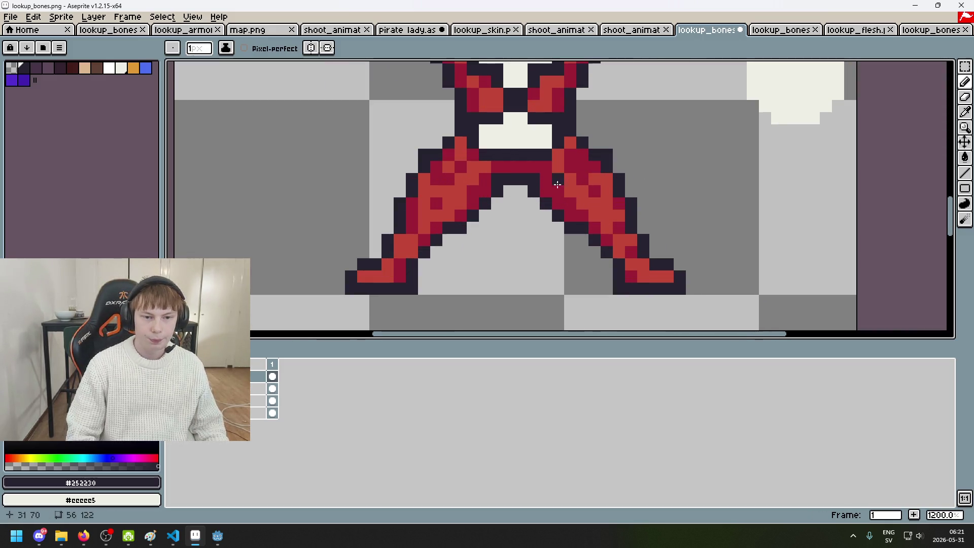
pyautogui.click(556, 192)
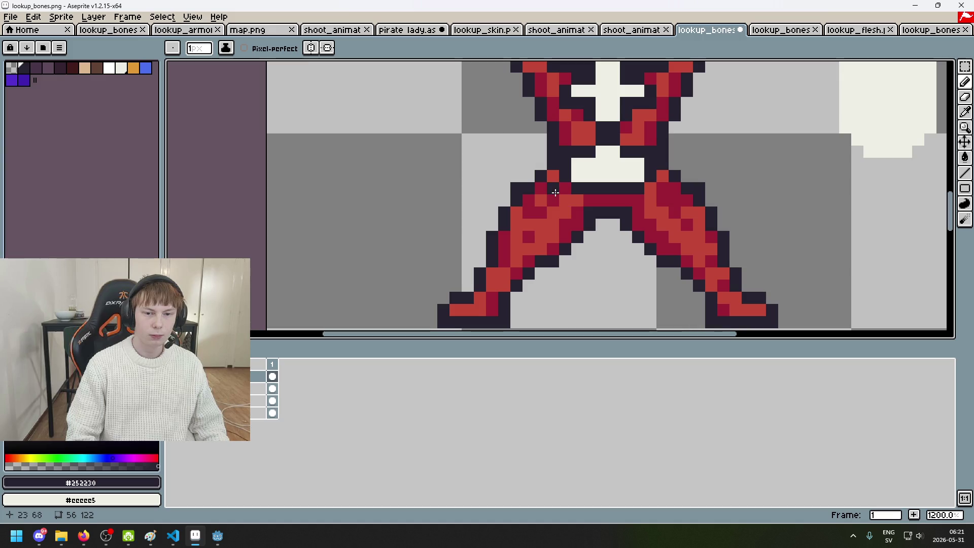
pyautogui.hotkey('ctrl', 'z')
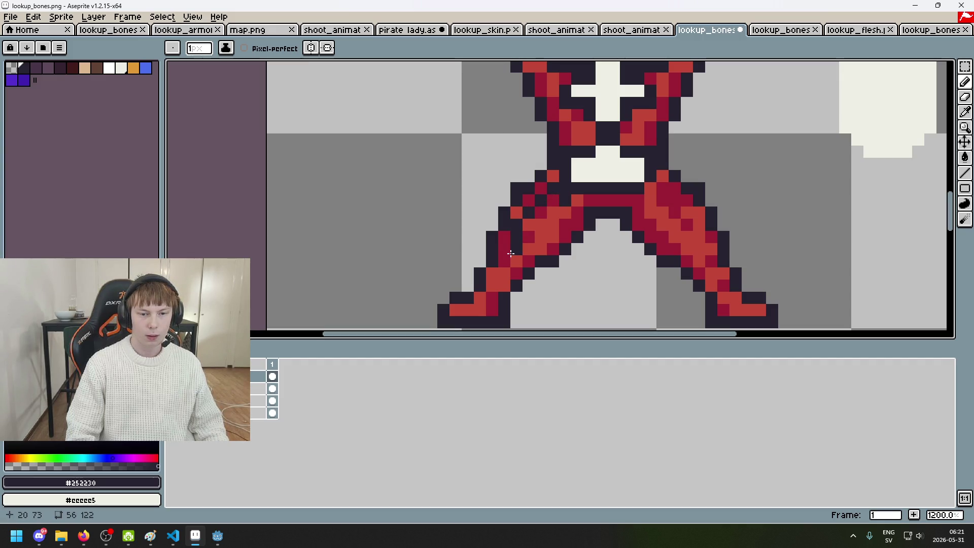
# Step: Paint cream bone pixels on the left hip, extending down-left
pyautogui.keyDown('alt'); pyautogui.click(881, 108); pyautogui.keyUp('alt')
pyautogui.click(554, 201)
pyautogui.scroll(1, 554, 200)
pyautogui.click(544, 215)
pyautogui.moveTo(544, 215)
pyautogui.mouseDown()
pyautogui.moveTo(529, 232)
pyautogui.moveTo(530, 158)
pyautogui.mouseUp()
# Step: Erase an outline pixel beside the bone and paint cream bone pixels on the left leg
pyautogui.keyDown('alt'); pyautogui.click(567, 147); pyautogui.keyUp('alt')
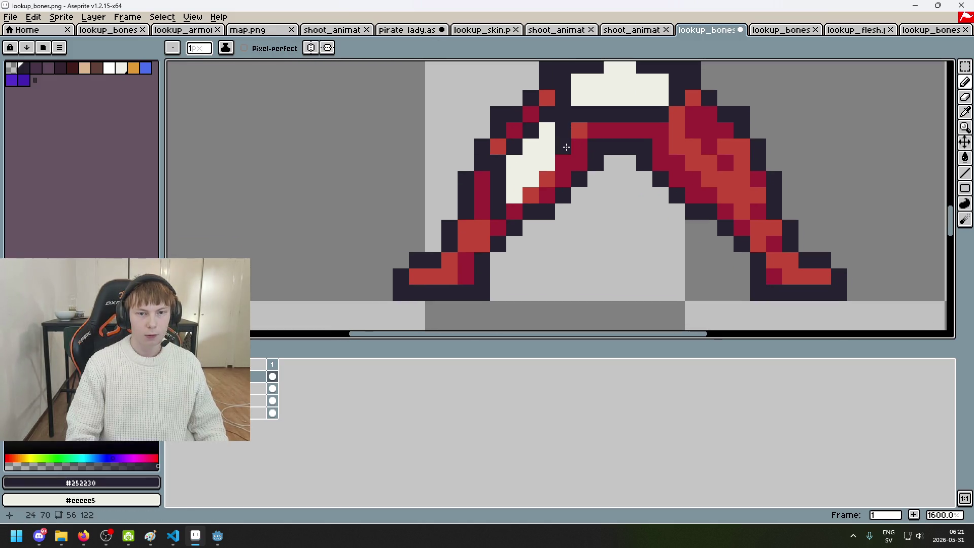
pyautogui.click(566, 147)
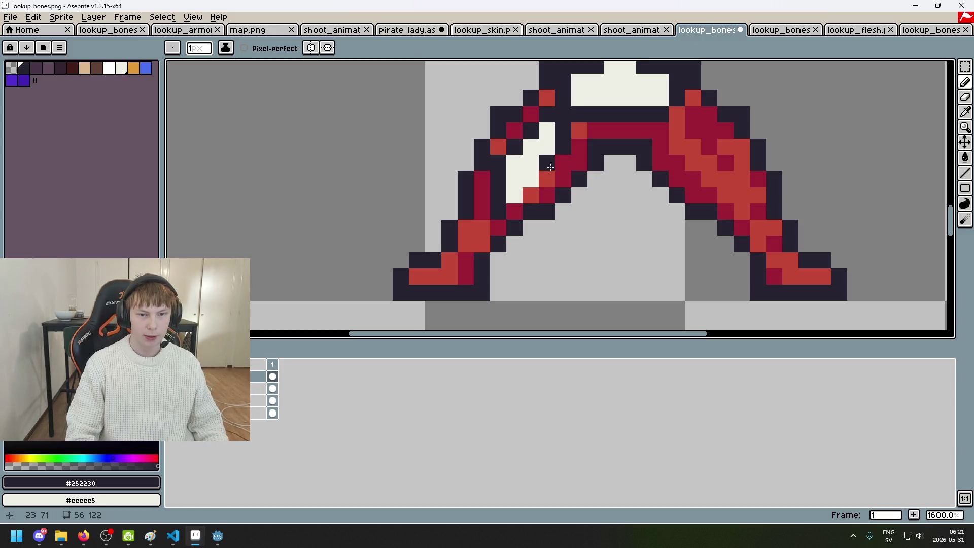
pyautogui.scroll(-1, 513, 197)
pyautogui.press('e')
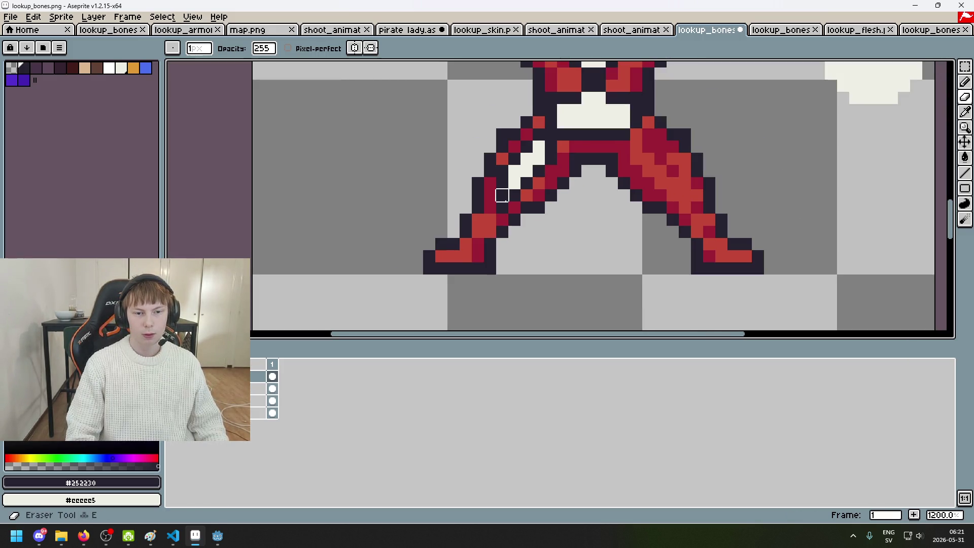
pyautogui.scroll(1, 502, 195)
pyautogui.click(517, 193)
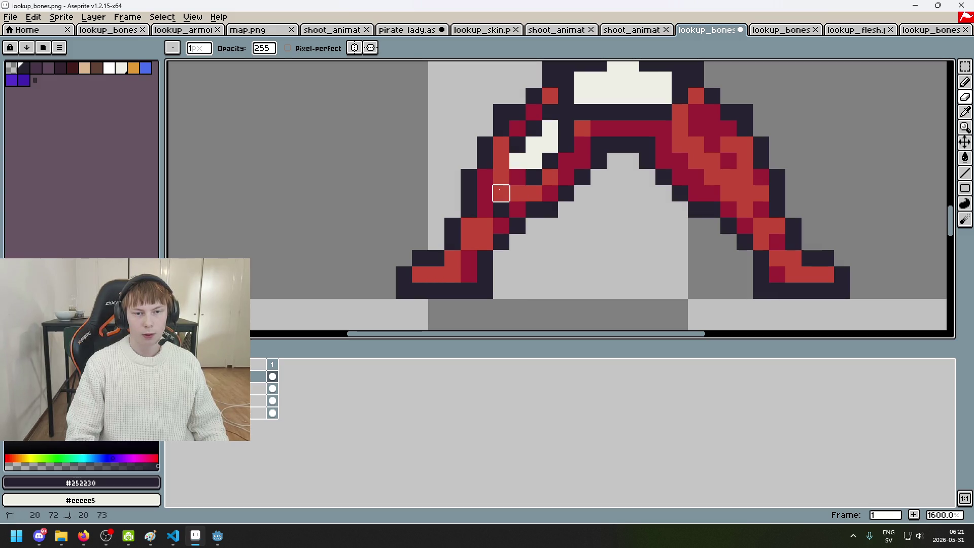
pyautogui.scroll(3, 501, 161)
pyautogui.keyDown('alt'); pyautogui.click(525, 147); pyautogui.keyUp('alt')
pyautogui.press('b')
pyautogui.moveTo(513, 200); pyautogui.dragTo(489, 196)
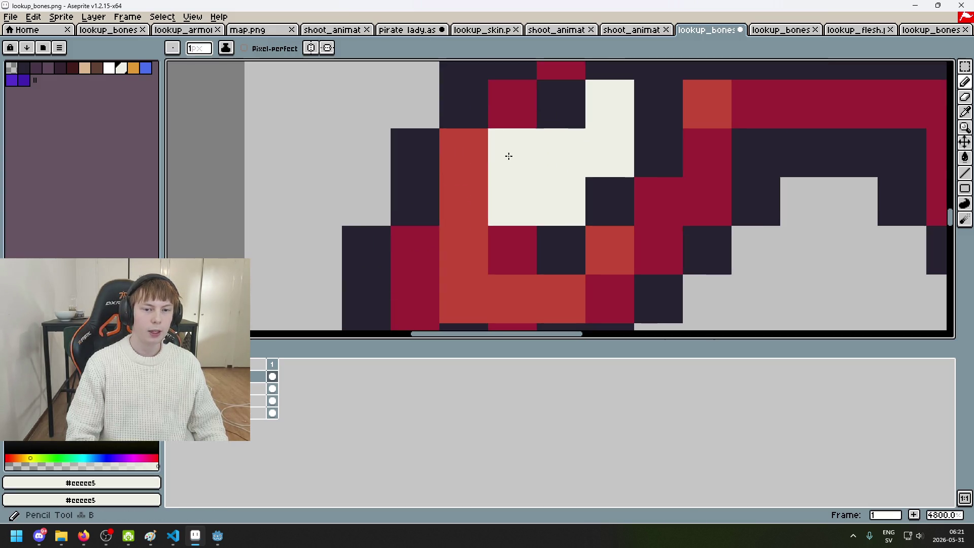
# Step: Repaint several white leg pixels in the dark outline colour, undoing one stroke
pyautogui.keyDown('alt'); pyautogui.click(464, 109); pyautogui.keyUp('alt')
pyautogui.click(513, 154)
pyautogui.click(557, 200)
pyautogui.click(464, 153)
pyautogui.scroll(-3, 473, 157)
pyautogui.hotkey('ctrl', 'z')
pyautogui.scroll(1, 464, 153)
pyautogui.click(465, 204)
pyautogui.scroll(-5, 466, 204)
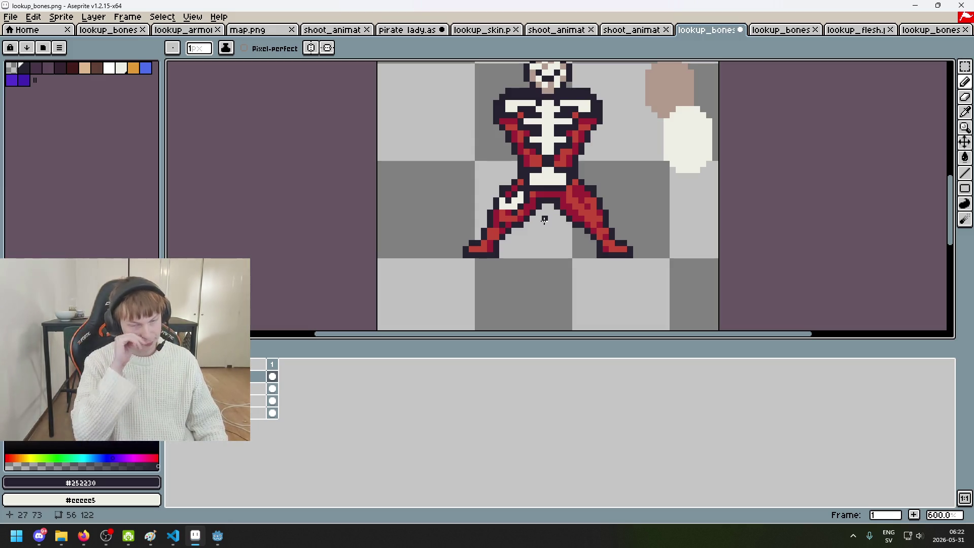
pyautogui.scroll(2, 544, 219)
pyautogui.scroll(1, 544, 225)
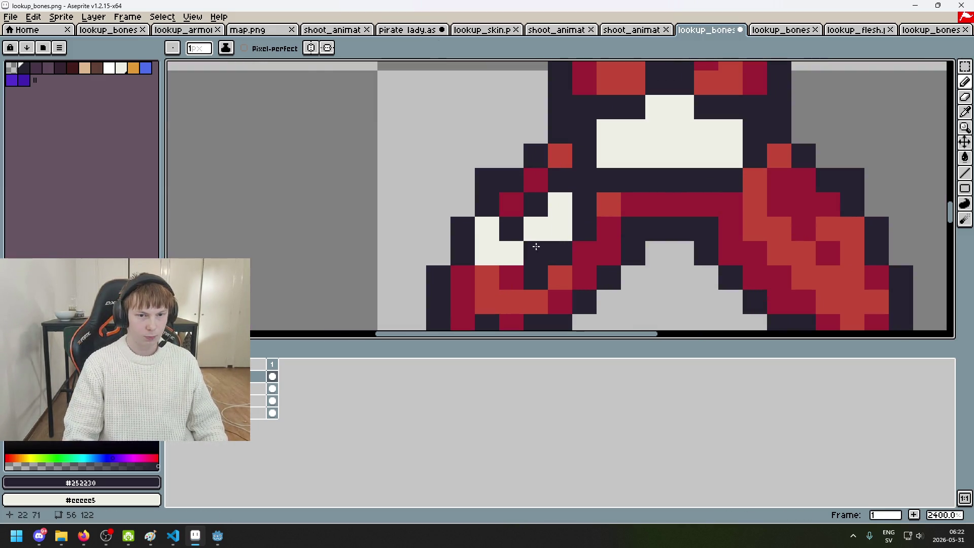
pyautogui.scroll(-2, 532, 239)
pyautogui.scroll(4, 532, 240)
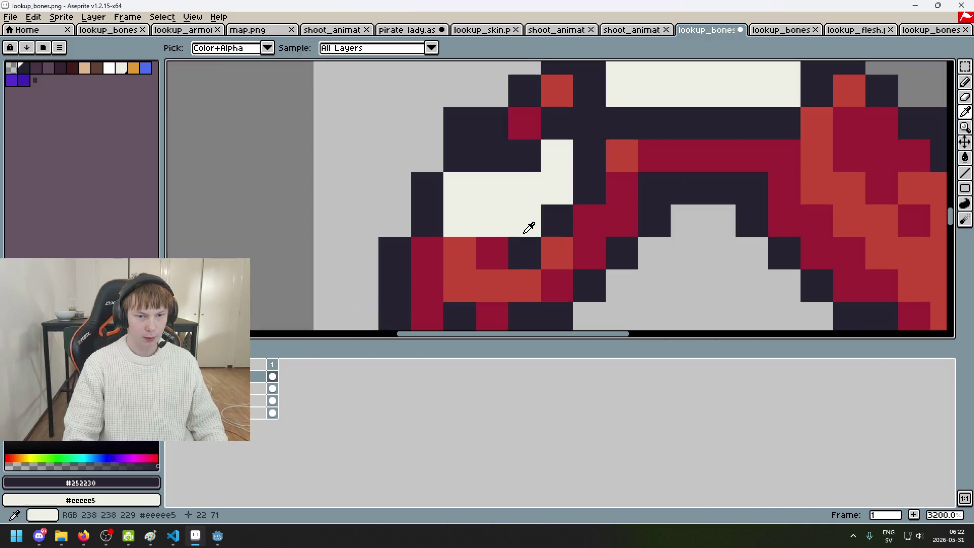
# Step: Touch up leg pixels by swapping between the red shading, cream bone and dark outline colours
pyautogui.press('e')
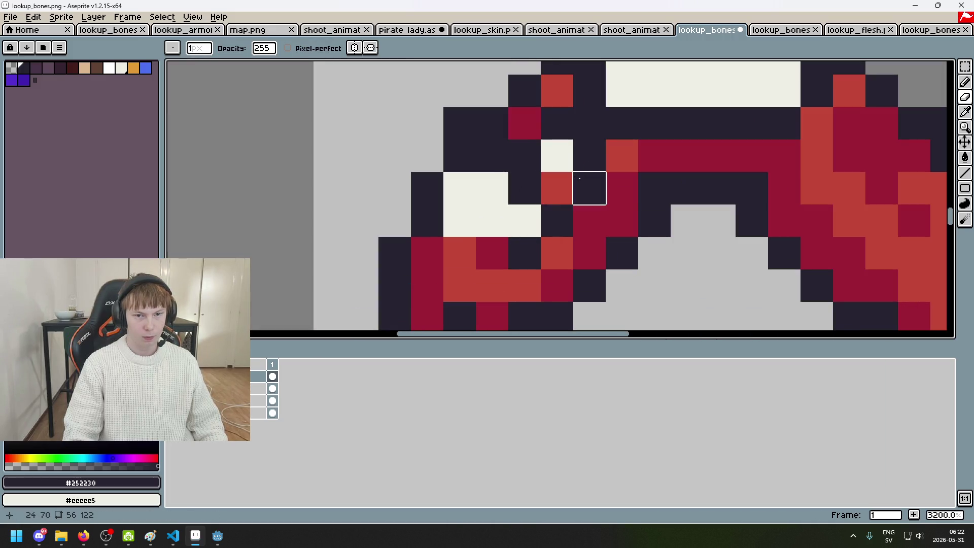
pyautogui.scroll(-2, 578, 178)
pyautogui.scroll(1, 558, 203)
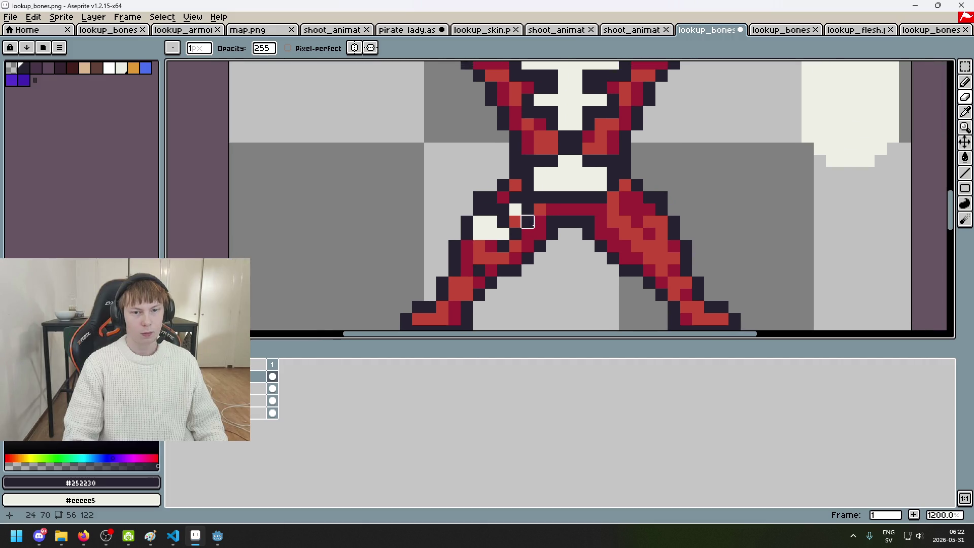
pyautogui.scroll(1, 507, 213)
pyautogui.press('b')
pyautogui.scroll(-1, 499, 213)
pyautogui.scroll(1, 499, 213)
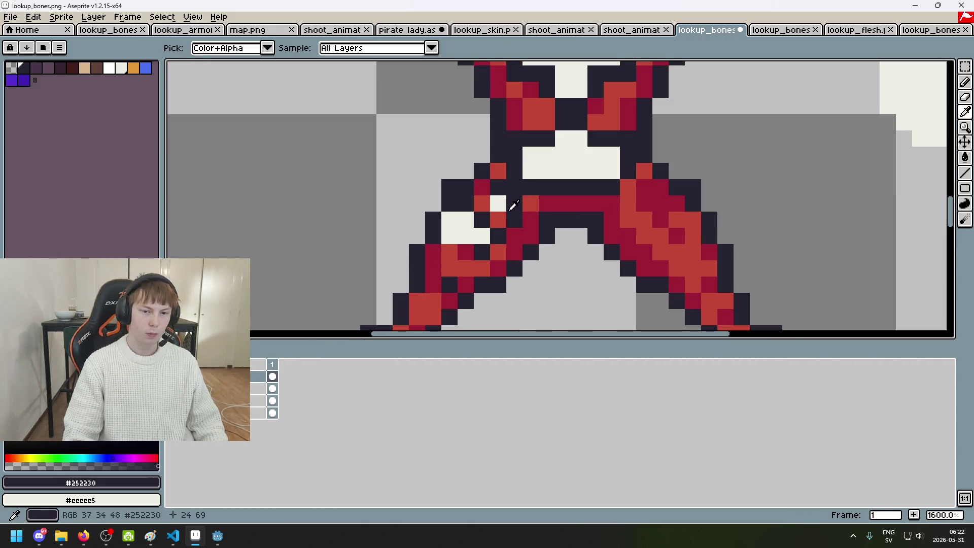
pyautogui.keyDown('alt'); pyautogui.click(499, 221); pyautogui.keyUp('alt')
pyautogui.click(482, 203)
pyautogui.keyDown('alt'); pyautogui.click(498, 205); pyautogui.keyUp('alt')
pyautogui.click(515, 203)
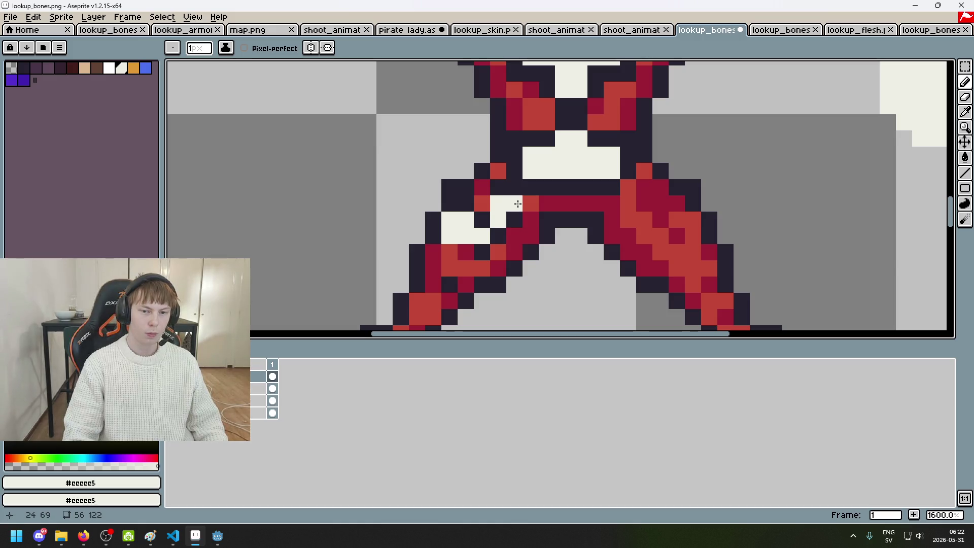
pyautogui.keyDown('alt'); pyautogui.click(482, 219); pyautogui.keyUp('alt')
pyautogui.click(486, 205)
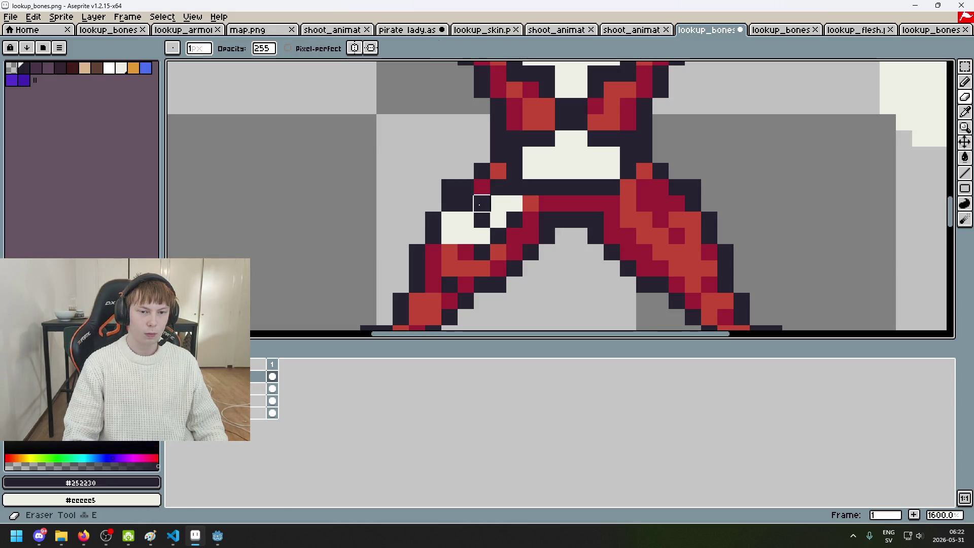
# Step: Repaint two crimson leg pixels dark and draw the cream bone down the leg's left edge
pyautogui.moveTo(515, 225); pyautogui.dragTo(607, 166)
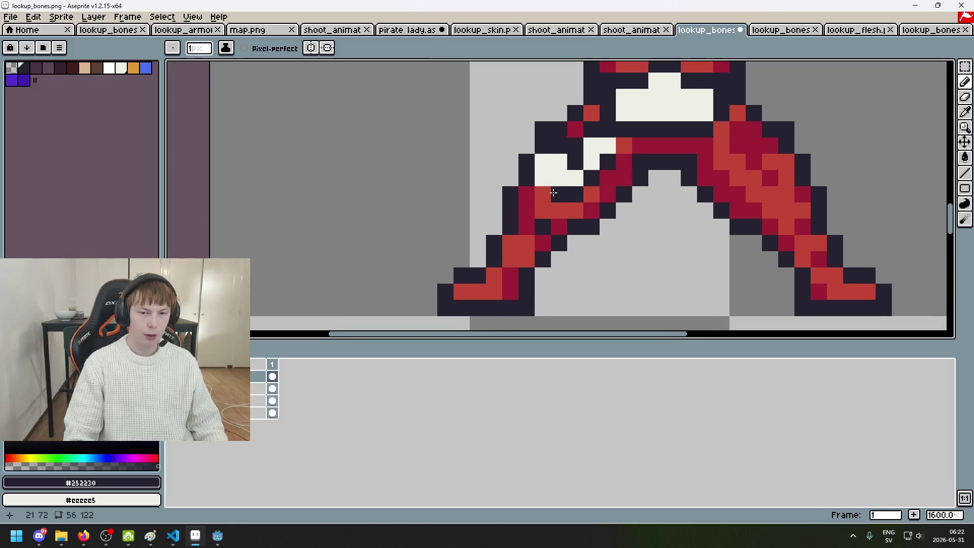
pyautogui.keyDown('alt'); pyautogui.click(569, 190); pyautogui.keyUp('alt')
pyautogui.keyDown('alt'); pyautogui.click(573, 193); pyautogui.keyUp('alt')
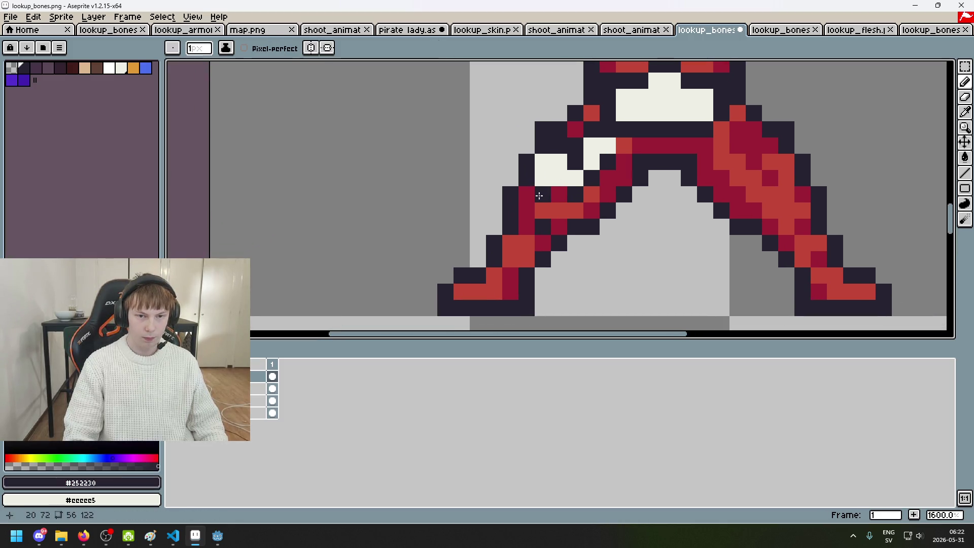
pyautogui.moveTo(526, 210); pyautogui.dragTo(525, 222)
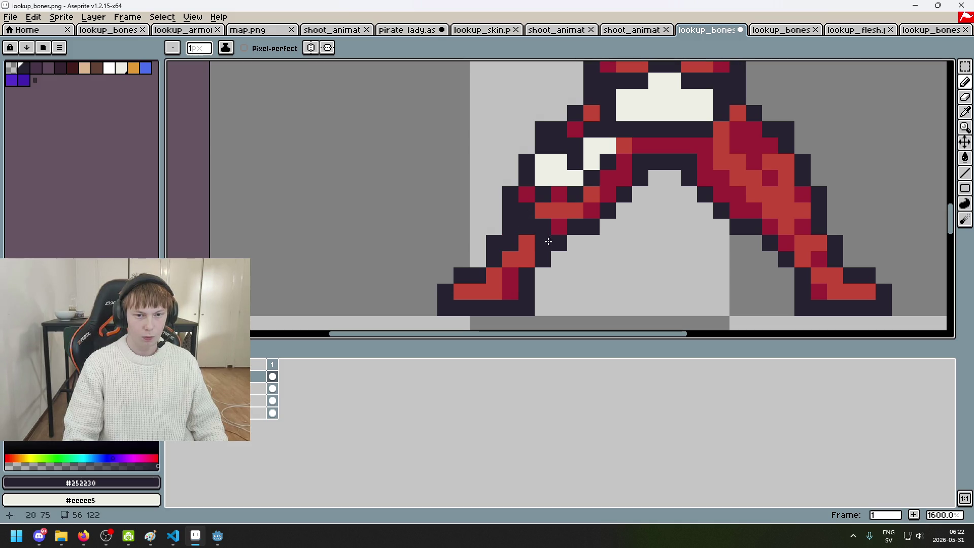
pyautogui.keyDown('alt'); pyautogui.click(543, 175); pyautogui.keyUp('alt')
pyautogui.click(547, 209)
pyautogui.moveTo(537, 228)
pyautogui.mouseDown()
pyautogui.moveTo(516, 258)
pyautogui.moveTo(557, 217)
pyautogui.mouseUp()
# Step: Paint dark outline pixels beside the leg bone after one undo
pyautogui.scroll(-2, 566, 198)
pyautogui.scroll(-3, 566, 198)
pyautogui.scroll(5, 585, 201)
pyautogui.scroll(-3, 585, 201)
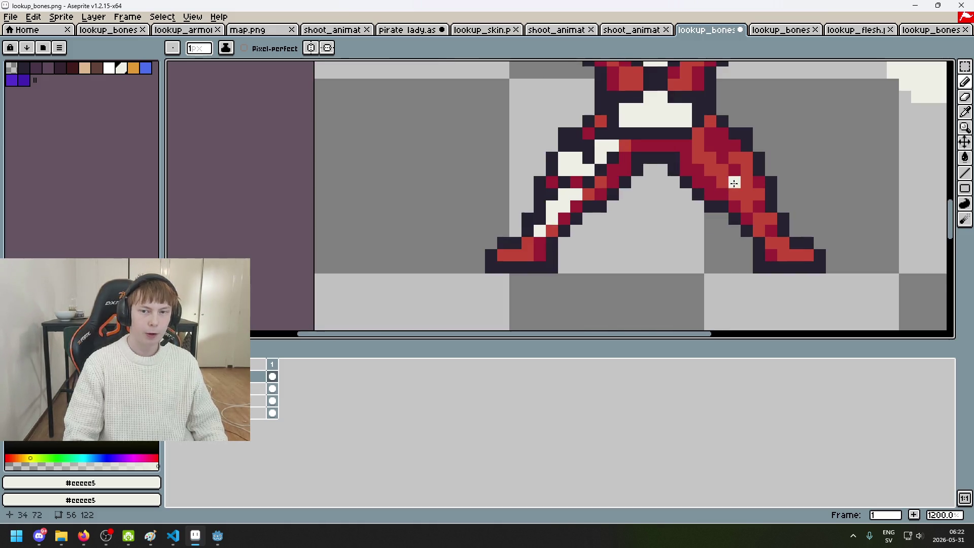
pyautogui.scroll(1, 583, 197)
pyautogui.scroll(2, 580, 192)
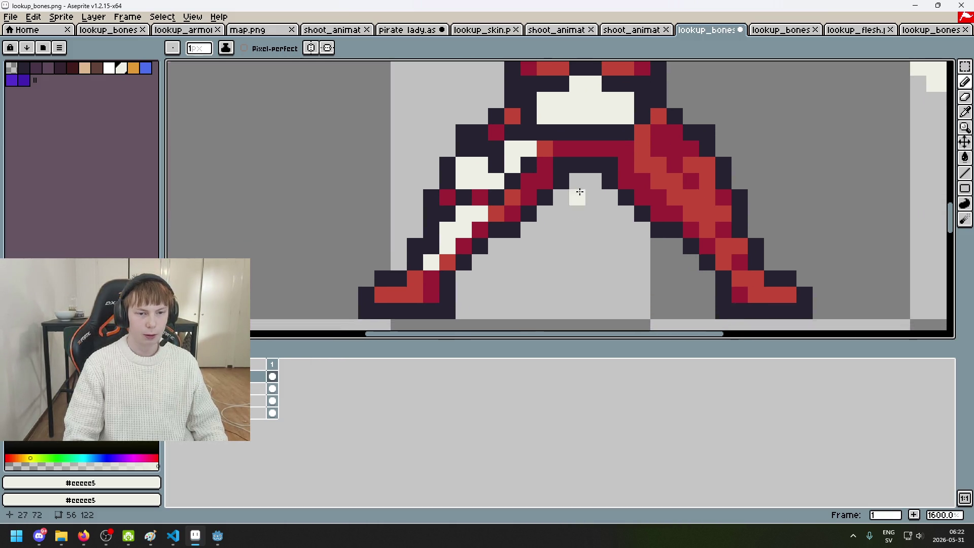
pyautogui.hotkey('ctrl', 'z')
pyautogui.keyDown('alt'); pyautogui.click(482, 198); pyautogui.keyUp('alt')
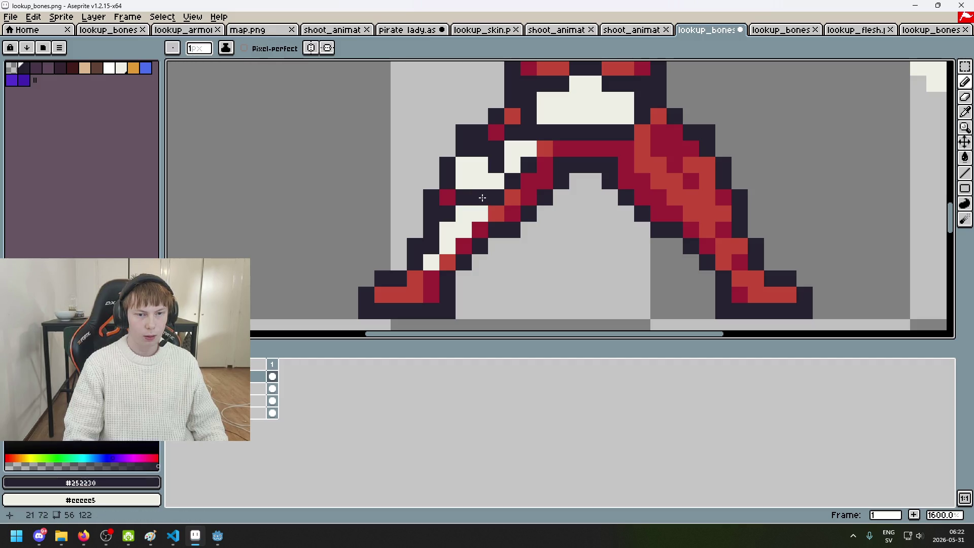
pyautogui.scroll(-3, 825, 154)
# Step: Copy the left trouser leg, flip it horizontally and place it on the right side
pyautogui.click(965, 66)
pyautogui.scroll(3, 632, 147)
pyautogui.moveTo(624, 116); pyautogui.dragTo(856, 328)
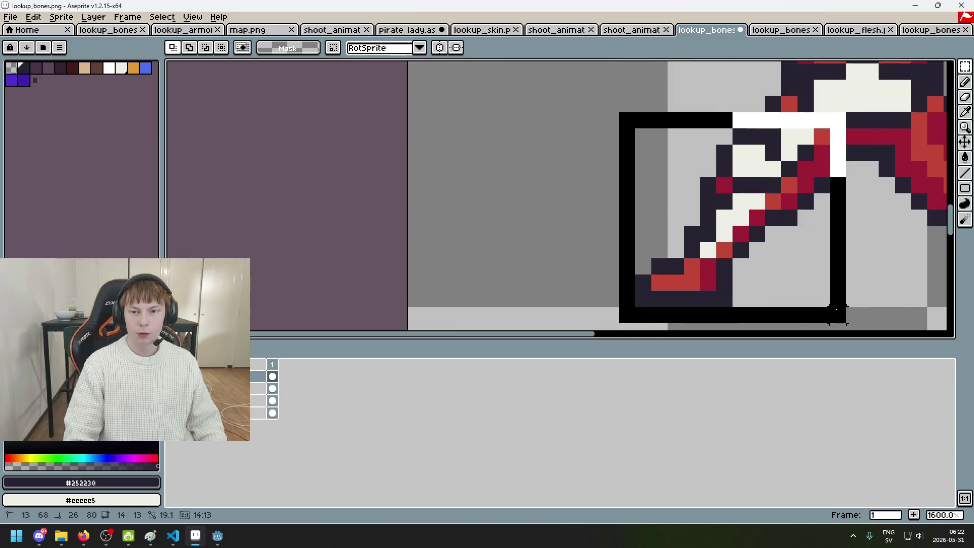
pyautogui.scroll(-1, 879, 270)
pyautogui.moveTo(878, 258); pyautogui.dragTo(562, 217)
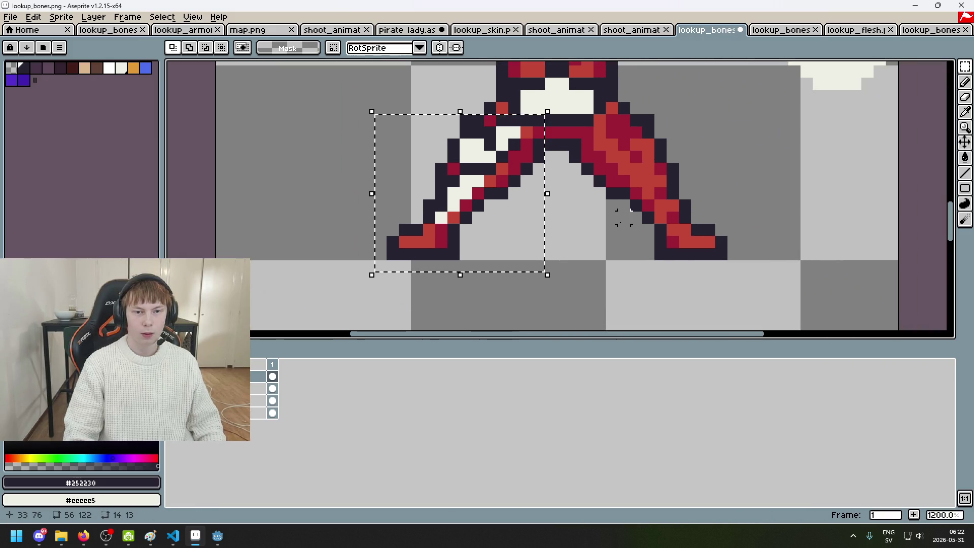
pyautogui.hotkey('ctrl', 'v')
pyautogui.hotkey('shift', 'h')
pyautogui.moveTo(476, 193); pyautogui.dragTo(672, 188)
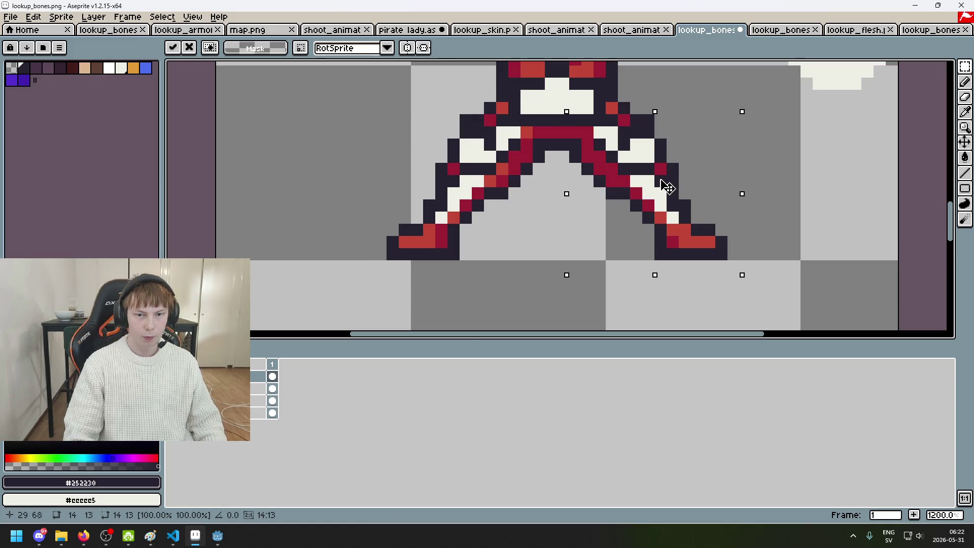
pyautogui.moveTo(668, 188); pyautogui.dragTo(662, 187)
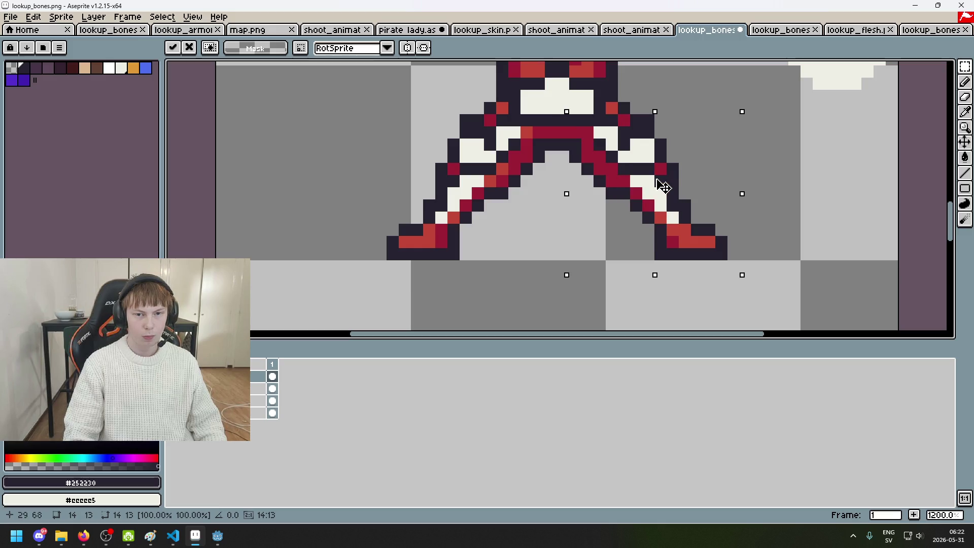
# Step: Commit the mirrored leg pixels and turn on vertical mirror symmetry with the Pencil
pyautogui.click(757, 165)
pyautogui.click(440, 48)
pyautogui.scroll(2, 465, 84)
pyautogui.press('b')
pyautogui.scroll(-1, 419, 211)
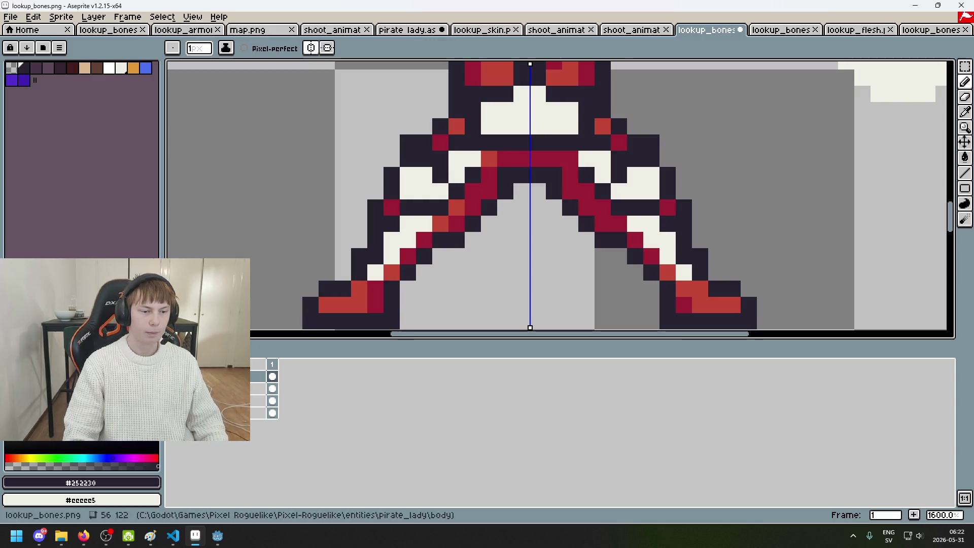
# Step: Paint a mirrored dark outline up the left leg and cream pixels into the left foot
pyautogui.click(173, 376)
pyautogui.click(173, 388)
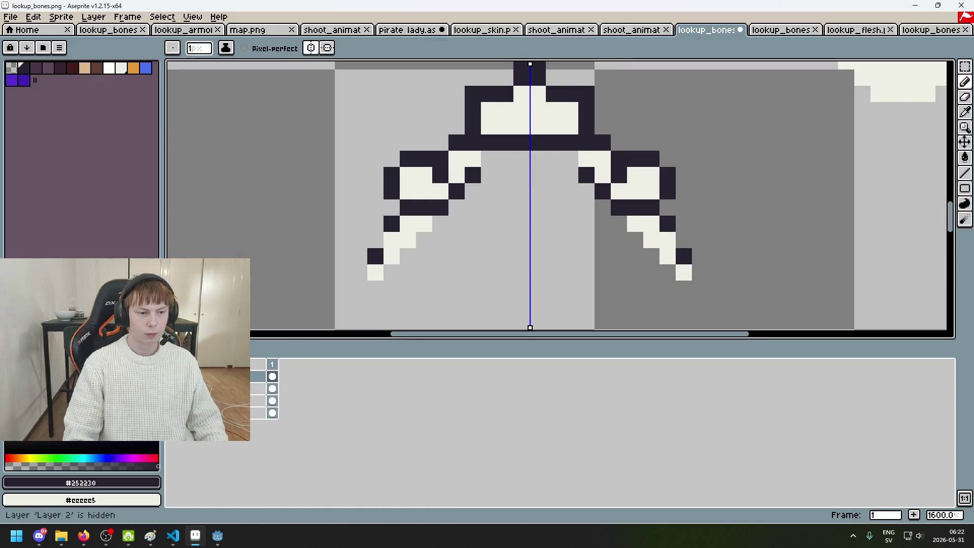
pyautogui.moveTo(396, 272); pyautogui.dragTo(424, 244)
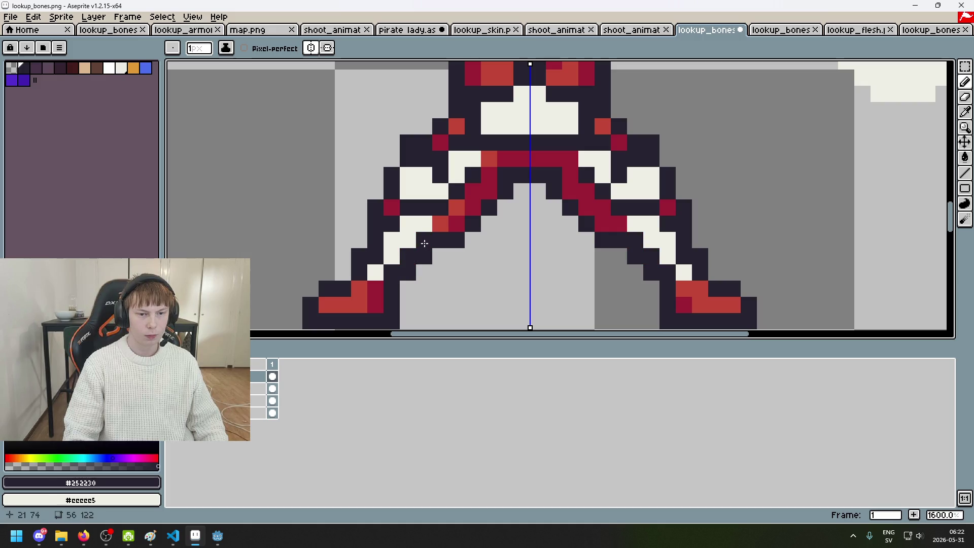
pyautogui.click(365, 301)
pyautogui.moveTo(384, 293)
pyautogui.mouseDown()
pyautogui.moveTo(428, 254)
pyautogui.moveTo(361, 263)
pyautogui.mouseUp()
# Step: Paint the red left-foot pixels cream #eeeee5, undoing one stray change
pyautogui.scroll(2, 428, 254)
pyautogui.keyDown('alt'); pyautogui.click(432, 213); pyautogui.keyUp('alt')
pyautogui.keyDown('alt'); pyautogui.click(439, 211); pyautogui.keyUp('alt')
pyautogui.click(436, 237)
pyautogui.hotkey('ctrl', 'z')
pyautogui.hotkey('ctrl', 'z')
pyautogui.click(434, 238)
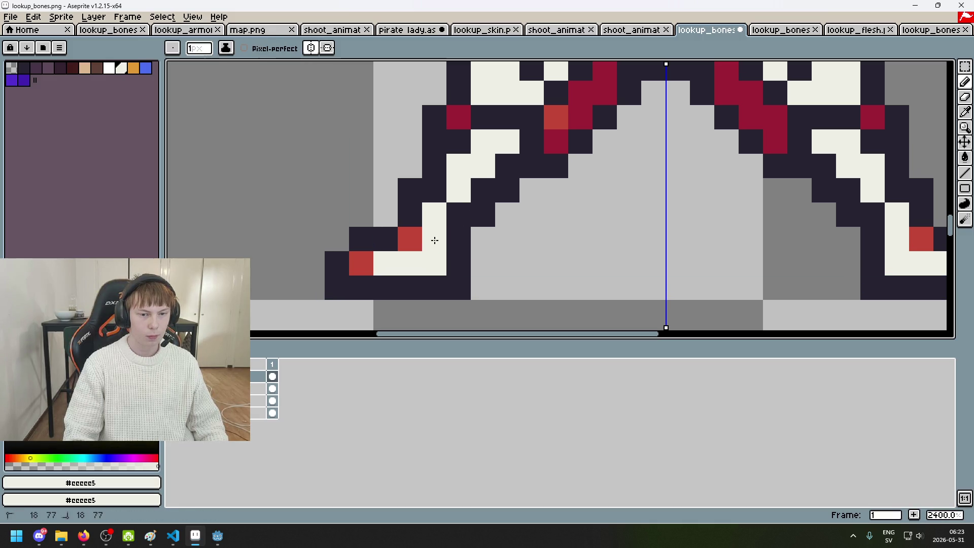
pyautogui.click(366, 271)
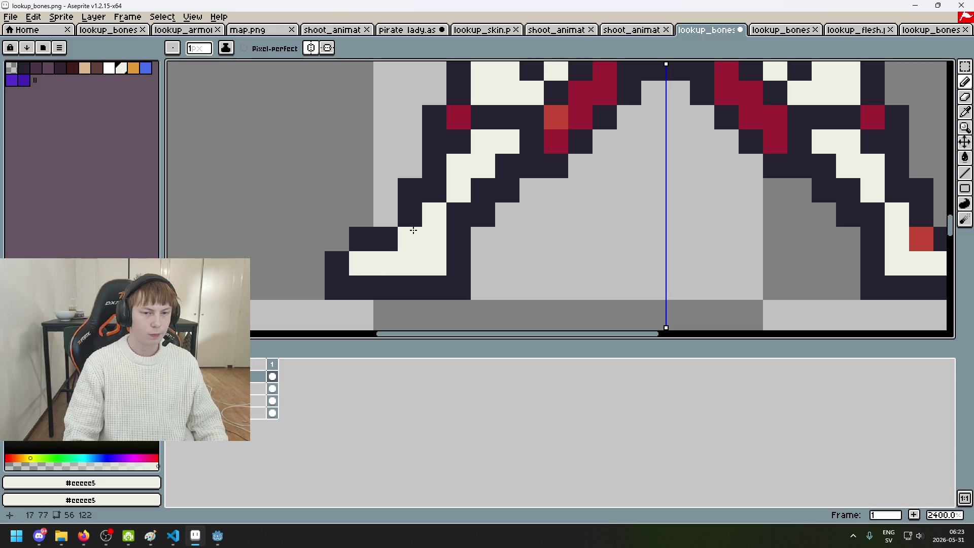
# Step: Outline the foot in #252230, with a dark row under it, checking with Layer 2 toggled
pyautogui.click(172, 401)
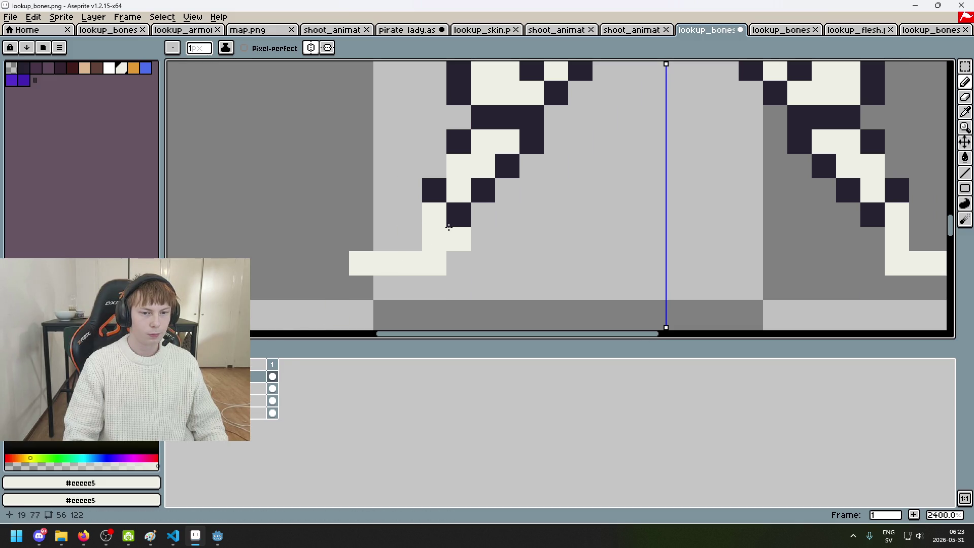
pyautogui.click(172, 400)
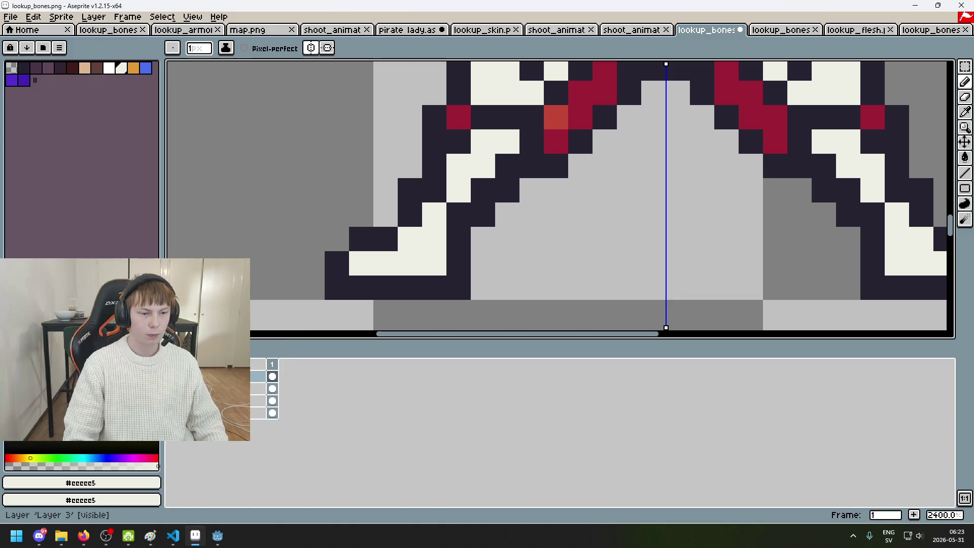
pyautogui.click(172, 401)
pyautogui.keyDown('alt'); pyautogui.click(416, 239); pyautogui.keyUp('alt')
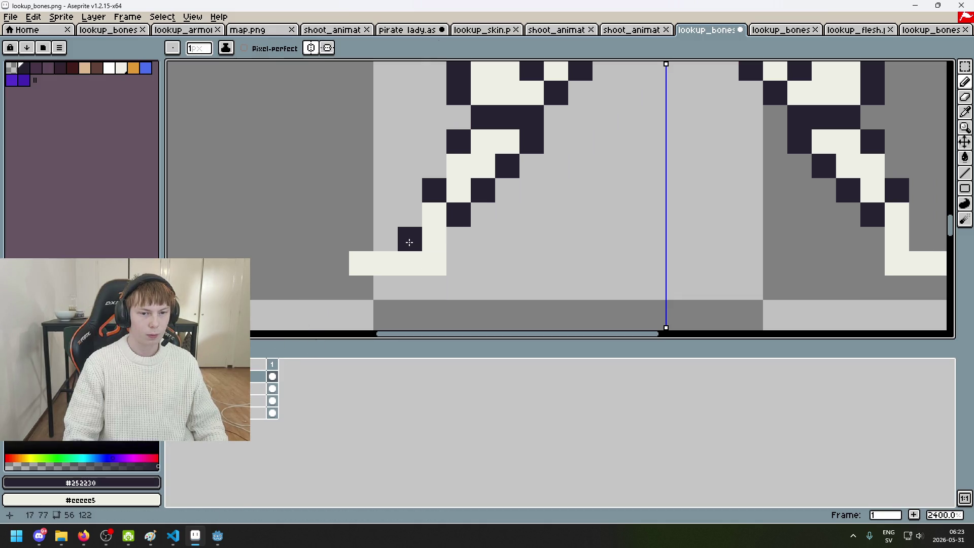
pyautogui.click(337, 264)
pyautogui.click(362, 239)
pyautogui.click(386, 239)
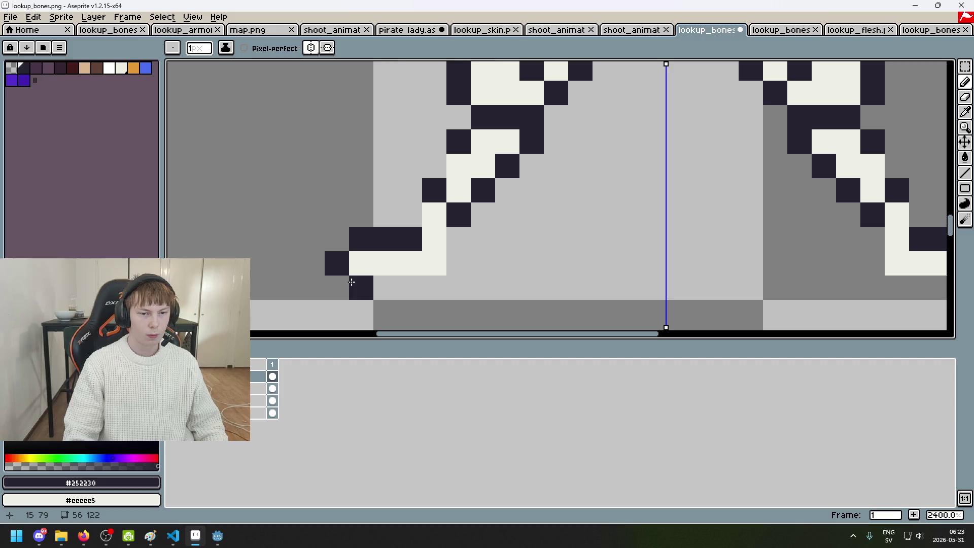
pyautogui.click(172, 400)
pyautogui.click(173, 401)
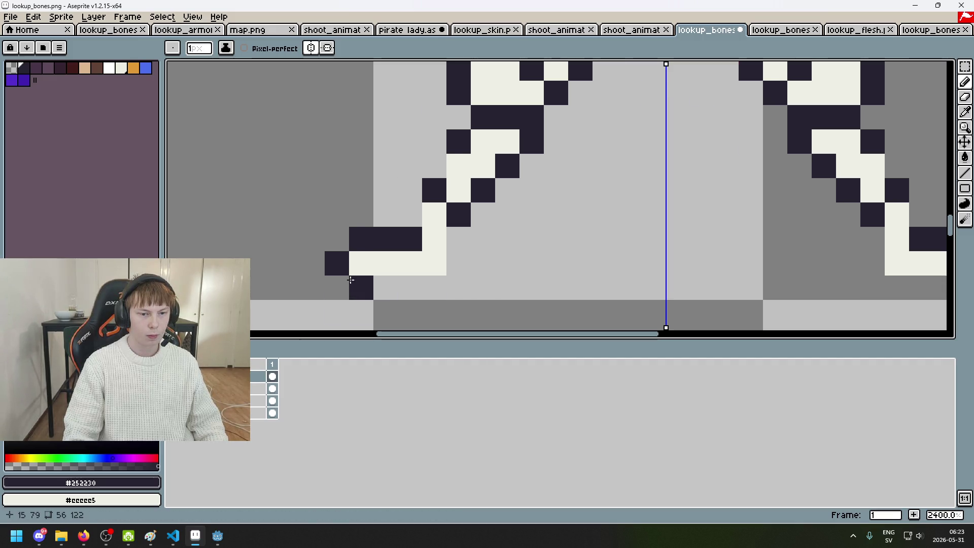
pyautogui.moveTo(337, 282); pyautogui.dragTo(424, 282)
pyautogui.click(455, 264)
pyautogui.scroll(-5, 456, 259)
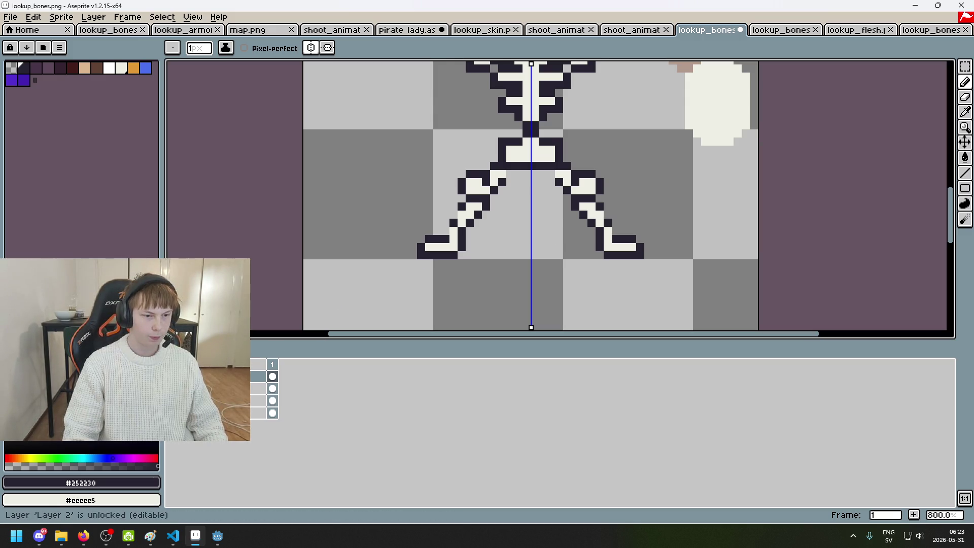
# Step: Add two mirrored dark pixels on the legs and compare against the red armour layer
pyautogui.scroll(5, 463, 233)
pyautogui.click(404, 235)
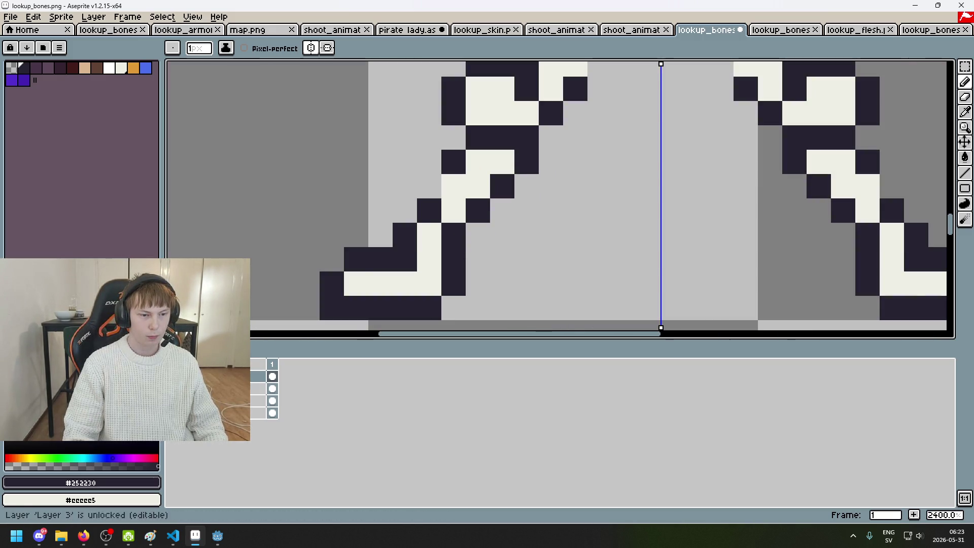
pyautogui.scroll(-5, 544, 211)
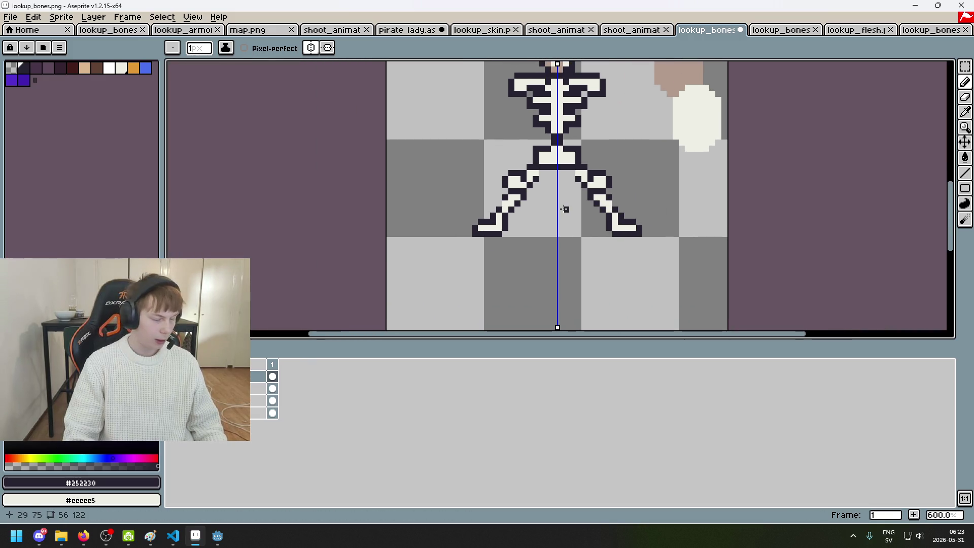
pyautogui.scroll(5, 557, 200)
pyautogui.click(461, 199)
pyautogui.click(172, 388)
pyautogui.click(172, 388)
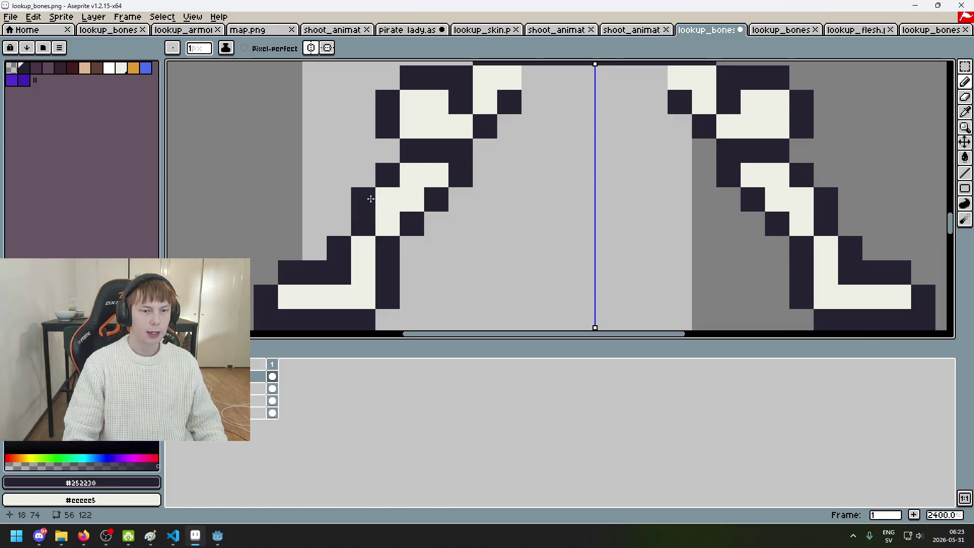
pyautogui.scroll(-6, 436, 193)
pyautogui.scroll(1, 432, 163)
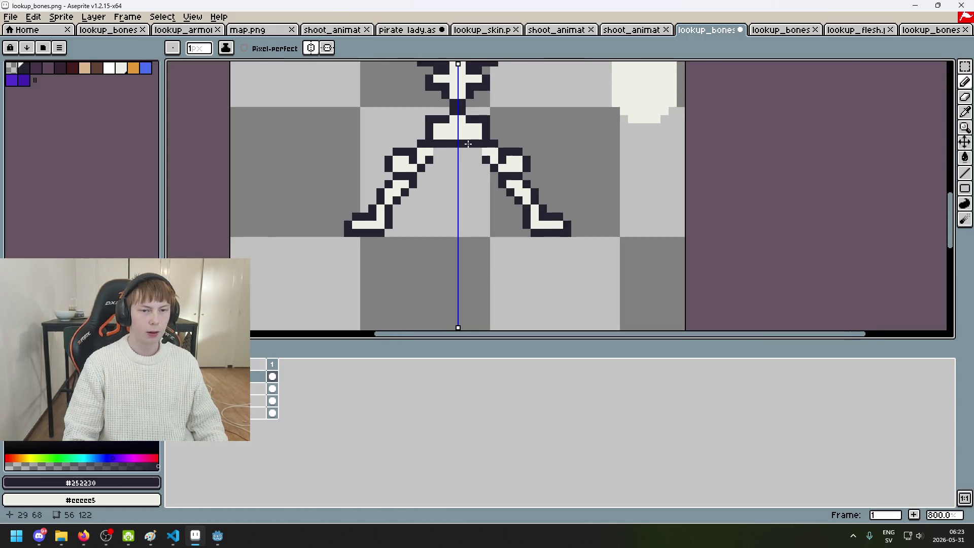
pyautogui.scroll(-3, 457, 172)
pyautogui.scroll(1, 490, 183)
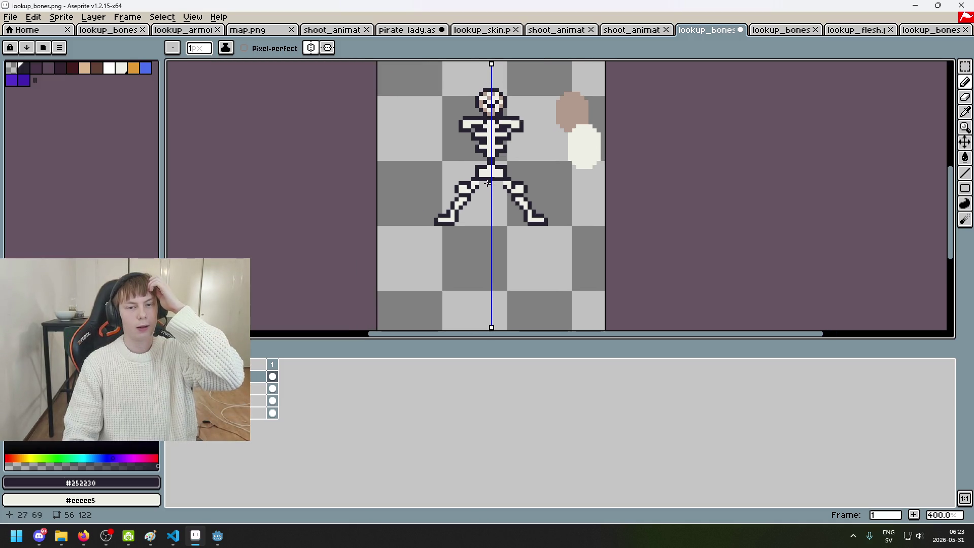
pyautogui.scroll(2, 488, 183)
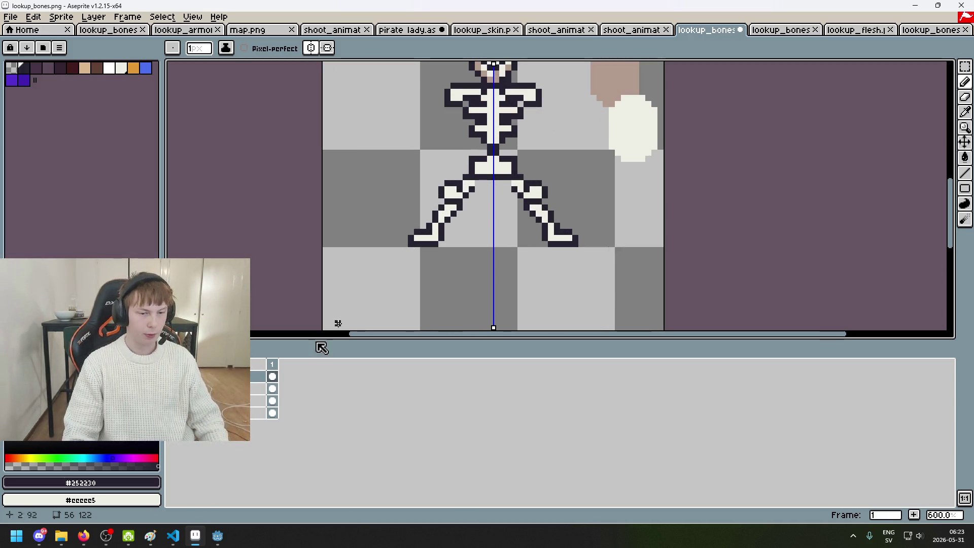
pyautogui.click(173, 389)
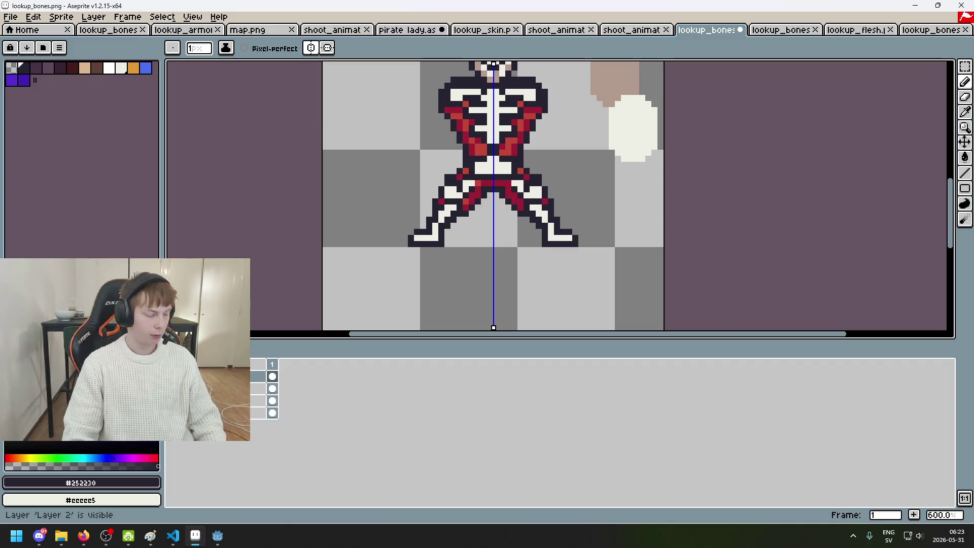
# Step: Undo an unwanted stroke and darken a cream pixel at the top of the left leg
pyautogui.scroll(1, 408, 244)
pyautogui.press('ctrl')
pyautogui.scroll(-1, 558, 241)
pyautogui.scroll(-1, 507, 251)
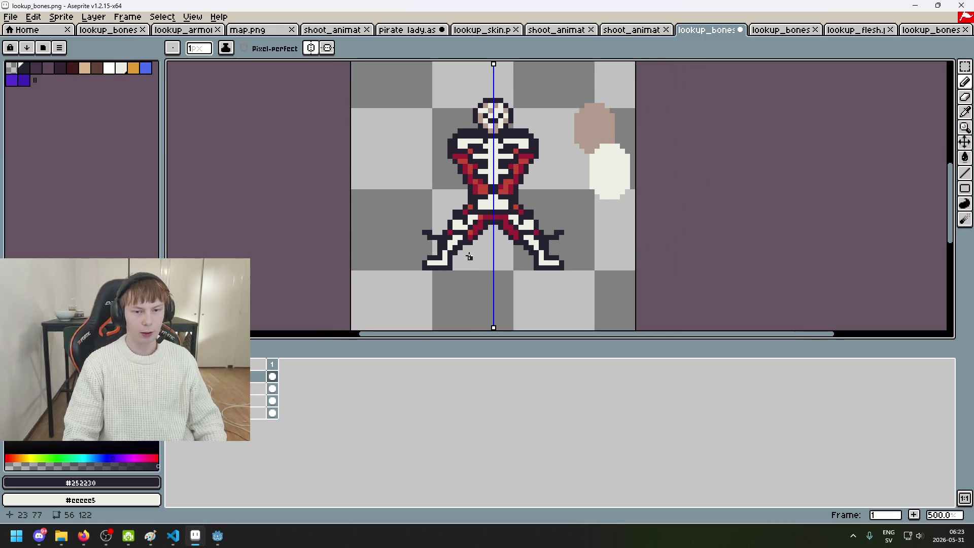
pyautogui.hotkey('ctrl', 'z')
pyautogui.scroll(2, 490, 257)
pyautogui.scroll(3, 460, 211)
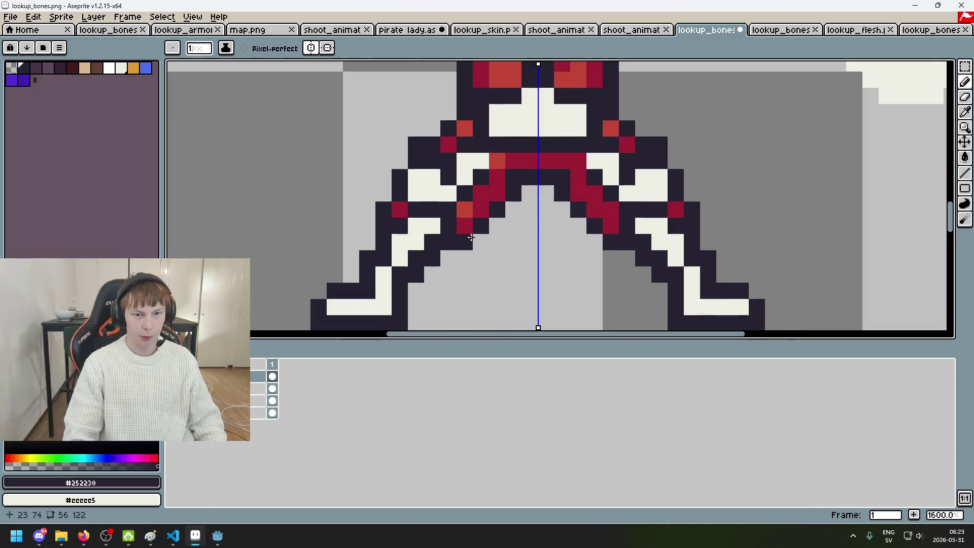
pyautogui.scroll(-3, 459, 209)
pyautogui.scroll(3, 449, 196)
pyautogui.scroll(2, 443, 185)
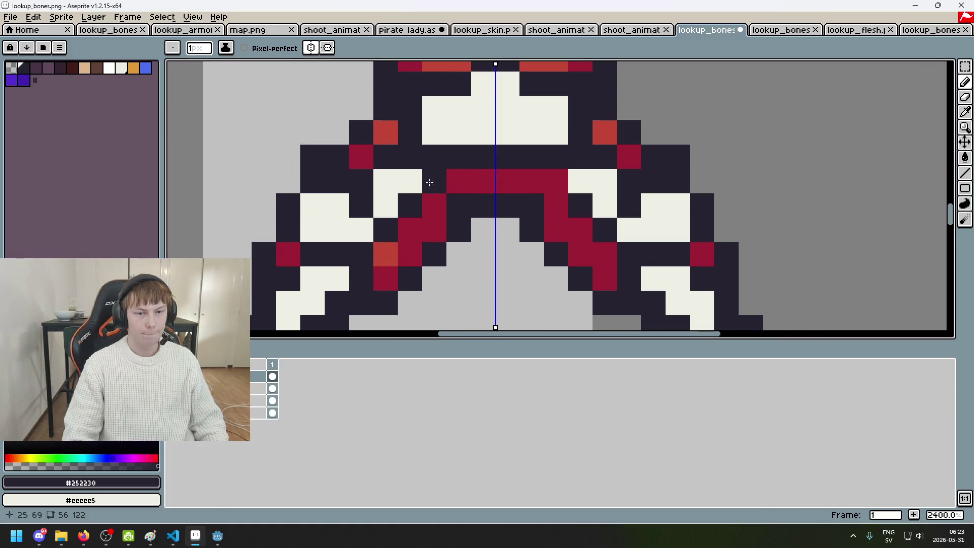
pyautogui.click(409, 182)
pyautogui.scroll(-1, 497, 208)
pyautogui.scroll(-5, 497, 207)
pyautogui.scroll(1, 478, 216)
# Step: Erase a mirrored leg pixel, then paint a cream and a dark pixel on the left leg
pyautogui.scroll(-2, 478, 216)
pyautogui.scroll(2, 479, 217)
pyautogui.scroll(-2, 479, 217)
pyautogui.scroll(5, 480, 217)
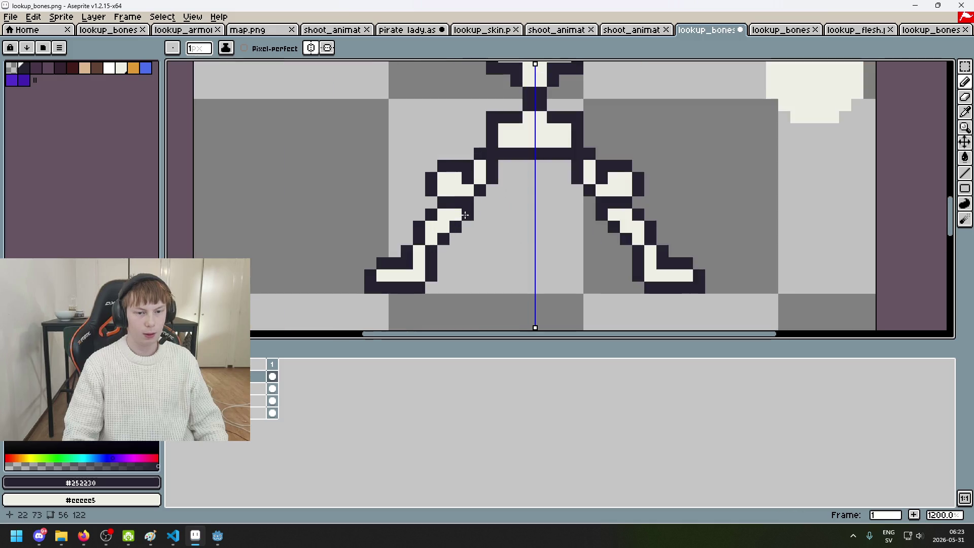
pyautogui.press('e')
pyautogui.click(441, 213)
pyautogui.press('b')
pyautogui.rightClick(432, 226)
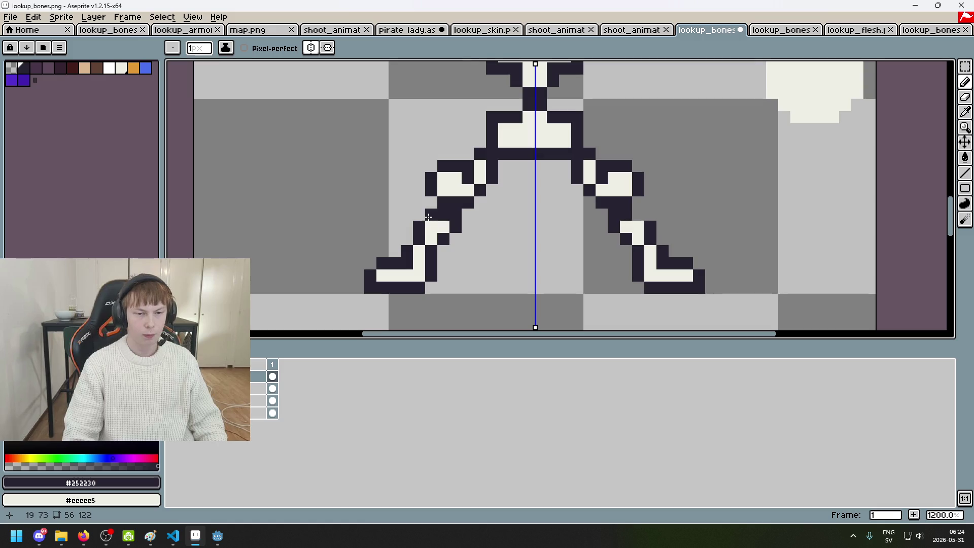
pyautogui.click(431, 215)
pyautogui.press('e')
pyautogui.press('b')
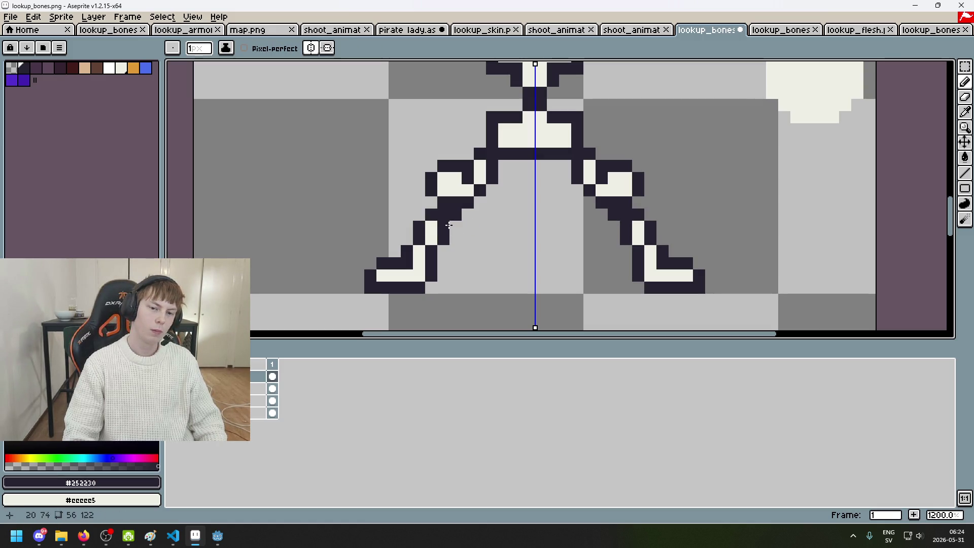
# Step: Zoom and pan the canvas to bring the skeleton's head into view
pyautogui.scroll(-6, 448, 224)
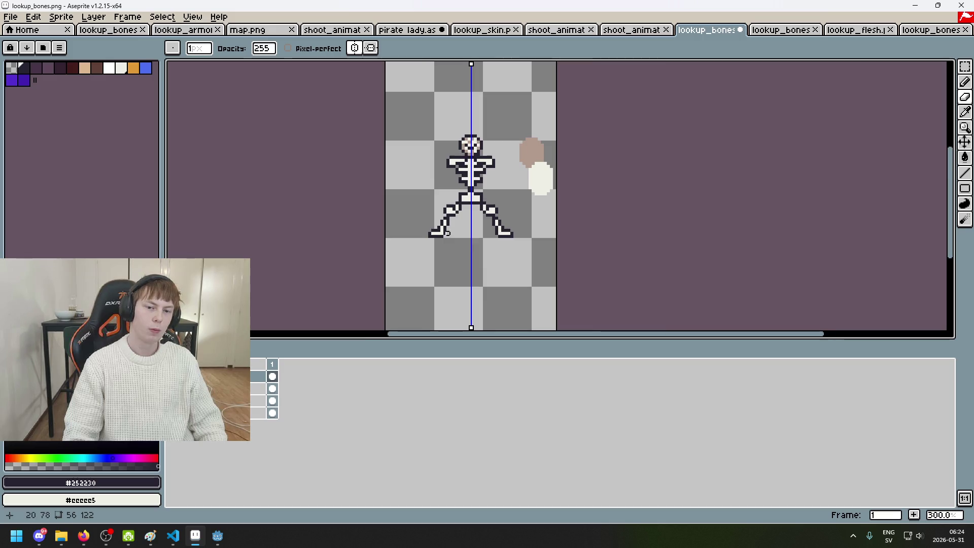
pyautogui.scroll(4, 451, 236)
pyautogui.scroll(-4, 403, 176)
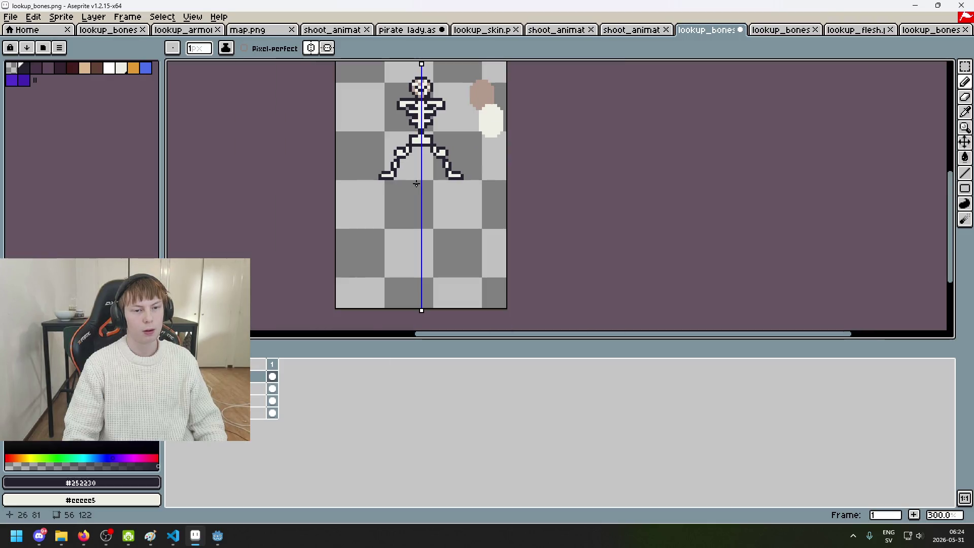
pyautogui.scroll(6, 461, 174)
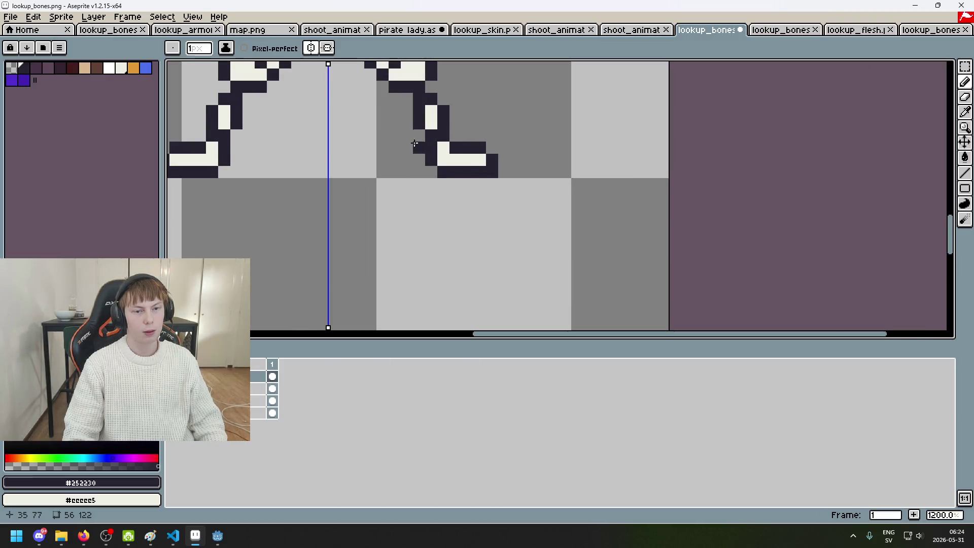
pyautogui.scroll(-3, 395, 158)
pyautogui.scroll(3, 463, 233)
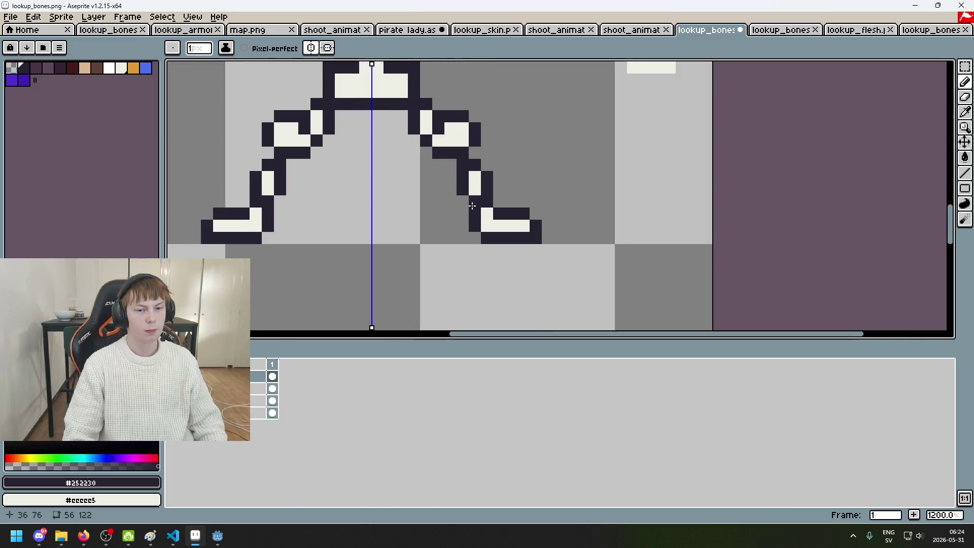
pyautogui.scroll(-2, 447, 192)
pyautogui.moveTo(448, 192); pyautogui.dragTo(450, 263)
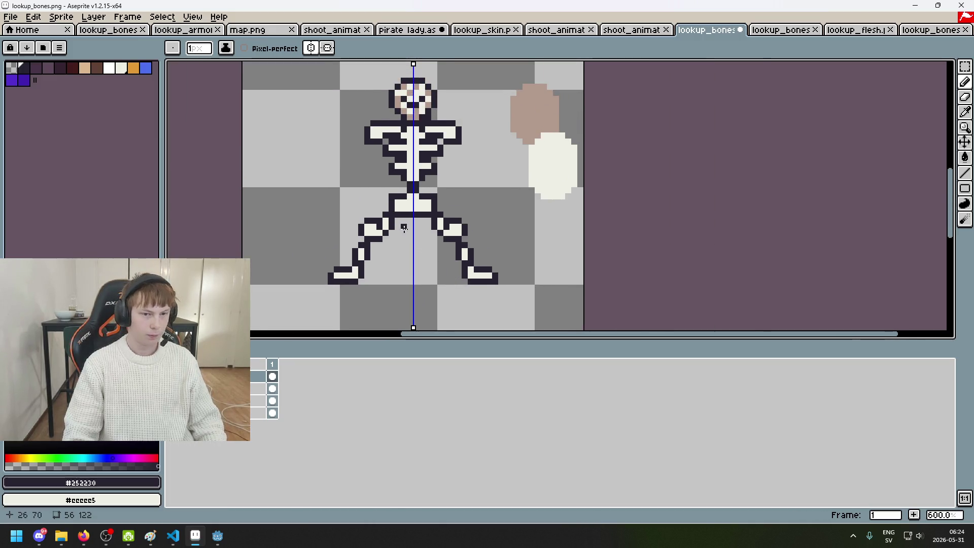
pyautogui.scroll(1, 405, 231)
pyautogui.scroll(3, 396, 218)
pyautogui.scroll(-2, 366, 211)
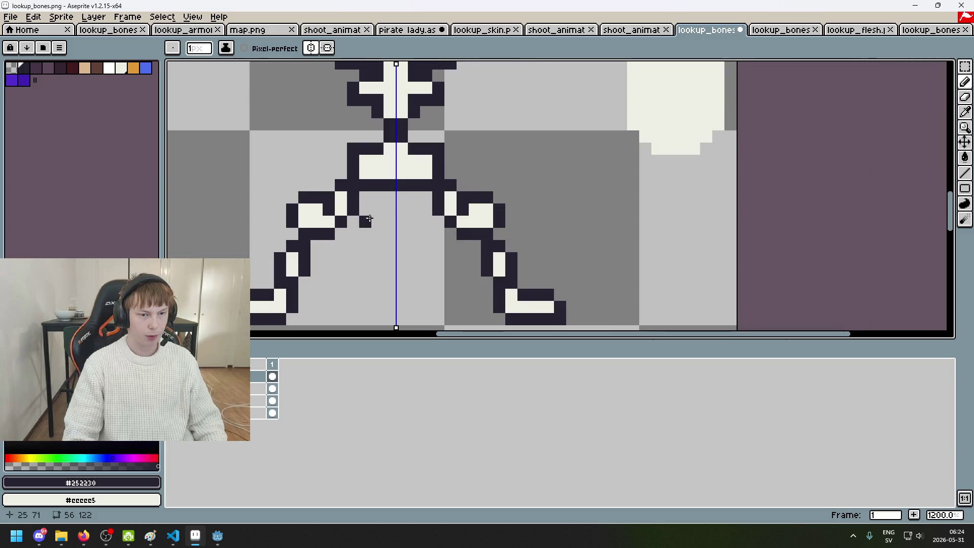
pyautogui.scroll(-2, 394, 268)
pyautogui.scroll(-2, 370, 262)
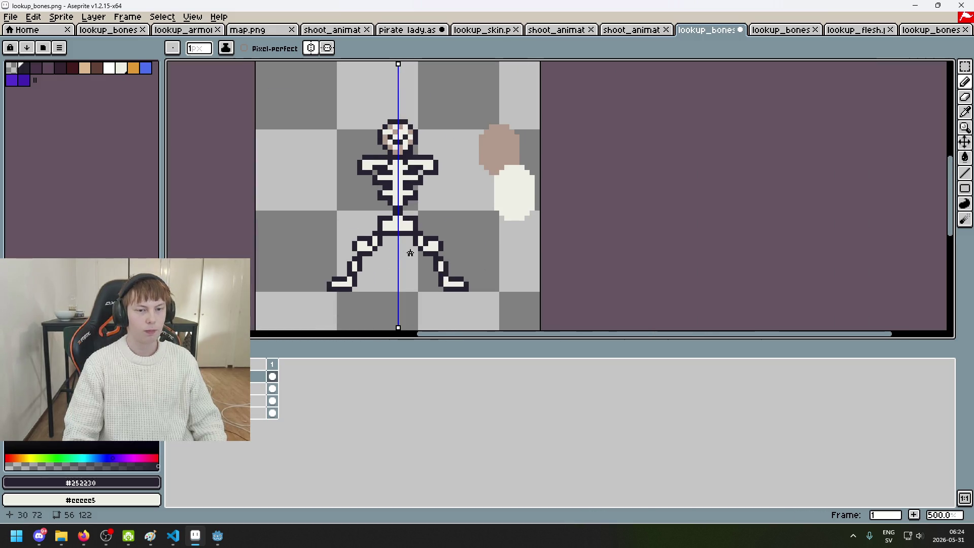
pyautogui.scroll(4, 355, 203)
pyautogui.scroll(-2, 330, 165)
pyautogui.scroll(4, 329, 164)
pyautogui.press('e')
pyautogui.scroll(-4, 344, 172)
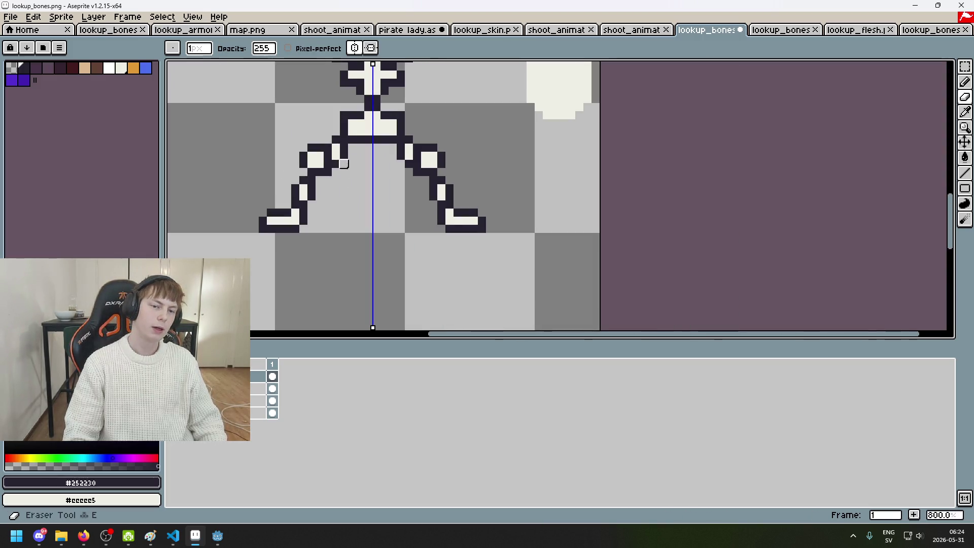
pyautogui.scroll(-3, 344, 171)
pyautogui.scroll(2, 345, 160)
pyautogui.scroll(1, 345, 161)
pyautogui.press('b')
pyautogui.scroll(-3, 331, 160)
pyautogui.scroll(-1, 331, 160)
pyautogui.scroll(5, 328, 168)
pyautogui.scroll(2, 326, 177)
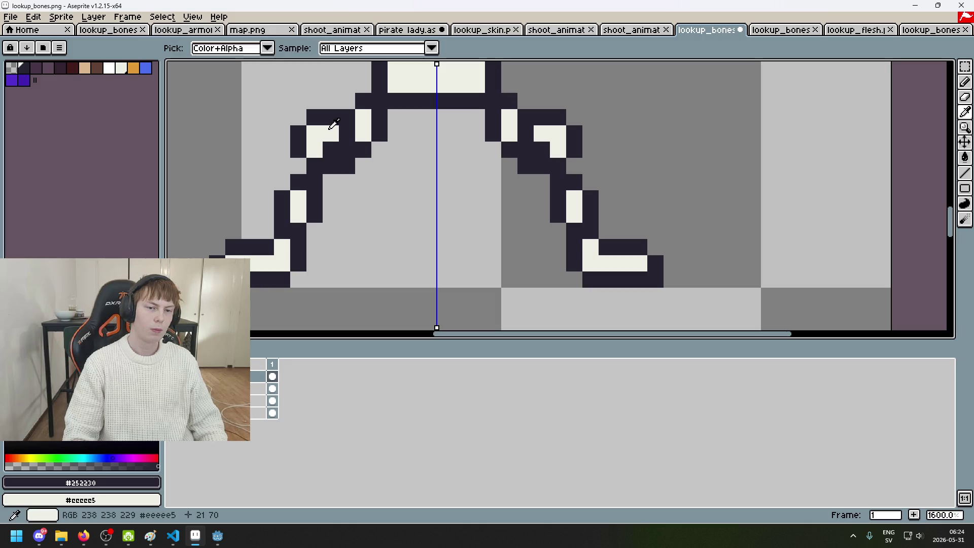
# Step: Undo the stray pencil stroke and redraw the knee outline pixels dark, mirrored
pyautogui.hotkey('ctrl', 'z')
pyautogui.moveTo(539, 148); pyautogui.dragTo(558, 151)
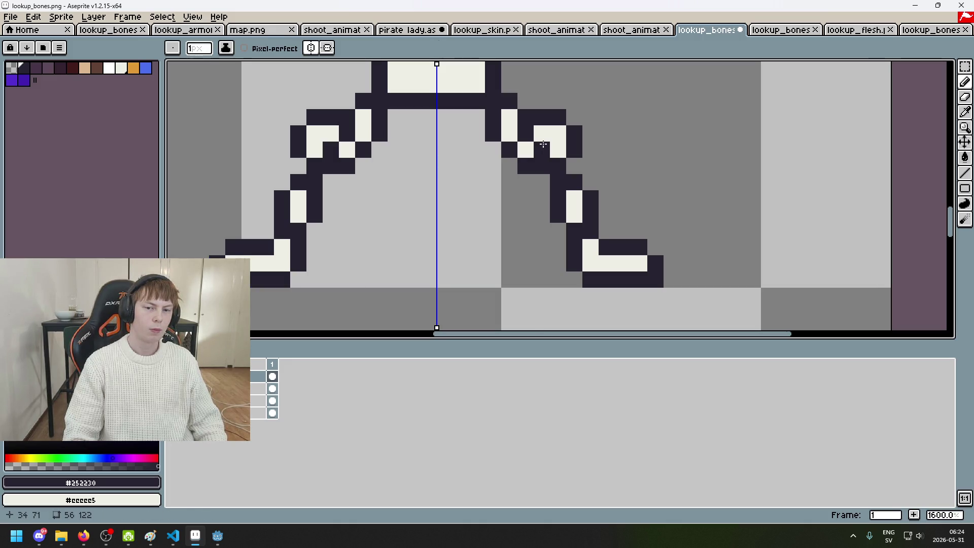
pyautogui.scroll(-4, 563, 161)
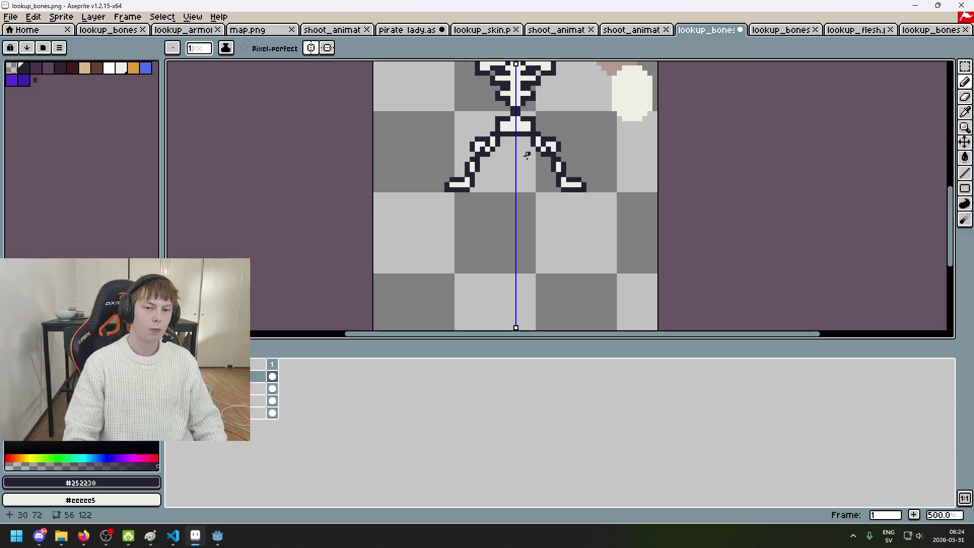
pyautogui.scroll(1, 508, 153)
pyautogui.scroll(4, 495, 148)
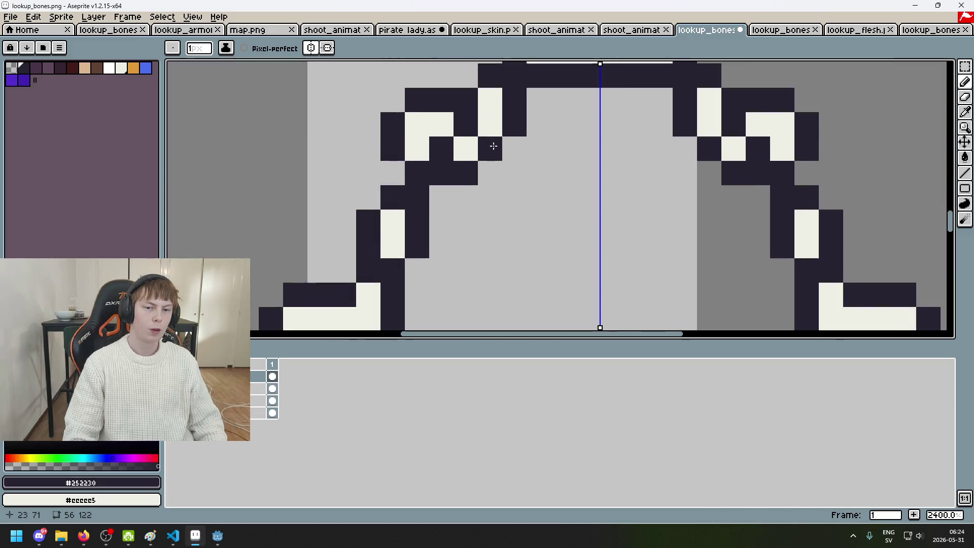
pyautogui.scroll(-7, 527, 158)
pyautogui.scroll(2, 563, 167)
# Step: Eyedrop the tan #b19a8e shading colour from the canvas and turn off symmetry mode
pyautogui.press('i')
pyautogui.keyDown('alt'); pyautogui.click(556, 140); pyautogui.keyUp('alt')
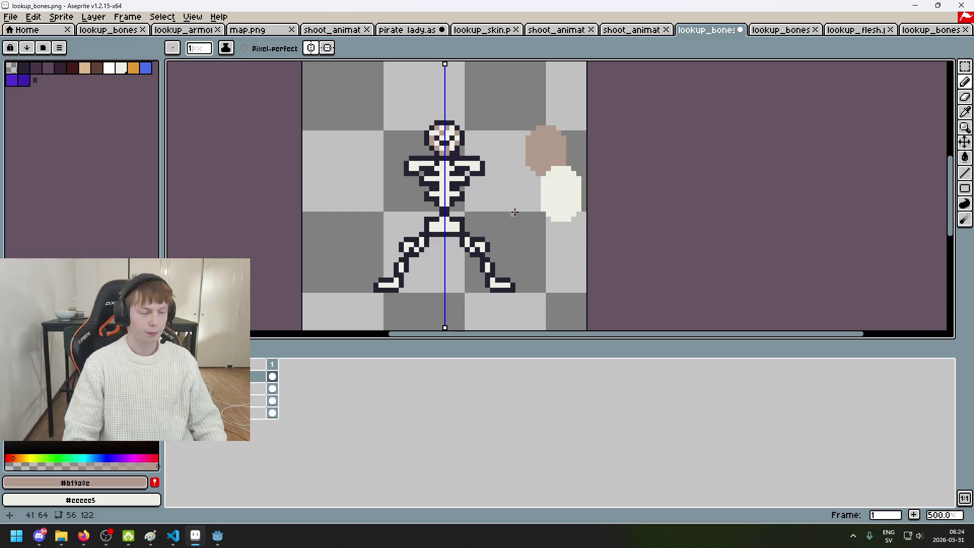
pyautogui.click(311, 47)
pyautogui.scroll(3, 508, 198)
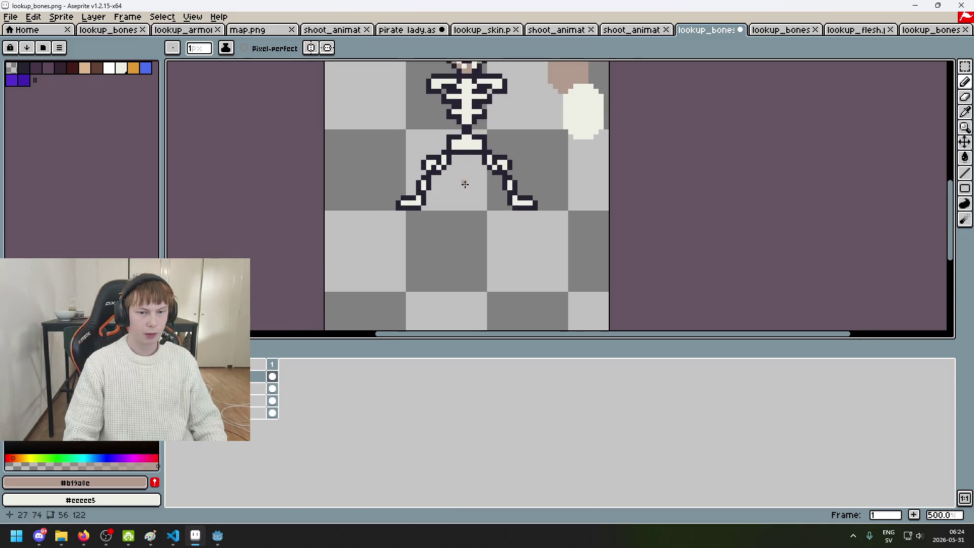
pyautogui.scroll(2, 521, 201)
pyautogui.scroll(-1, 254, 189)
pyautogui.scroll(1, 355, 229)
pyautogui.scroll(-1, 380, 273)
# Step: Paint the left foot tip tan, revert one knee pixel to white, and shade the left knee
pyautogui.moveTo(399, 271); pyautogui.dragTo(379, 273)
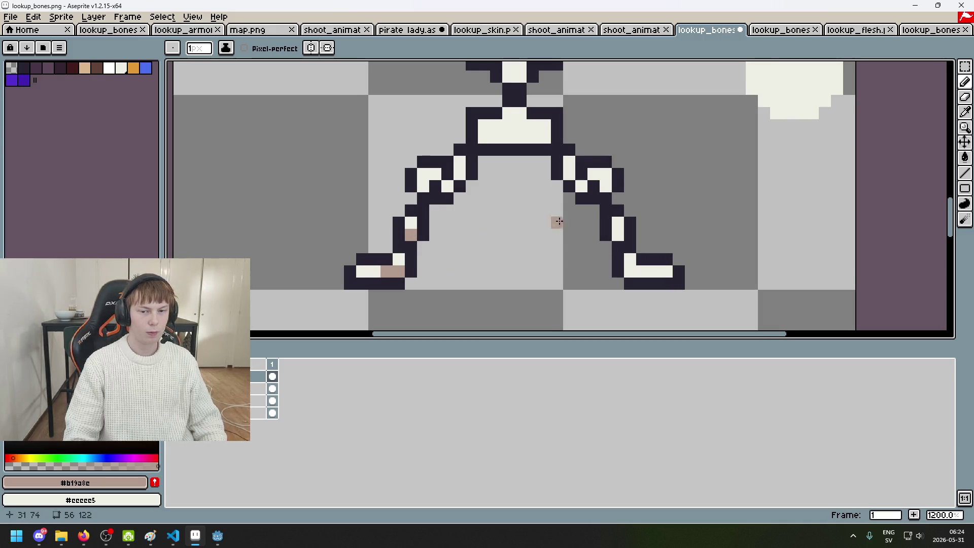
pyautogui.moveTo(471, 188); pyautogui.dragTo(410, 237)
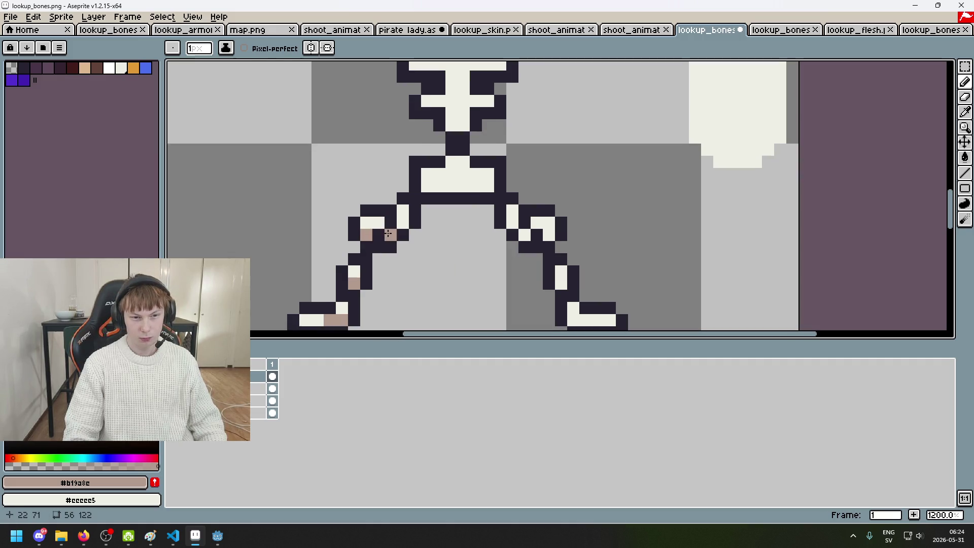
pyautogui.rightClick(388, 232)
pyautogui.scroll(-2, 388, 233)
pyautogui.scroll(1, 409, 233)
pyautogui.scroll(1, 355, 224)
pyautogui.click(339, 213)
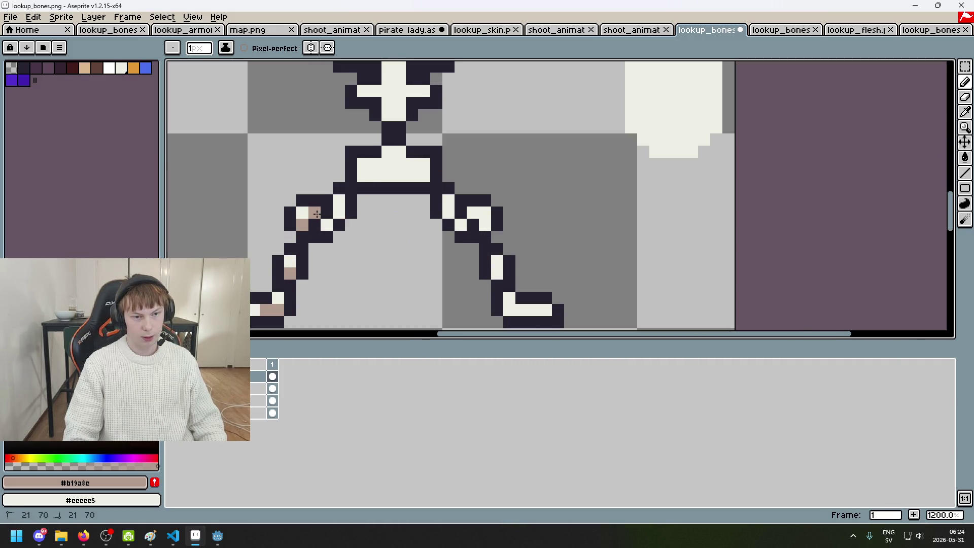
pyautogui.scroll(-1, 321, 224)
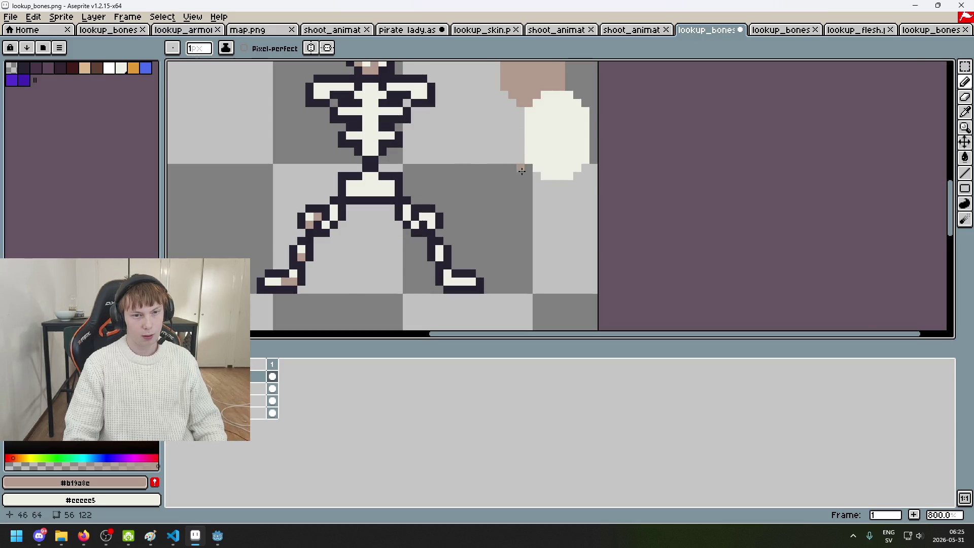
pyautogui.scroll(3, 425, 201)
# Step: Paint two right knee pixels tan, undoing the last misplaced stroke
pyautogui.click(429, 250)
pyautogui.click(393, 250)
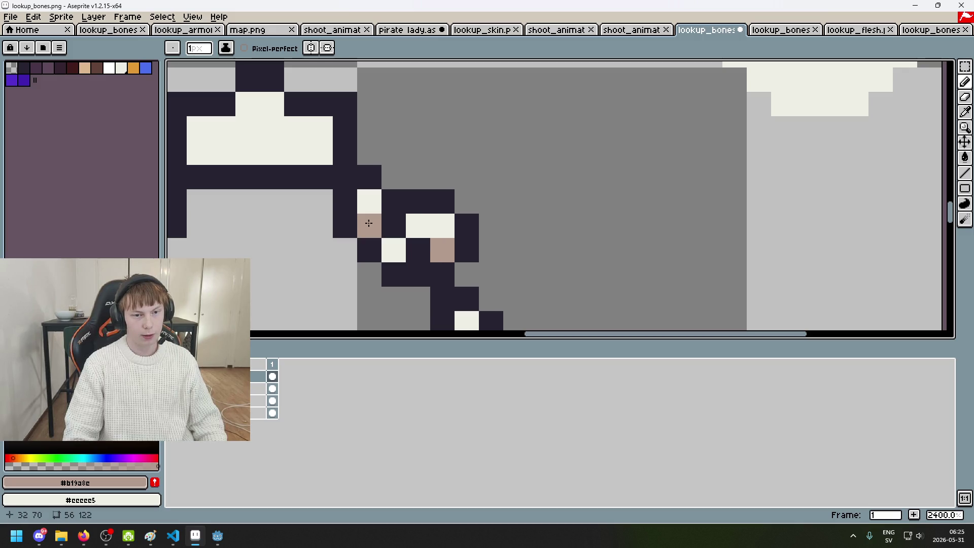
pyautogui.scroll(-3, 444, 242)
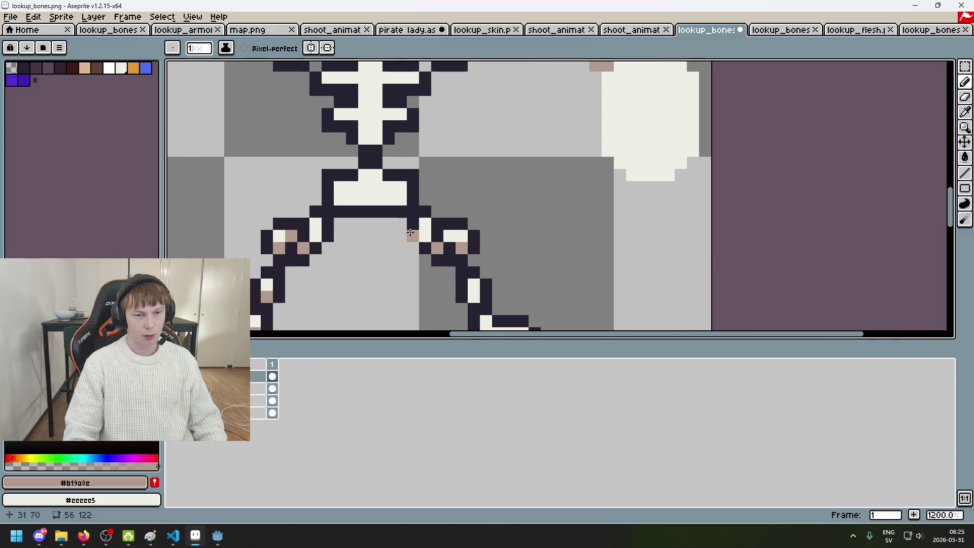
pyautogui.scroll(1, 408, 234)
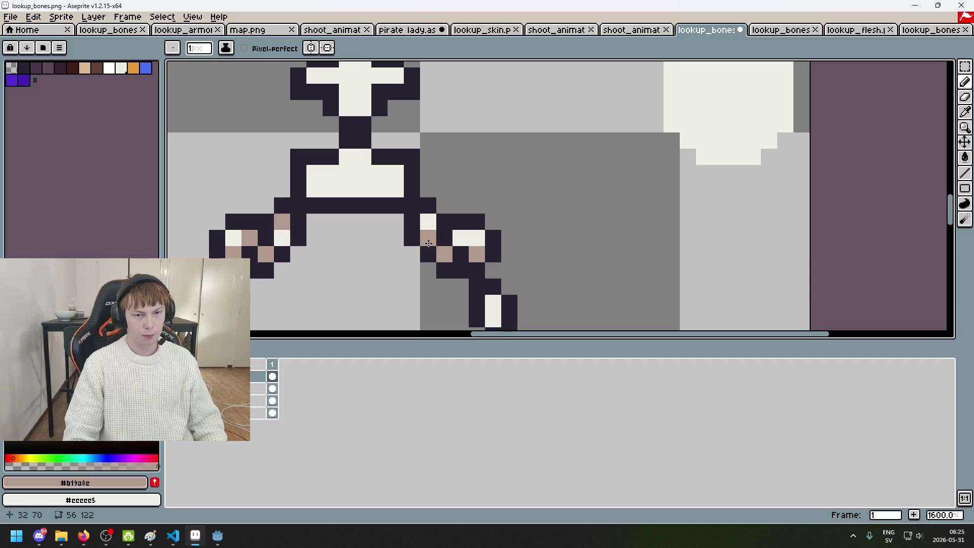
pyautogui.scroll(-6, 428, 244)
pyautogui.scroll(3, 413, 238)
pyautogui.hotkey('ctrl', 'z')
pyautogui.scroll(1, 380, 228)
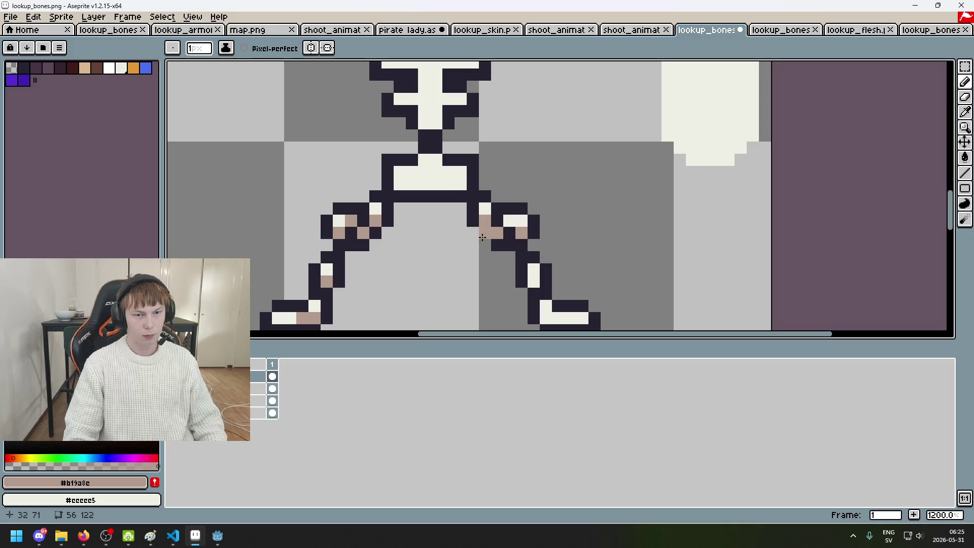
pyautogui.scroll(-2, 429, 183)
pyautogui.scroll(3, 432, 184)
# Step: Add a tan pixel near the left hip, then undo the stray edits
pyautogui.click(434, 185)
pyautogui.press('e')
pyautogui.hotkey('ctrl', 'z')
pyautogui.hotkey('ctrl', 'z')
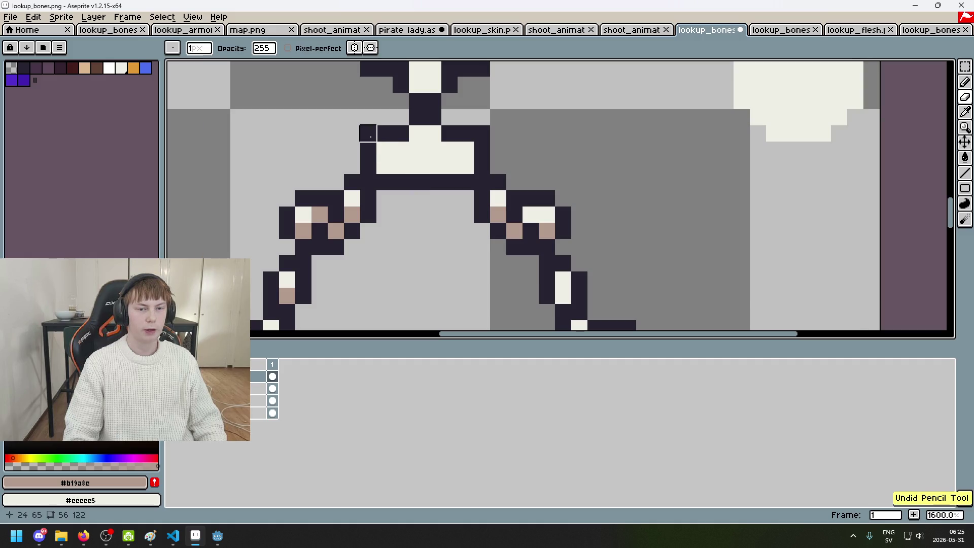
pyautogui.scroll(-5, 482, 137)
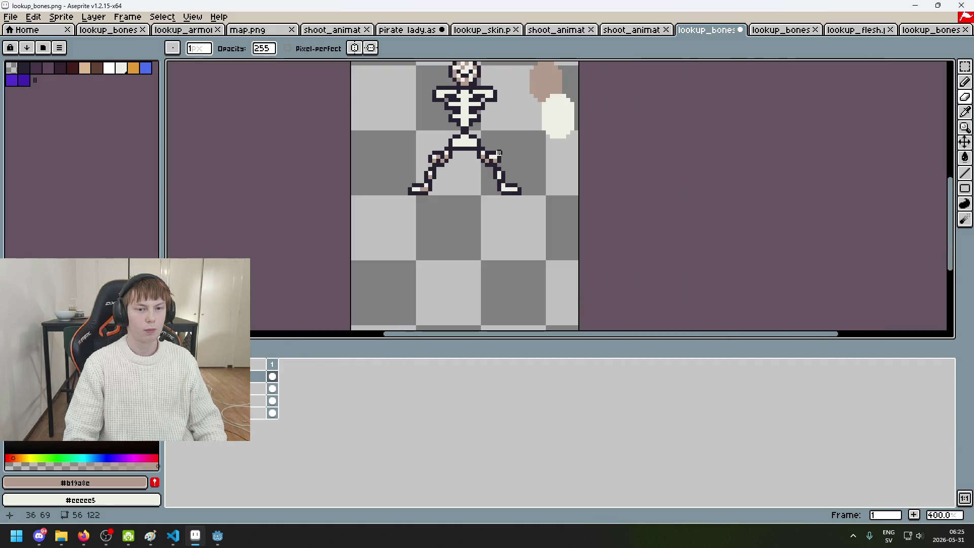
pyautogui.hotkey('ctrl', 'z')
pyautogui.scroll(3, 460, 142)
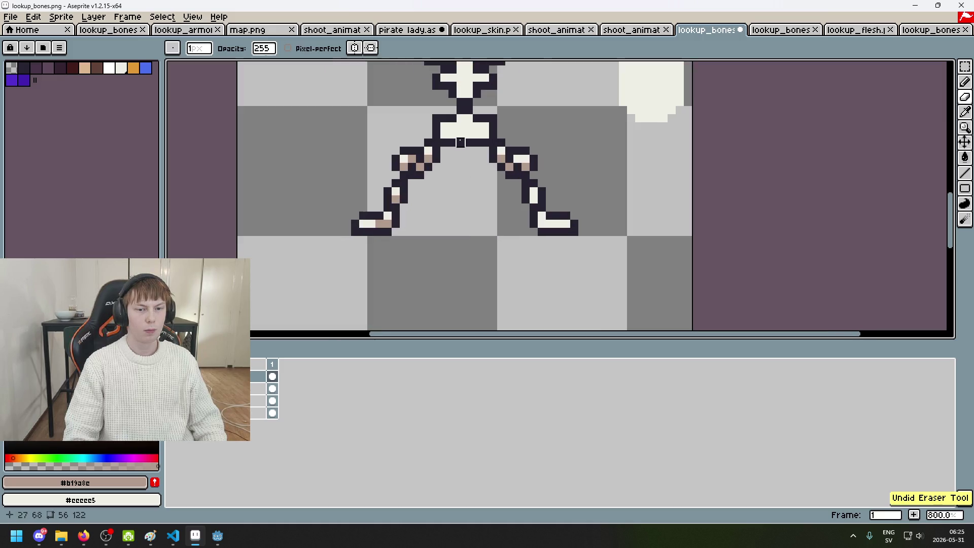
pyautogui.scroll(2, 460, 142)
# Step: Pick the dark #252230 outline colour and toggle the red armour layer to compare the pelvis
pyautogui.keyDown('alt'); pyautogui.click(459, 135); pyautogui.keyUp('alt')
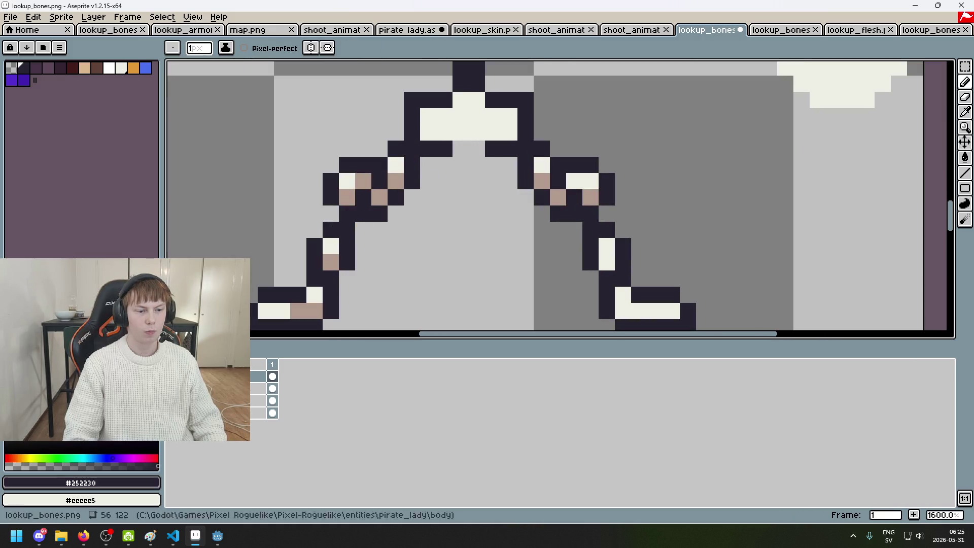
pyautogui.click(459, 135)
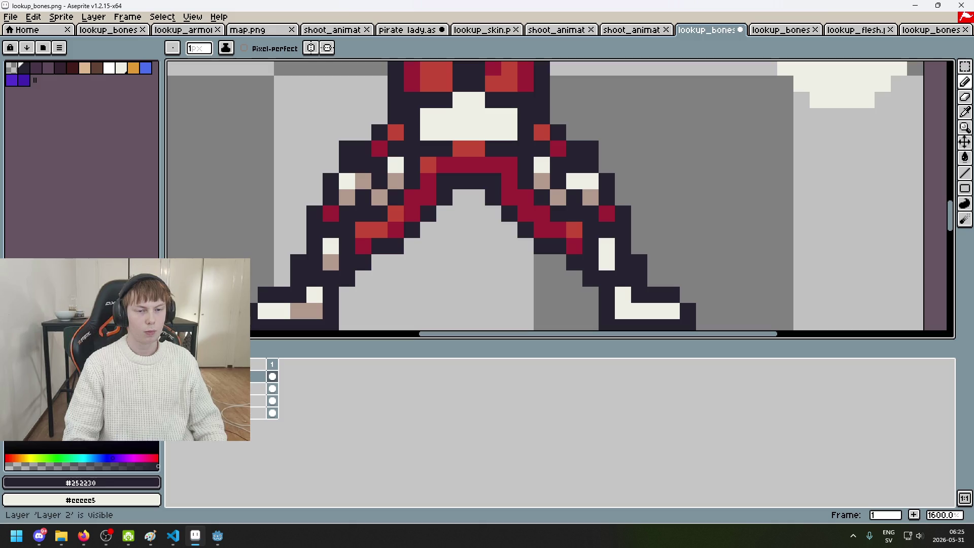
pyautogui.click(8, 375)
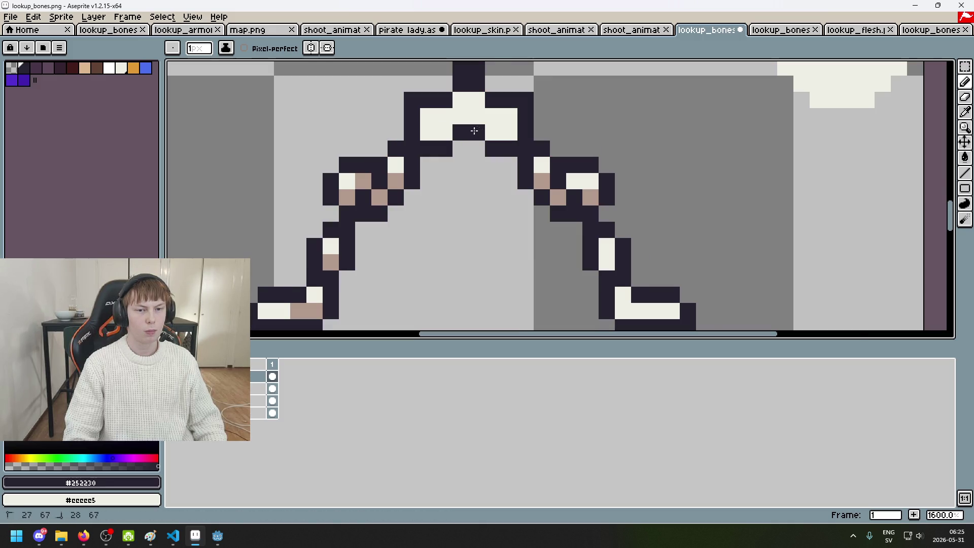
pyautogui.scroll(-7, 482, 152)
pyautogui.scroll(1, 495, 181)
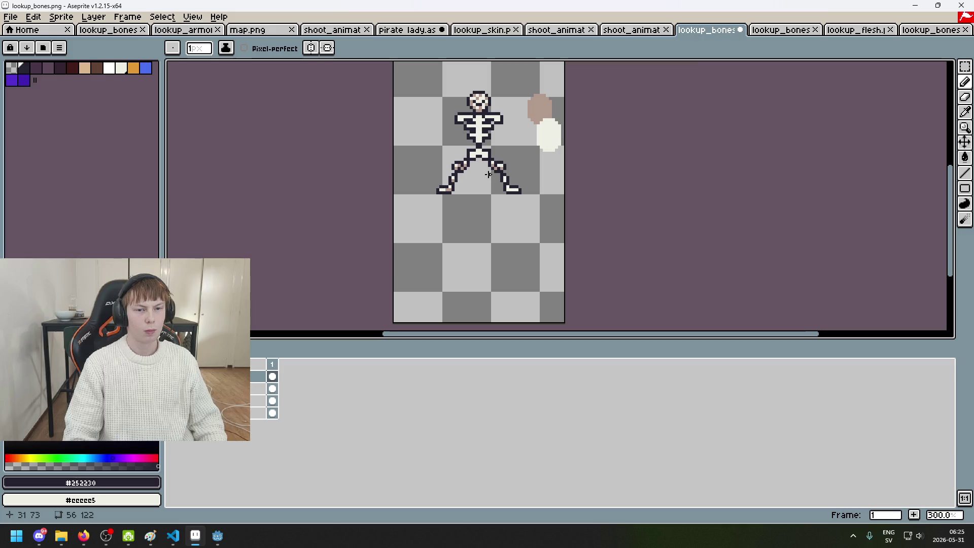
pyautogui.scroll(4, 490, 180)
pyautogui.click(8, 375)
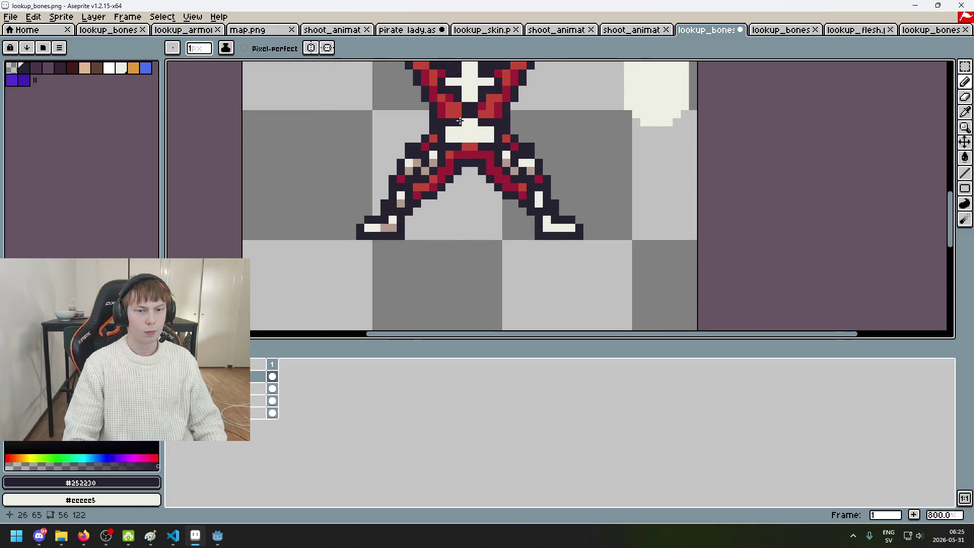
pyautogui.scroll(5, 460, 123)
pyautogui.click(8, 376)
pyautogui.click(8, 376)
pyautogui.click(8, 376)
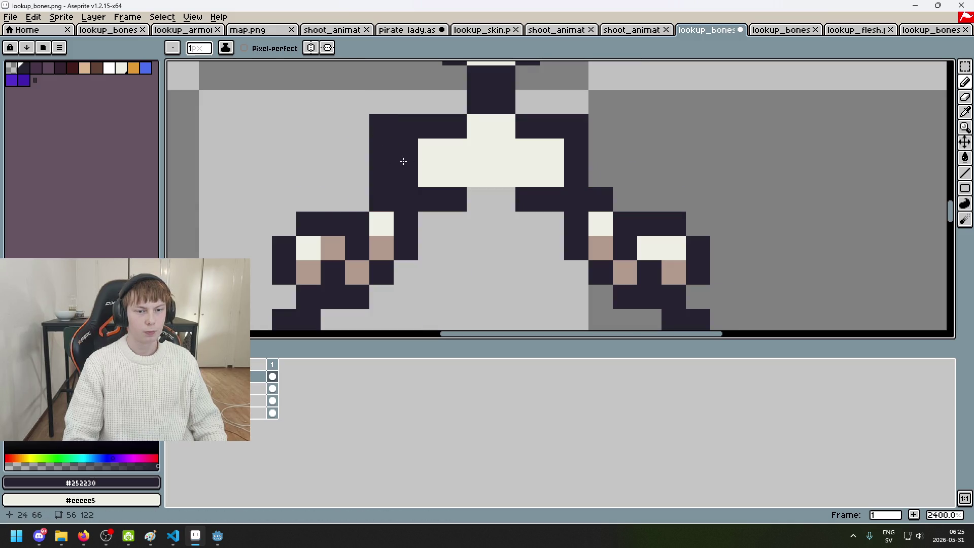
# Step: Outline the pelvis's right edge dark and fill its row ends and lower corners with #eeeee5 white
pyautogui.moveTo(601, 126); pyautogui.dragTo(602, 175)
pyautogui.keyDown('alt'); pyautogui.click(558, 152); pyautogui.keyUp('alt')
pyautogui.click(576, 152)
pyautogui.click(396, 153)
pyautogui.moveTo(396, 153); pyautogui.dragTo(386, 175)
pyautogui.hotkey('ctrl', 'z')
pyautogui.click(406, 175)
pyautogui.click(577, 175)
pyautogui.scroll(-4, 548, 221)
pyautogui.scroll(-1, 548, 221)
pyautogui.scroll(7, 506, 156)
pyautogui.scroll(1, 507, 157)
pyautogui.click(490, 193)
pyautogui.hotkey('ctrl', 'z')
# Step: Erase the pelvis's bottom-left and bottom-right dark corners and paint two pixels below its centre white
pyautogui.click(489, 193)
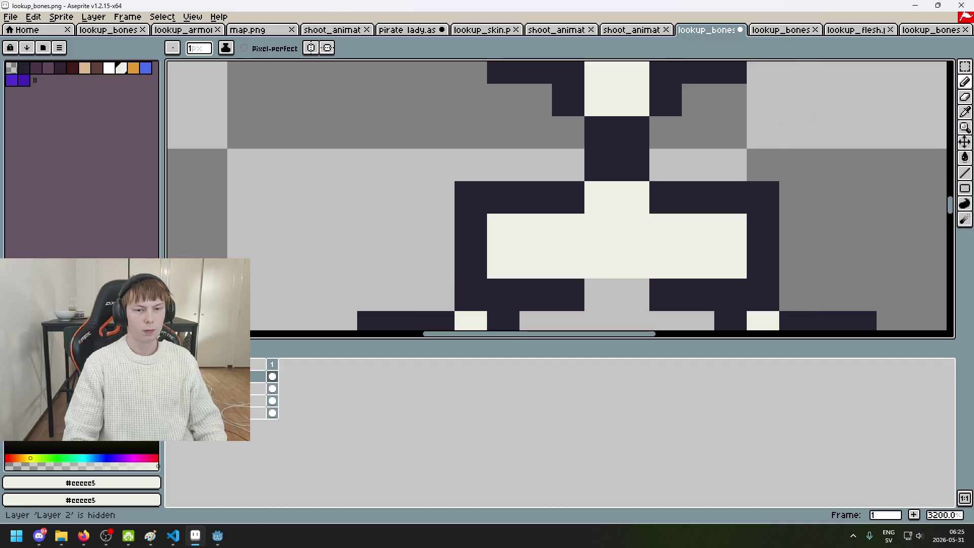
pyautogui.press('e')
pyautogui.click(471, 295)
pyautogui.click(763, 294)
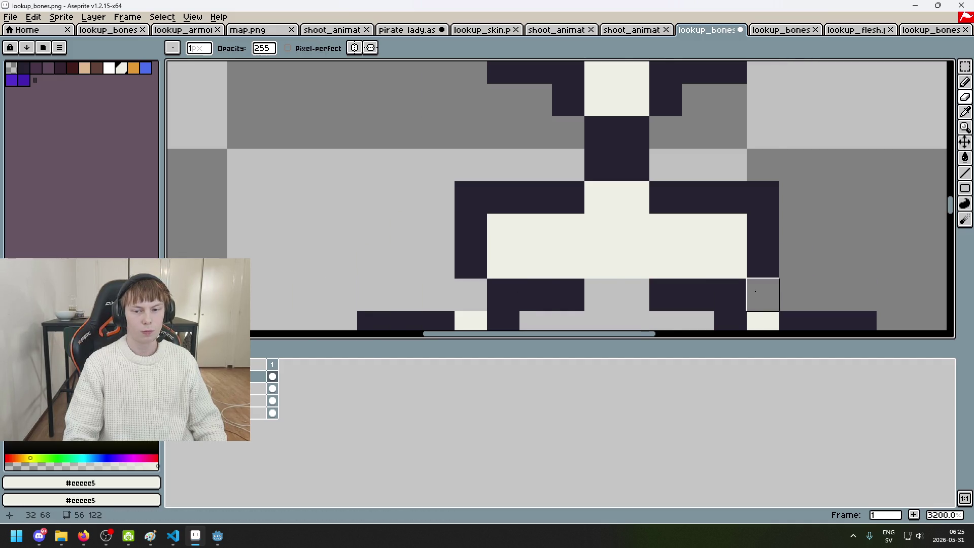
pyautogui.scroll(-5, 755, 292)
pyautogui.scroll(4, 604, 192)
pyautogui.press('b')
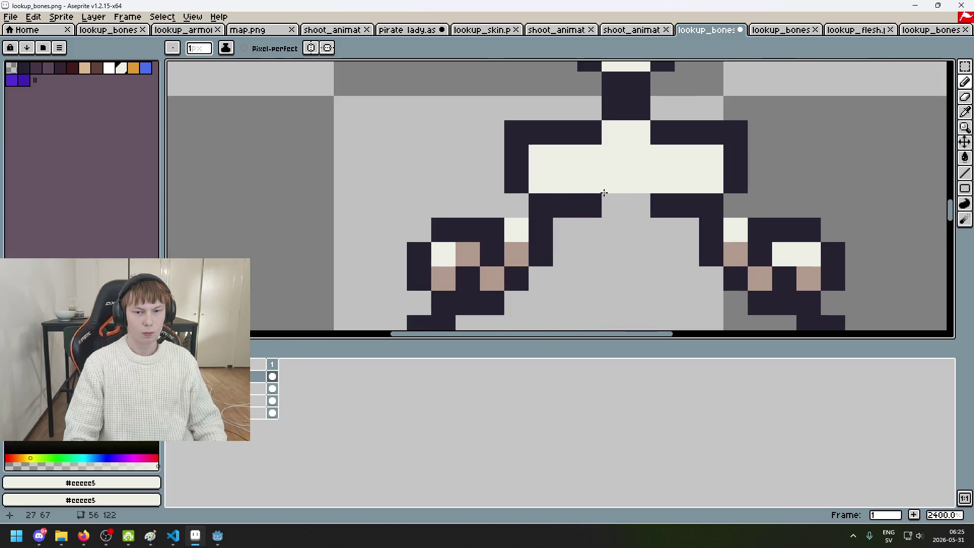
pyautogui.moveTo(606, 201); pyautogui.dragTo(630, 201)
# Step: Draw a dark outline row under the pelvis and touch up two pelvis pixels in white
pyautogui.keyDown('alt'); pyautogui.click(588, 206); pyautogui.keyUp('alt')
pyautogui.click(634, 230)
pyautogui.scroll(-4, 634, 230)
pyautogui.scroll(5, 634, 230)
pyautogui.hotkey('ctrl', 'z')
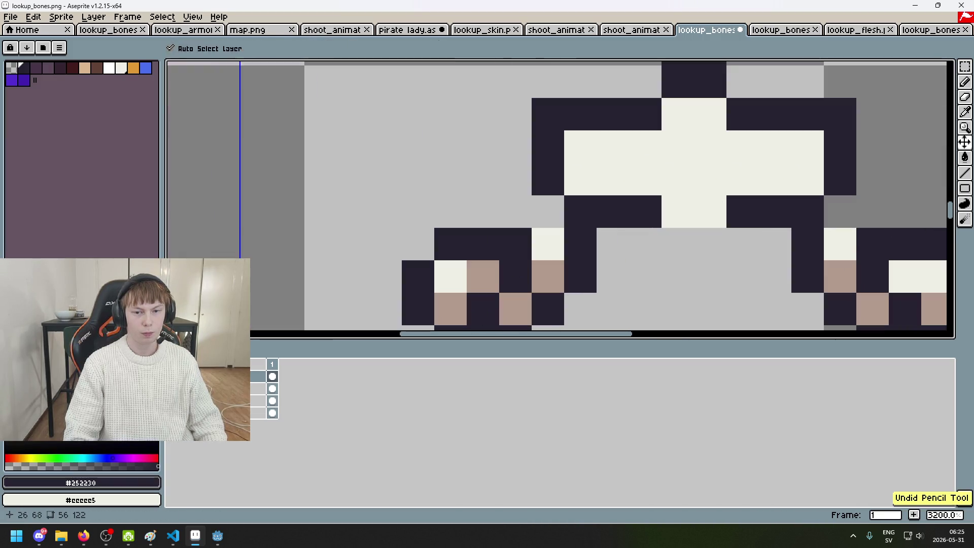
pyautogui.moveTo(646, 243); pyautogui.dragTo(741, 244)
pyautogui.keyDown('alt'); pyautogui.click(743, 191); pyautogui.keyUp('alt')
pyautogui.click(645, 212)
pyautogui.scroll(-5, 678, 214)
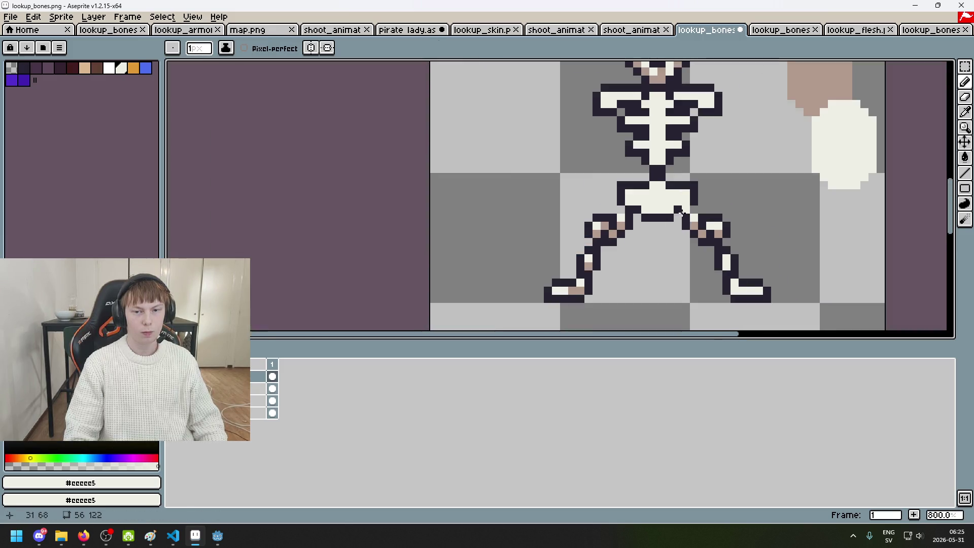
# Step: Pick tan #b19a8e from the flesh blob and paint it along the pelvis top and down its side
pyautogui.scroll(-4, 678, 214)
pyautogui.scroll(1, 722, 206)
pyautogui.scroll(2, 668, 189)
pyautogui.keyDown('alt'); pyautogui.click(706, 131); pyautogui.keyUp('alt')
pyautogui.scroll(1, 587, 234)
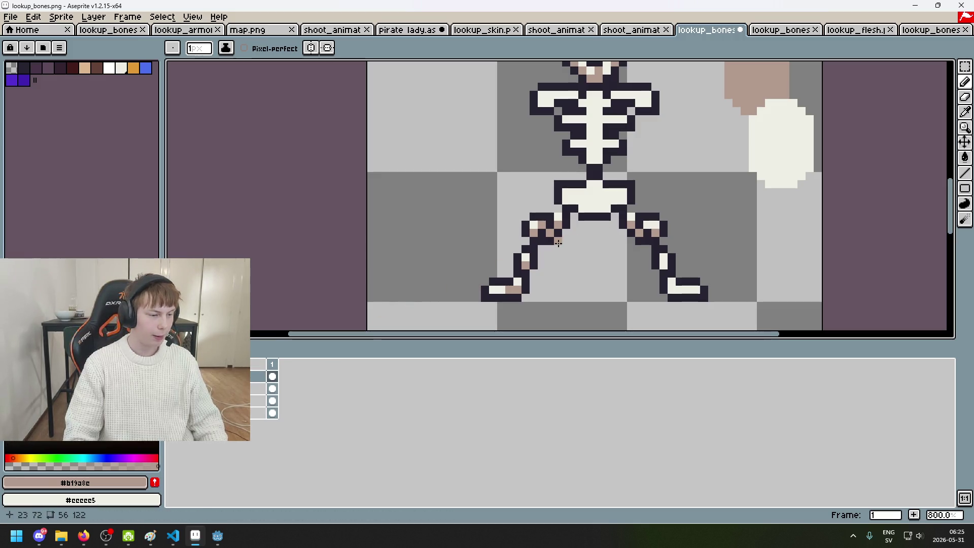
pyautogui.scroll(2, 558, 244)
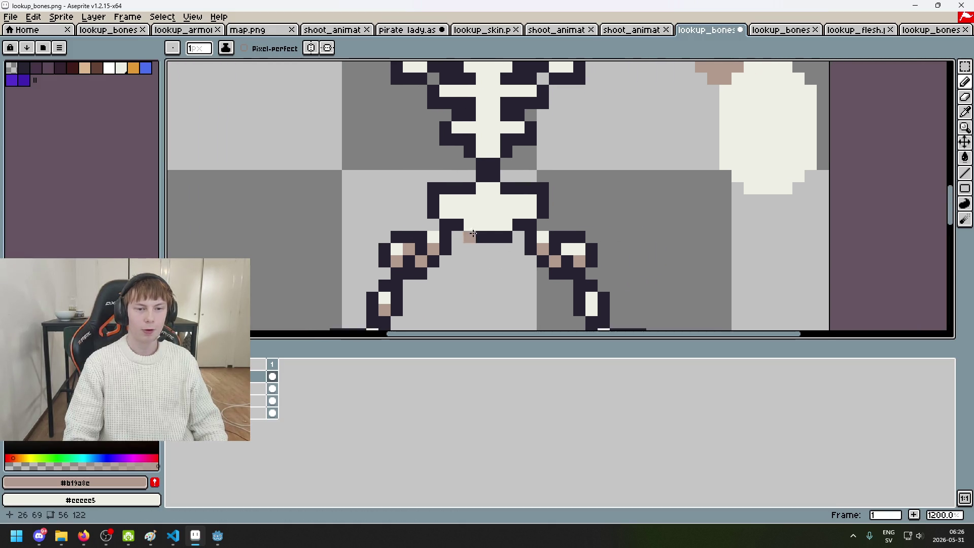
pyautogui.scroll(2, 474, 233)
pyautogui.moveTo(513, 163); pyautogui.dragTo(528, 167)
pyautogui.scroll(-4, 528, 167)
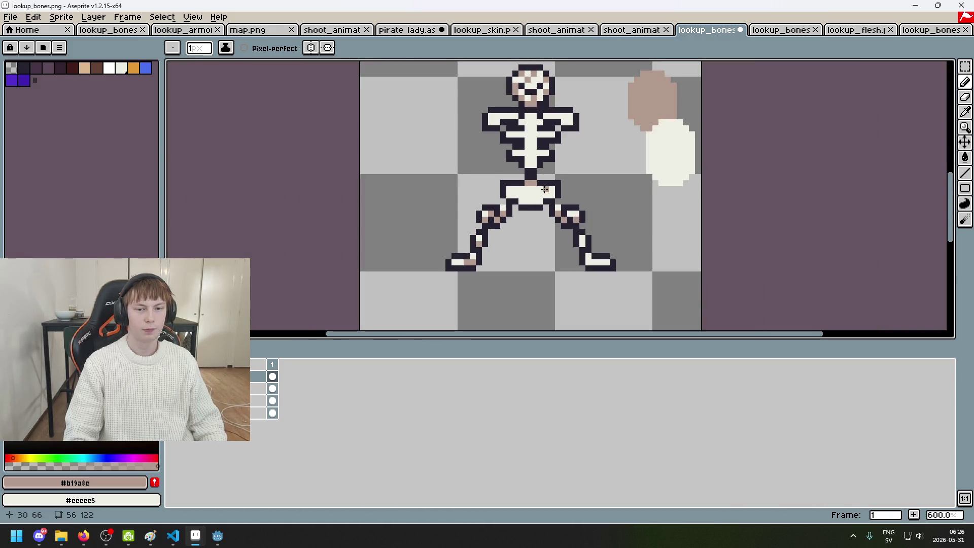
pyautogui.scroll(1, 545, 189)
pyautogui.scroll(3, 497, 192)
pyautogui.click(497, 192)
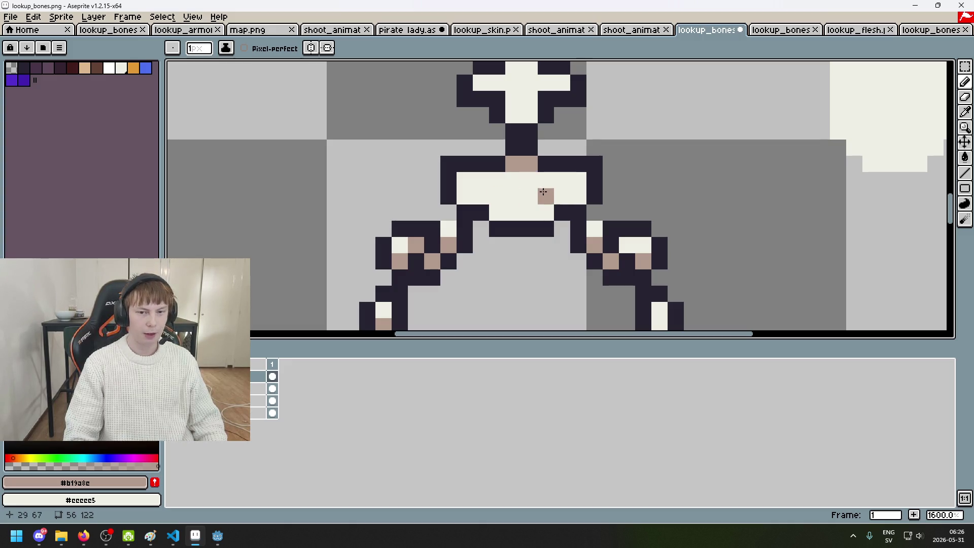
pyautogui.moveTo(557, 195); pyautogui.dragTo(525, 208)
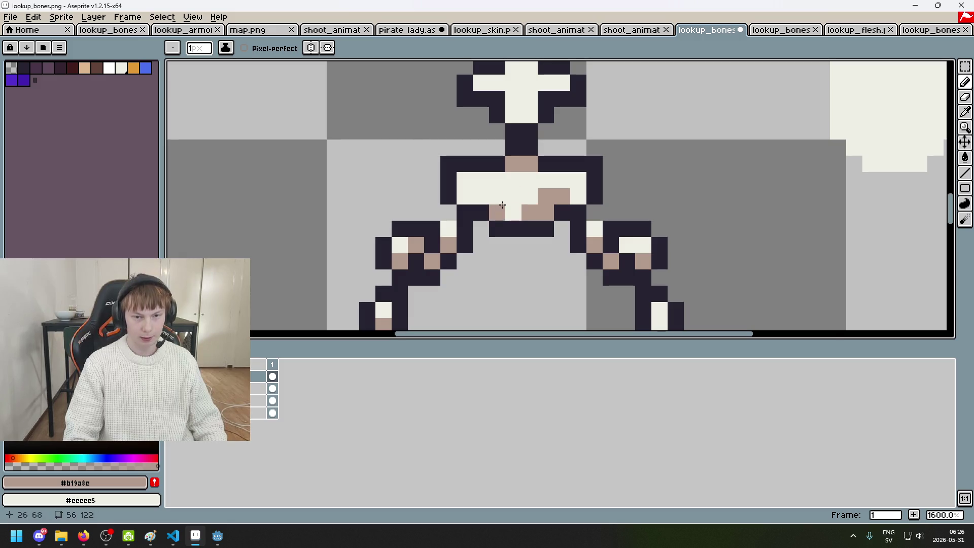
# Step: Shade the pelvis's left side and more pixels tan, restoring one pixel to cream
pyautogui.rightClick(502, 205)
pyautogui.scroll(-5, 502, 206)
pyautogui.scroll(4, 515, 184)
pyautogui.click(515, 184)
pyautogui.scroll(4, 511, 176)
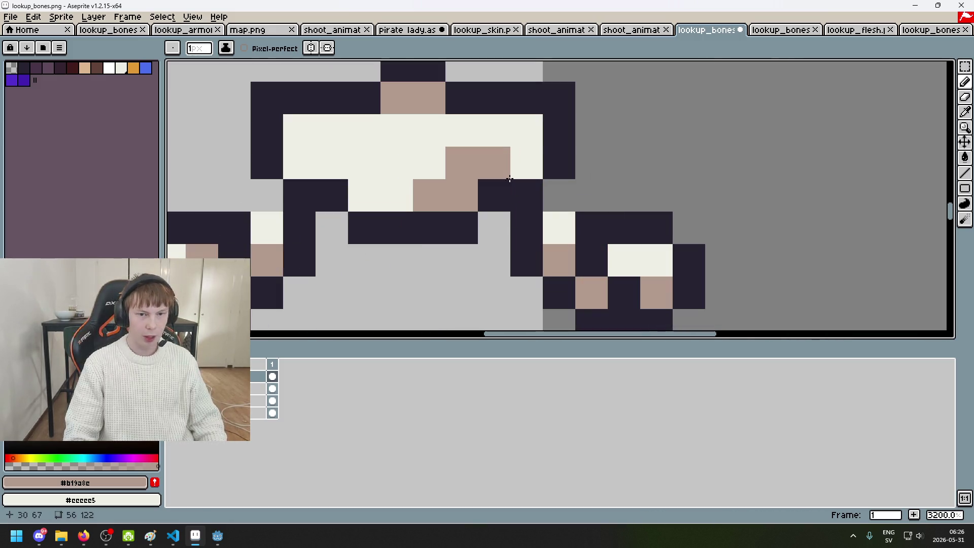
pyautogui.moveTo(335, 163)
pyautogui.mouseDown()
pyautogui.moveTo(374, 174)
pyautogui.moveTo(396, 195)
pyautogui.mouseUp()
pyautogui.scroll(-8, 395, 195)
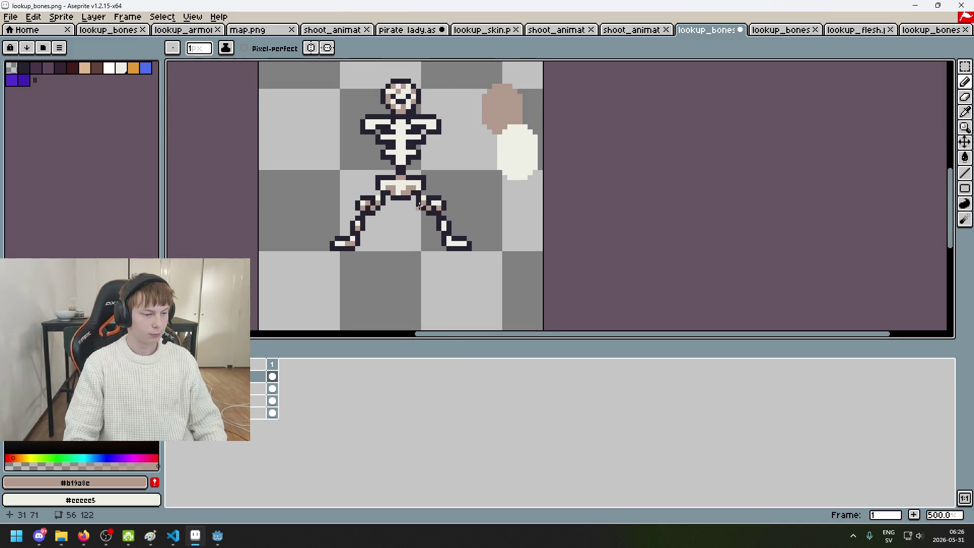
pyautogui.scroll(2, 420, 205)
pyautogui.scroll(3, 521, 233)
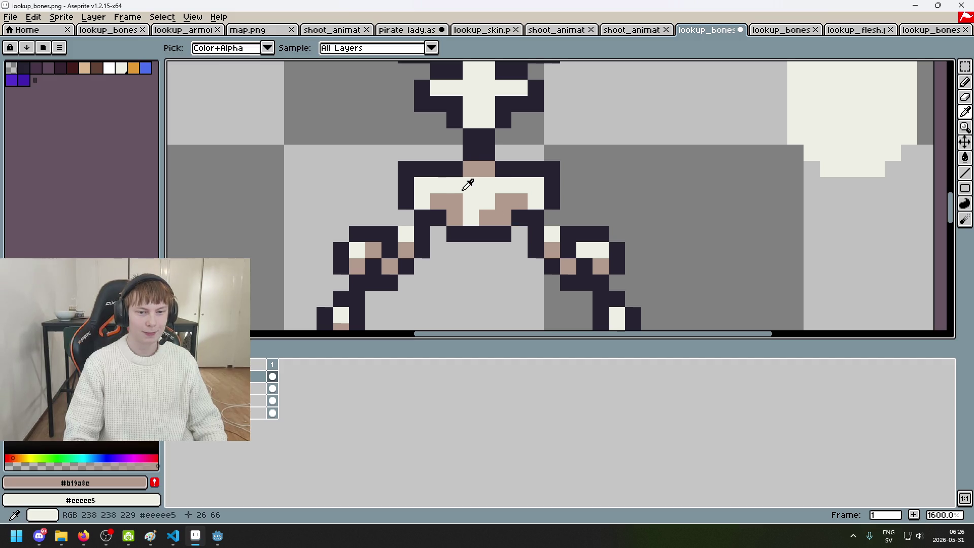
pyautogui.keyDown('alt'); pyautogui.click(449, 199); pyautogui.keyUp('alt')
pyautogui.keyDown('alt'); pyautogui.click(487, 213); pyautogui.keyUp('alt')
pyautogui.click(417, 188)
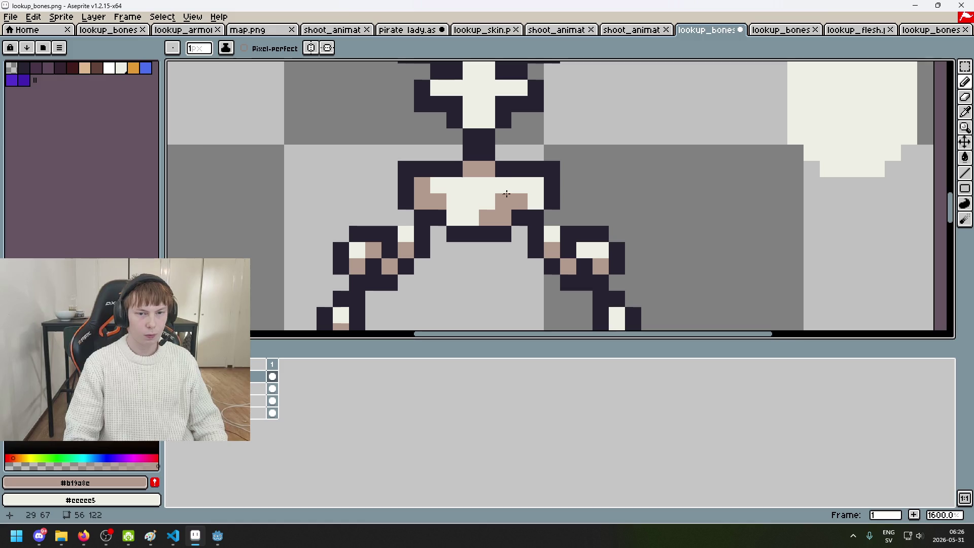
# Step: Undo the last strokes and repaint tan lower on the pelvis, swapping some pixels back to cream
pyautogui.hotkey('ctrl', 'z')
pyautogui.moveTo(456, 218); pyautogui.dragTo(471, 220)
pyautogui.rightClick(484, 196)
pyautogui.click(455, 201)
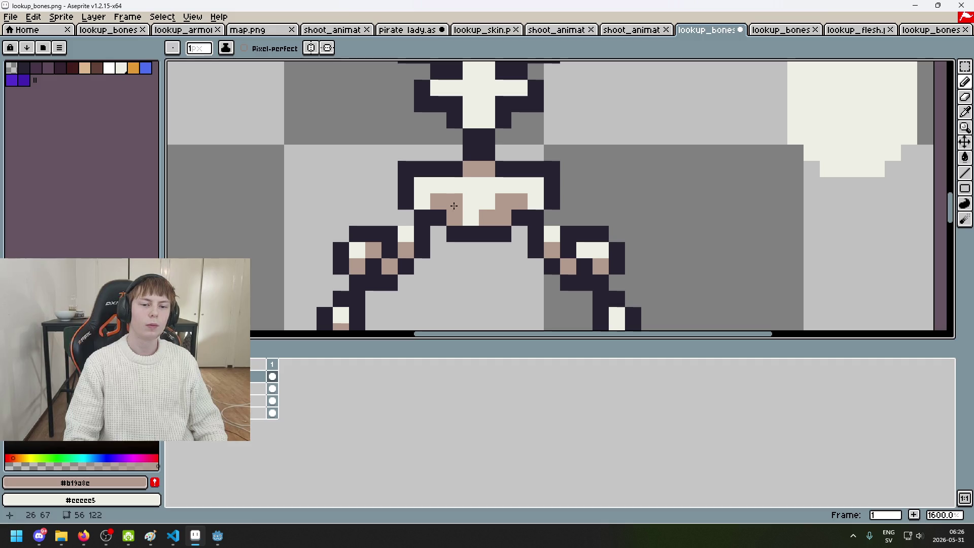
pyautogui.click(470, 217)
pyautogui.keyDown('alt'); pyautogui.click(487, 201); pyautogui.keyUp('alt')
pyautogui.click(488, 216)
pyautogui.keyDown('alt'); pyautogui.click(514, 203); pyautogui.keyUp('alt')
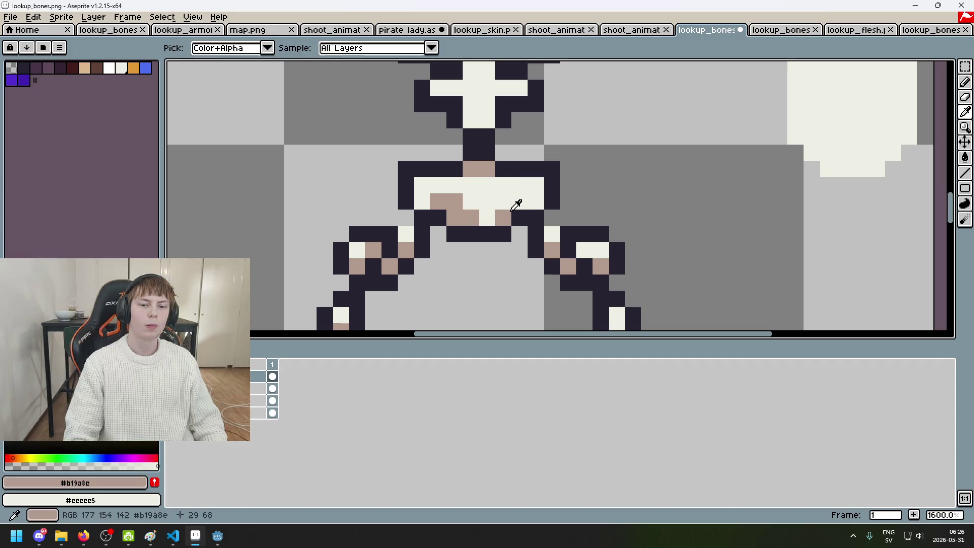
# Step: Restore two more pelvis pixels to cream, then re-pick the tan shading colour
pyautogui.scroll(-5, 541, 212)
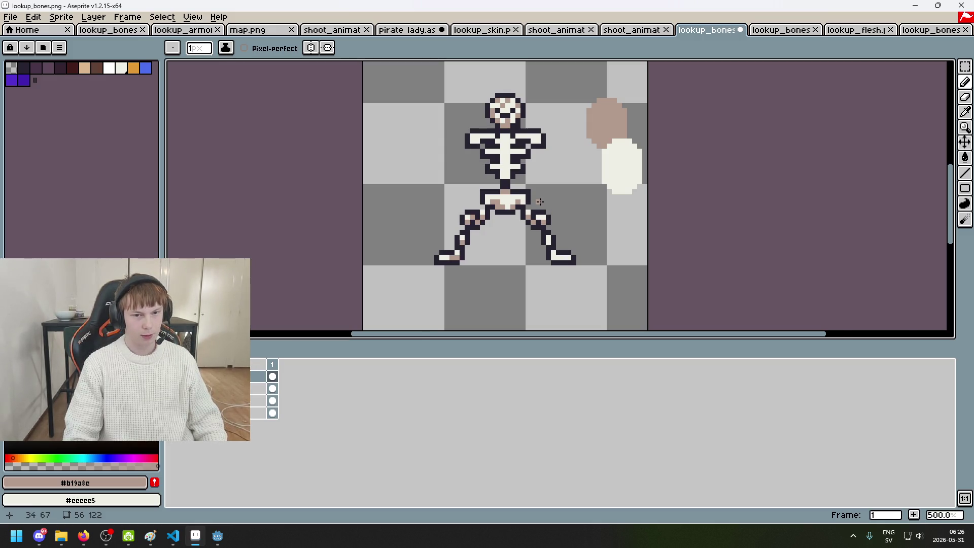
pyautogui.scroll(5, 539, 202)
pyautogui.keyDown('alt'); pyautogui.click(449, 203); pyautogui.keyUp('alt')
pyautogui.click(449, 216)
pyautogui.click(437, 204)
pyautogui.keyDown('alt'); pyautogui.click(459, 217); pyautogui.keyUp('alt')
pyautogui.scroll(-2, 456, 223)
pyautogui.scroll(-1, 473, 250)
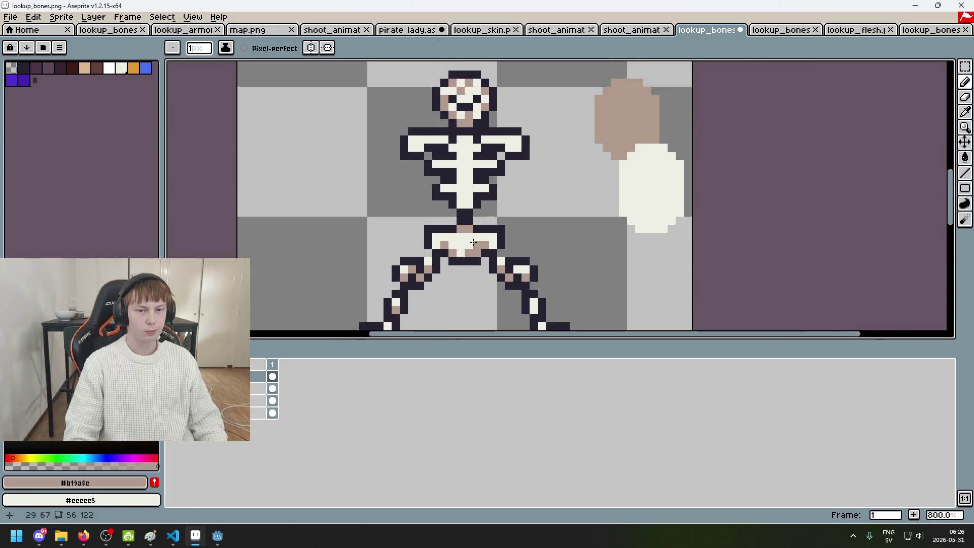
pyautogui.scroll(5, 473, 251)
pyautogui.click(440, 157)
pyautogui.click(440, 131)
pyautogui.moveTo(441, 178)
pyautogui.mouseDown()
pyautogui.moveTo(441, 227)
pyautogui.moveTo(483, 181)
pyautogui.mouseUp()
pyautogui.click(445, 208)
pyautogui.hotkey('ctrl', 'z')
pyautogui.click(446, 186)
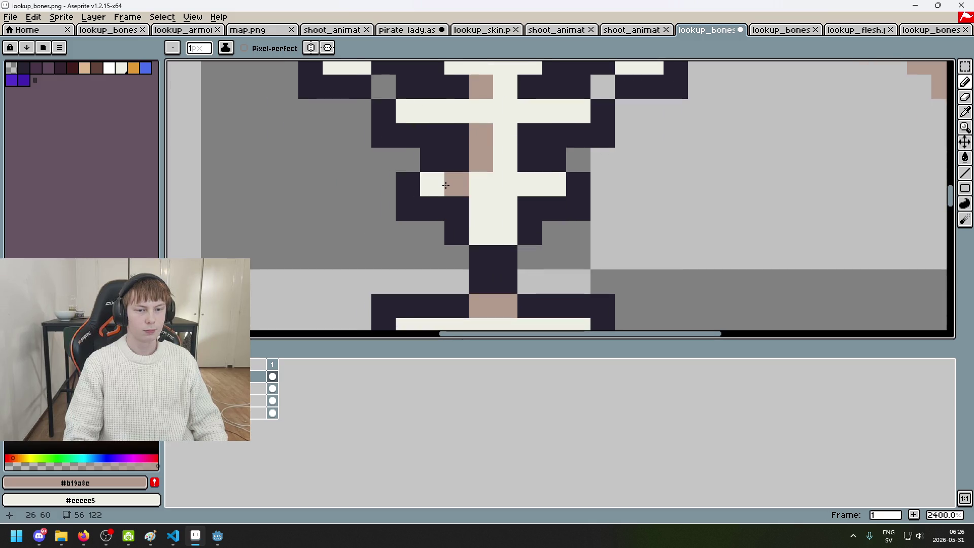
pyautogui.hotkey('ctrl', 'z')
pyautogui.click(436, 189)
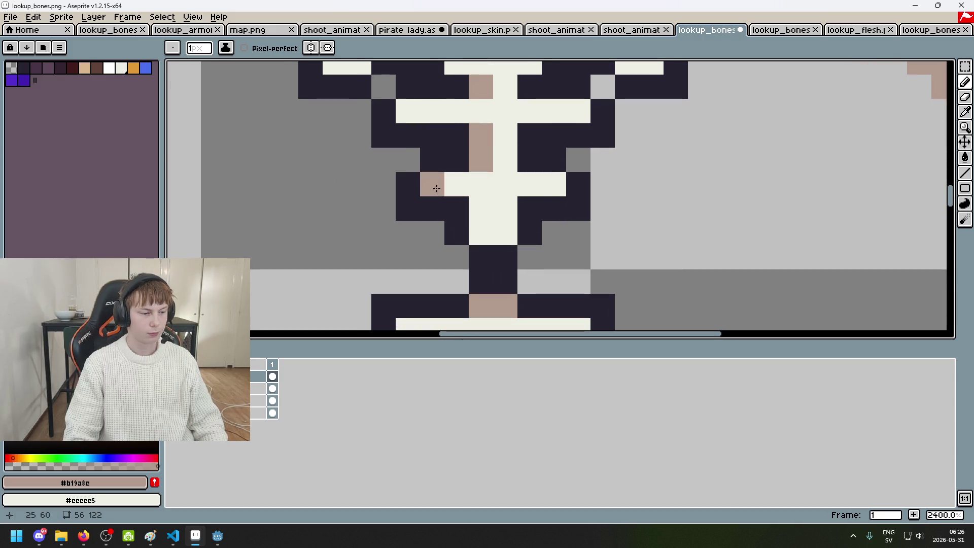
pyautogui.click(578, 184)
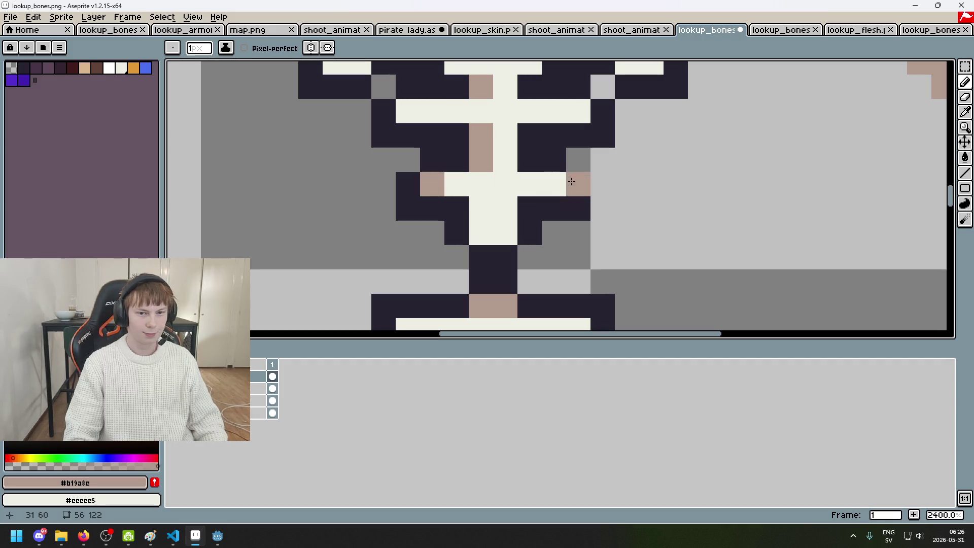
pyautogui.hotkey('ctrl', 'z')
pyautogui.click(554, 185)
pyautogui.hotkey('ctrl', 'z')
pyautogui.click(530, 184)
pyautogui.scroll(-4, 530, 184)
pyautogui.scroll(3, 474, 167)
pyautogui.click(473, 167)
pyautogui.scroll(-5, 575, 188)
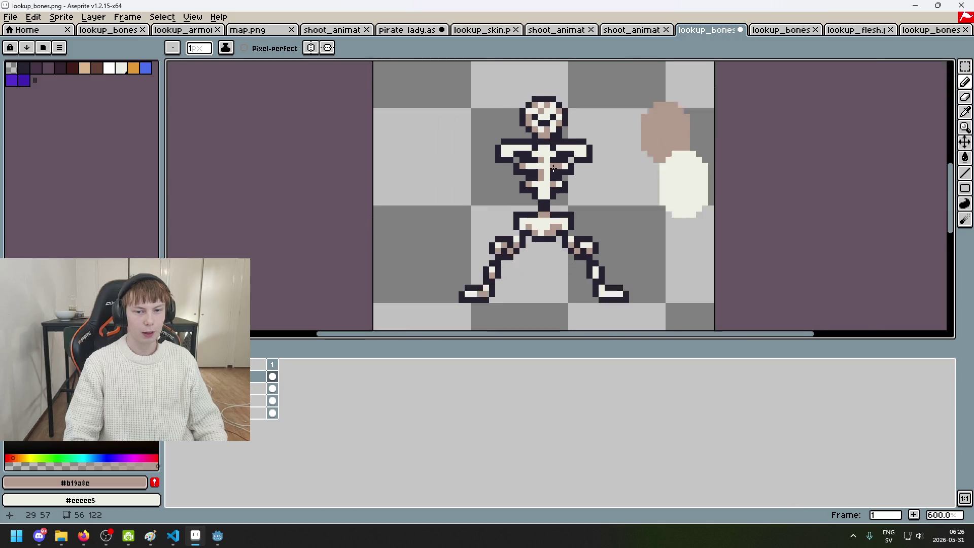
pyautogui.scroll(1, 562, 175)
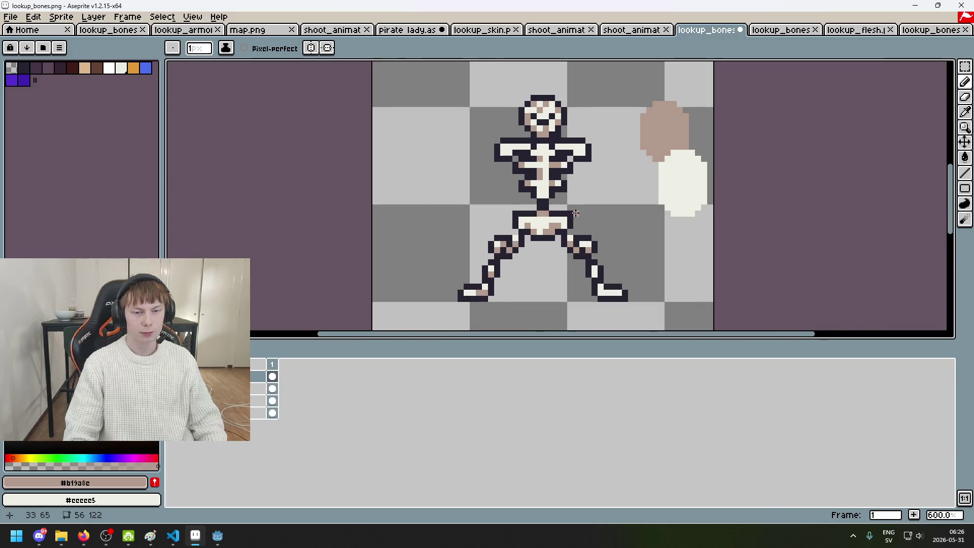
pyautogui.scroll(4, 560, 172)
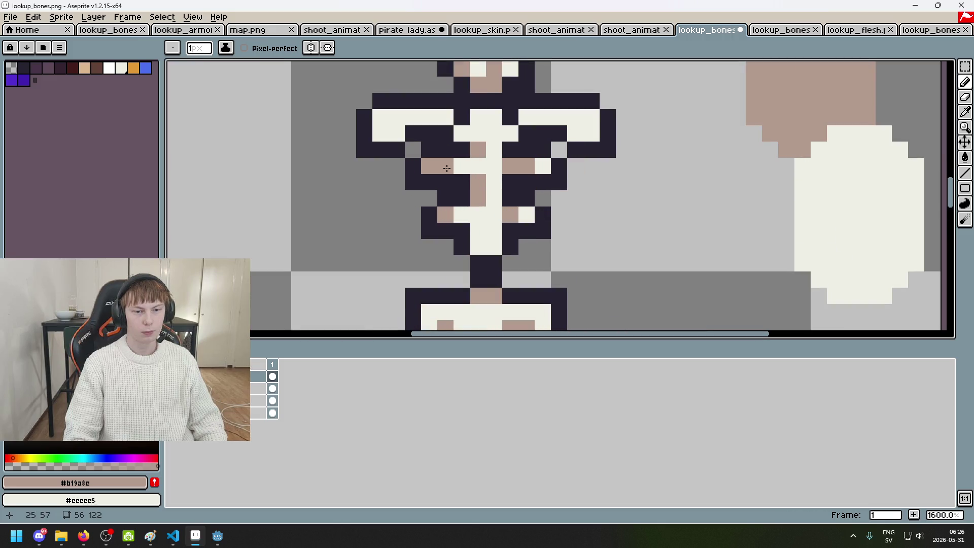
pyautogui.keyDown('alt'); pyautogui.click(462, 166); pyautogui.keyUp('alt')
pyautogui.click(429, 166)
pyautogui.click(446, 215)
pyautogui.keyDown('alt'); pyautogui.click(515, 211); pyautogui.keyUp('alt')
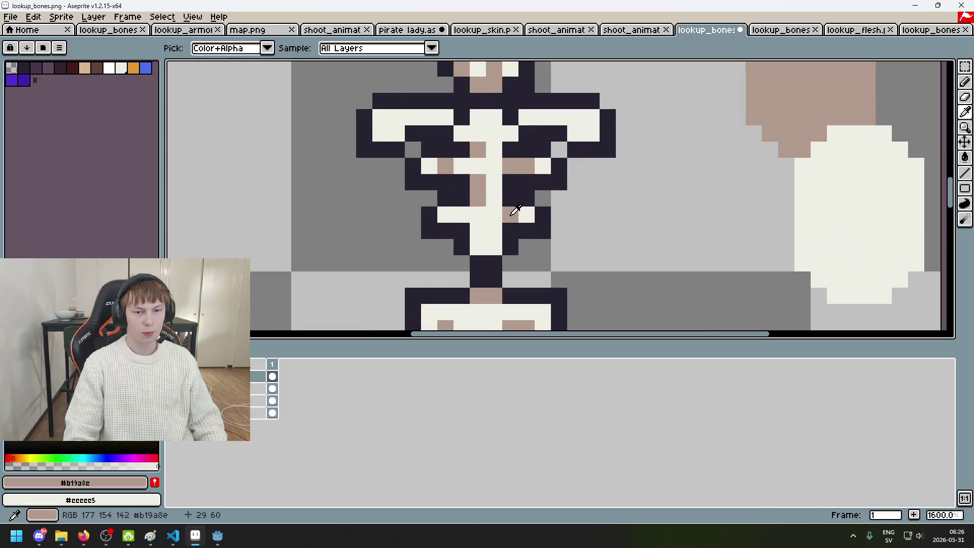
pyautogui.click(451, 216)
pyautogui.click(421, 147)
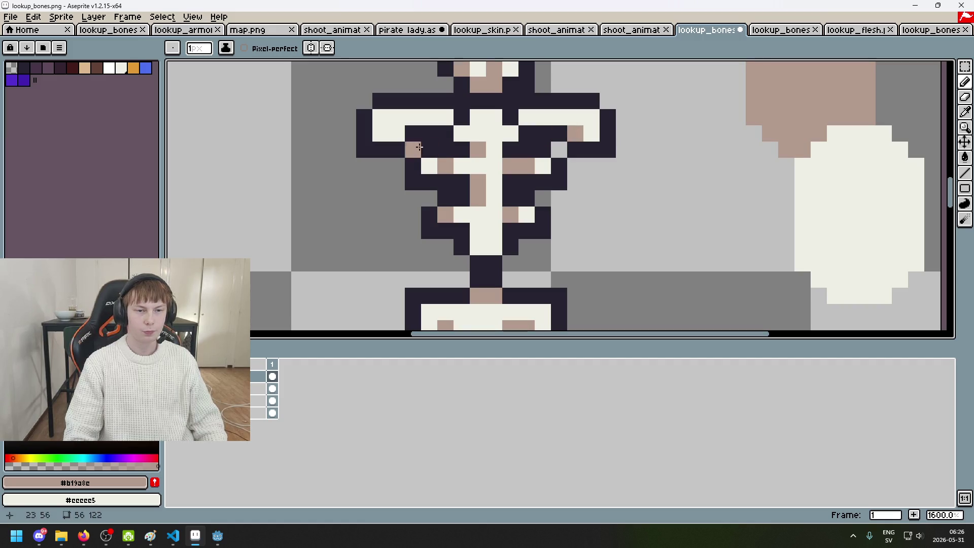
pyautogui.scroll(-5, 404, 136)
pyautogui.scroll(5, 427, 131)
pyautogui.click(428, 131)
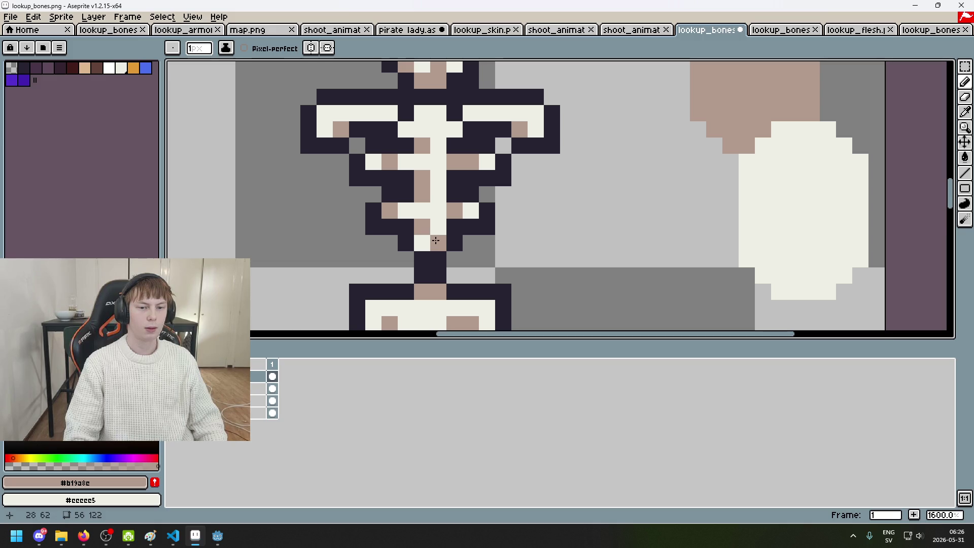
pyautogui.scroll(-5, 436, 241)
pyautogui.scroll(5, 436, 241)
pyautogui.scroll(-5, 476, 234)
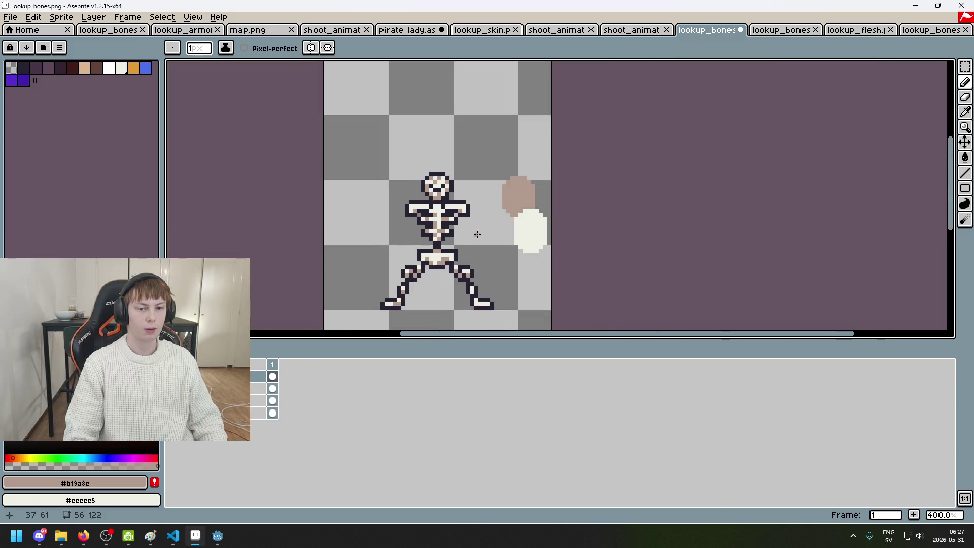
pyautogui.scroll(4, 479, 235)
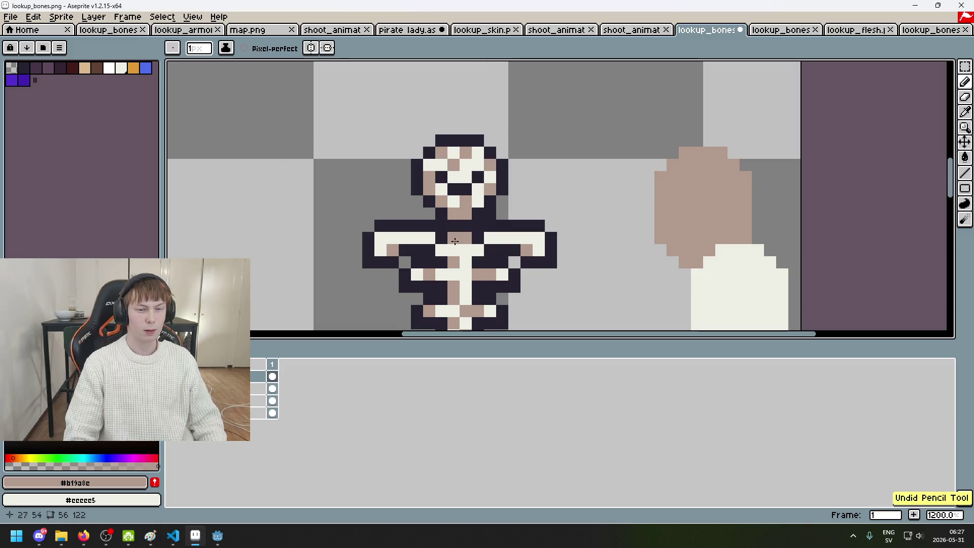
pyautogui.scroll(-3, 471, 248)
pyautogui.scroll(-3, 488, 255)
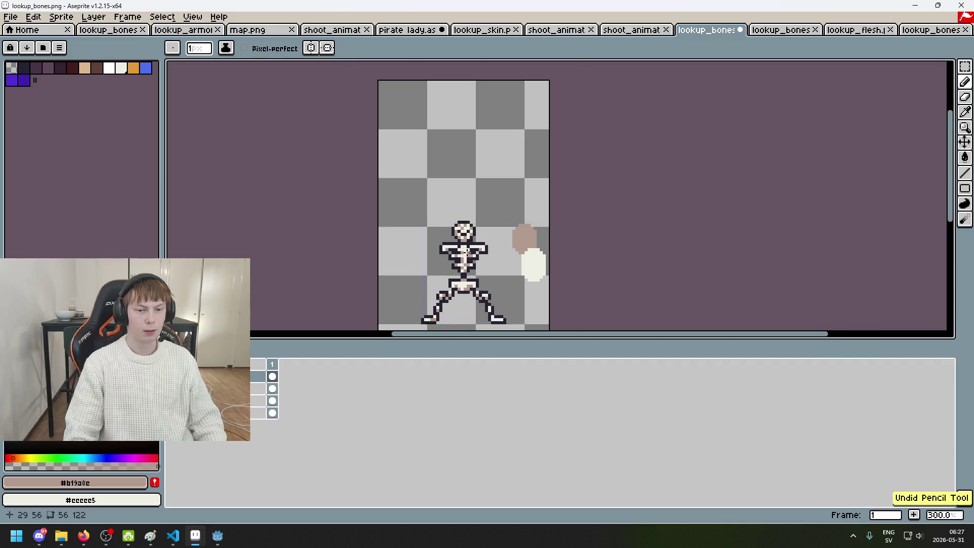
pyautogui.scroll(4, 461, 246)
pyautogui.scroll(-4, 455, 246)
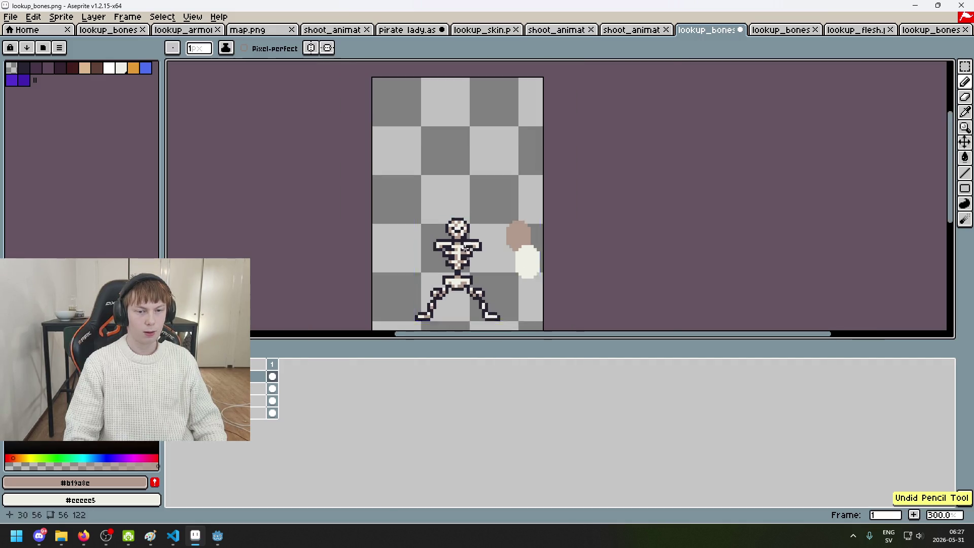
pyautogui.scroll(4, 446, 242)
pyautogui.scroll(-4, 451, 244)
pyautogui.scroll(4, 436, 239)
pyautogui.scroll(2, 411, 234)
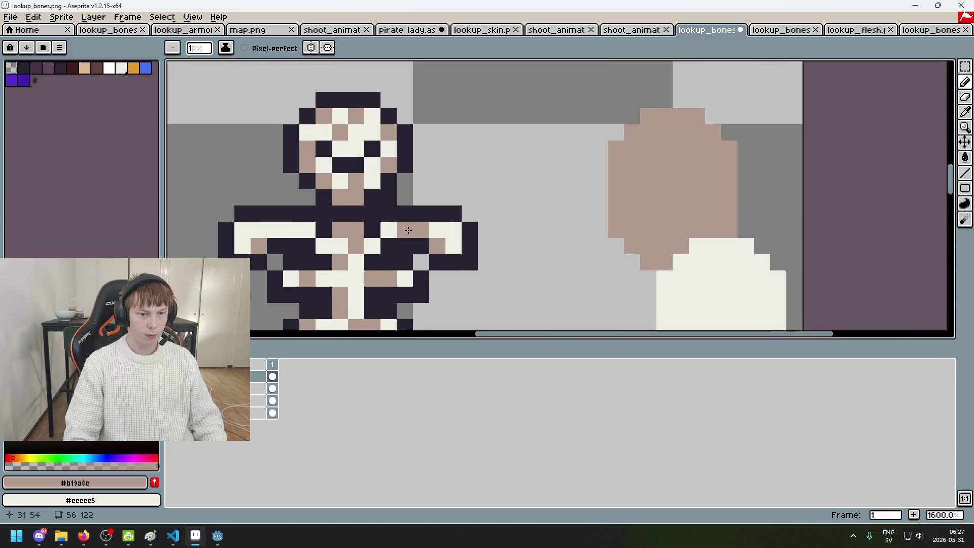
pyautogui.hotkey('ctrl', 'z')
pyautogui.hotkey('ctrl', 'z')
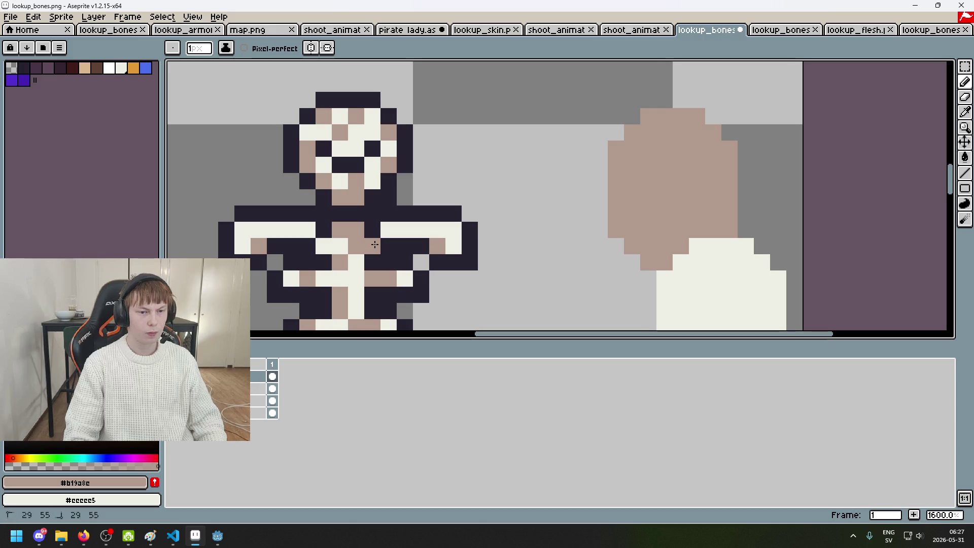
pyautogui.hotkey('ctrl', 'y')
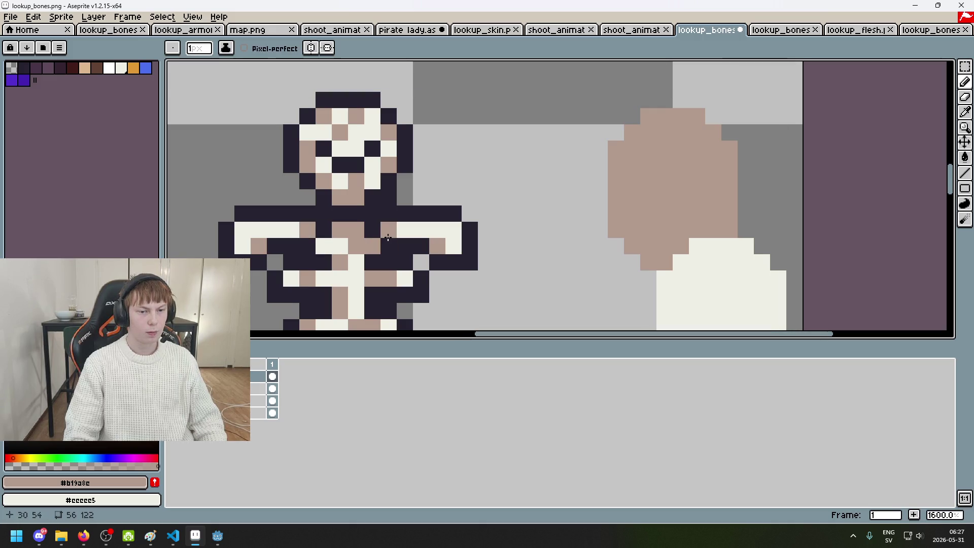
pyautogui.scroll(-4, 293, 233)
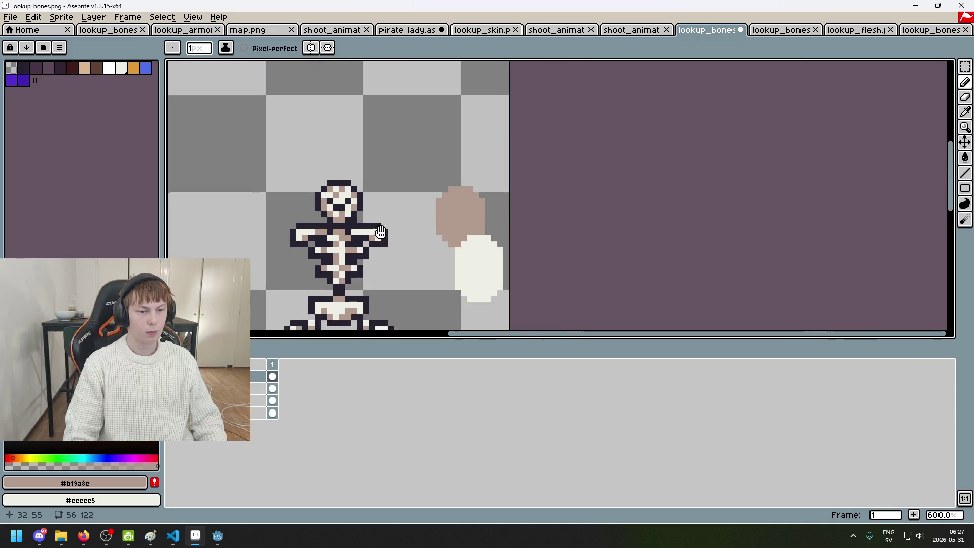
pyautogui.scroll(2, 355, 203)
pyautogui.scroll(-3, 446, 167)
pyautogui.scroll(4, 451, 165)
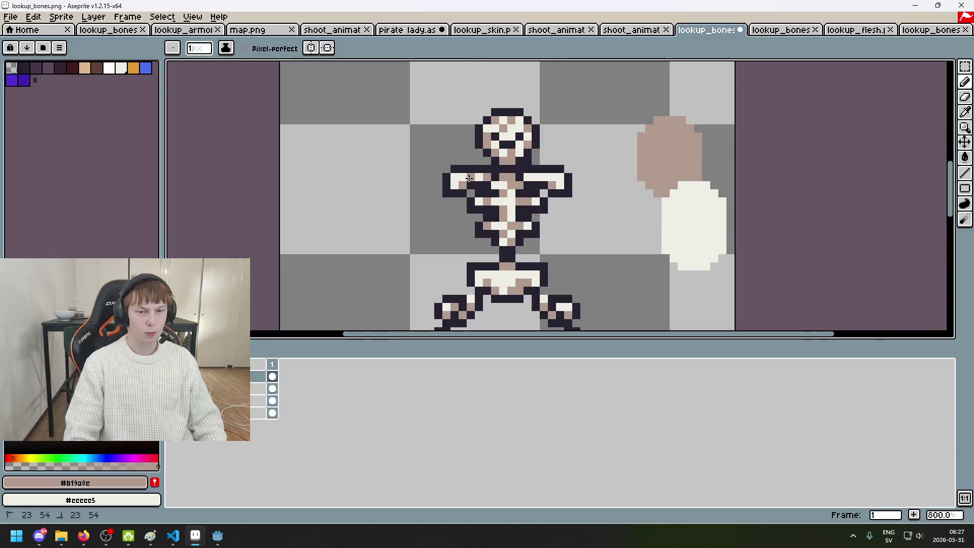
pyautogui.scroll(-3, 553, 183)
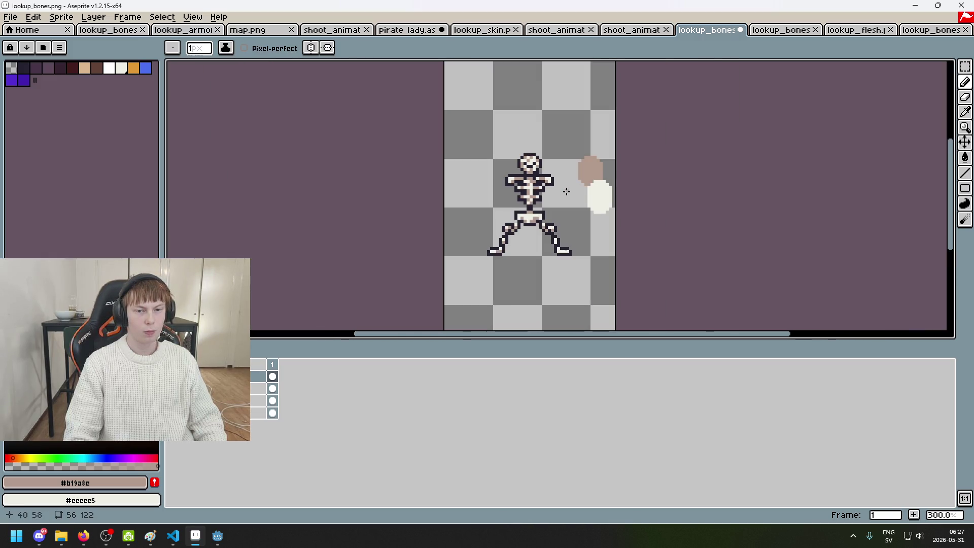
pyautogui.scroll(5, 558, 189)
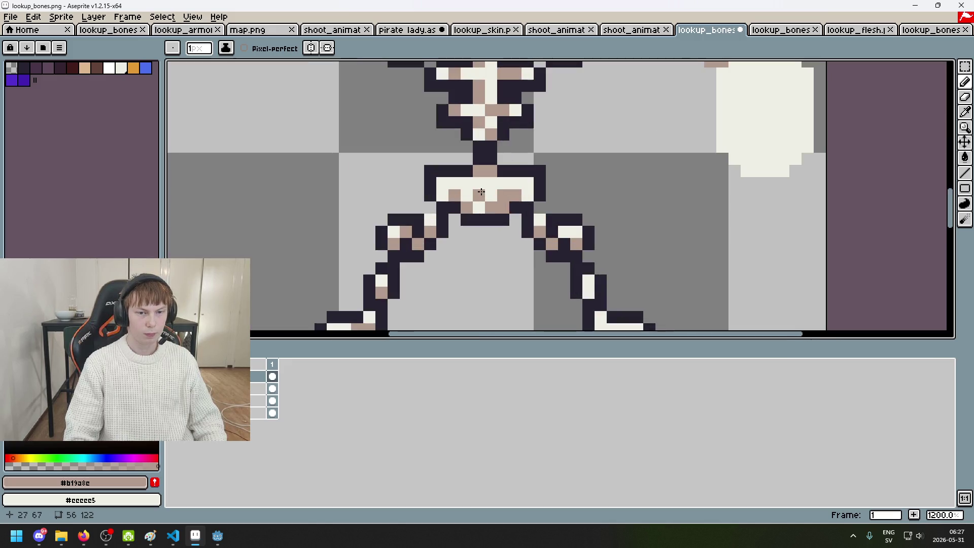
# Step: Undo three stray pencil strokes on the pelvis and save lookup_bones.png, accepting the PNG layers warning
pyautogui.scroll(-4, 481, 192)
pyautogui.scroll(-2, 482, 187)
pyautogui.scroll(4, 484, 180)
pyautogui.hotkey('ctrl', 'z')
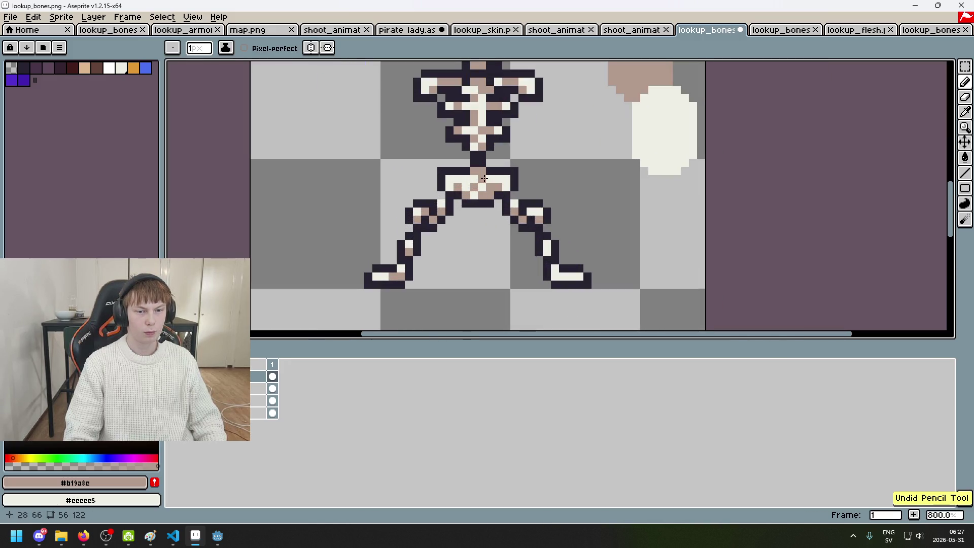
pyautogui.scroll(-3, 484, 178)
pyautogui.hotkey('ctrl', 'z')
pyautogui.scroll(3, 493, 181)
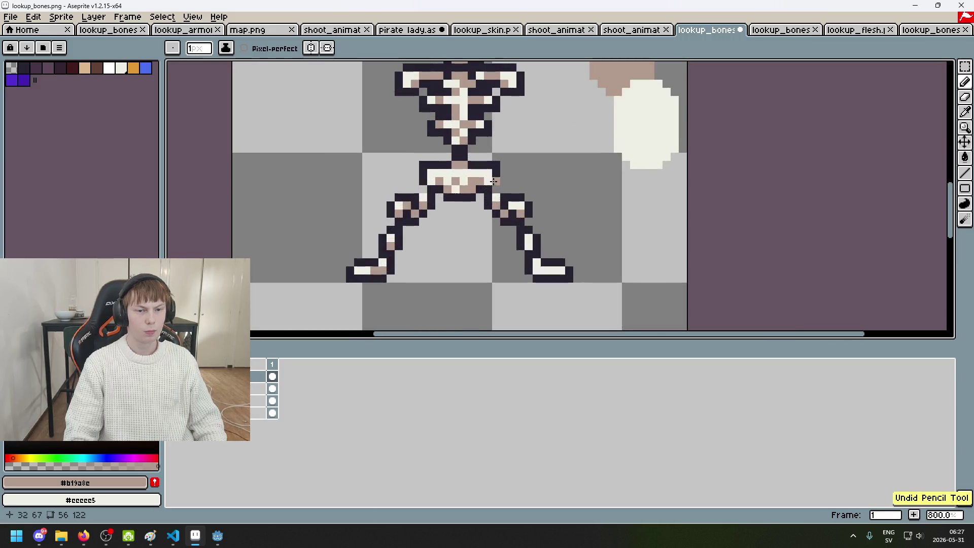
pyautogui.scroll(-4, 487, 173)
pyautogui.scroll(4, 464, 173)
pyautogui.hotkey('ctrl', 'z')
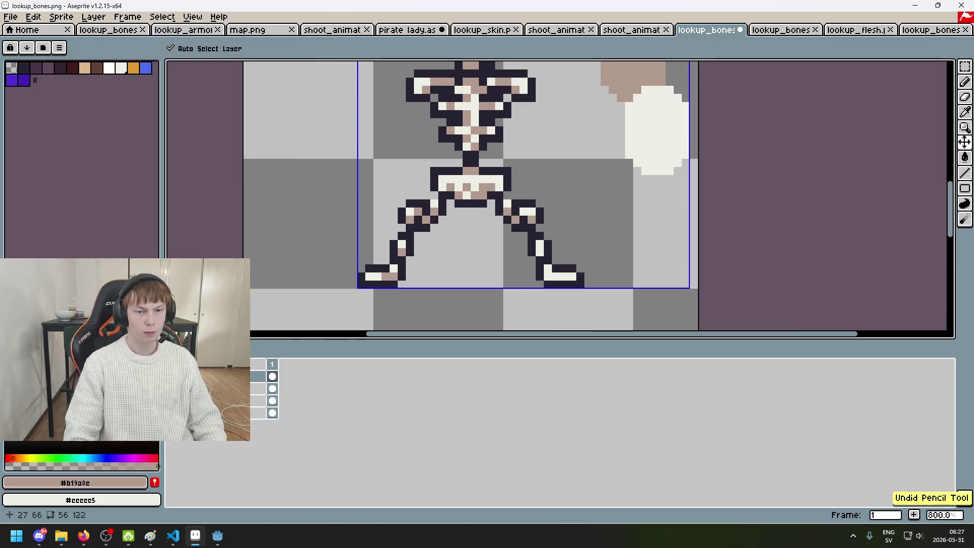
pyautogui.scroll(-4, 490, 189)
pyautogui.scroll(3, 489, 183)
pyautogui.scroll(-4, 489, 182)
pyautogui.scroll(3, 489, 180)
pyautogui.moveTo(489, 181); pyautogui.dragTo(503, 227)
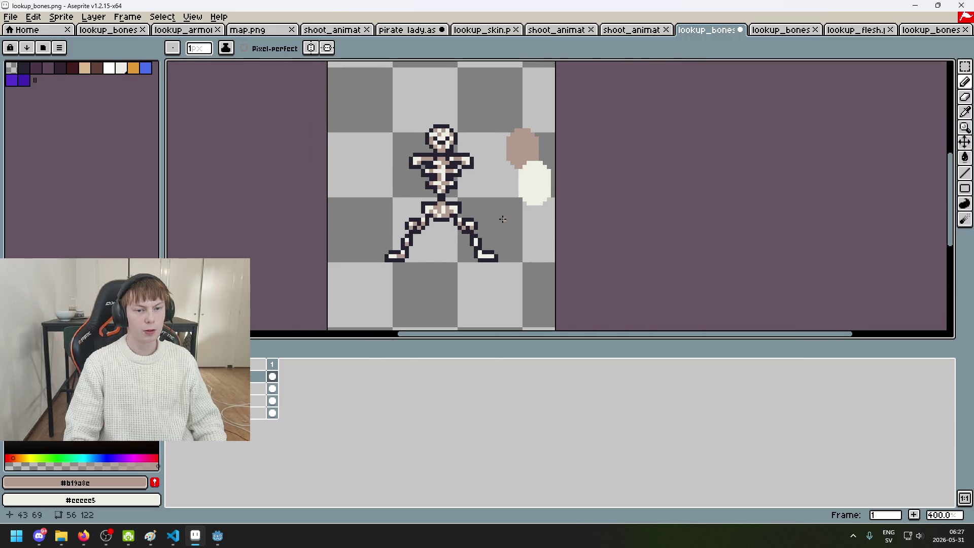
pyautogui.hotkey('ctrl', 's')
pyautogui.click(459, 310)
# Step: Try a tan pixel on the leg, undo it, and save the PNG again
pyautogui.scroll(3, 470, 274)
pyautogui.scroll(3, 477, 264)
pyautogui.scroll(-1, 486, 254)
pyautogui.scroll(1, 492, 248)
pyautogui.click(492, 248)
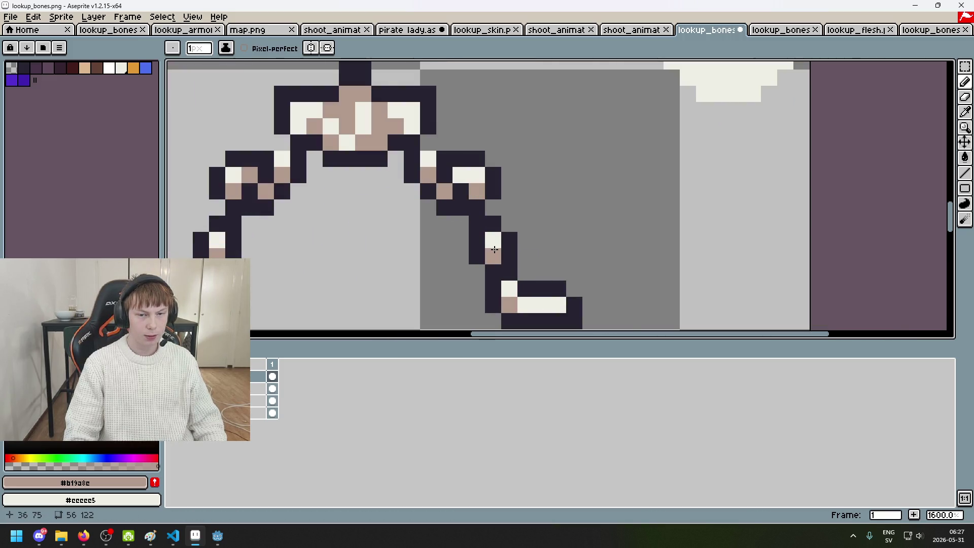
pyautogui.scroll(-3, 566, 241)
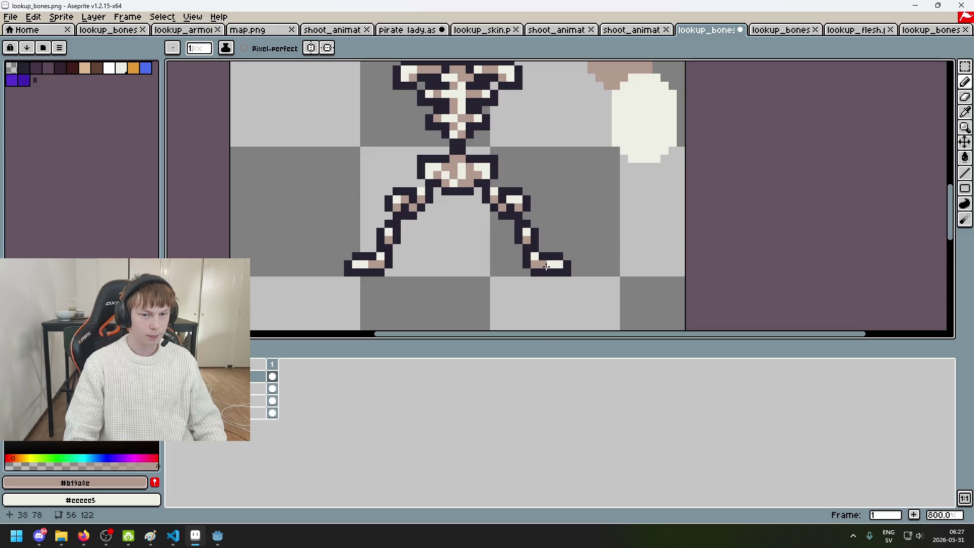
pyautogui.scroll(-5, 550, 264)
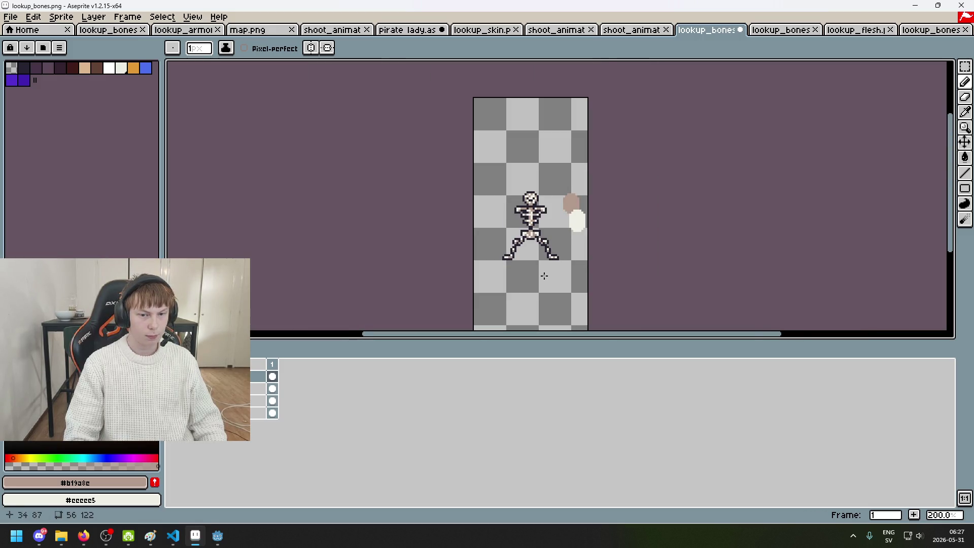
pyautogui.scroll(4, 543, 275)
pyautogui.scroll(-2, 465, 256)
pyautogui.scroll(-1, 465, 256)
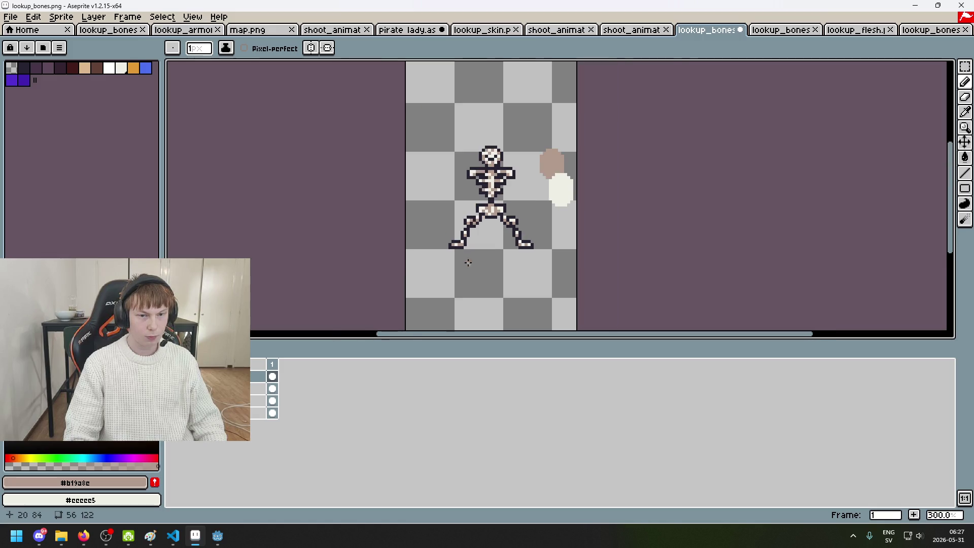
pyautogui.hotkey('ctrl', 'z')
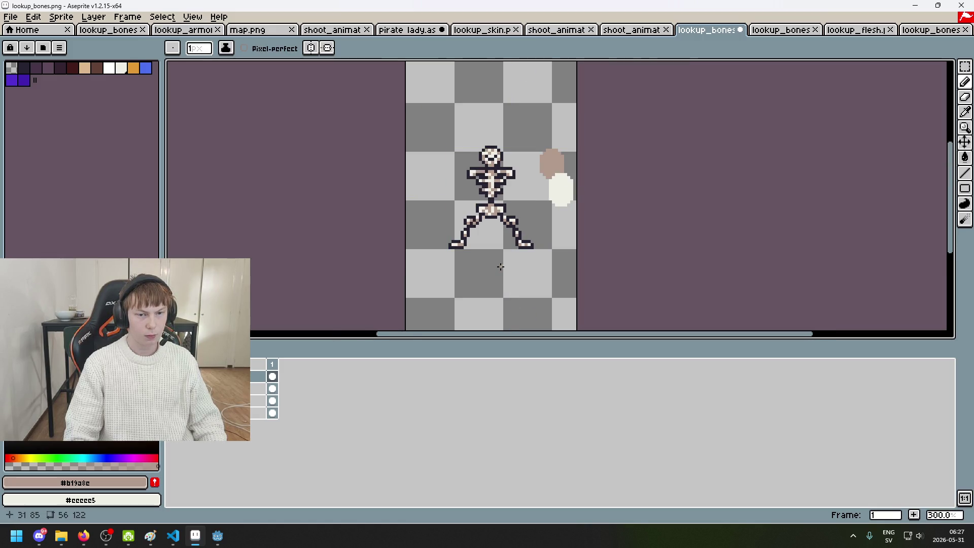
pyautogui.hotkey('ctrl', 's')
pyautogui.click(466, 307)
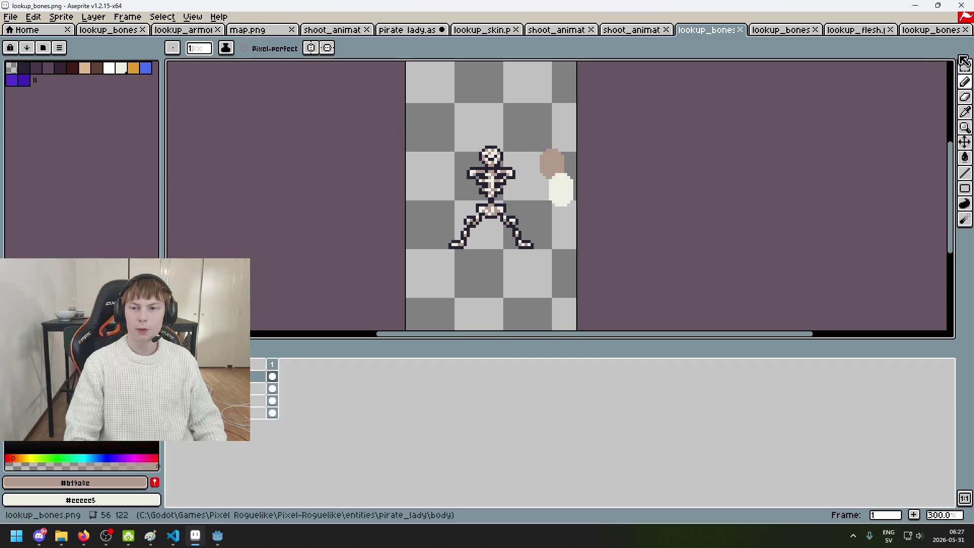
# Step: Marquee-select the tan and cream colour blobs beside the skeleton, delete them, and save
pyautogui.press('w')
pyautogui.scroll(1, 578, 177)
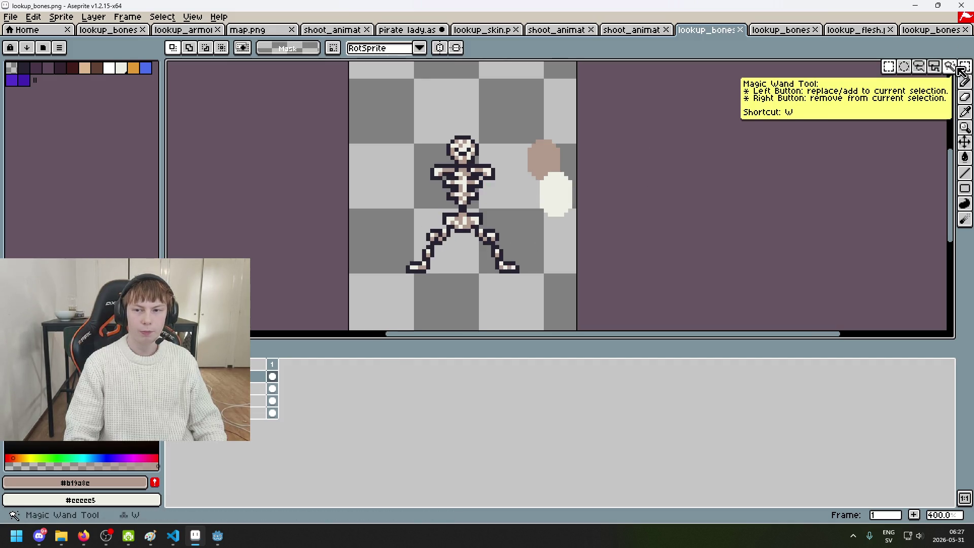
pyautogui.scroll(1, 556, 193)
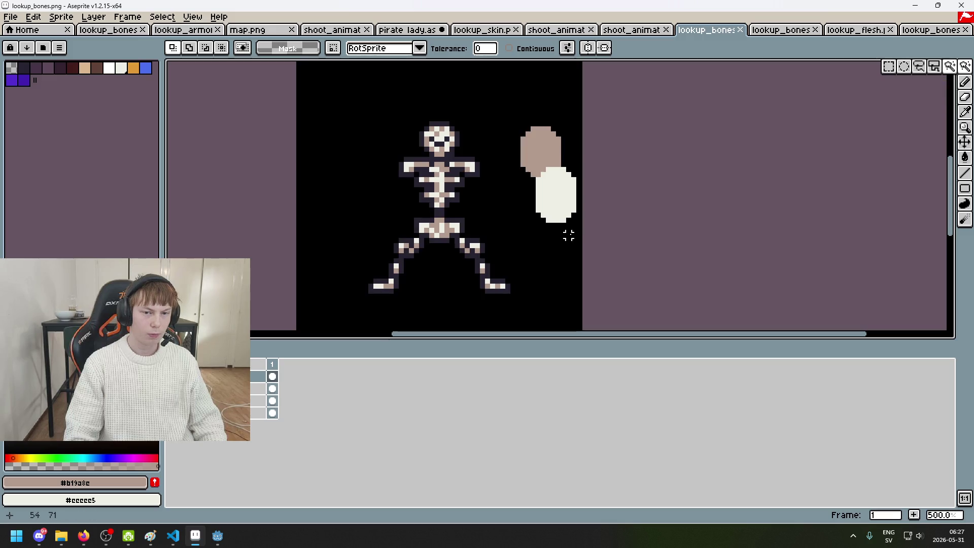
pyautogui.moveTo(965, 66); pyautogui.dragTo(885, 68)
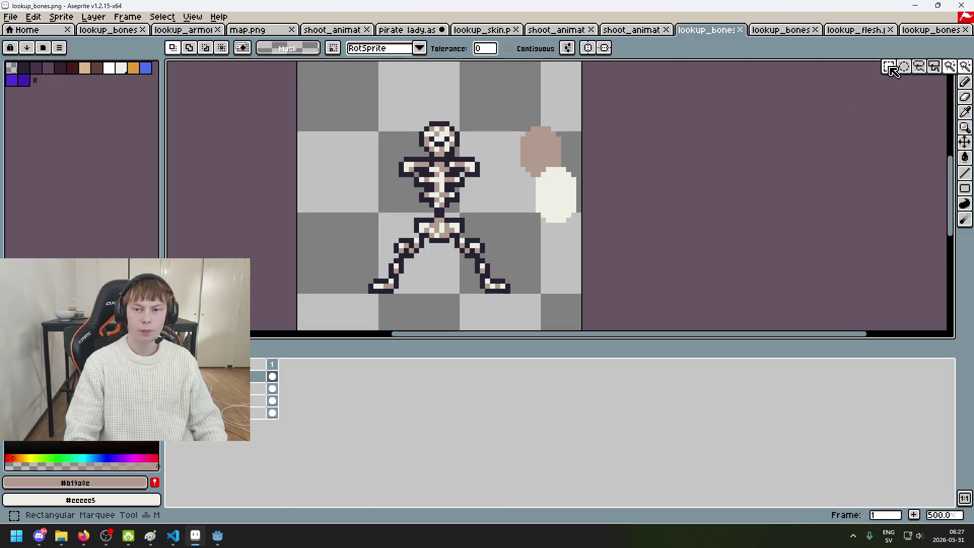
pyautogui.moveTo(500, 116); pyautogui.dragTo(649, 287)
pyautogui.moveTo(495, 96); pyautogui.dragTo(624, 260)
pyautogui.press('Delete')
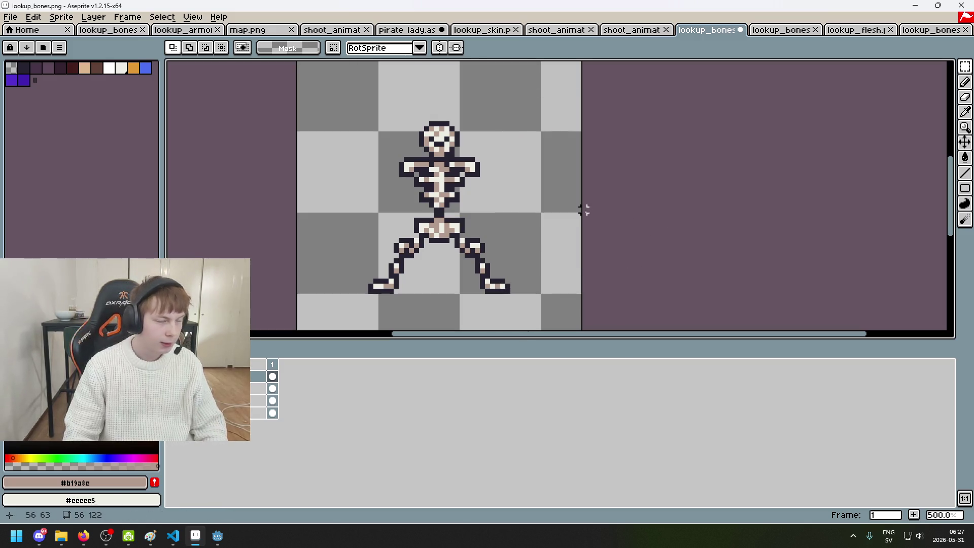
pyautogui.hotkey('ctrl', 's')
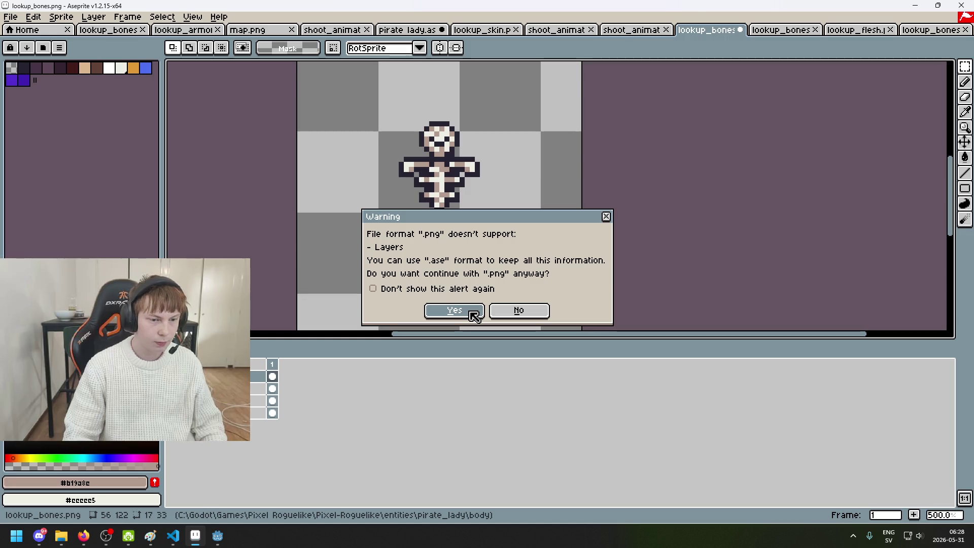
# Step: Confirm the PNG save, then browse File > Open to the pirate_lady left_arm folder
pyautogui.click(474, 315)
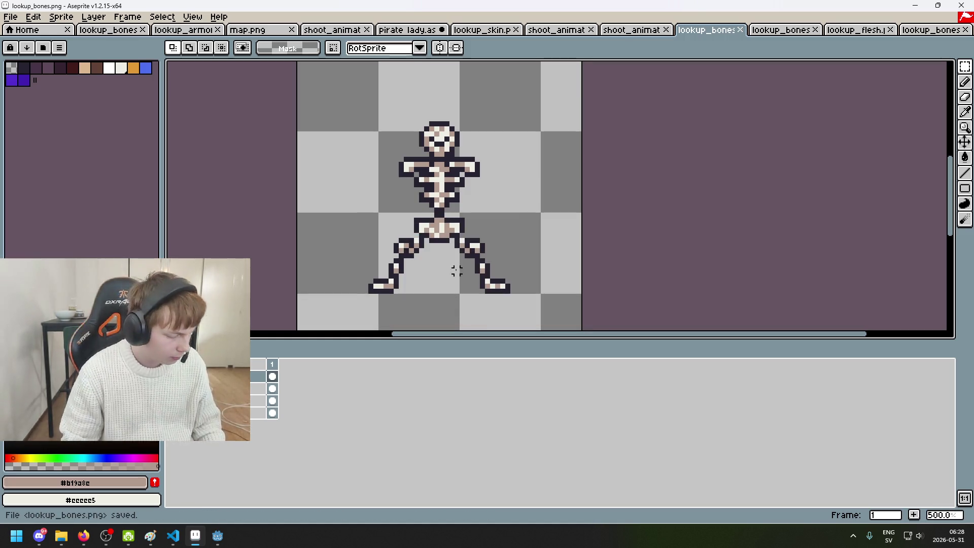
pyautogui.scroll(-1, 452, 141)
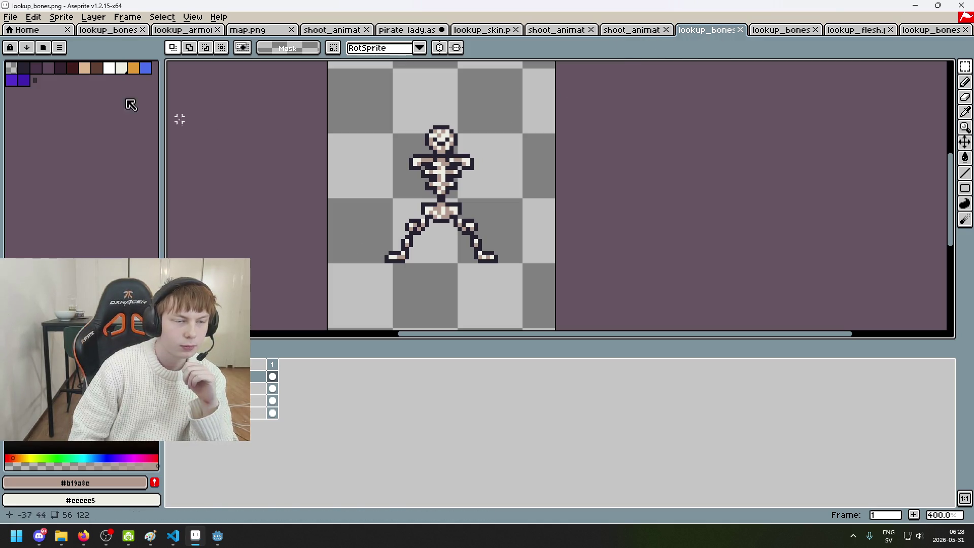
pyautogui.click(10, 16)
pyautogui.click(34, 46)
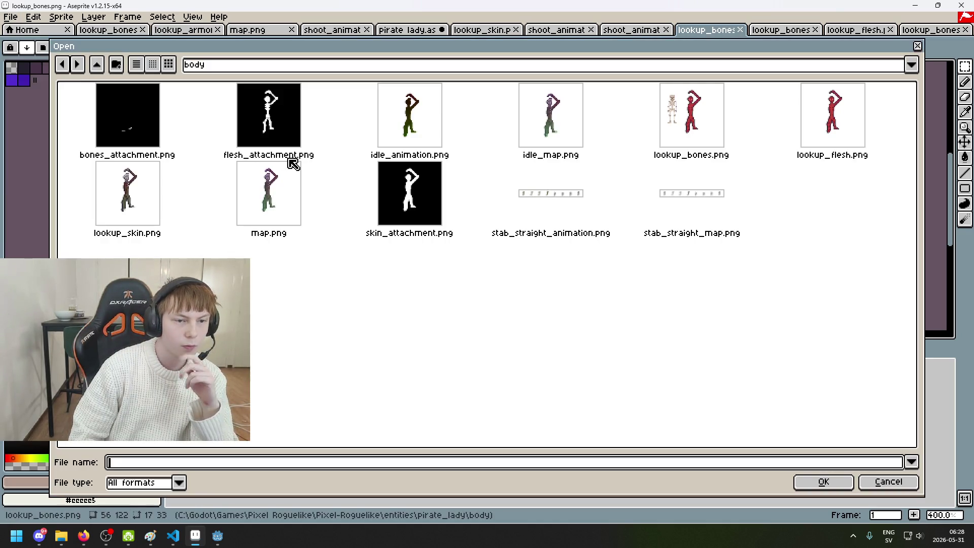
pyautogui.click(336, 68)
pyautogui.click(308, 149)
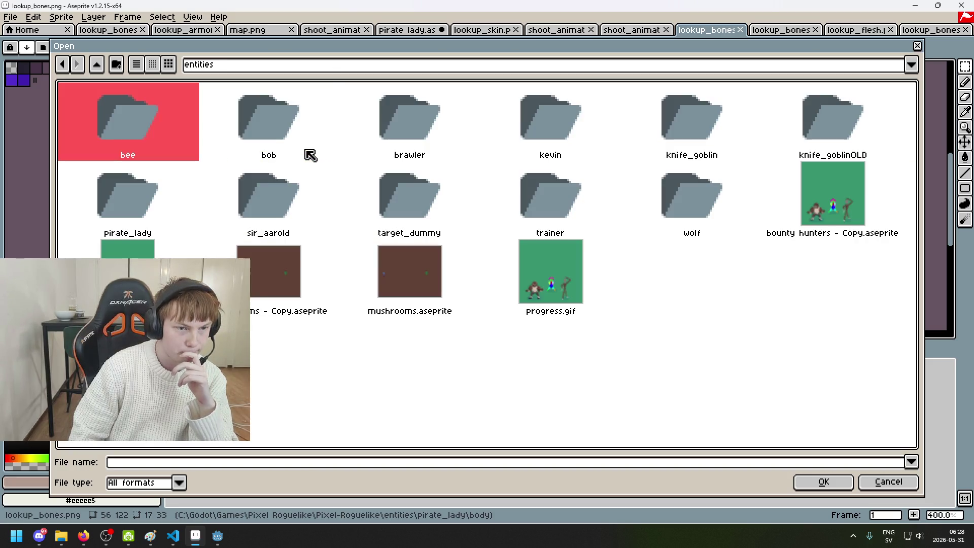
pyautogui.doubleClick(151, 201)
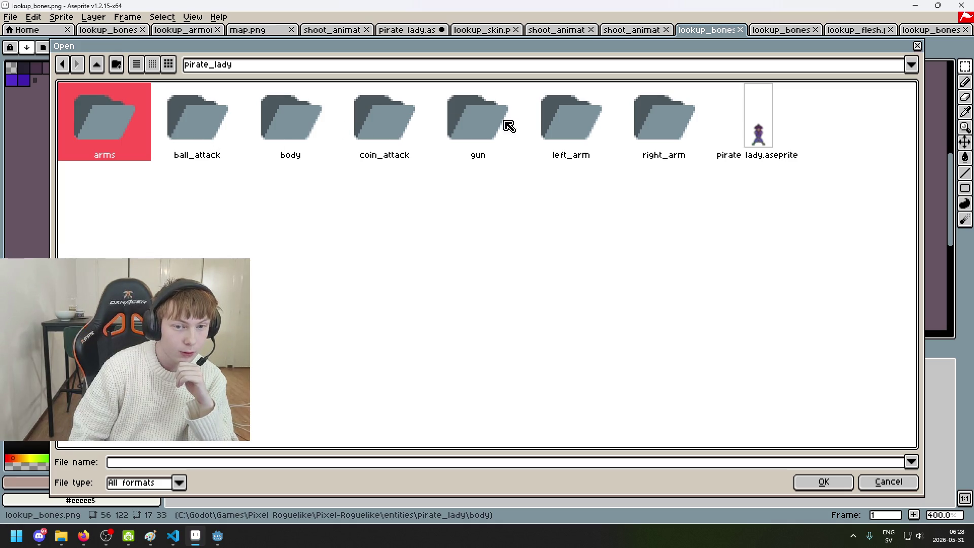
pyautogui.click(569, 123)
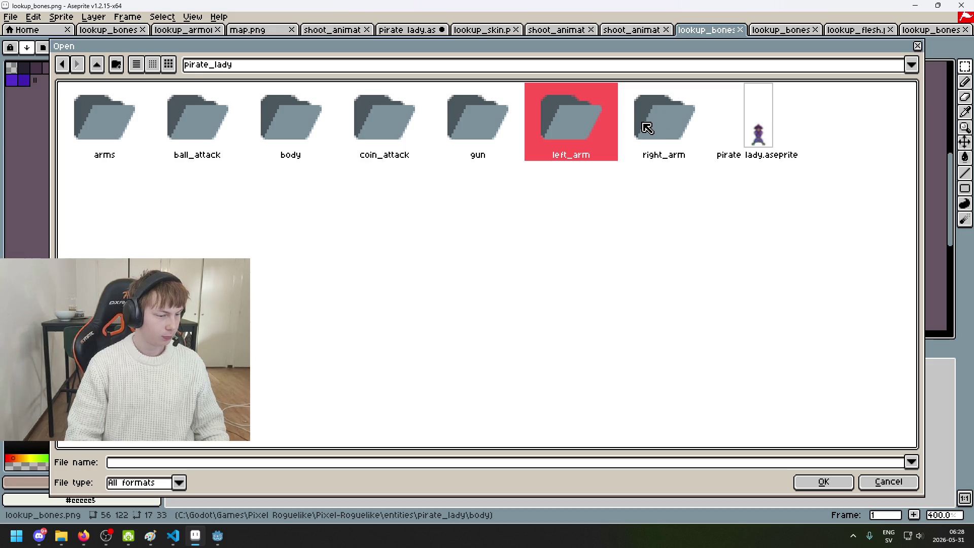
pyautogui.doubleClick(584, 136)
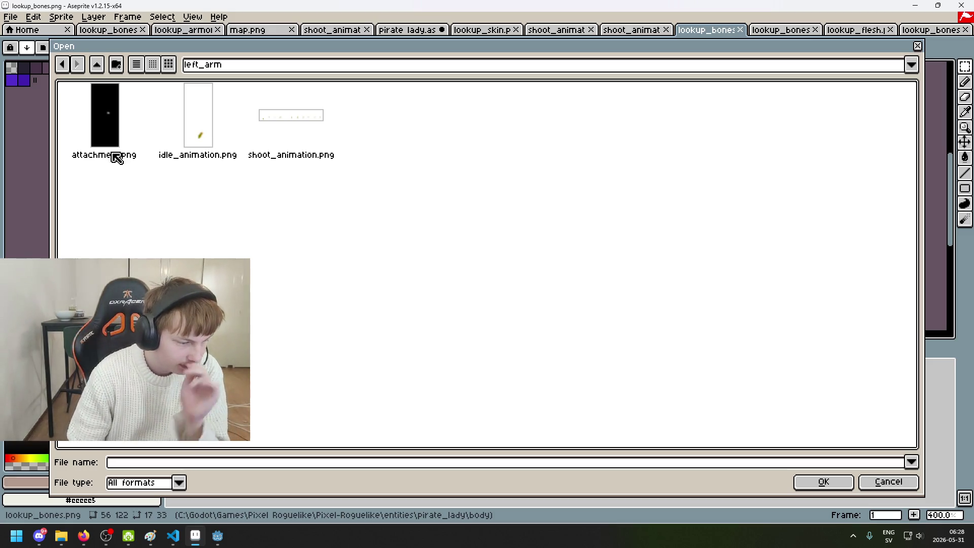
# Step: Open the left arm's shoot_animation.png strip after comparing the folder's files
pyautogui.hotkey('alt', 'Tab')
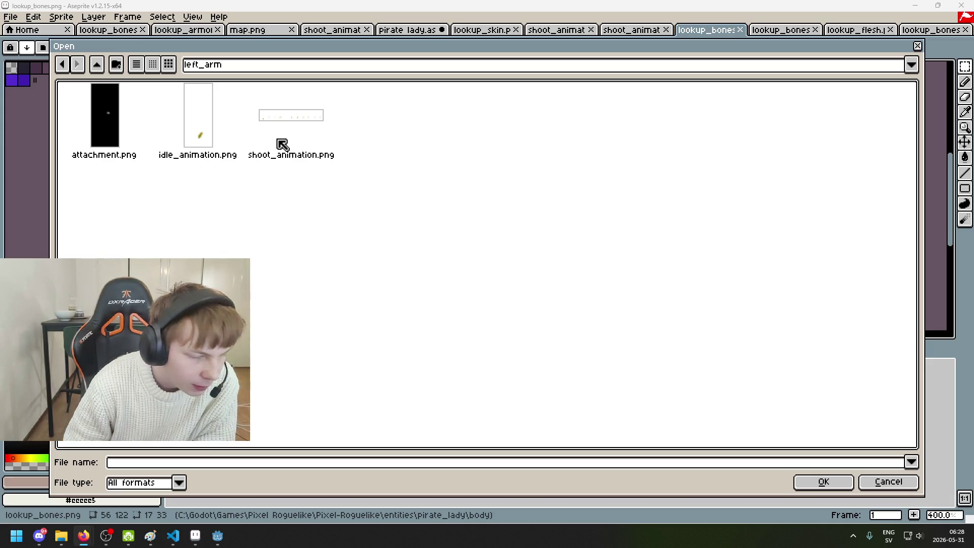
pyautogui.click(211, 114)
pyautogui.click(271, 120)
pyautogui.click(183, 132)
pyautogui.click(109, 137)
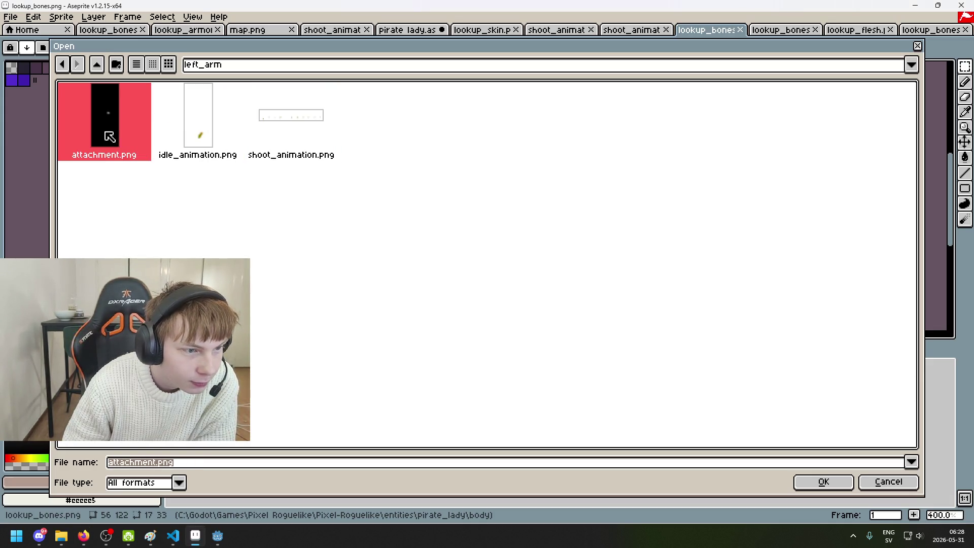
pyautogui.click(276, 148)
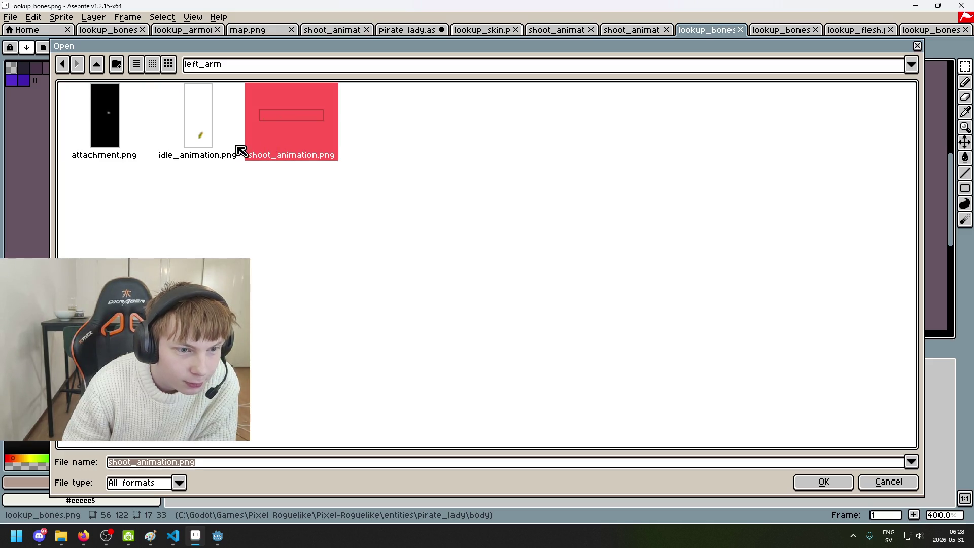
pyautogui.click(109, 152)
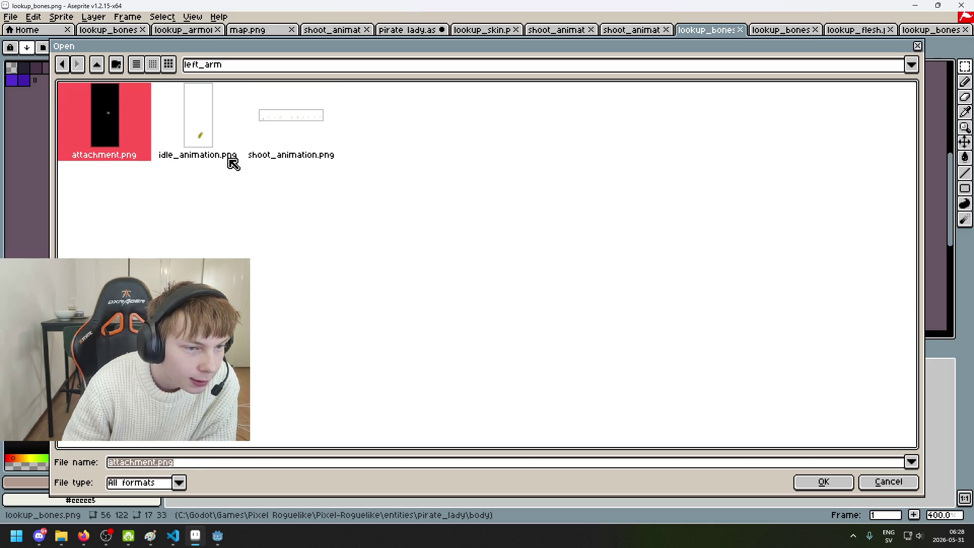
pyautogui.click(223, 137)
pyautogui.click(312, 148)
pyautogui.click(198, 122)
pyautogui.doubleClick(260, 123)
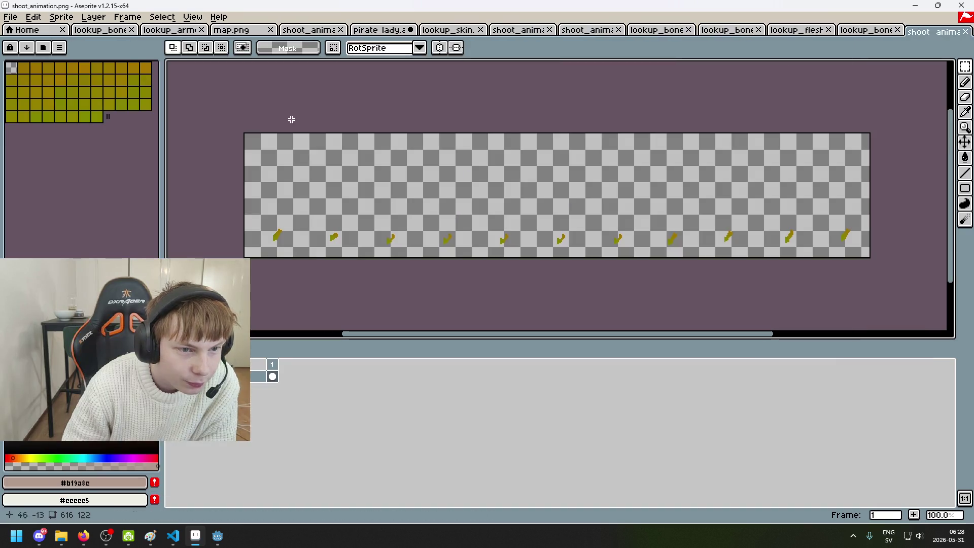
# Step: Close shoot_animation and open pirate_lady/arms/lookup_skin.png instead
pyautogui.hotkey('ctrl', 'w')
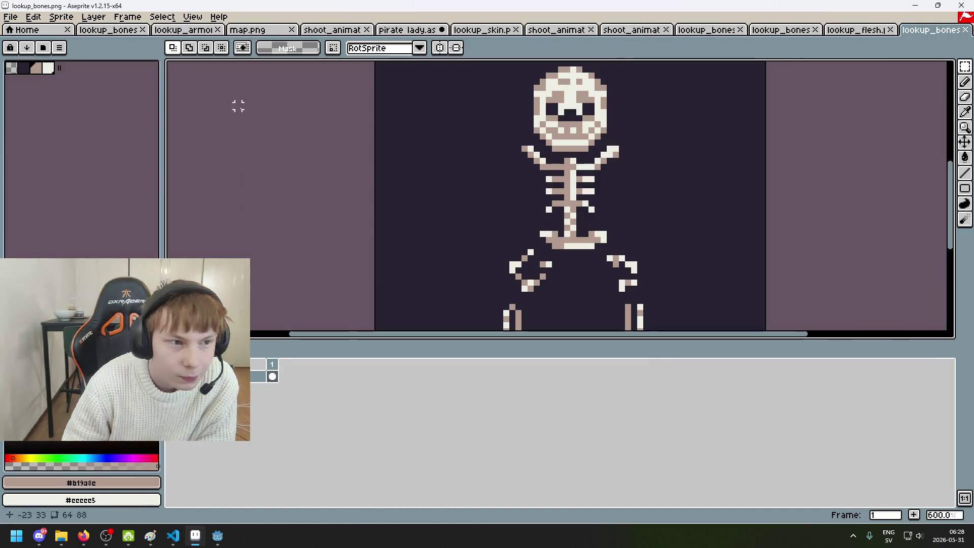
pyautogui.click(11, 17)
pyautogui.click(39, 52)
pyautogui.click(243, 65)
pyautogui.click(245, 65)
pyautogui.click(242, 71)
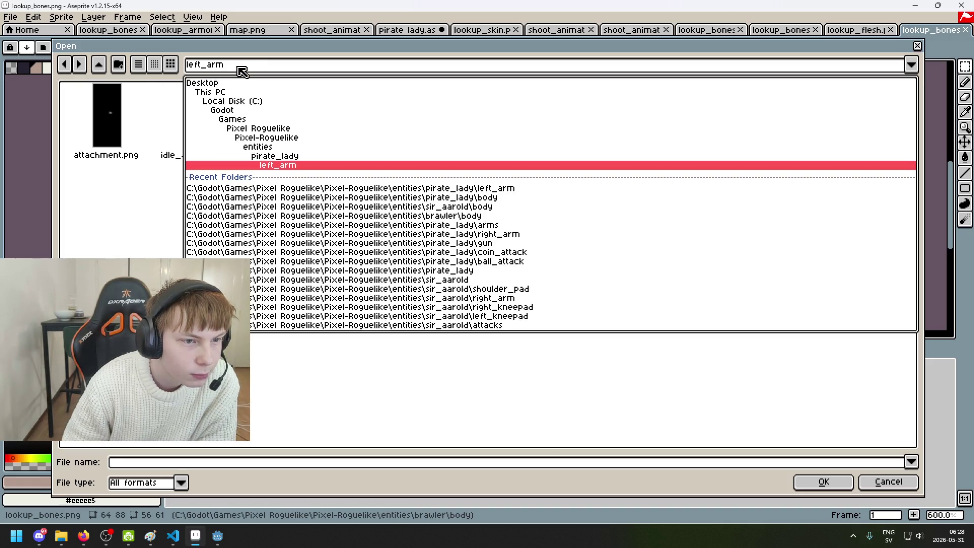
pyautogui.click(293, 156)
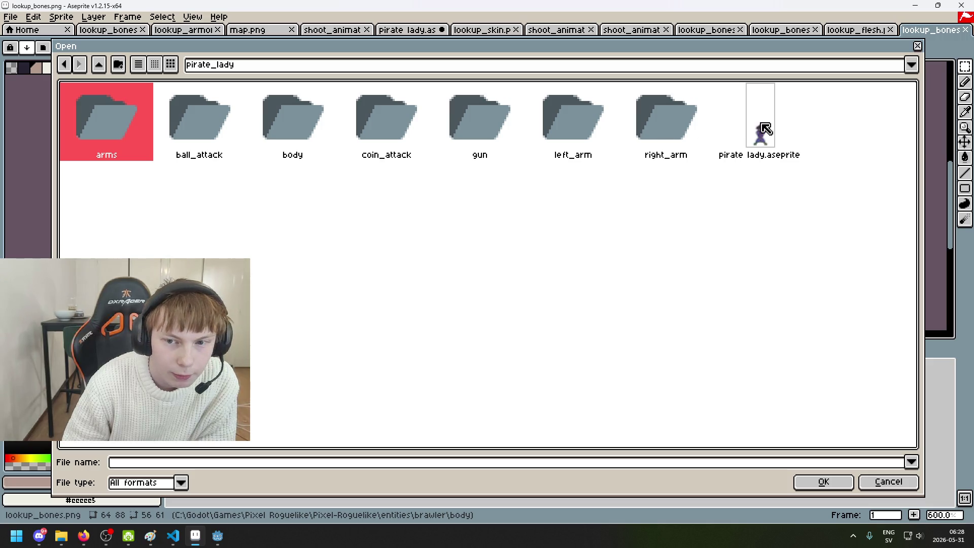
pyautogui.doubleClick(124, 126)
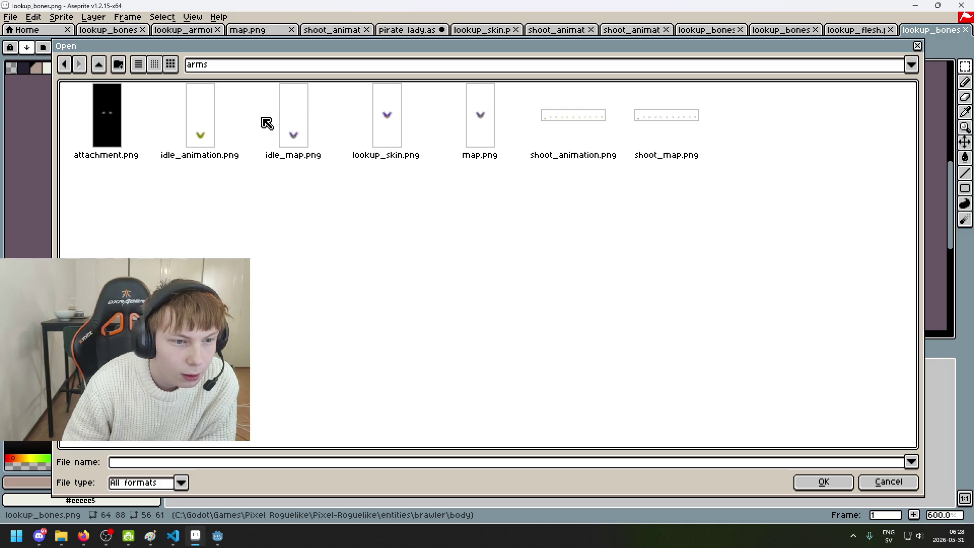
pyautogui.click(382, 131)
pyautogui.doubleClick(382, 131)
pyautogui.scroll(3, 511, 191)
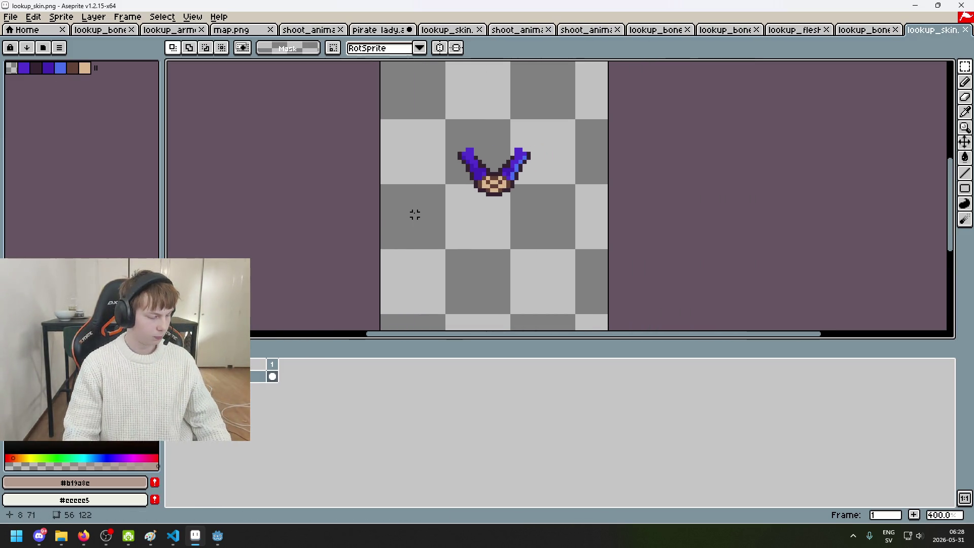
# Step: Glance at the File menu and the layer context menu, dismissing both without changes
pyautogui.click(17, 21)
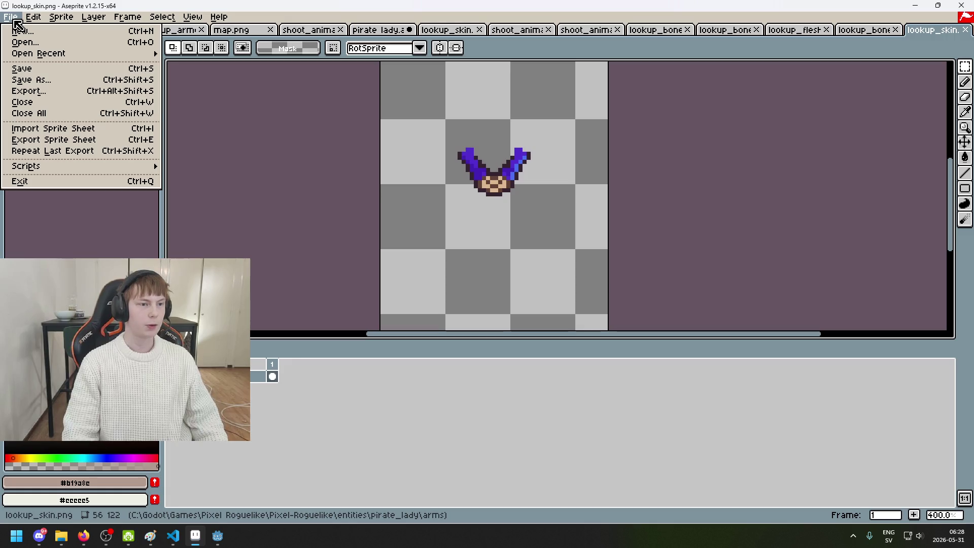
pyautogui.click(422, 255)
pyautogui.scroll(1, 422, 255)
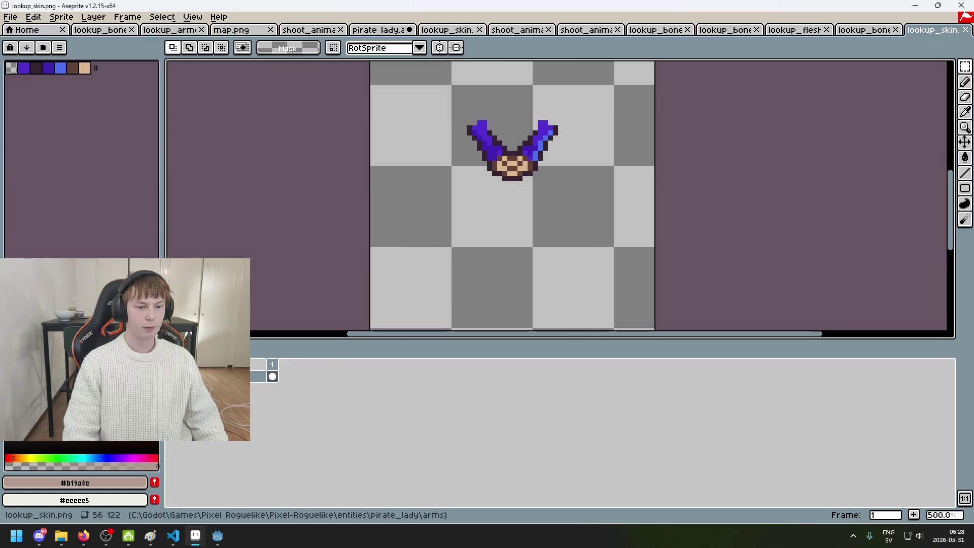
pyautogui.rightClick(252, 377)
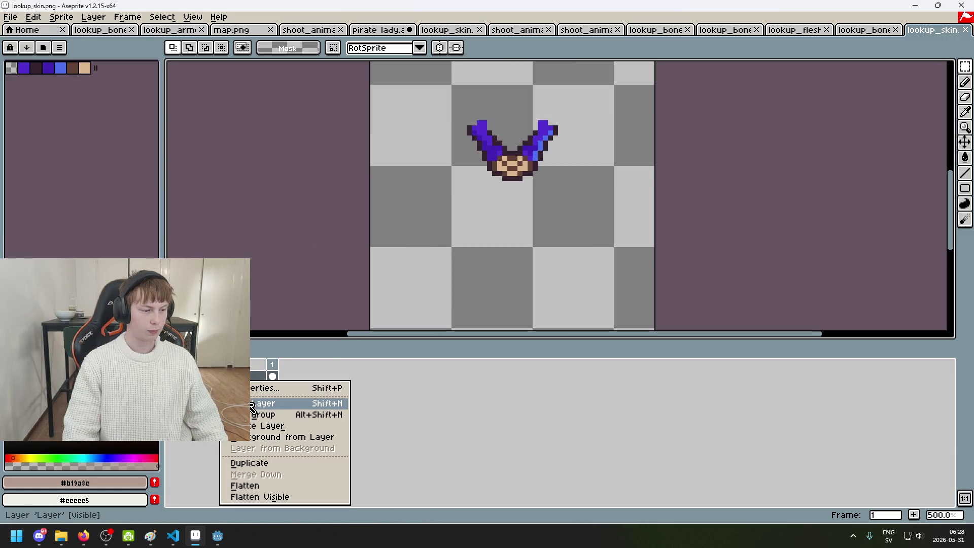
pyautogui.hotkey('alt', 'Tab')
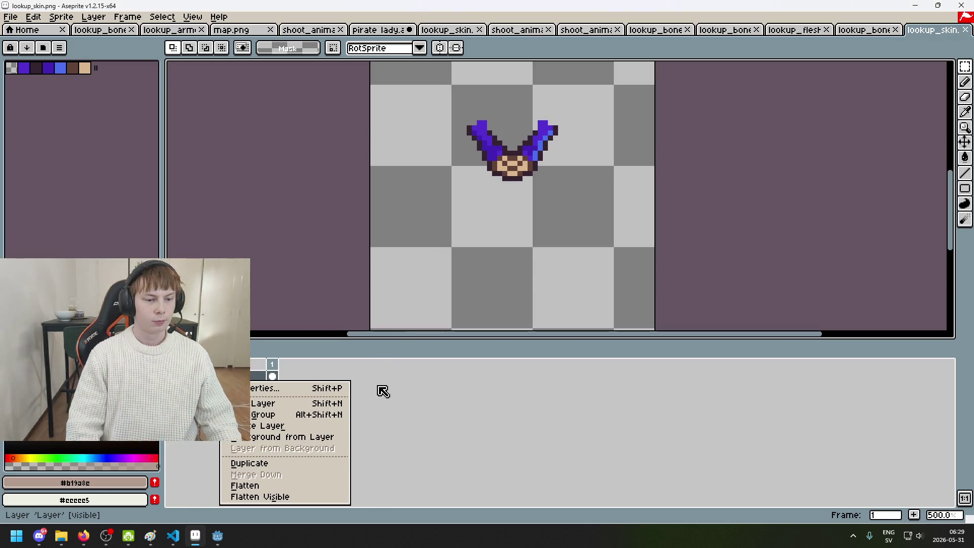
pyautogui.click(399, 419)
# Step: Zoom in and switch tabs past lookup_bones to lookup_flesh
pyautogui.scroll(1, 391, 250)
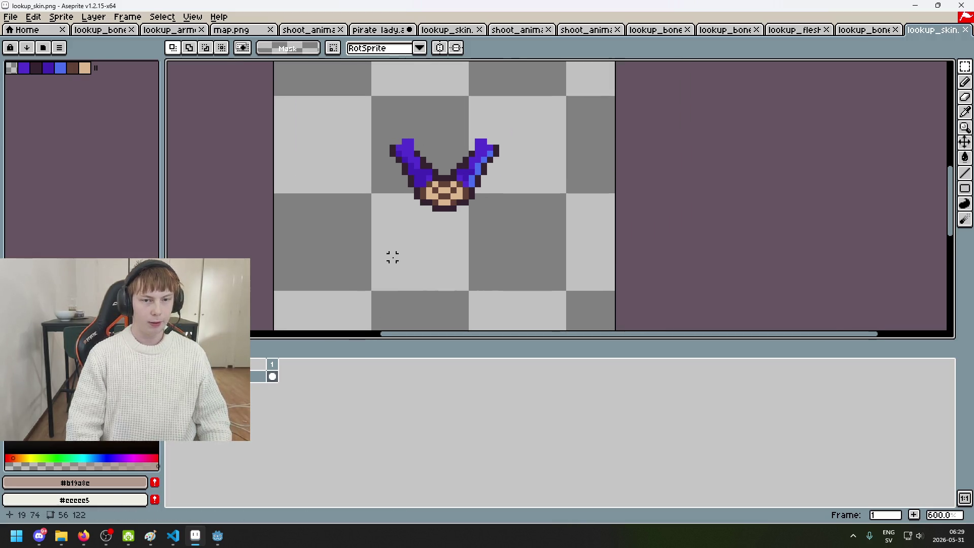
pyautogui.scroll(3, 402, 191)
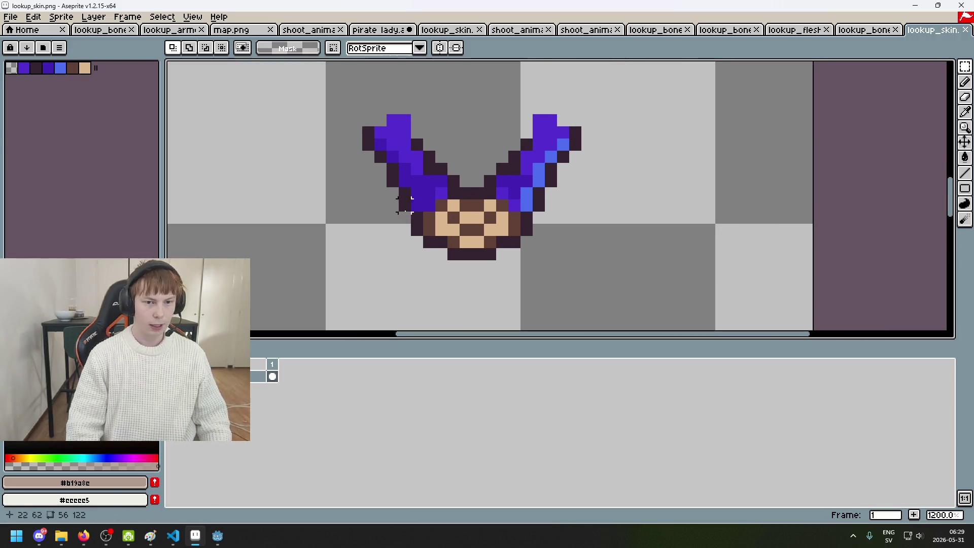
pyautogui.click(854, 31)
pyautogui.click(800, 31)
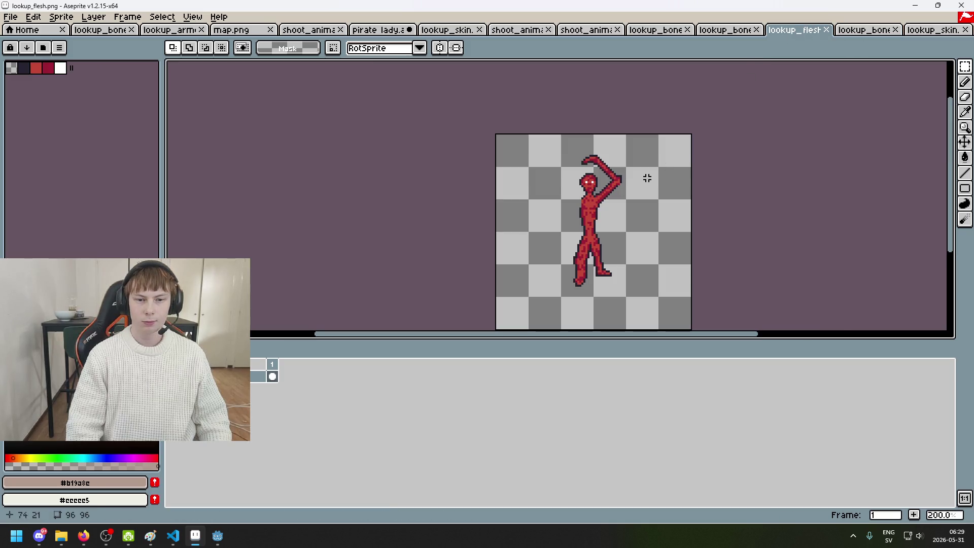
# Step: Close the extra lookup_bones, lookup_armor, map.png and shoot animation tabs, keeping the unsaved pirate lady sprite
pyautogui.click(737, 31)
pyautogui.click(583, 30)
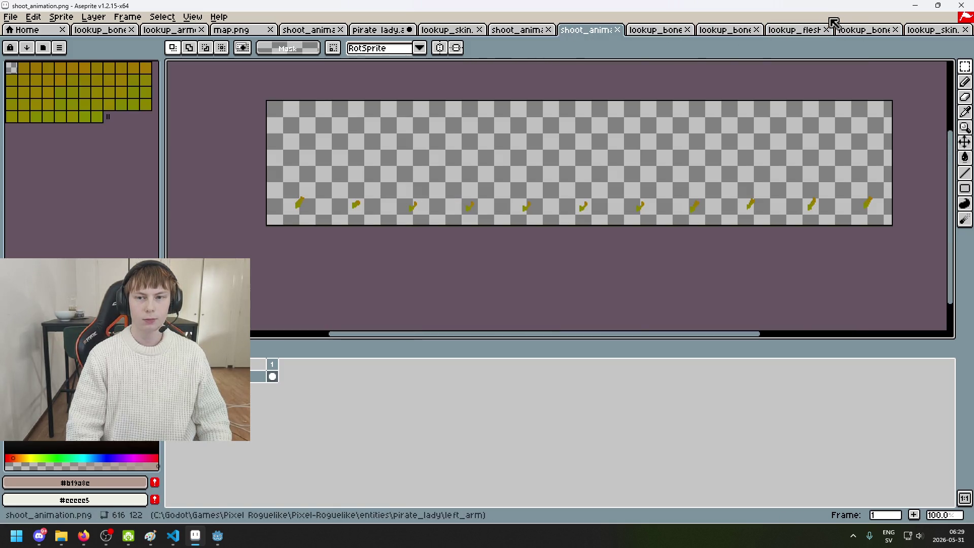
pyautogui.click(853, 32)
pyautogui.click(812, 35)
pyautogui.click(895, 29)
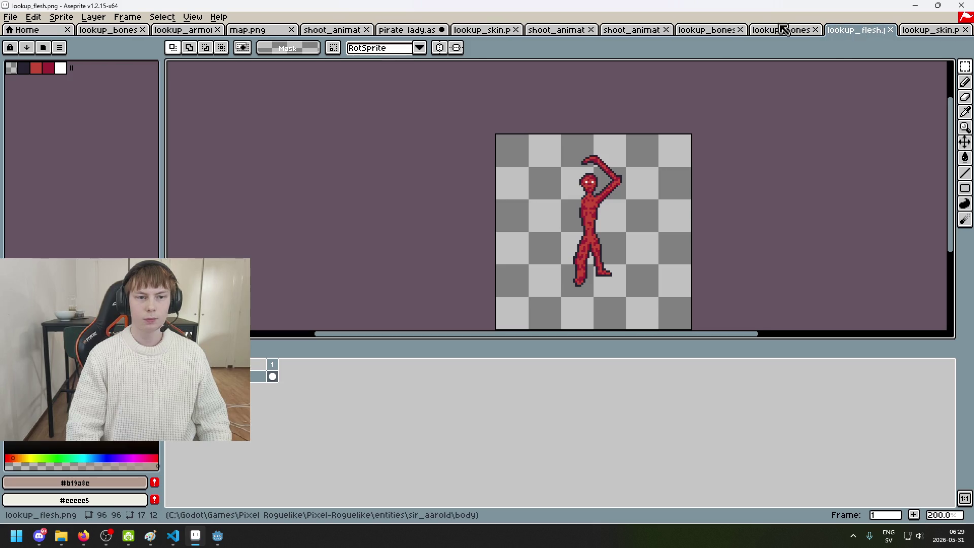
pyautogui.click(143, 30)
pyautogui.click(149, 29)
pyautogui.click(157, 30)
pyautogui.click(157, 32)
pyautogui.click(157, 31)
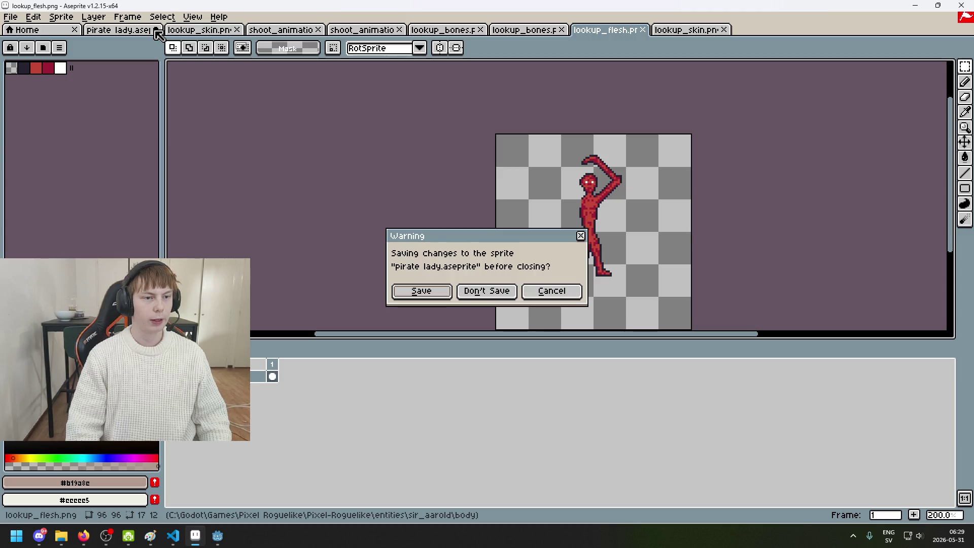
pyautogui.click(551, 290)
# Step: Close pirate lady.aseprite, the duplicate lookup_skin, remaining shoot animation, lookup_bones and lookup_flesh tabs
pyautogui.click(109, 30)
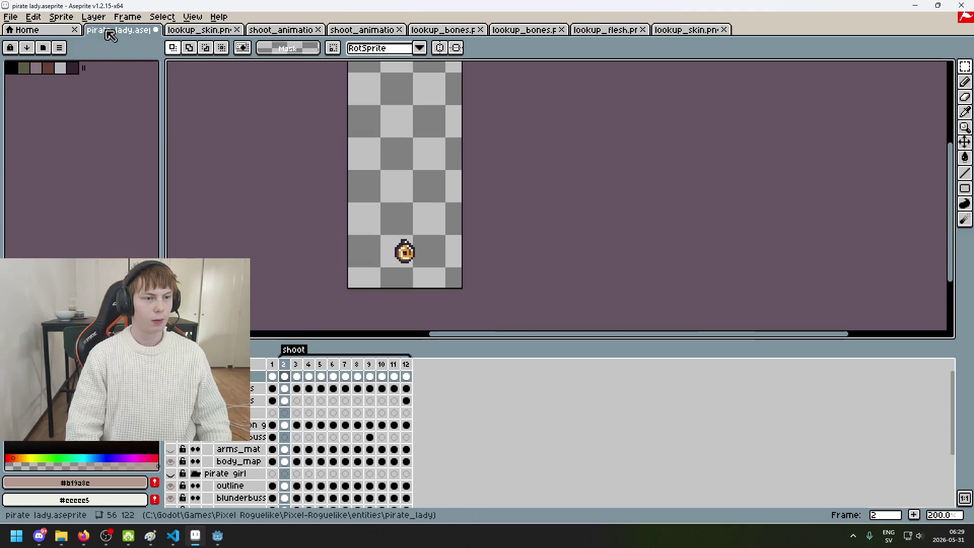
pyautogui.click(156, 32)
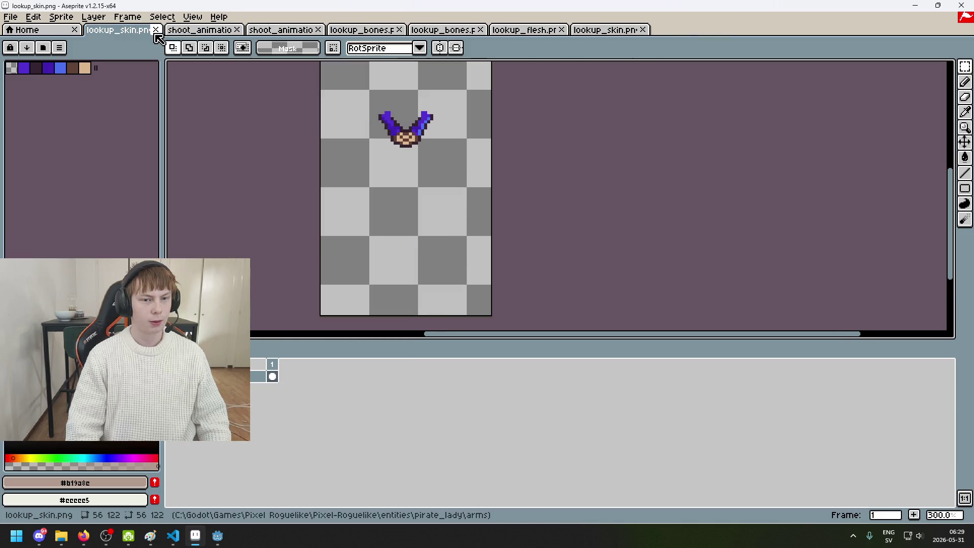
pyautogui.click(156, 31)
pyautogui.click(156, 30)
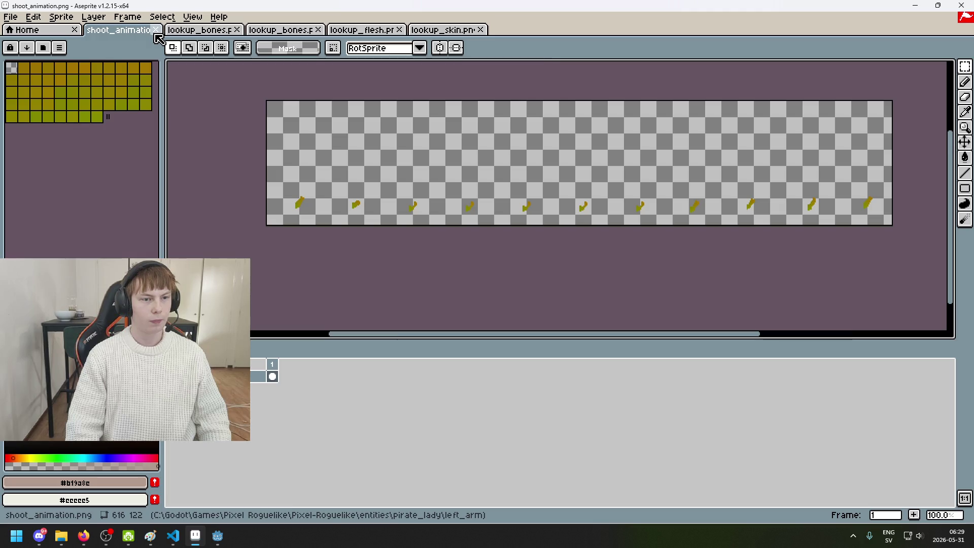
pyautogui.click(156, 33)
pyautogui.click(155, 33)
pyautogui.click(156, 33)
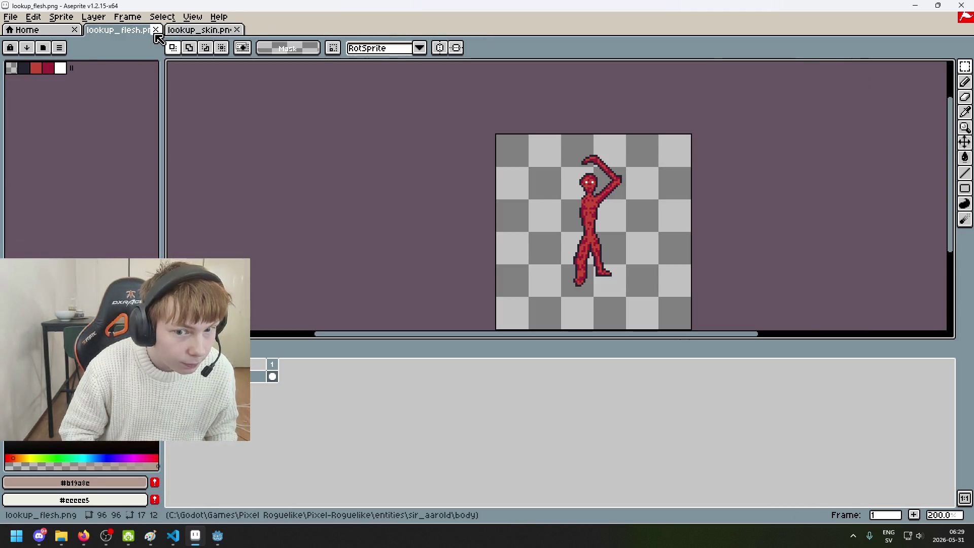
pyautogui.click(156, 29)
# Step: Open lookup_bones.png and lookup_flesh.png together from the pirate_lady body folder
pyautogui.hotkey('alt', 'f')
pyautogui.press('o')
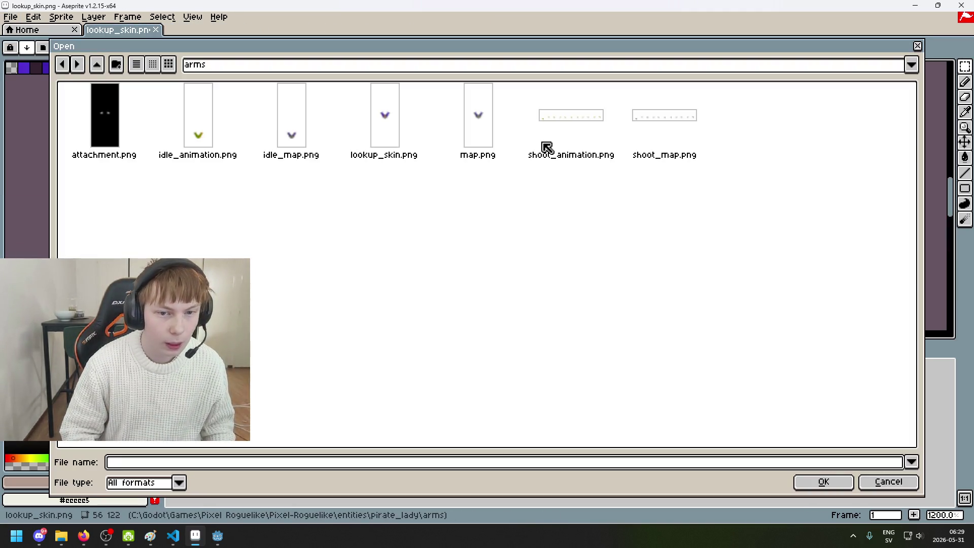
pyautogui.click(340, 64)
pyautogui.click(337, 163)
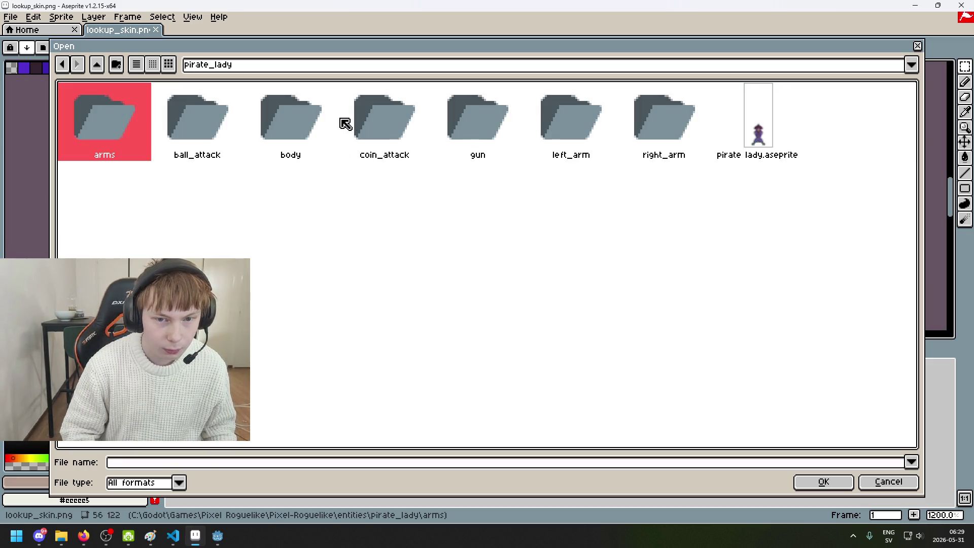
pyautogui.doubleClick(288, 127)
pyautogui.click(406, 137)
pyautogui.click(482, 133)
pyautogui.click(411, 136)
pyautogui.click(473, 121)
pyautogui.keyDown('ctrl'); pyautogui.click(384, 117); pyautogui.keyUp('ctrl')
pyautogui.click(823, 481)
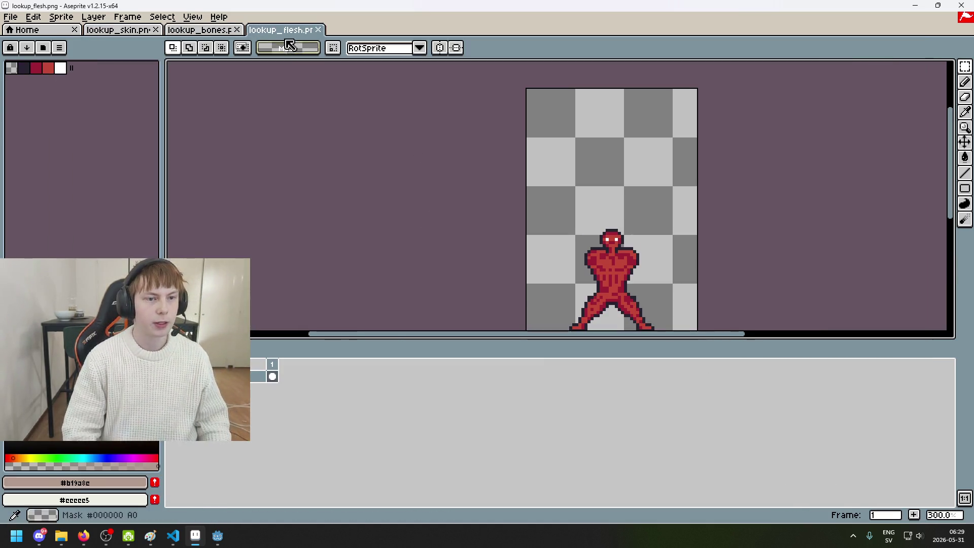
# Step: Move the lookup_flesh tab ahead of lookup_bones and sample its transparent mask colour as foreground
pyautogui.moveTo(285, 29); pyautogui.dragTo(200, 29)
pyautogui.click(131, 30)
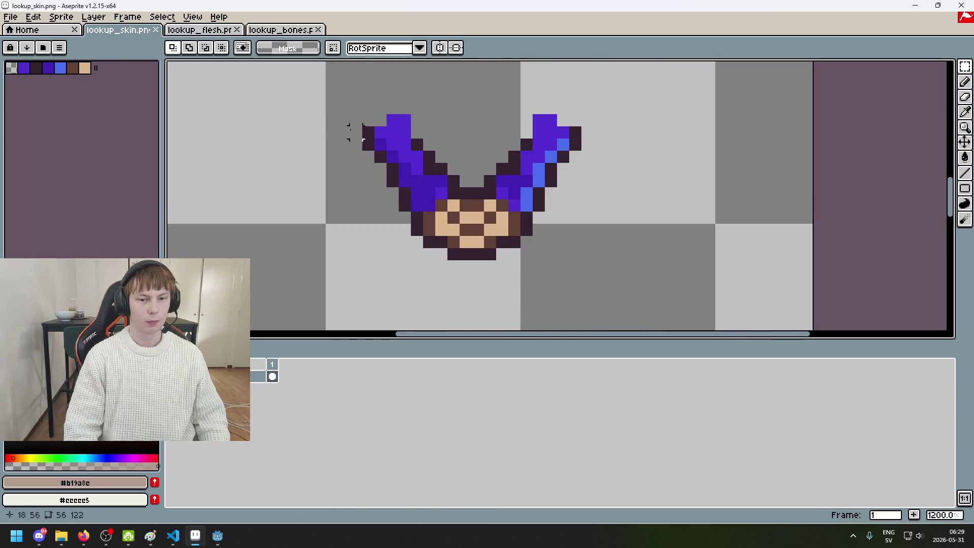
pyautogui.hotkey('ctrl', 'Tab')
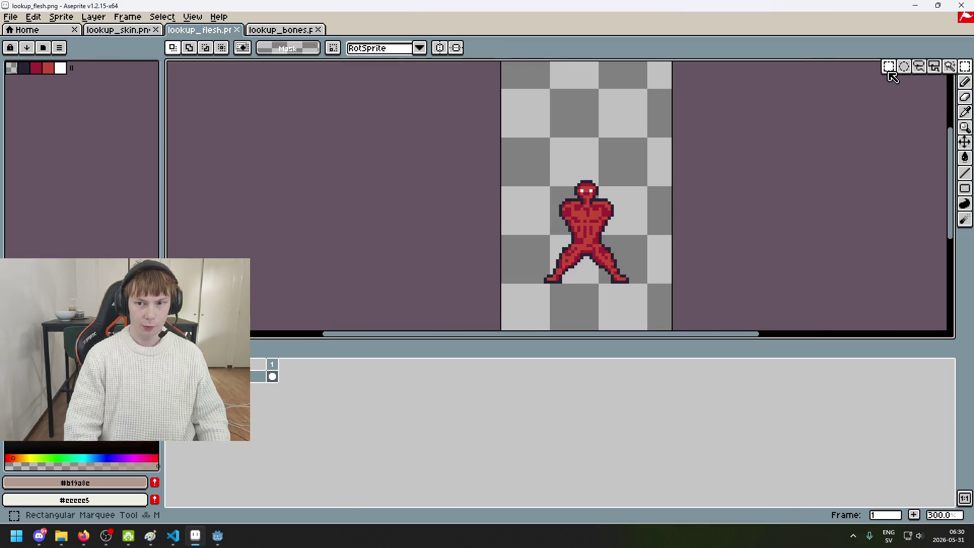
pyautogui.scroll(2, 611, 196)
pyautogui.keyDown('alt'); pyautogui.click(561, 213); pyautogui.keyUp('alt')
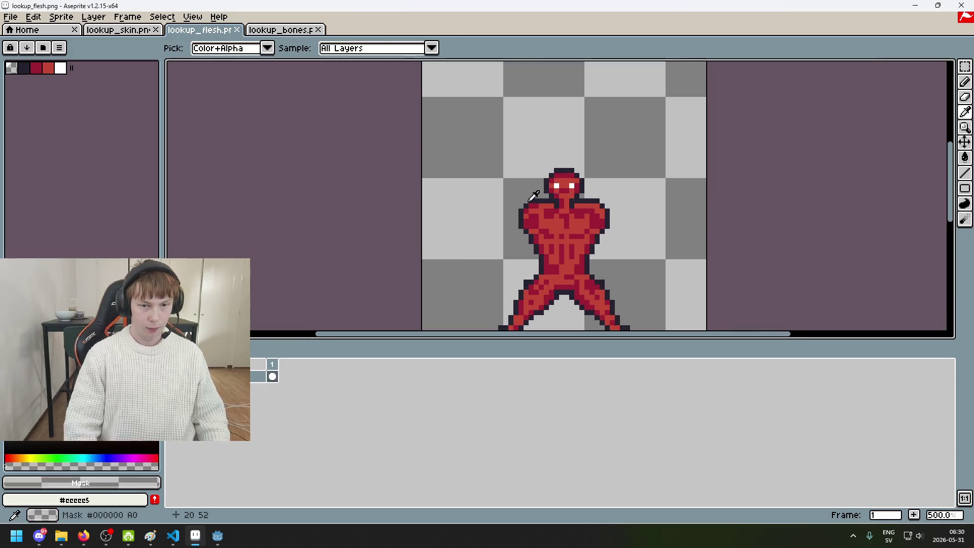
# Step: Add a new empty layer above the purple arms in the lookup_skin sprite
pyautogui.click(147, 30)
pyautogui.rightClick(259, 376)
pyautogui.click(284, 401)
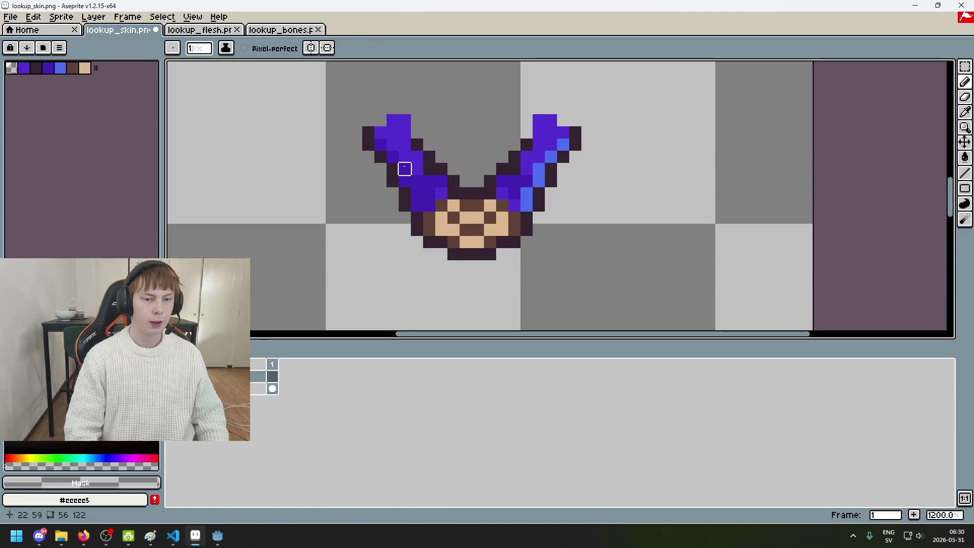
pyautogui.scroll(1, 390, 143)
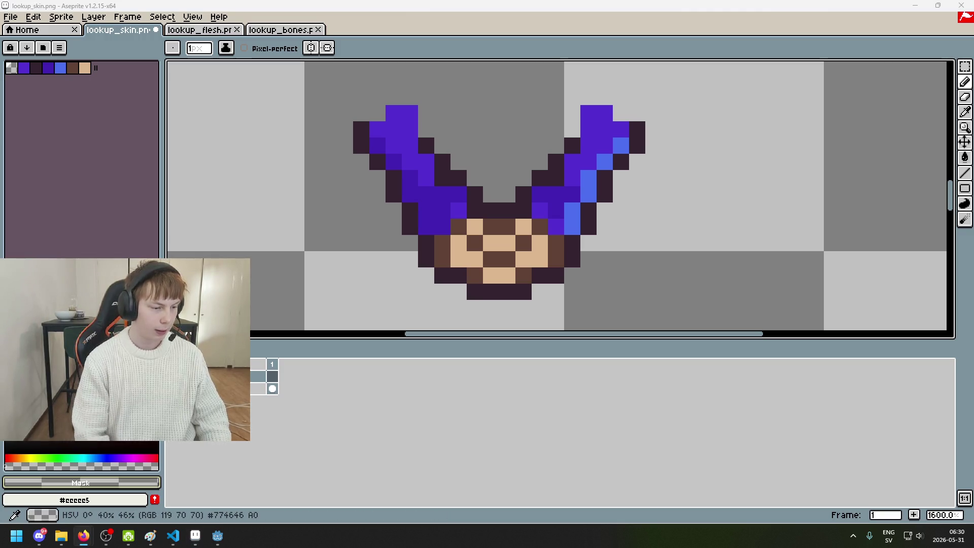
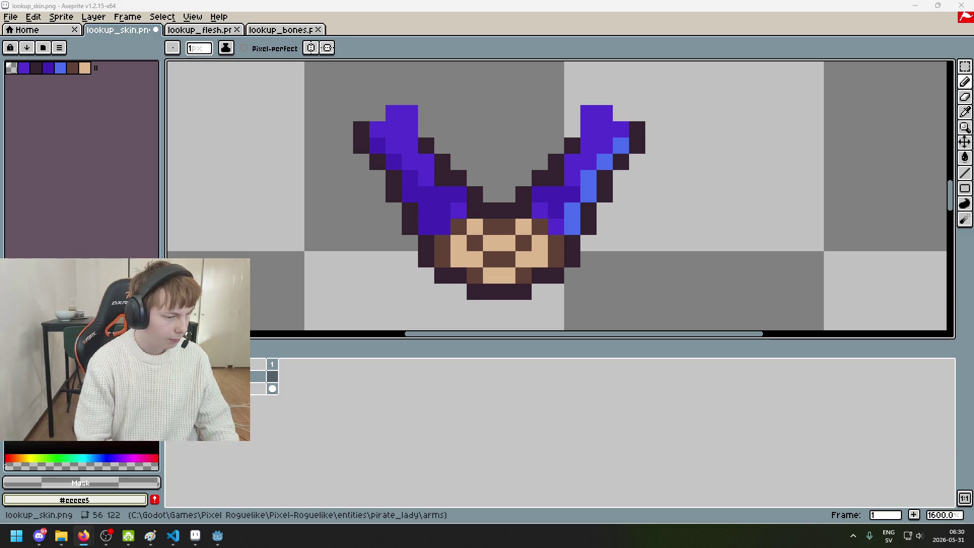
# Step: Eyedrop the dark navy outline colour #252230 from the lookup_flesh sprite
pyautogui.scroll(-1, 459, 265)
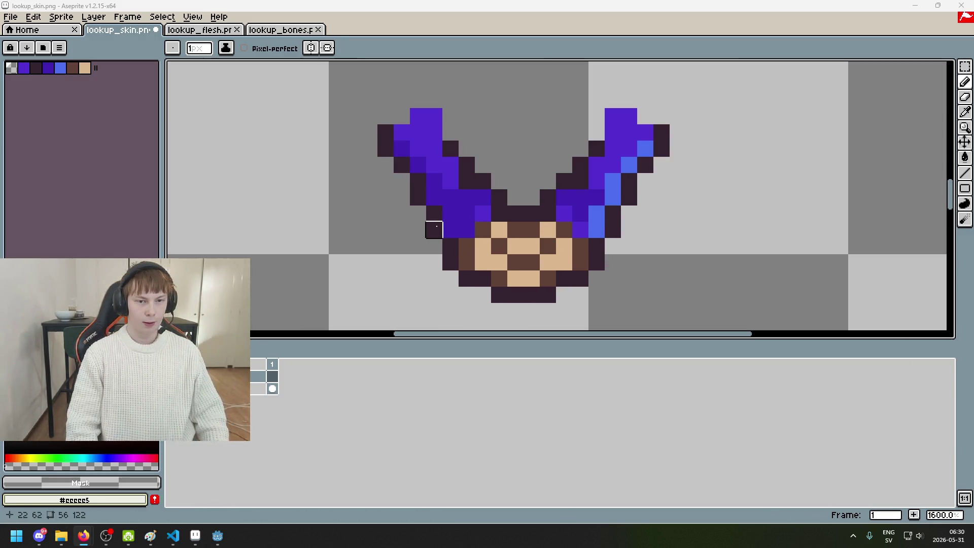
pyautogui.hotkey('ctrl', 'Tab')
pyautogui.scroll(2, 349, 130)
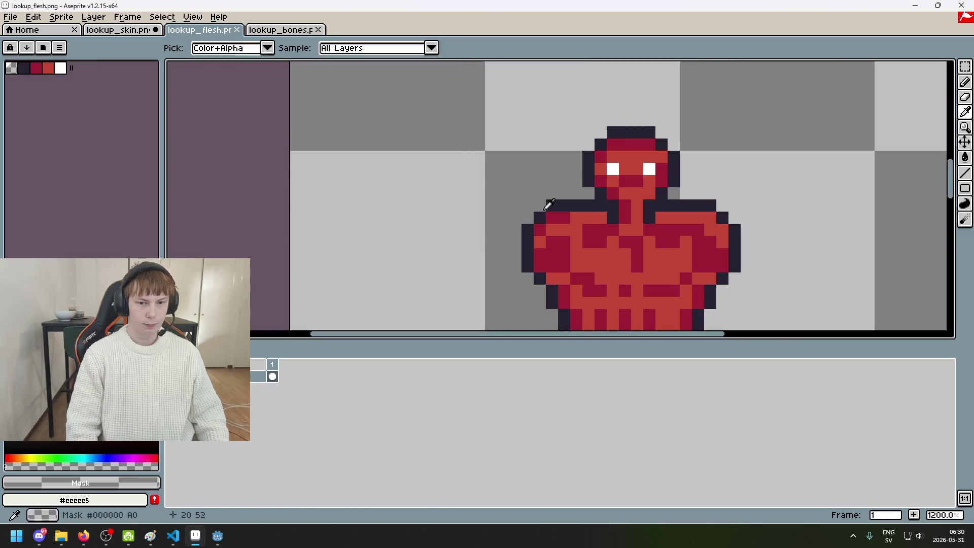
pyautogui.keyDown('alt'); pyautogui.click(543, 205); pyautogui.keyUp('alt')
pyautogui.click(117, 29)
# Step: Pencil over the dark plum outline pixels around lookup_skin's arms with #252230
pyautogui.scroll(4, 394, 134)
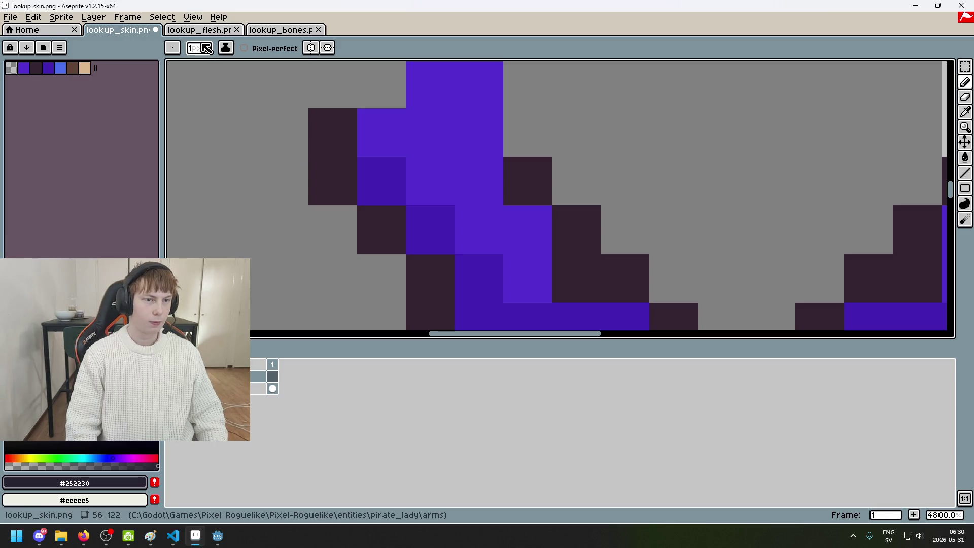
pyautogui.scroll(1, 328, 150)
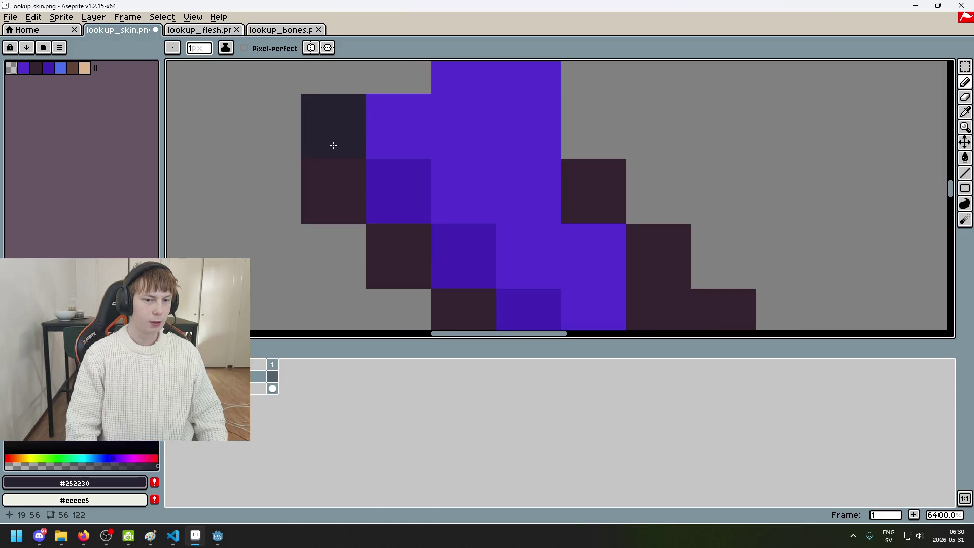
pyautogui.scroll(-2, 394, 239)
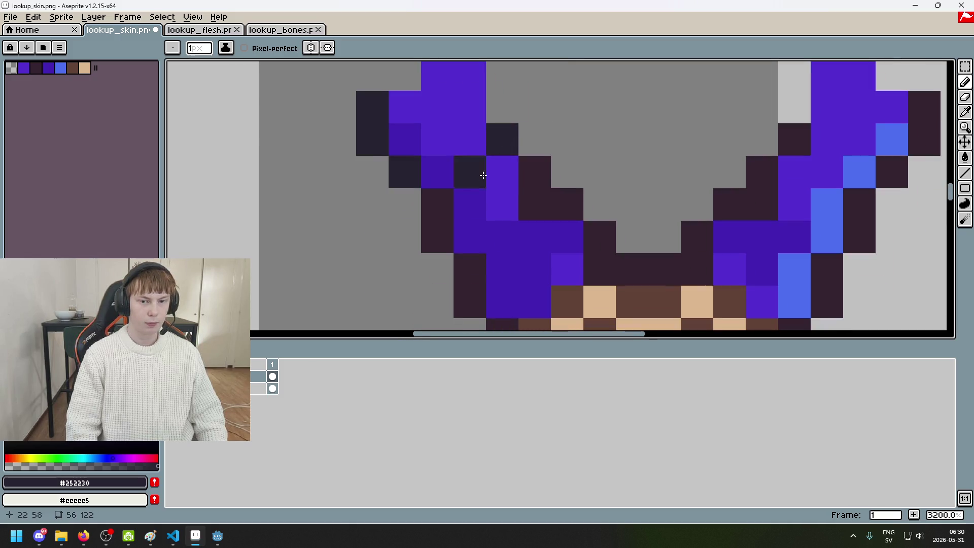
pyautogui.scroll(-2, 437, 231)
pyautogui.hscroll(1, 437, 231)
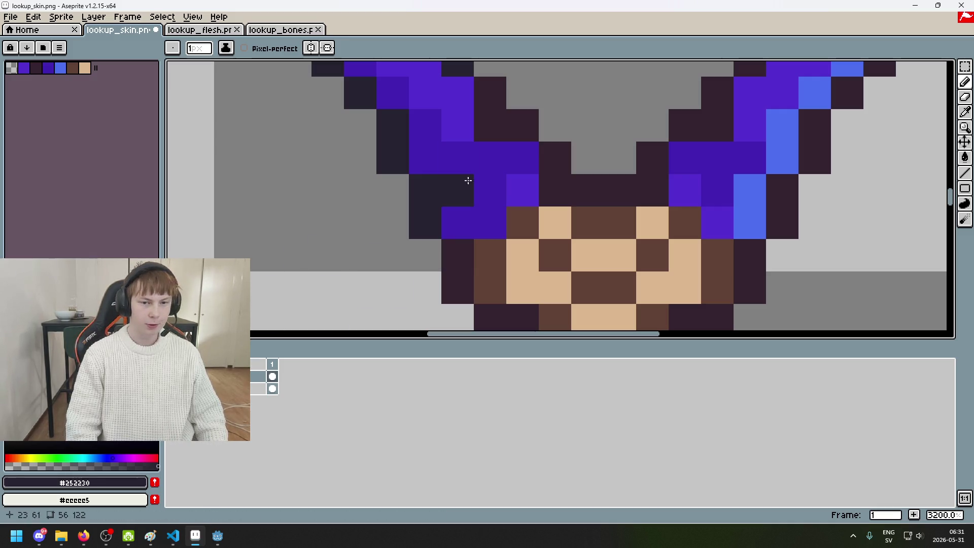
pyautogui.scroll(2, 465, 189)
pyautogui.hscroll(1, 465, 189)
pyautogui.click(490, 195)
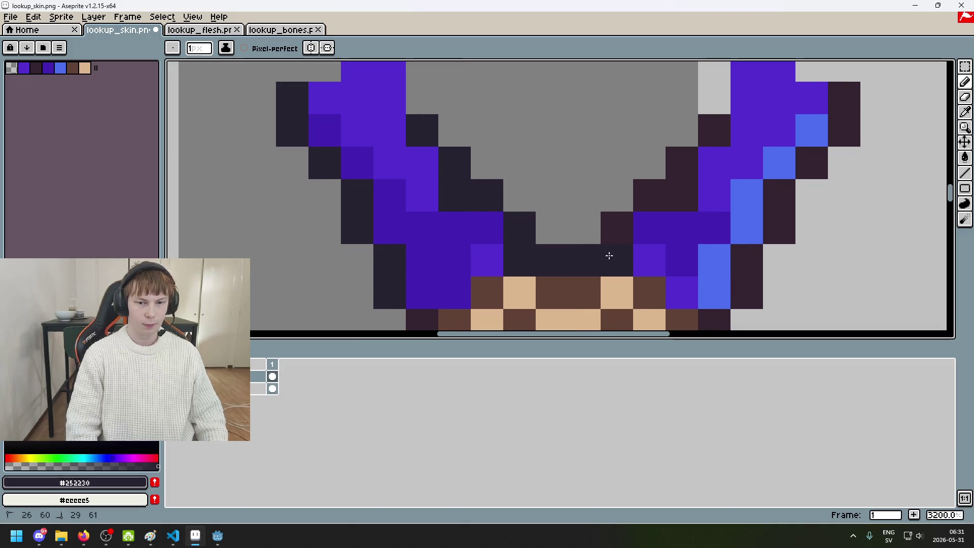
pyautogui.click(843, 103)
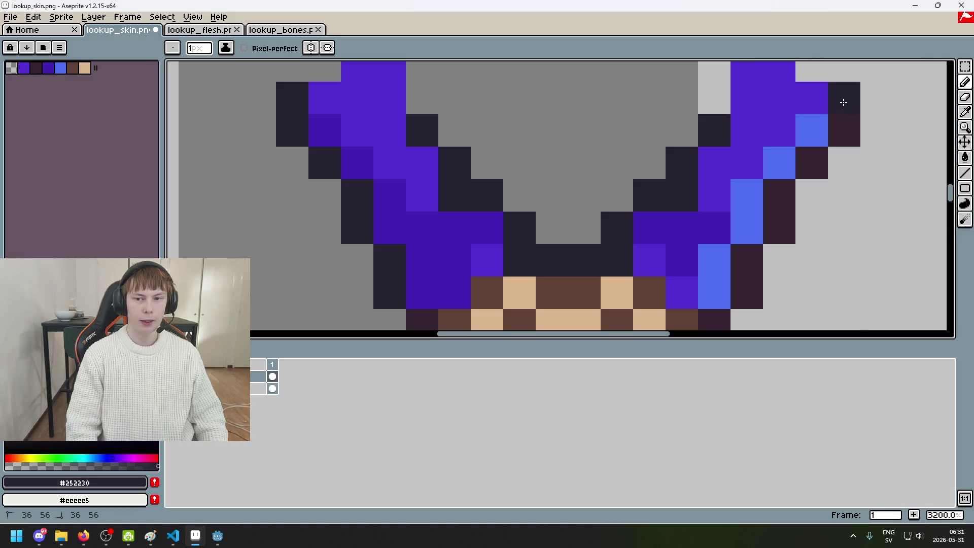
pyautogui.moveTo(784, 201); pyautogui.dragTo(756, 260)
pyautogui.scroll(-2, 721, 223)
pyautogui.hscroll(2, 685, 186)
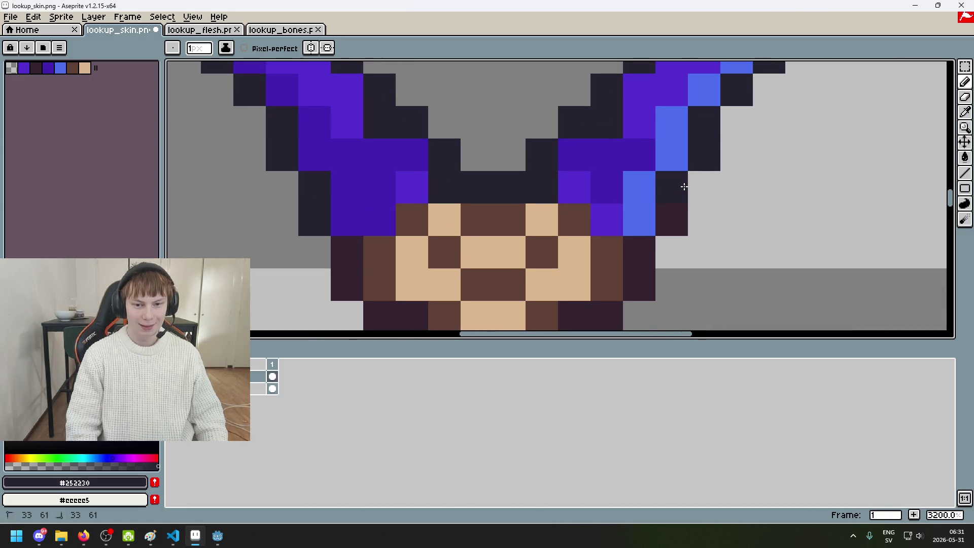
pyautogui.moveTo(642, 248); pyautogui.dragTo(654, 239)
pyautogui.scroll(-2, 654, 239)
pyautogui.hscroll(-1, 666, 227)
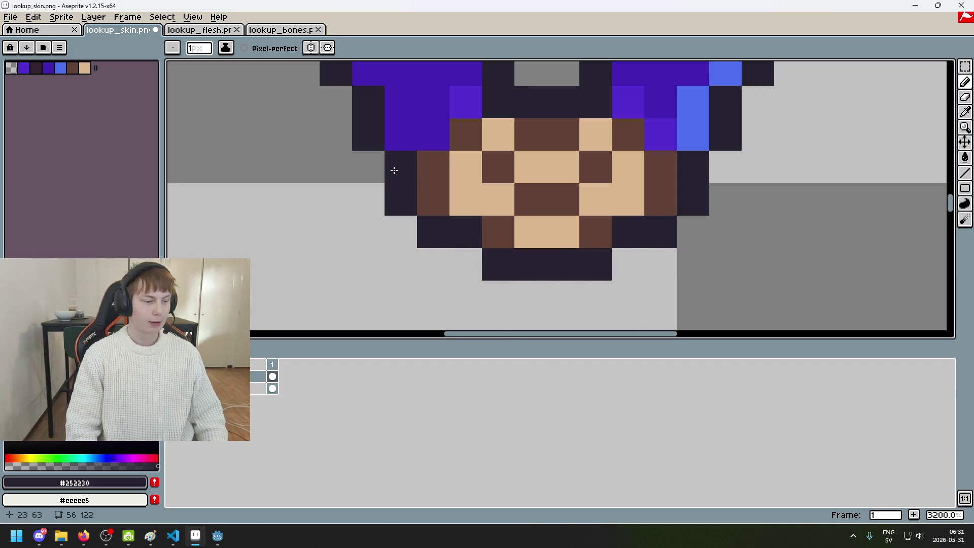
pyautogui.scroll(-6, 394, 170)
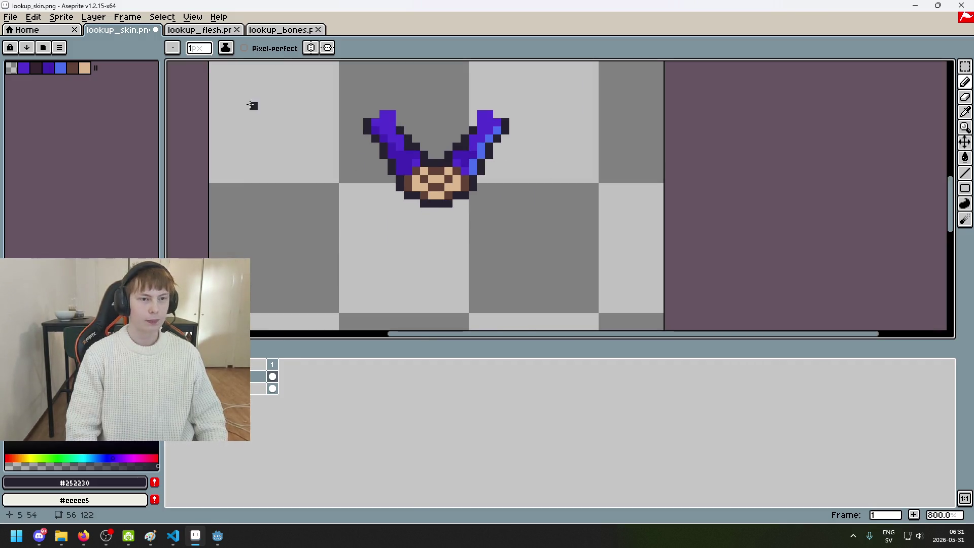
pyautogui.click(182, 32)
# Step: Sample lookup_flesh's reds, leaving main red #c24637 as the active colour
pyautogui.scroll(5, 565, 241)
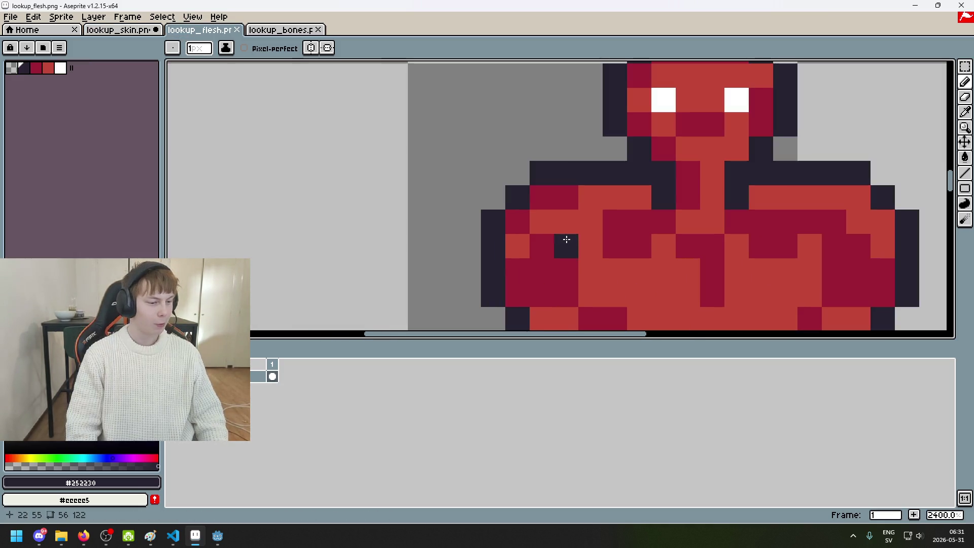
pyautogui.keyDown('alt'); pyautogui.click(568, 220); pyautogui.keyUp('alt')
pyautogui.click(118, 30)
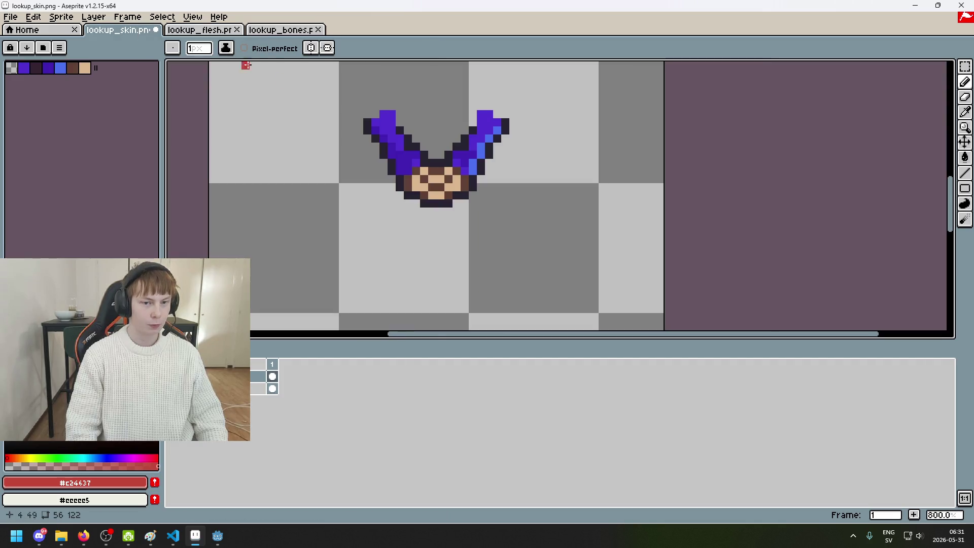
pyautogui.scroll(2, 304, 112)
pyautogui.scroll(2, 322, 191)
pyautogui.click(203, 30)
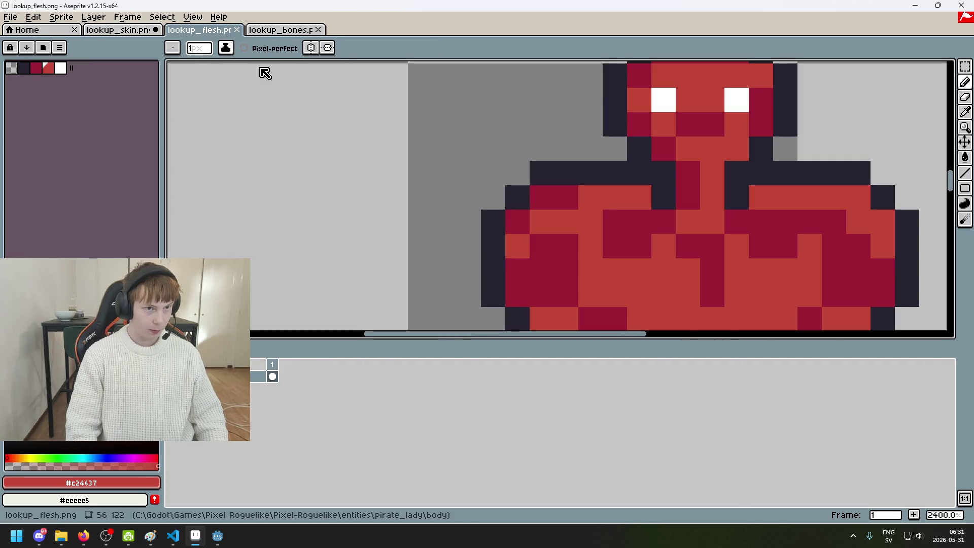
pyautogui.keyDown('alt'); pyautogui.click(566, 194); pyautogui.keyUp('alt')
pyautogui.click(118, 30)
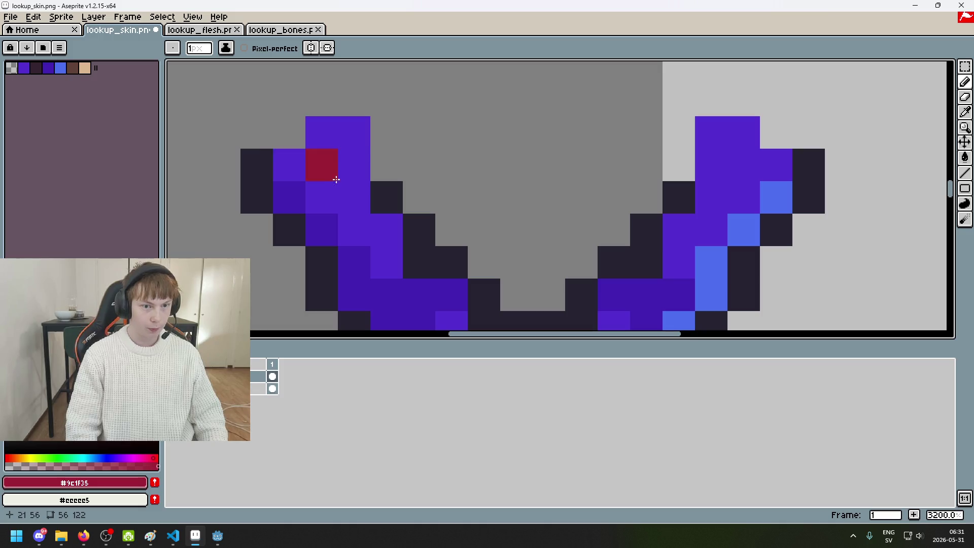
pyautogui.click(202, 30)
pyautogui.keyDown('alt'); pyautogui.click(583, 198); pyautogui.keyUp('alt')
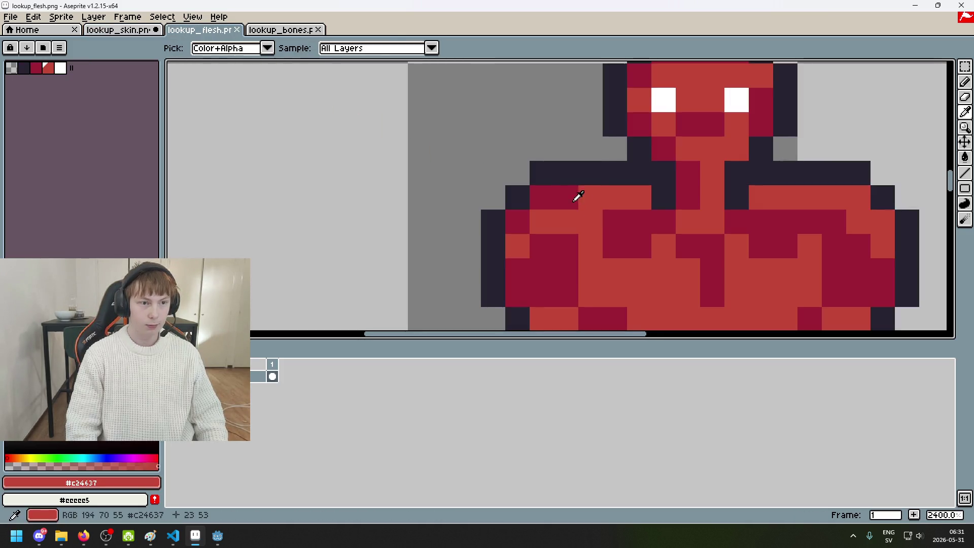
pyautogui.click(108, 31)
# Step: Paint the left and right arms' purple and blue pixels red #c24637
pyautogui.moveTo(354, 164)
pyautogui.mouseDown()
pyautogui.moveTo(350, 132)
pyautogui.moveTo(319, 169)
pyautogui.moveTo(319, 190)
pyautogui.moveTo(338, 196)
pyautogui.mouseUp()
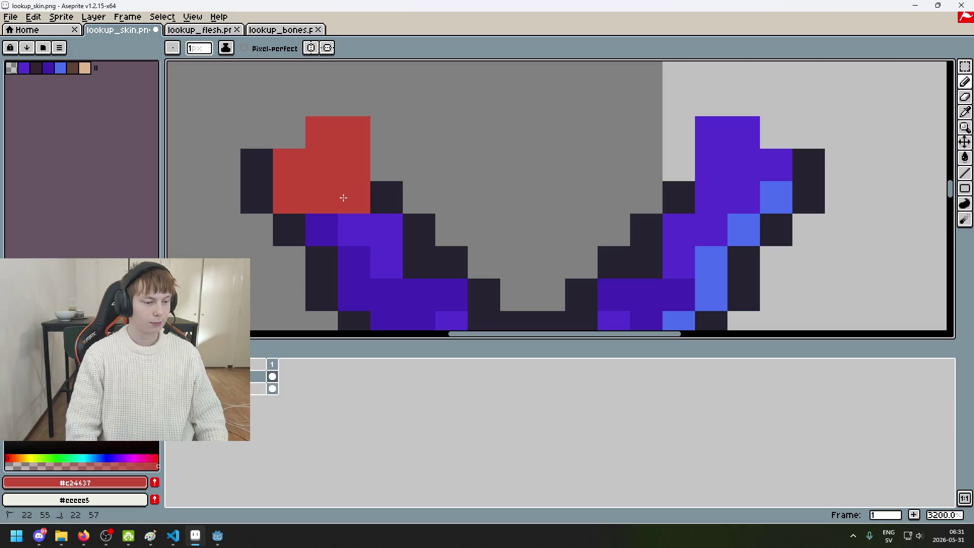
pyautogui.moveTo(355, 230)
pyautogui.mouseDown()
pyautogui.moveTo(321, 230)
pyautogui.moveTo(386, 230)
pyautogui.mouseUp()
pyautogui.moveTo(386, 228); pyautogui.dragTo(424, 115)
pyautogui.moveTo(408, 149)
pyautogui.mouseDown()
pyautogui.moveTo(452, 215)
pyautogui.moveTo(456, 191)
pyautogui.moveTo(434, 238)
pyautogui.mouseUp()
pyautogui.moveTo(653, 216)
pyautogui.mouseDown()
pyautogui.moveTo(696, 238)
pyautogui.moveTo(717, 183)
pyautogui.moveTo(717, 244)
pyautogui.mouseUp()
pyautogui.moveTo(717, 243)
pyautogui.mouseDown()
pyautogui.moveTo(641, 295)
pyautogui.moveTo(704, 74)
pyautogui.moveTo(732, 120)
pyautogui.moveTo(707, 157)
pyautogui.mouseUp()
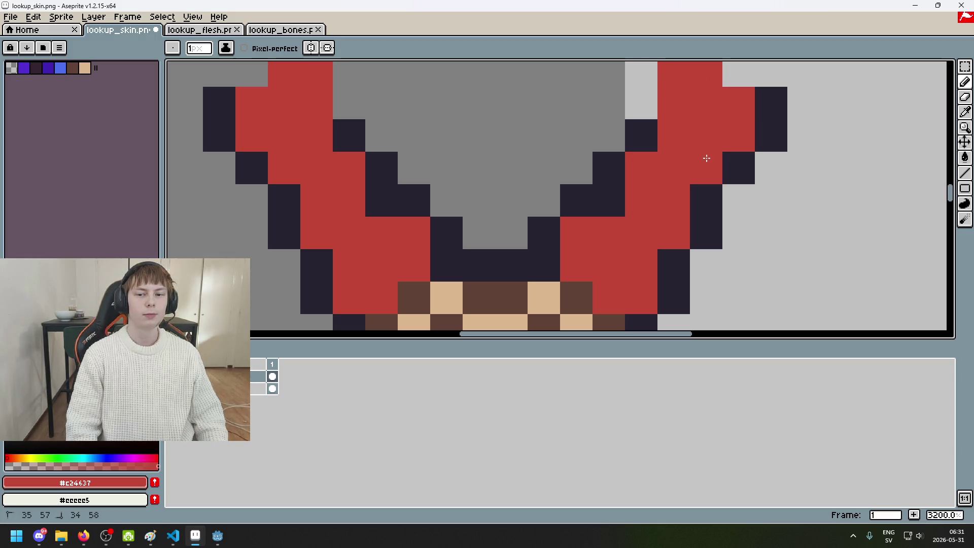
# Step: Fill the tan hand pixels with red #c24637
pyautogui.scroll(-3, 695, 162)
pyautogui.scroll(3, 694, 167)
pyautogui.scroll(1, 518, 159)
pyautogui.click(420, 190)
pyautogui.scroll(-1, 420, 190)
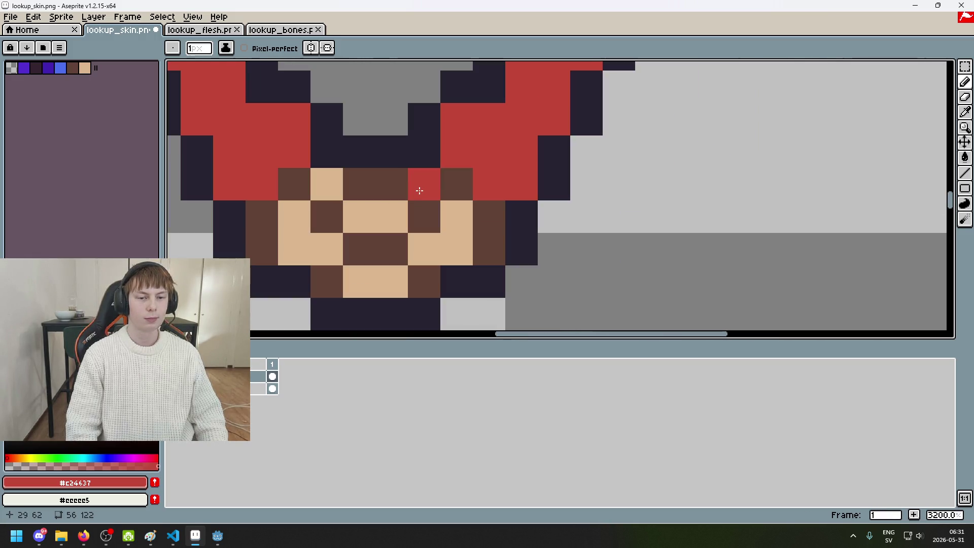
pyautogui.moveTo(393, 208); pyautogui.dragTo(359, 213)
pyautogui.moveTo(332, 185); pyautogui.dragTo(455, 219)
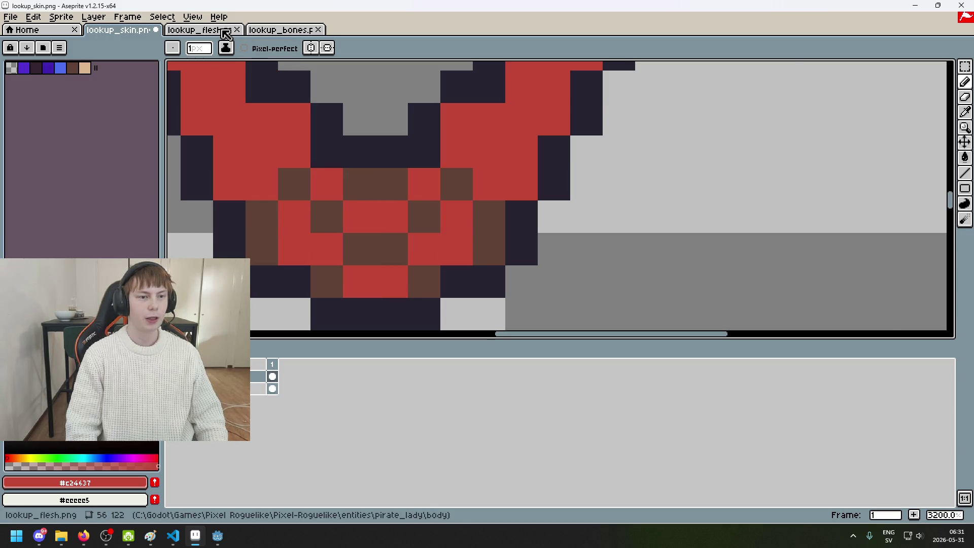
# Step: Eyedrop dark red #9c1f35 from lookup_flesh and start the hand pattern, undoing one stroke
pyautogui.hotkey('ctrl', 'Tab')
pyautogui.keyDown('alt'); pyautogui.click(517, 221); pyautogui.keyUp('alt')
pyautogui.hotkey('ctrl', 'shift', 'Tab')
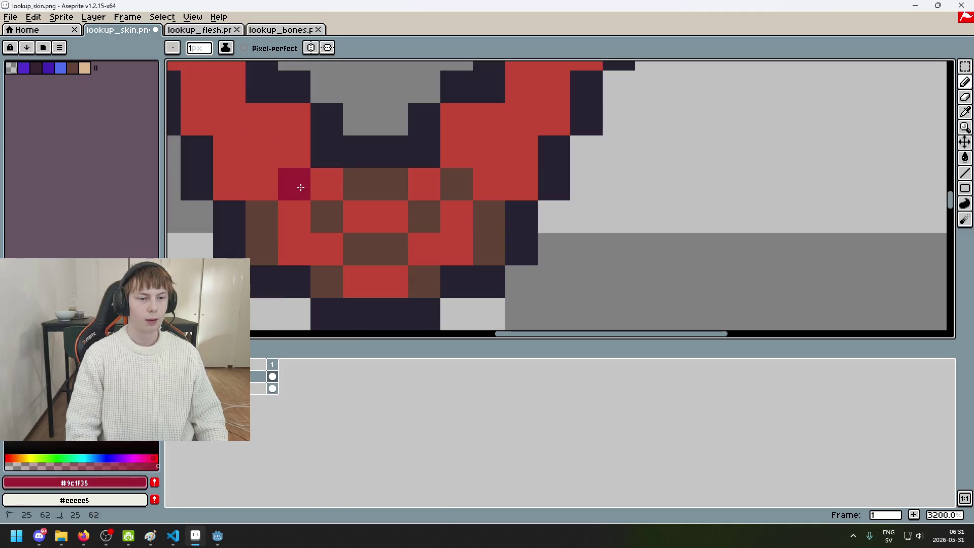
pyautogui.click(294, 184)
pyautogui.moveTo(262, 217); pyautogui.dragTo(326, 216)
pyautogui.hotkey('ctrl', 'z')
# Step: Checker the remaining brown hand pixels with dark red #9c1f35
pyautogui.click(273, 221)
pyautogui.click(261, 249)
pyautogui.click(327, 216)
pyautogui.moveTo(359, 184); pyautogui.dragTo(392, 184)
pyautogui.click(456, 184)
pyautogui.click(424, 216)
pyautogui.click(359, 248)
pyautogui.click(327, 281)
pyautogui.click(424, 281)
pyautogui.moveTo(489, 216); pyautogui.dragTo(483, 243)
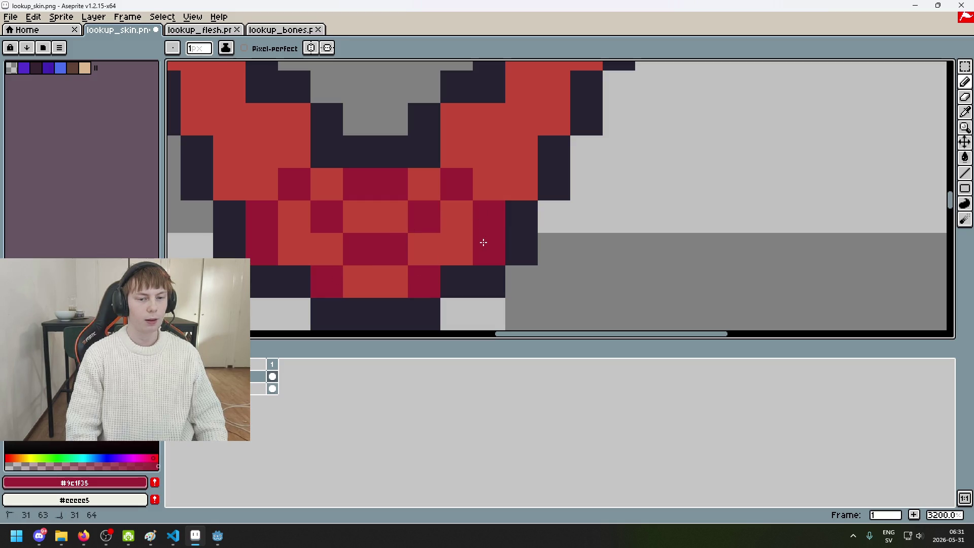
# Step: Add a dark red pixel above the hand, undoing a misplaced outline pixel
pyautogui.scroll(-2, 394, 246)
pyautogui.scroll(-2, 365, 238)
pyautogui.scroll(1, 360, 237)
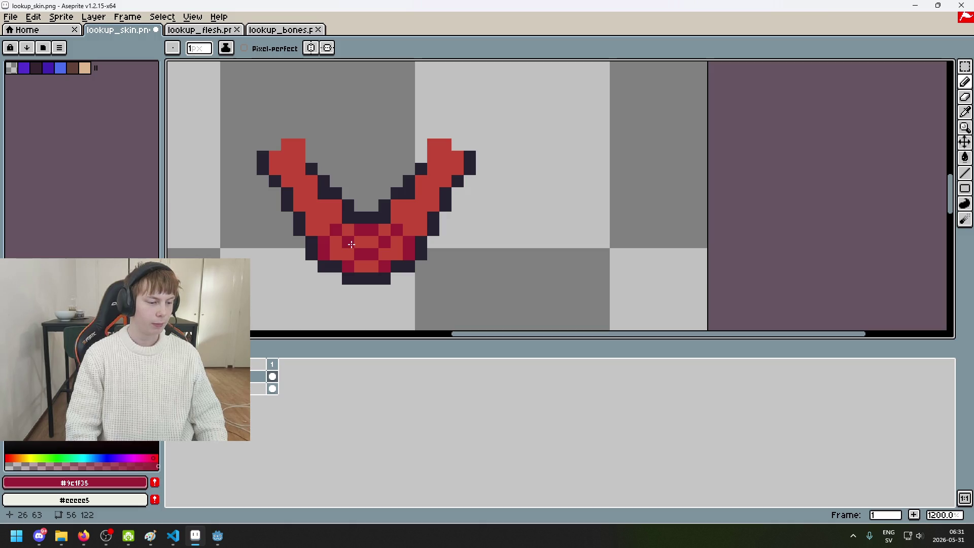
pyautogui.scroll(2, 370, 223)
pyautogui.scroll(1, 435, 202)
pyautogui.click(503, 185)
pyautogui.scroll(-2, 502, 183)
pyautogui.hotkey('ctrl', 'z')
pyautogui.scroll(2, 327, 173)
pyautogui.click(326, 172)
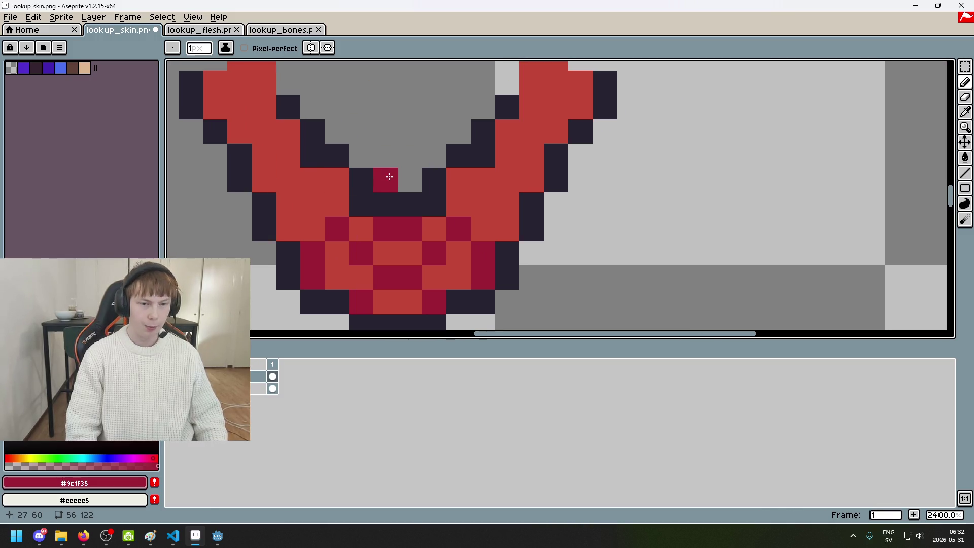
pyautogui.scroll(-3, 386, 177)
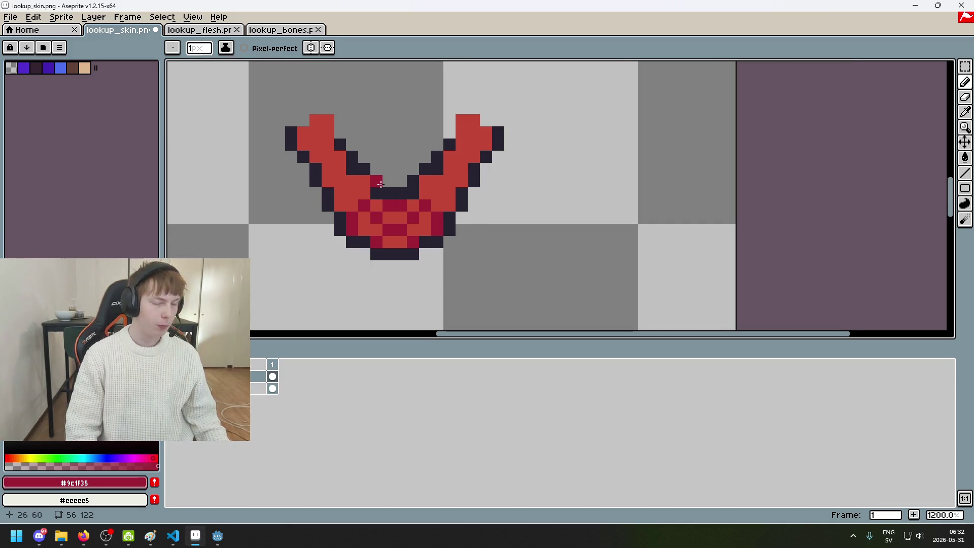
pyautogui.scroll(3, 355, 181)
pyautogui.moveTo(358, 180); pyautogui.dragTo(496, 192)
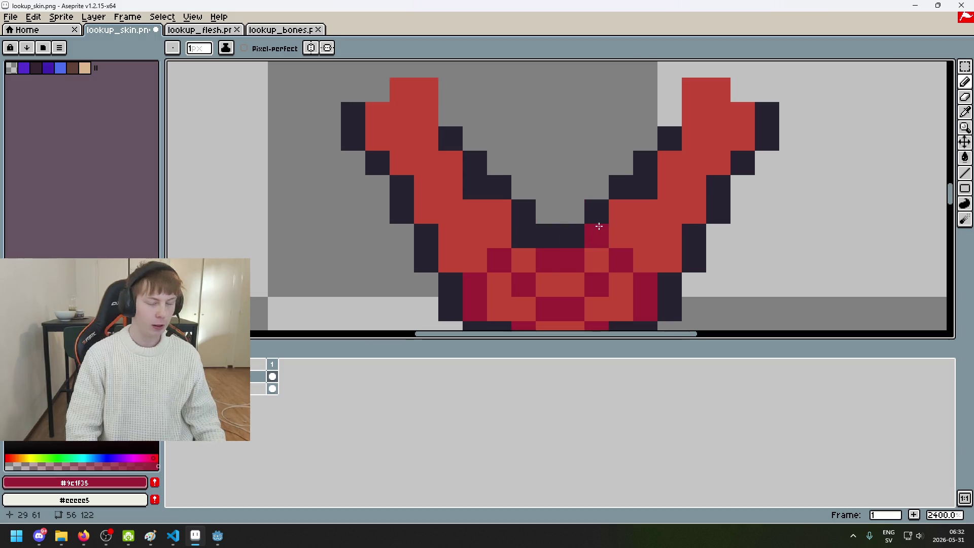
pyautogui.scroll(-3, 598, 227)
# Step: Shade both arms' inner pixels dark red #9c1f35, then hide the red layer
pyautogui.click(200, 29)
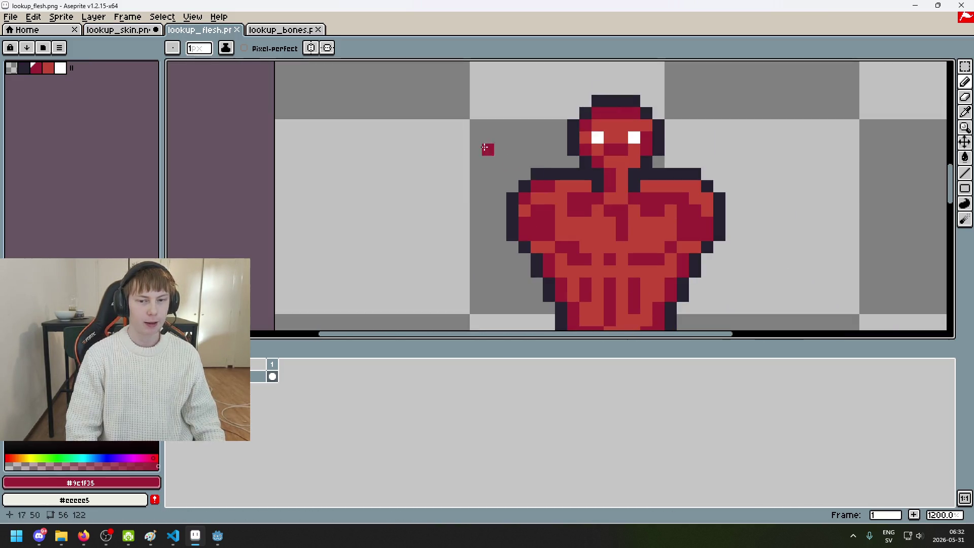
pyautogui.click(133, 30)
pyautogui.scroll(3, 394, 178)
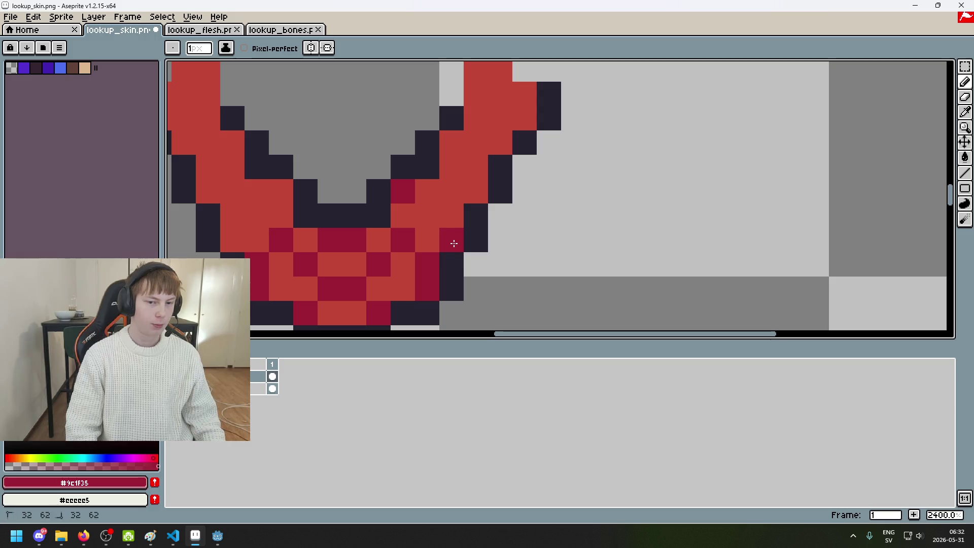
pyautogui.moveTo(454, 244); pyautogui.dragTo(451, 215)
pyautogui.moveTo(226, 218); pyautogui.dragTo(231, 240)
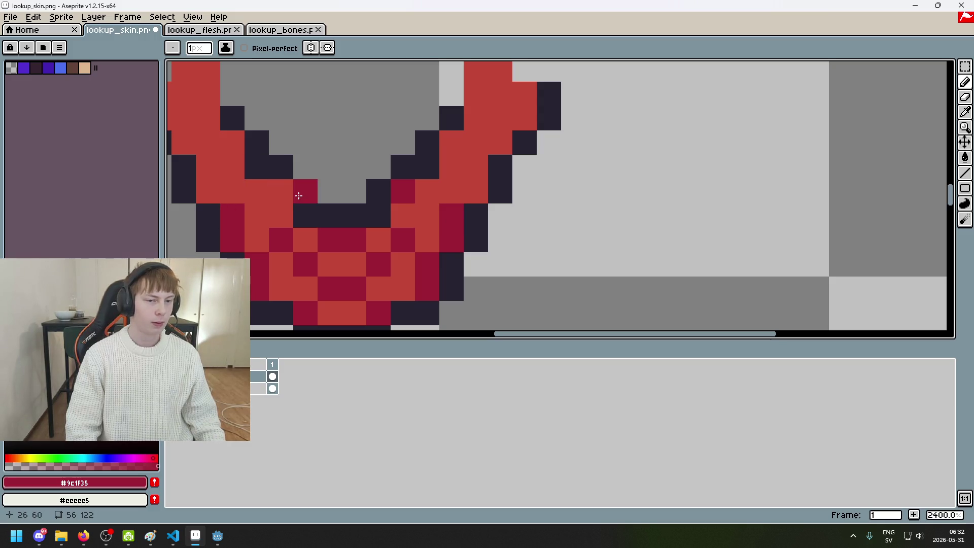
pyautogui.scroll(-5, 299, 194)
pyautogui.click(174, 376)
# Step: Toggle the red layer's visibility to compare it against the original skin
pyautogui.click(174, 376)
pyautogui.click(174, 388)
pyautogui.click(174, 376)
pyautogui.click(174, 388)
pyautogui.scroll(3, 337, 213)
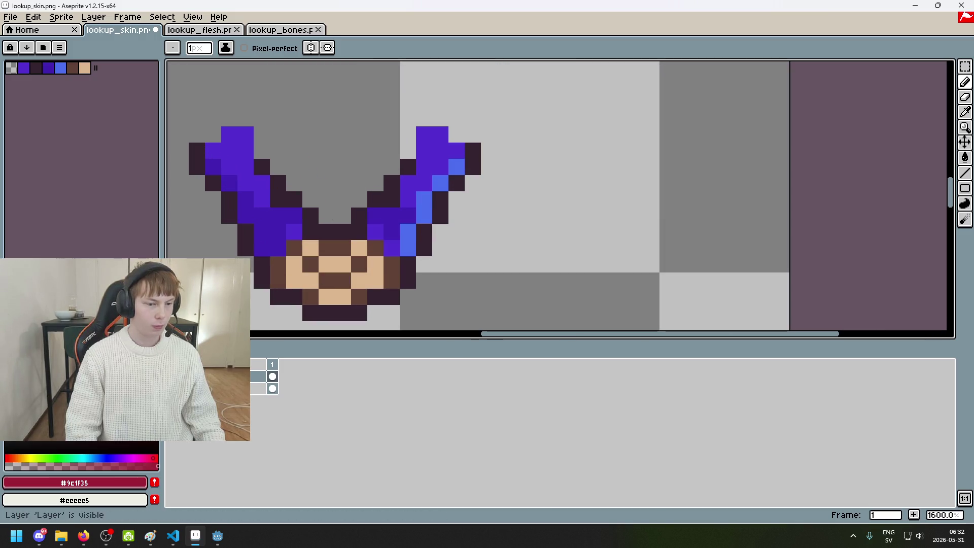
pyautogui.click(174, 375)
pyautogui.click(174, 376)
pyautogui.click(174, 376)
# Step: Shade a dark red diagonal down the left arm, undoing the last pixel
pyautogui.moveTo(213, 166)
pyautogui.mouseDown()
pyautogui.moveTo(247, 211)
pyautogui.moveTo(246, 199)
pyautogui.mouseUp()
pyautogui.click(174, 376)
pyautogui.click(174, 376)
pyautogui.click(174, 376)
pyautogui.click(174, 375)
pyautogui.click(272, 213)
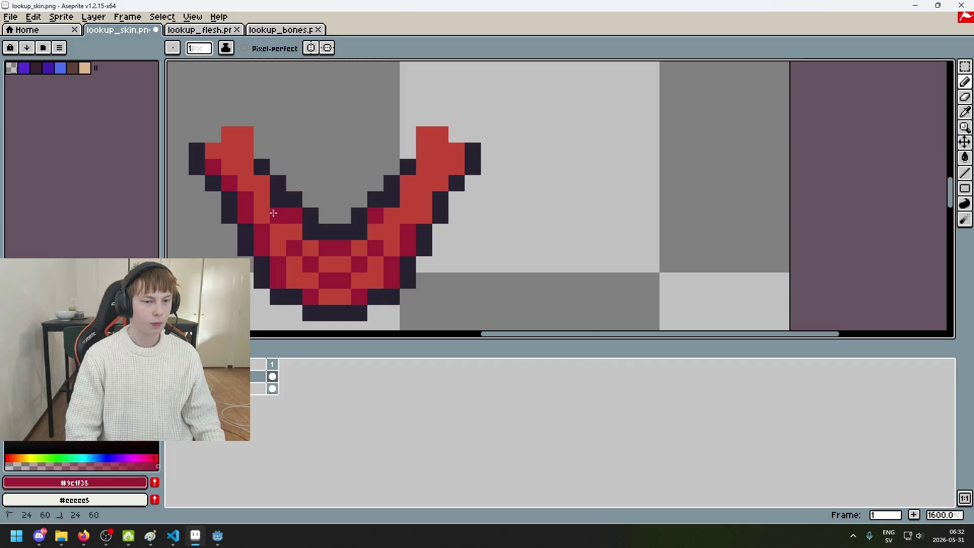
pyautogui.scroll(-1, 265, 223)
pyautogui.scroll(-2, 264, 224)
pyautogui.scroll(3, 288, 270)
pyautogui.hotkey('ctrl', 'z')
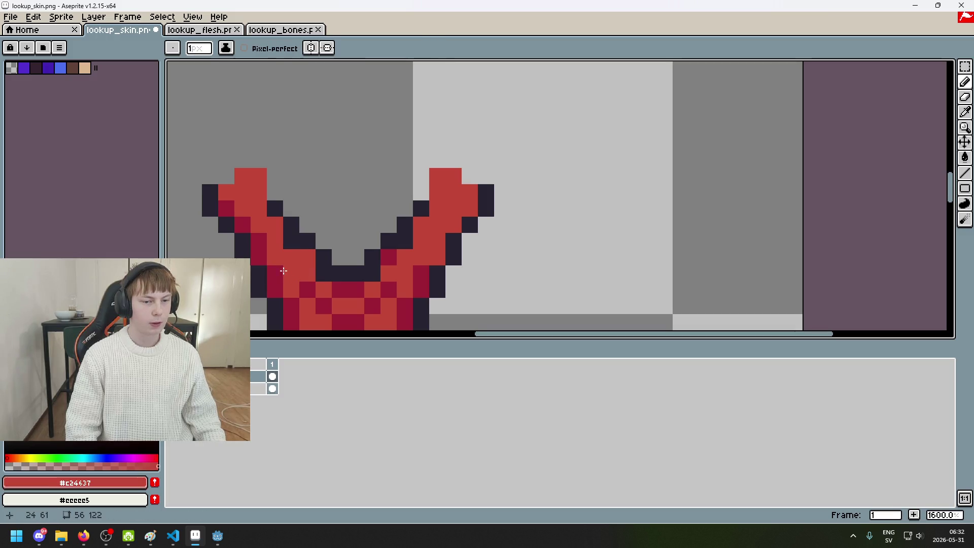
# Step: Add dark red shading pixels toward the arm's bend, undoing stray strokes
pyautogui.moveTo(380, 188); pyautogui.dragTo(433, 140)
pyautogui.scroll(2, 358, 227)
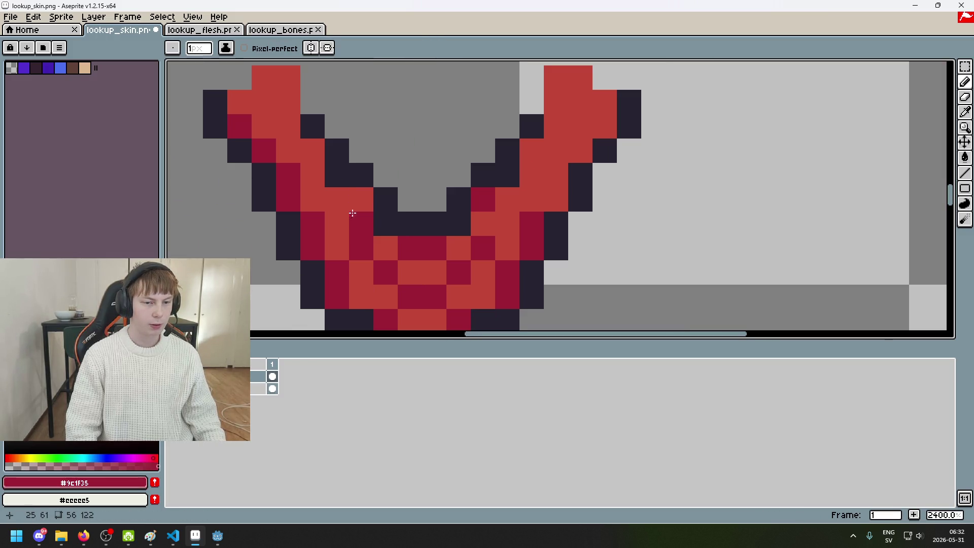
pyautogui.moveTo(337, 199); pyautogui.dragTo(337, 223)
pyautogui.hotkey('ctrl', 'z')
pyautogui.click(361, 218)
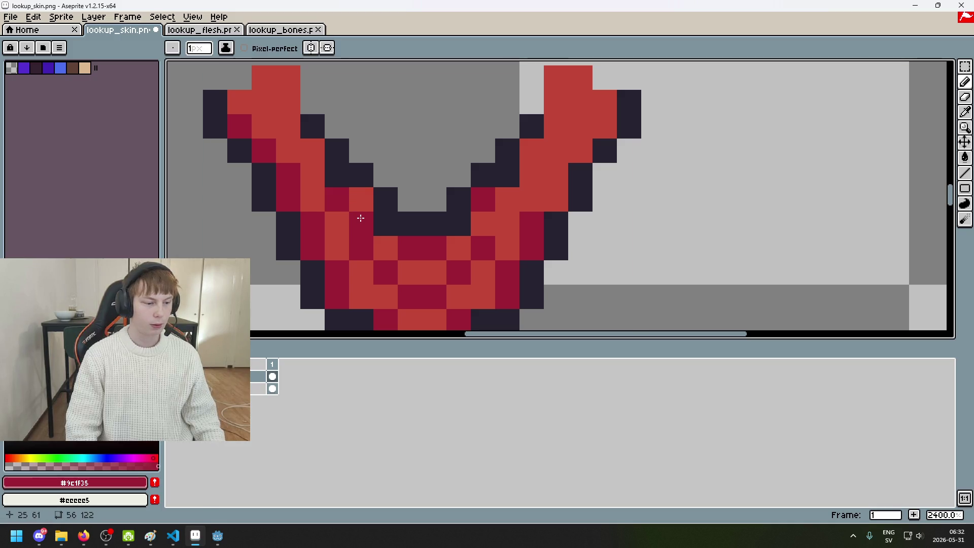
pyautogui.click(312, 175)
pyautogui.hotkey('ctrl', 'z')
pyautogui.click(312, 150)
pyautogui.click(264, 102)
pyautogui.click(286, 99)
pyautogui.hotkey('ctrl', 'z')
pyautogui.hotkey('ctrl', 'z')
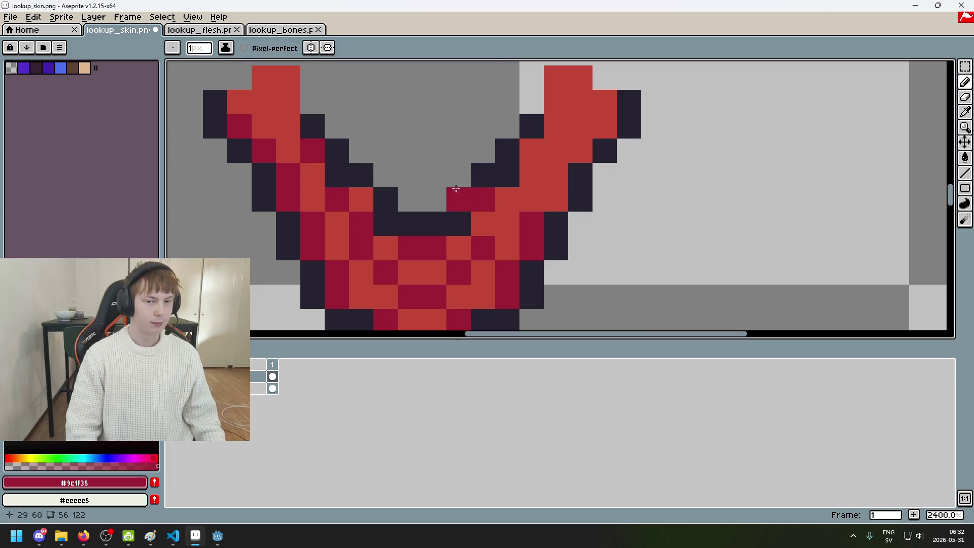
# Step: Try dark red on the right arm tip, undo it, and shade one arm pixel instead
pyautogui.scroll(-1, 374, 252)
pyautogui.click(257, 389)
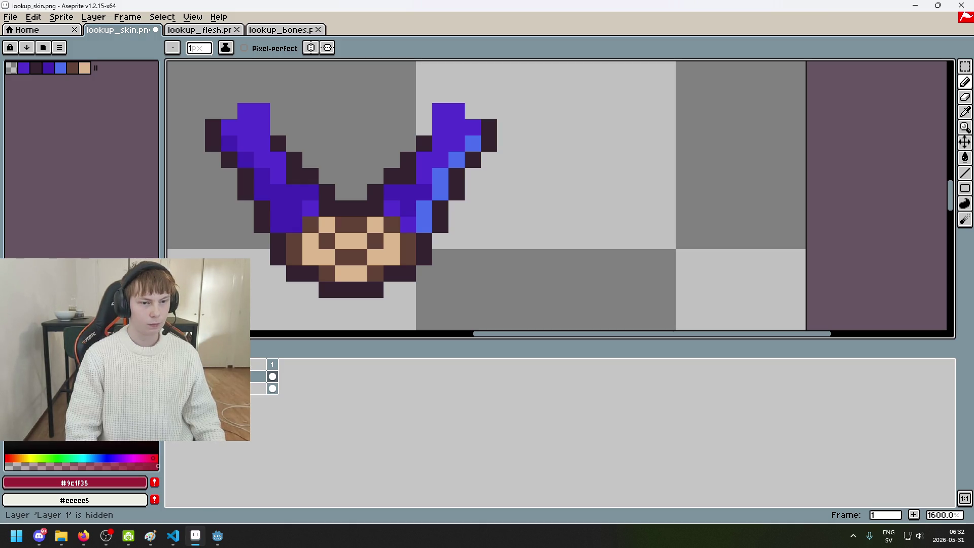
pyautogui.click(257, 389)
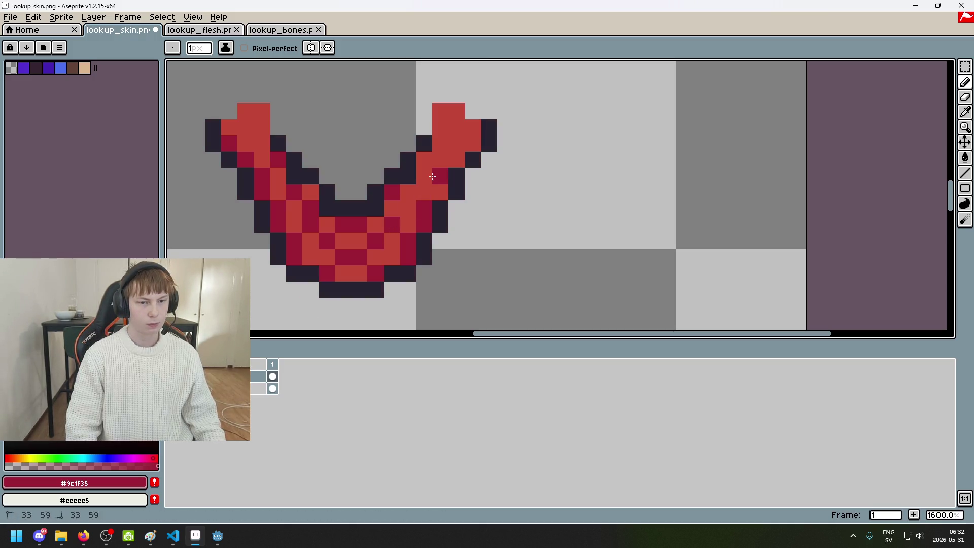
pyautogui.moveTo(440, 111); pyautogui.dragTo(440, 127)
pyautogui.click(473, 140)
pyautogui.hotkey('ctrl', 'z')
pyautogui.hotkey('ctrl', 'z')
pyautogui.hotkey('ctrl', 'z')
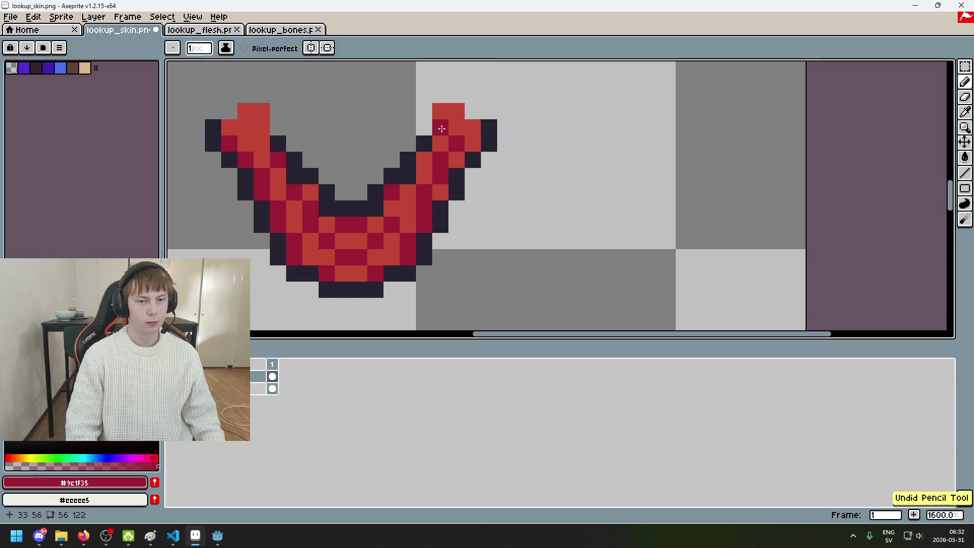
pyautogui.hotkey('ctrl', 'z')
pyautogui.hotkey('ctrl', 'z')
pyautogui.click(268, 130)
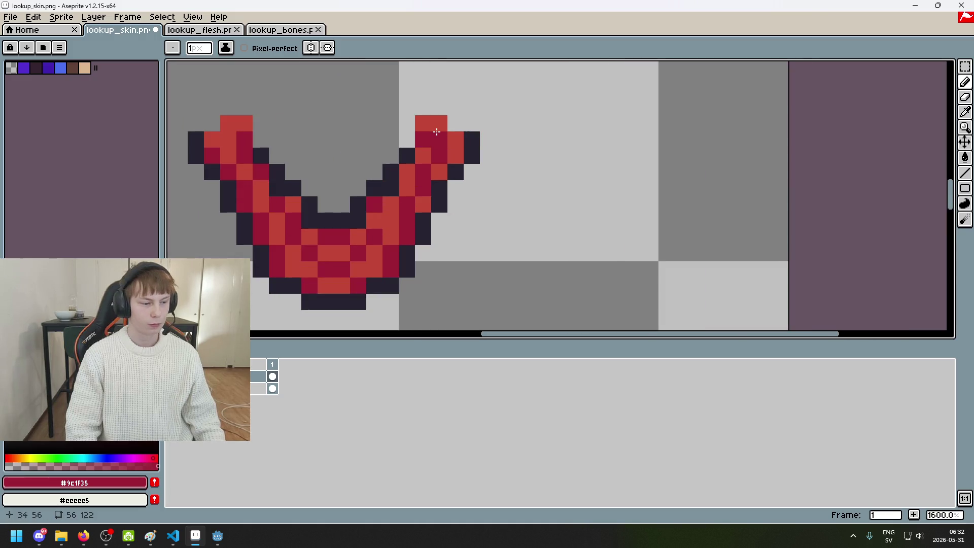
# Step: Undo the latest pencil stroke and toggle the top layer to compare colours
pyautogui.scroll(-5, 507, 190)
pyautogui.scroll(1, 523, 200)
pyautogui.scroll(3, 489, 190)
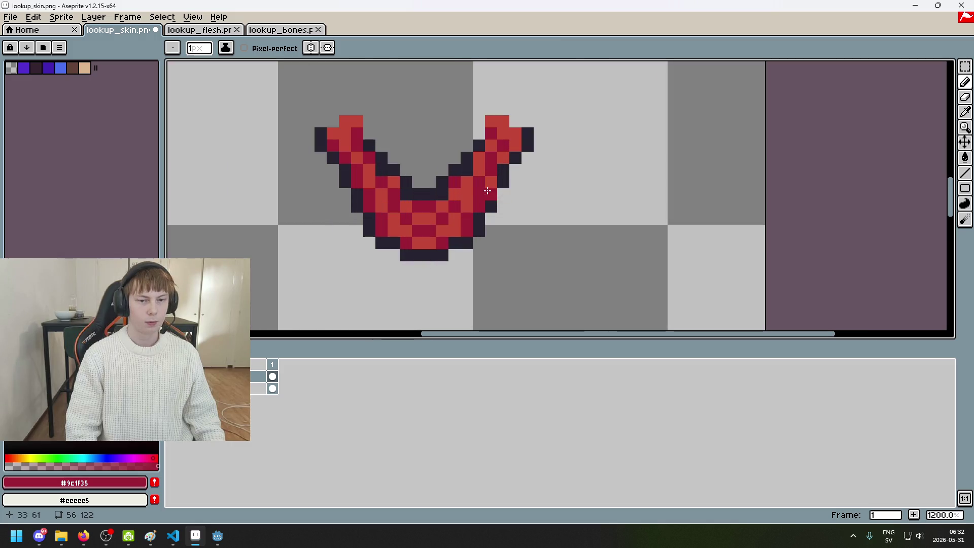
pyautogui.scroll(-5, 472, 190)
pyautogui.scroll(5, 482, 200)
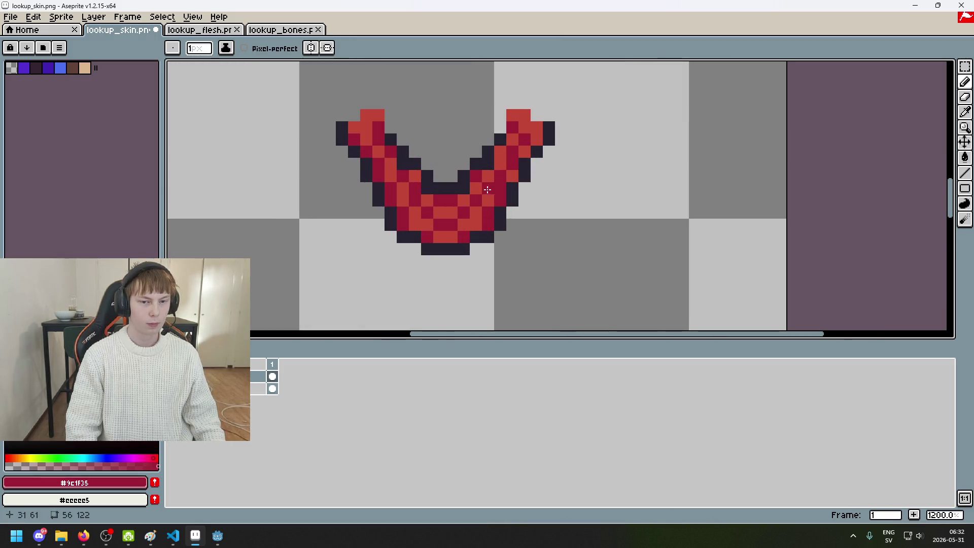
pyautogui.scroll(-5, 502, 215)
pyautogui.scroll(5, 504, 217)
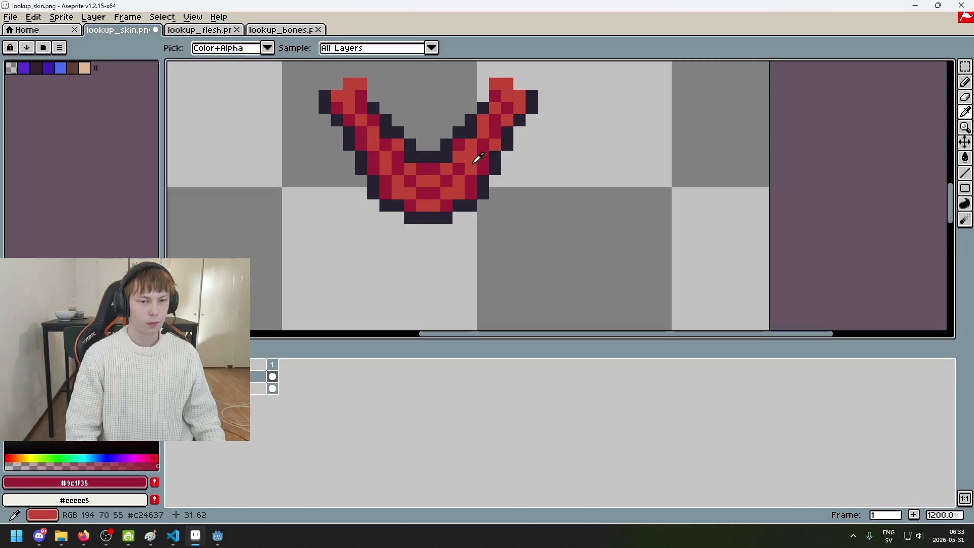
pyautogui.scroll(-5, 479, 183)
pyautogui.scroll(5, 355, 274)
pyautogui.hotkey('ctrl', 'z')
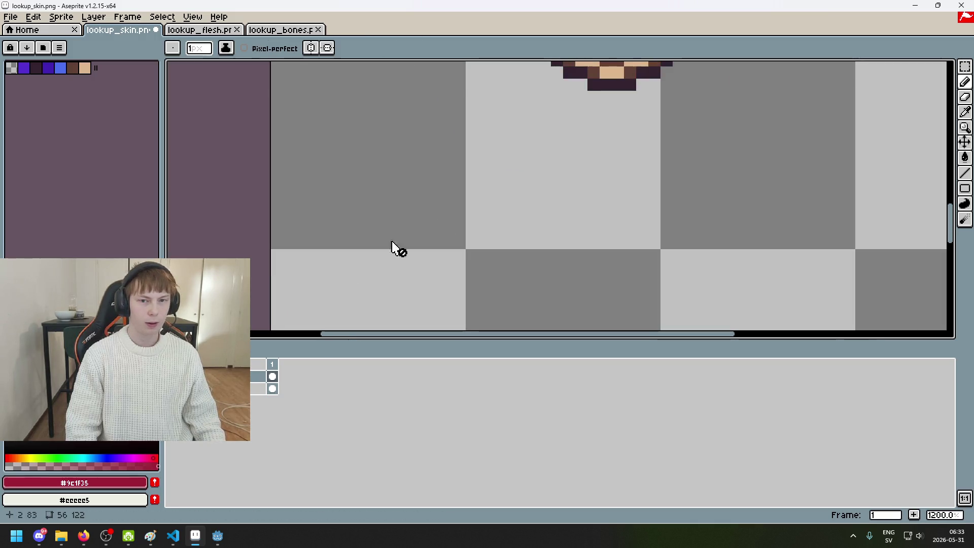
pyautogui.scroll(-5, 348, 276)
pyautogui.scroll(5, 304, 314)
pyautogui.click(173, 388)
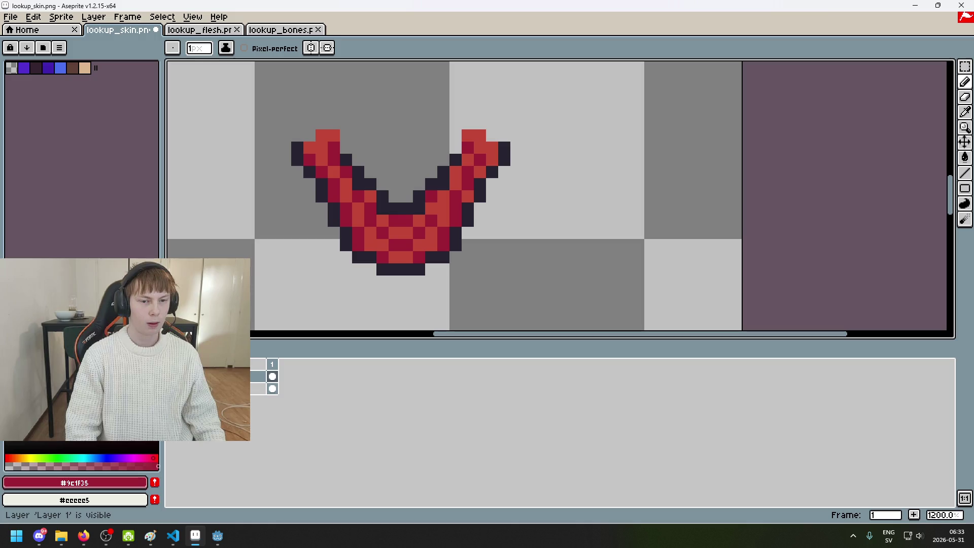
pyautogui.click(172, 388)
pyautogui.click(173, 389)
# Step: Eyedrop the dark outline colour #252230 from the canvas
pyautogui.scroll(1, 352, 214)
pyautogui.press('i')
pyautogui.keyDown('alt'); pyautogui.click(416, 198); pyautogui.keyUp('alt')
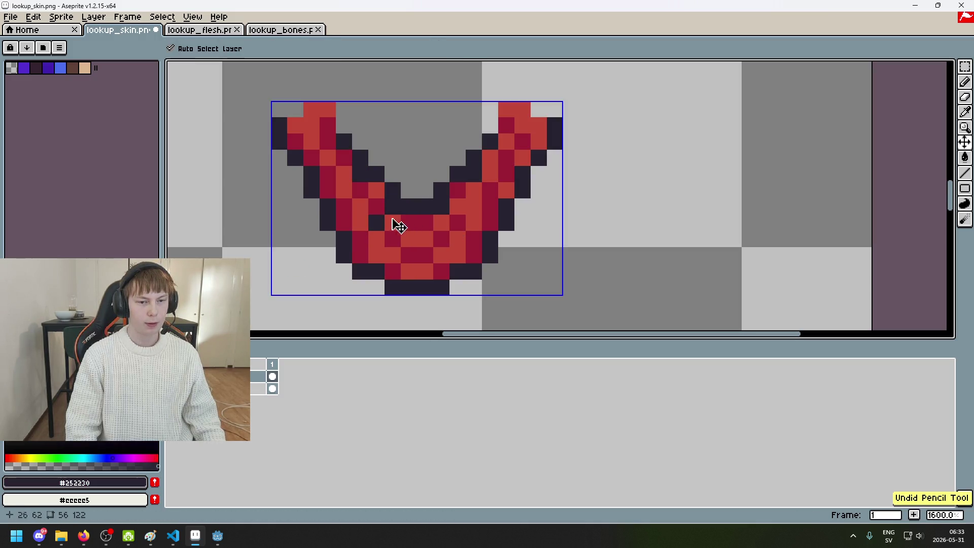
pyautogui.scroll(-6, 499, 246)
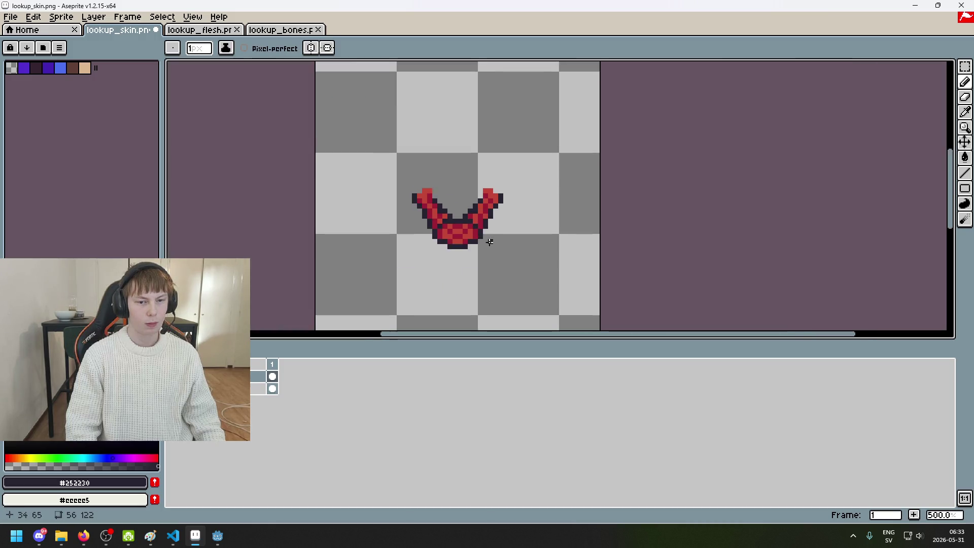
# Step: Save the edited sprite, declining the PNG layers warning
pyautogui.scroll(3, 495, 248)
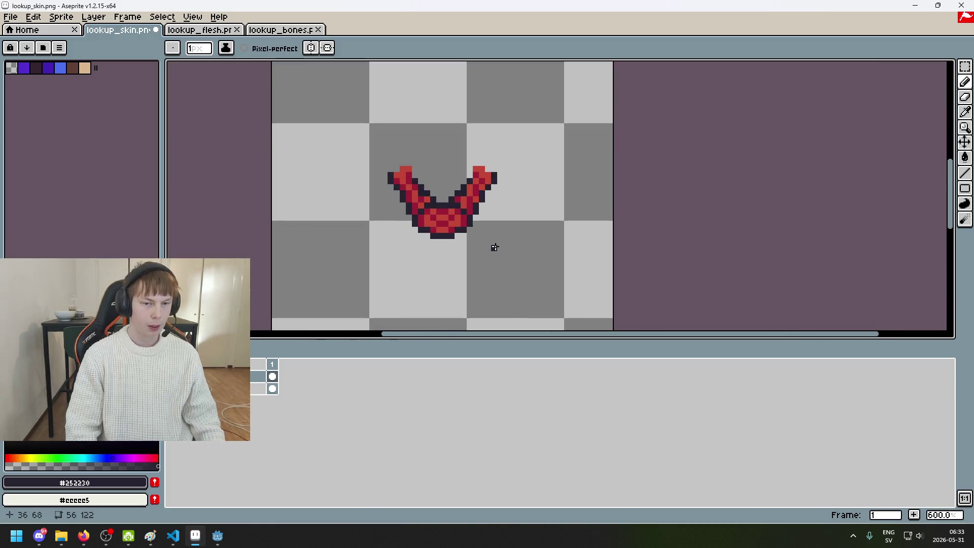
pyautogui.scroll(4, 493, 246)
pyautogui.hotkey('ctrl', 's')
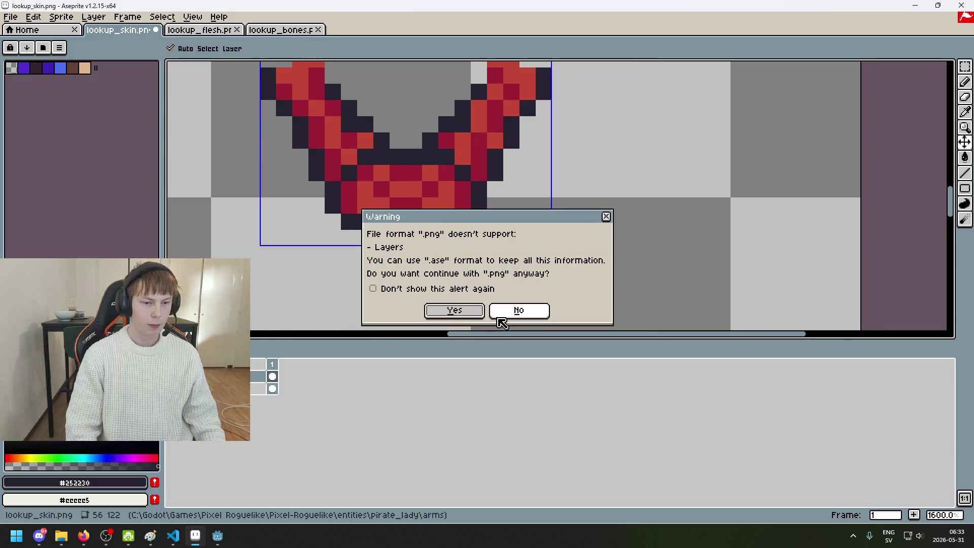
pyautogui.click(508, 310)
# Step: Hide the timeline panel, look over the canvas, then show the timeline again
pyautogui.press('Tab')
pyautogui.scroll(-3, 425, 269)
pyautogui.scroll(3, 406, 253)
pyautogui.scroll(-3, 390, 239)
pyautogui.press('Tab')
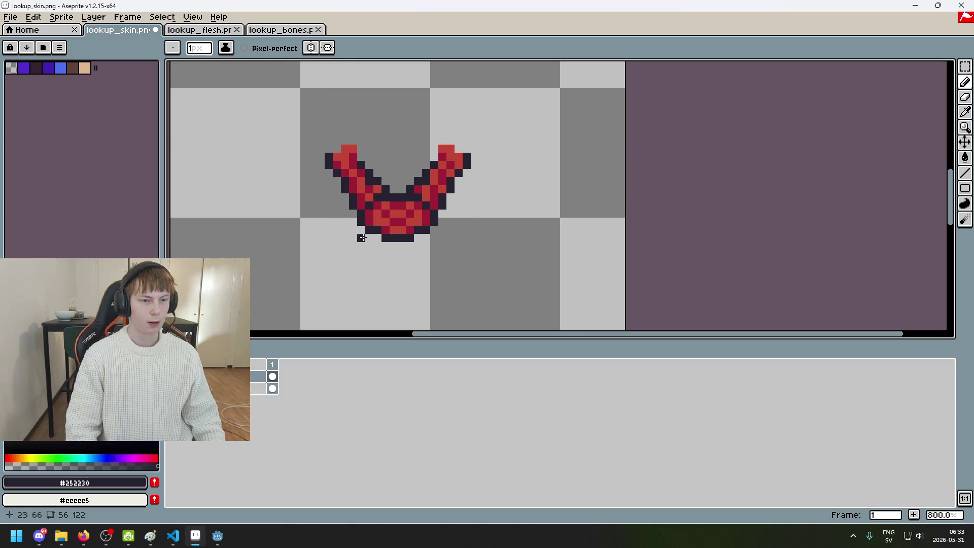
pyautogui.press('ctrl')
# Step: Save the sprite as lookup_flesh.png, accepting PNG without layers
pyautogui.click(10, 17)
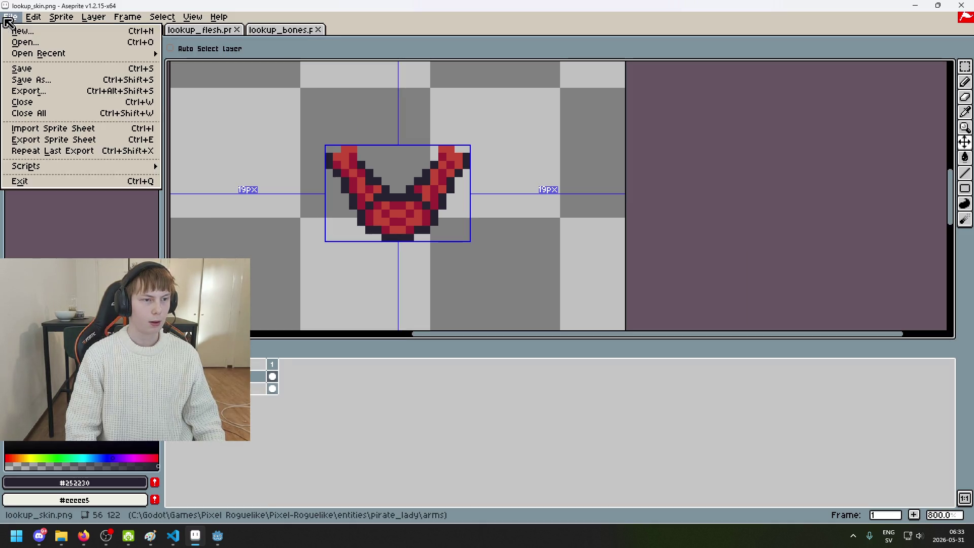
pyautogui.click(55, 84)
pyautogui.click(394, 135)
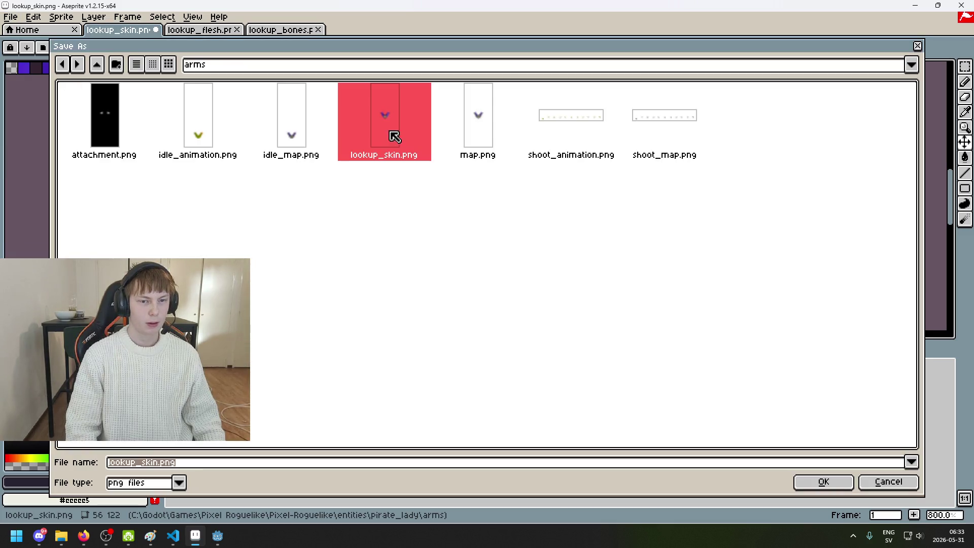
pyautogui.click(163, 463)
pyautogui.press('BackSpace')
pyautogui.press('BackSpace')
pyautogui.press('BackSpace')
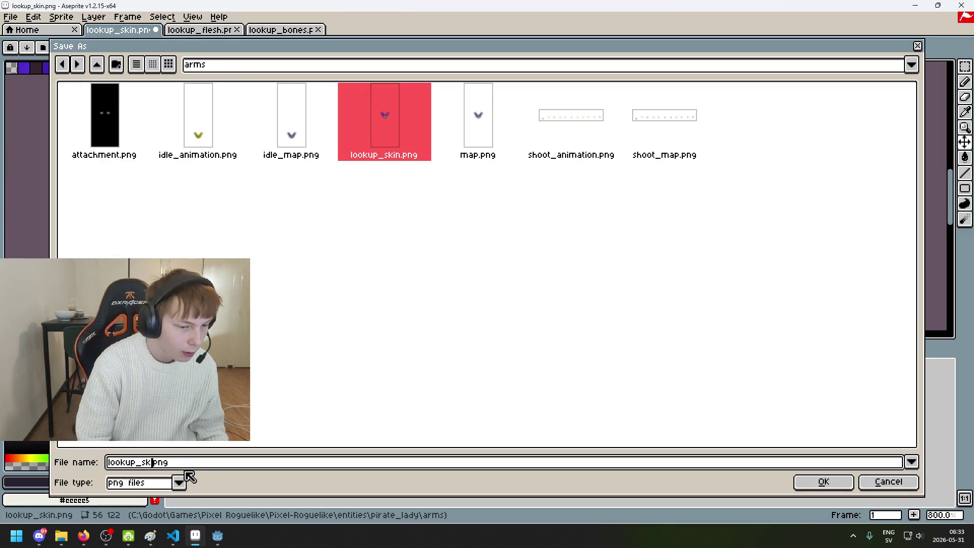
pyautogui.write('fle')
pyautogui.press('BackSpace')
pyautogui.press('BackSpace')
pyautogui.press('BackSpace')
pyautogui.press('BackSpace')
pyautogui.write('_flesh')
pyautogui.press('Return')
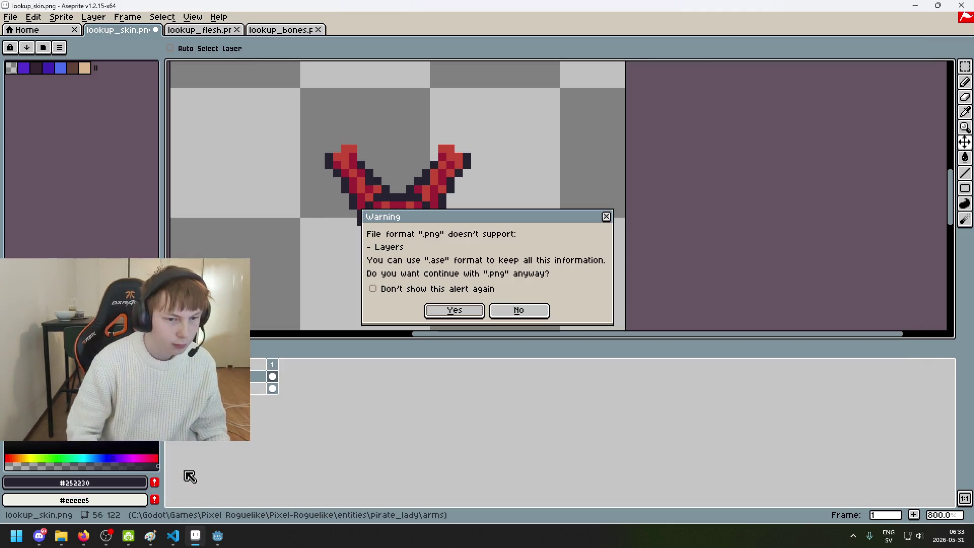
pyautogui.click(443, 310)
# Step: Open the arm sprite file from the arms folder, then close the extra tab
pyautogui.click(11, 17)
pyautogui.click(23, 41)
pyautogui.doubleClick(484, 130)
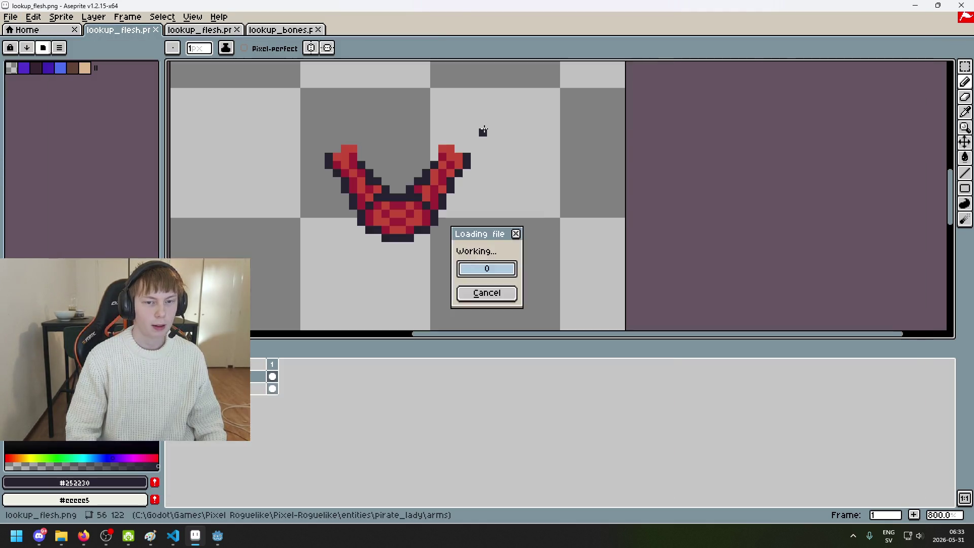
pyautogui.click(388, 32)
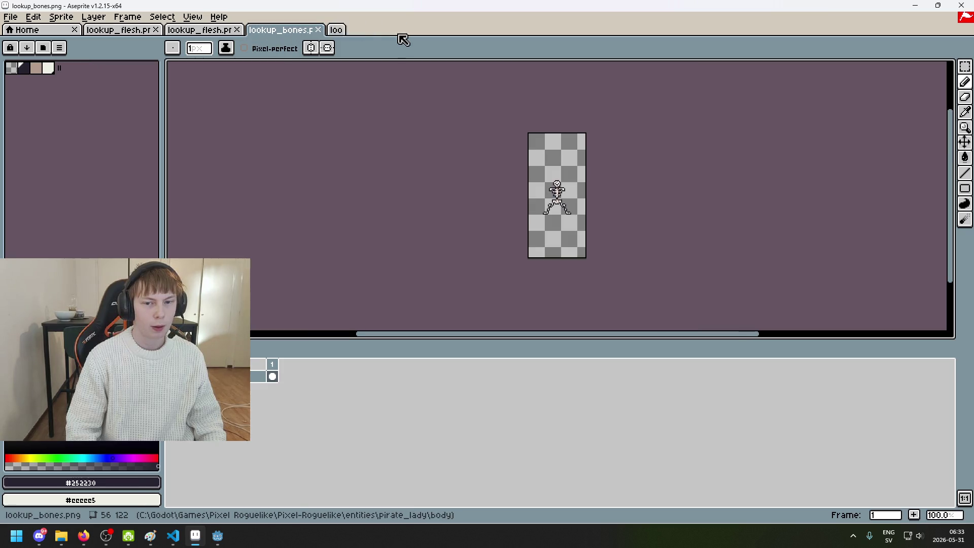
# Step: Switch between the lookup_flesh and lookup_bones documents to compare them
pyautogui.scroll(6, 380, 126)
pyautogui.scroll(-3, 390, 135)
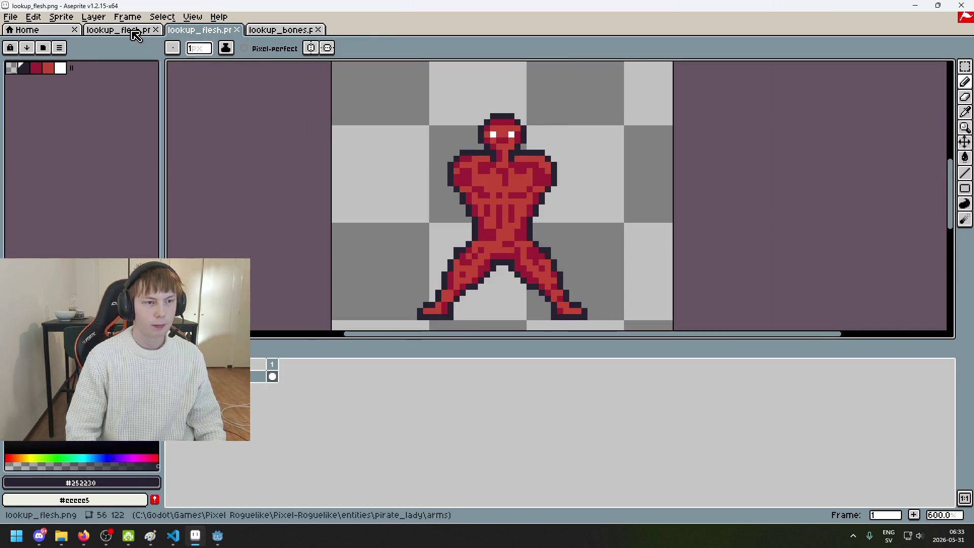
pyautogui.click(124, 30)
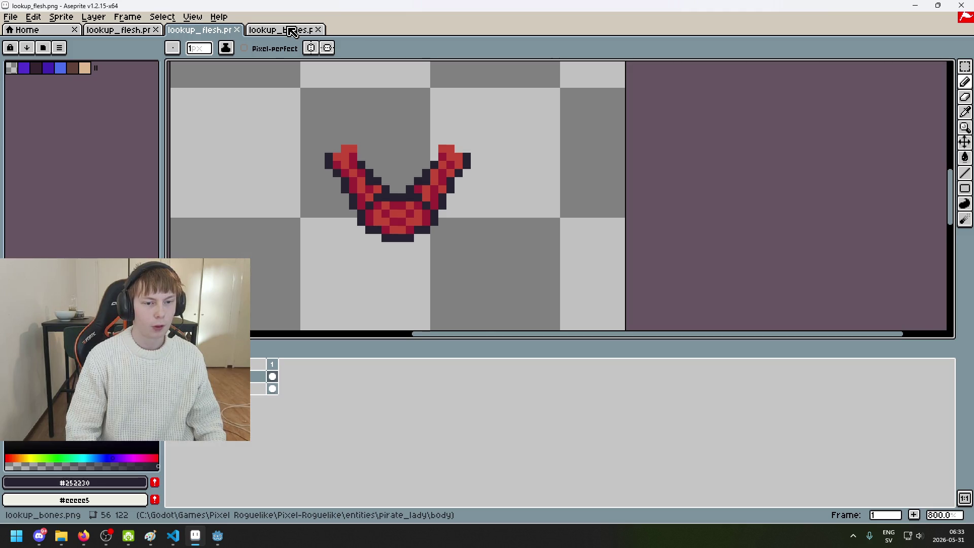
pyautogui.click(279, 30)
pyautogui.scroll(2, 546, 168)
pyautogui.scroll(2, 616, 203)
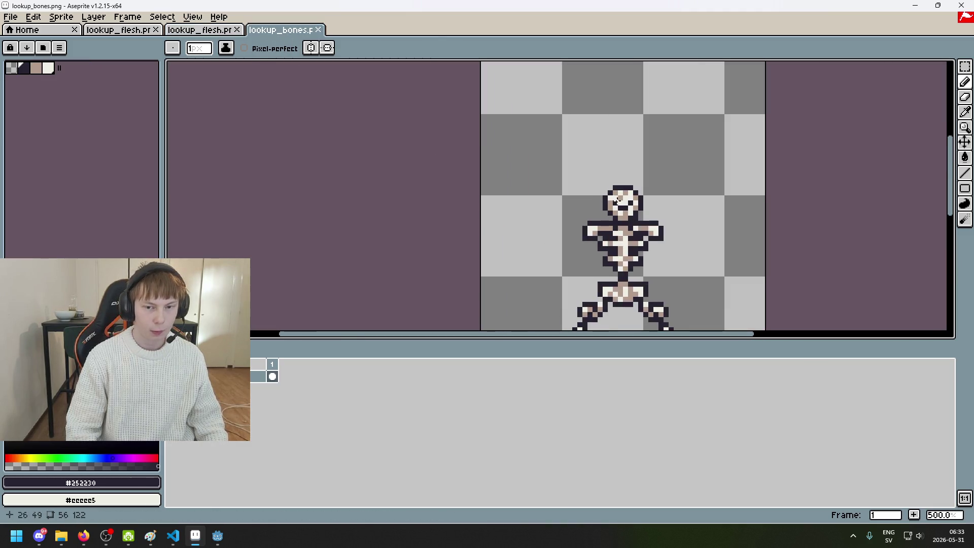
pyautogui.click(199, 29)
pyautogui.scroll(2, 442, 165)
pyautogui.scroll(-3, 442, 166)
# Step: From lookup_bones, pick bone white #eeeee5 and tan #b19a8c as colours, then return to lookup_flesh
pyautogui.click(279, 30)
pyautogui.press('i')
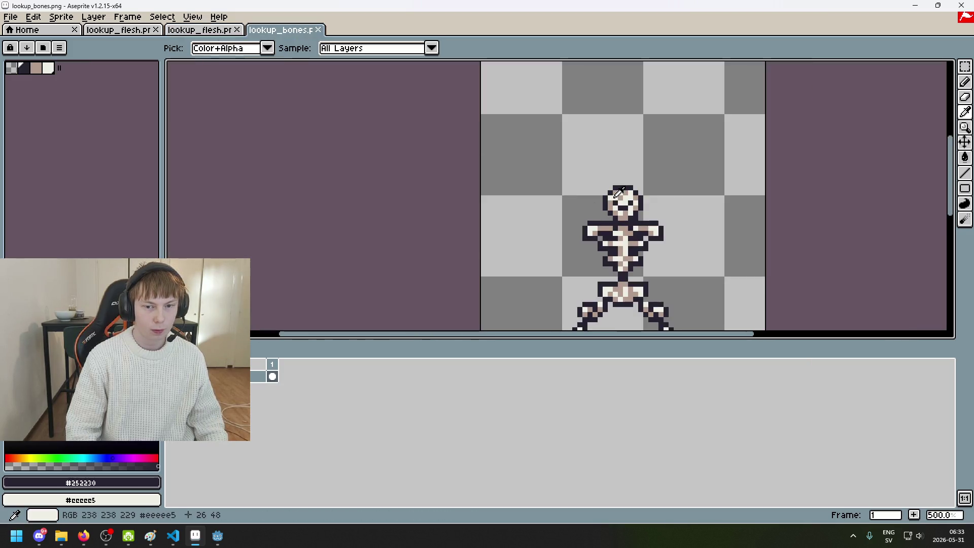
pyautogui.click(617, 193)
pyautogui.rightClick(619, 195)
pyautogui.press('b')
pyautogui.click(199, 29)
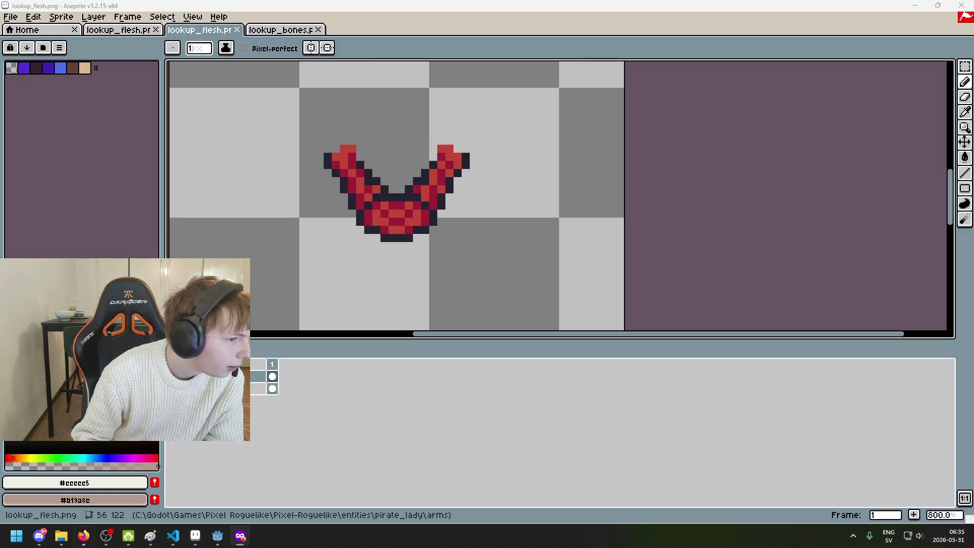
pyautogui.hotkey('alt', 'Tab')
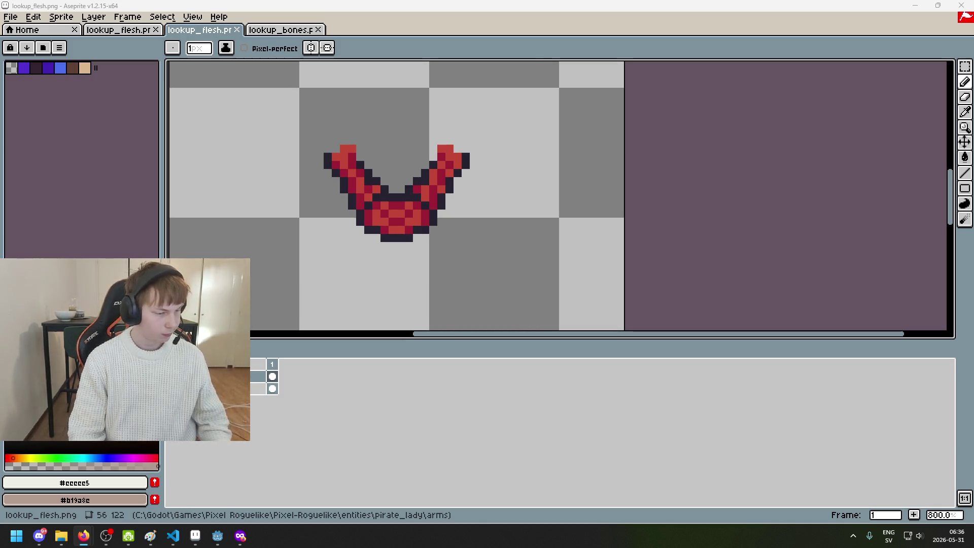
# Step: Save the arms sprite, dismissing the PNG layer-loss warning
pyautogui.hotkey('ctrl', 's')
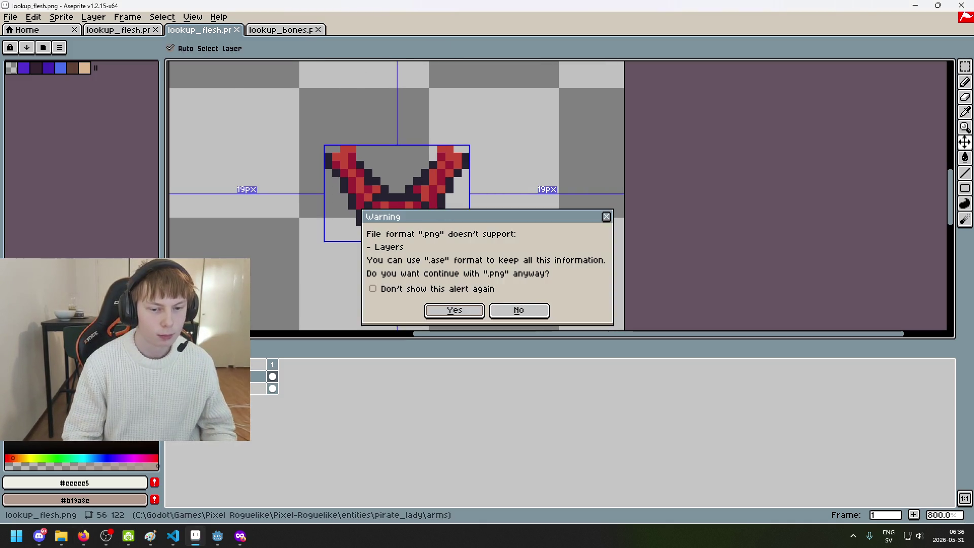
pyautogui.click(518, 307)
pyautogui.hotkey('ctrl', 'z')
pyautogui.hotkey('ctrl', 'y')
pyautogui.scroll(3, 395, 192)
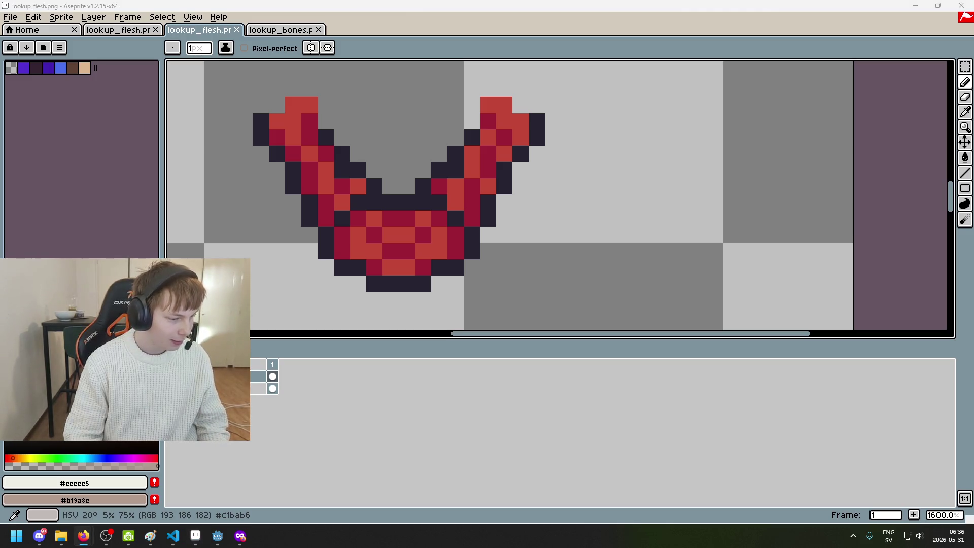
# Step: Check the lookup_bones skeleton, then return to the red arms with the pencil
pyautogui.click(284, 30)
pyautogui.scroll(2, 565, 199)
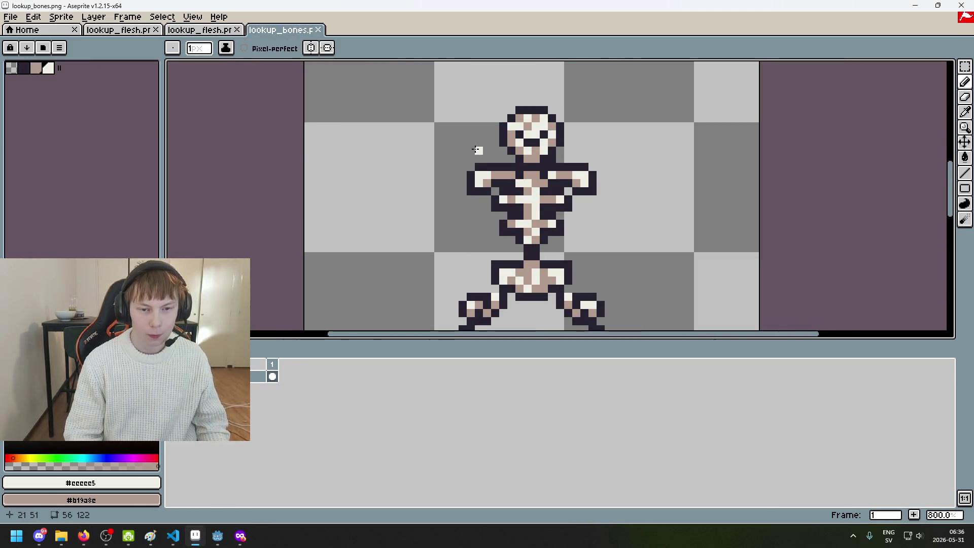
pyautogui.press('i')
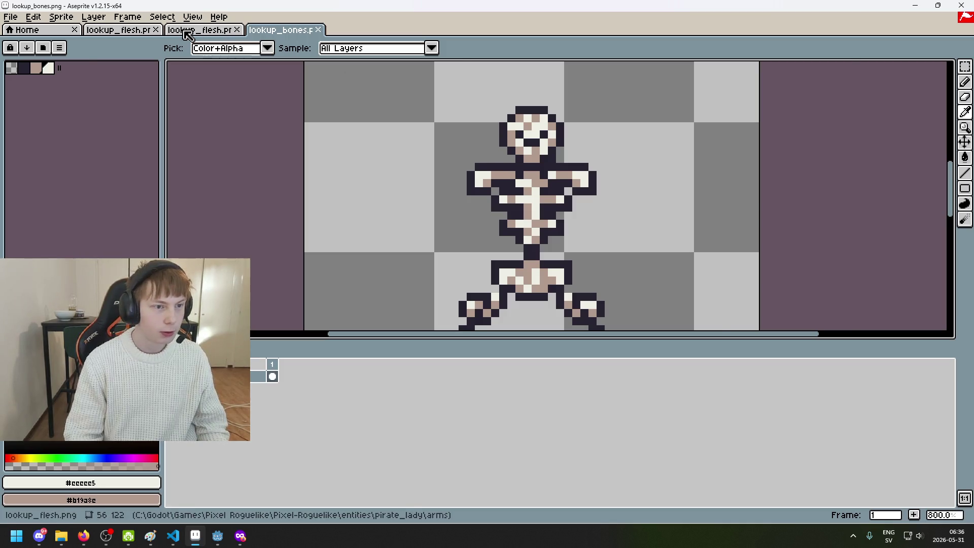
pyautogui.click(188, 29)
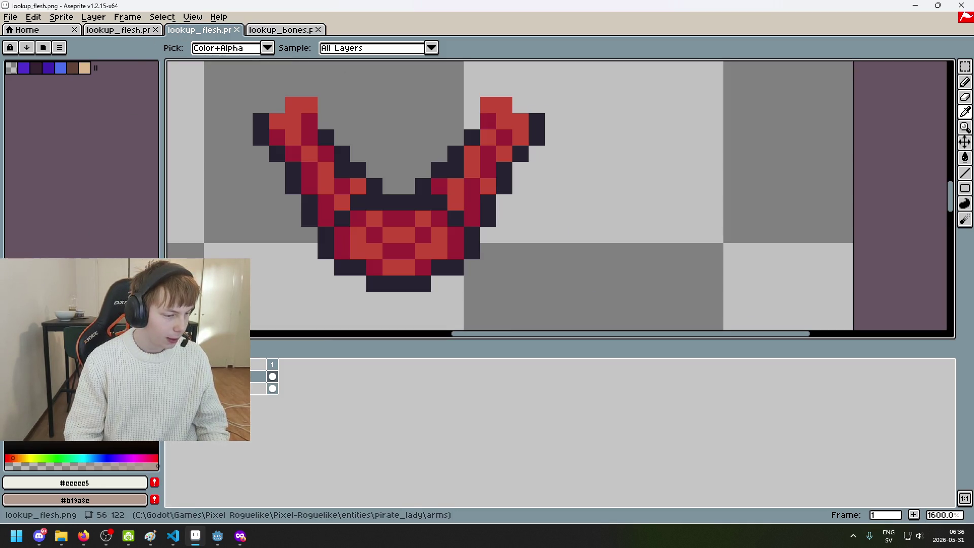
pyautogui.press('b')
pyautogui.scroll(-4, 348, 261)
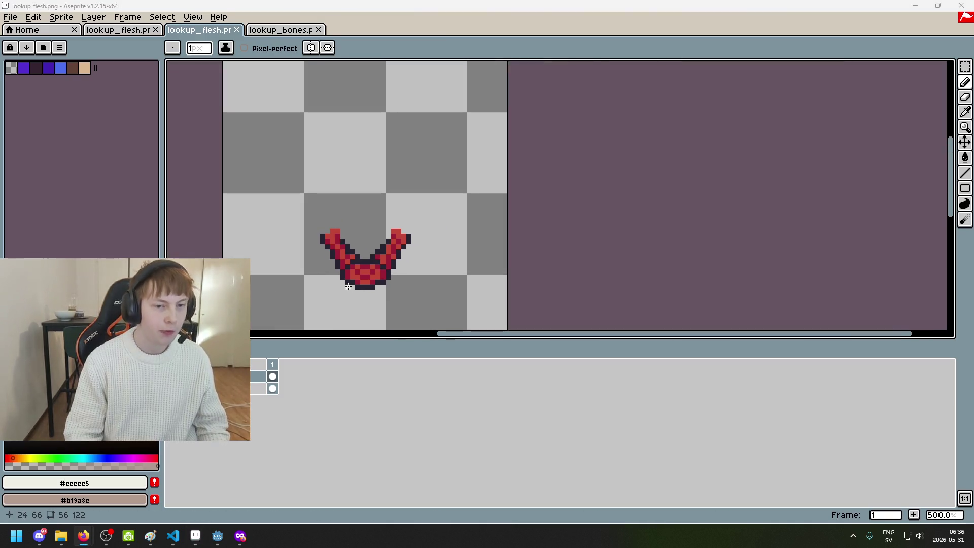
pyautogui.scroll(5, 439, 198)
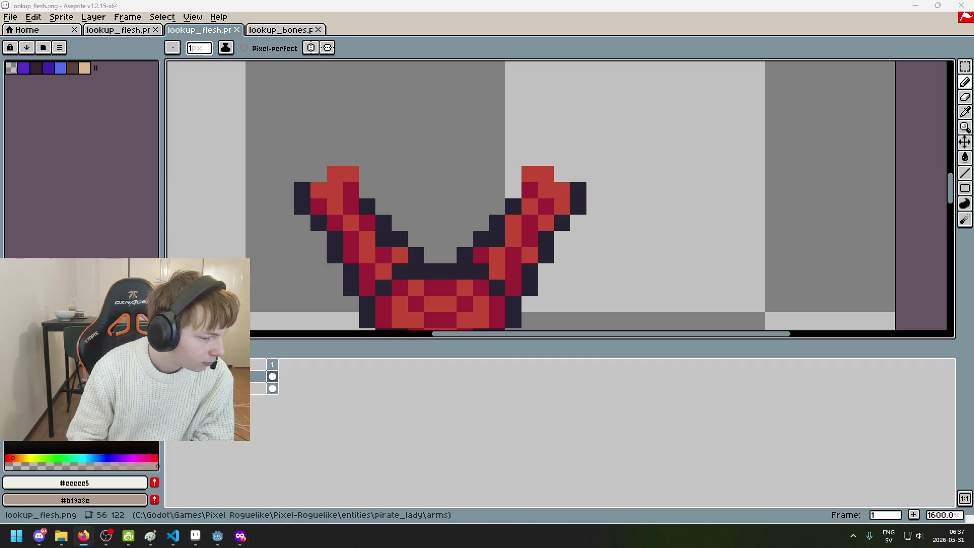
# Step: Try painting the left arm's tip white, undoing the first attempt
pyautogui.scroll(1, 355, 190)
pyautogui.click(370, 184)
pyautogui.moveTo(365, 187)
pyautogui.mouseDown()
pyautogui.moveTo(449, 140)
pyautogui.moveTo(450, 129)
pyautogui.moveTo(450, 154)
pyautogui.mouseUp()
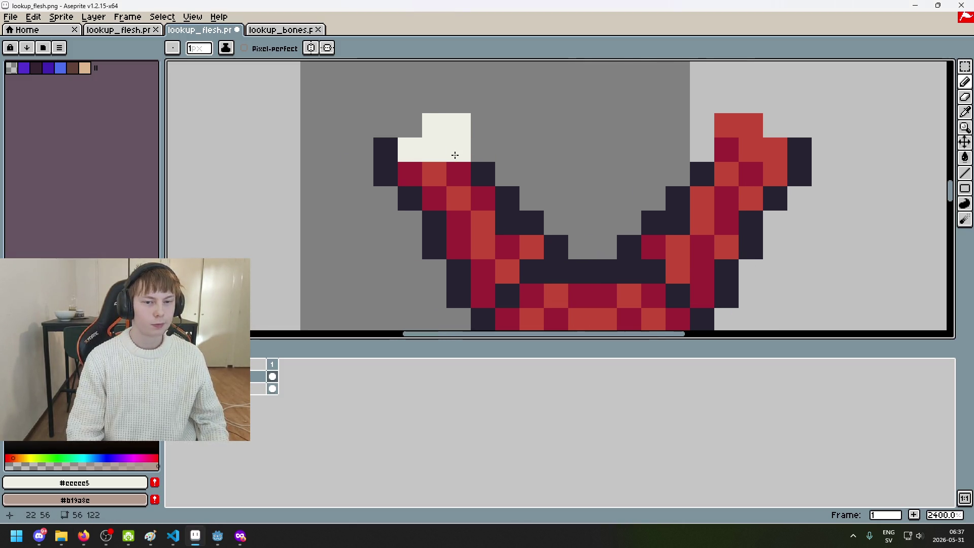
pyautogui.hotkey('ctrl', 'z')
pyautogui.hotkey('ctrl', 'z')
pyautogui.scroll(-3, 446, 162)
pyautogui.scroll(1, 355, 154)
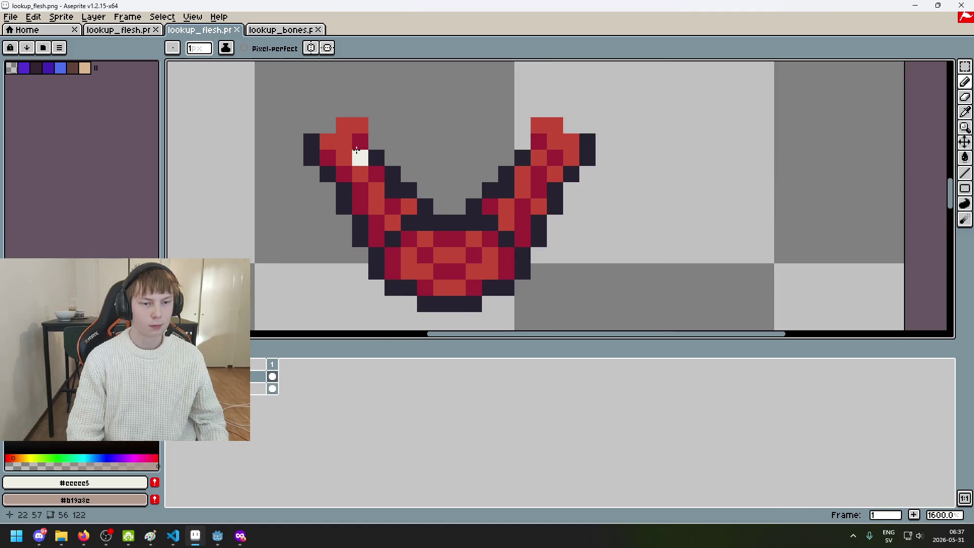
pyautogui.scroll(2, 345, 137)
pyautogui.moveTo(316, 141)
pyautogui.mouseDown()
pyautogui.moveTo(350, 122)
pyautogui.moveTo(358, 147)
pyautogui.moveTo(342, 163)
pyautogui.moveTo(358, 158)
pyautogui.mouseUp()
pyautogui.scroll(-6, 359, 159)
pyautogui.scroll(6, 358, 161)
# Step: Pick the dark outline colour, undo the white pixels and darken the left arm's tip
pyautogui.keyDown('alt'); pyautogui.click(299, 147); pyautogui.keyUp('alt')
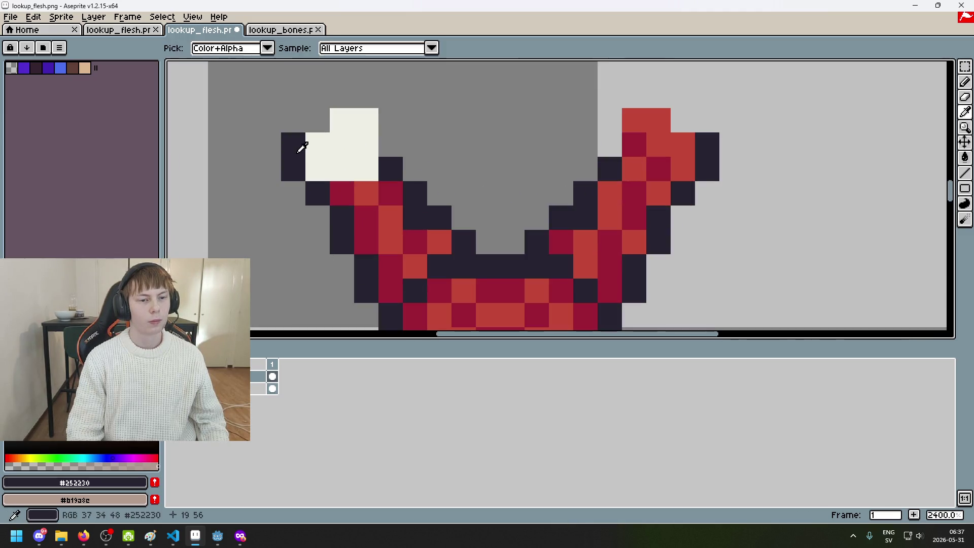
pyautogui.hotkey('ctrl', 'z')
pyautogui.hotkey('ctrl', 'z')
pyautogui.hotkey('ctrl', 'z')
pyautogui.click(355, 129)
pyautogui.hotkey('ctrl', 'z')
pyautogui.click(363, 122)
pyautogui.click(342, 120)
pyautogui.click(366, 144)
pyautogui.click(313, 148)
pyautogui.hotkey('ctrl', 'z')
pyautogui.hotkey('ctrl', 'z')
pyautogui.hotkey('ctrl', 'z')
pyautogui.hotkey('ctrl', 'z')
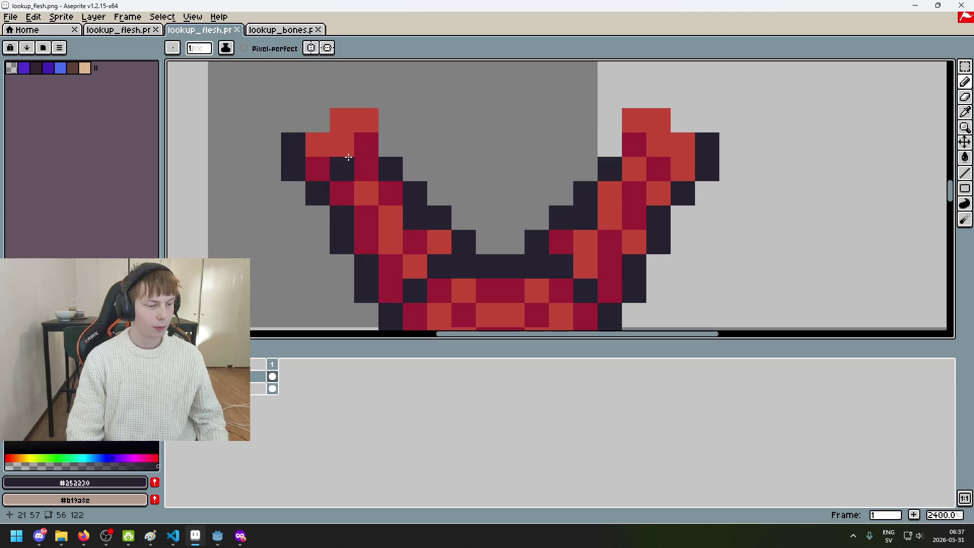
# Step: Outline the left arm's top edge in dark navy, then bring up the skeleton sprite
pyautogui.hotkey('ctrl', 'z')
pyautogui.click(337, 120)
pyautogui.moveTo(364, 121)
pyautogui.mouseDown()
pyautogui.moveTo(364, 135)
pyautogui.moveTo(317, 169)
pyautogui.mouseUp()
pyautogui.hotkey('ctrl', 'z')
pyautogui.click(287, 68)
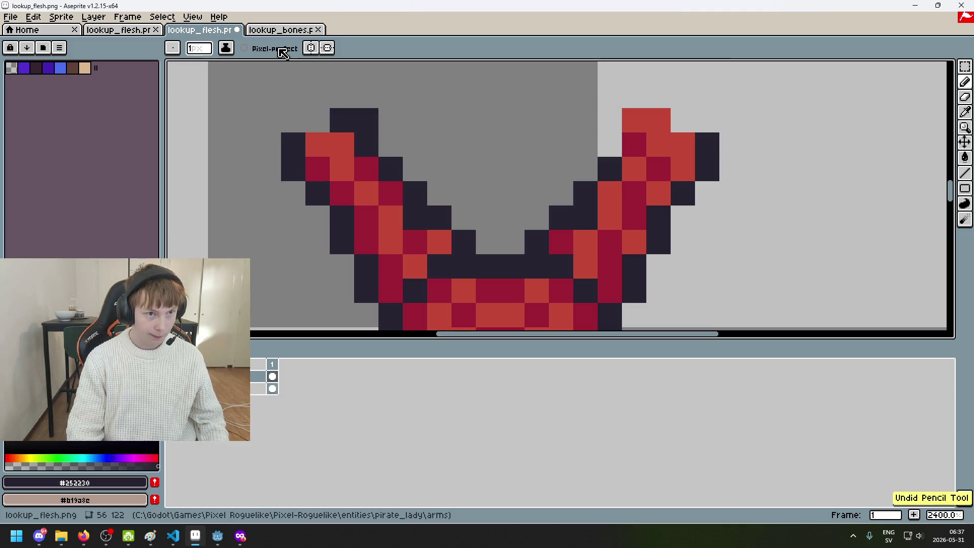
pyautogui.hotkey('ctrl', 'Tab')
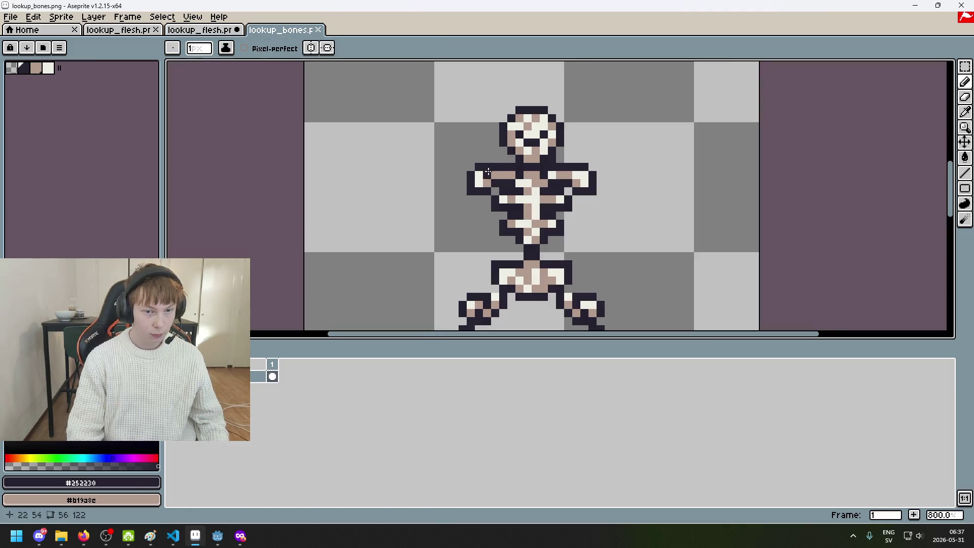
# Step: Paint bone-white and tan reference blobs beside the red arms with a larger brush
pyautogui.keyDown('alt'); pyautogui.click(482, 171); pyautogui.keyUp('alt')
pyautogui.hotkey('ctrl', 'shift', 'Tab')
pyautogui.scroll(-5, 572, 178)
pyautogui.moveTo(569, 183); pyautogui.dragTo(570, 215)
pyautogui.hotkey('ctrl', 'z')
pyautogui.press('+')
pyautogui.press('+')
pyautogui.press('+')
pyautogui.moveTo(570, 168); pyautogui.dragTo(571, 213)
pyautogui.moveTo(564, 97); pyautogui.dragTo(582, 136)
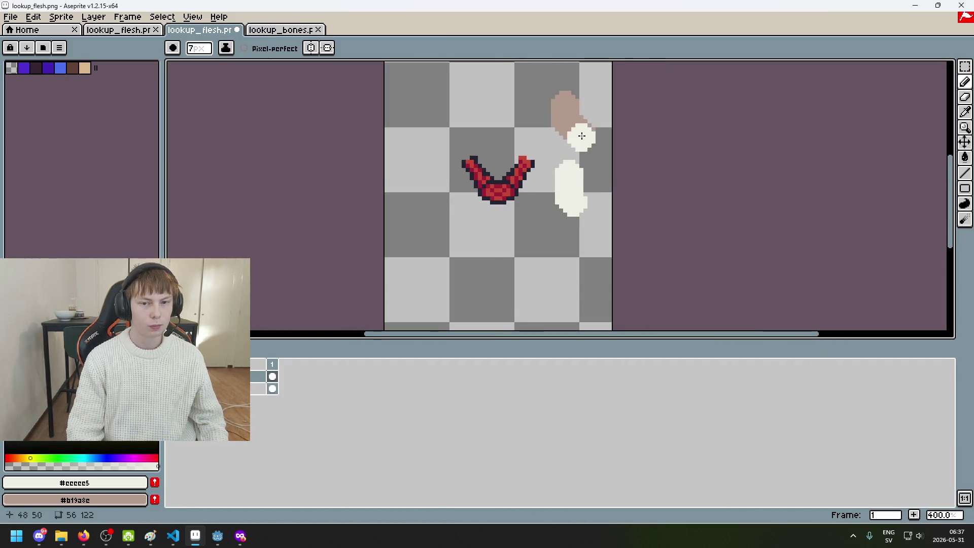
pyautogui.press('-')
pyautogui.press('-')
pyautogui.press('-')
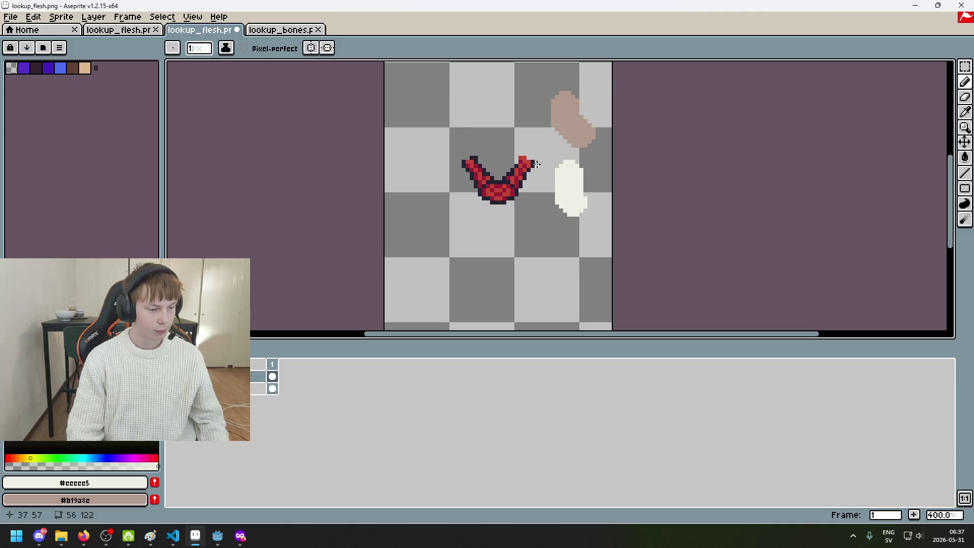
# Step: Pick the dark outline colour and darken the right arm's top and a crimson pixel
pyautogui.scroll(3, 537, 164)
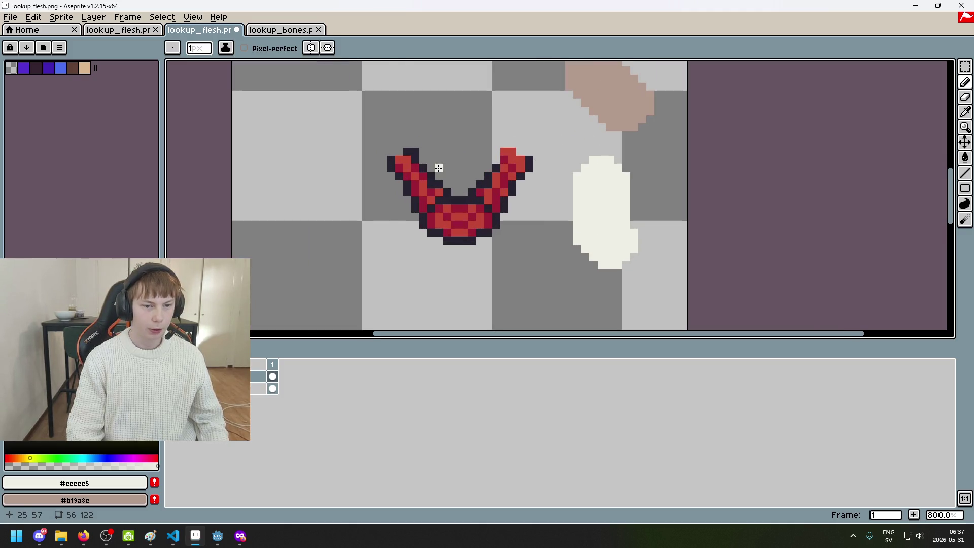
pyautogui.scroll(3, 496, 129)
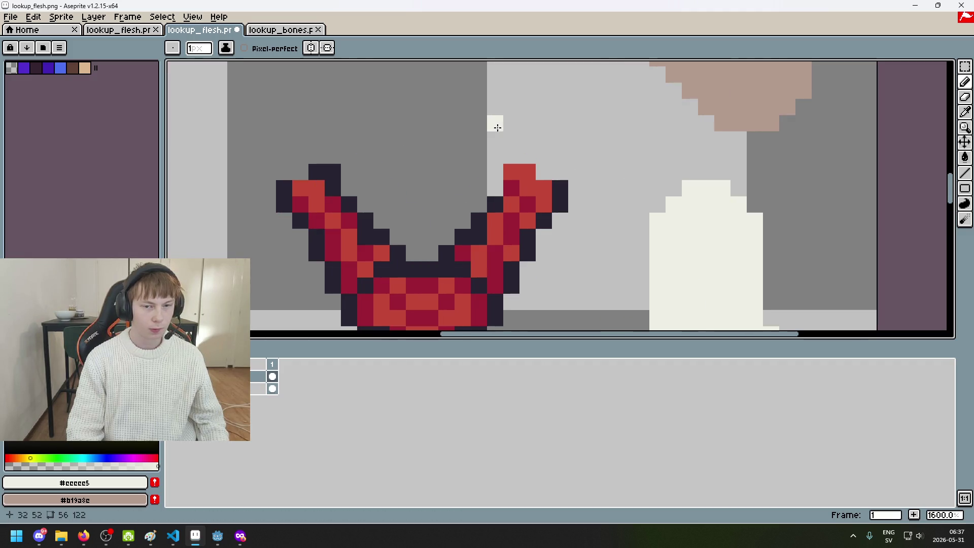
pyautogui.keyDown('alt'); pyautogui.click(569, 185); pyautogui.keyUp('alt')
pyautogui.moveTo(530, 173); pyautogui.dragTo(518, 173)
pyautogui.click(512, 187)
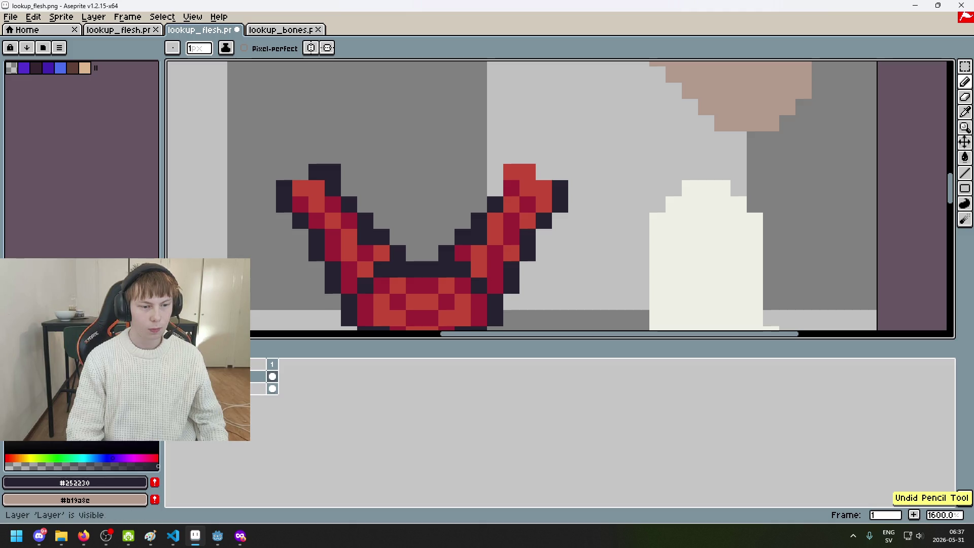
pyautogui.click(7, 376)
pyautogui.click(7, 376)
# Step: Add a new top layer and cut-and-paste the white and tan blobs onto it
pyautogui.rightClick(232, 389)
pyautogui.click(253, 433)
pyautogui.moveTo(262, 388); pyautogui.dragTo(264, 370)
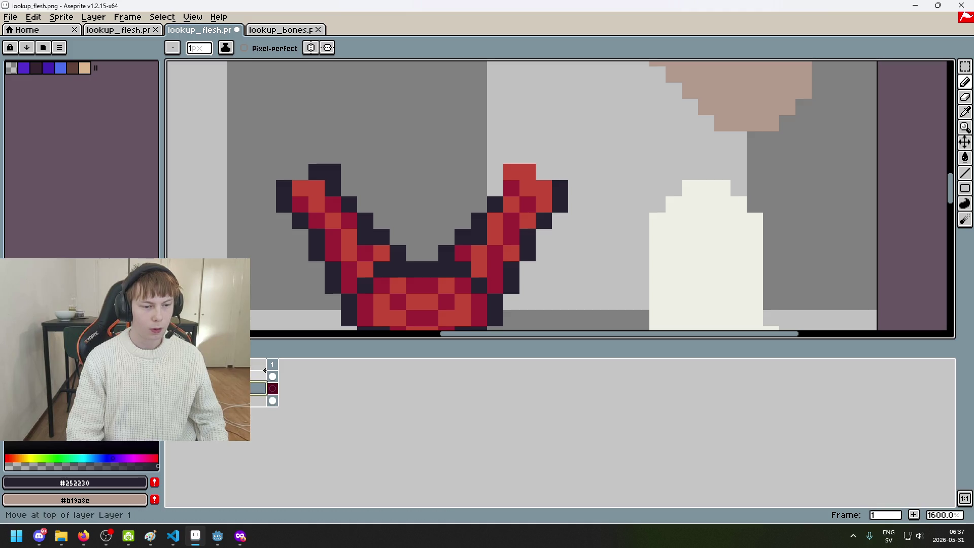
pyautogui.scroll(-5, 673, 250)
pyautogui.press('m')
pyautogui.moveTo(649, 133)
pyautogui.mouseDown()
pyautogui.moveTo(695, 270)
pyautogui.moveTo(736, 337)
pyautogui.mouseUp()
pyautogui.click(272, 389)
pyautogui.hotkey('ctrl', 'x')
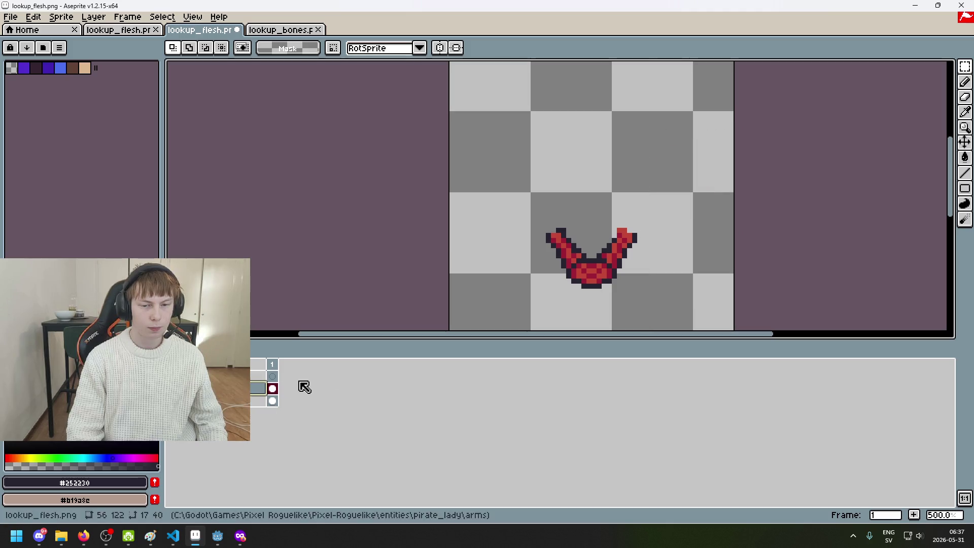
pyautogui.press('Up')
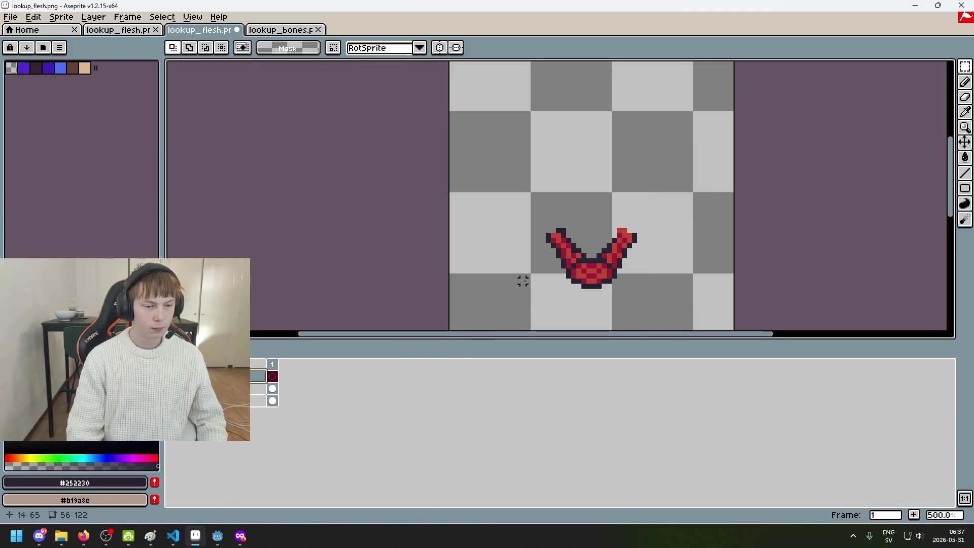
pyautogui.hotkey('ctrl', 'v')
# Step: Commit the pasted blobs and save as lookup_bones.png, accepting PNG without layers
pyautogui.click(482, 193)
pyautogui.click(12, 18)
pyautogui.click(20, 82)
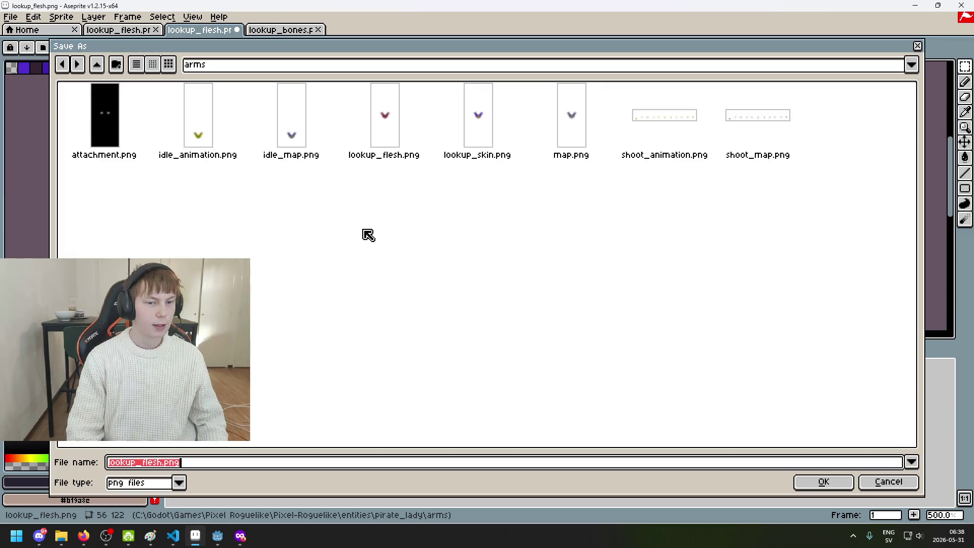
pyautogui.click(169, 463)
pyautogui.press('BackSpace')
pyautogui.press('BackSpace')
pyautogui.press('BackSpace')
pyautogui.write('bone')
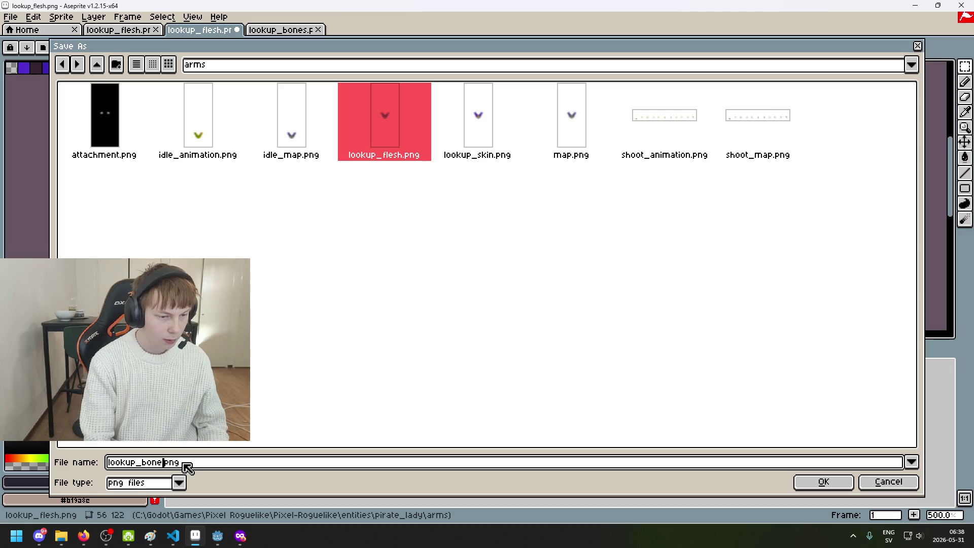
pyautogui.write('s')
pyautogui.click(823, 482)
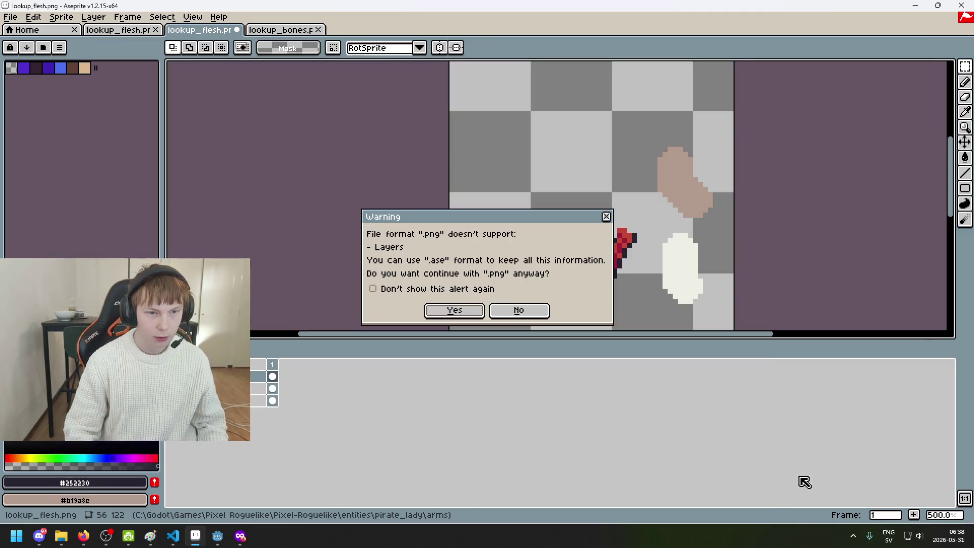
pyautogui.click(454, 312)
pyautogui.scroll(2, 594, 162)
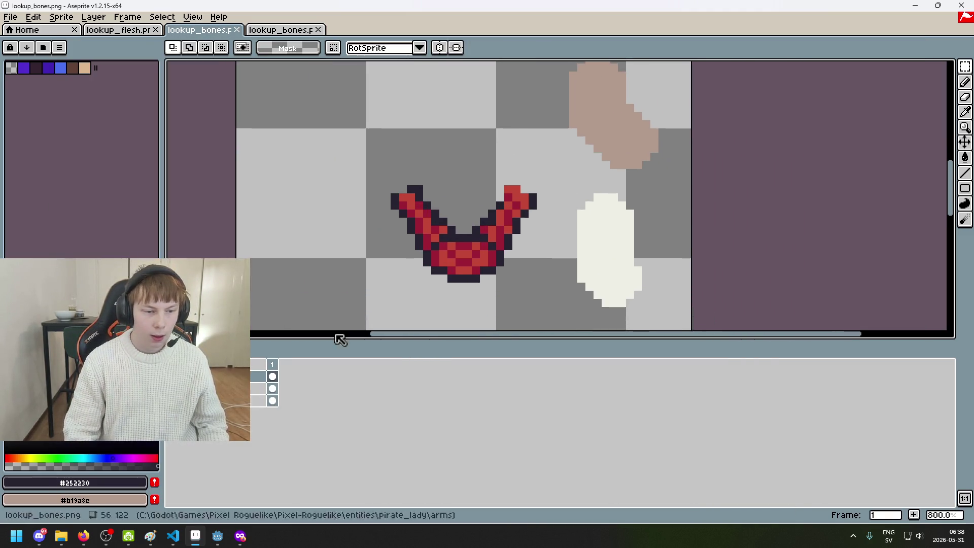
pyautogui.scroll(3, 494, 176)
# Step: Darken the right arm's tip and pixels along both arms' edges with the pencil
pyautogui.press('b')
pyautogui.moveTo(522, 220); pyautogui.dragTo(524, 217)
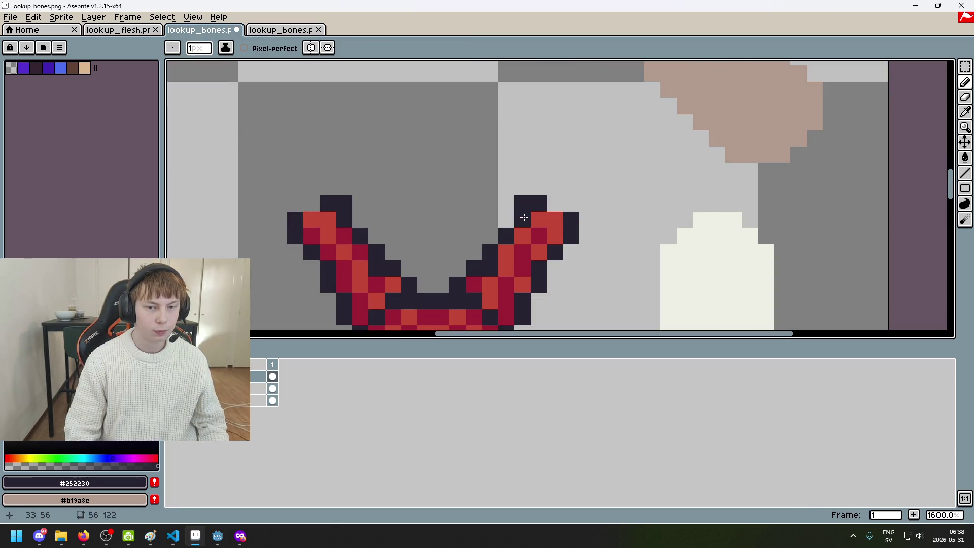
pyautogui.moveTo(343, 235); pyautogui.dragTo(360, 251)
pyautogui.click(506, 253)
pyautogui.click(505, 265)
pyautogui.hotkey('ctrl', 'z')
pyautogui.click(475, 278)
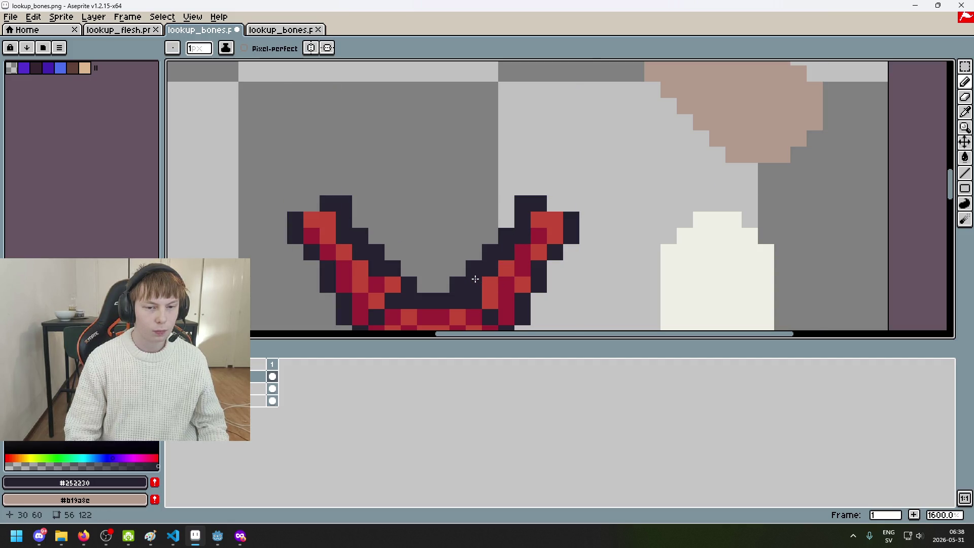
pyautogui.click(346, 253)
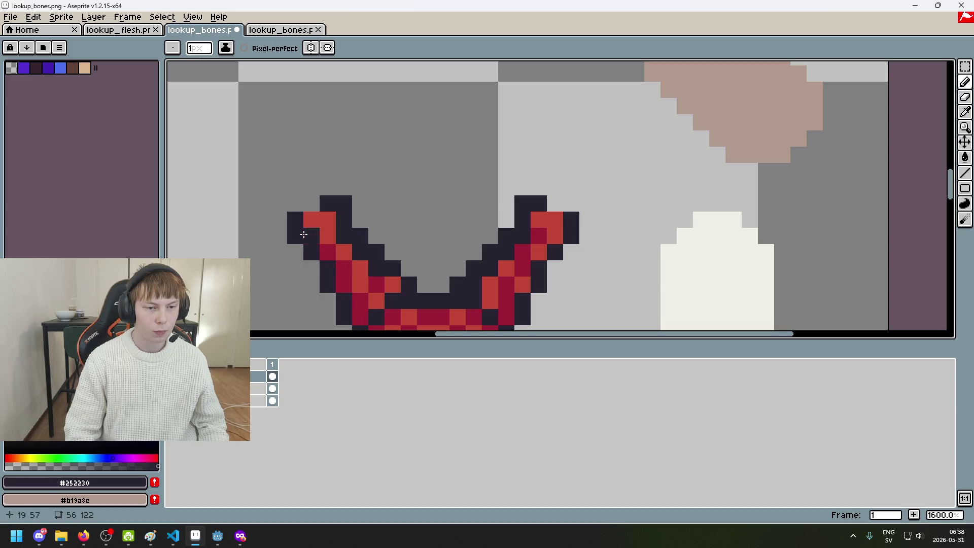
pyautogui.moveTo(321, 242); pyautogui.dragTo(311, 174)
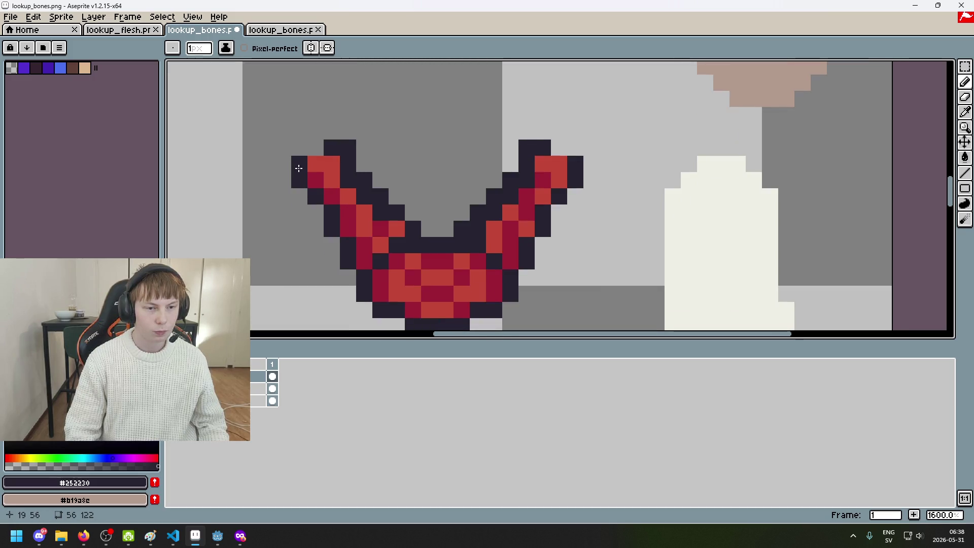
pyautogui.click(344, 222)
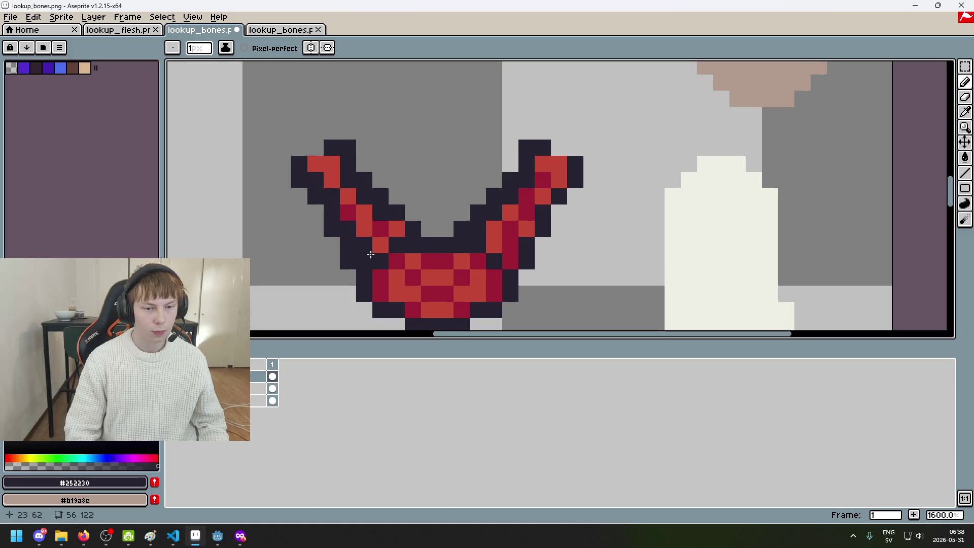
pyautogui.moveTo(399, 247); pyautogui.dragTo(497, 165)
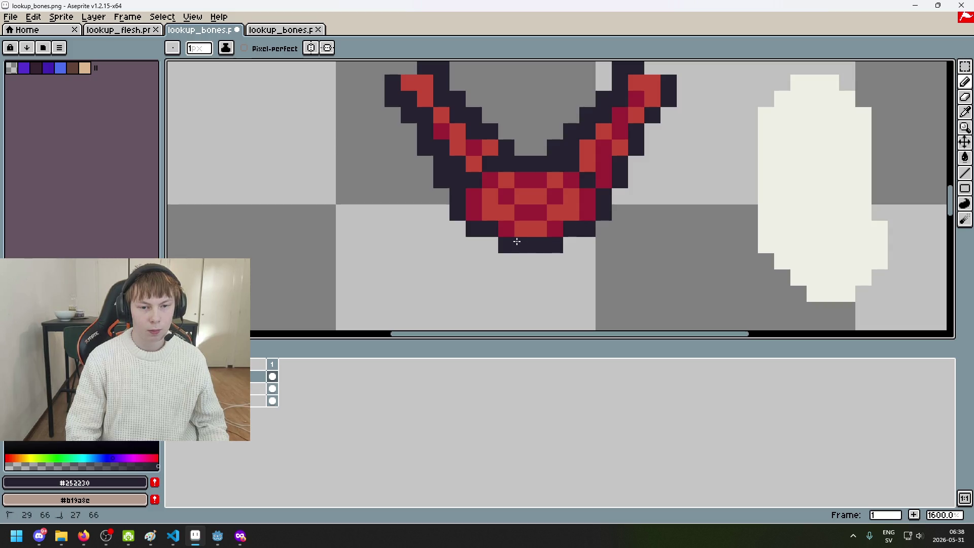
# Step: Compare layers, then paint a cream #eeeee5 stroke down the left arm
pyautogui.click(171, 376)
pyautogui.click(171, 389)
pyautogui.click(171, 388)
pyautogui.click(172, 376)
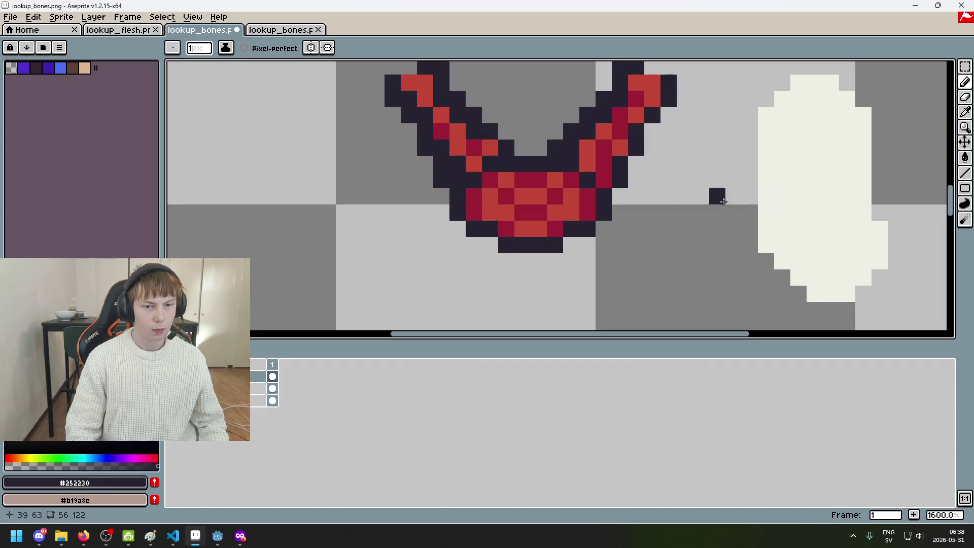
pyautogui.keyDown('alt'); pyautogui.click(771, 213); pyautogui.keyUp('alt')
pyautogui.scroll(-3, 433, 159)
pyautogui.scroll(2, 400, 166)
pyautogui.click(400, 166)
pyautogui.scroll(1, 401, 166)
pyautogui.moveTo(299, 127)
pyautogui.mouseDown()
pyautogui.moveTo(350, 161)
pyautogui.moveTo(317, 161)
pyautogui.moveTo(303, 127)
pyautogui.mouseUp()
pyautogui.hotkey('ctrl', 'z')
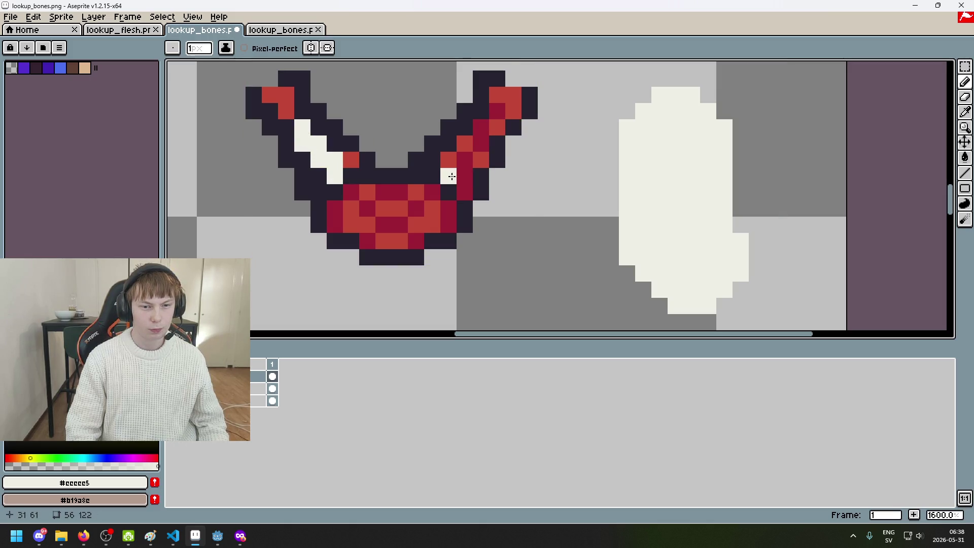
# Step: Paint a cream bone up the right arm, turn on vertical symmetry, and recolour the left arm's red pixel cream
pyautogui.moveTo(454, 154); pyautogui.dragTo(504, 103)
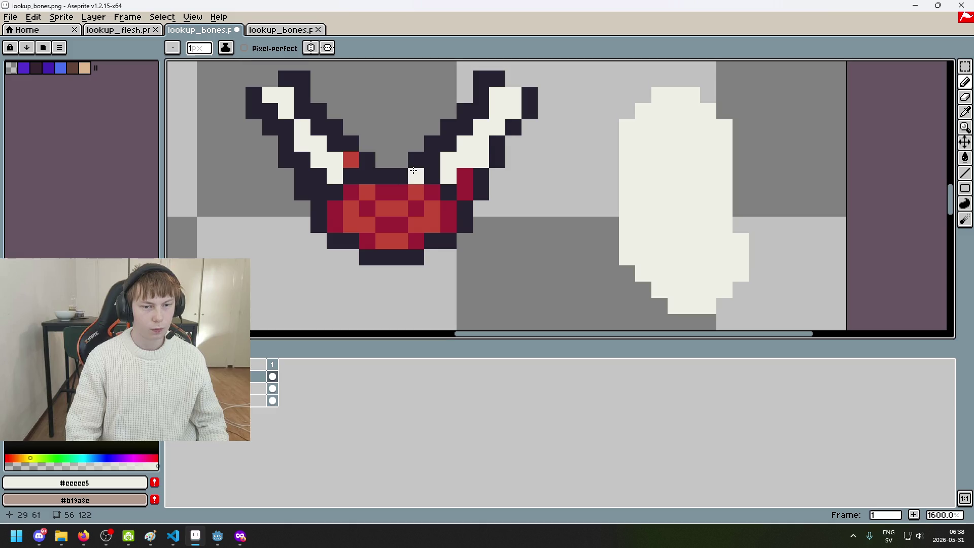
pyautogui.scroll(-1, 411, 170)
pyautogui.click(309, 50)
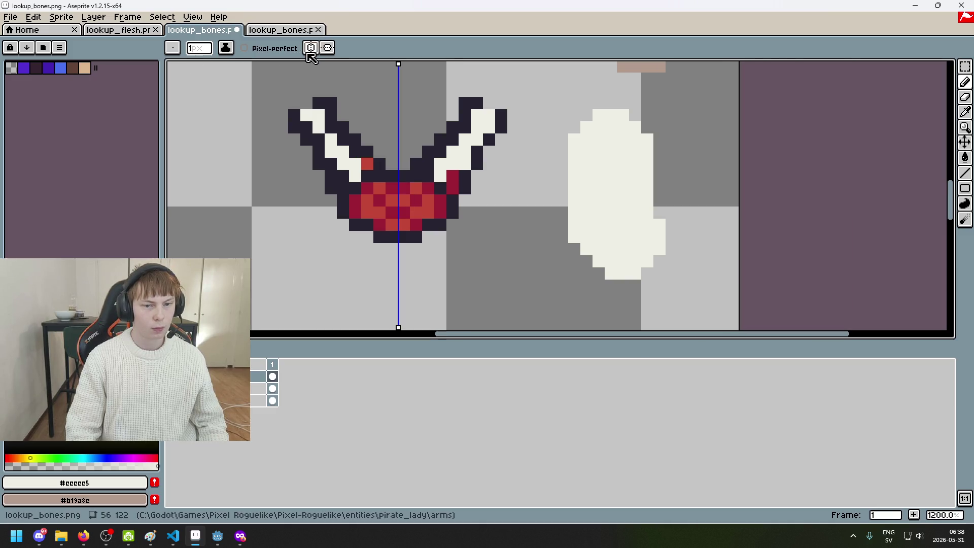
pyautogui.scroll(3, 355, 102)
pyautogui.click(367, 225)
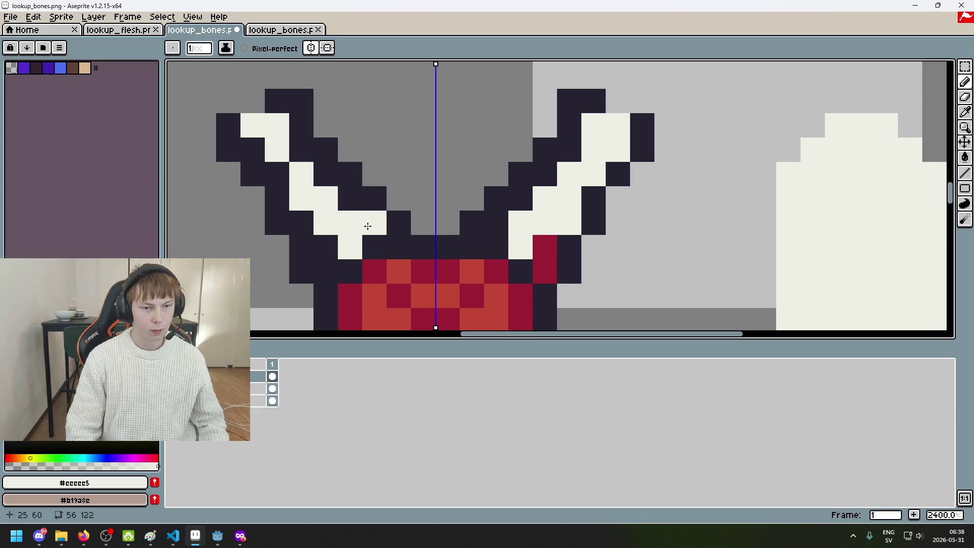
pyautogui.press('e')
pyautogui.press('b')
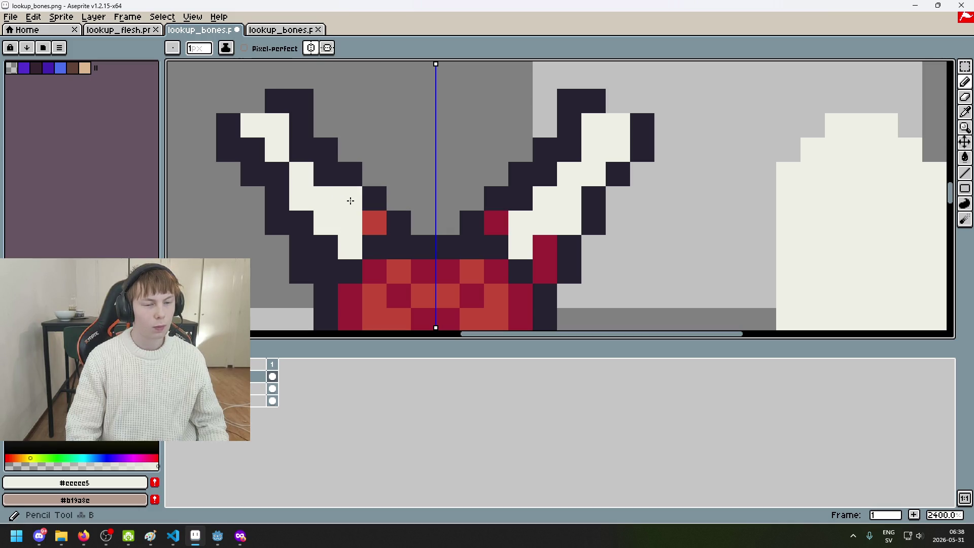
# Step: Hide the top, purple and red layers so only the navy outline and white bones show
pyautogui.click(173, 375)
pyautogui.click(172, 388)
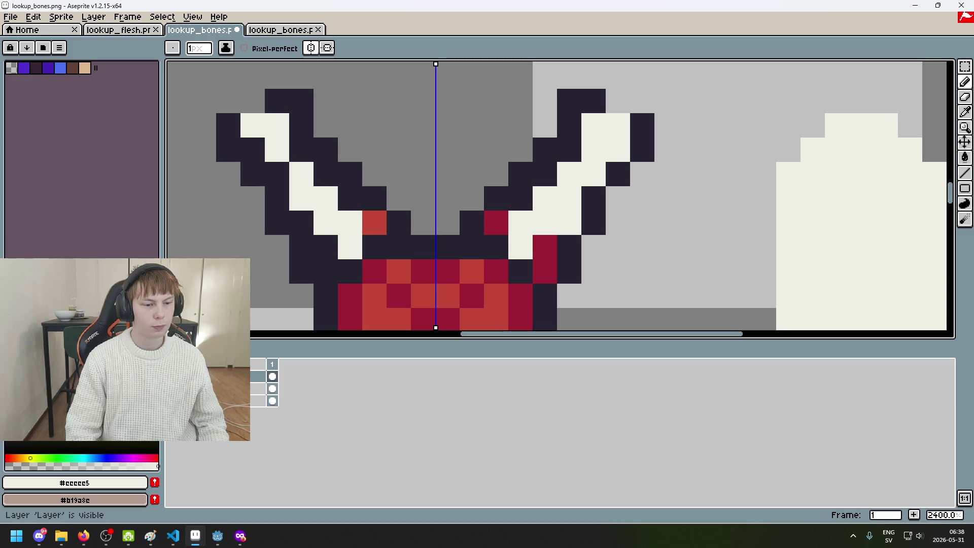
pyautogui.click(173, 401)
pyautogui.scroll(-1, 407, 196)
pyautogui.scroll(1, 408, 196)
pyautogui.keyDown('alt'); pyautogui.click(408, 197); pyautogui.keyUp('alt')
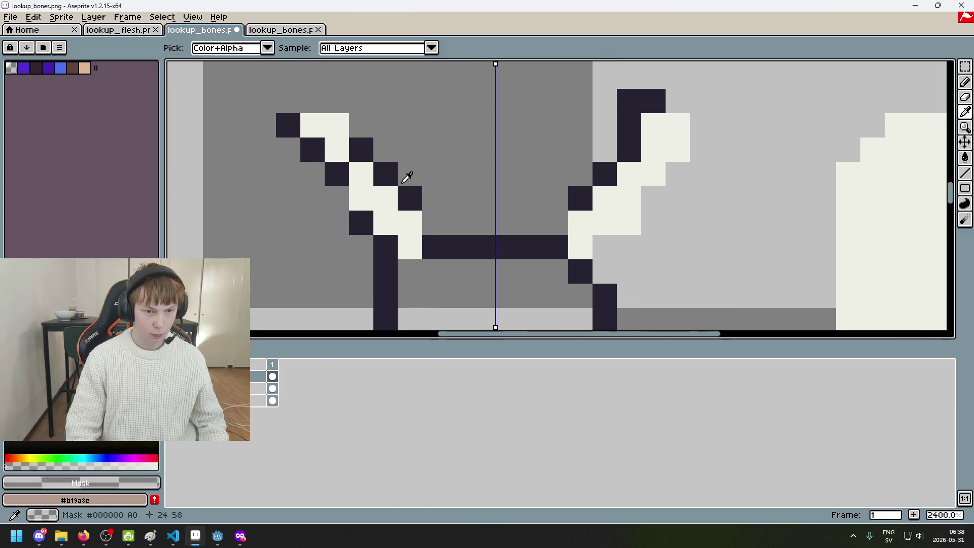
# Step: Add mirrored dark outline pixels along both arms, redrawing one stray pixel
pyautogui.click(337, 197)
pyautogui.click(172, 401)
pyautogui.click(172, 400)
pyautogui.press('e')
pyautogui.click(337, 198)
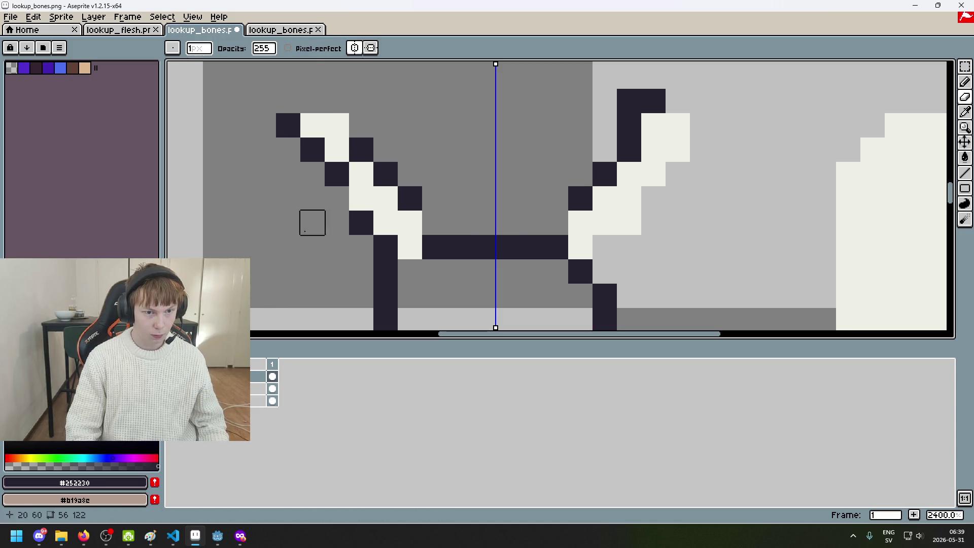
pyautogui.press('b')
pyautogui.click(337, 198)
pyautogui.click(370, 231)
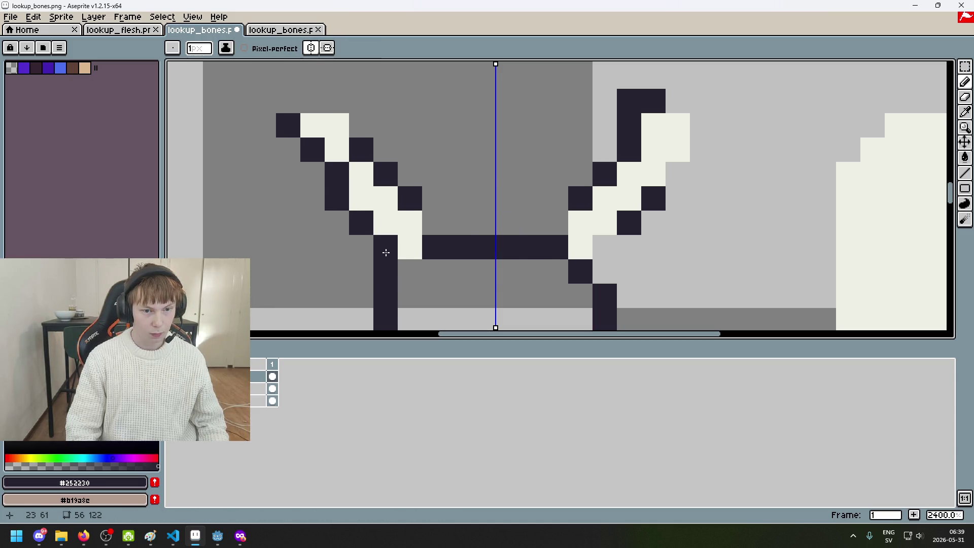
pyautogui.click(385, 252)
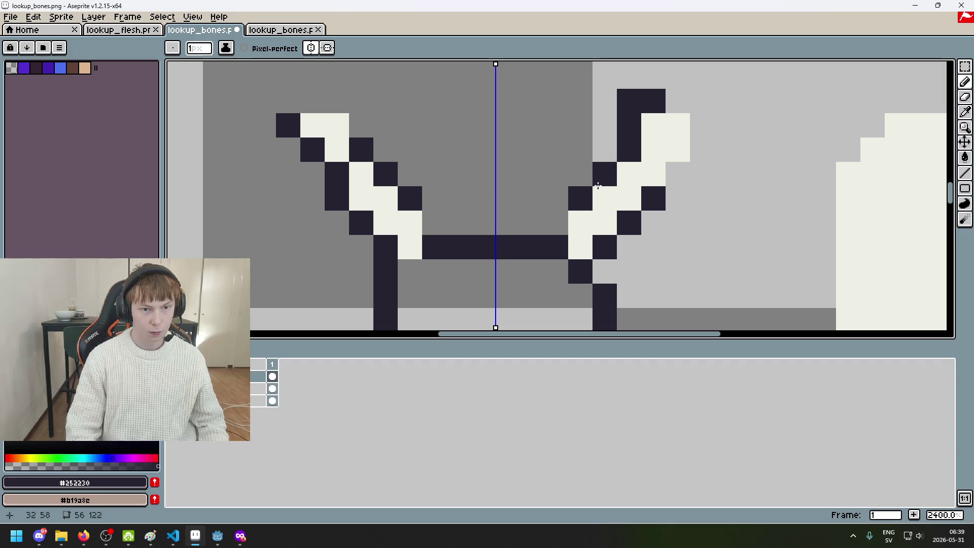
# Step: Extend the dark outline at the bones' tops, checking it against the red layer
pyautogui.moveTo(630, 125); pyautogui.dragTo(653, 101)
pyautogui.scroll(-6, 618, 216)
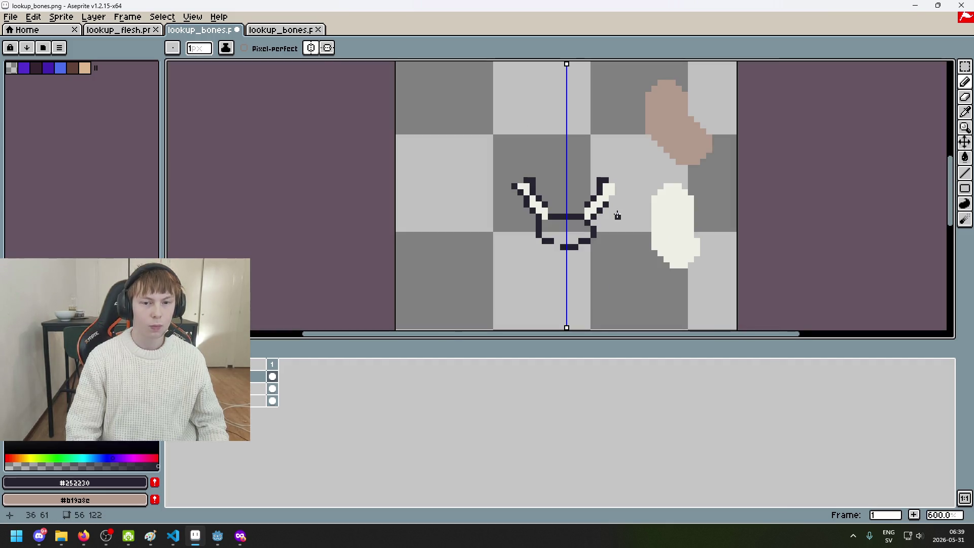
pyautogui.scroll(5, 618, 215)
pyautogui.scroll(1, 565, 246)
pyautogui.click(173, 376)
pyautogui.click(173, 376)
pyautogui.click(173, 375)
pyautogui.click(173, 375)
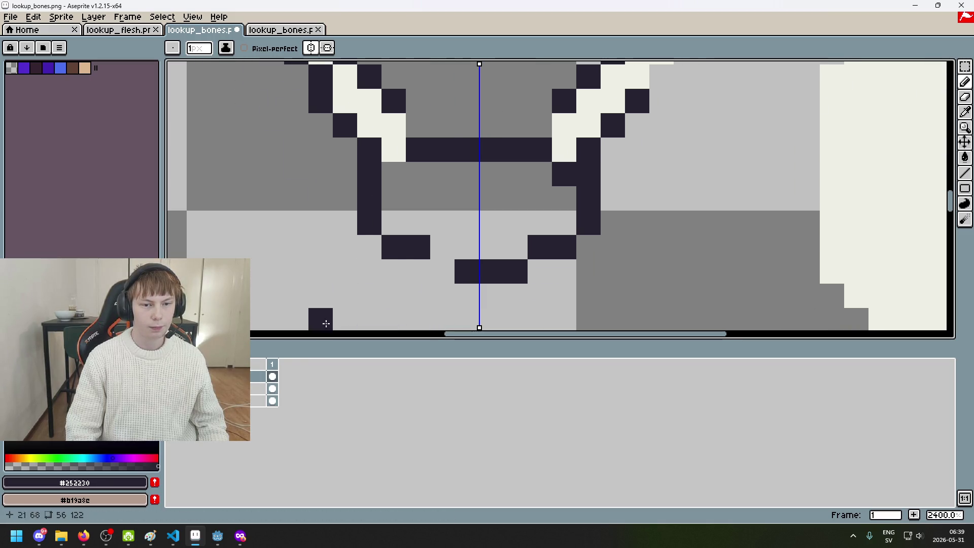
# Step: Extend the bottom outline crossbar leftward and settle its mirrored end pixel in dark navy
pyautogui.click(432, 274)
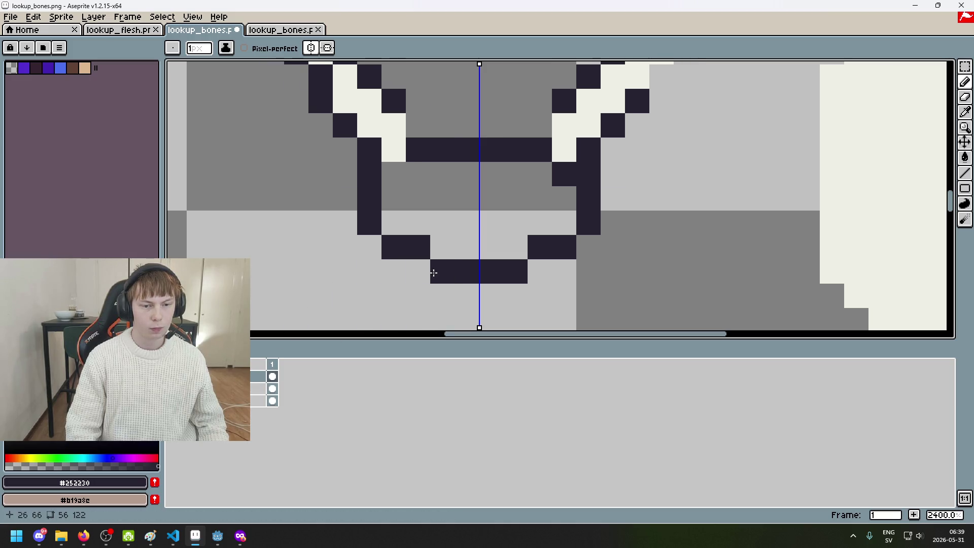
pyautogui.scroll(-6, 467, 238)
pyautogui.scroll(1, 481, 238)
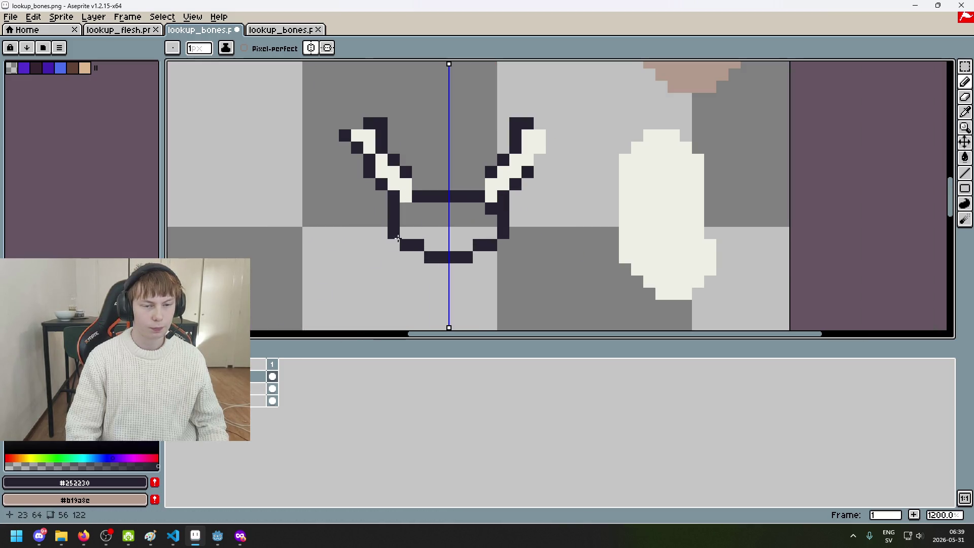
pyautogui.scroll(-1, 502, 234)
pyautogui.scroll(4, 502, 235)
pyautogui.click(462, 226)
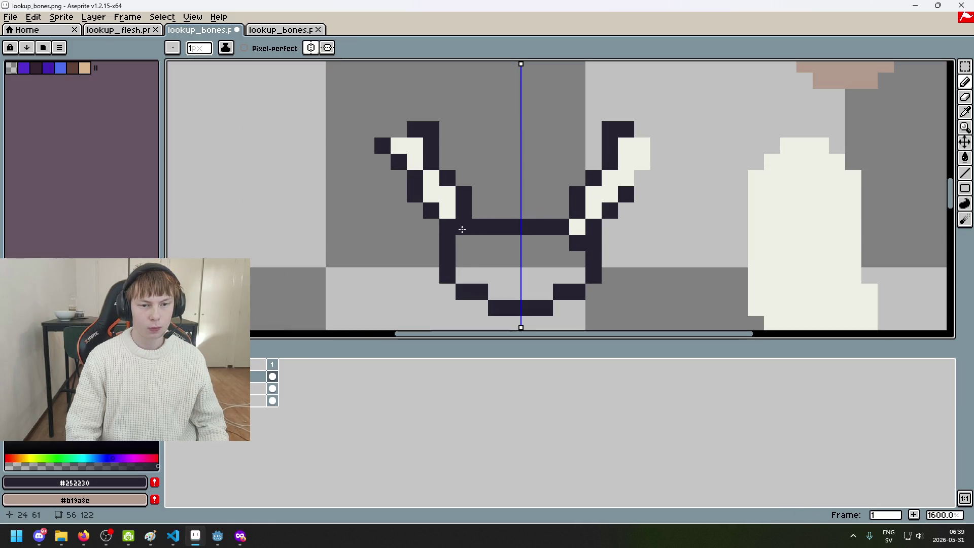
pyautogui.press('e')
pyautogui.click(462, 226)
pyautogui.scroll(-3, 449, 228)
pyautogui.scroll(3, 448, 226)
pyautogui.press('b')
pyautogui.click(447, 223)
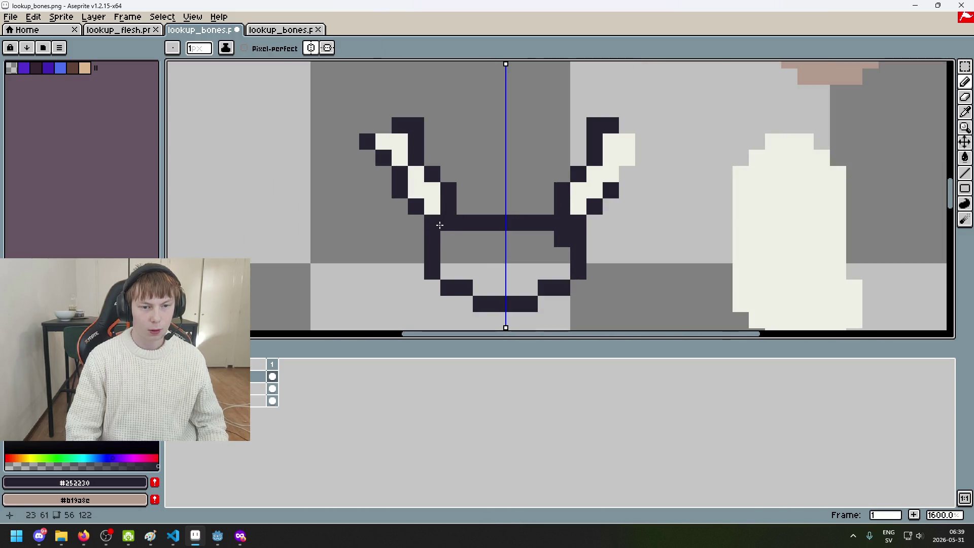
# Step: Erase the crossbar's two left-end pixels and redraw its end pixel dark
pyautogui.scroll(-3, 440, 224)
pyautogui.scroll(4, 439, 223)
pyautogui.press('e')
pyautogui.moveTo(394, 208); pyautogui.dragTo(415, 213)
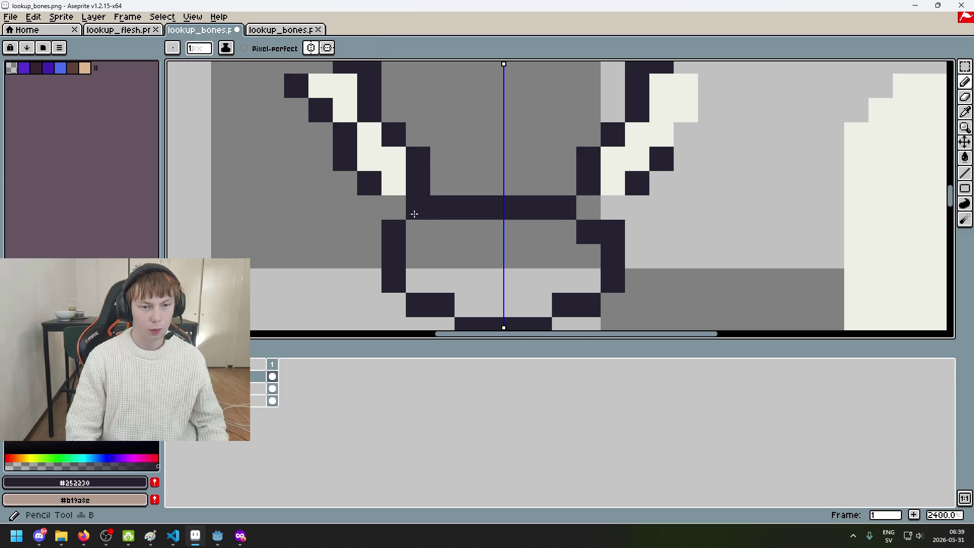
pyautogui.press('b')
pyautogui.click(415, 213)
pyautogui.scroll(-6, 414, 213)
pyautogui.scroll(1, 436, 219)
pyautogui.scroll(2, 436, 219)
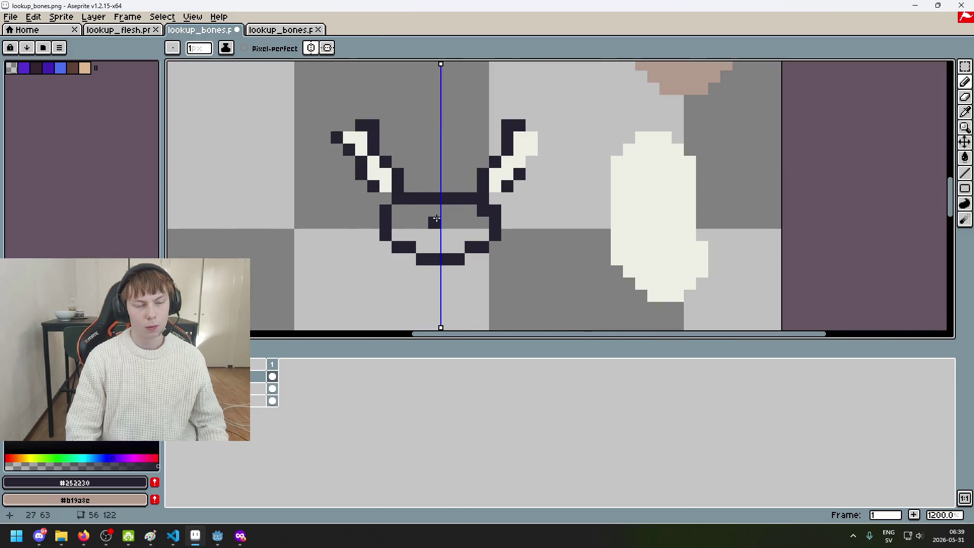
# Step: Toggle Layer 1 and the bone outline layer to compare the outline with the red arms
pyautogui.click(171, 400)
pyautogui.click(171, 400)
pyautogui.click(171, 401)
pyautogui.click(171, 400)
pyautogui.click(171, 400)
pyautogui.click(172, 400)
pyautogui.click(171, 401)
pyautogui.click(172, 400)
pyautogui.click(172, 400)
pyautogui.click(171, 401)
pyautogui.click(172, 389)
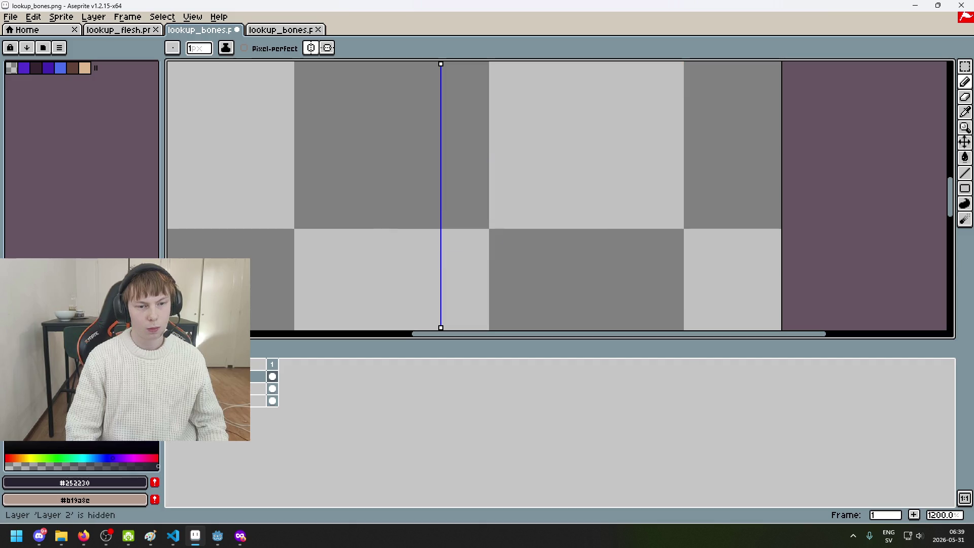
pyautogui.click(172, 401)
pyautogui.click(172, 389)
pyautogui.click(172, 389)
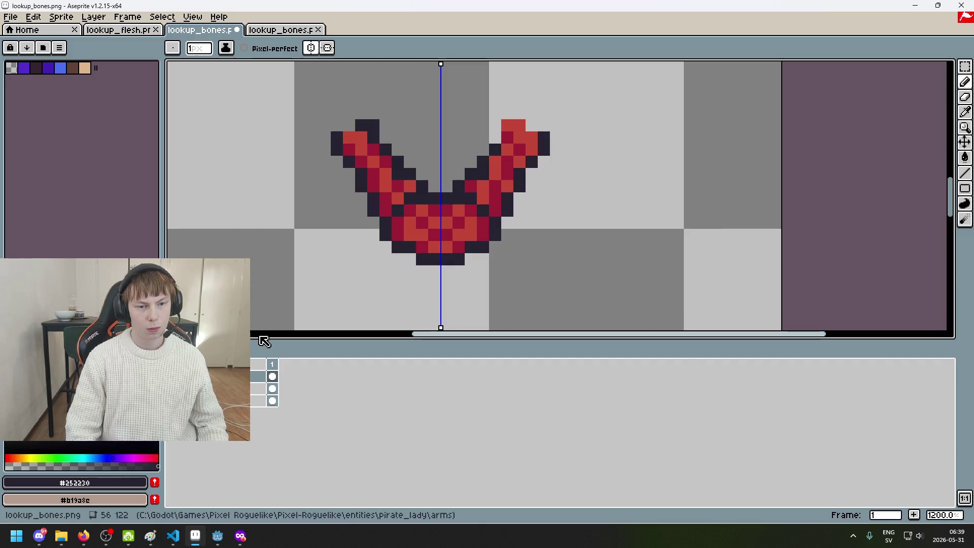
pyautogui.scroll(3, 394, 228)
pyautogui.click(171, 389)
pyautogui.click(172, 401)
# Step: Add an outline pixel inside the hand and erase the stray pixels there
pyautogui.click(385, 213)
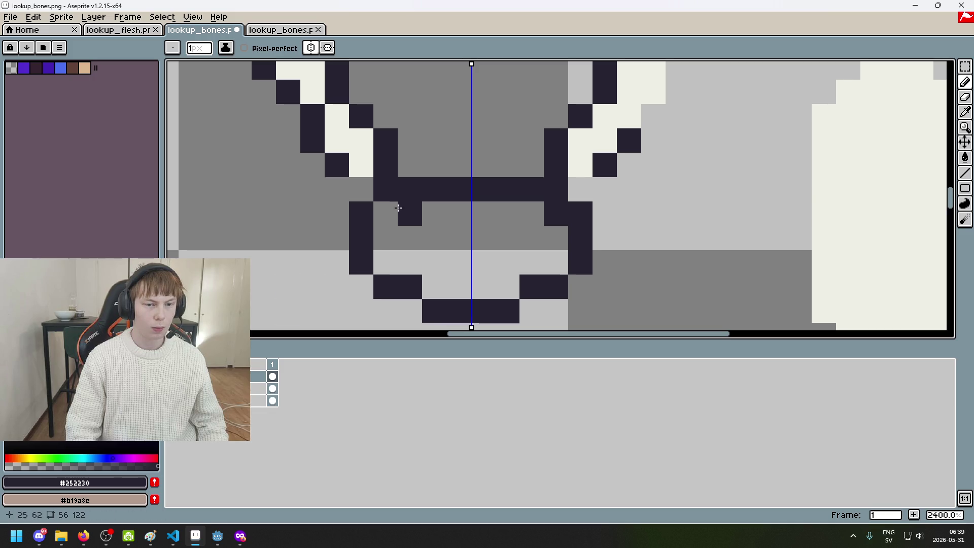
pyautogui.press('e')
pyautogui.click(391, 187)
pyautogui.scroll(-7, 391, 187)
pyautogui.scroll(4, 403, 191)
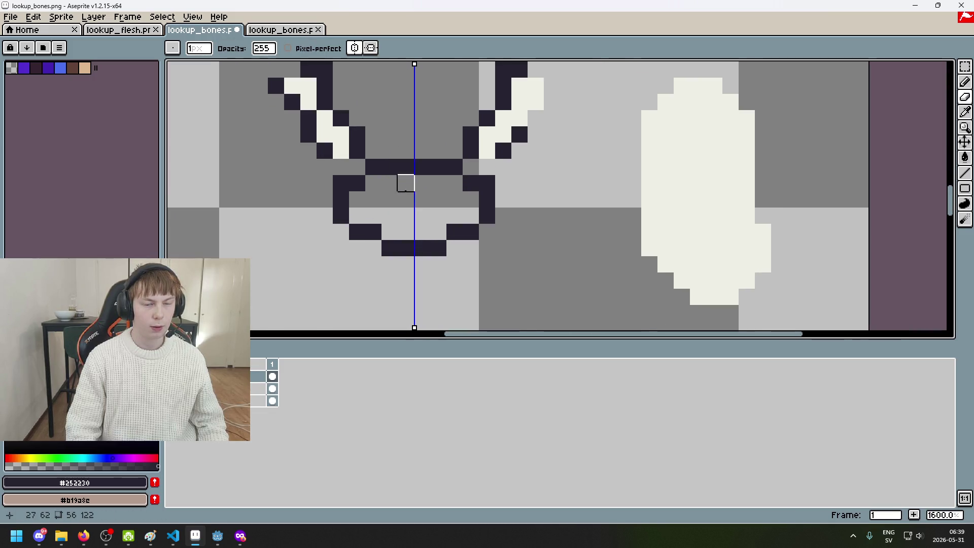
pyautogui.scroll(-4, 370, 189)
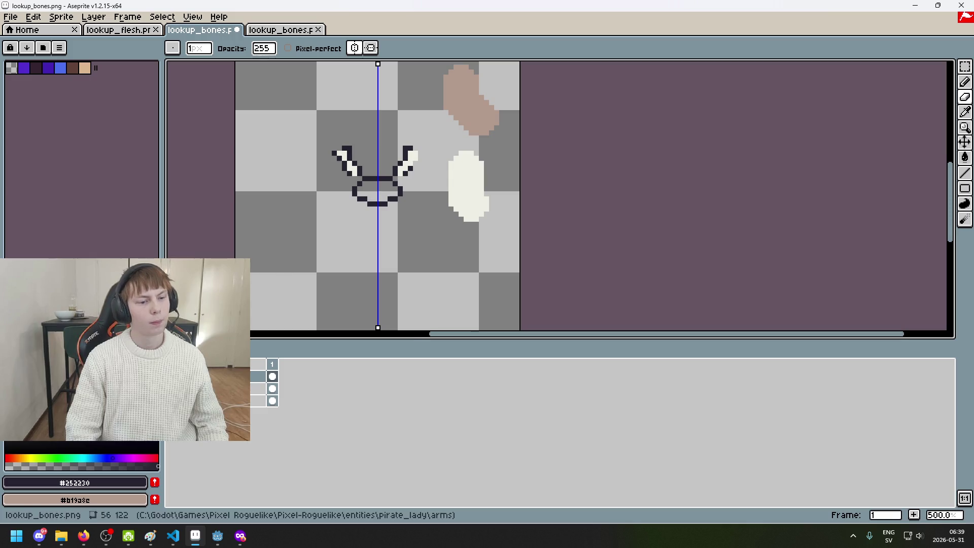
# Step: Swap visibility of the red arm, bone outline and reference blob layers to compare, then restore them
pyautogui.click(172, 389)
pyautogui.click(171, 401)
pyautogui.click(171, 377)
pyautogui.click(172, 389)
pyautogui.click(171, 400)
pyautogui.click(171, 377)
pyautogui.scroll(4, 369, 161)
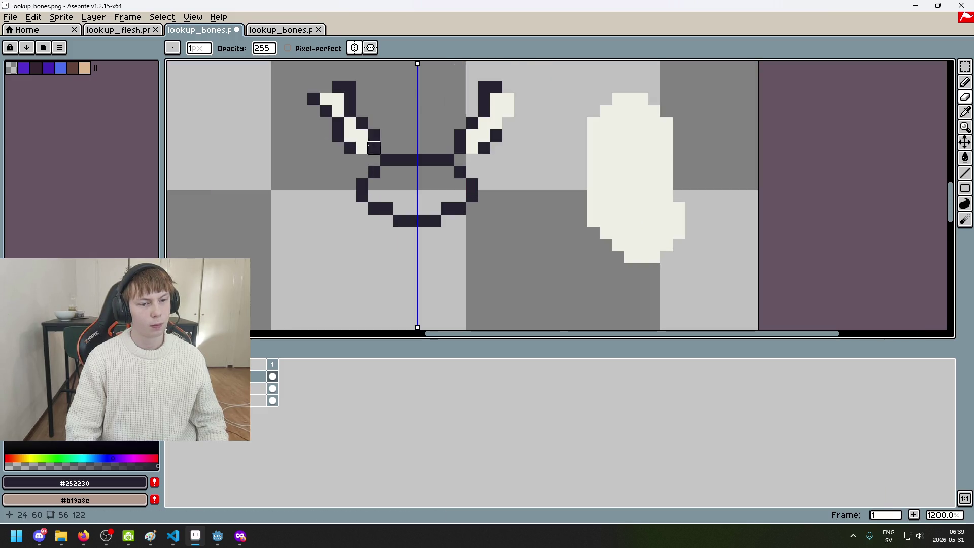
pyautogui.press('b')
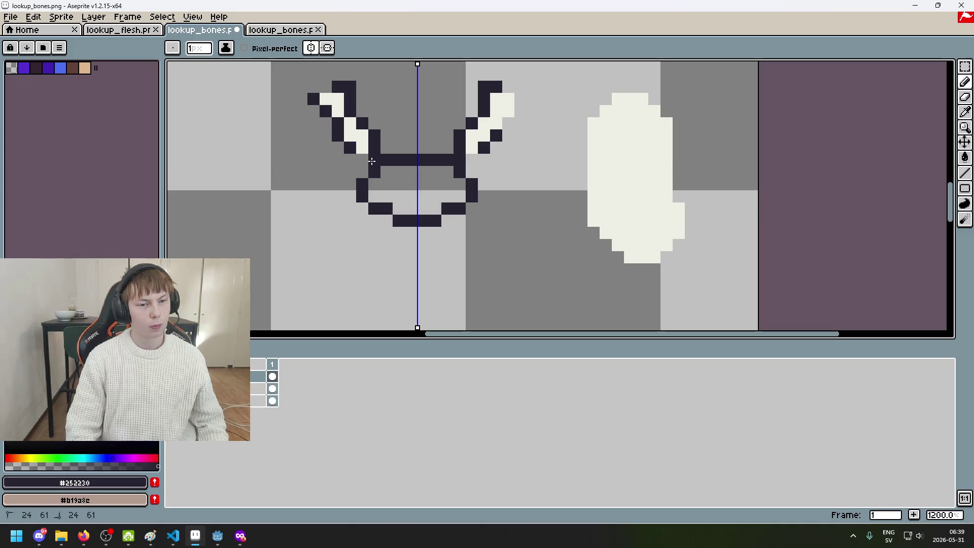
pyautogui.scroll(-7, 380, 152)
pyautogui.scroll(1, 387, 160)
pyautogui.scroll(1, 387, 160)
pyautogui.scroll(3, 387, 160)
pyautogui.scroll(4, 387, 160)
pyautogui.scroll(-4, 632, 190)
pyautogui.keyDown('alt'); pyautogui.click(613, 147); pyautogui.keyUp('alt')
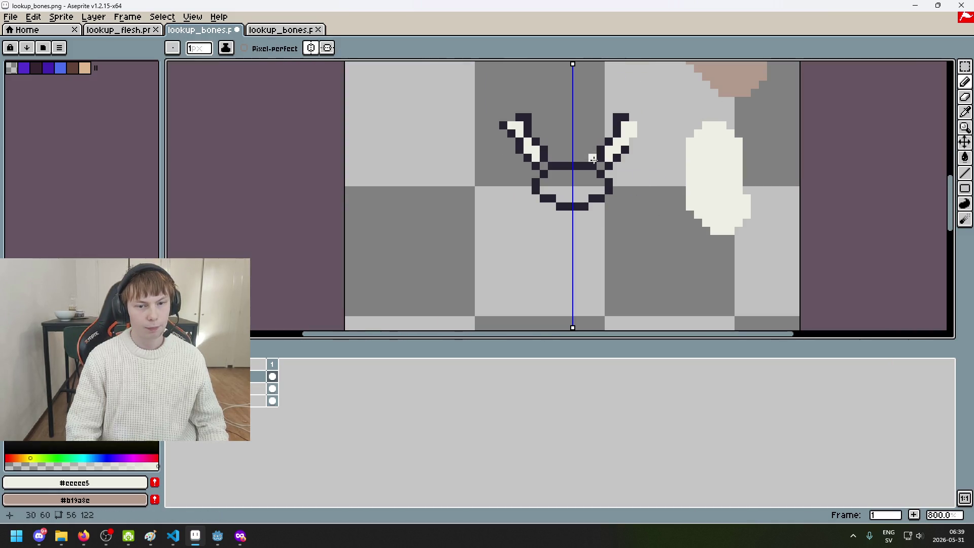
# Step: Fill the rounded hand cup with mirrored cream bone colour
pyautogui.scroll(3, 573, 172)
pyautogui.scroll(-5, 548, 192)
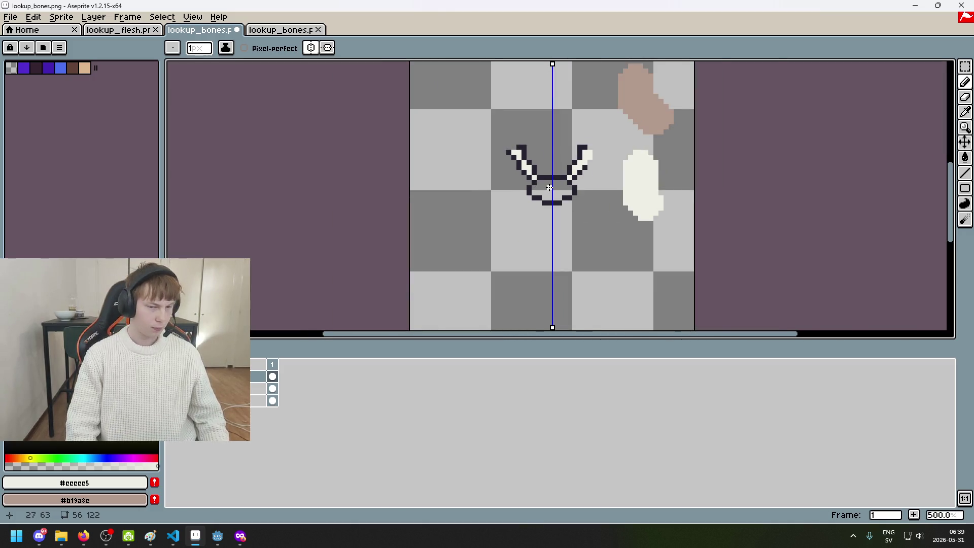
pyautogui.scroll(1, 613, 228)
pyautogui.scroll(1, 613, 229)
pyautogui.keyDown('alt'); pyautogui.click(655, 153); pyautogui.keyUp('alt')
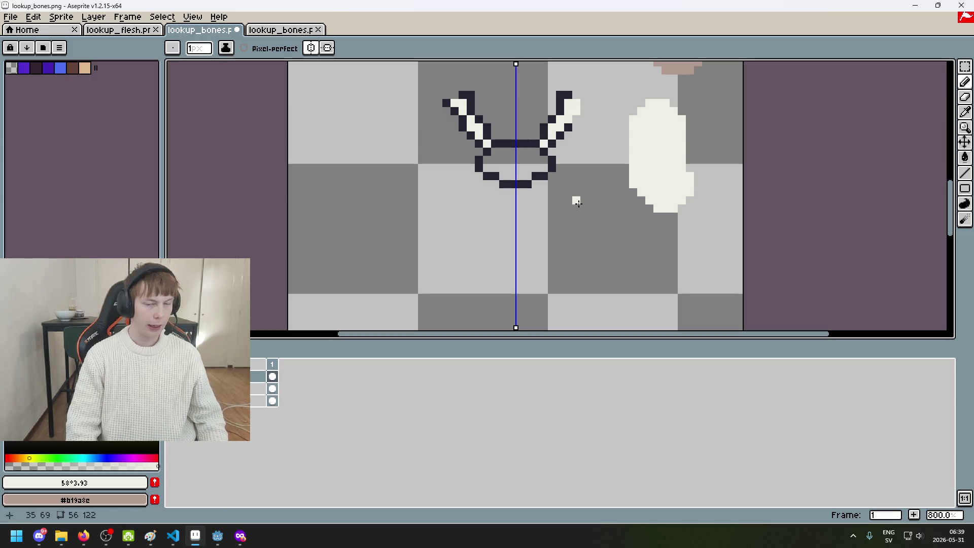
pyautogui.scroll(3, 495, 149)
pyautogui.click(494, 150)
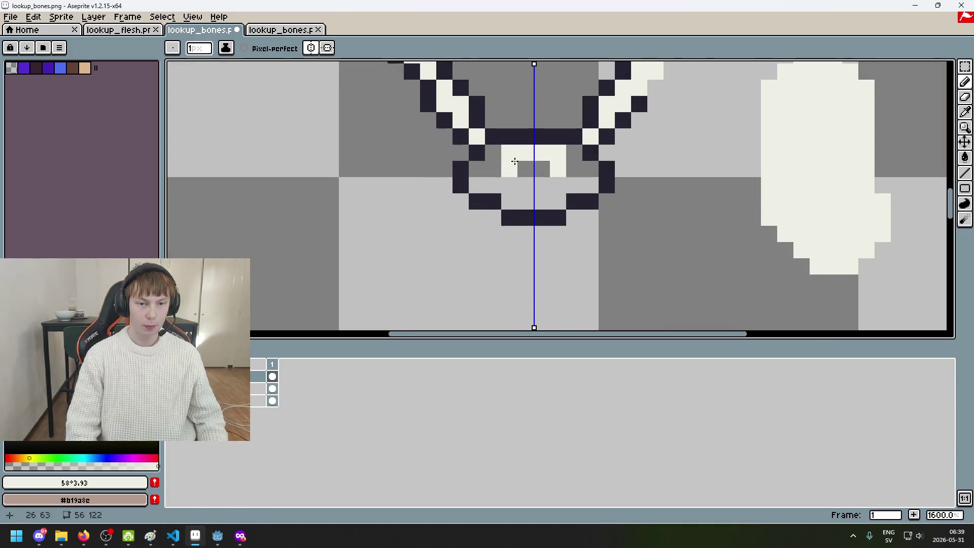
pyautogui.moveTo(510, 152)
pyautogui.mouseDown()
pyautogui.moveTo(528, 180)
pyautogui.moveTo(479, 175)
pyautogui.mouseUp()
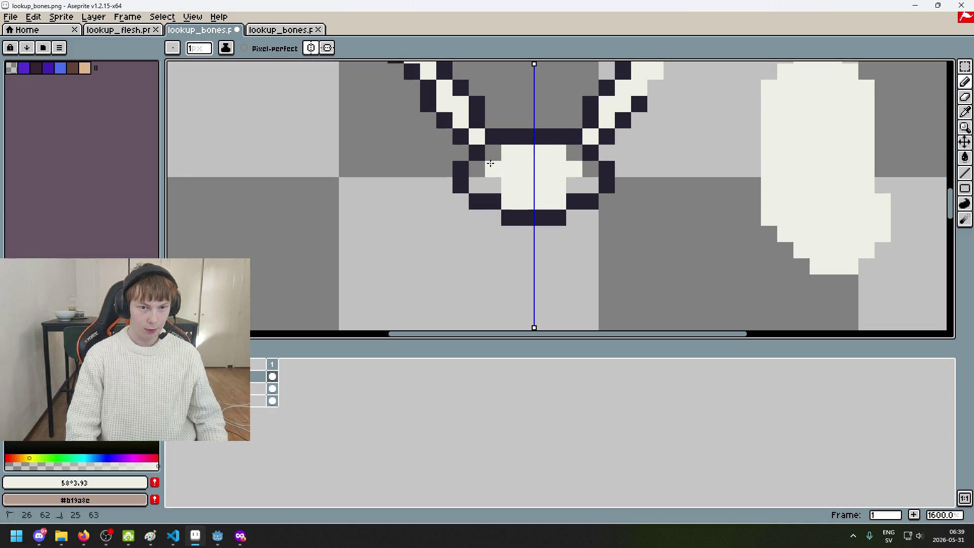
# Step: Eyedrop the tan #b19a8c from the artwork as the drawing colour
pyautogui.scroll(-2, 479, 174)
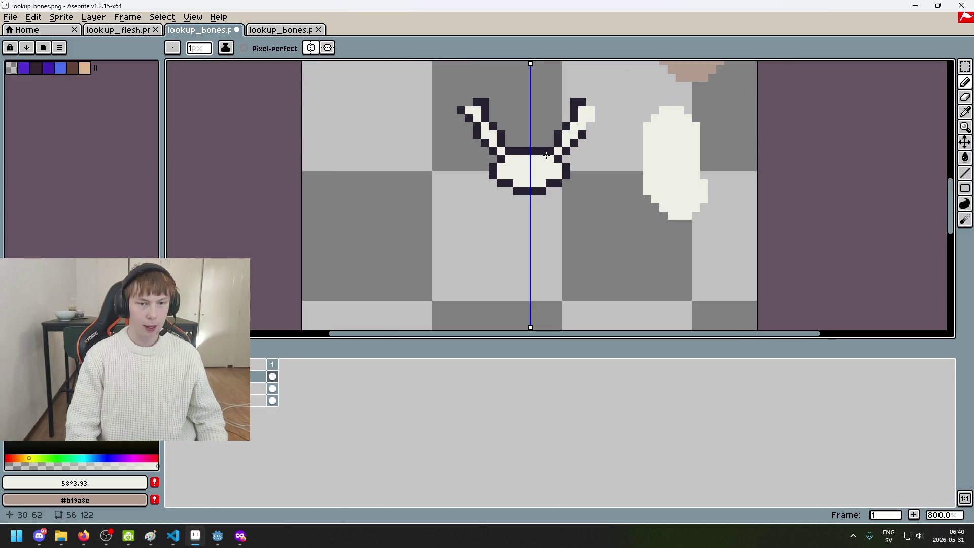
pyautogui.scroll(2, 457, 152)
pyautogui.scroll(-2, 428, 223)
pyautogui.scroll(1, 500, 219)
pyautogui.keyDown('alt'); pyautogui.click(626, 87); pyautogui.keyUp('alt')
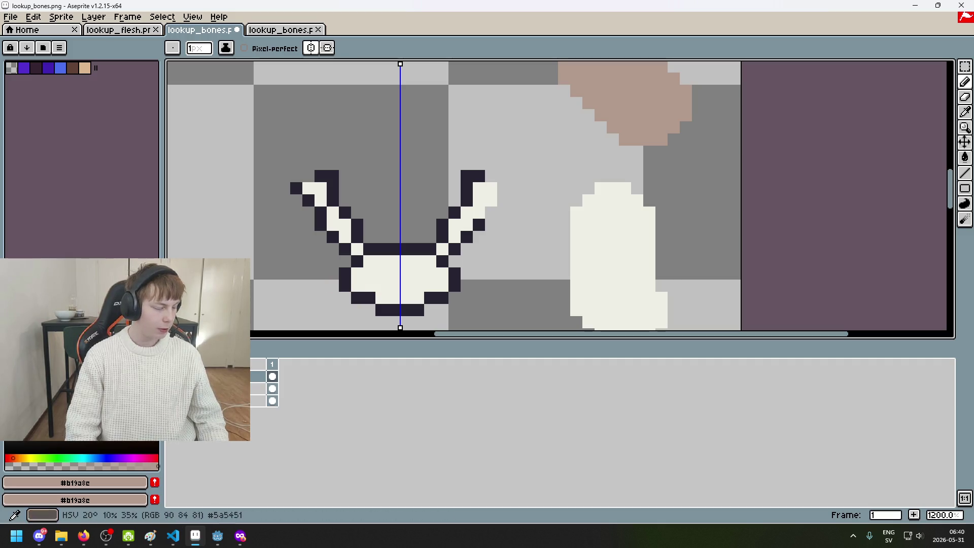
# Step: Paint mirrored tan joints where the bones meet the hand, then turn symmetry off and undo extras
pyautogui.scroll(1, 260, 313)
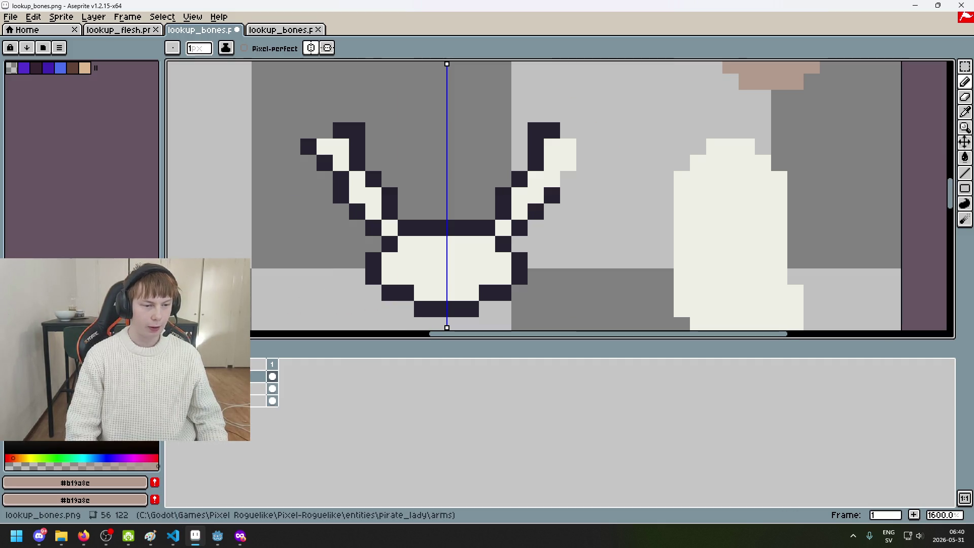
pyautogui.moveTo(392, 222); pyautogui.dragTo(406, 227)
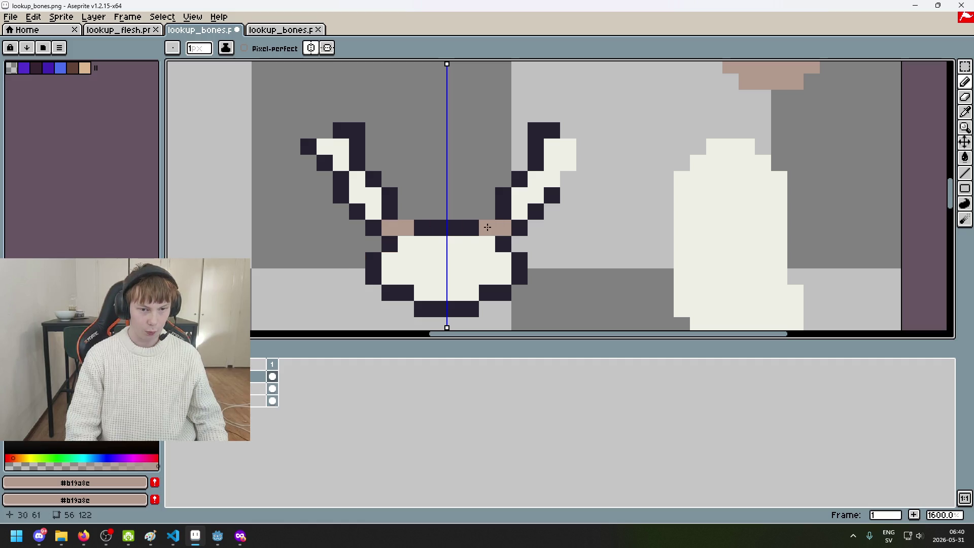
pyautogui.hotkey('ctrl', 'z')
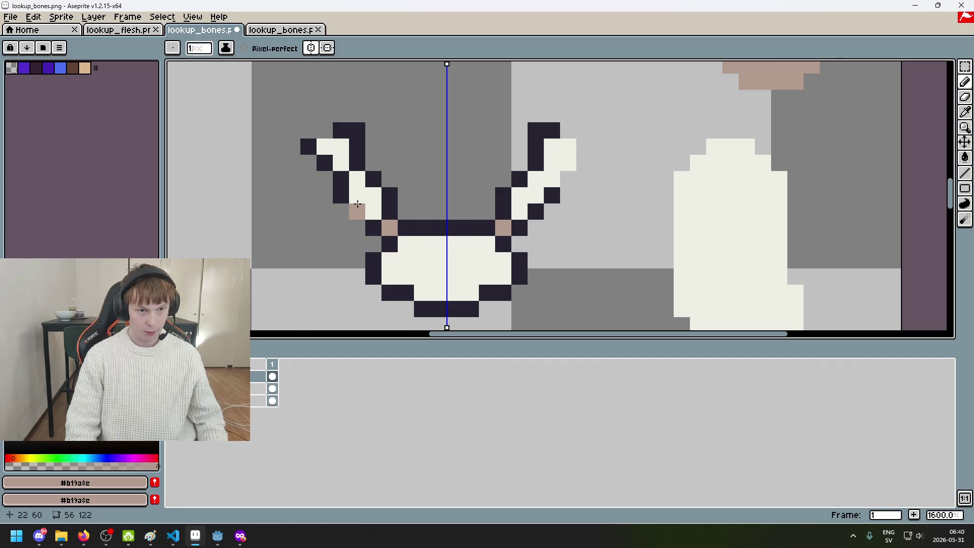
pyautogui.click(310, 48)
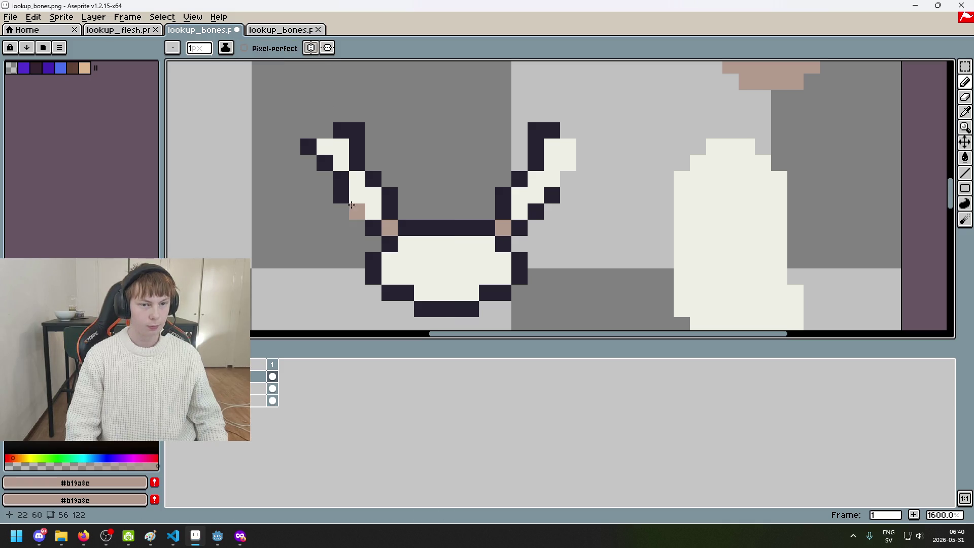
pyautogui.scroll(-3, 358, 191)
pyautogui.scroll(2, 375, 186)
pyautogui.scroll(1, 392, 181)
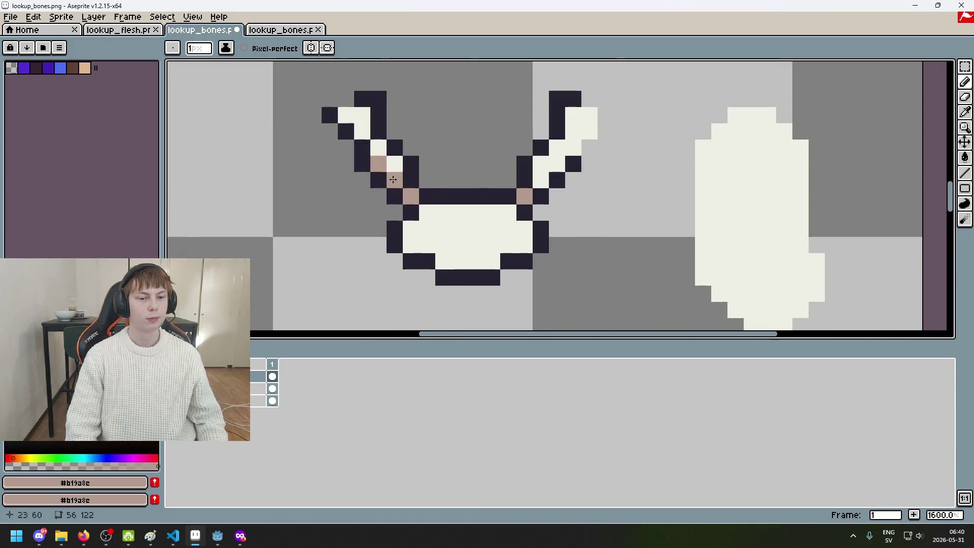
pyautogui.scroll(-1, 529, 234)
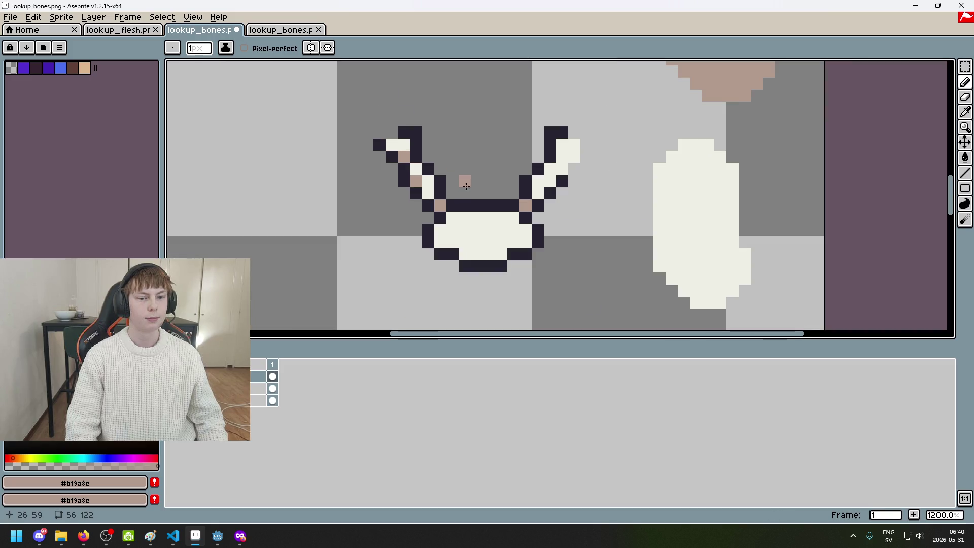
pyautogui.hotkey('ctrl', 'z')
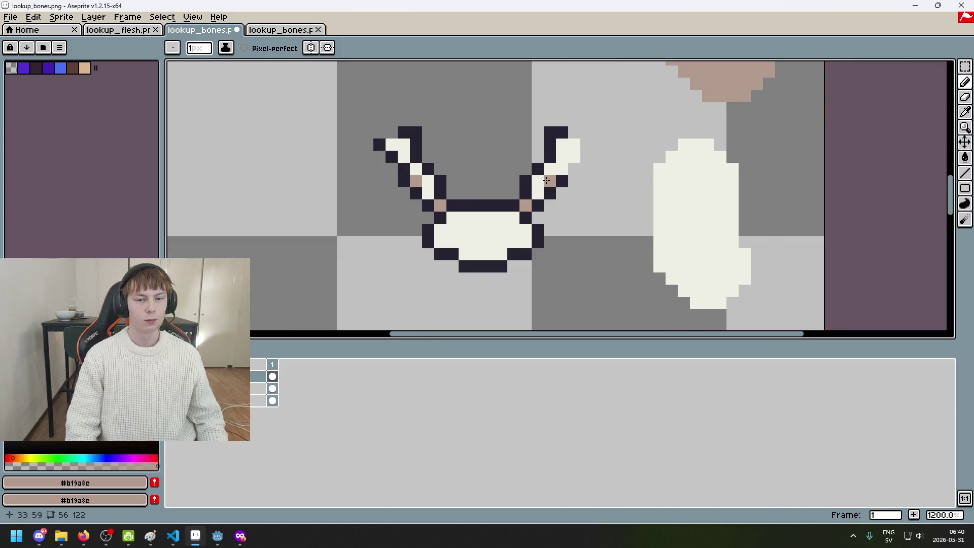
# Step: Paint tan joint pixels along the bones, undoing misplaced strokes
pyautogui.scroll(-5, 570, 172)
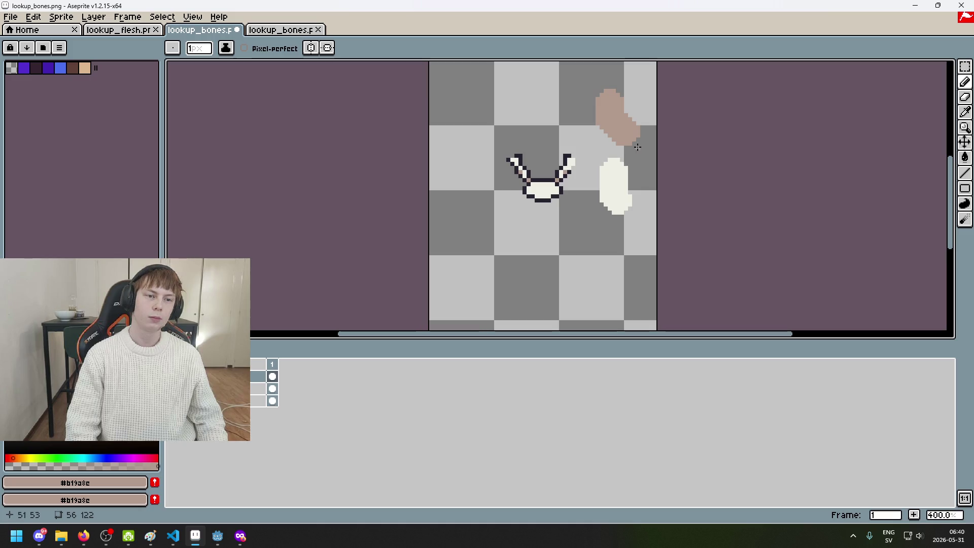
pyautogui.scroll(5, 538, 172)
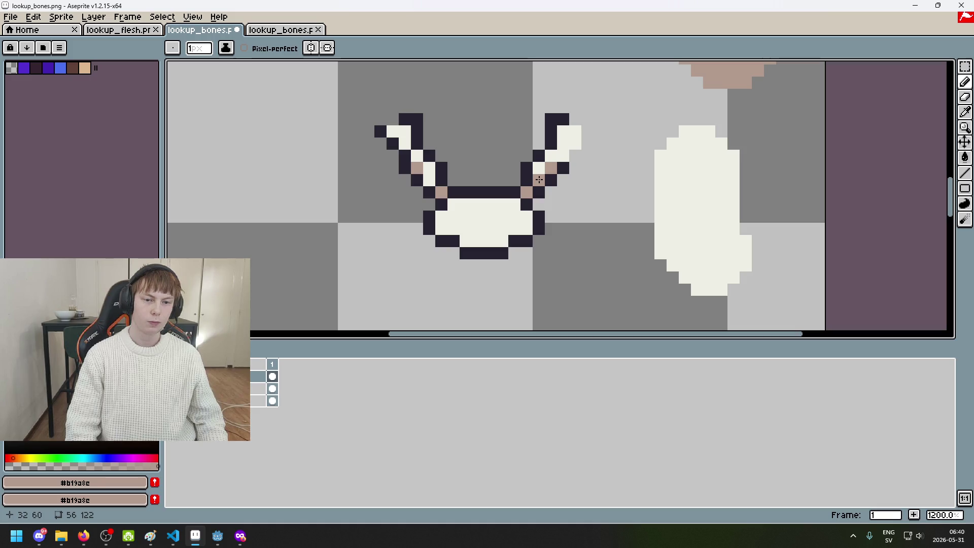
pyautogui.scroll(-3, 539, 180)
pyautogui.hotkey('ctrl', 'z')
pyautogui.scroll(3, 520, 198)
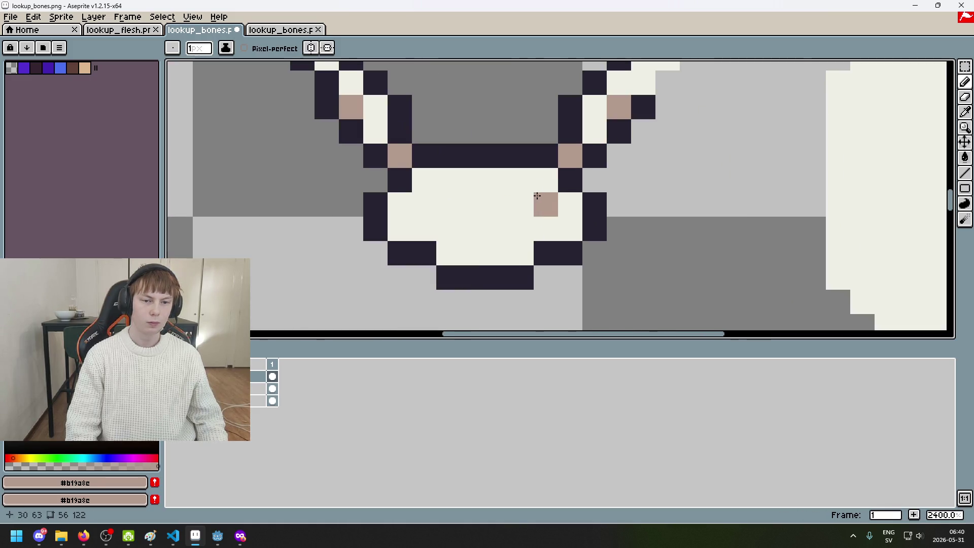
pyautogui.scroll(2, 508, 206)
pyautogui.moveTo(583, 91)
pyautogui.mouseDown()
pyautogui.moveTo(567, 127)
pyautogui.moveTo(581, 124)
pyautogui.moveTo(568, 124)
pyautogui.mouseUp()
pyautogui.hotkey('ctrl', 'z')
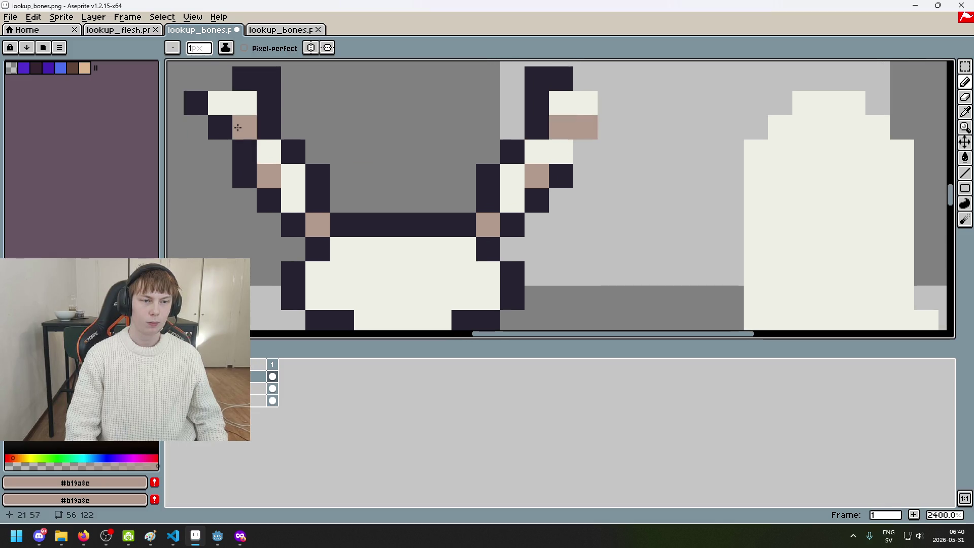
pyautogui.scroll(-2, 238, 119)
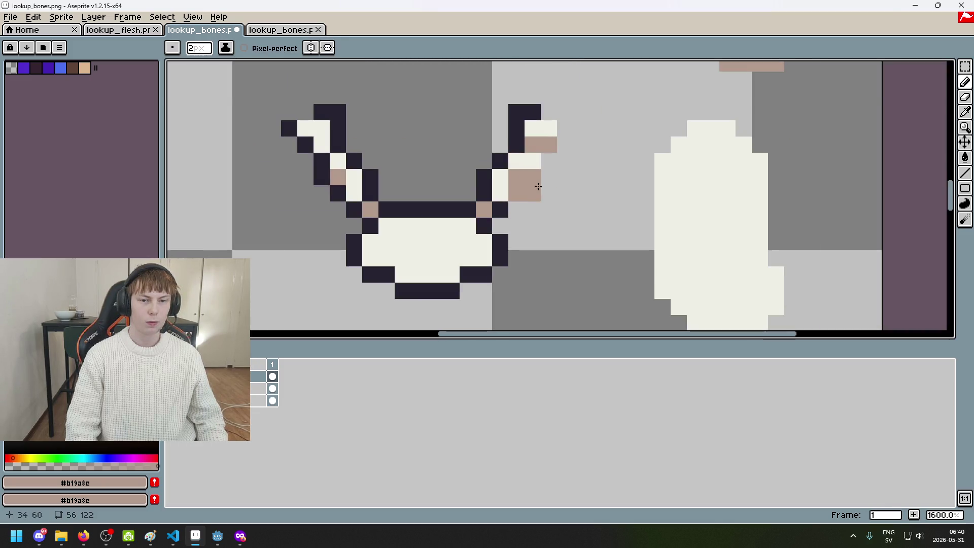
# Step: With symmetry back on, cover stray tan pixels with the dark outline colour
pyautogui.click(311, 48)
pyautogui.keyDown('alt'); pyautogui.click(305, 145); pyautogui.keyUp('alt')
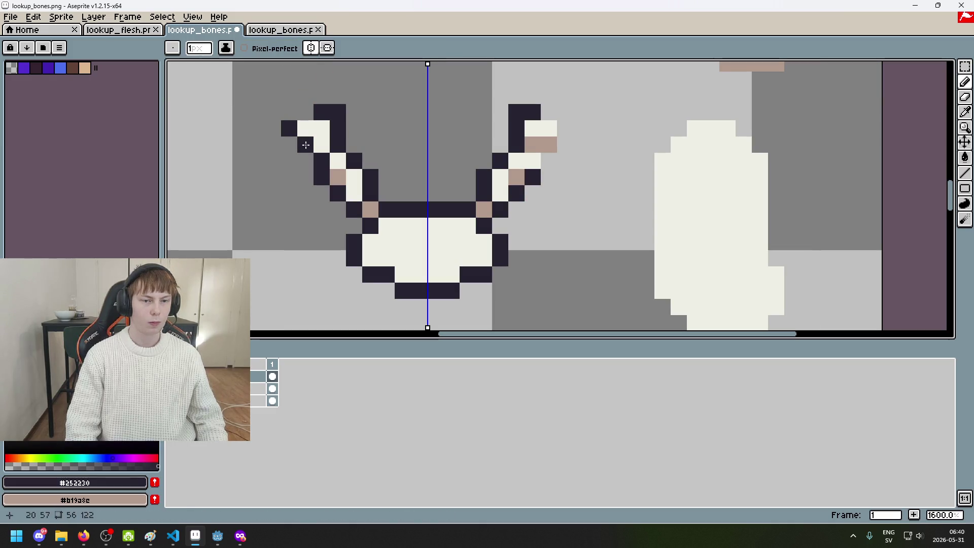
pyautogui.click(305, 145)
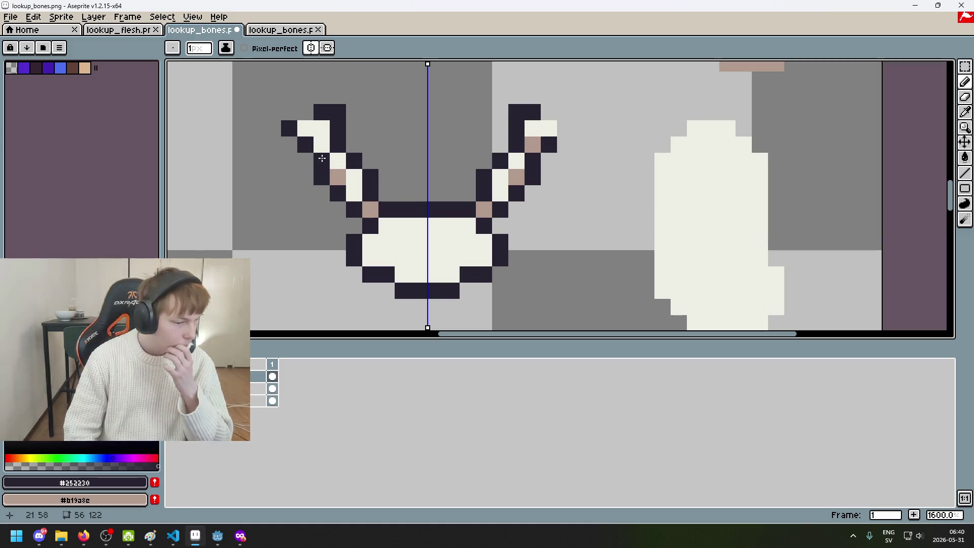
pyautogui.click(338, 155)
pyautogui.hotkey('ctrl', 'z')
# Step: With symmetry off, add a tan joint near the left bone tip
pyautogui.click(311, 48)
pyautogui.keyDown('alt'); pyautogui.click(532, 144); pyautogui.keyUp('alt')
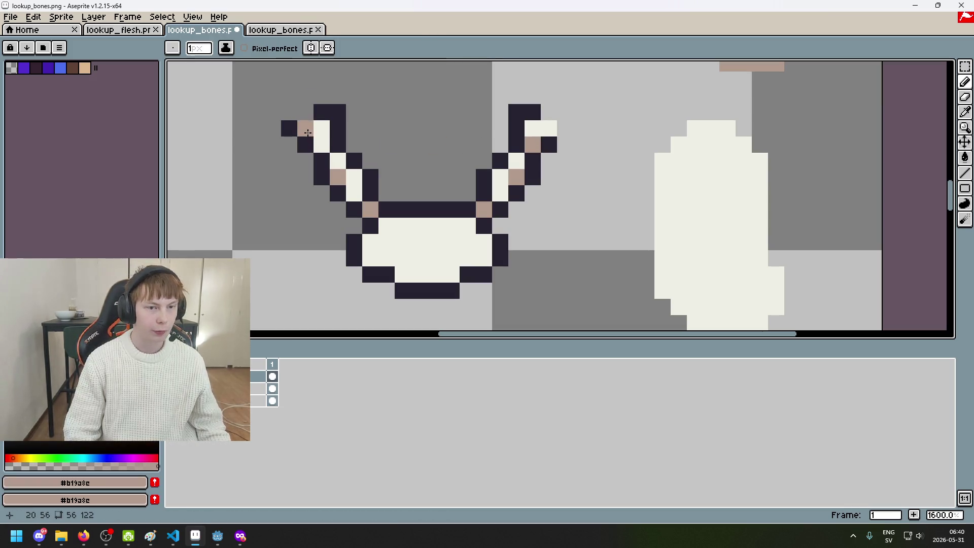
pyautogui.scroll(-4, 403, 225)
pyautogui.scroll(4, 410, 222)
pyautogui.click(399, 266)
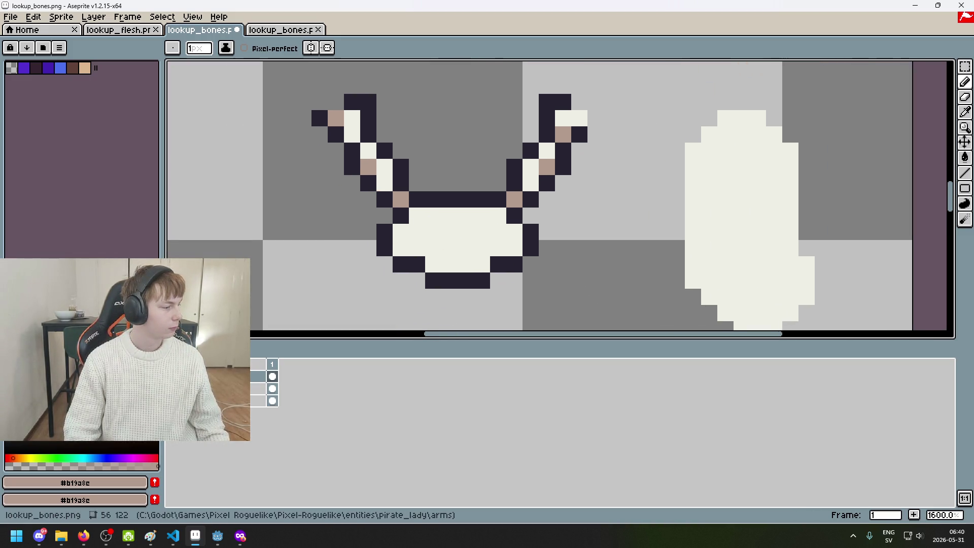
pyautogui.hotkey('alt', 'Tab')
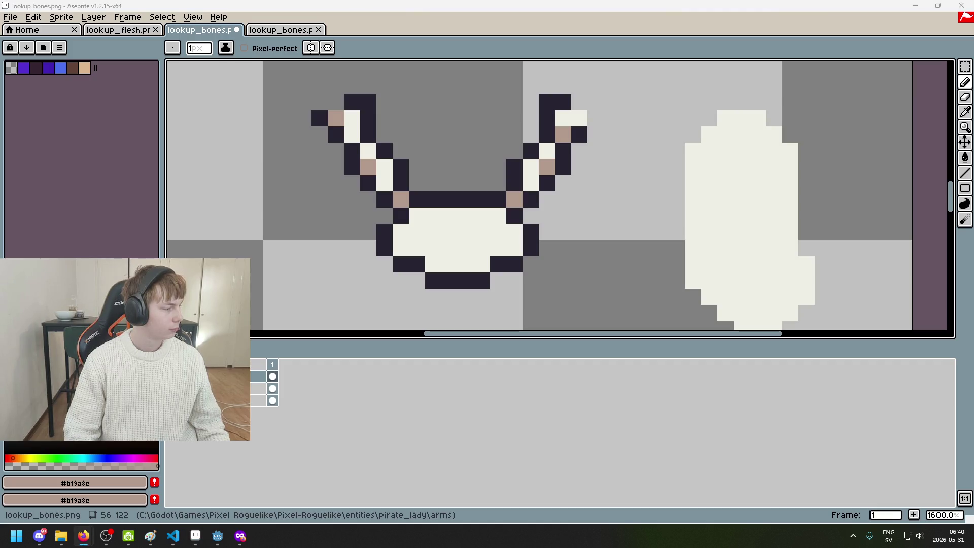
pyautogui.hotkey('alt', 'Tab')
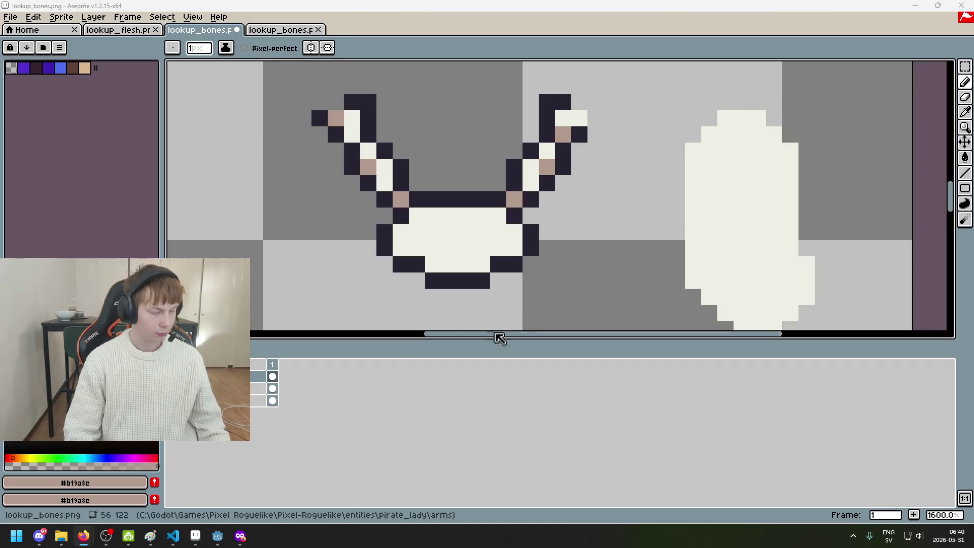
pyautogui.moveTo(405, 248); pyautogui.dragTo(351, 216)
# Step: Test a tan pixel on the hand, undo it, and toggle Layer 2 to compare with the flesh version
pyautogui.click(372, 220)
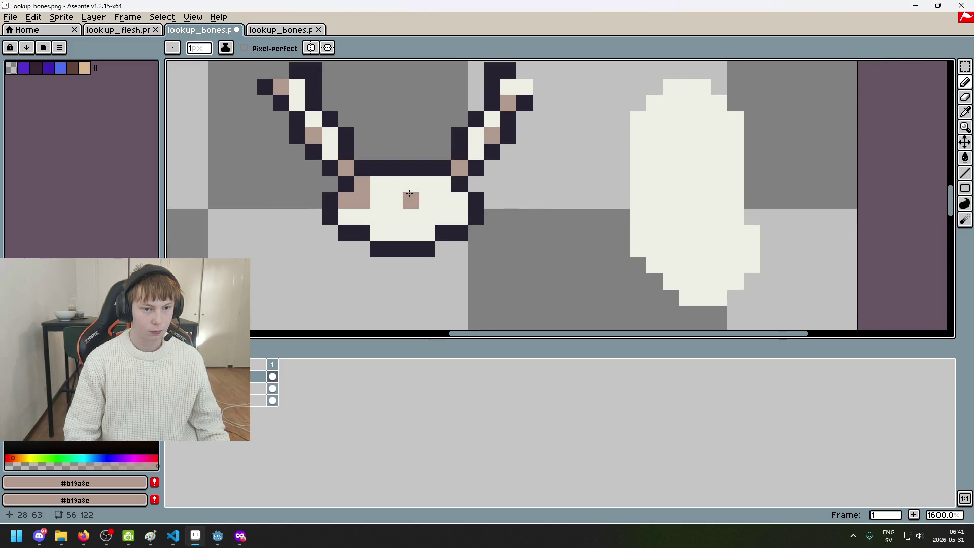
pyautogui.hotkey('ctrl', 'z')
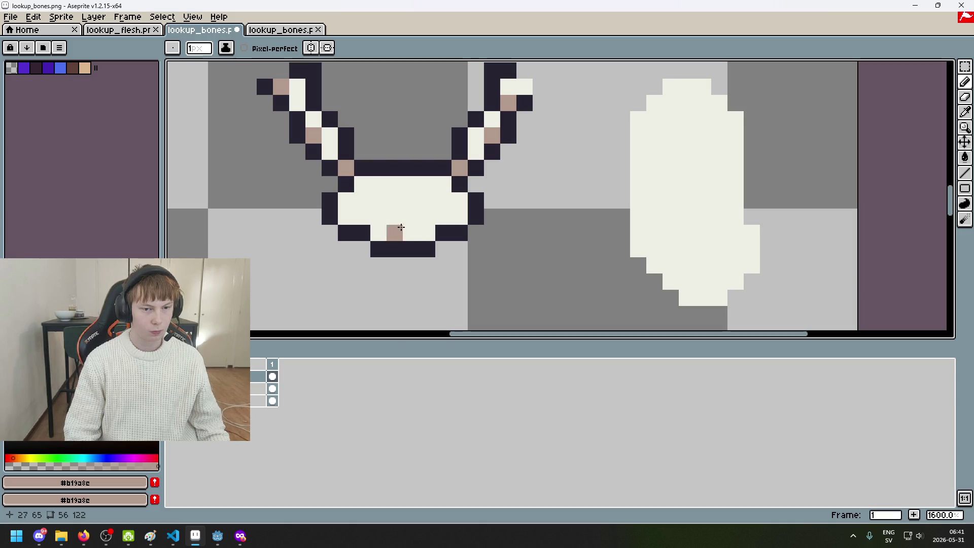
pyautogui.press('v')
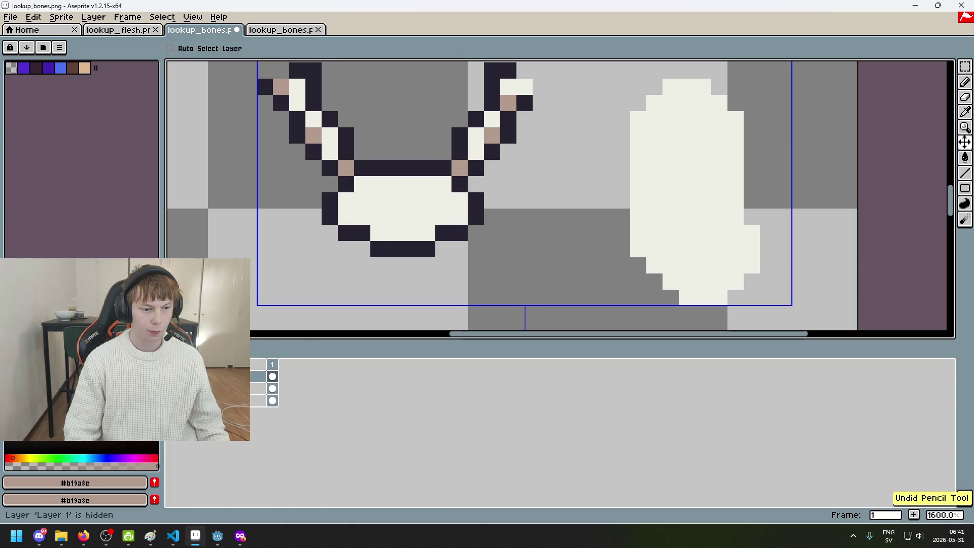
pyautogui.click(172, 376)
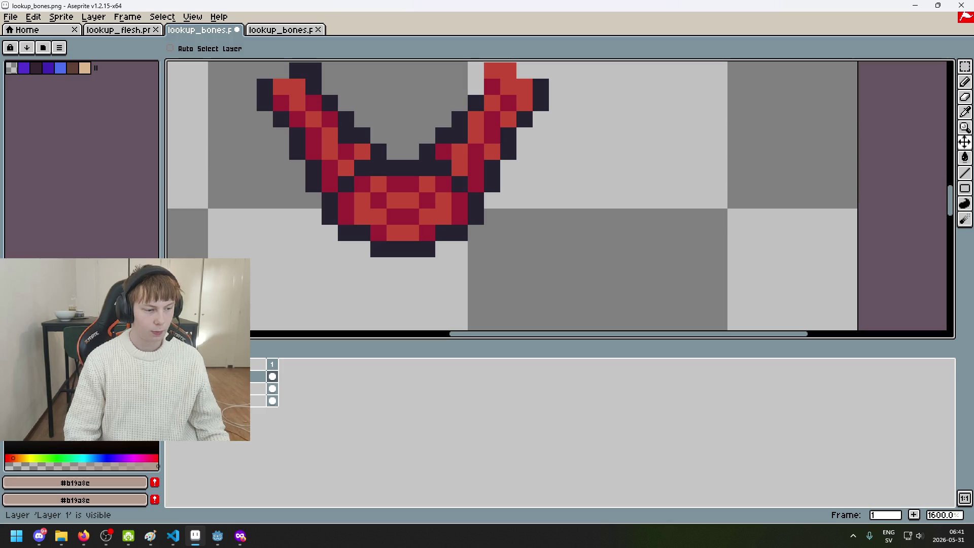
pyautogui.click(173, 376)
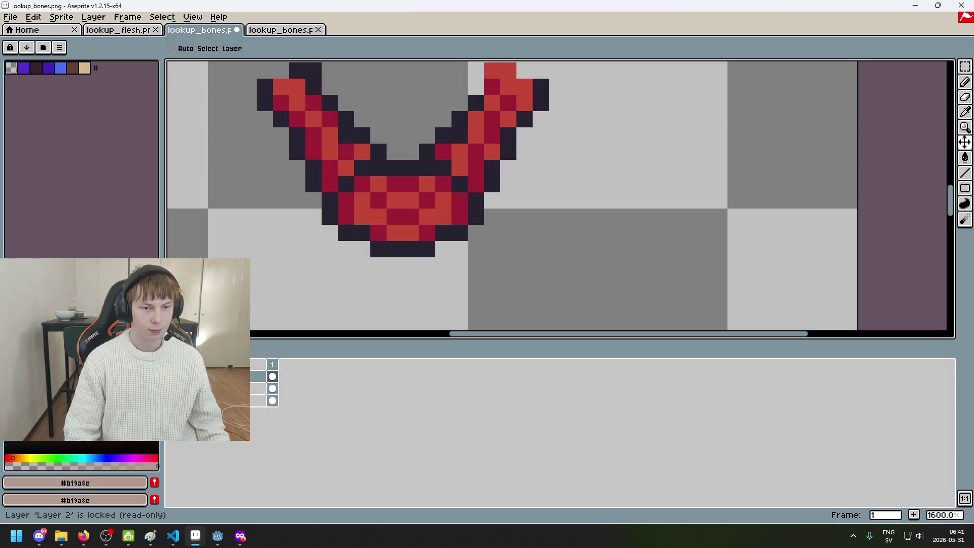
pyautogui.press('b')
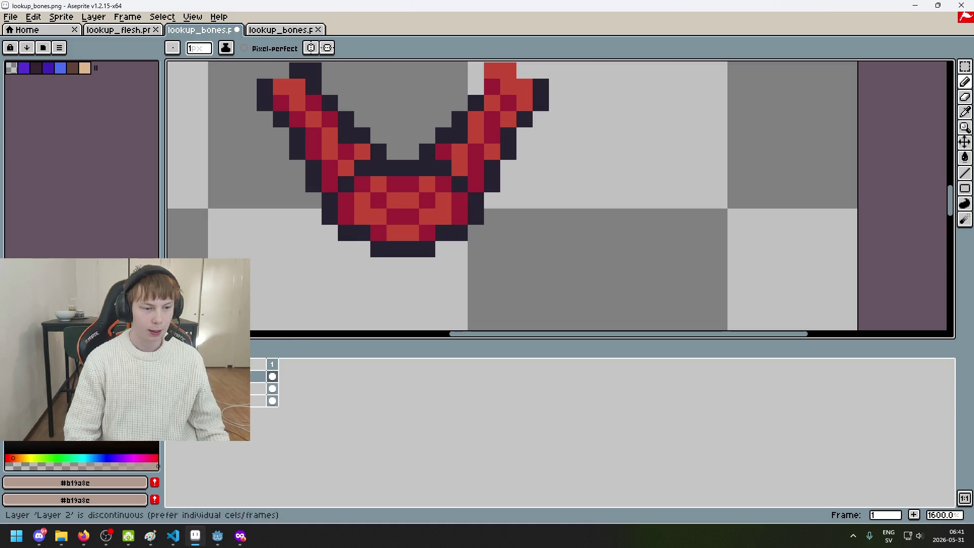
pyautogui.scroll(-4, 673, 174)
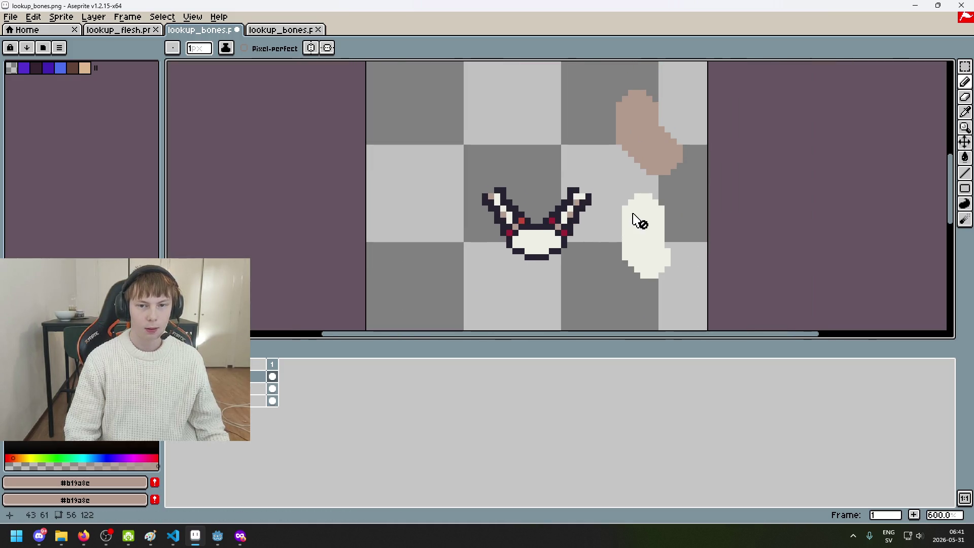
pyautogui.scroll(4, 544, 239)
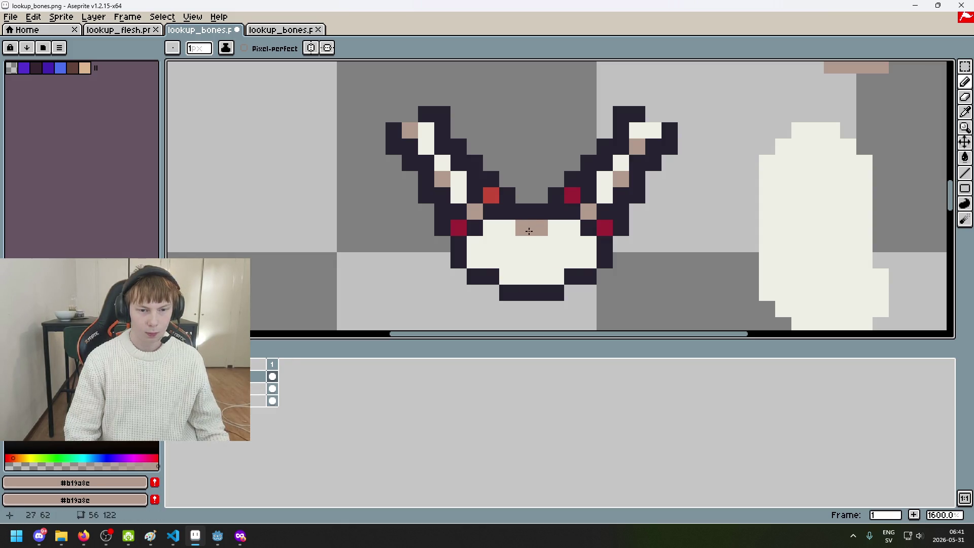
# Step: Paint tan #b19a8c checker pixels on the hand, using mirrored drawing for symmetry
pyautogui.click(518, 262)
pyautogui.click(540, 264)
pyautogui.hotkey('shift', 's')
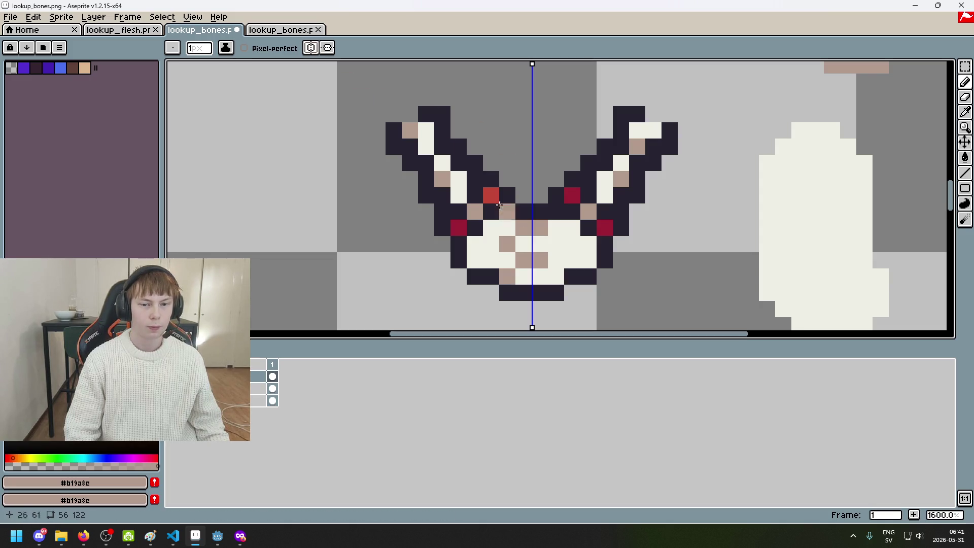
pyautogui.click(510, 274)
pyautogui.click(311, 47)
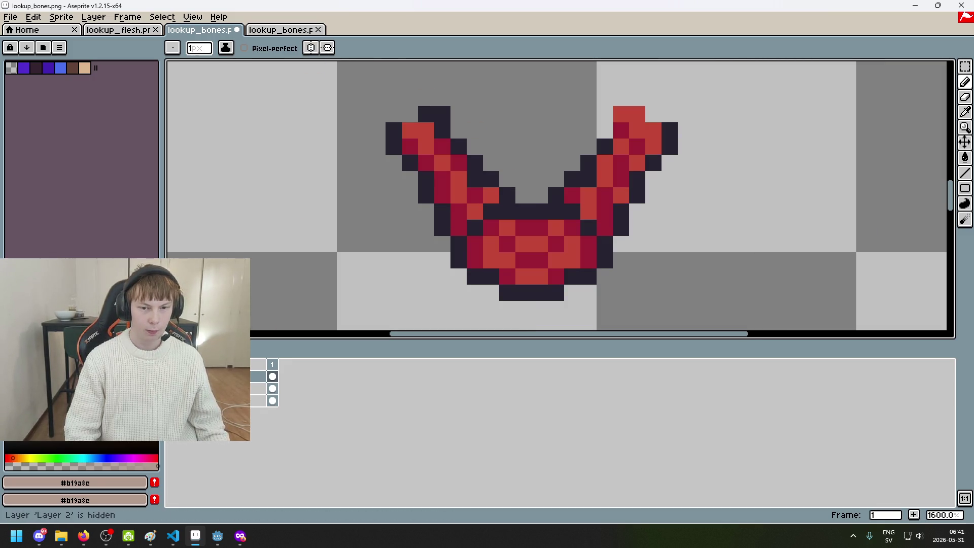
pyautogui.scroll(1, 519, 254)
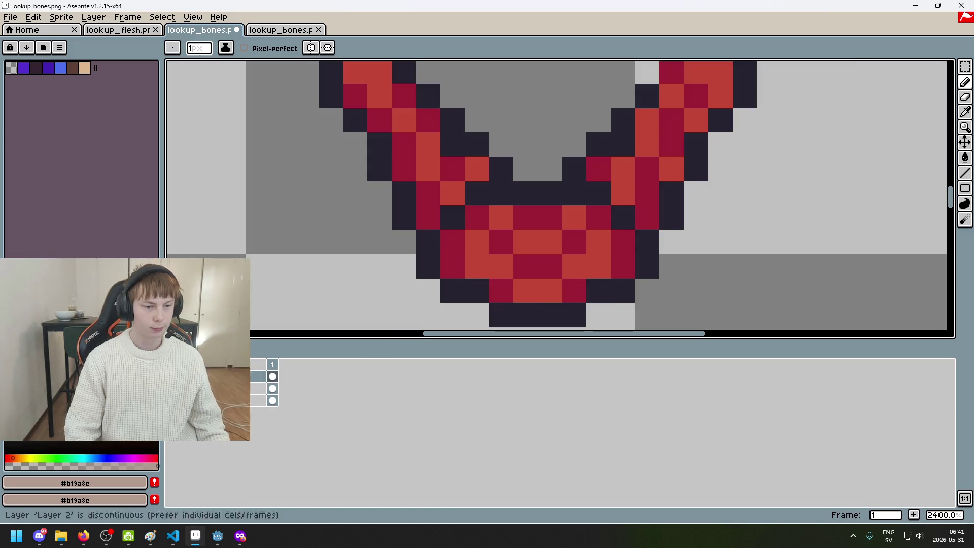
# Step: Show the bones layer again and add more tan checker pixels across the hand
pyautogui.click(256, 376)
pyautogui.click(448, 243)
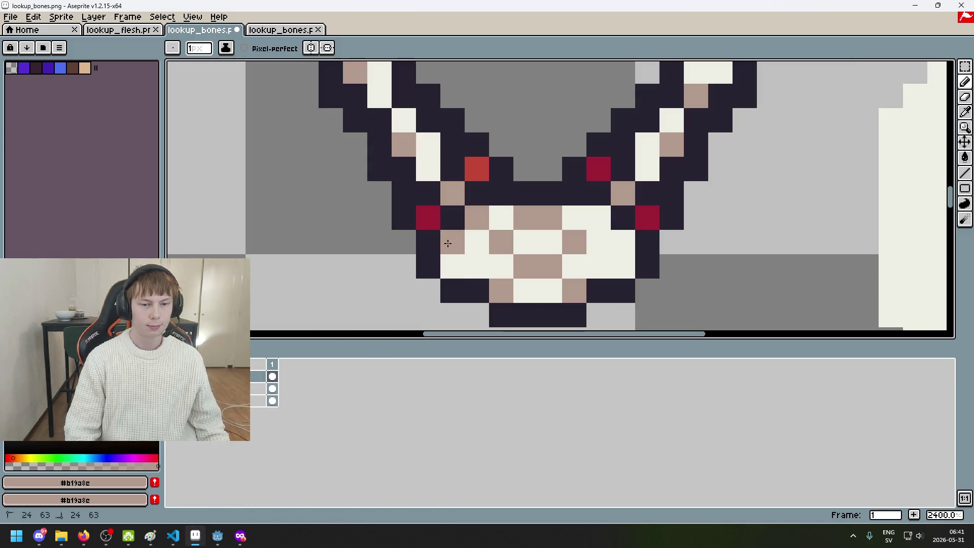
pyautogui.click(452, 267)
pyautogui.click(599, 217)
pyautogui.click(623, 242)
pyautogui.click(623, 266)
pyautogui.scroll(-6, 618, 256)
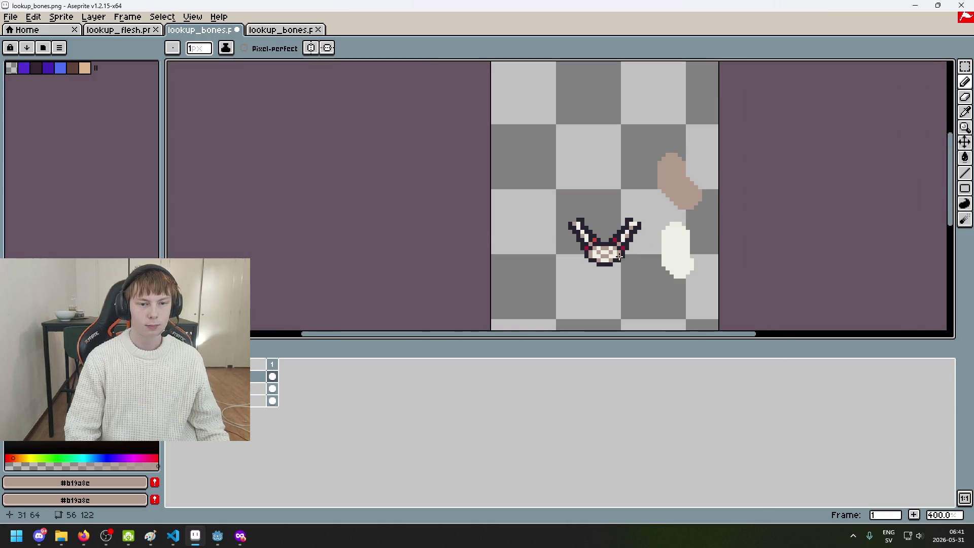
# Step: Undo the horn edit to remove the red marker pixels from the bones arm
pyautogui.press('alt')
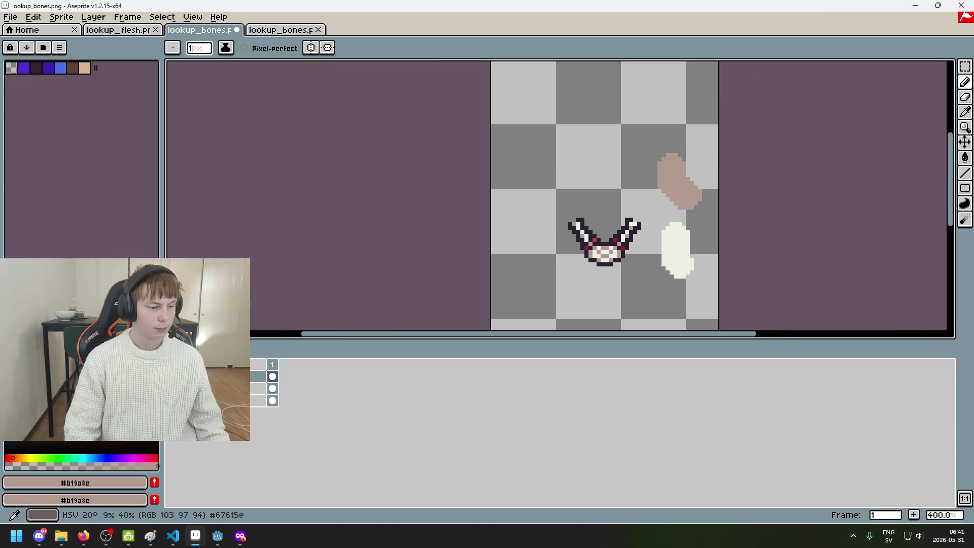
pyautogui.scroll(1, 486, 190)
pyautogui.scroll(5, 486, 190)
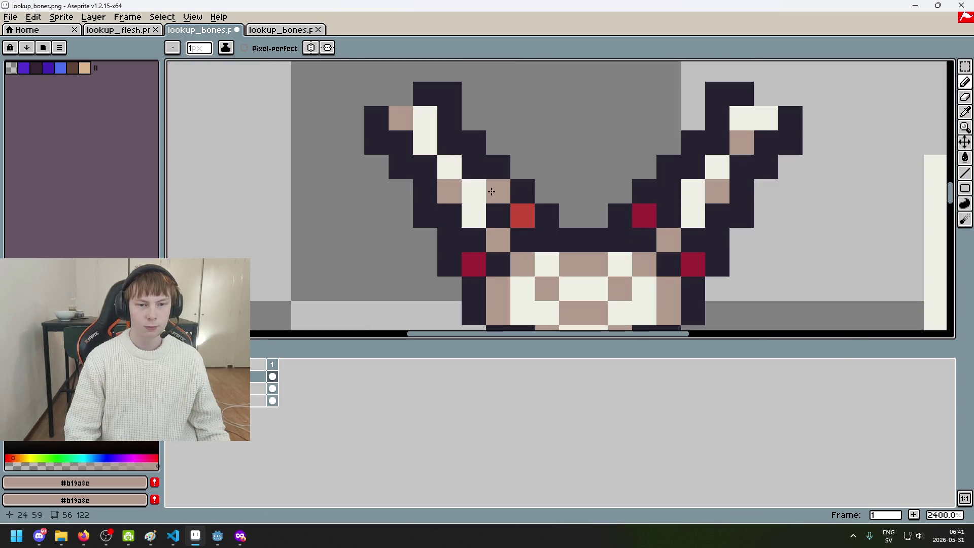
pyautogui.hotkey('ctrl', 'z')
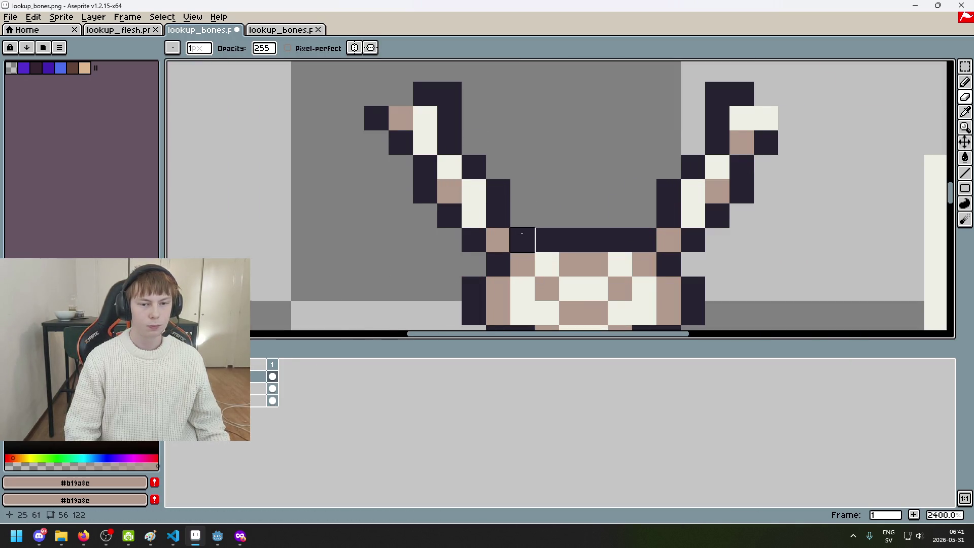
pyautogui.scroll(-6, 522, 233)
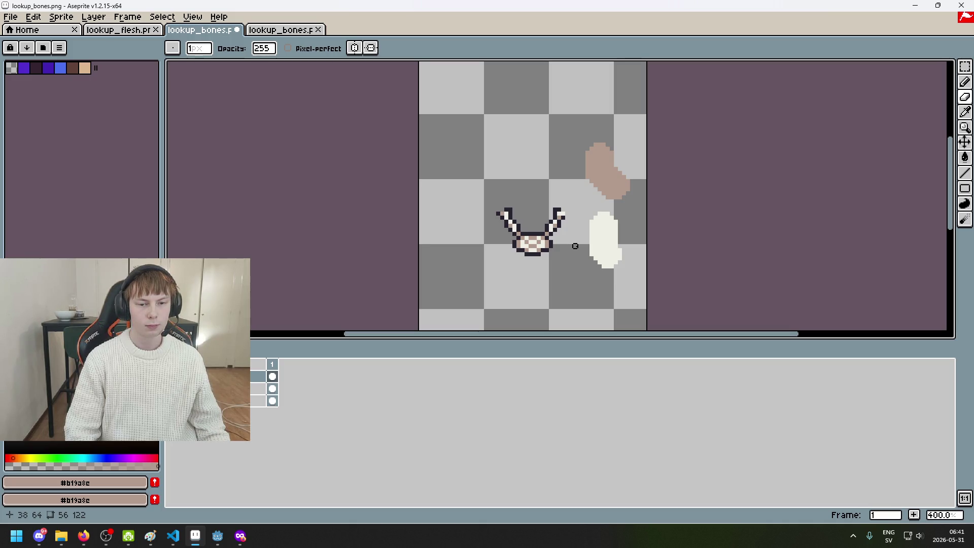
pyautogui.click(575, 246)
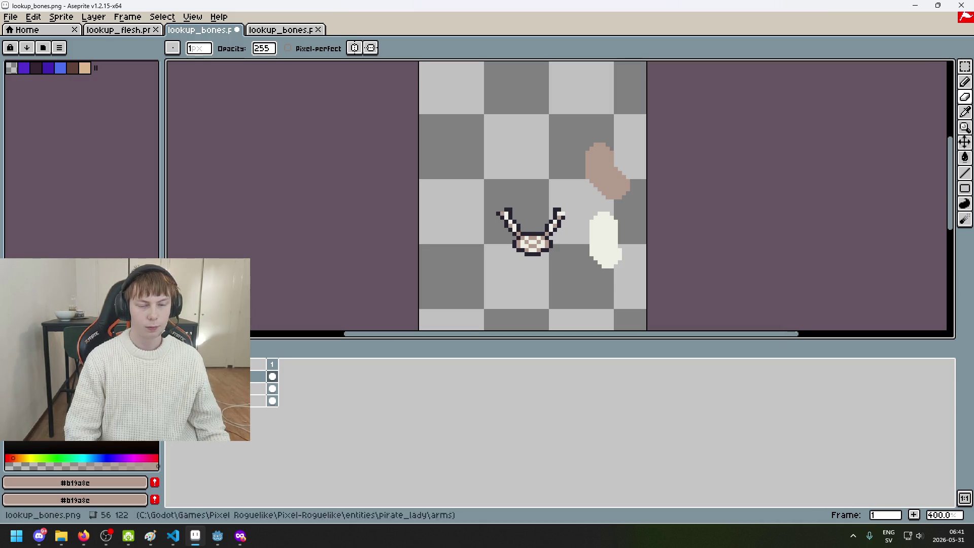
pyautogui.scroll(1, 426, 141)
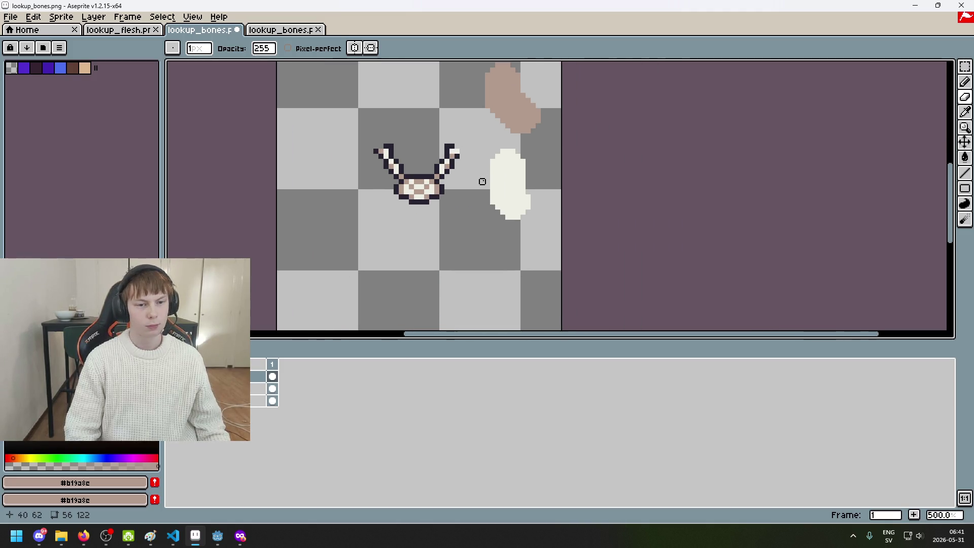
pyautogui.scroll(-3, 487, 172)
pyautogui.scroll(1, 485, 182)
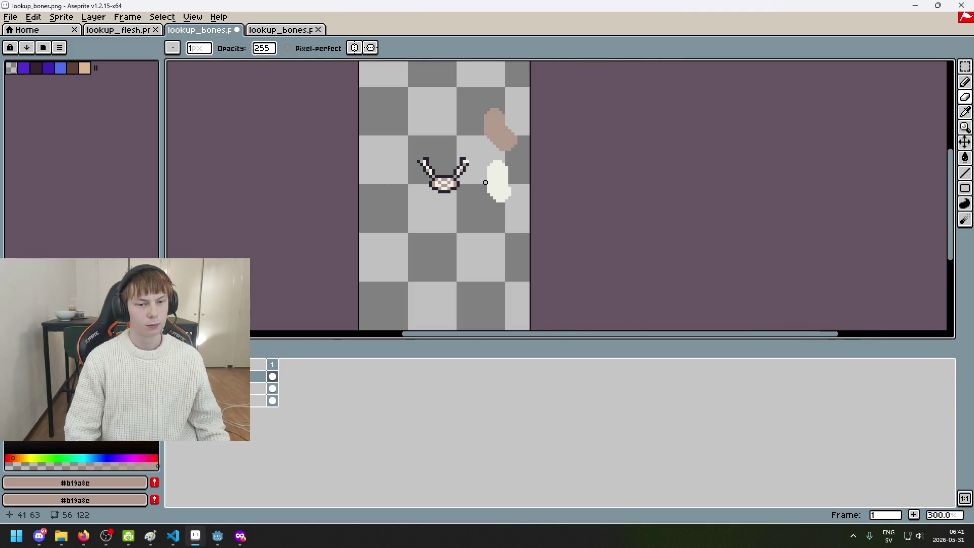
pyautogui.scroll(4, 486, 183)
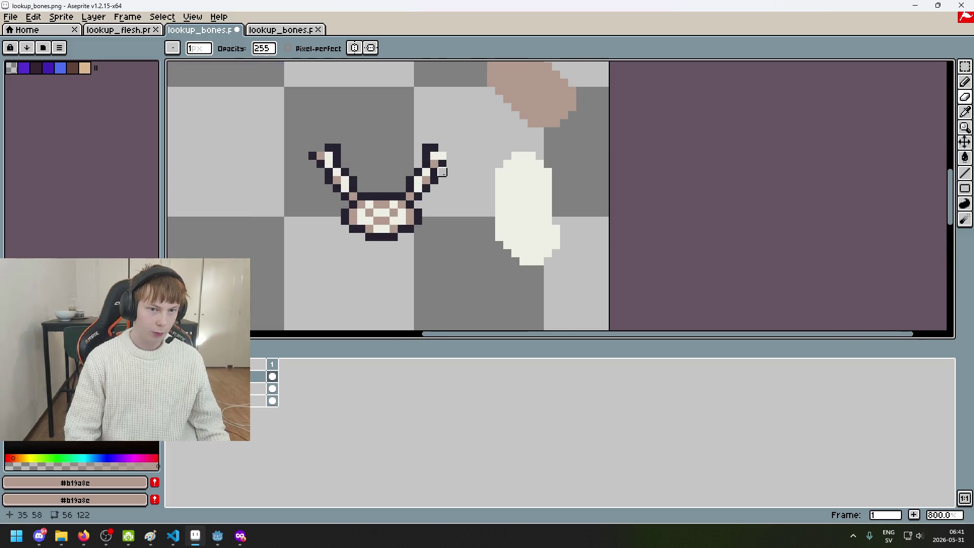
pyautogui.scroll(-4, 442, 172)
pyautogui.scroll(6, 436, 172)
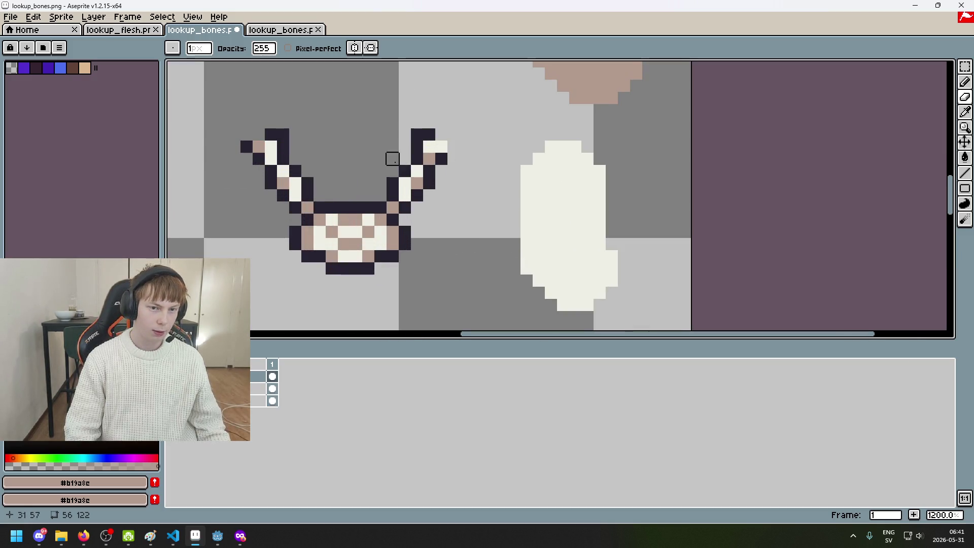
pyautogui.scroll(-1, 392, 159)
# Step: Eyedrop the dark outline #252230 and white bone #eeeee5 colours, then undo the last pencil stroke
pyautogui.keyDown('alt'); pyautogui.click(525, 152); pyautogui.keyUp('alt')
pyautogui.scroll(4, 524, 145)
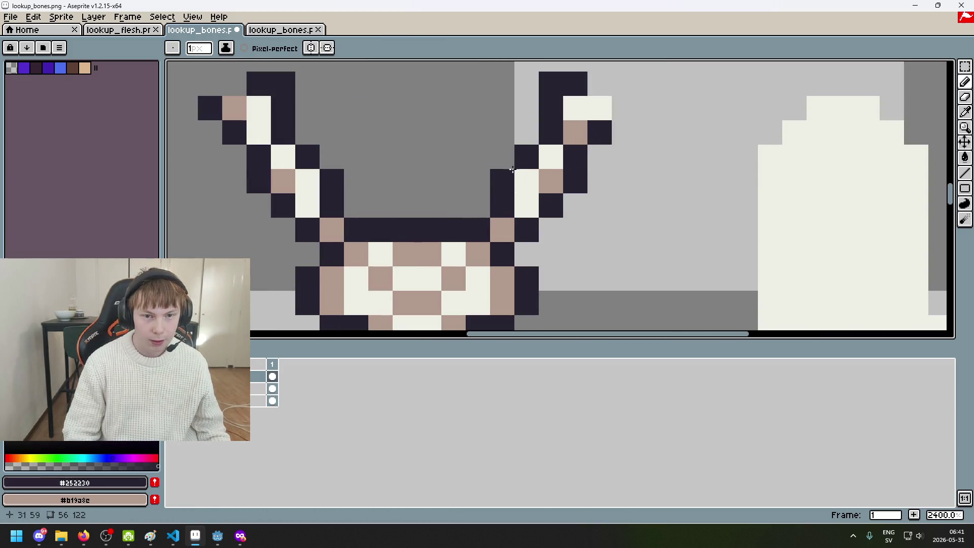
pyautogui.scroll(-5, 304, 131)
pyautogui.scroll(-4, 398, 162)
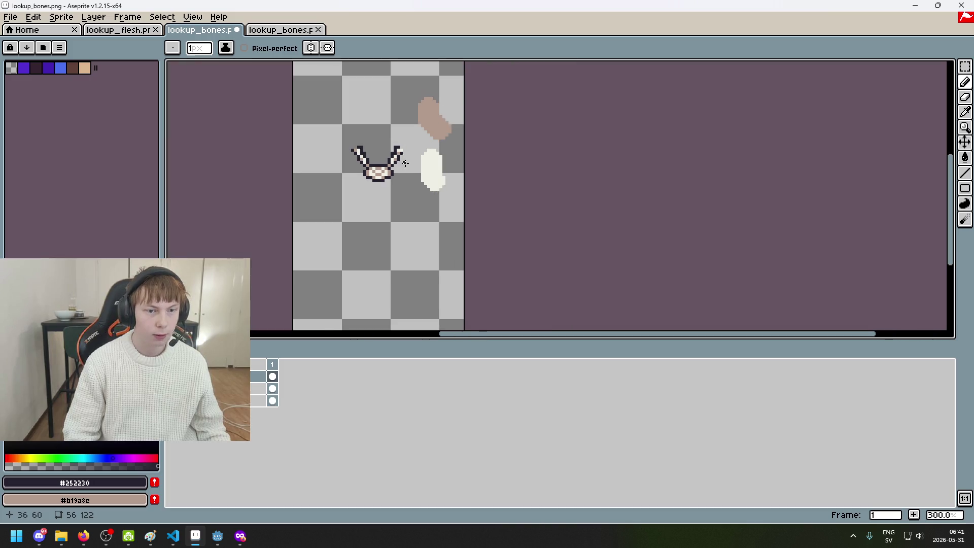
pyautogui.scroll(4, 409, 175)
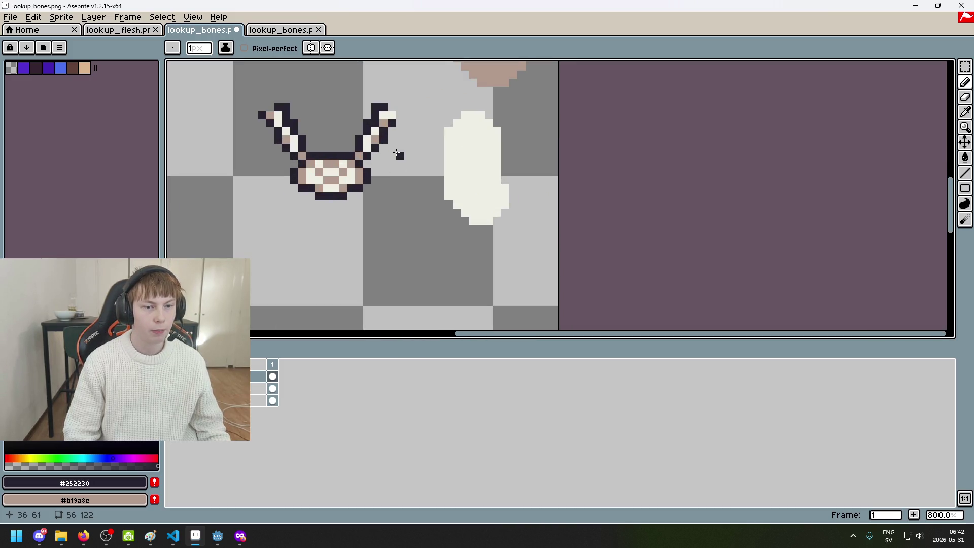
pyautogui.scroll(3, 397, 154)
pyautogui.keyDown('alt'); pyautogui.click(381, 129); pyautogui.keyUp('alt')
pyautogui.scroll(-4, 384, 136)
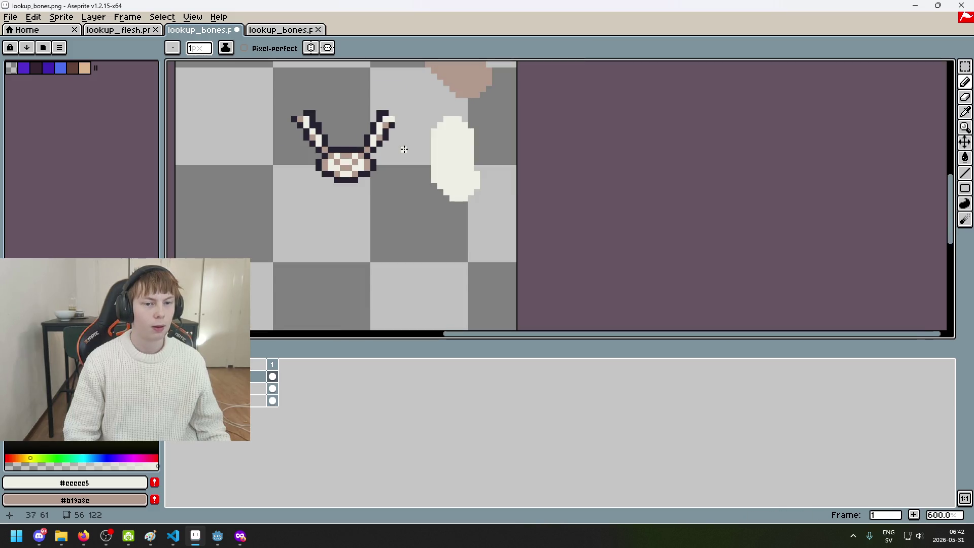
pyautogui.scroll(-2, 404, 149)
pyautogui.scroll(-2, 404, 149)
pyautogui.hotkey('ctrl', 'z')
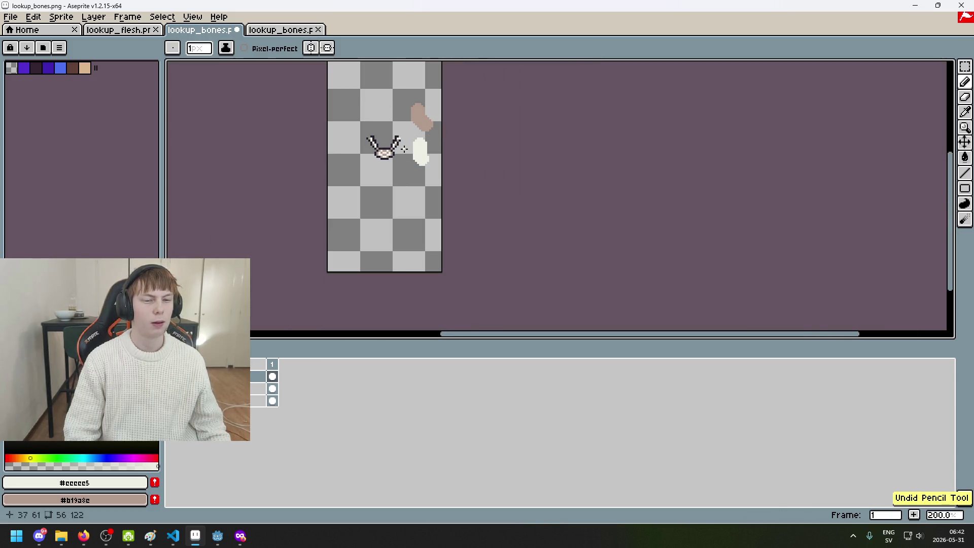
pyautogui.scroll(4, 404, 148)
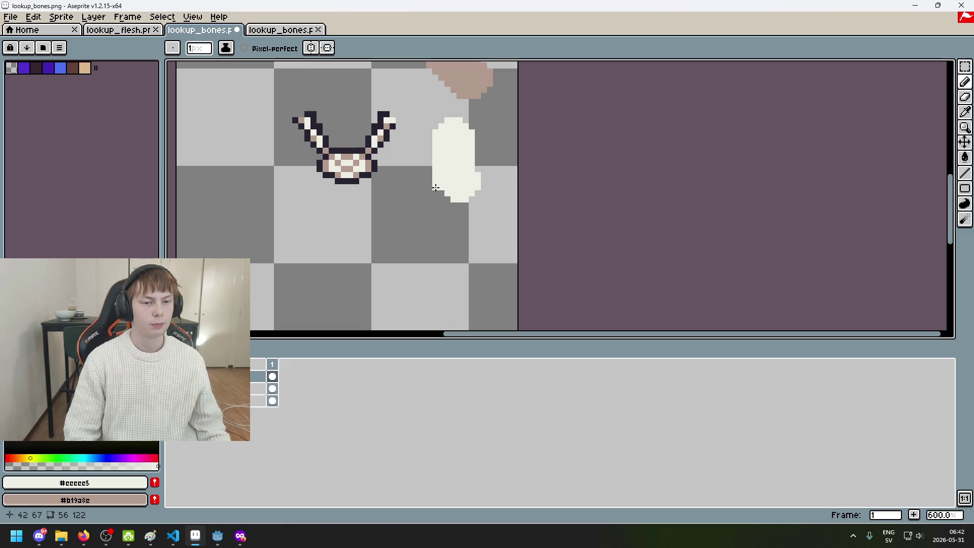
pyautogui.scroll(-1, 435, 188)
pyautogui.scroll(-1, 413, 233)
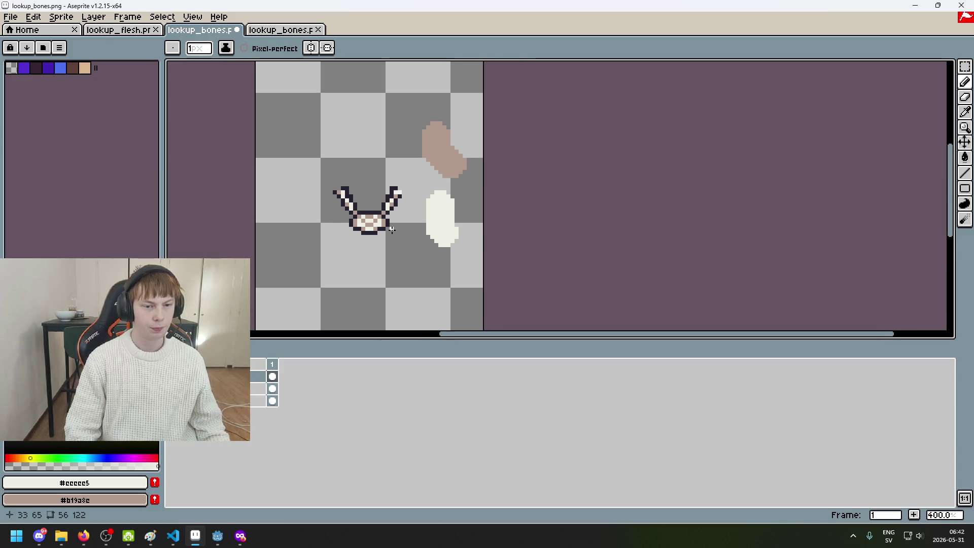
pyautogui.scroll(1, 392, 229)
# Step: Erase the beige and white blobs with a large eraser and save lookup_bones.png as PNG
pyautogui.press('e')
pyautogui.moveTo(447, 243)
pyautogui.mouseDown()
pyautogui.moveTo(417, 137)
pyautogui.moveTo(462, 211)
pyautogui.mouseUp()
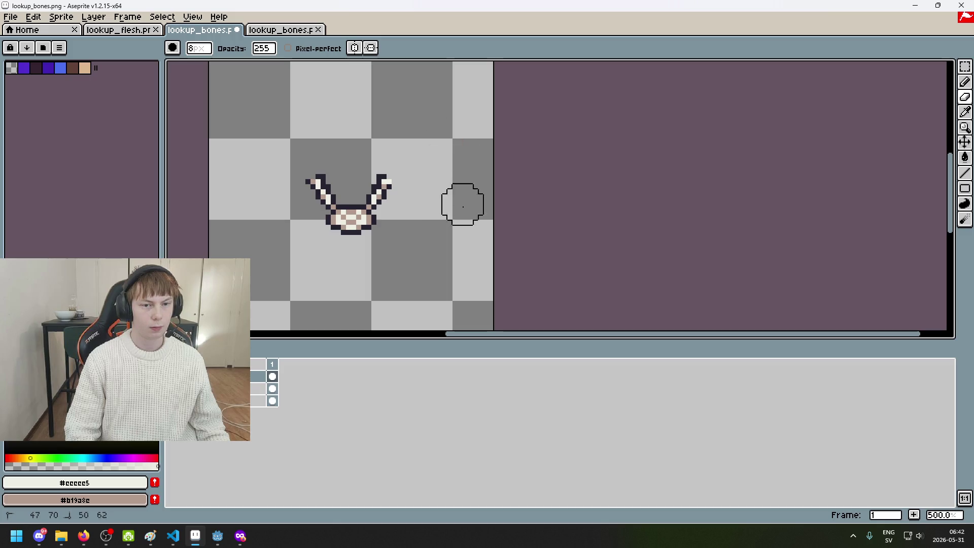
pyautogui.scroll(-1, 592, 220)
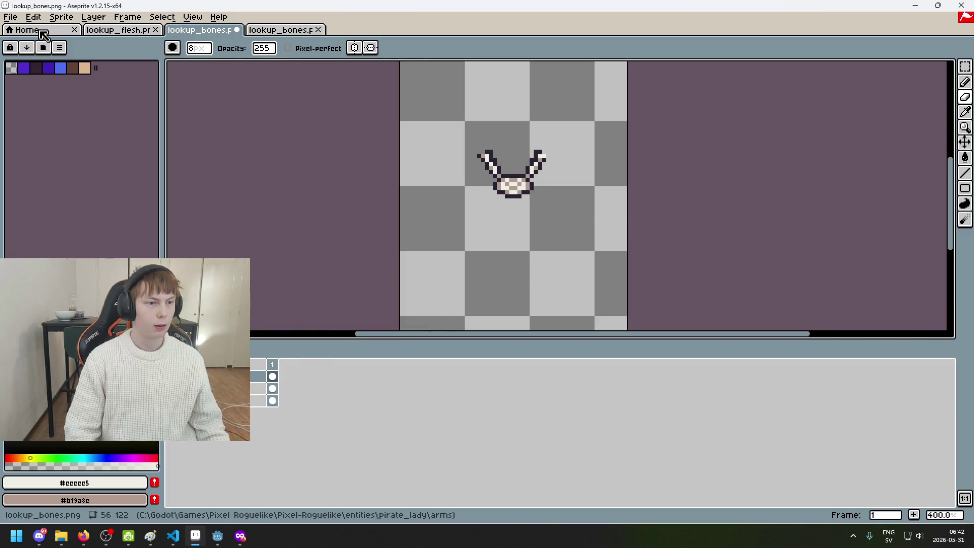
pyautogui.hotkey('ctrl', 's')
pyautogui.click(457, 311)
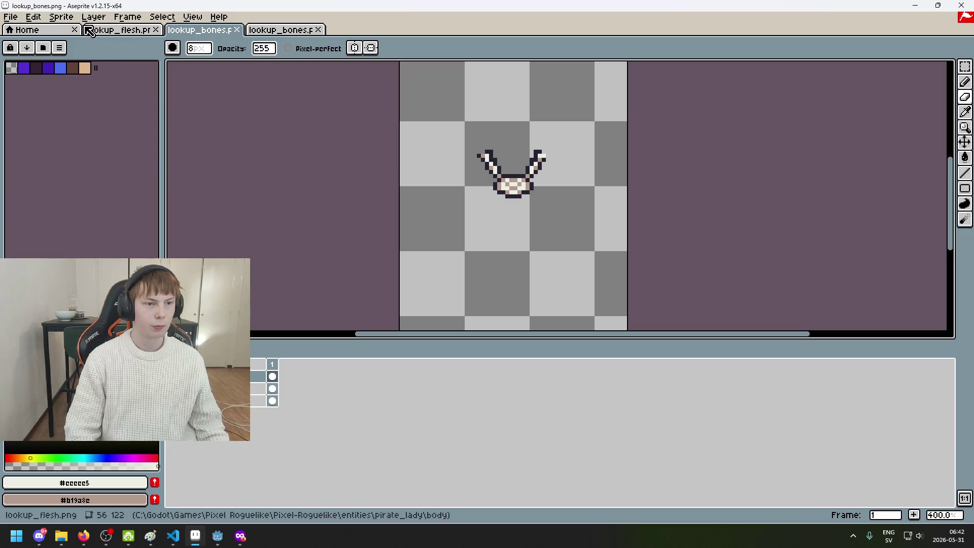
# Step: Open lookup_flesh.png from the arms folder, then close it again
pyautogui.click(12, 18)
pyautogui.click(26, 43)
pyautogui.doubleClick(472, 127)
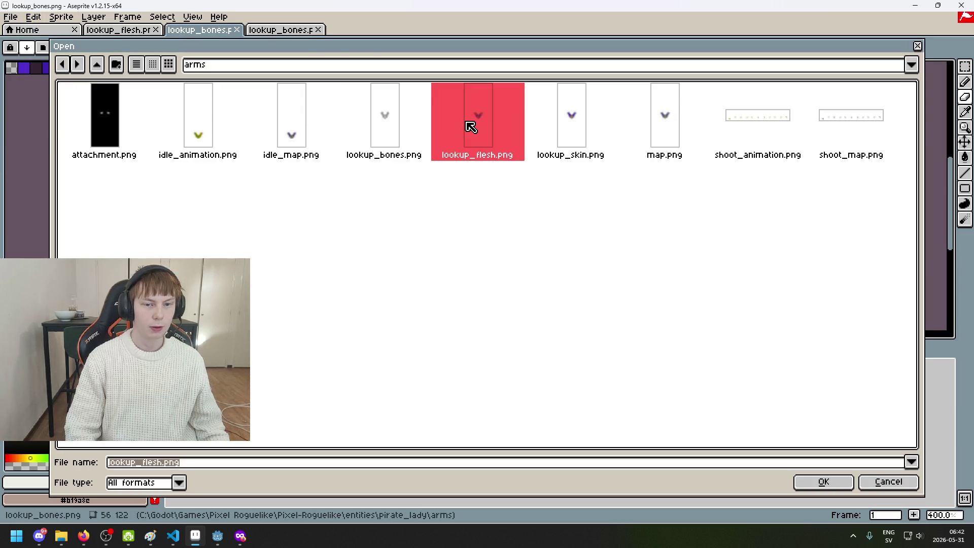
pyautogui.scroll(3, 484, 140)
pyautogui.click(400, 30)
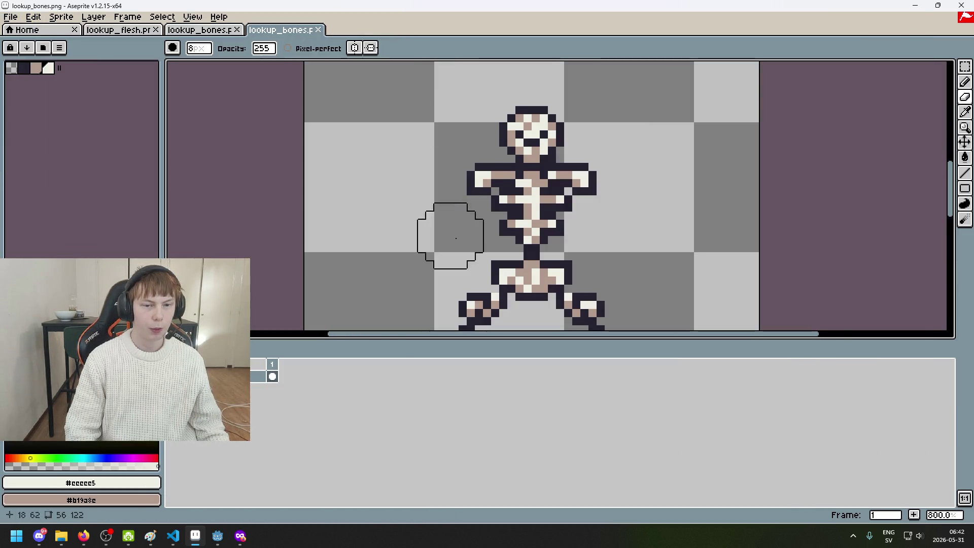
# Step: Check LArmBones in Godot, then go back to Aseprite's Open dialog on the arms folder
pyautogui.moveTo(218, 536)
pyautogui.click(191, 465)
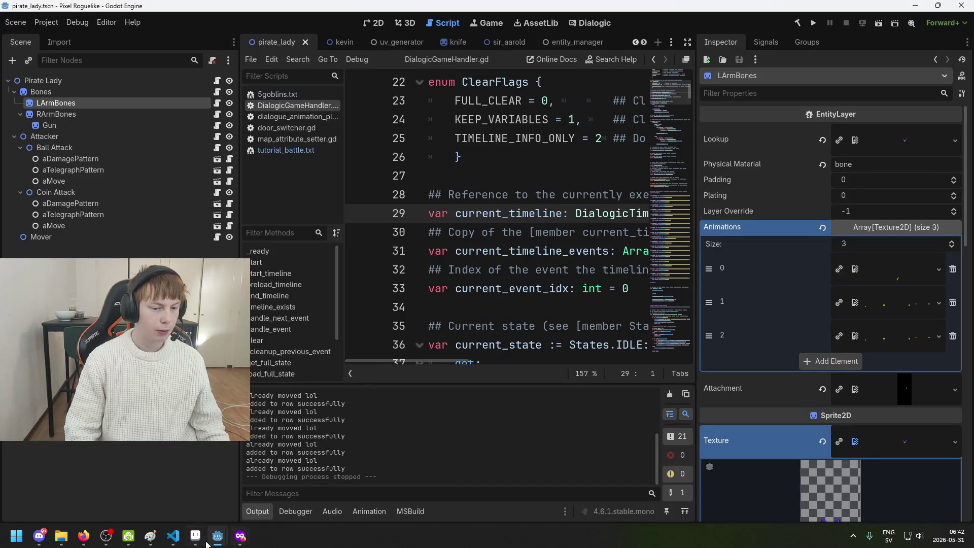
pyautogui.click(196, 537)
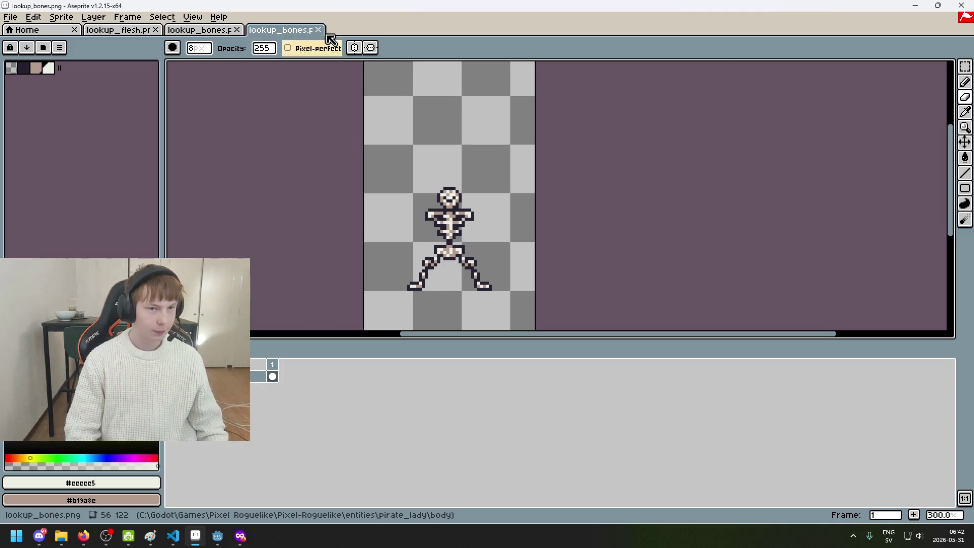
pyautogui.click(11, 16)
pyautogui.click(22, 45)
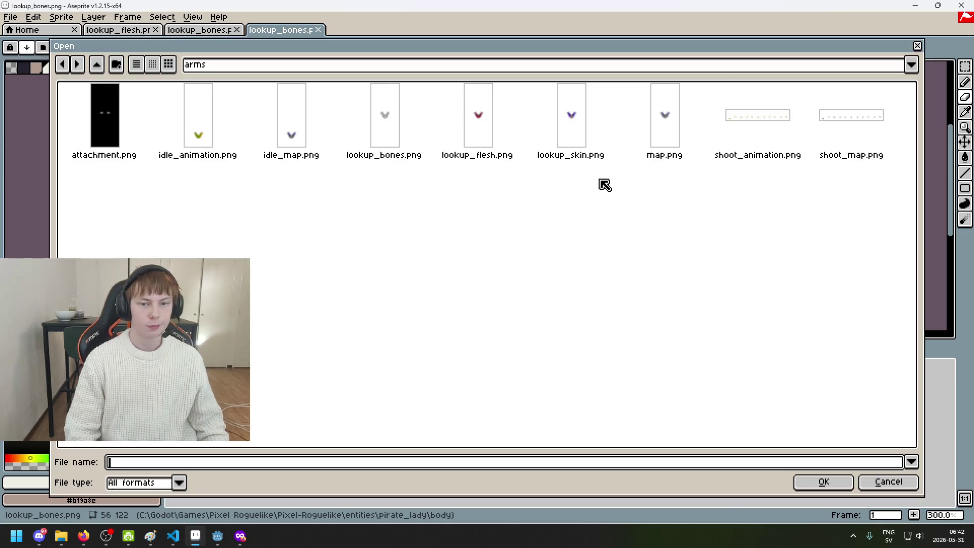